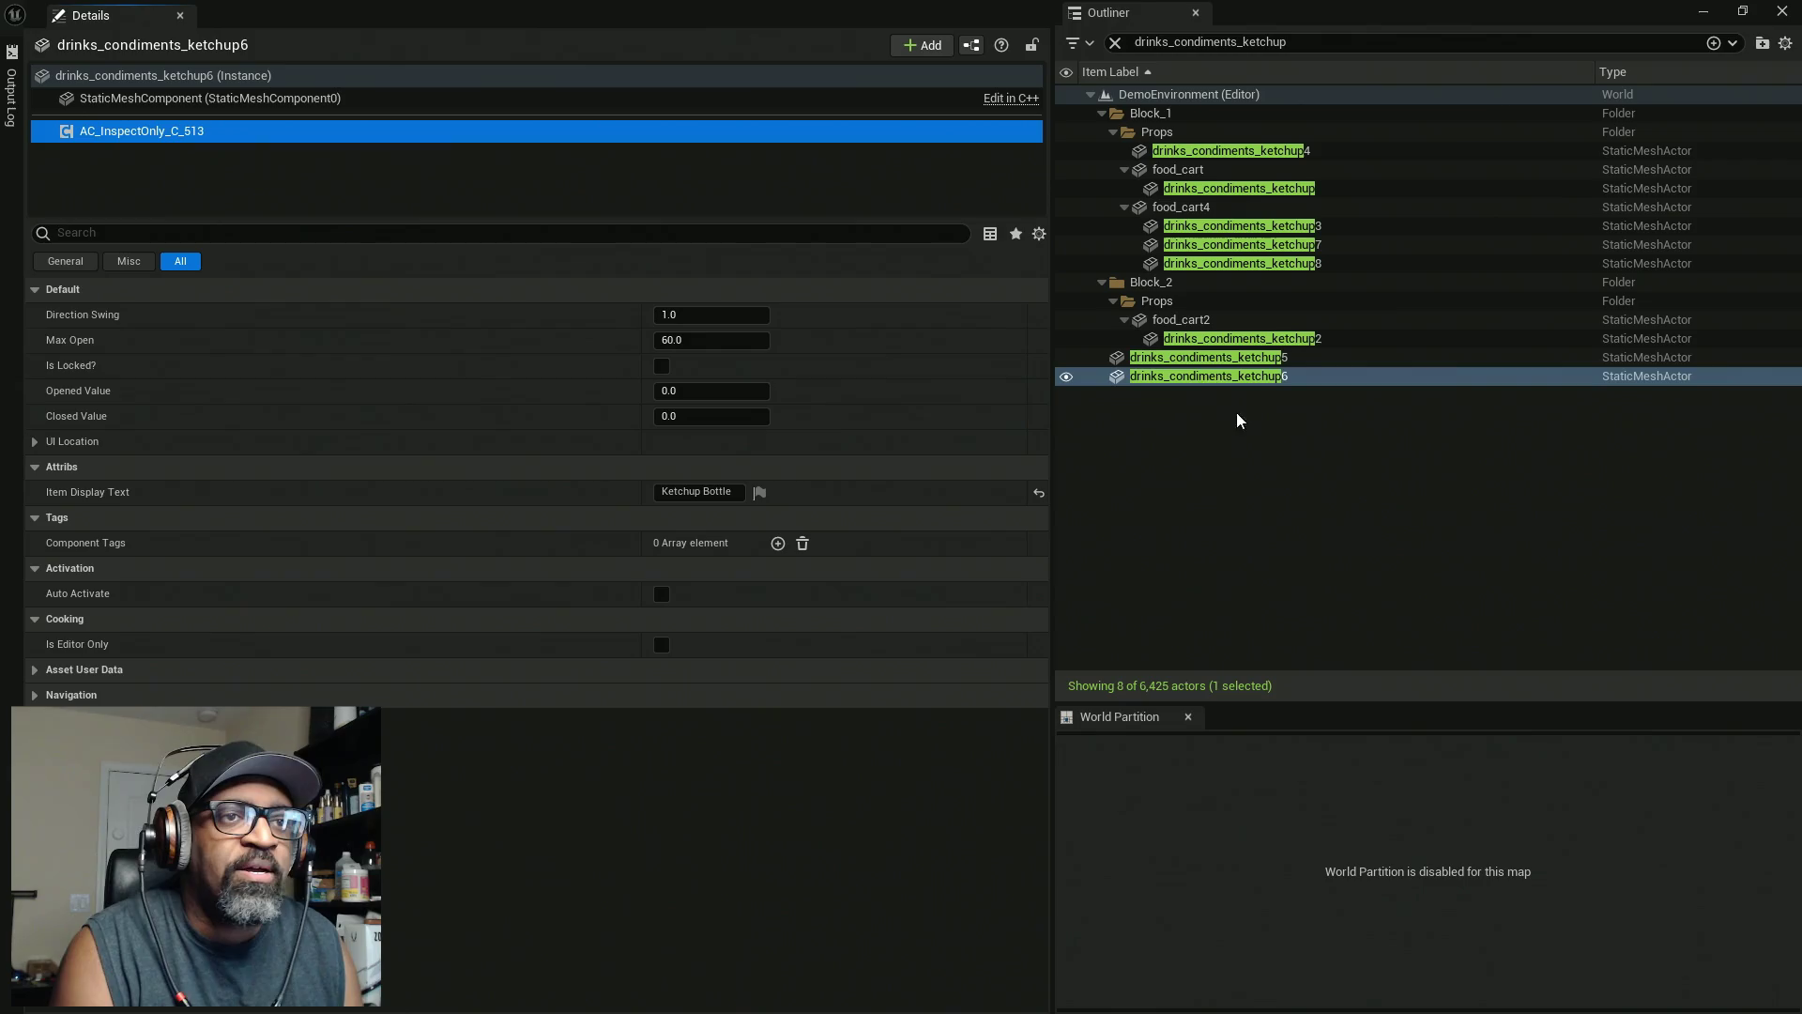
Select all eight ketchup bottle actors in the Outliner
{"action": "left_click", "coordinate": [1239, 151]}
{"action": "left_click", "coordinate": [1248, 187], "text": "ctrl"}
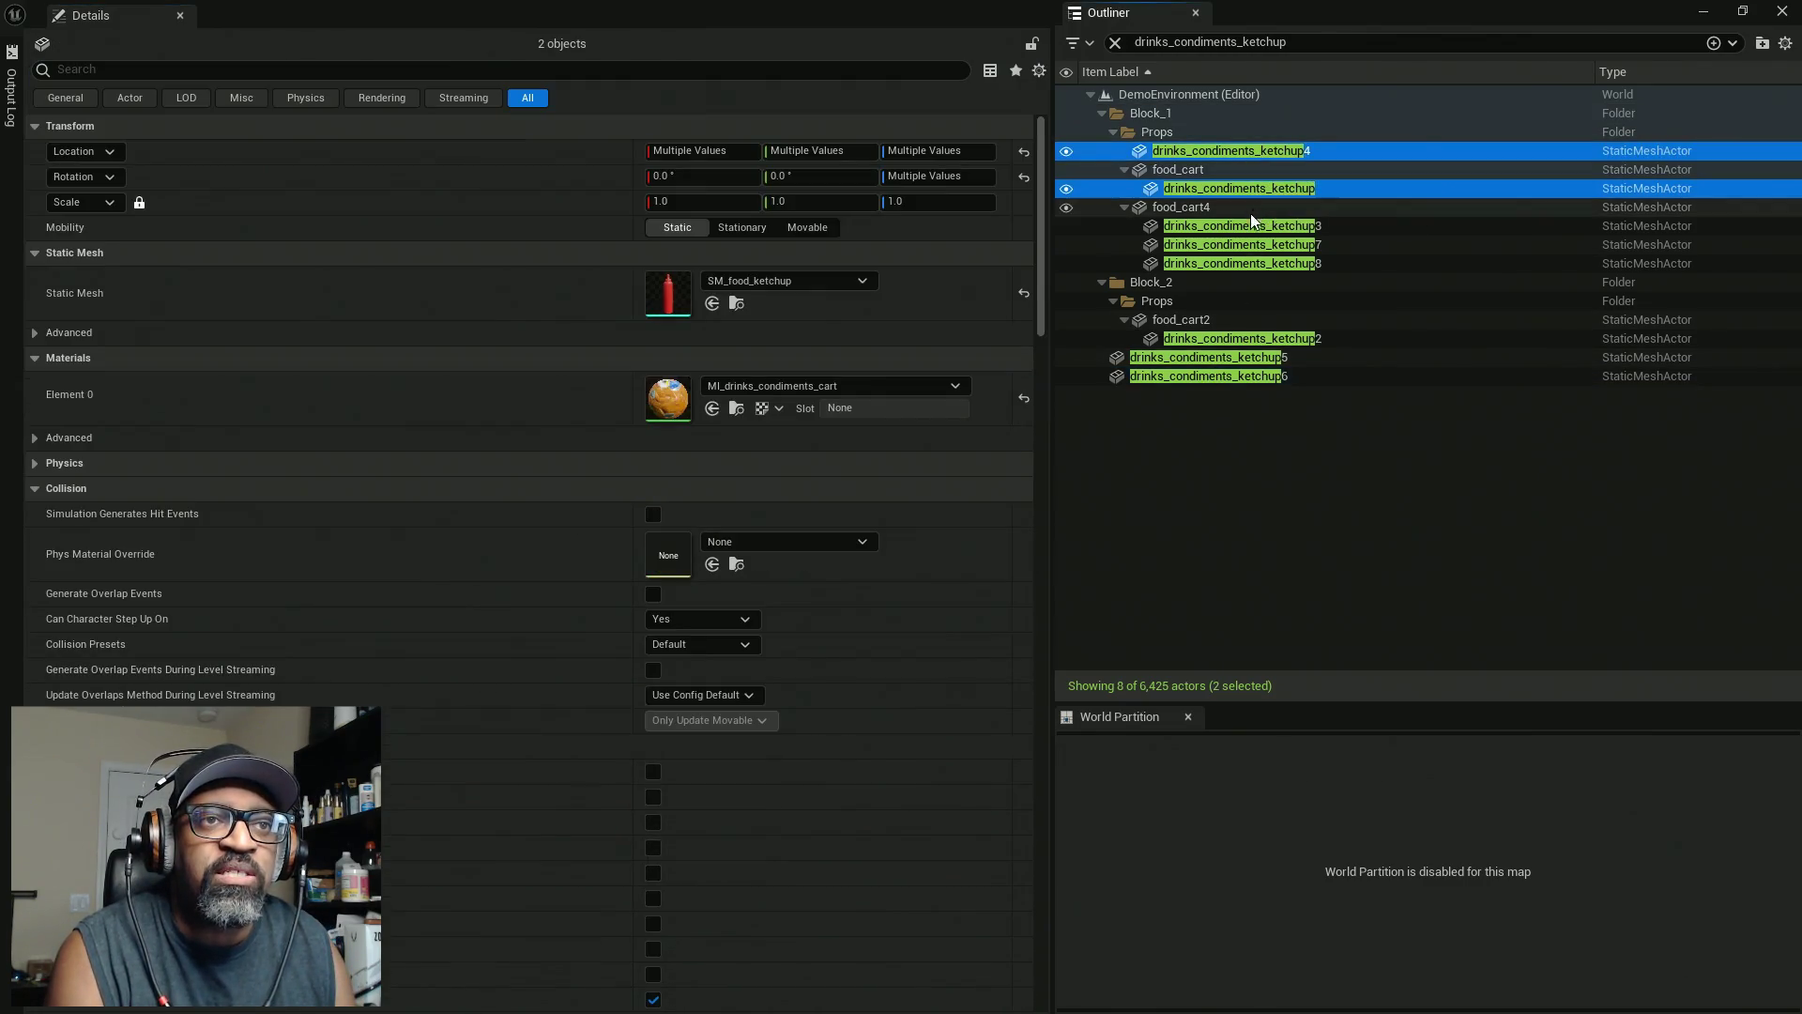
{"action": "left_click", "coordinate": [1239, 225], "text": "ctrl"}
{"action": "left_click", "coordinate": [1239, 244], "text": "ctrl"}
{"action": "left_click", "coordinate": [1239, 262], "text": "ctrl"}
{"action": "left_click", "coordinate": [1239, 339], "text": "ctrl"}
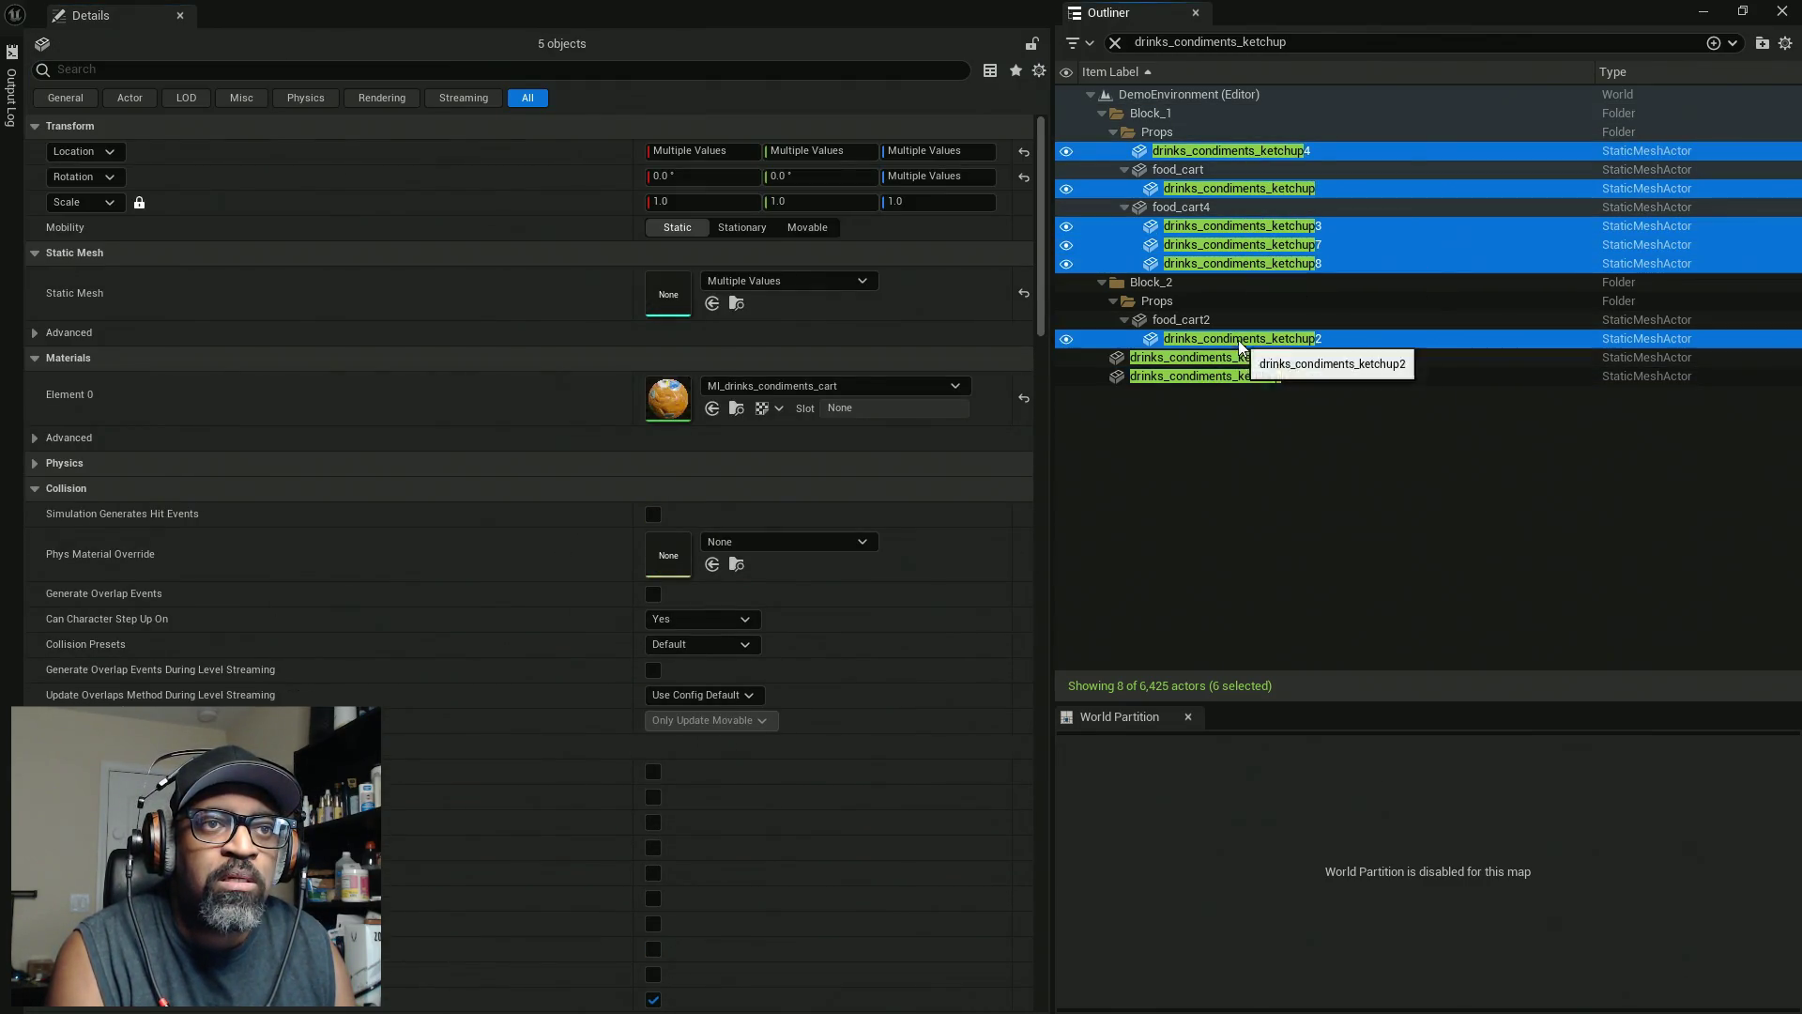
{"action": "left_click", "coordinate": [1221, 357], "text": "ctrl"}
{"action": "left_click", "coordinate": [1220, 376], "text": "ctrl"}
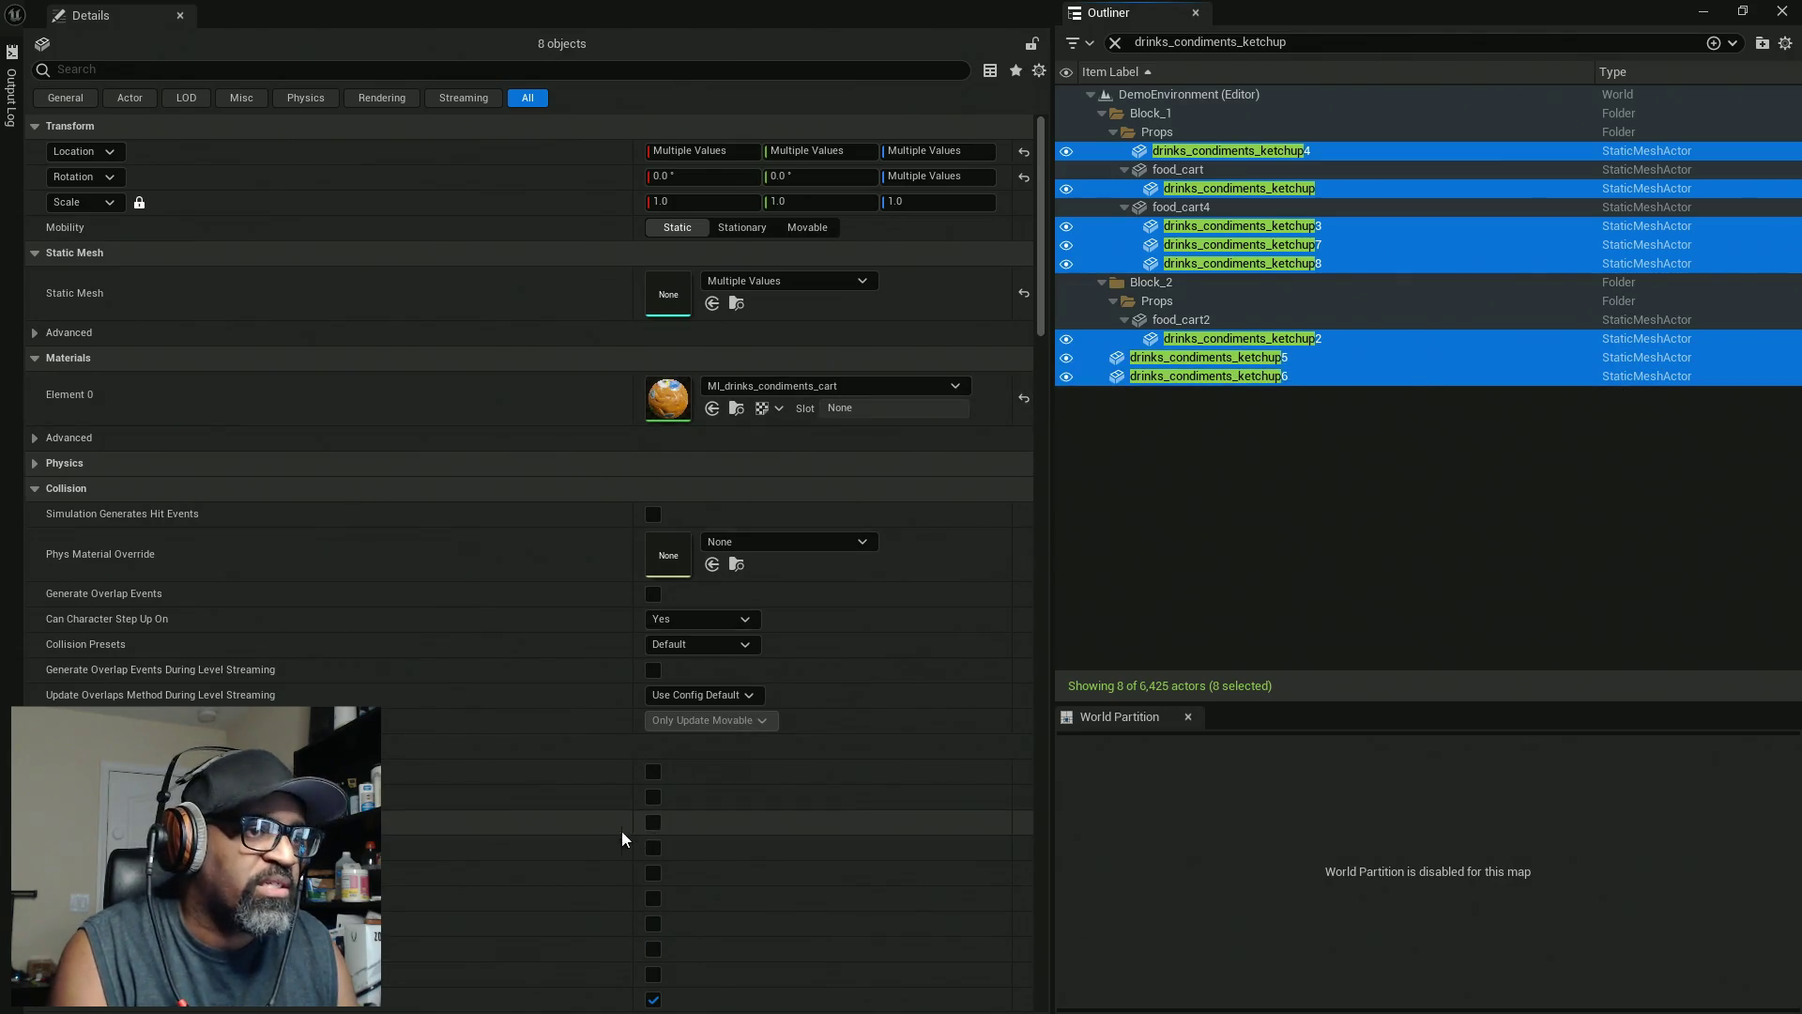
Give them Custom collision, Query Only, blocking the Interact channel, and save the map
{"action": "scroll", "coordinate": [623, 838], "scroll_direction": "down", "scroll_amount": 5}
{"action": "left_click", "coordinate": [738, 409]}
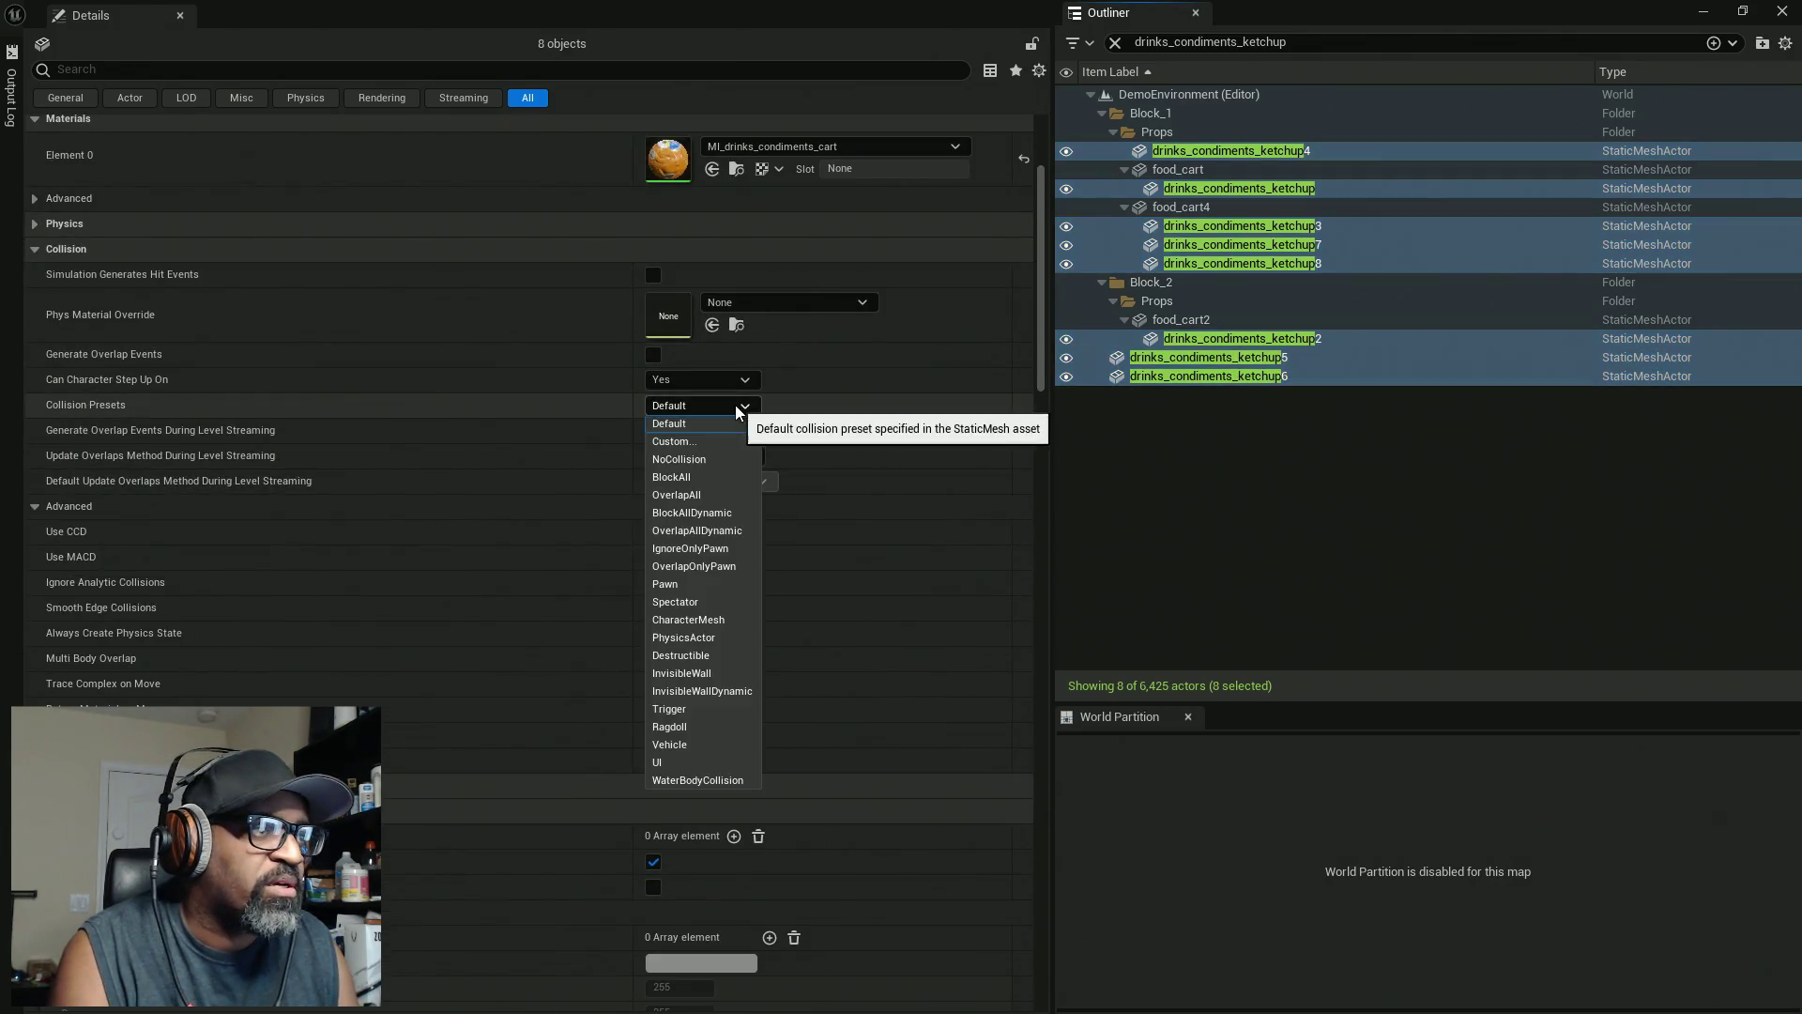
{"action": "left_click", "coordinate": [673, 441]}
{"action": "left_click", "coordinate": [742, 430]}
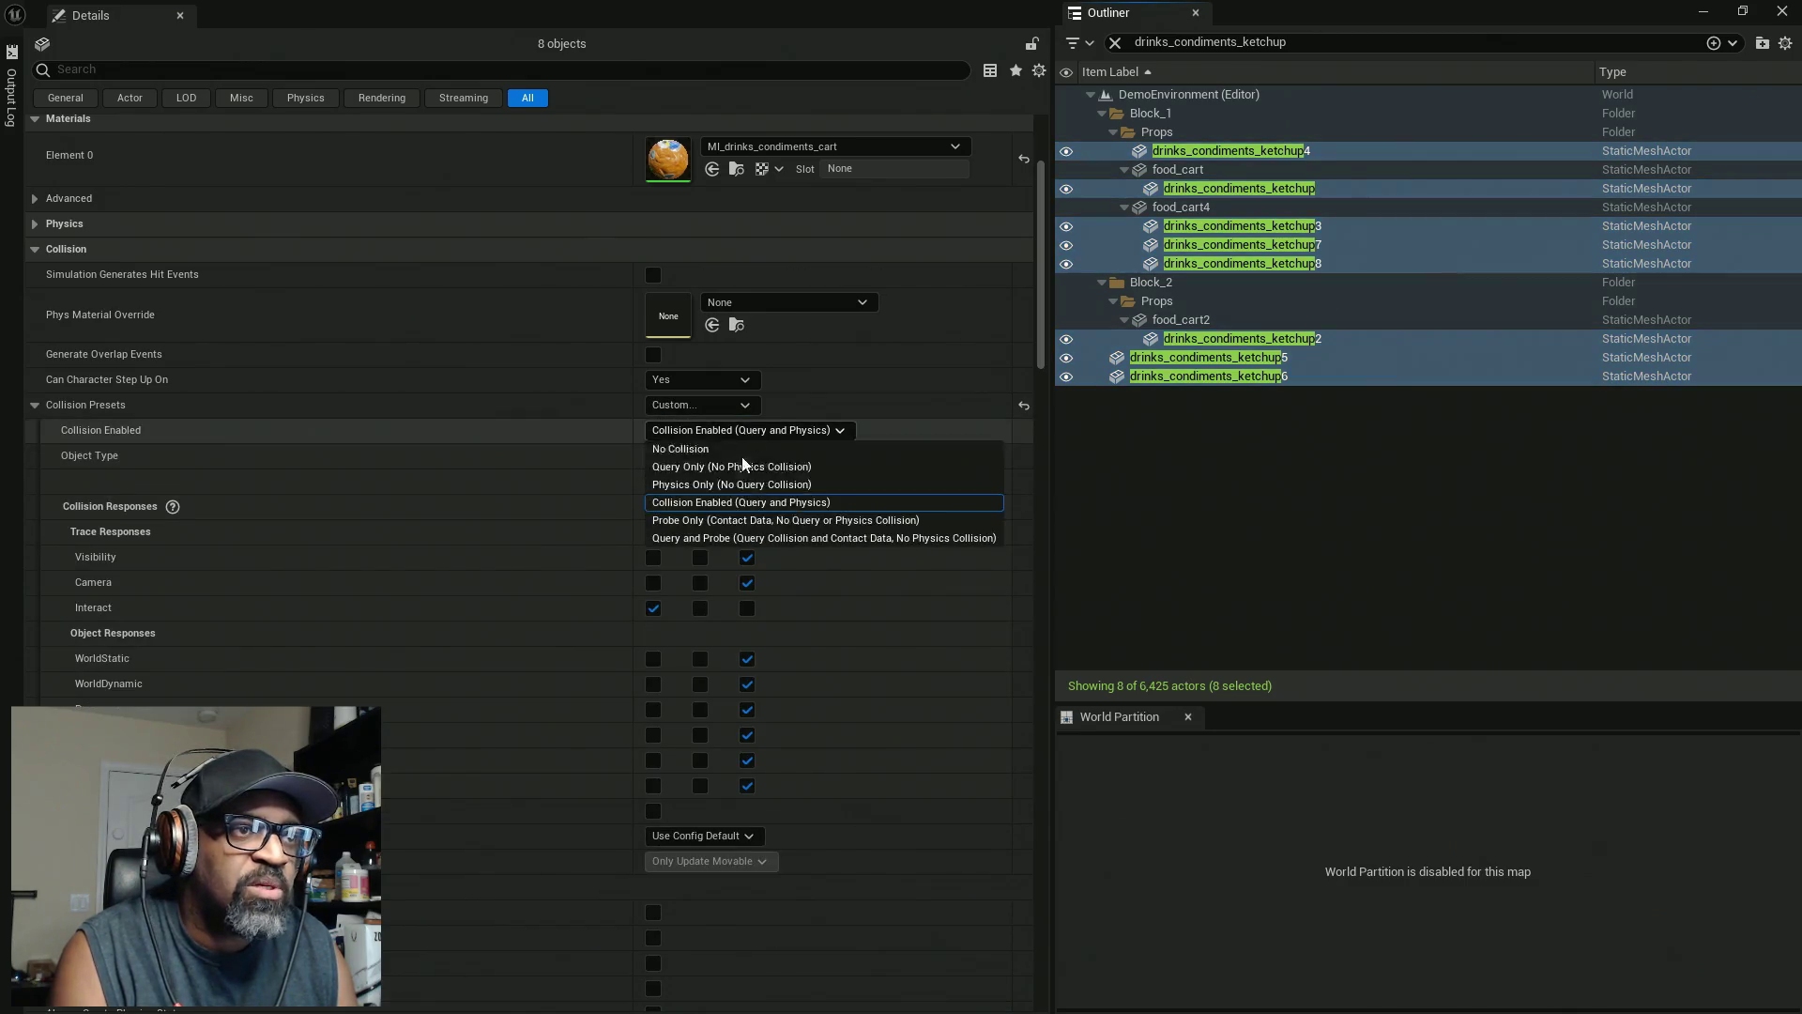
{"action": "left_click", "coordinate": [723, 467]}
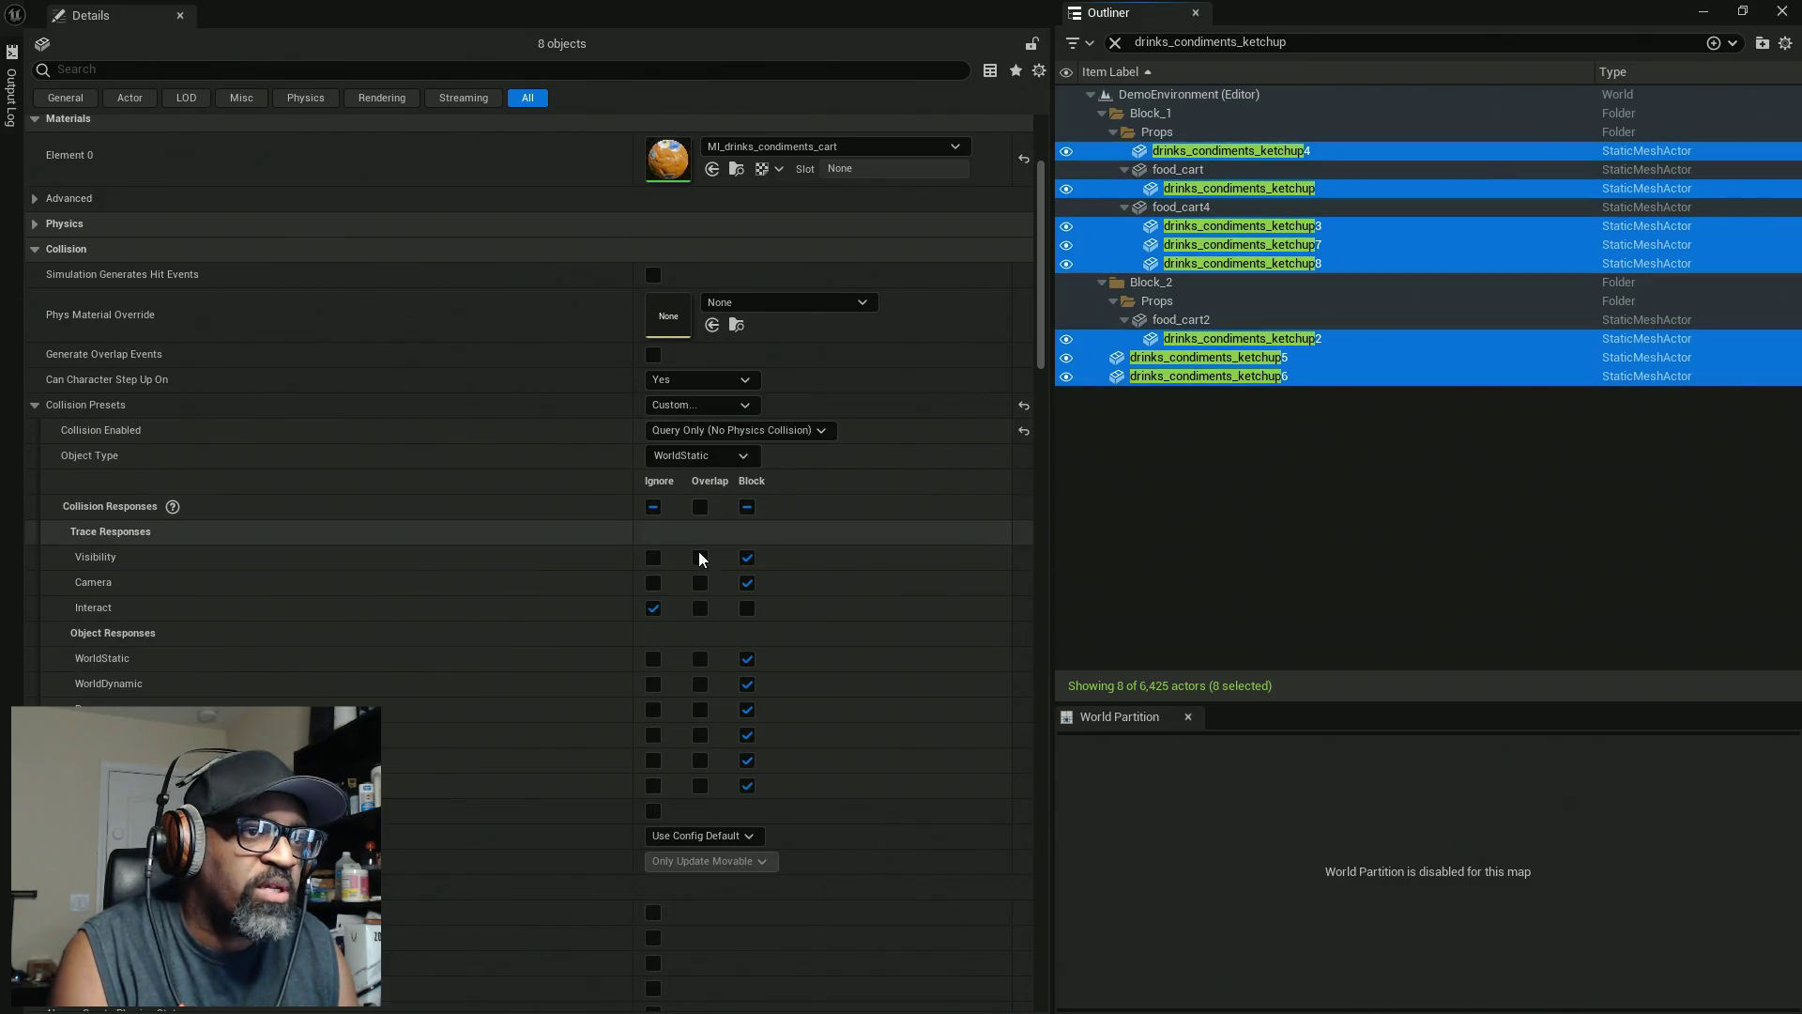
{"action": "left_click", "coordinate": [747, 608]}
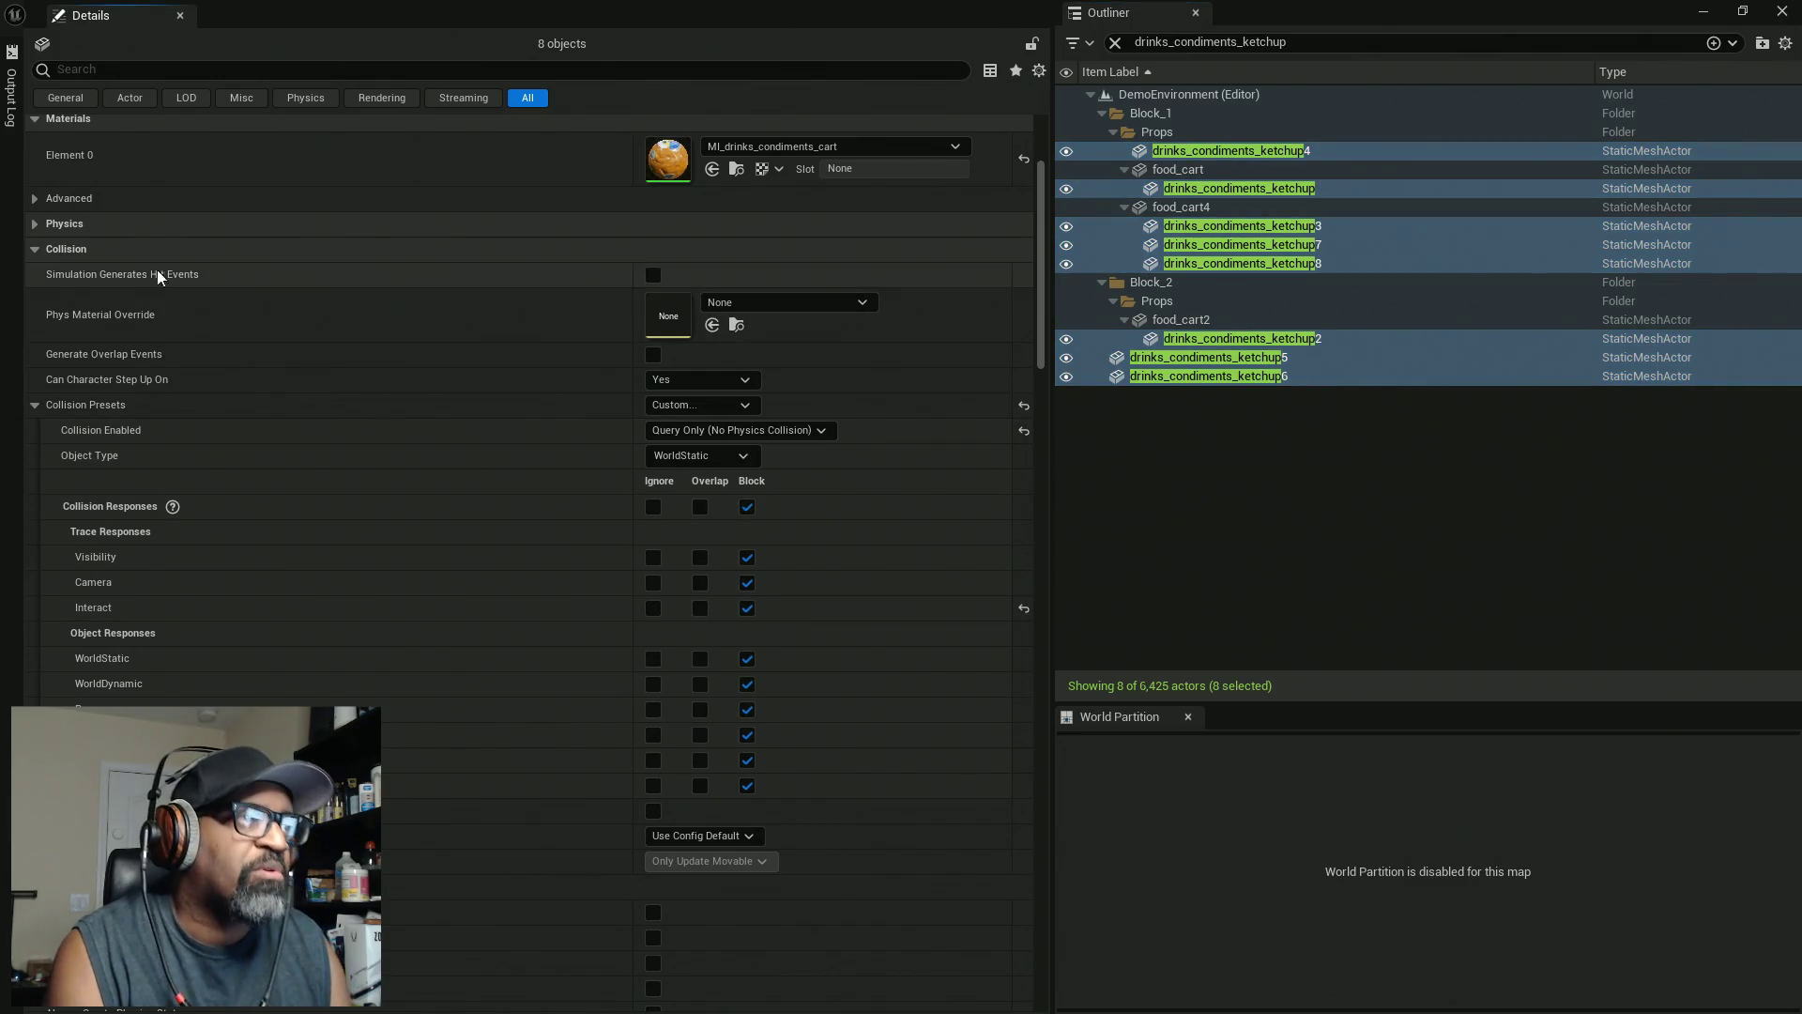
{"action": "key", "text": "ctrl+s"}
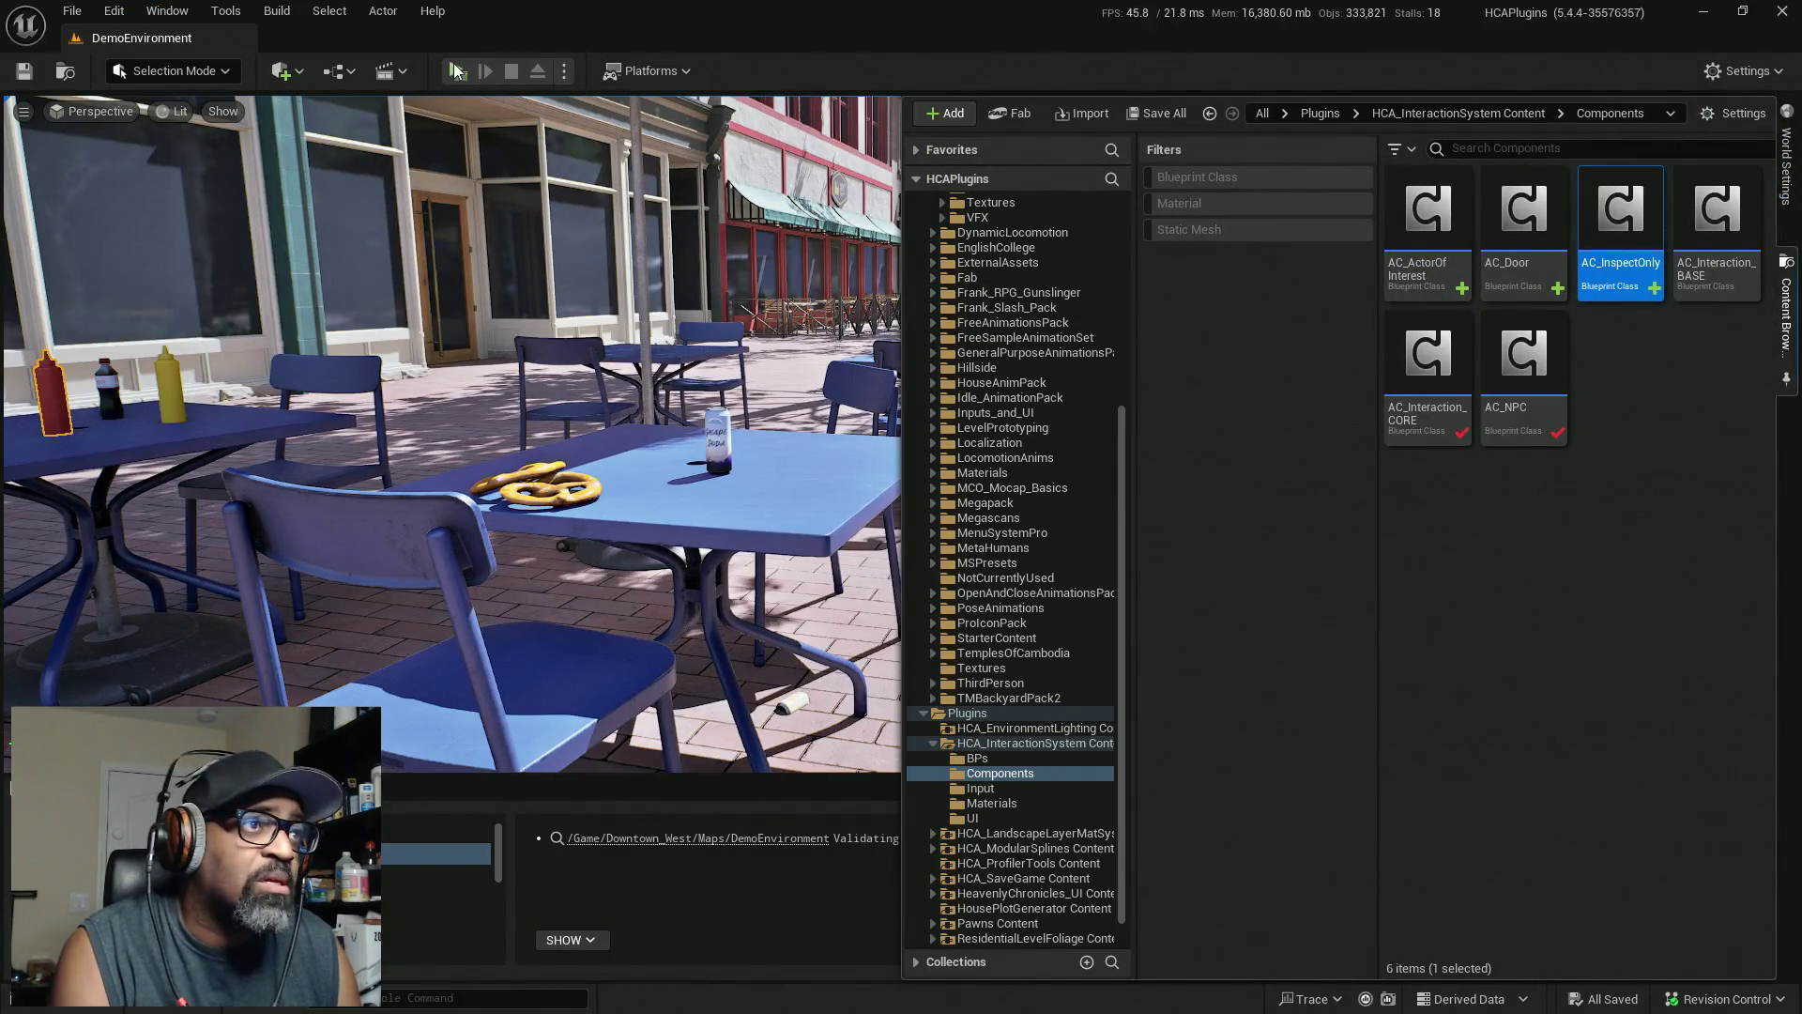
{"action": "key", "text": "ctrl+space"}
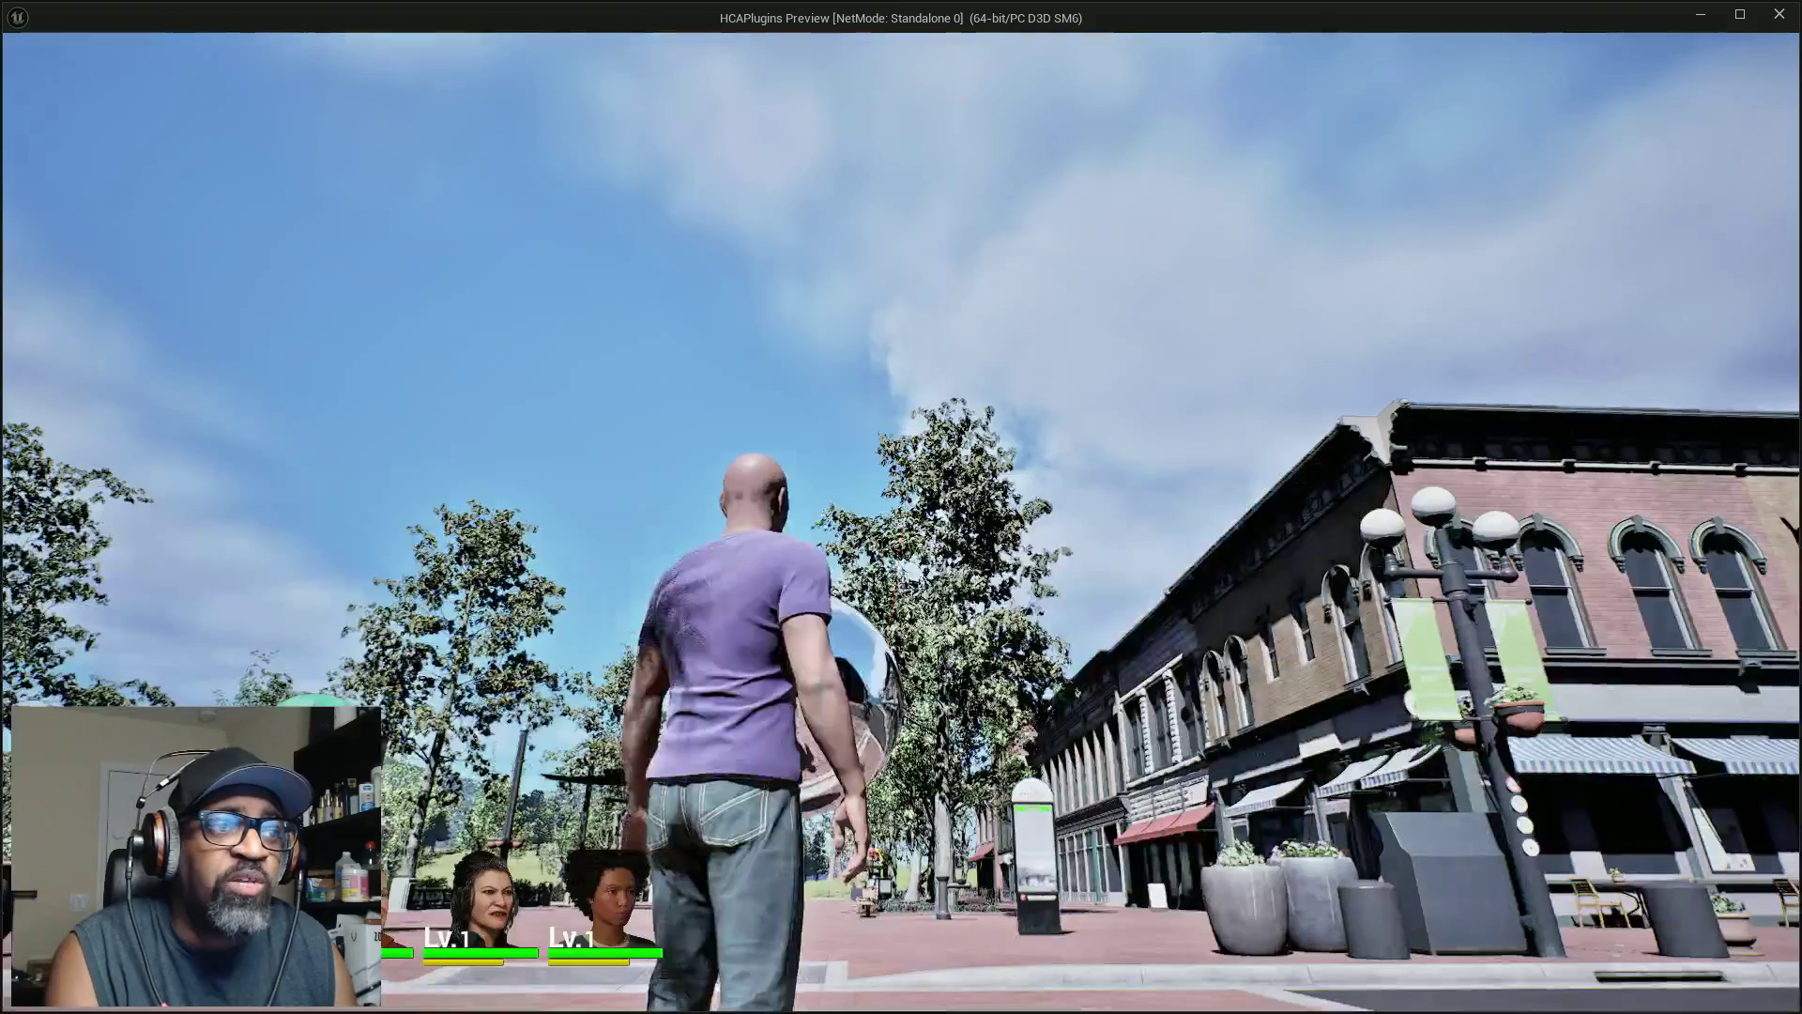
{"action": "key", "text": "w"}
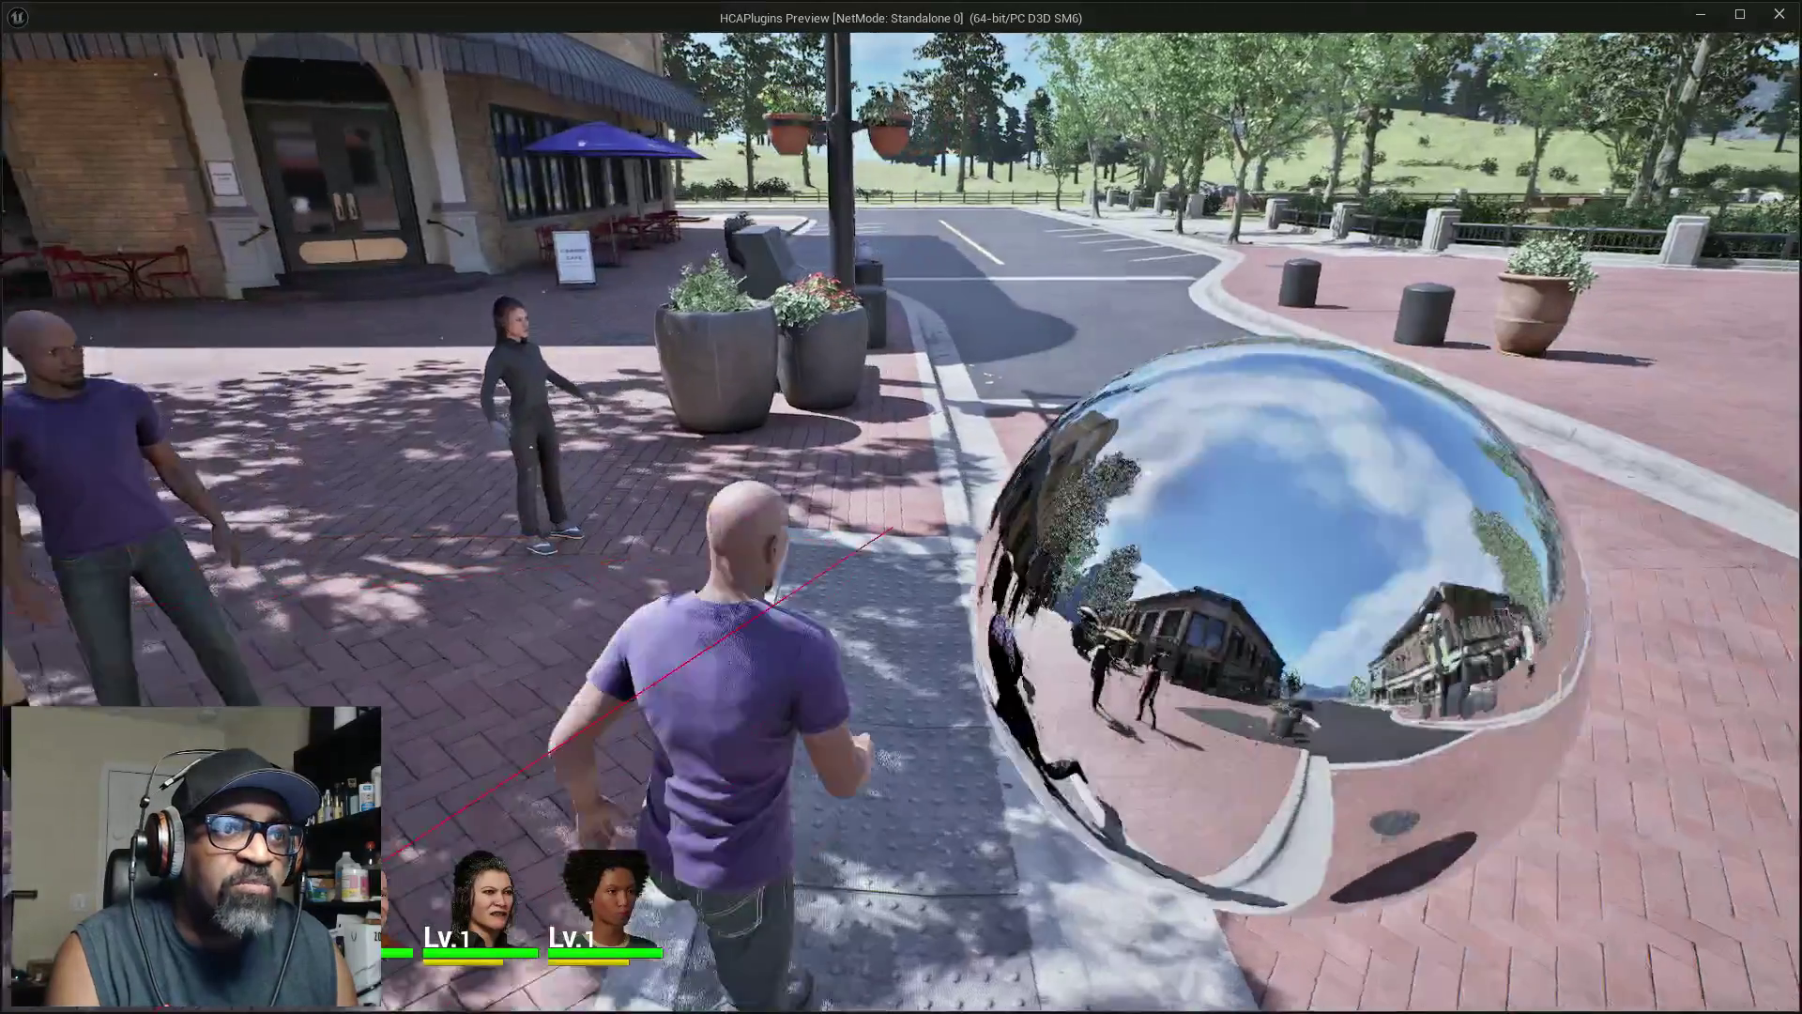
{"action": "key", "text": "w"}
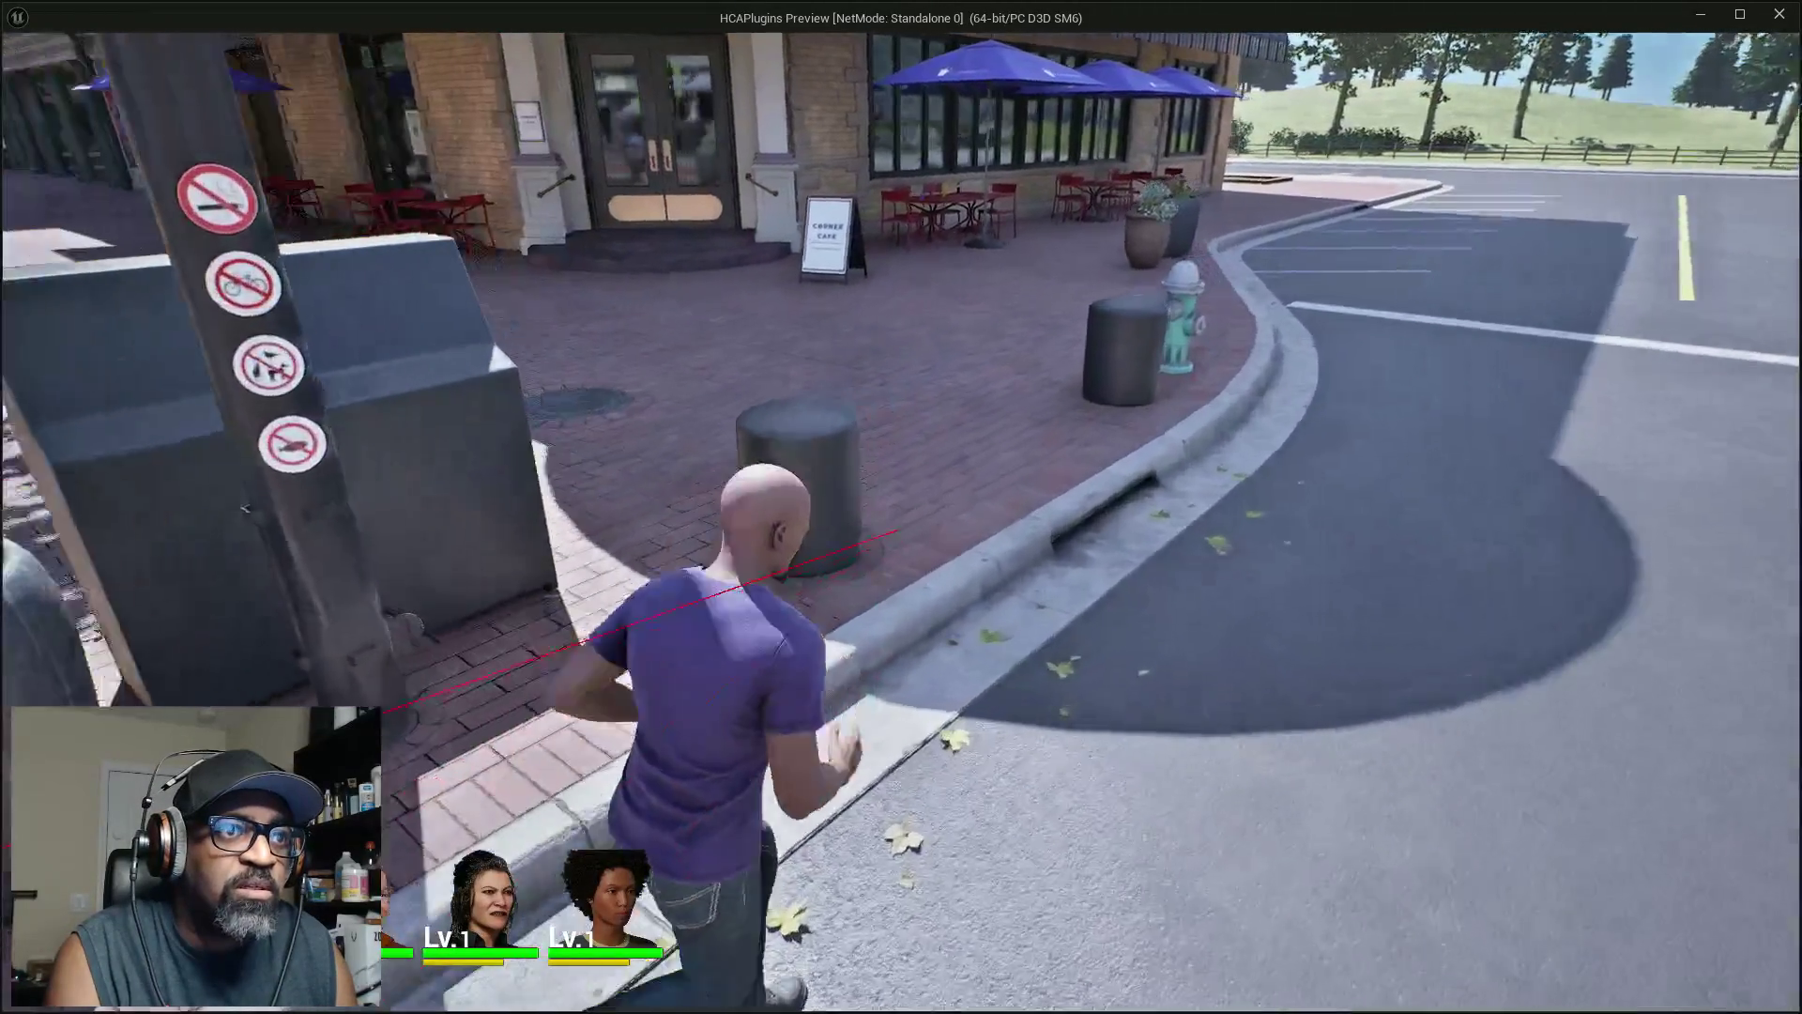
{"action": "key", "text": "w"}
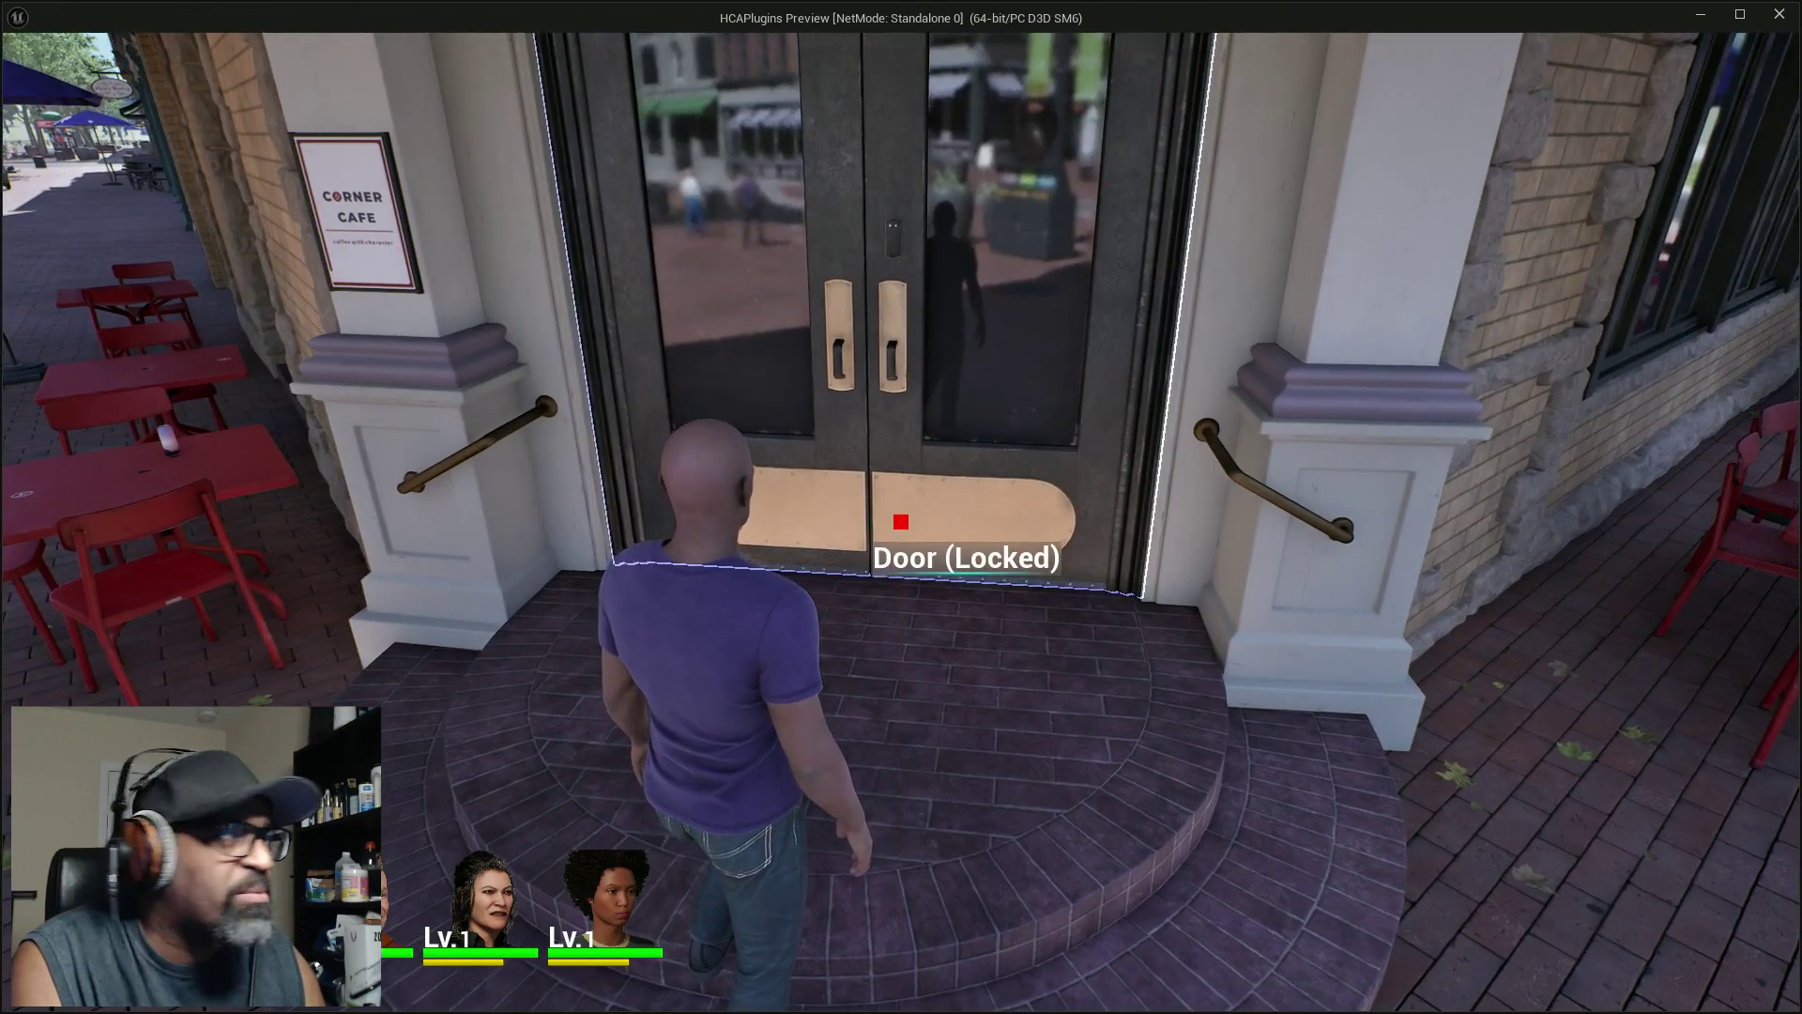
{"action": "key", "text": "Escape"}
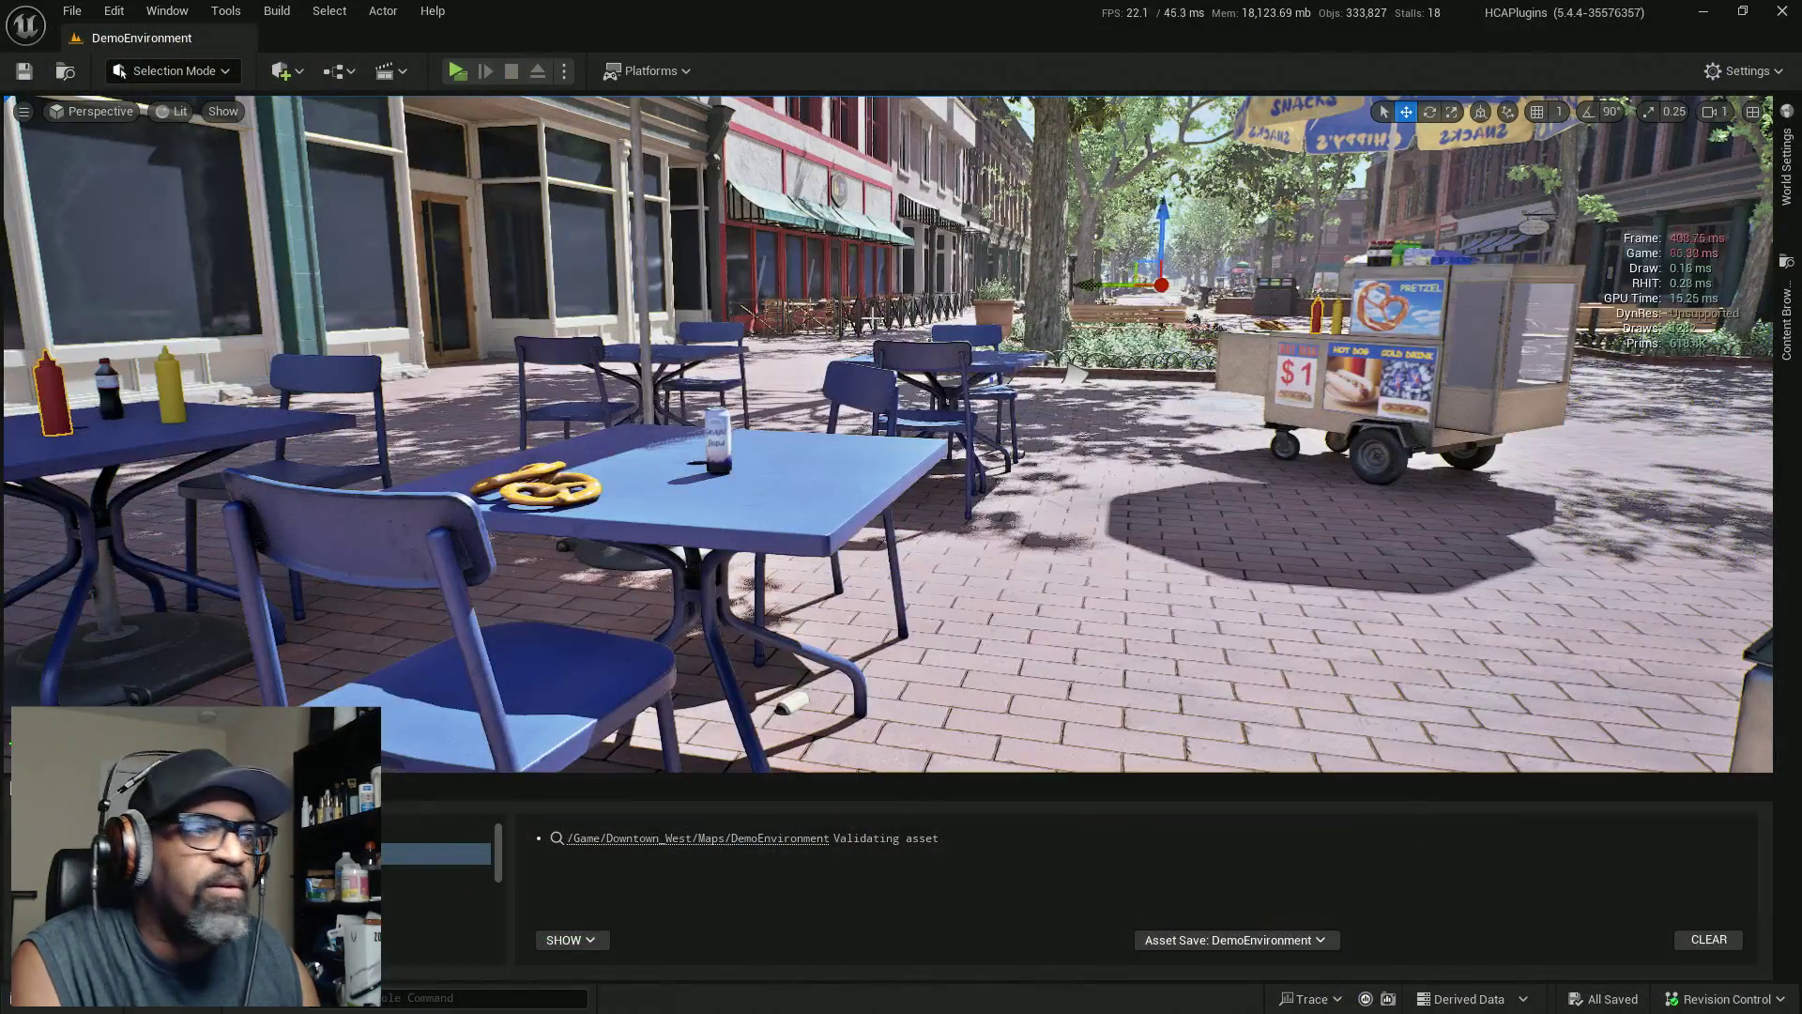
Select the cafe door and expand UI Location on its AC_InspectOnly_C_189 component
{"action": "key", "text": "w"}
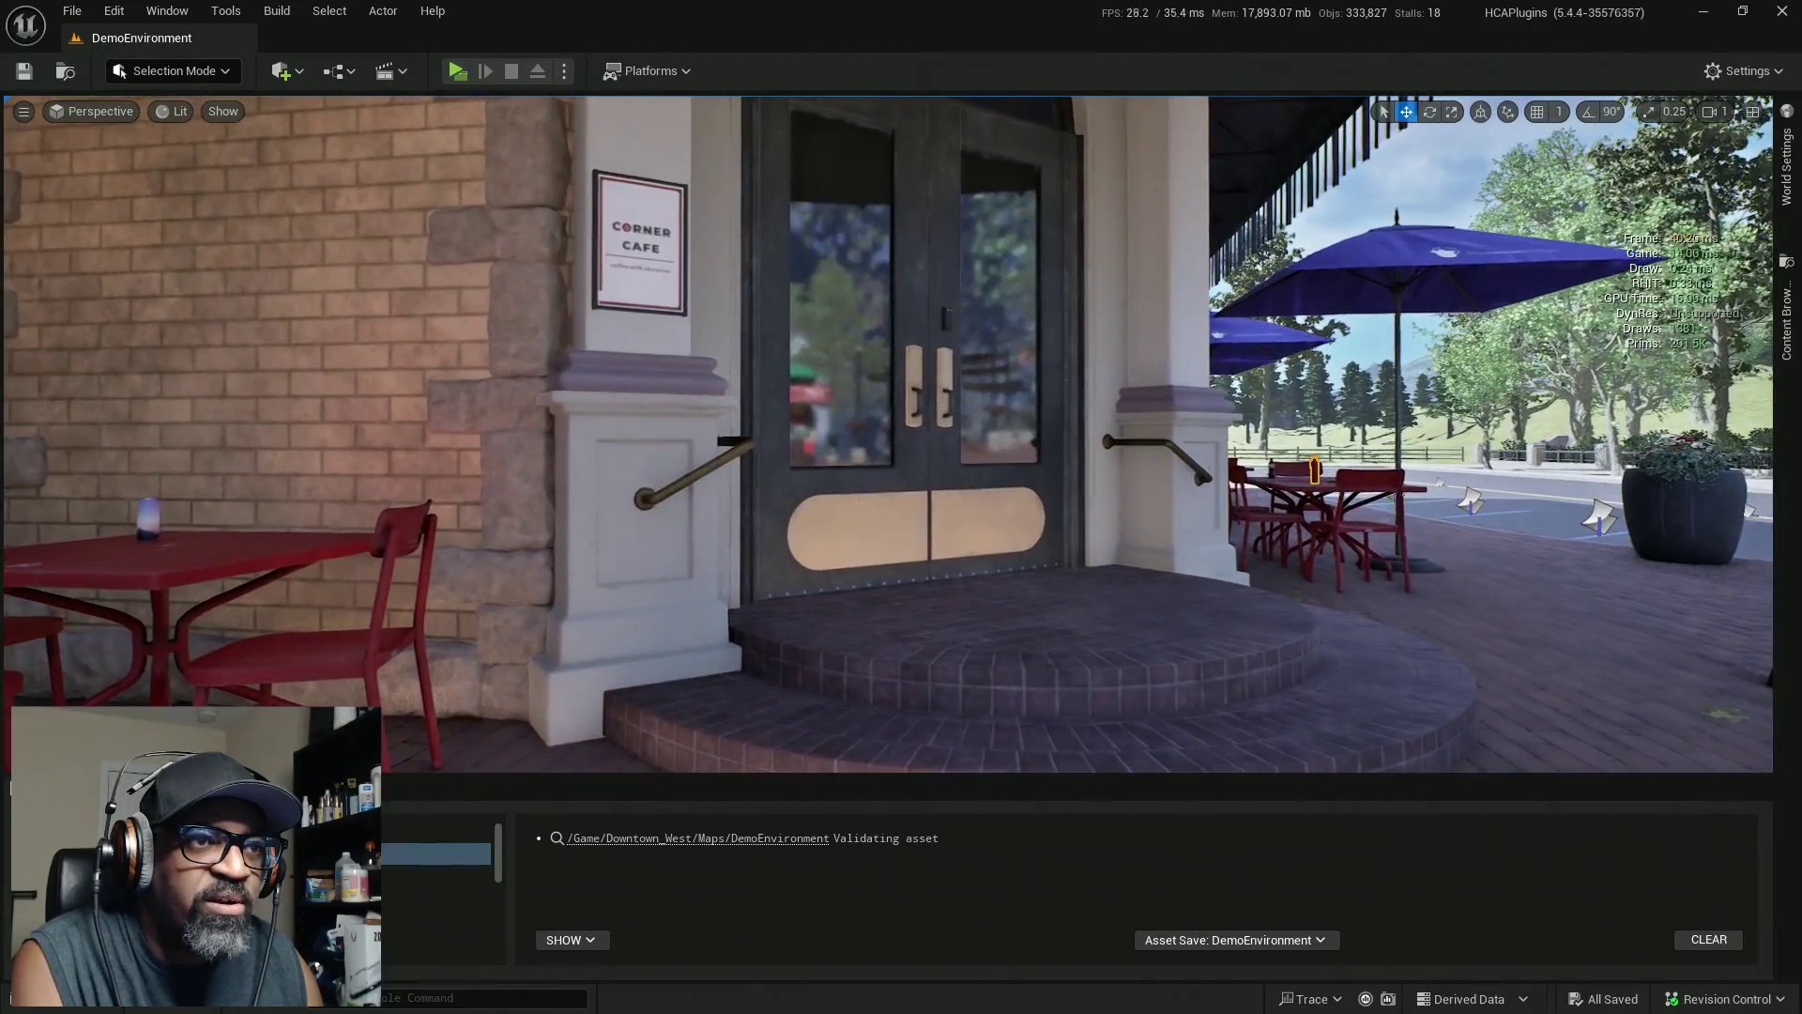
{"action": "left_click", "coordinate": [768, 459]}
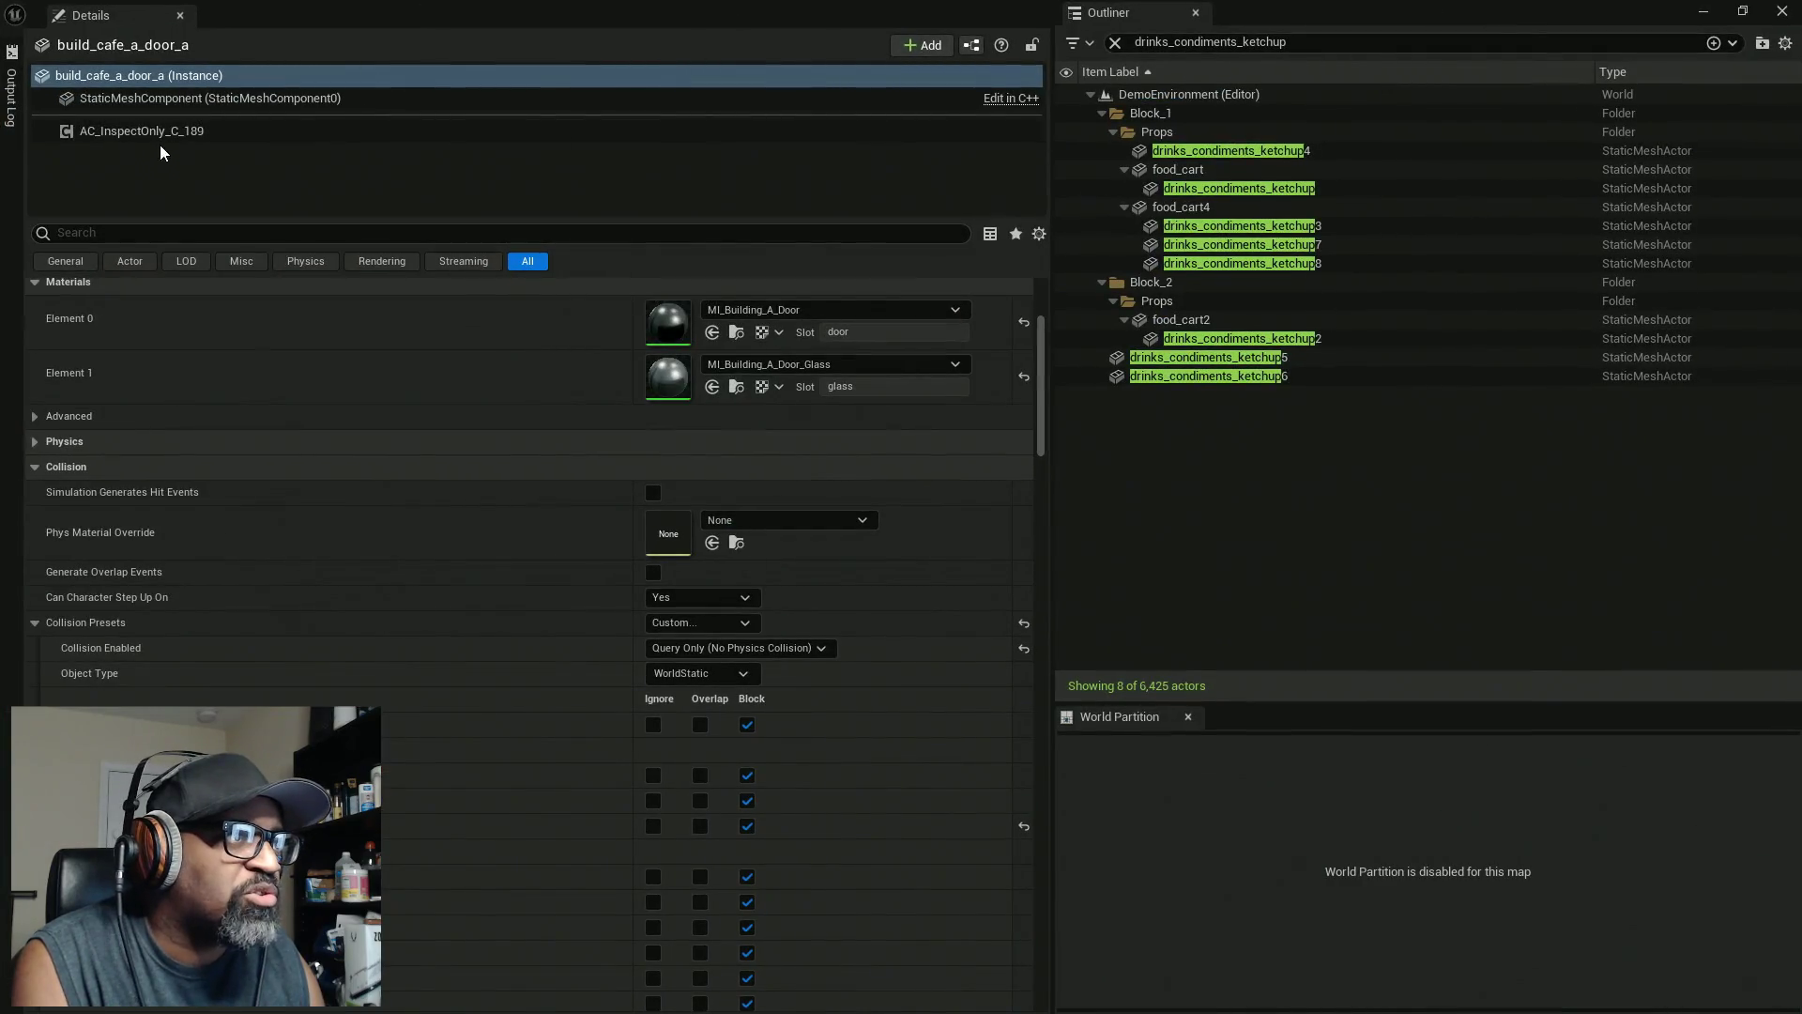
{"action": "left_click", "coordinate": [160, 136]}
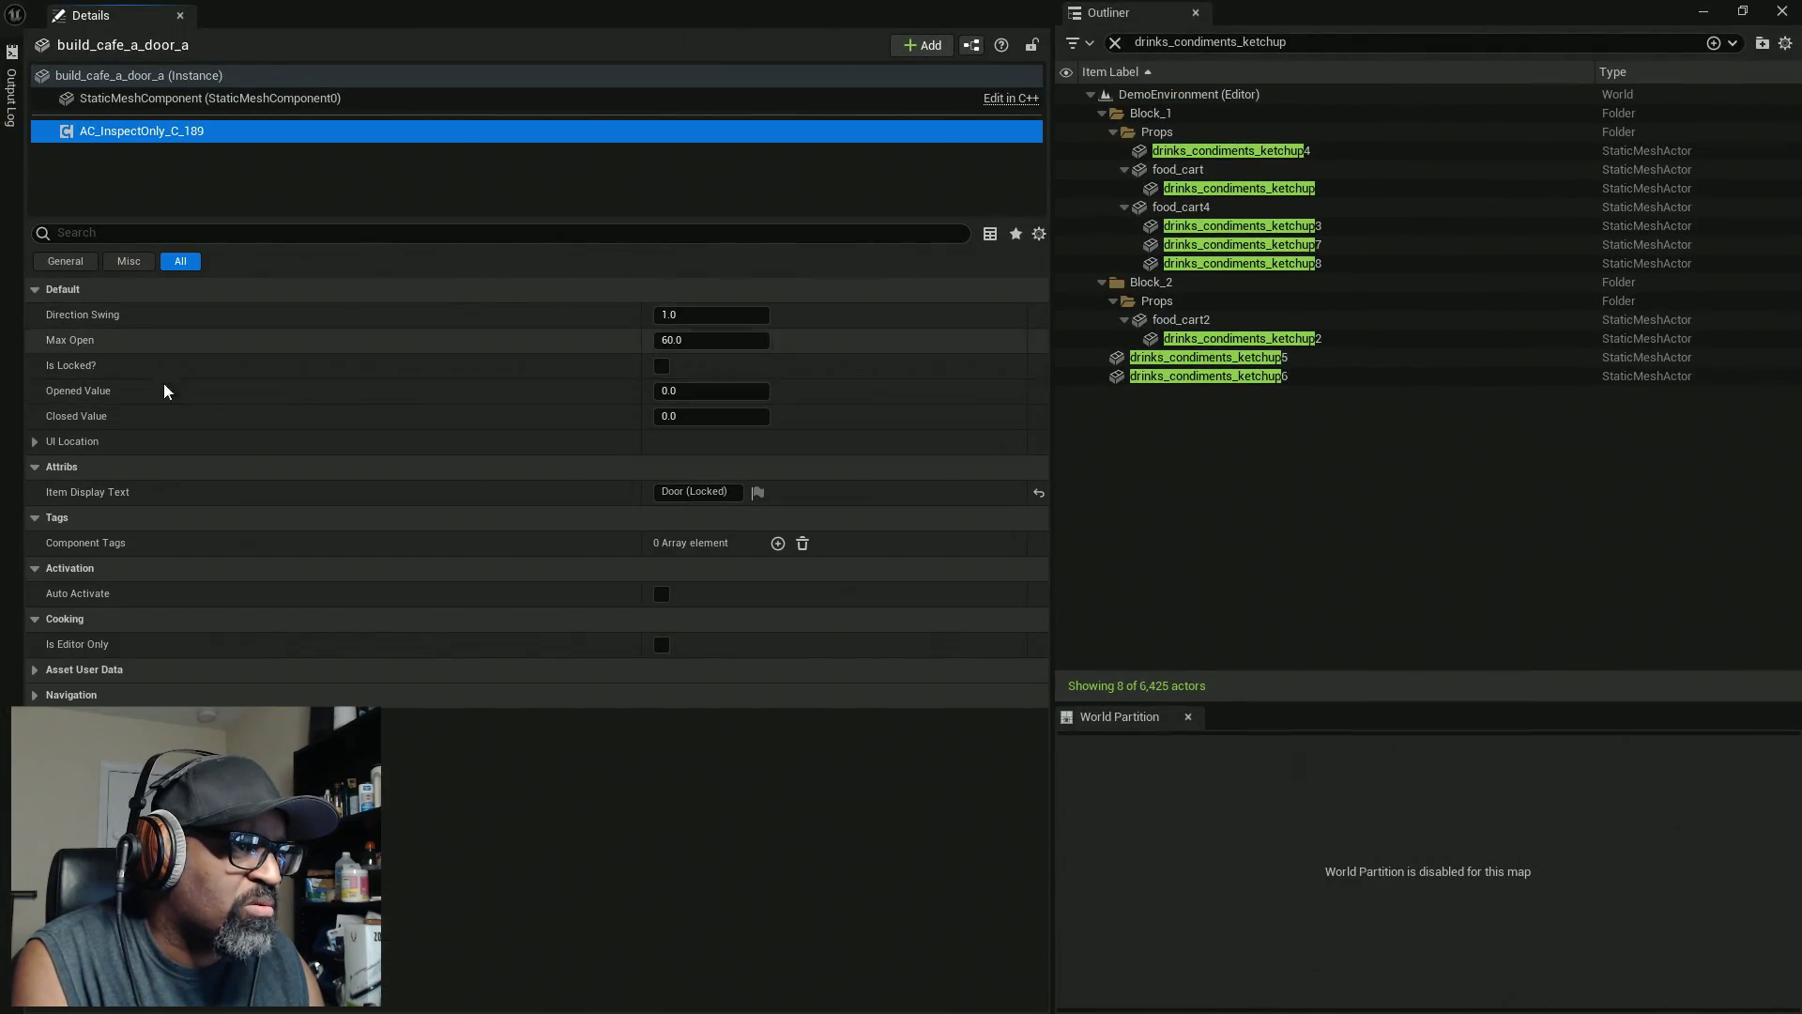
{"action": "left_click", "coordinate": [35, 442]}
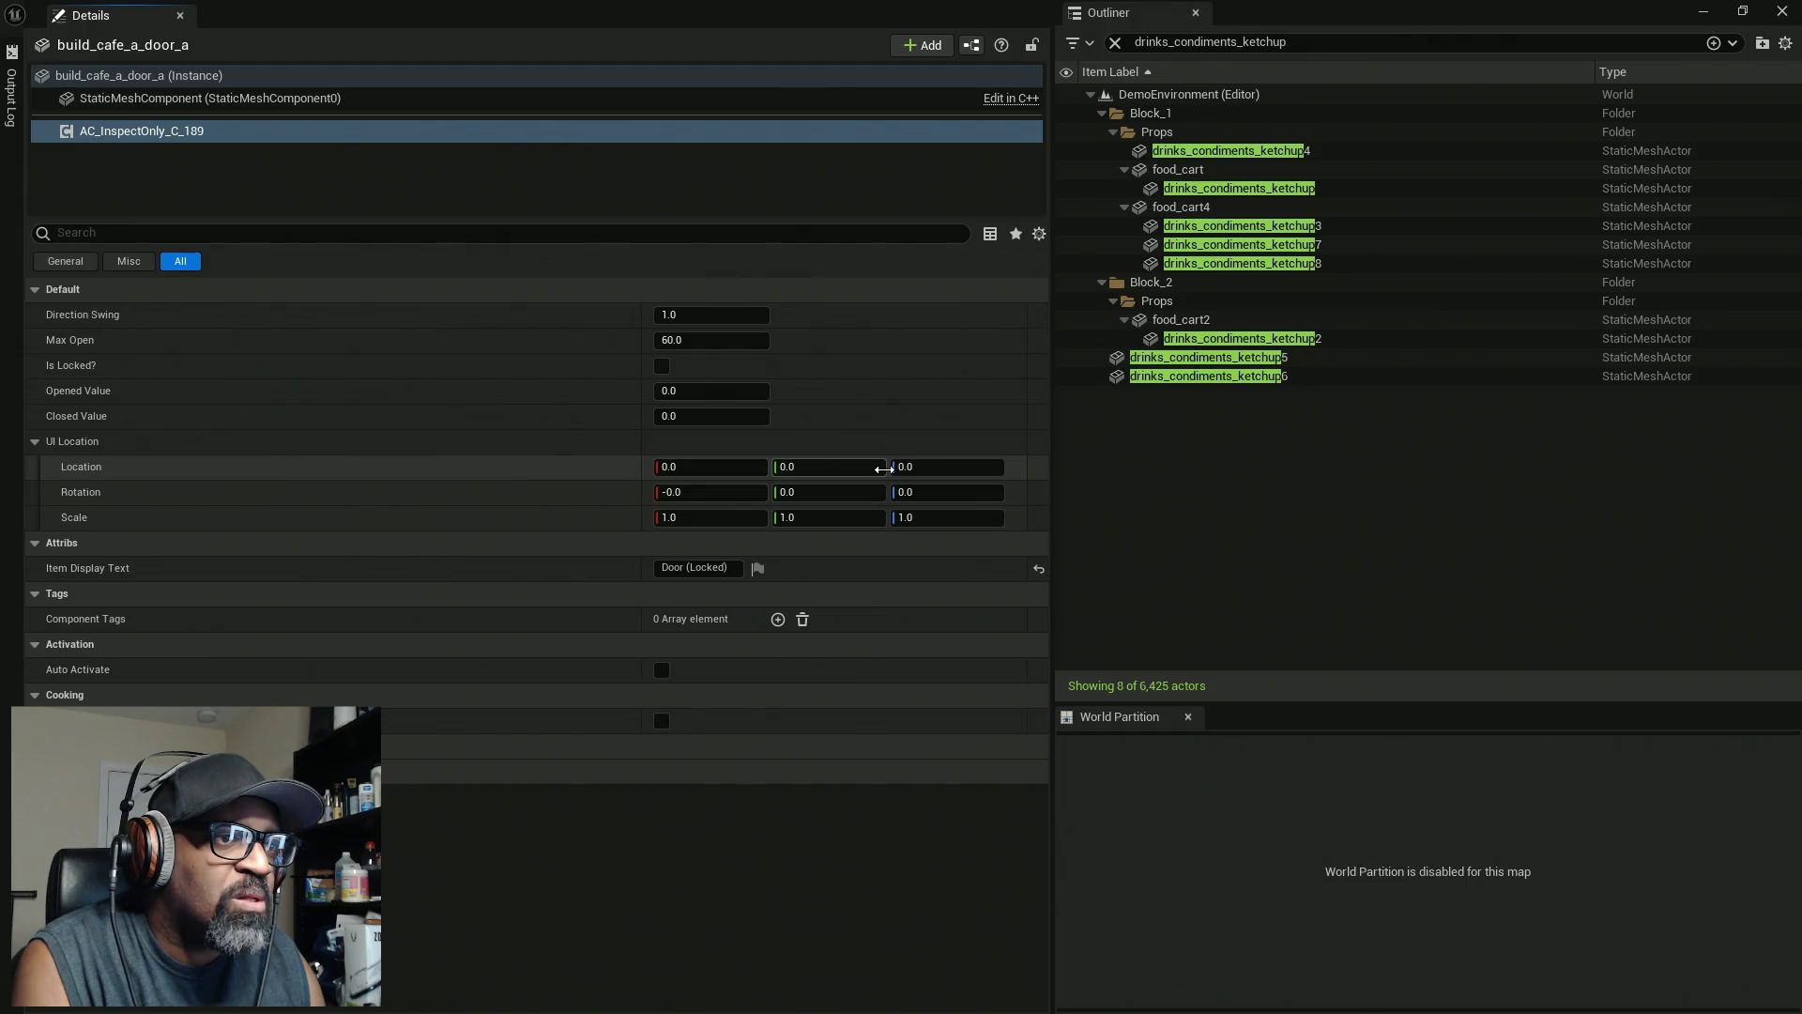
{"action": "double_click", "coordinate": [804, 8]}
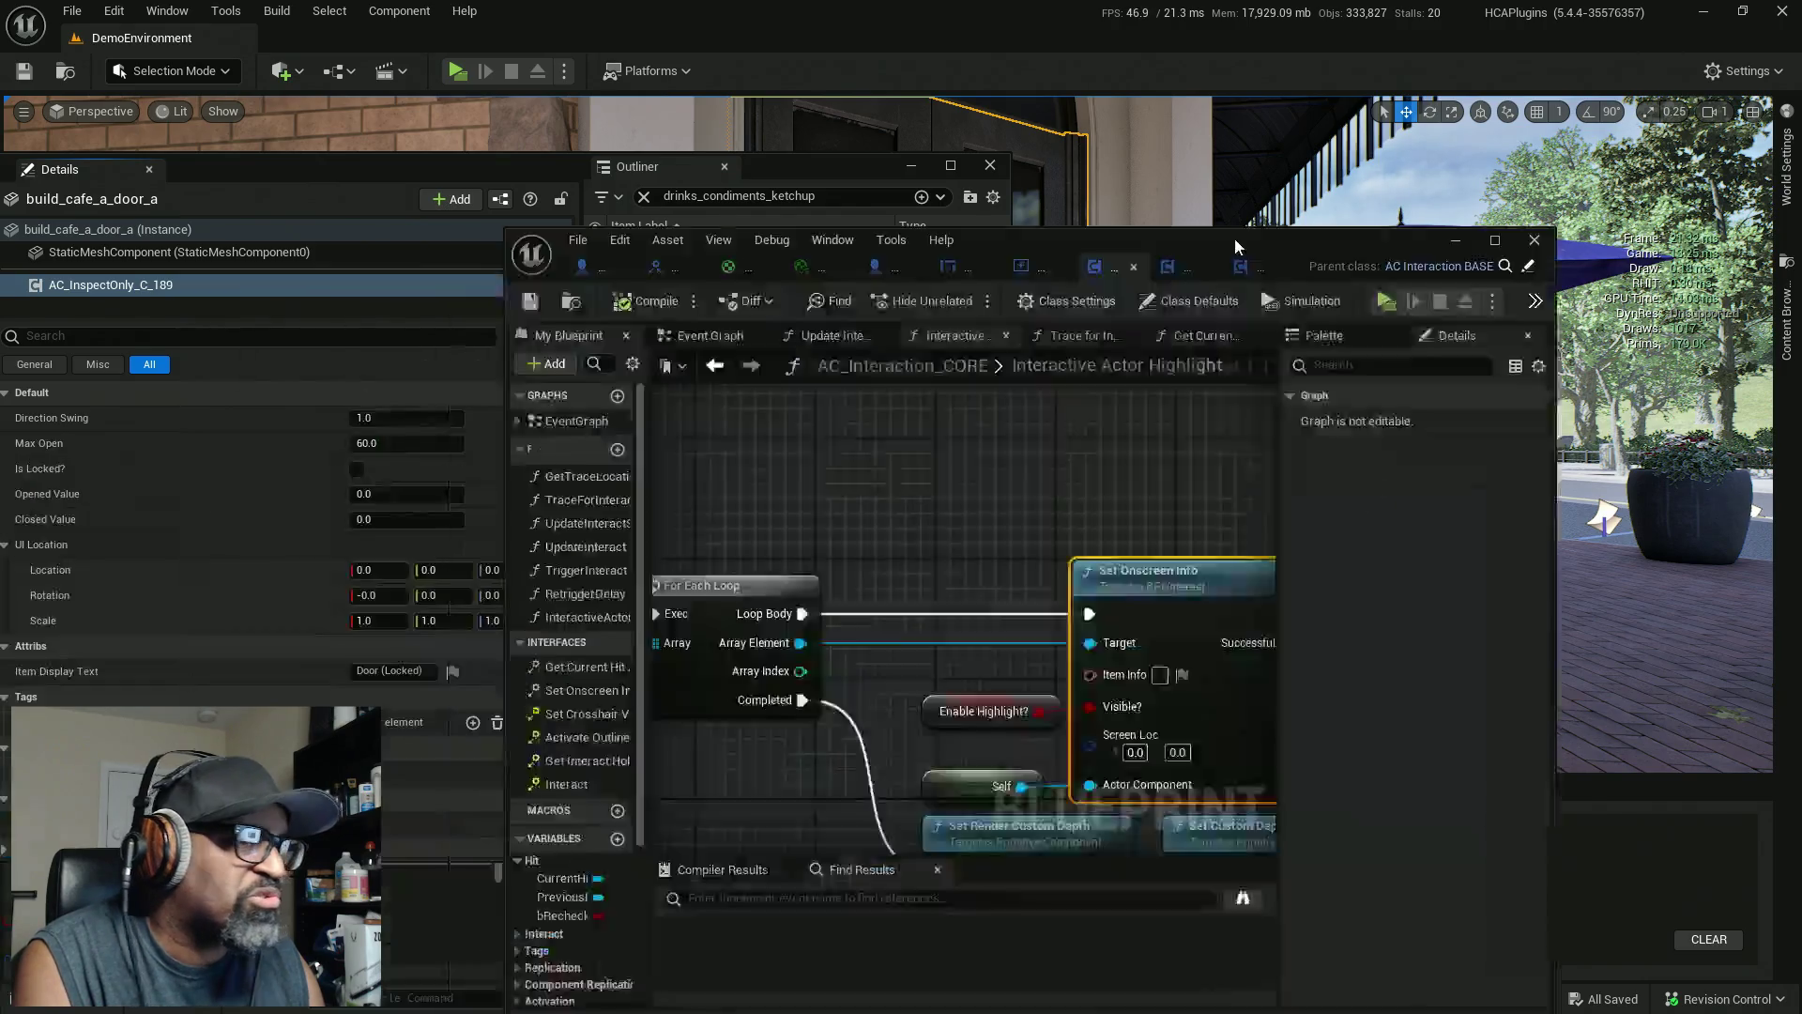
{"action": "double_click", "coordinate": [1235, 246]}
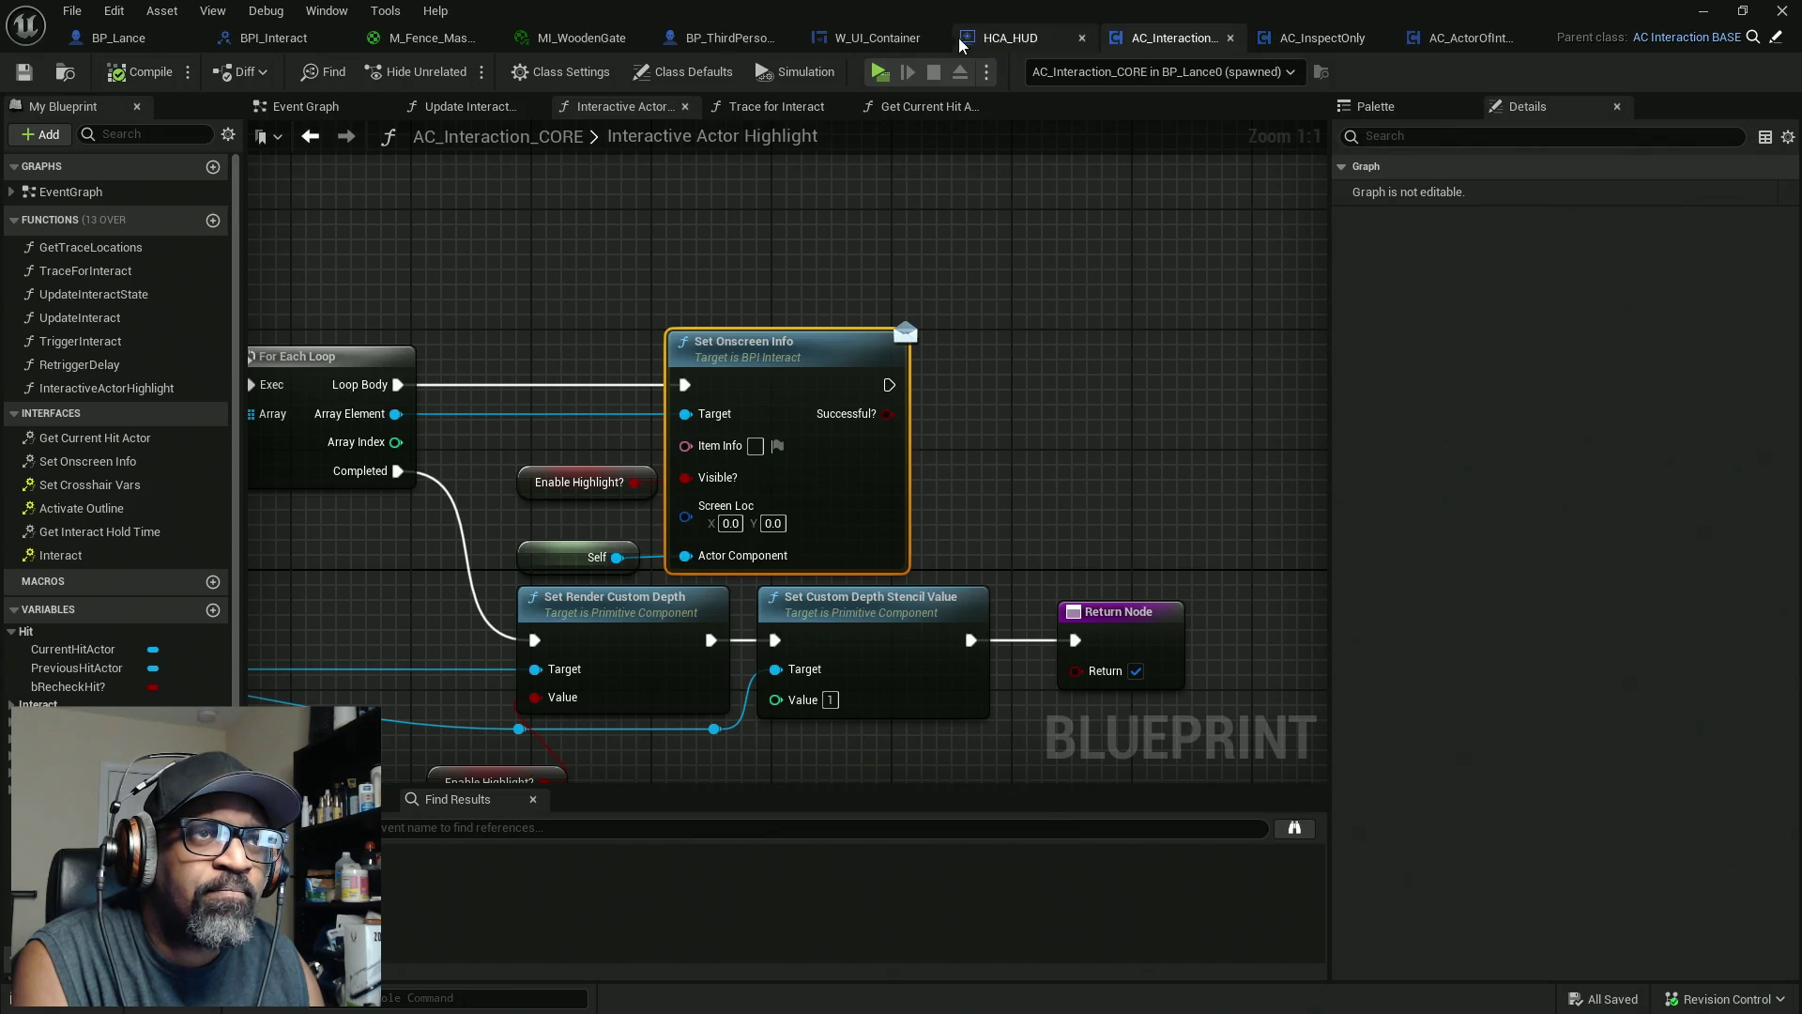
{"action": "left_click", "coordinate": [1332, 38]}
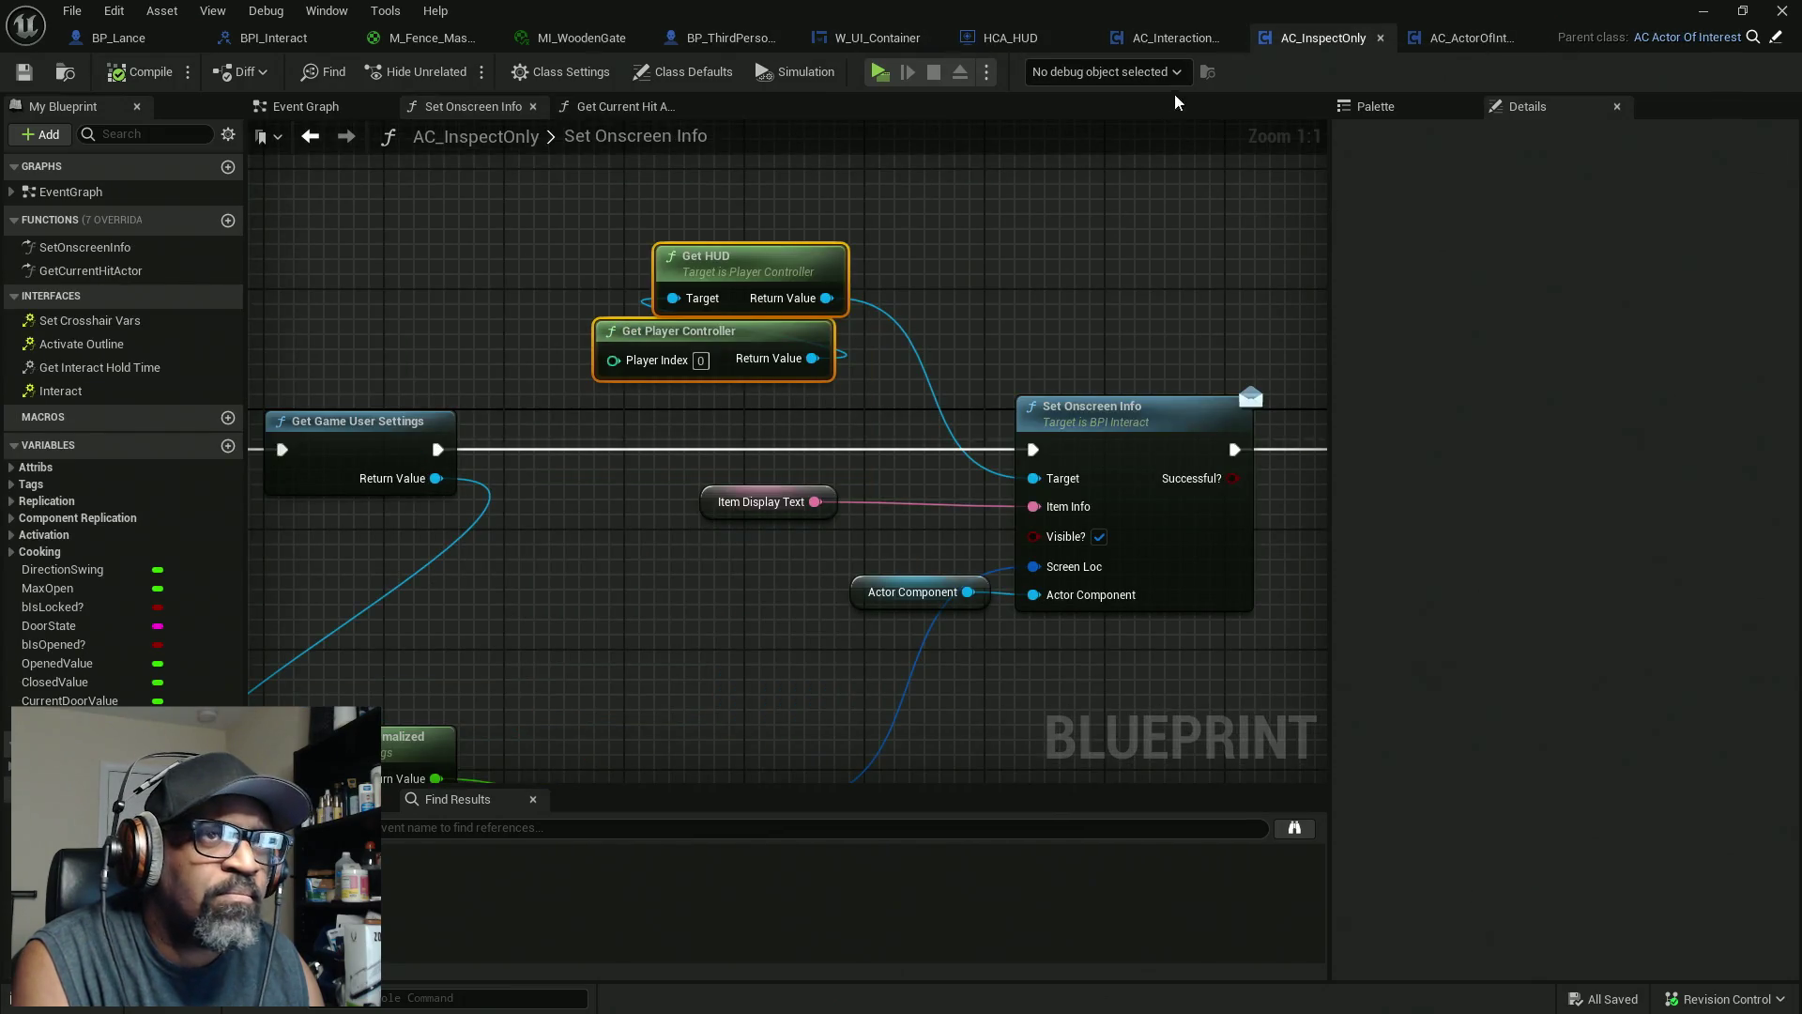
{"action": "left_click", "coordinate": [1472, 38]}
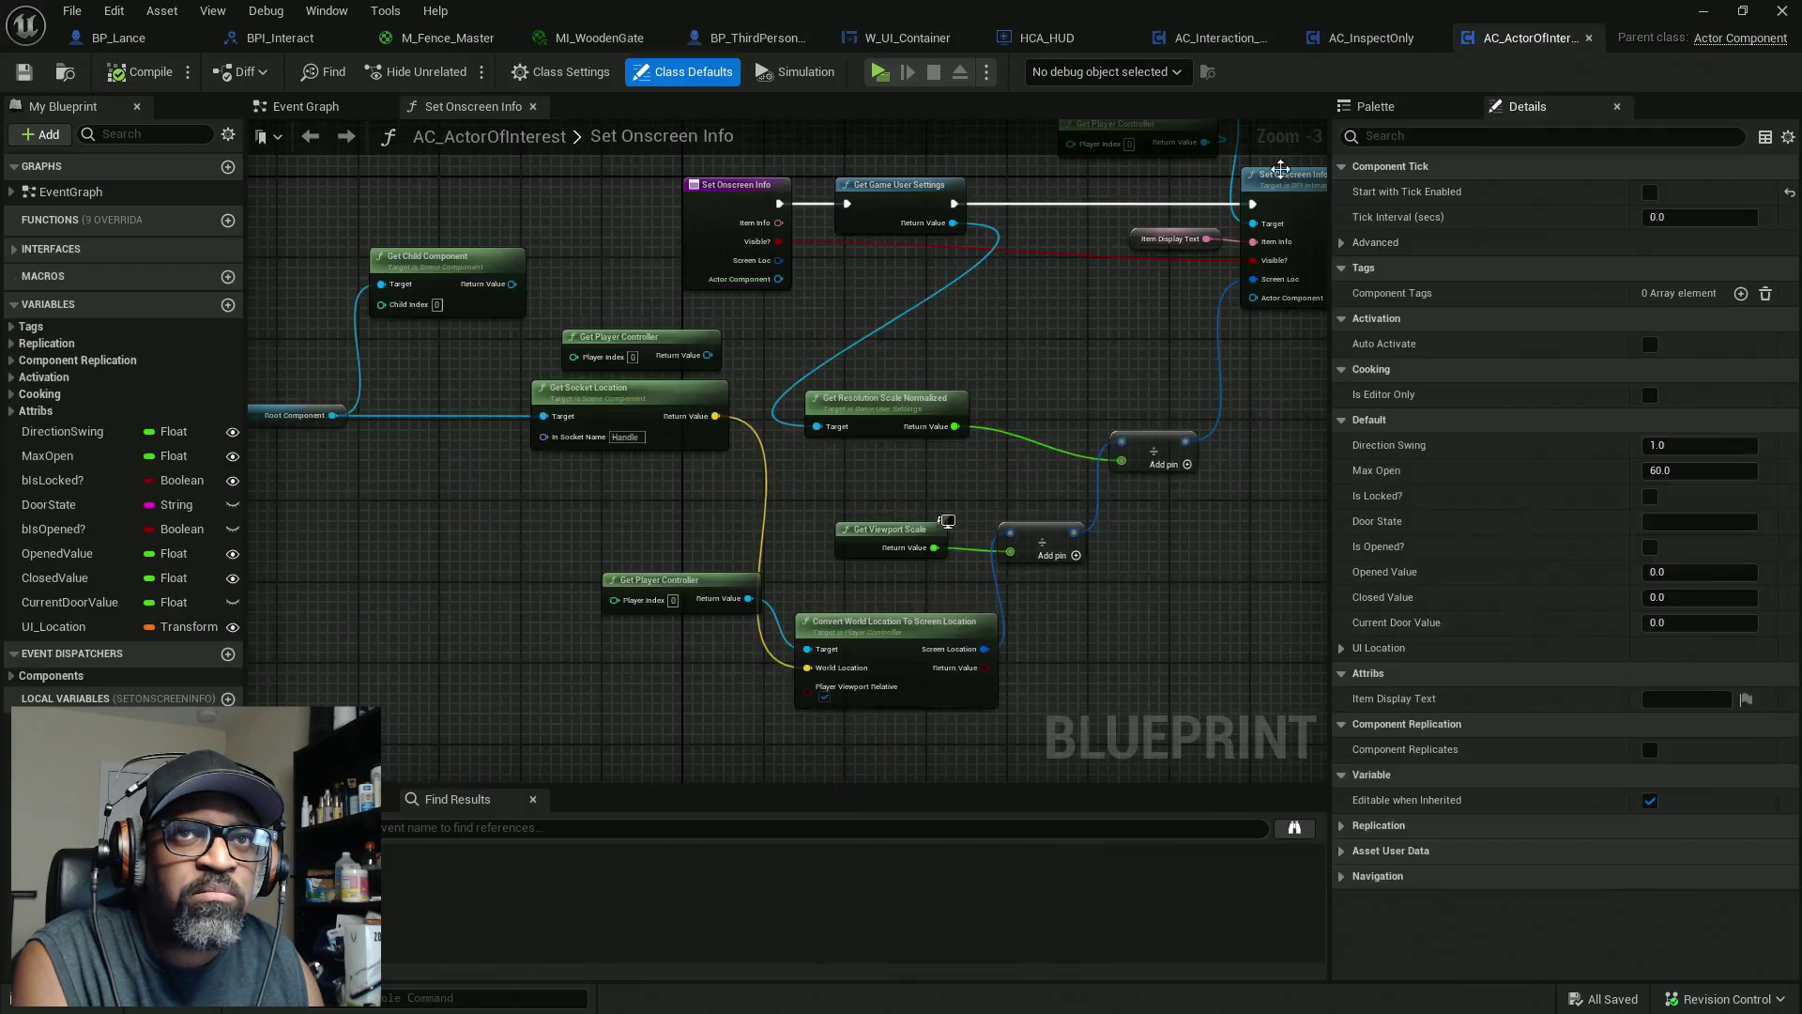
{"action": "left_click", "coordinate": [70, 626]}
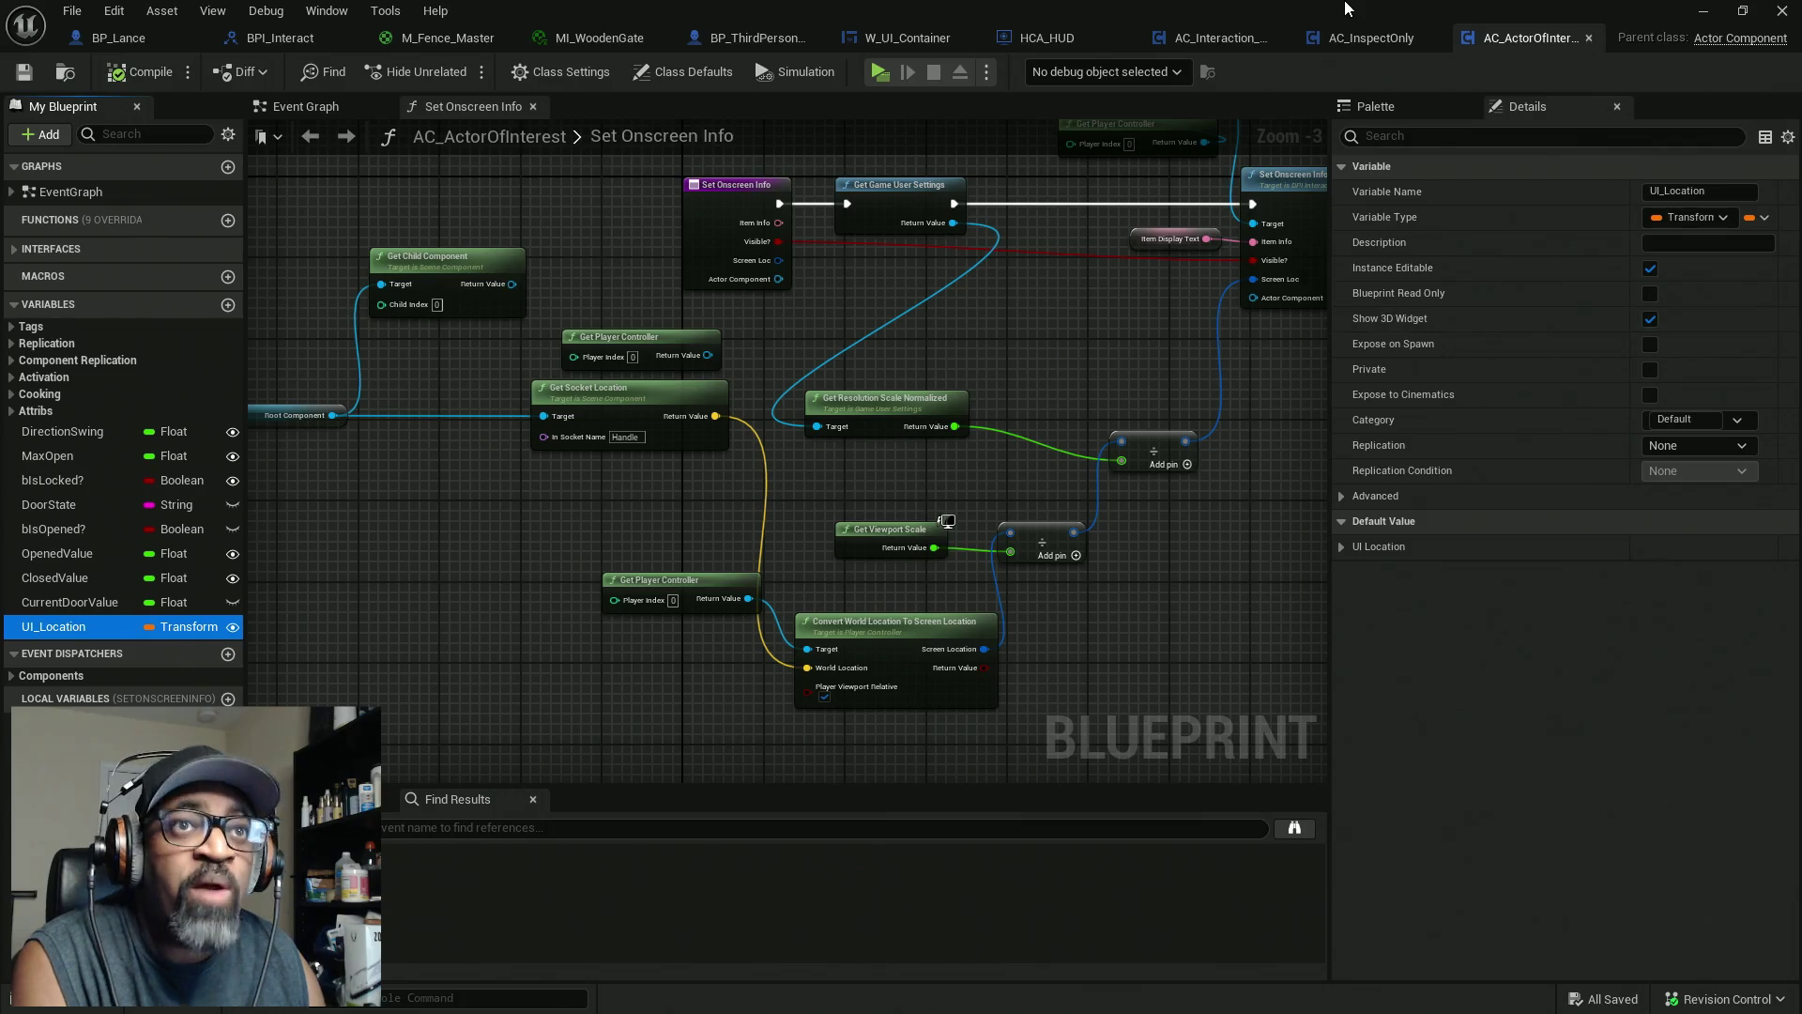
{"action": "double_click", "coordinate": [1288, 13]}
{"action": "left_click", "coordinate": [44, 225]}
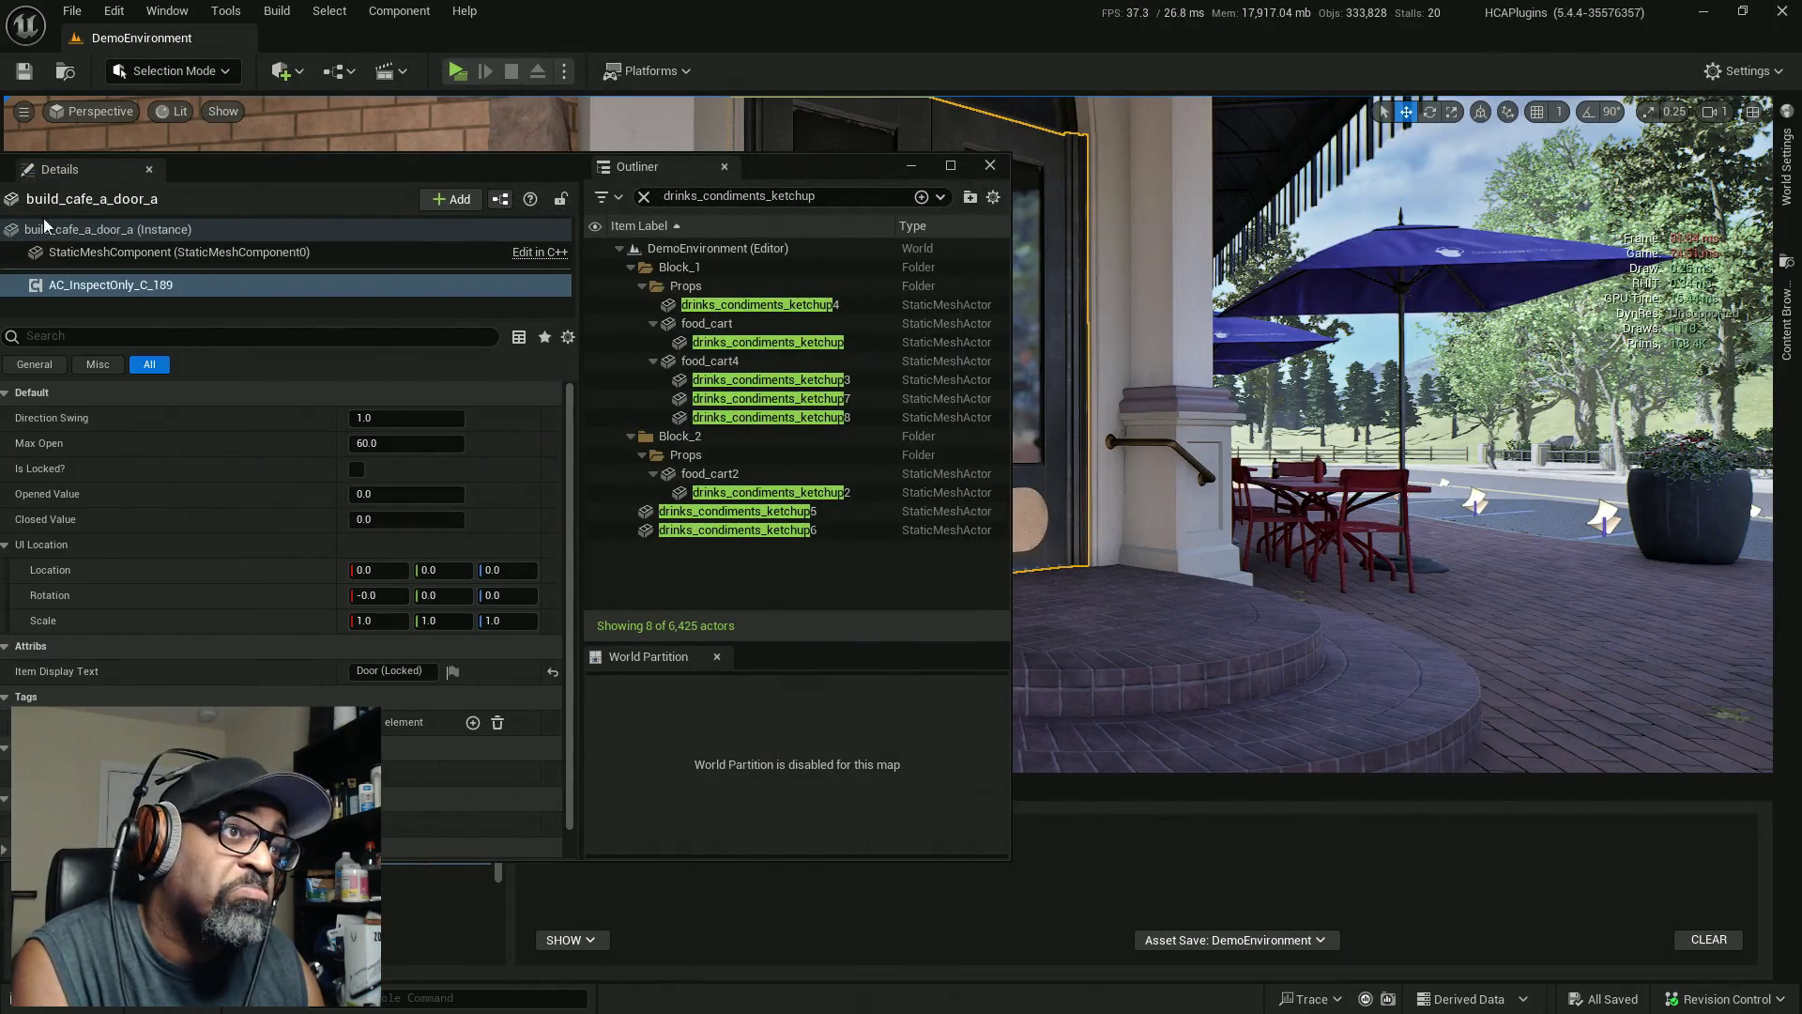
Copy the cafe door actor's Location from its transform
{"action": "left_click", "coordinate": [989, 164]}
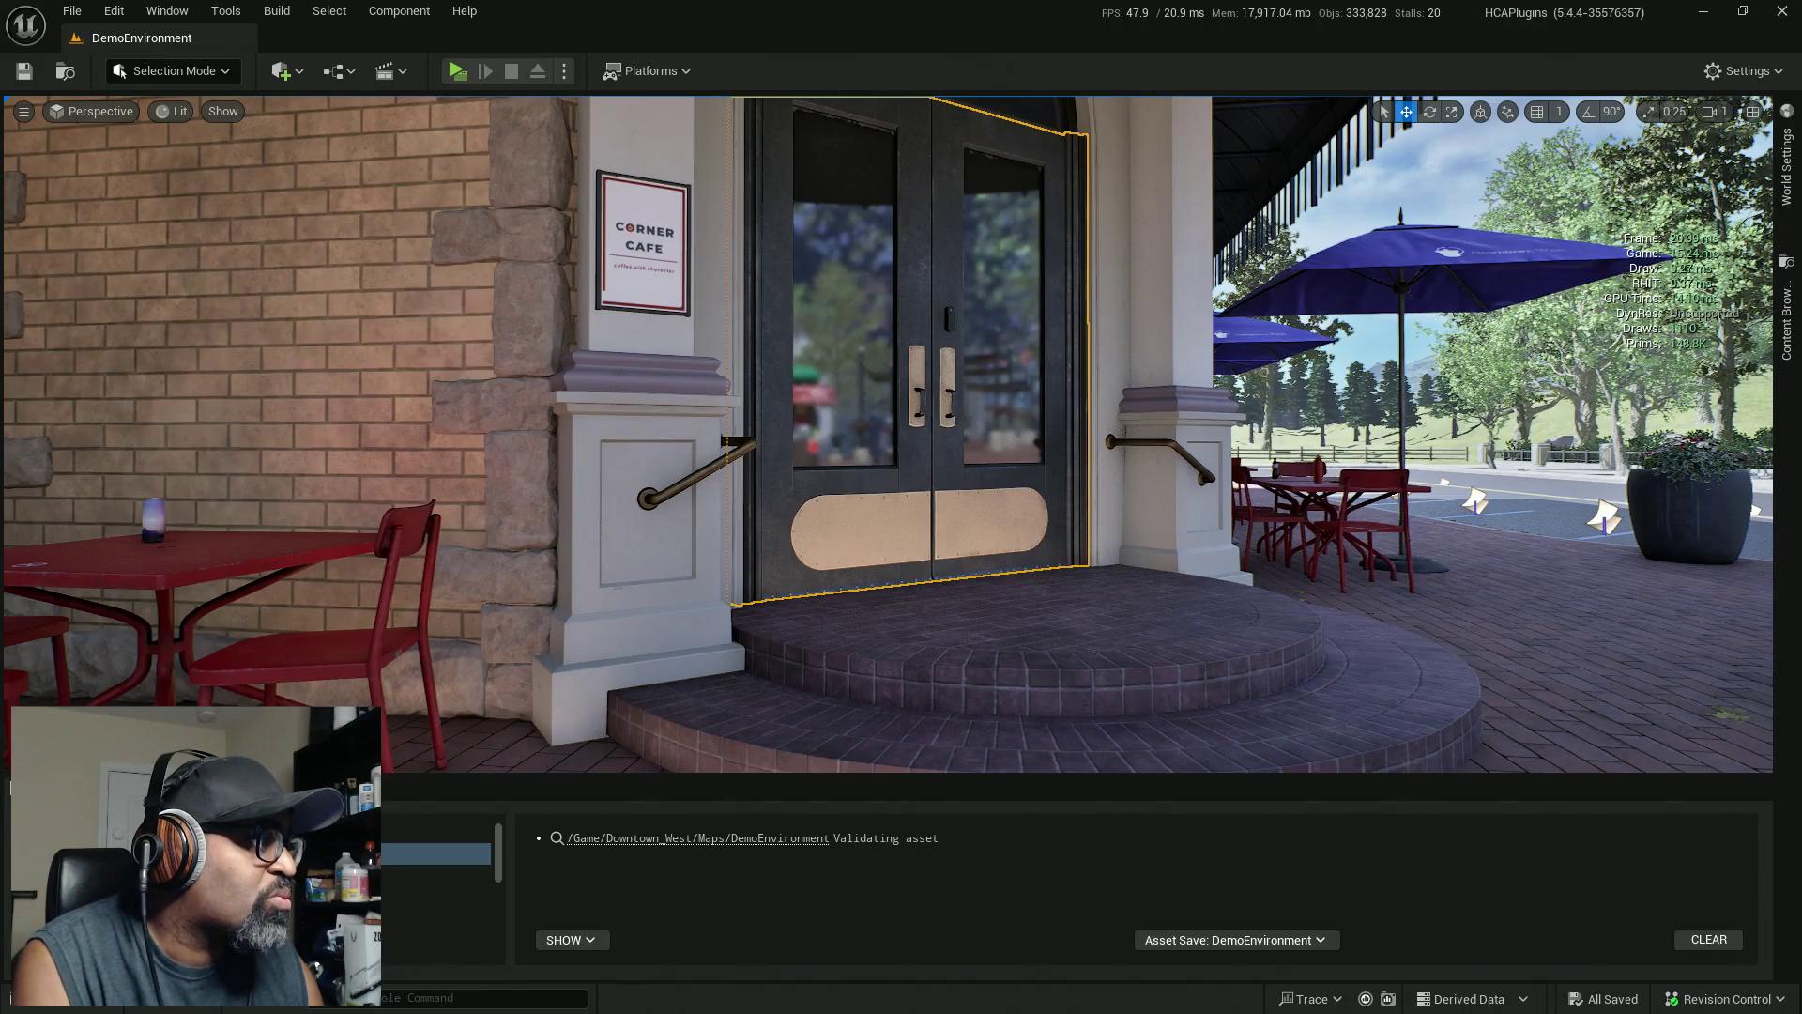
{"action": "left_click", "coordinate": [3, 375]}
{"action": "left_click_drag", "start_coordinate": [108, 233], "coordinate": [0, 233]}
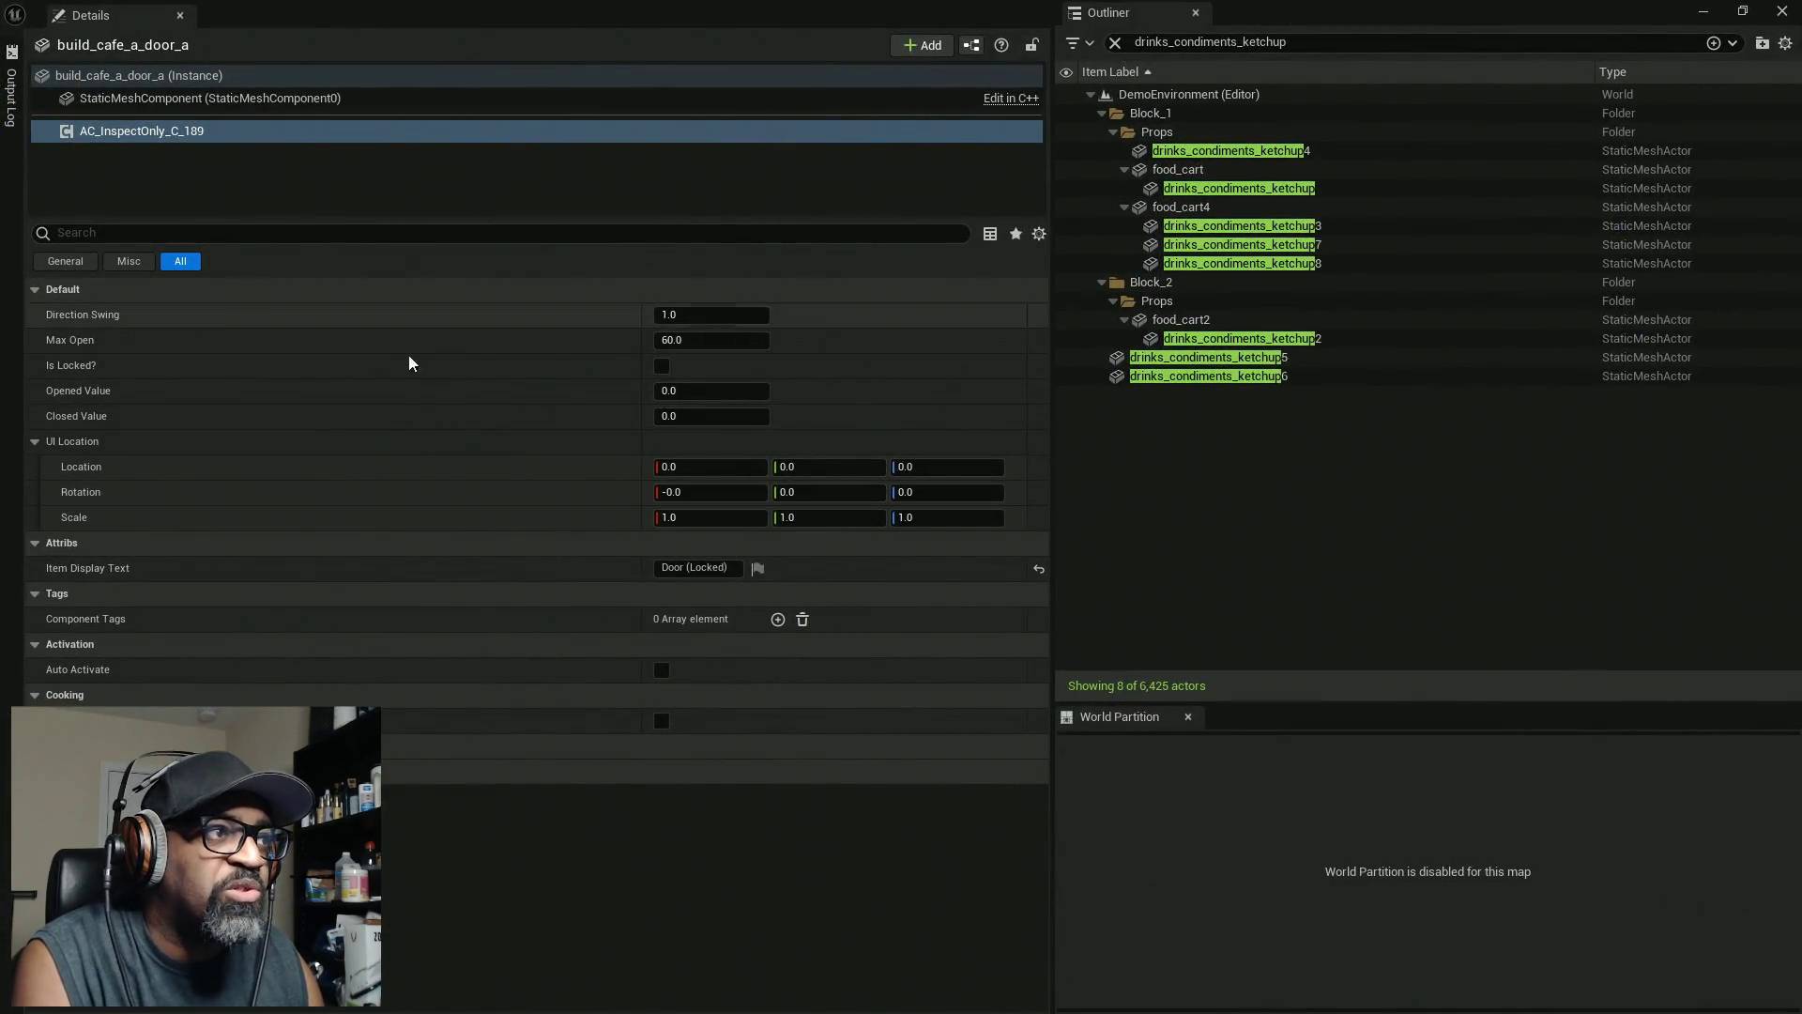
{"action": "left_click", "coordinate": [212, 76]}
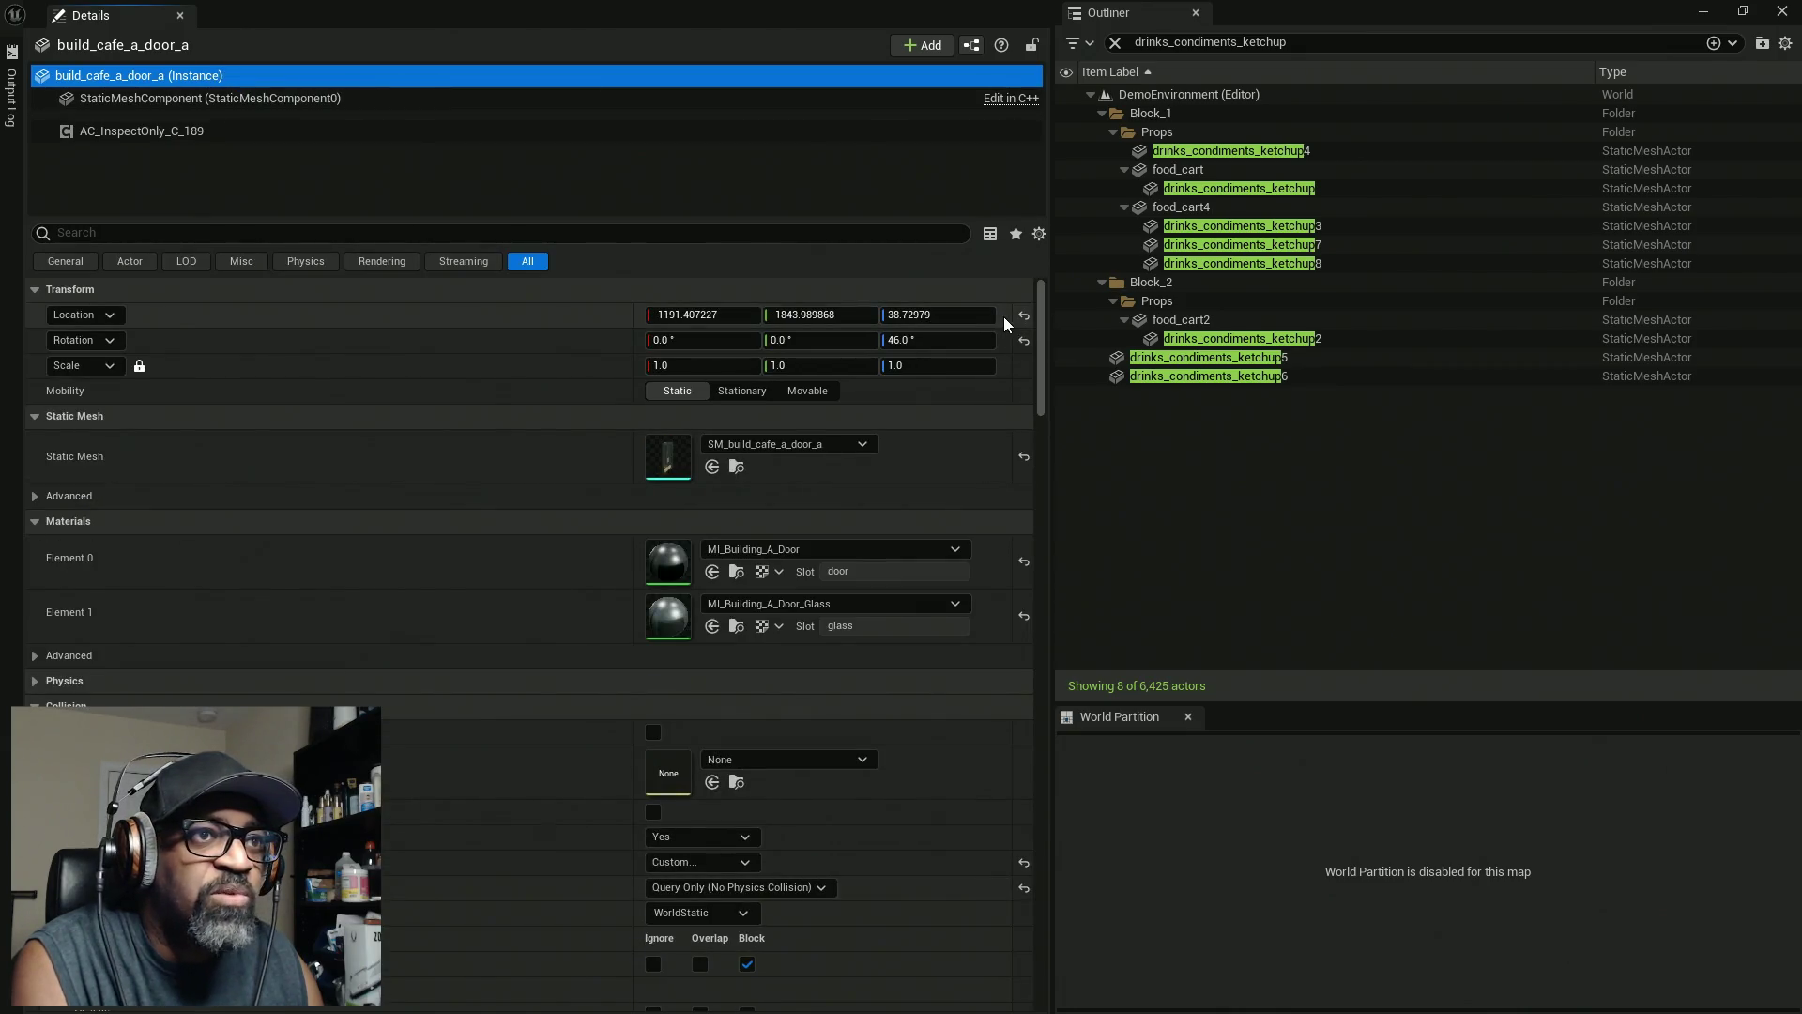
{"action": "right_click", "coordinate": [1004, 324]}
{"action": "left_click", "coordinate": [1032, 354]}
Paste the door location into AC_InspectOnly_C_189's UI Location
{"action": "left_click", "coordinate": [469, 131]}
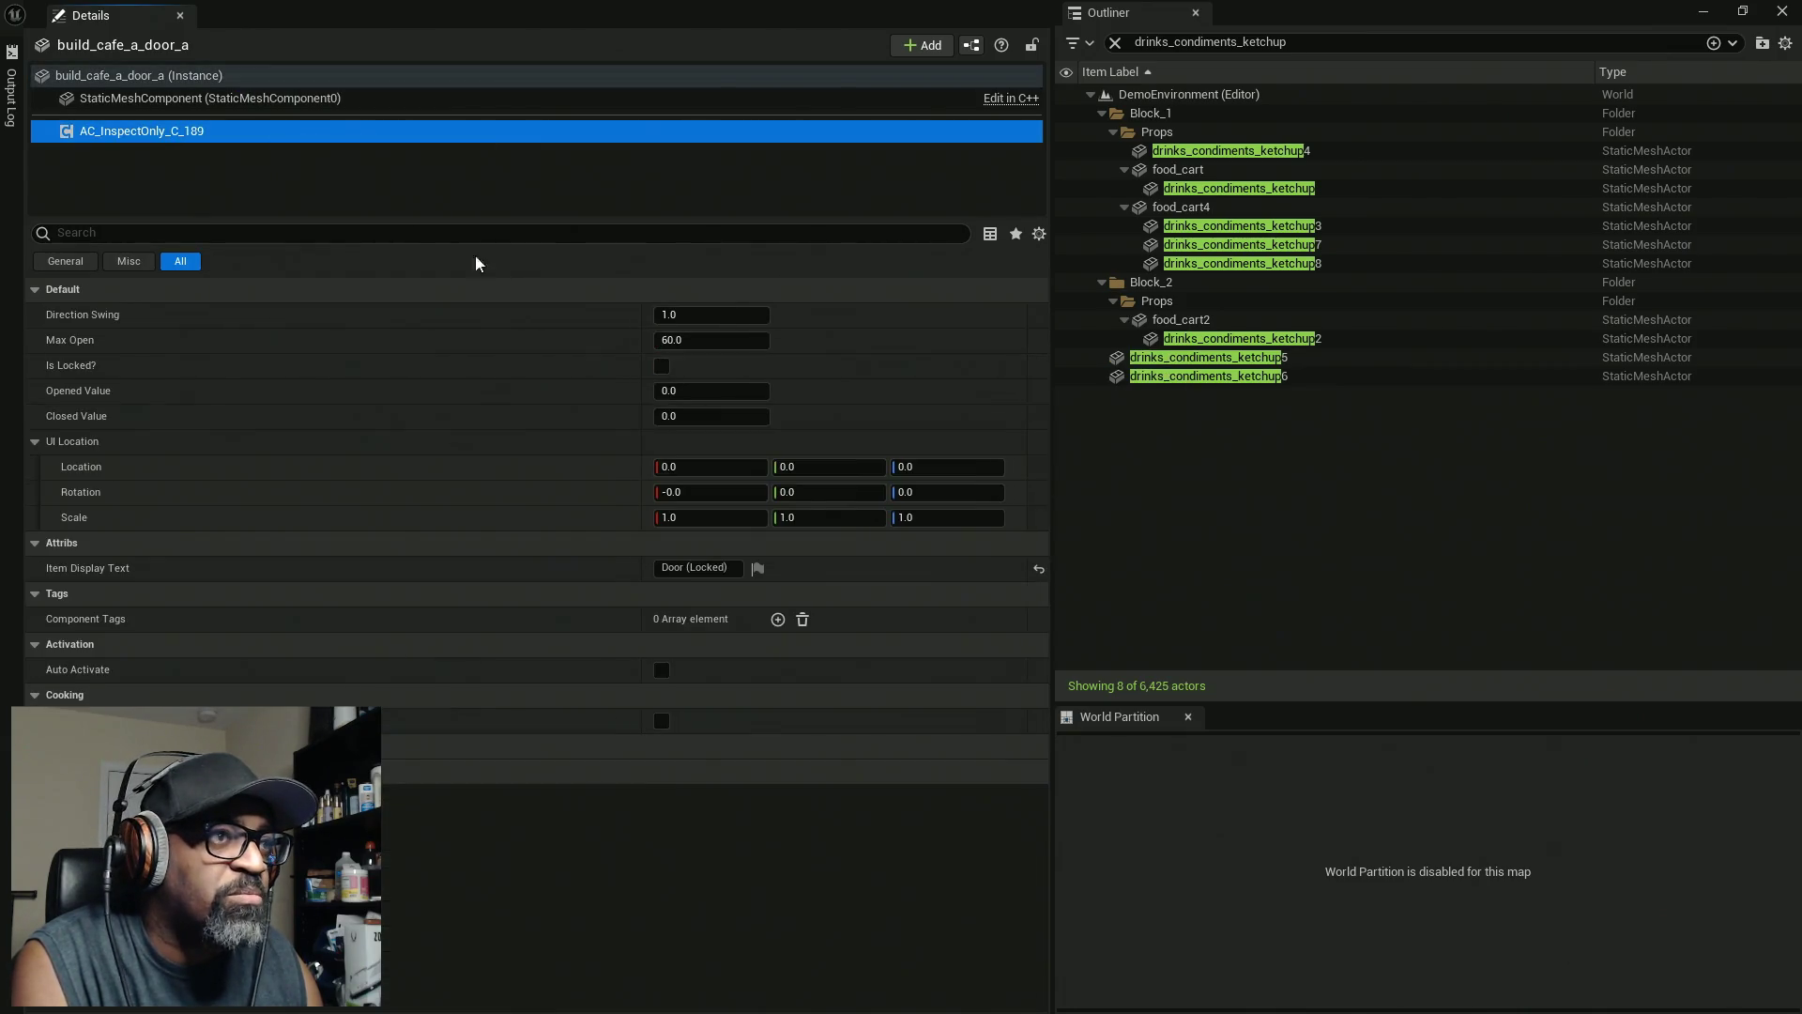
{"action": "right_click", "coordinate": [1016, 472]}
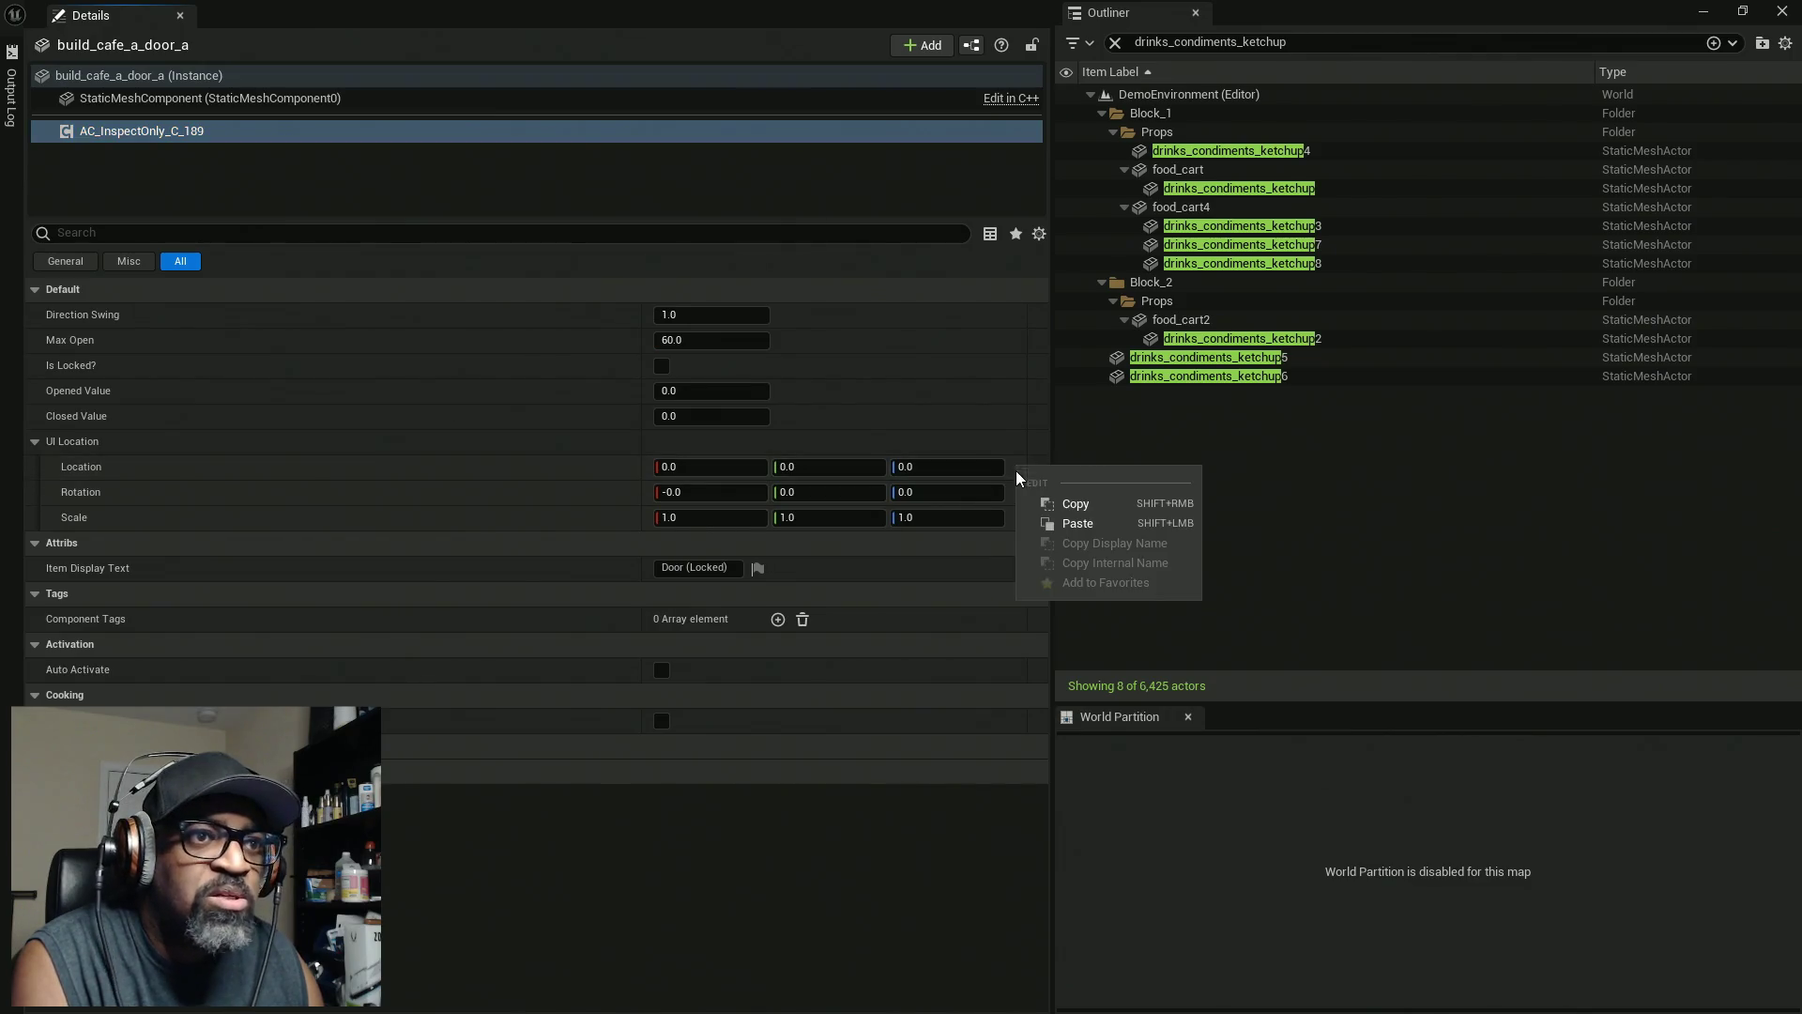
{"action": "left_click", "coordinate": [1059, 527]}
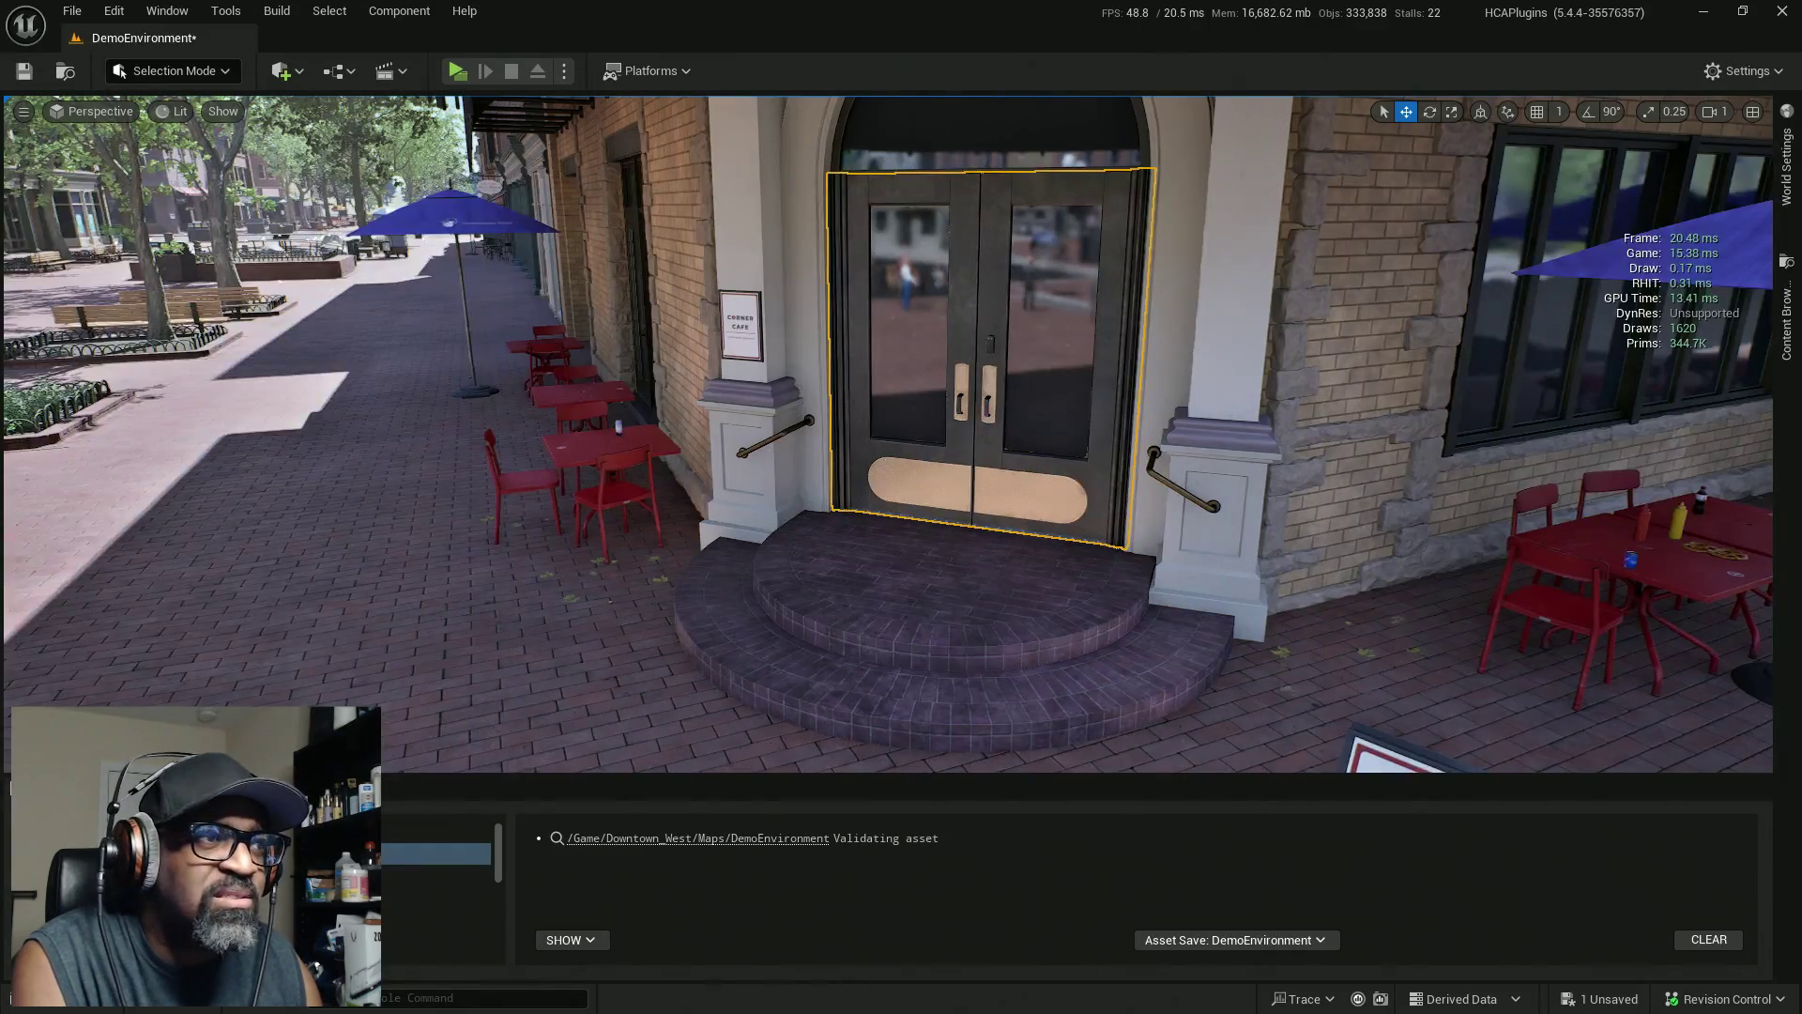
{"action": "mouse_move", "coordinate": [104, 167]}
{"action": "left_mouse_down"}
{"action": "mouse_move", "coordinate": [483, 167]}
{"action": "mouse_move", "coordinate": [249, 153]}
{"action": "left_mouse_up"}
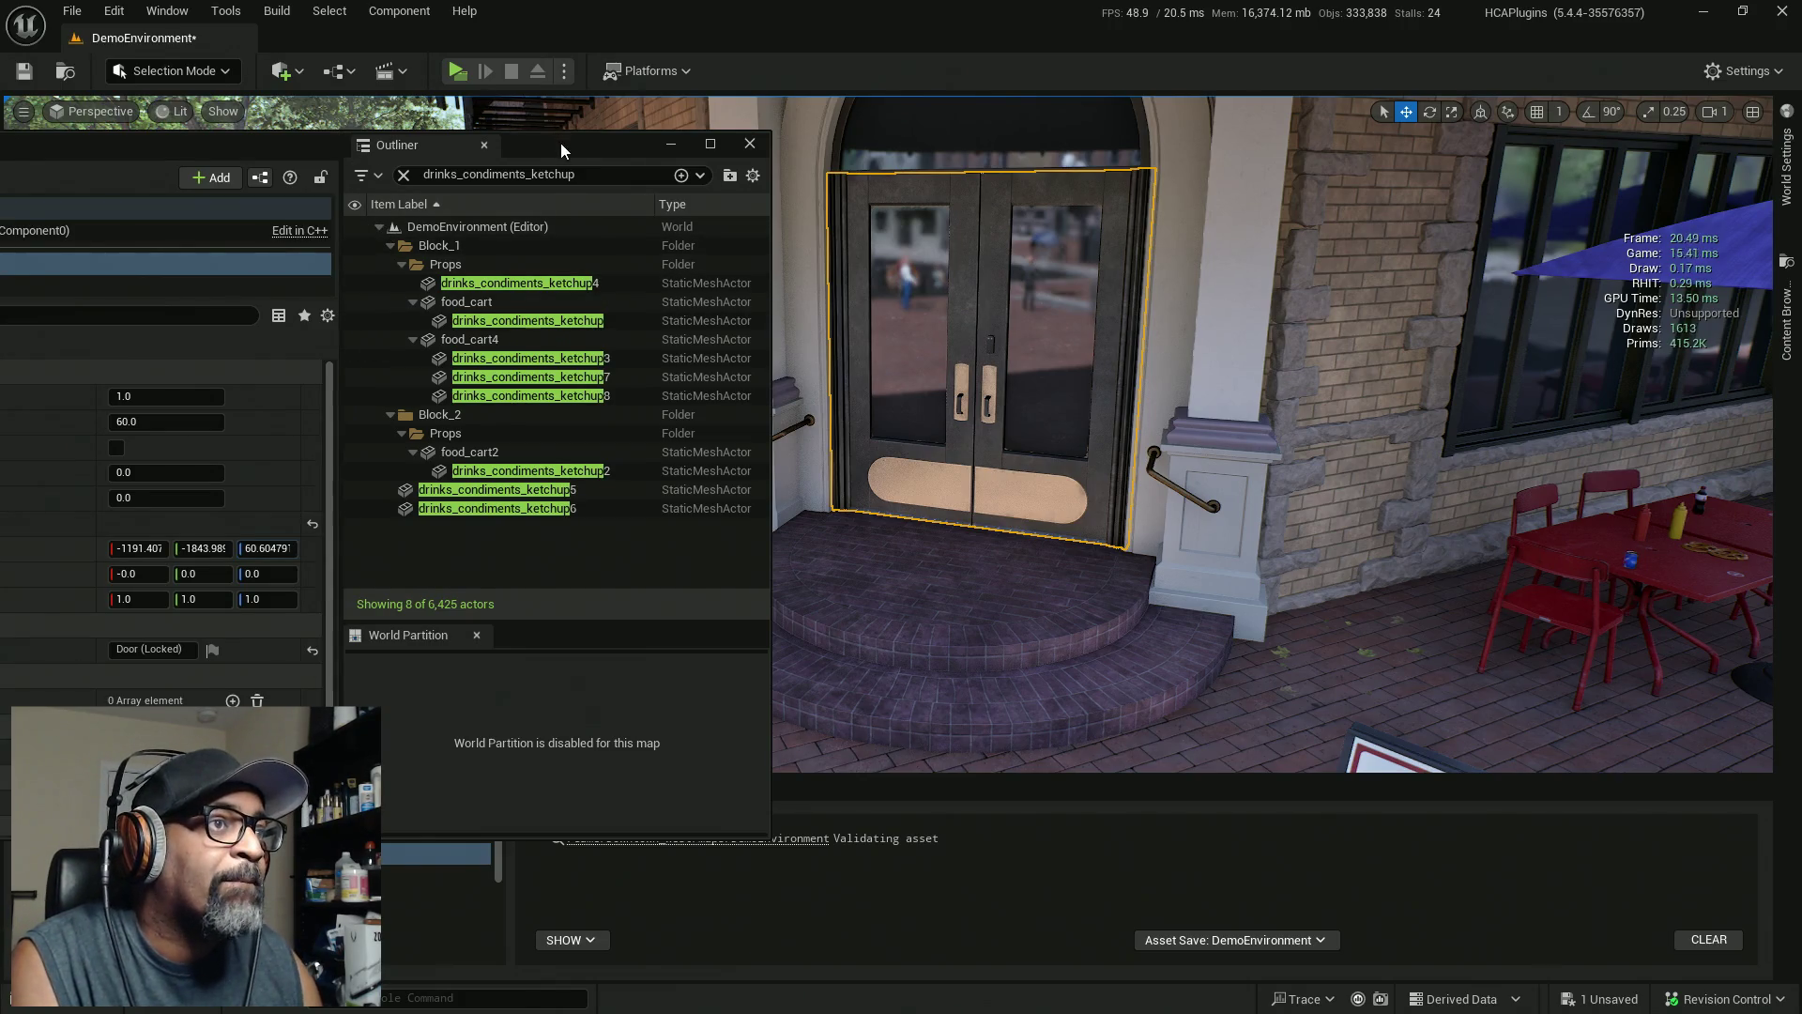
{"action": "left_click_drag", "start_coordinate": [561, 150], "coordinate": [0, 150]}
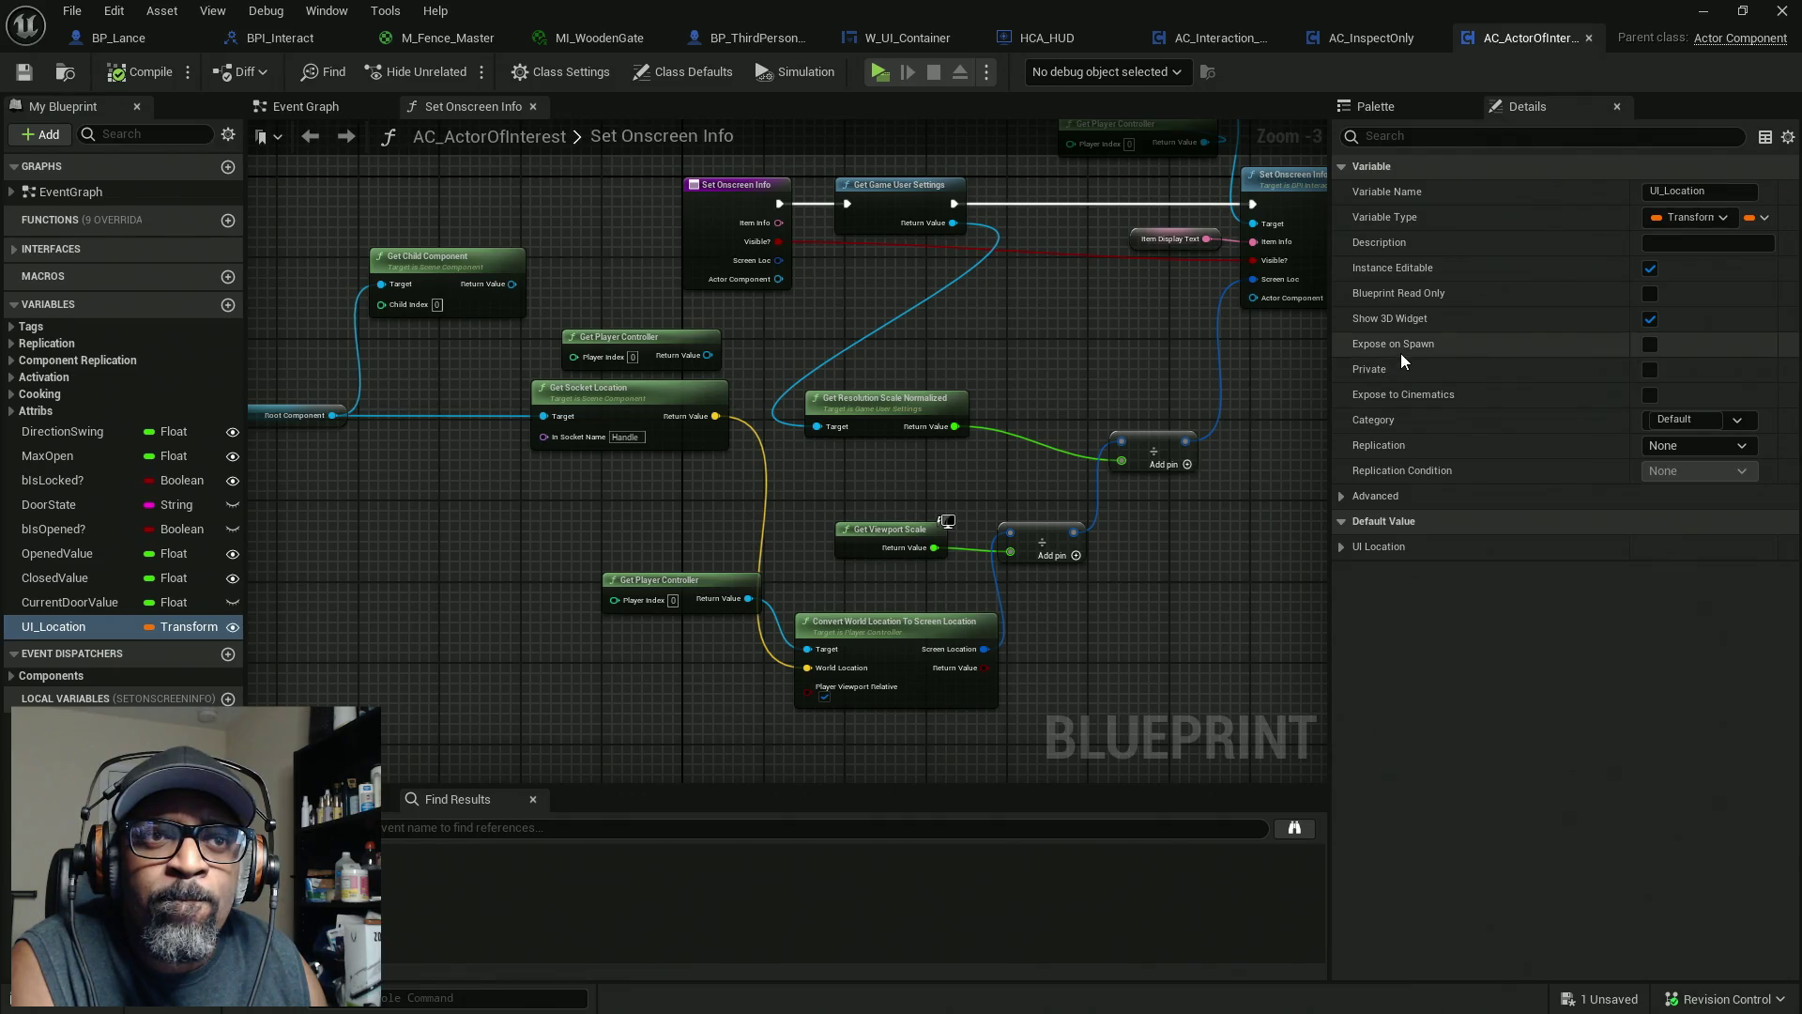
Expose UI_Location on spawn, compile, save all, and return to the DemoEnvironment level
{"action": "left_click", "coordinate": [1649, 345]}
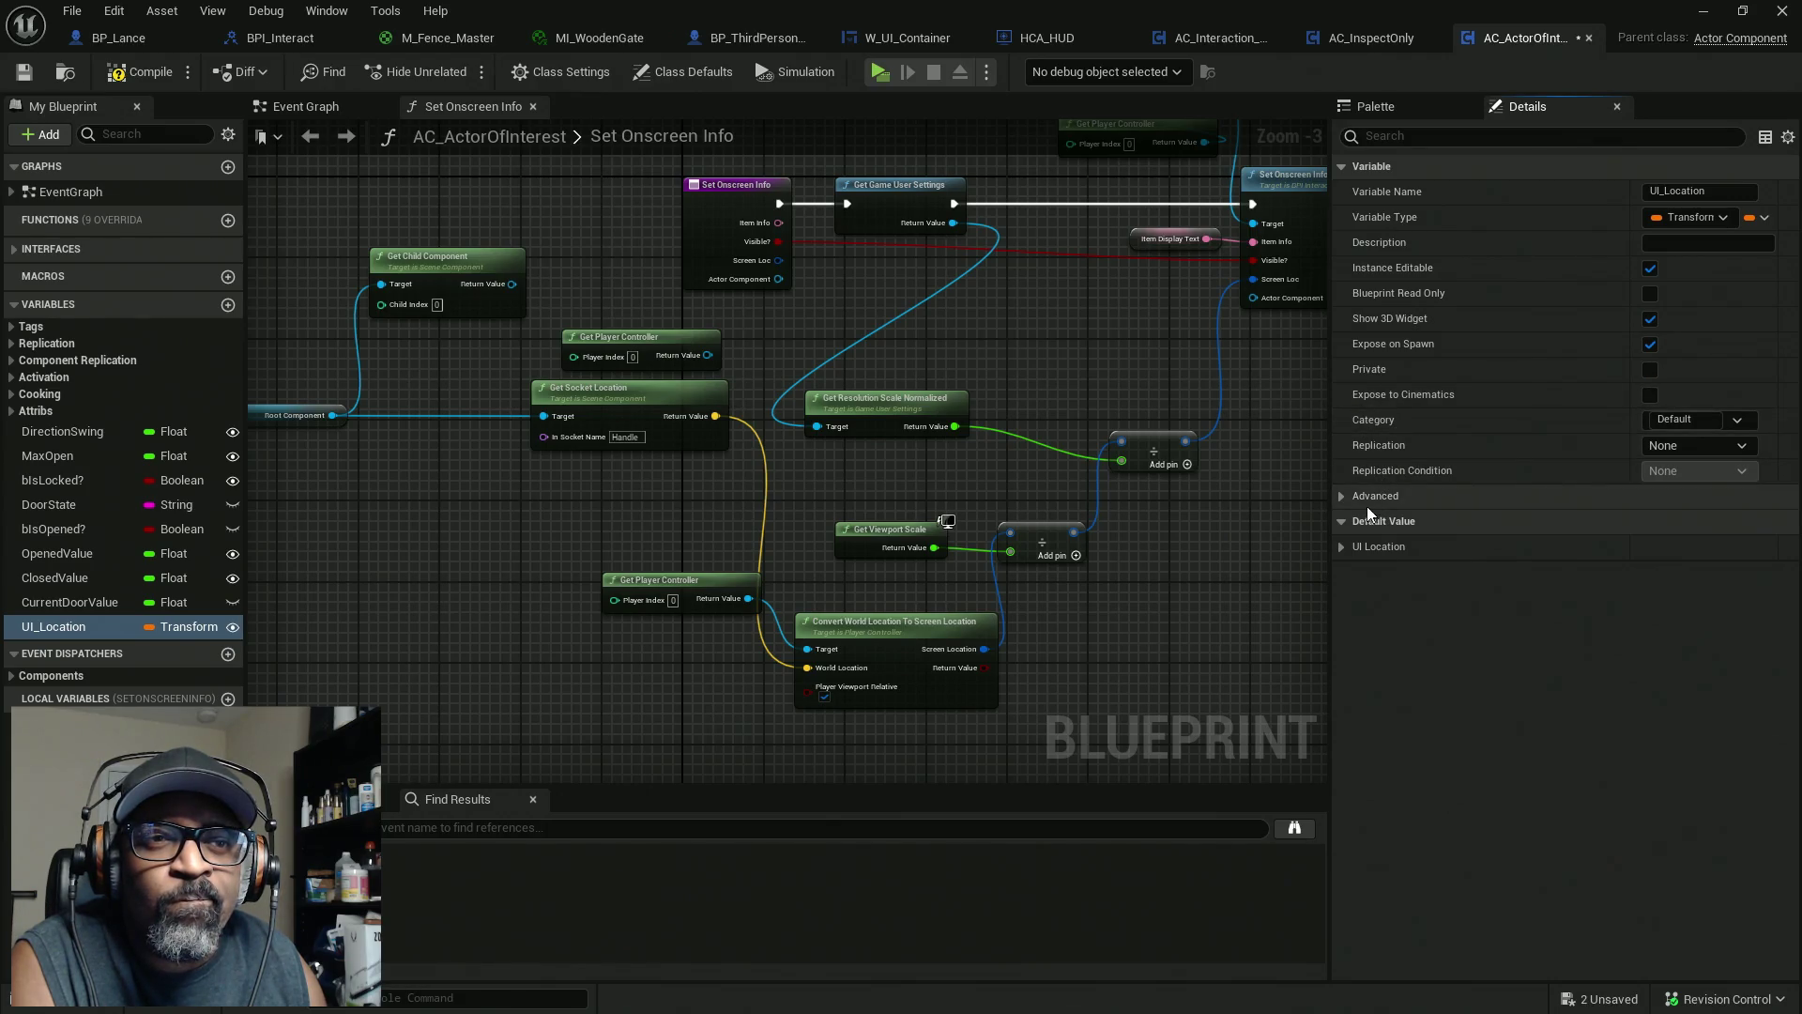
{"action": "key", "text": "F7"}
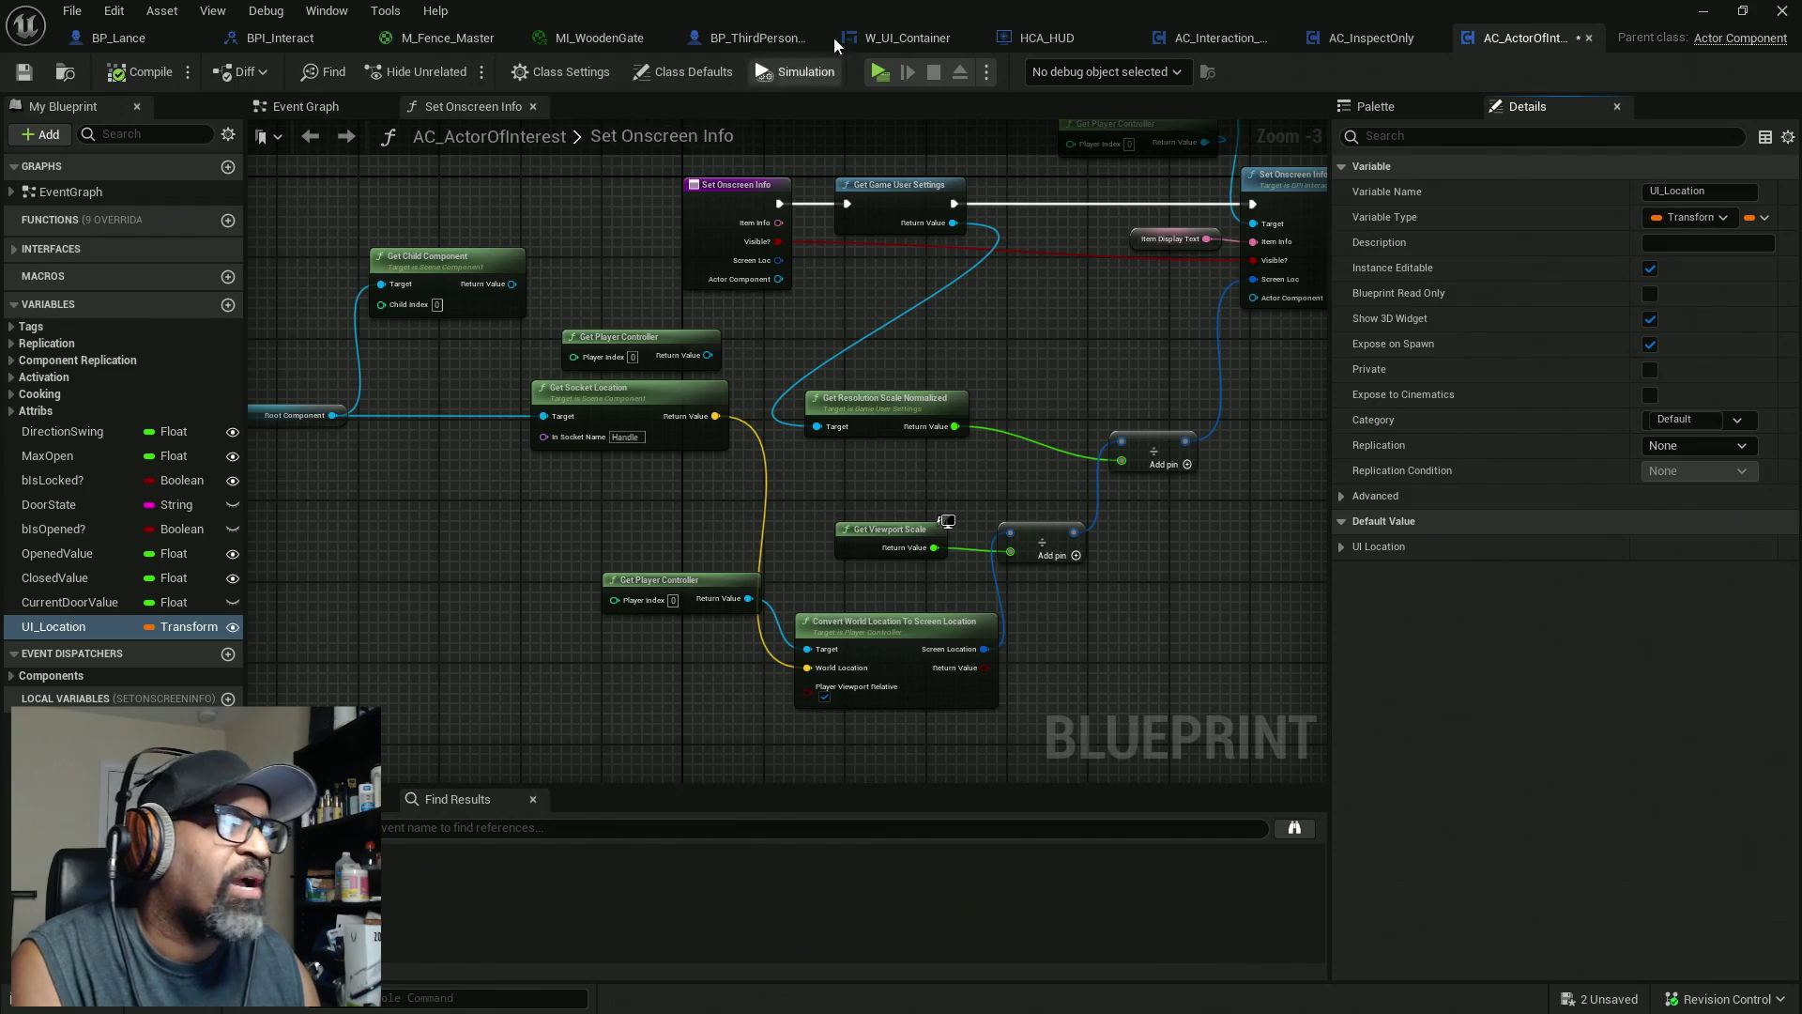
{"action": "key", "text": "ctrl+shift+s"}
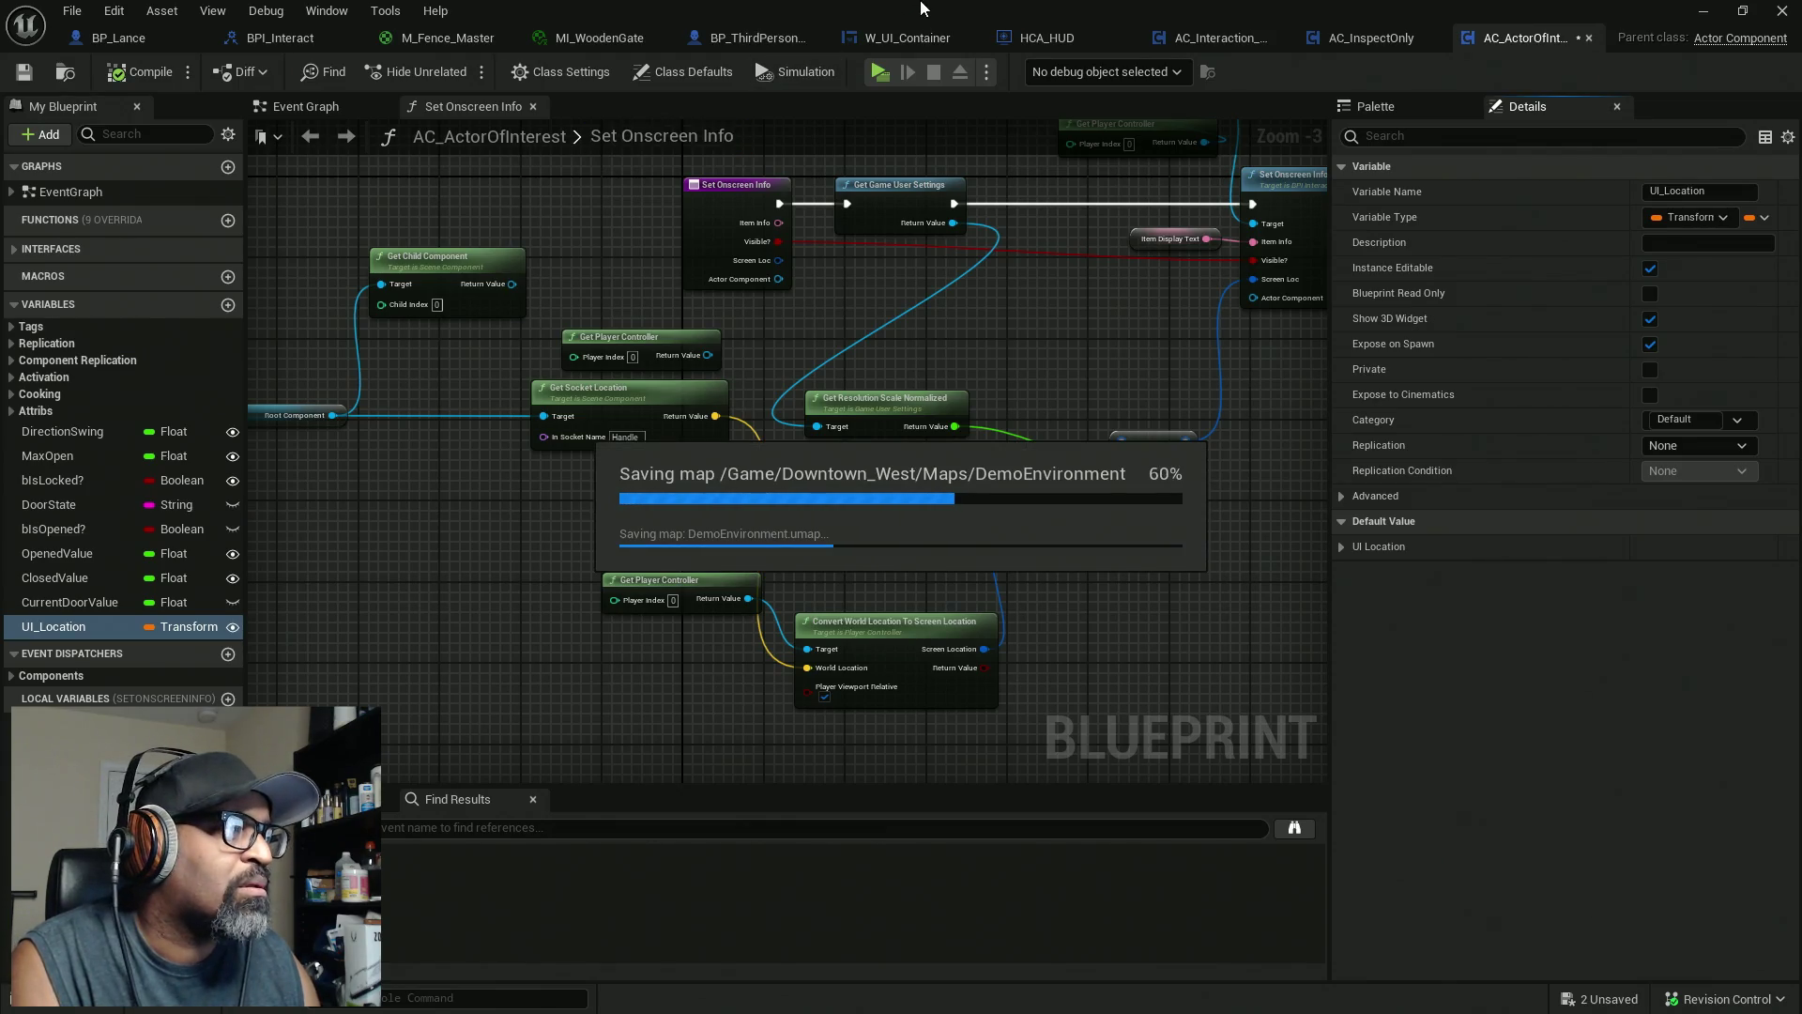
{"action": "key", "text": "alt+Tab"}
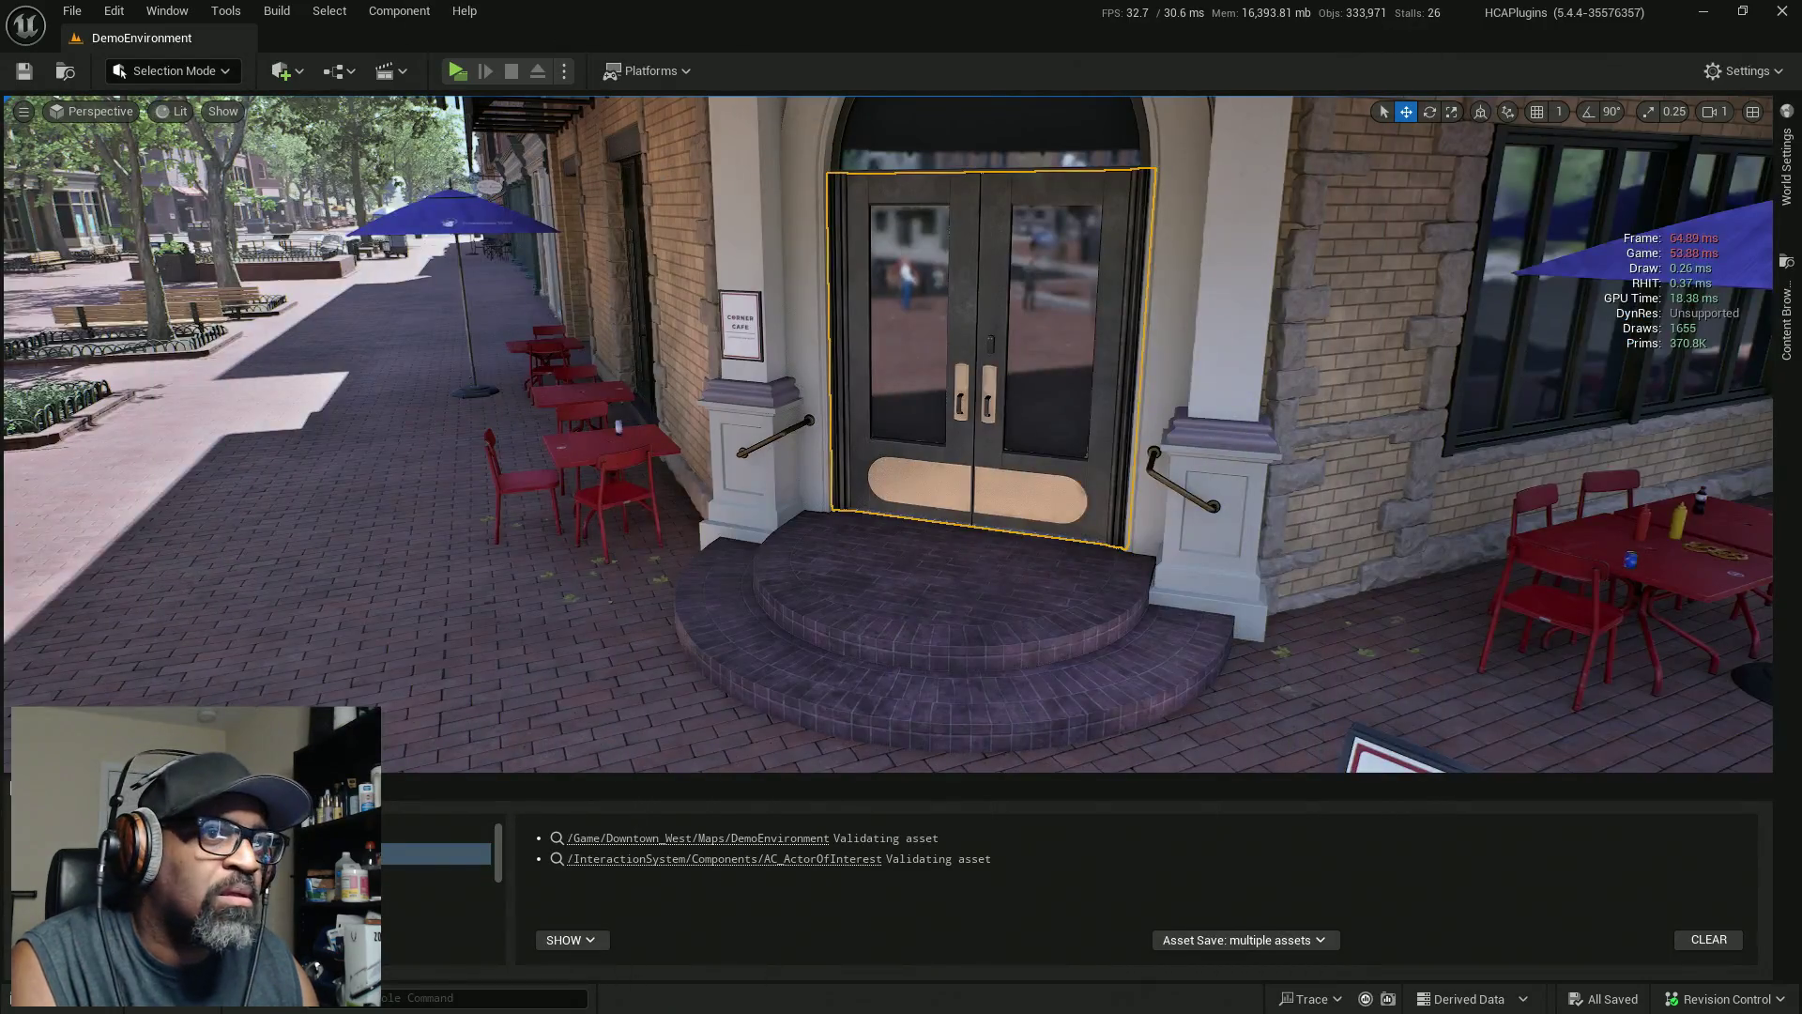
Select the Corner Cafe's double door component rather than the whole entrance, and reframe the view
{"action": "left_click", "coordinate": [880, 320]}
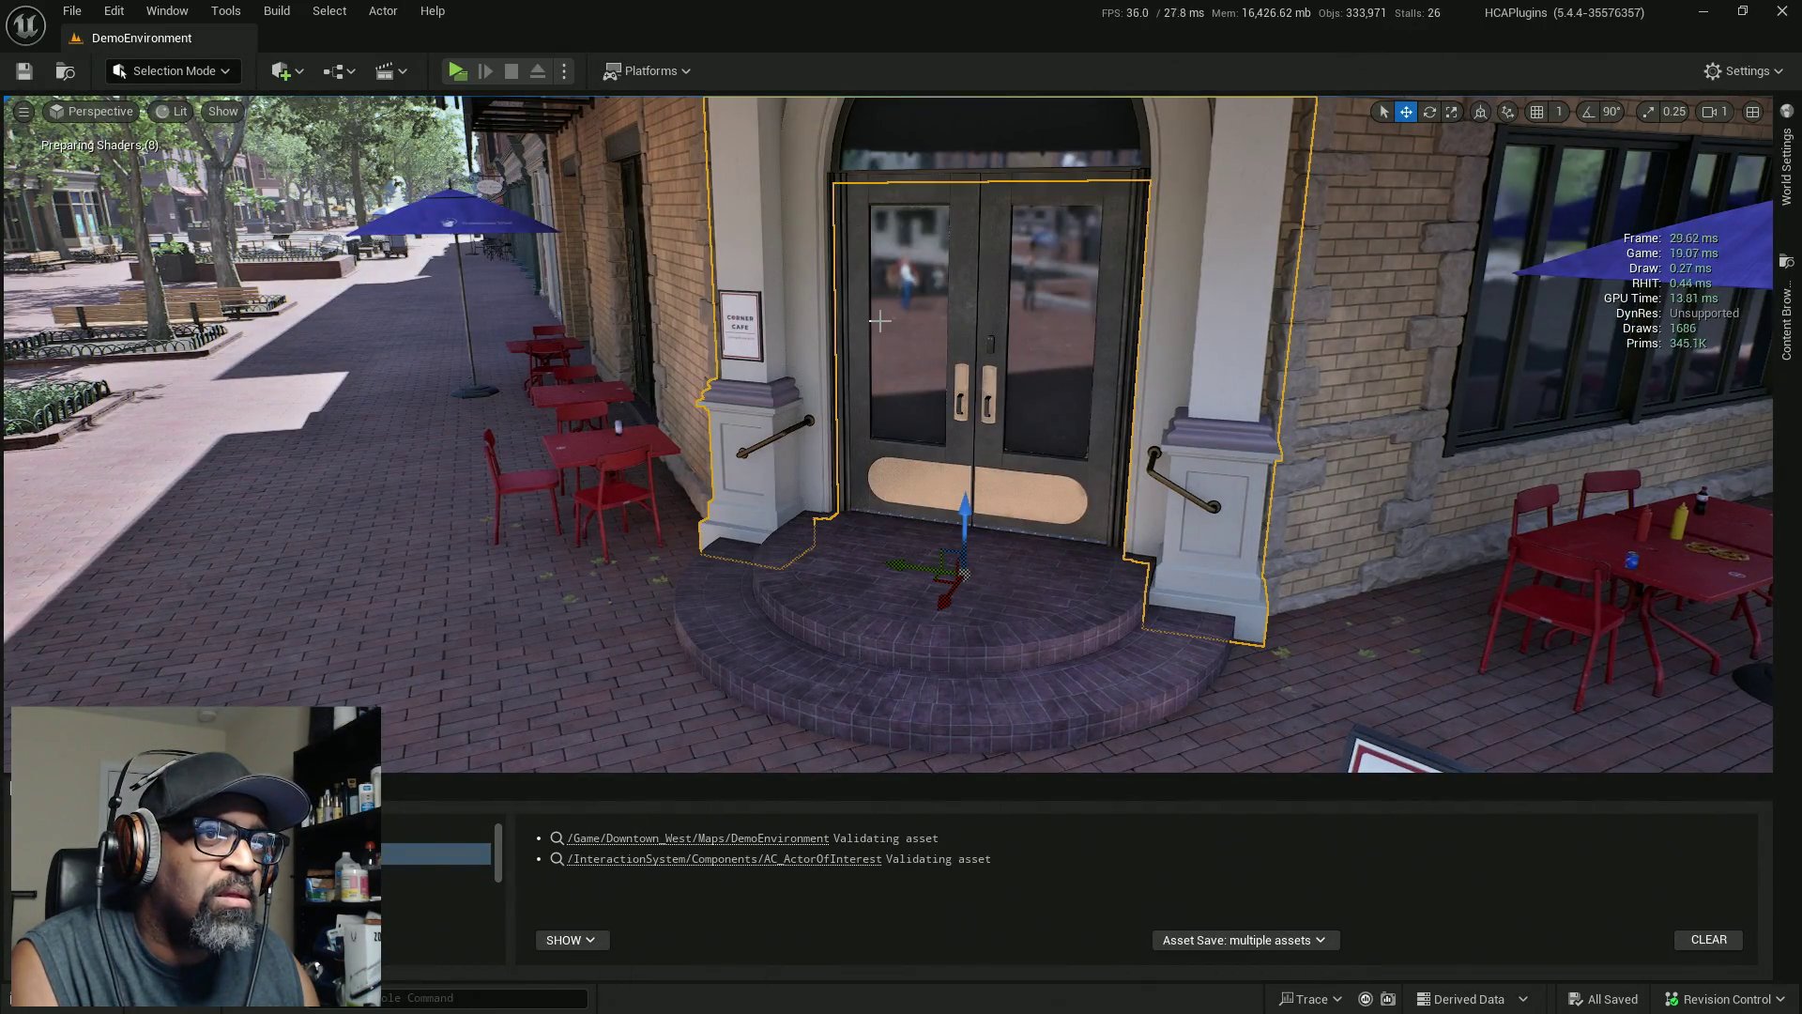
{"action": "left_click", "coordinate": [972, 336]}
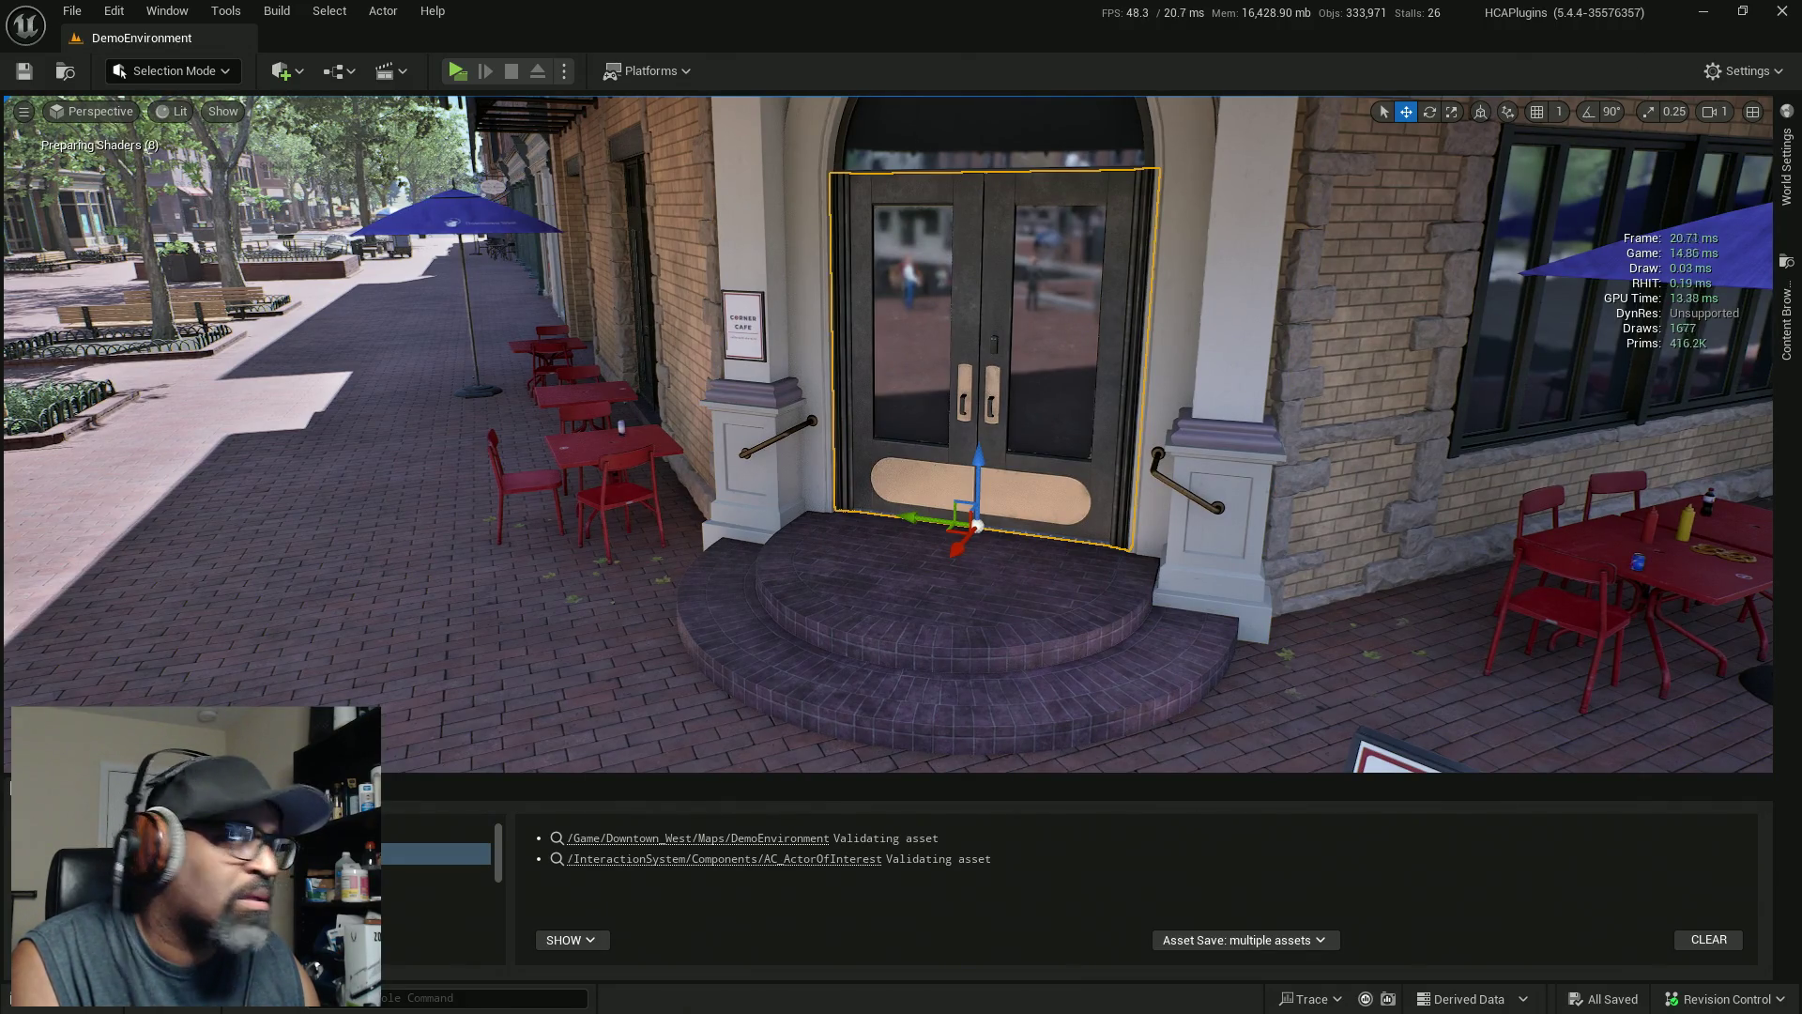
{"action": "left_click", "coordinate": [976, 338]}
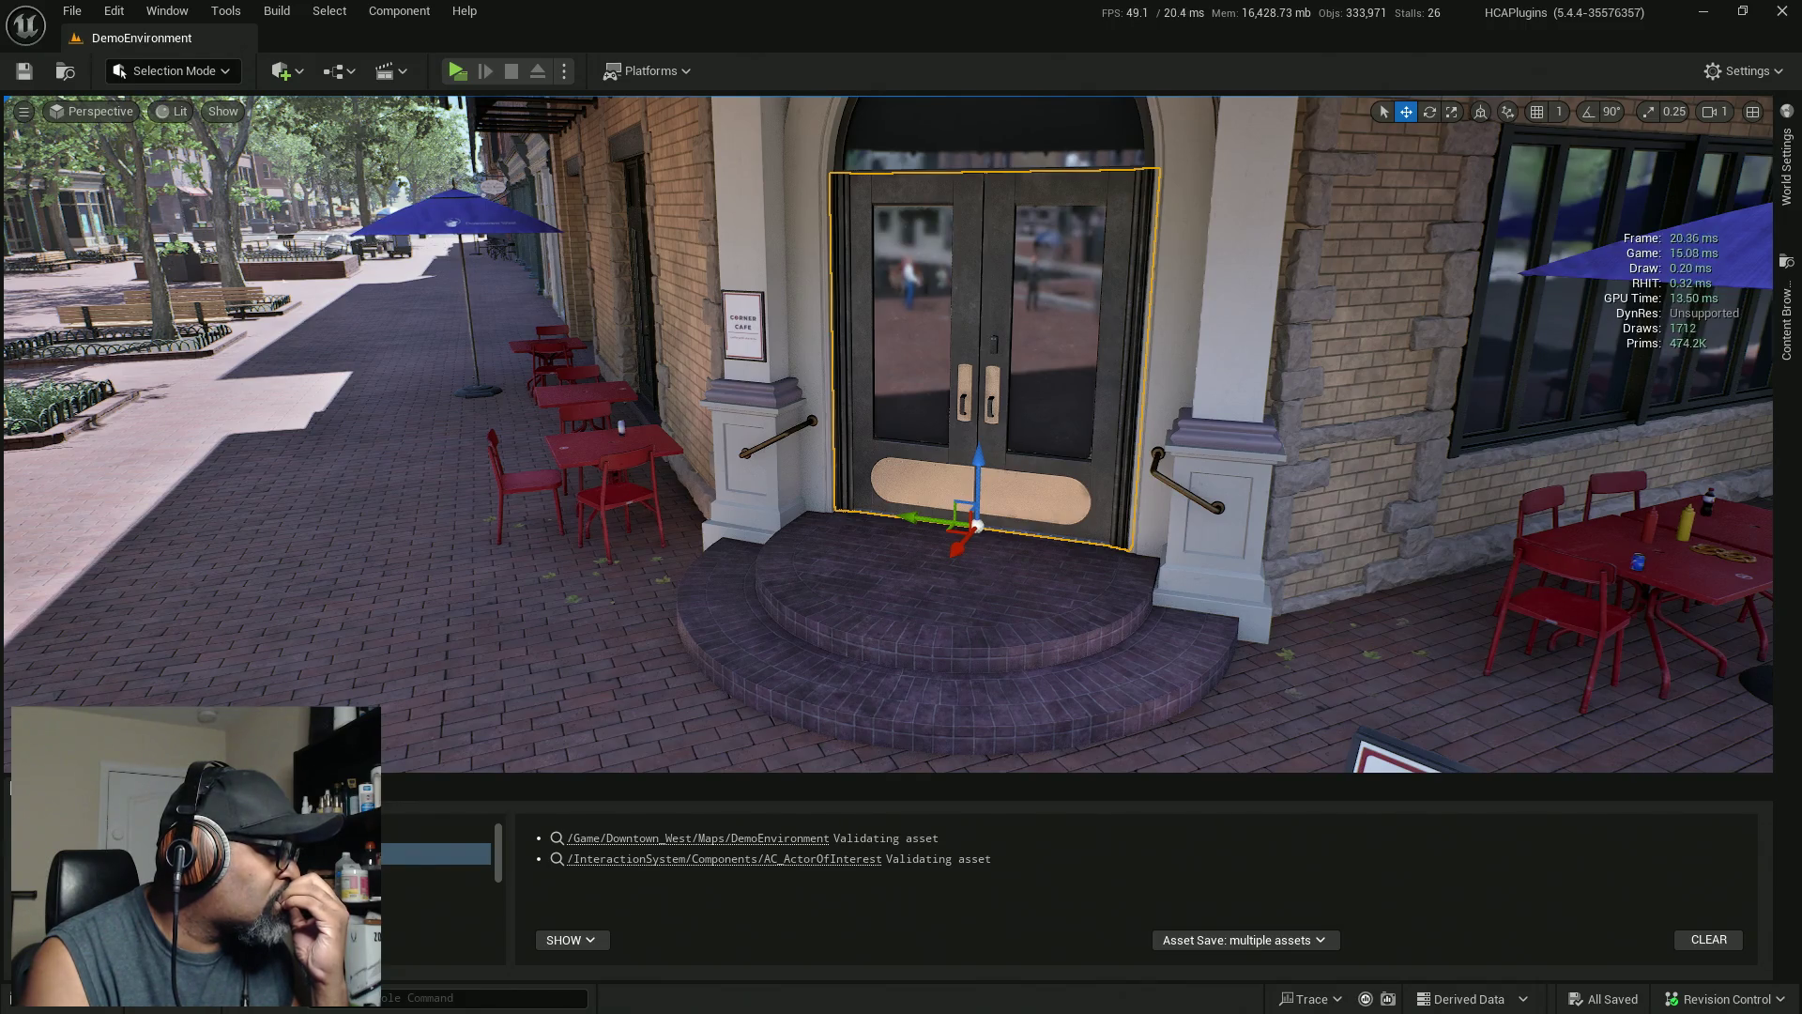
{"action": "key", "text": "g"}
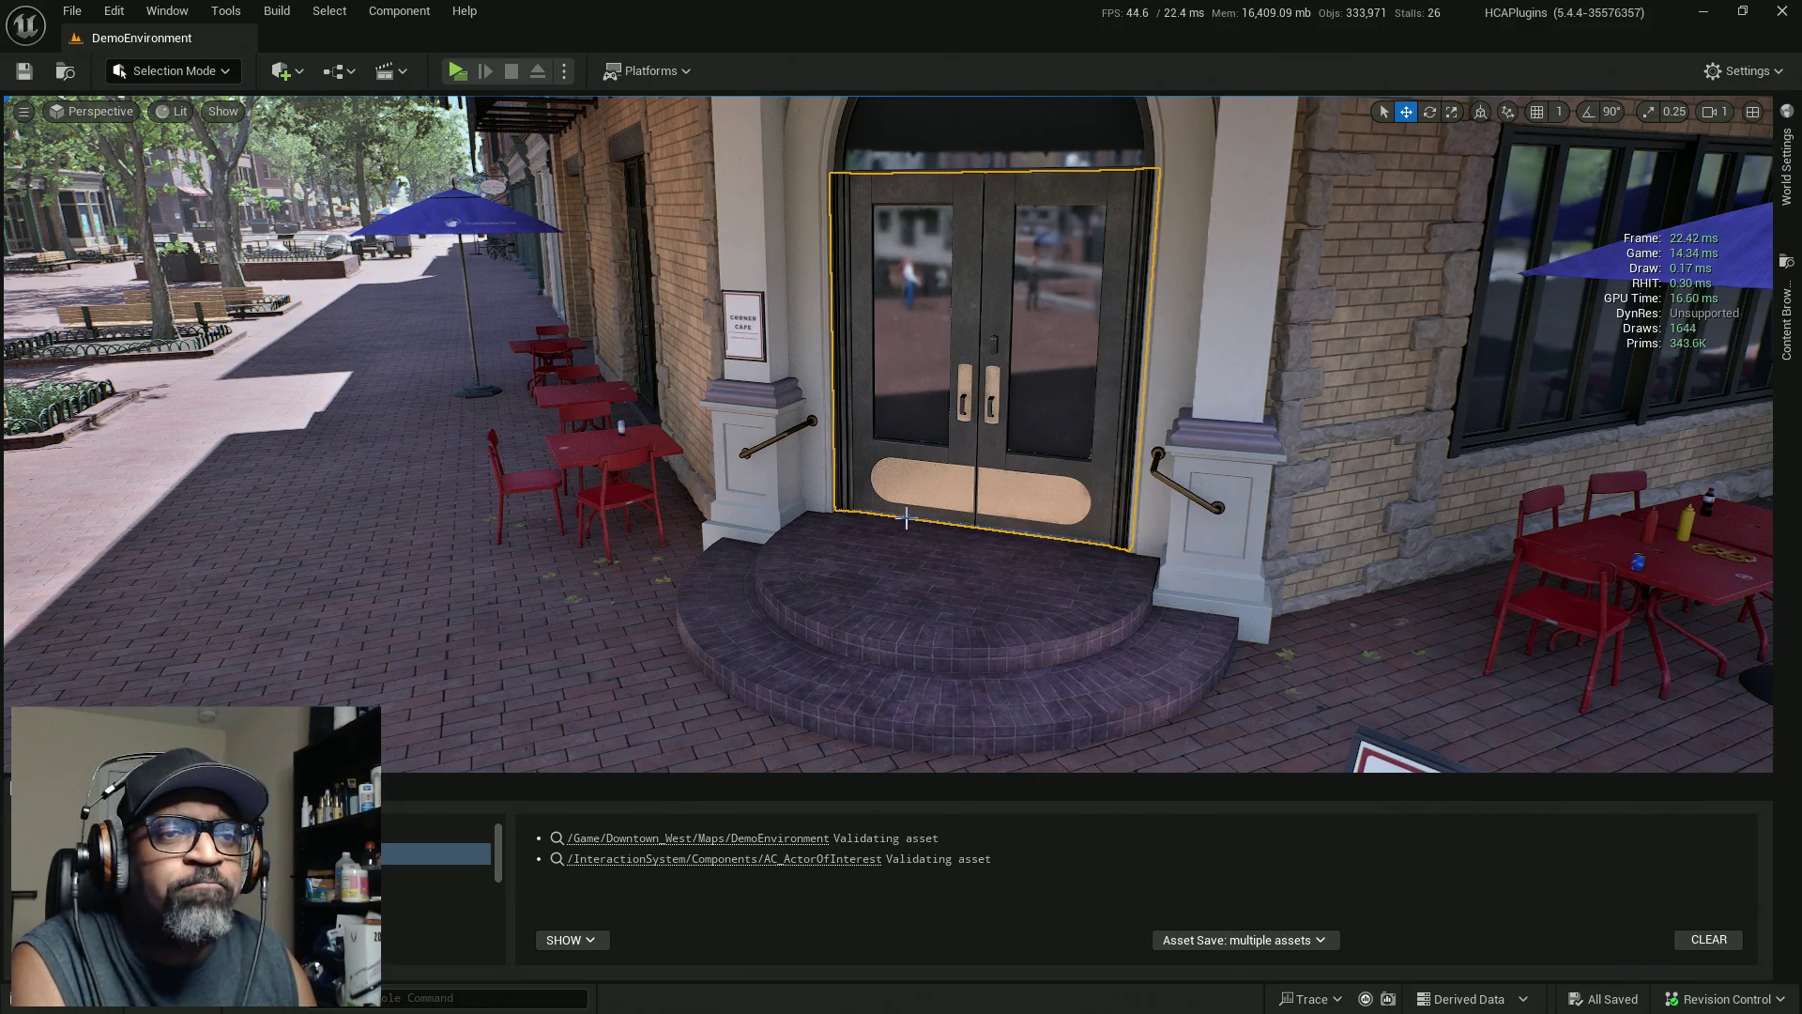
{"action": "left_click_drag", "start_coordinate": [969, 573], "coordinate": [1182, 554]}
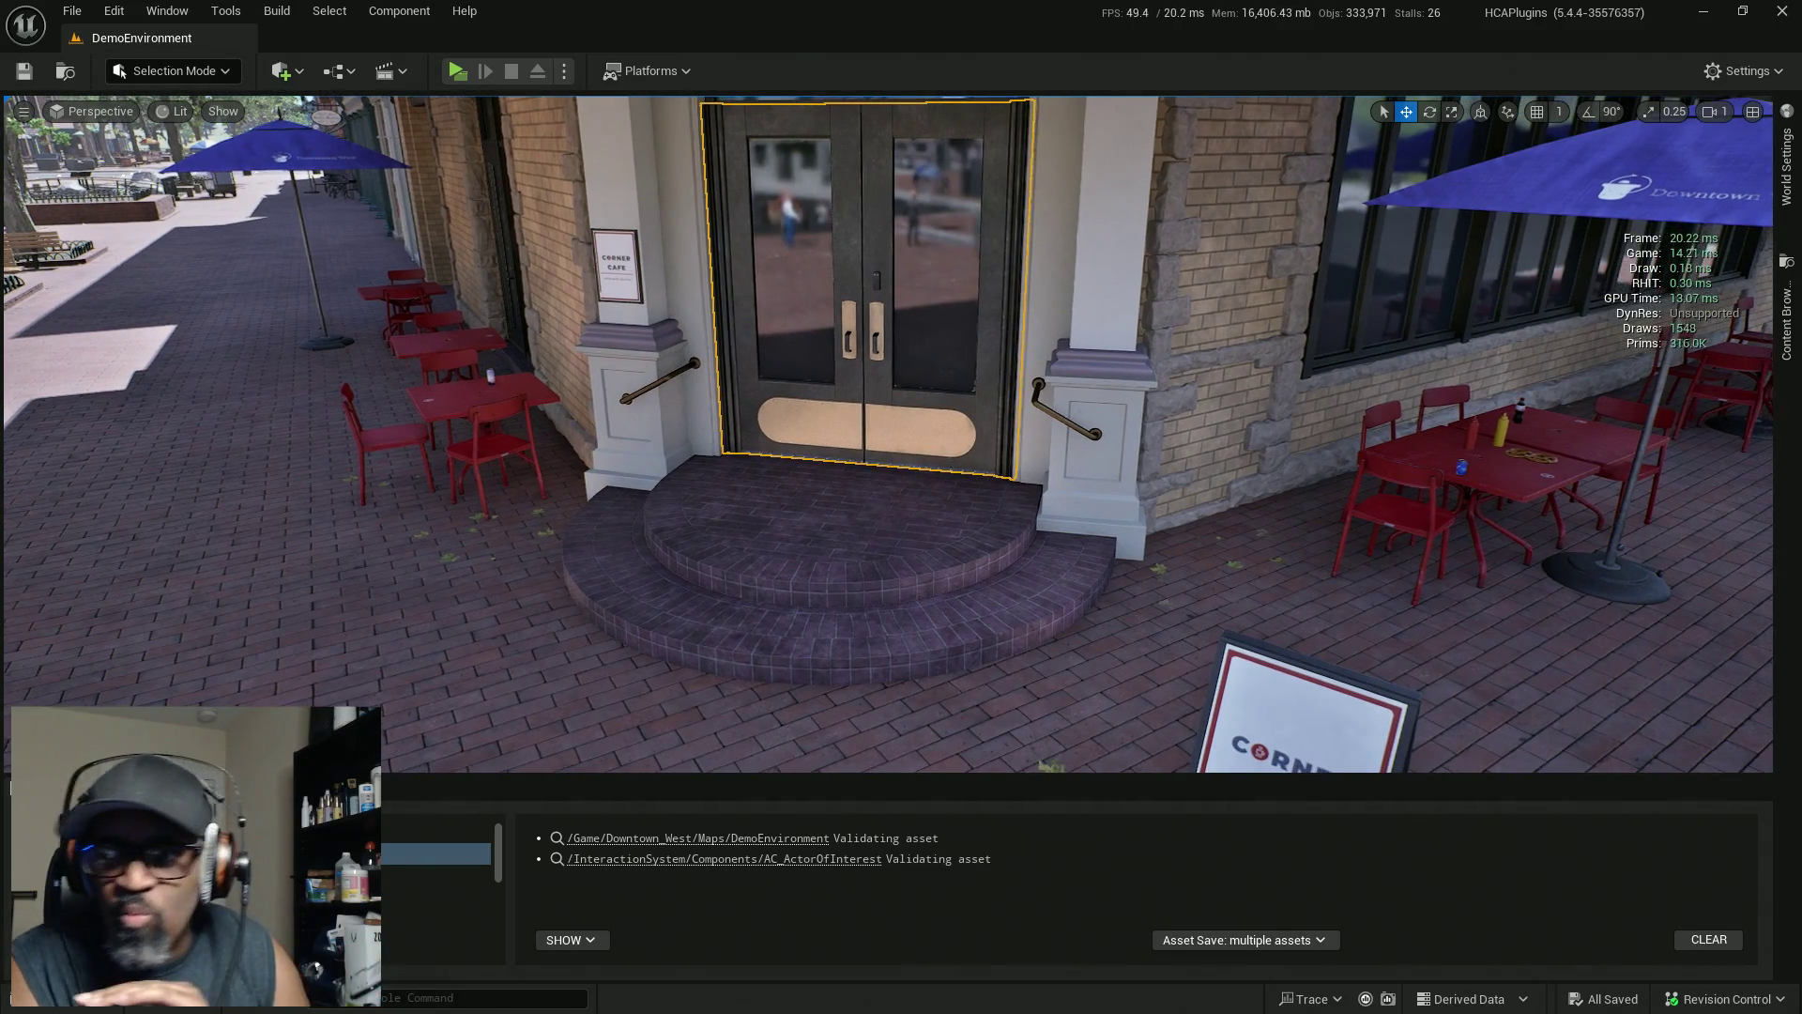
{"action": "left_click_drag", "start_coordinate": [922, 513], "coordinate": [922, 512]}
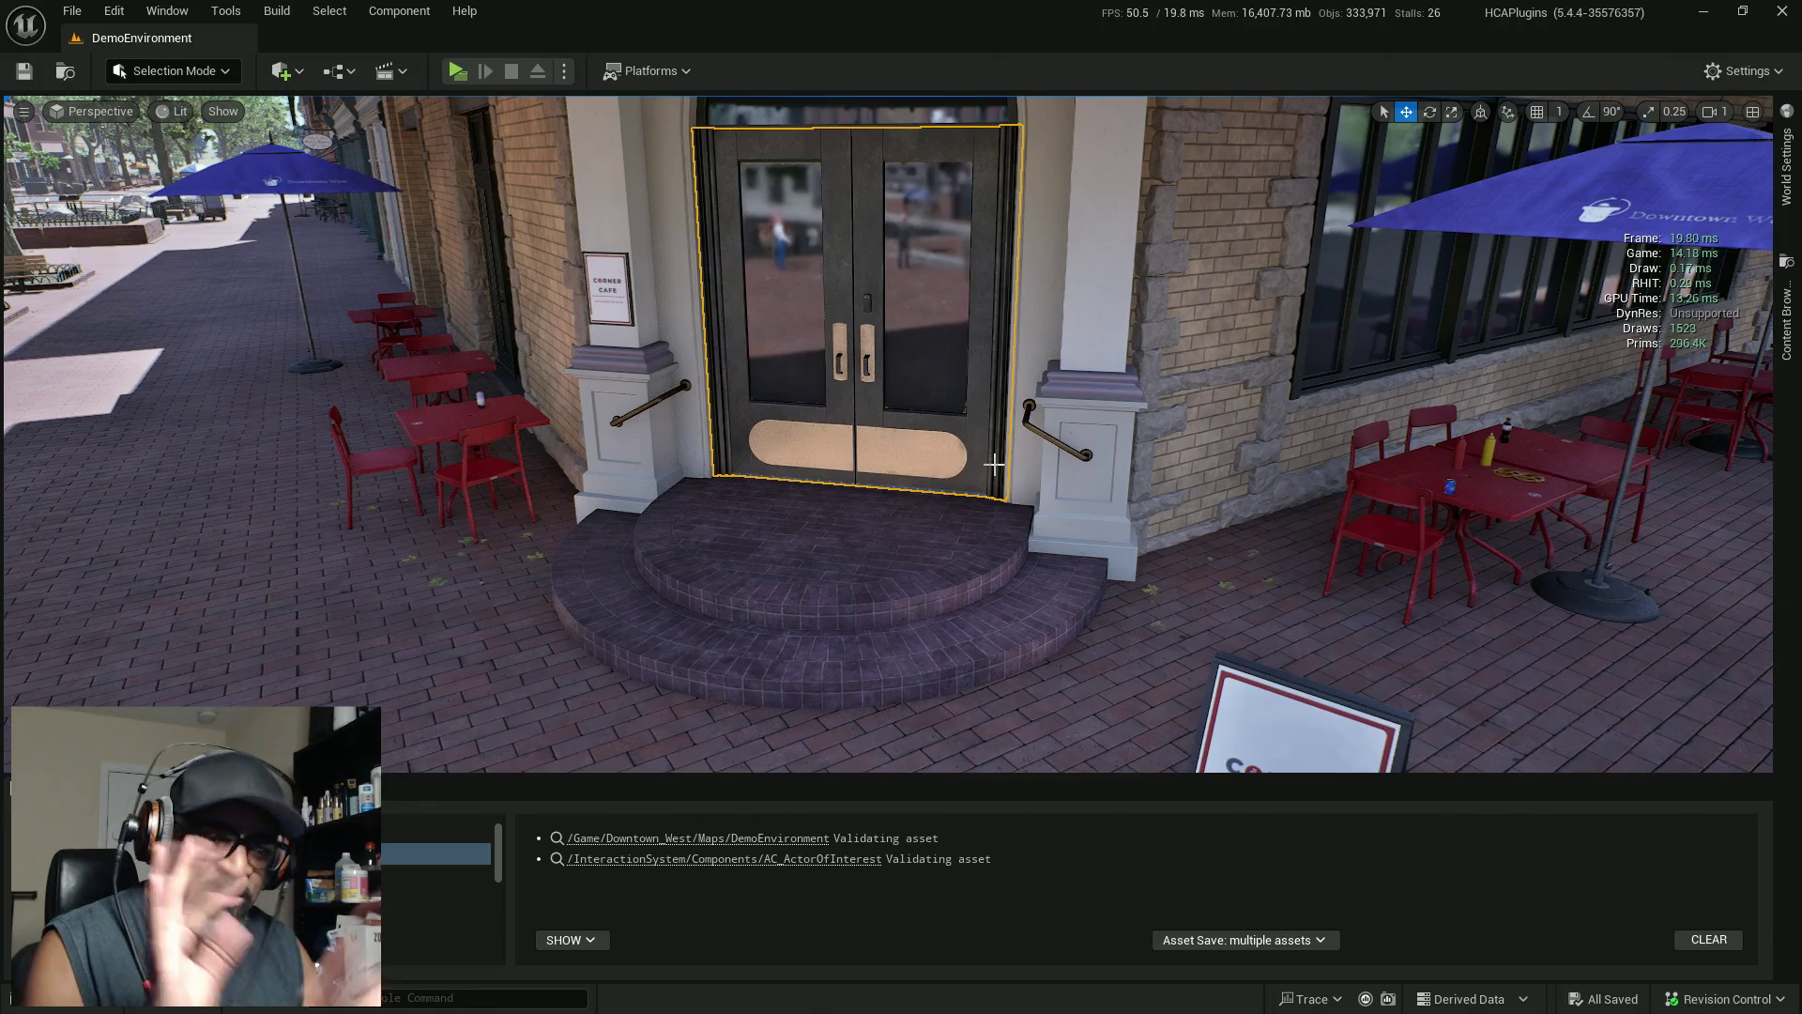
{"action": "scroll", "coordinate": [994, 463], "scroll_direction": "down", "scroll_amount": 3}
{"action": "mouse_move", "coordinate": [873, 507]}
{"action": "left_mouse_down"}
{"action": "mouse_move", "coordinate": [685, 507]}
{"action": "mouse_move", "coordinate": [1014, 507]}
{"action": "left_mouse_up"}
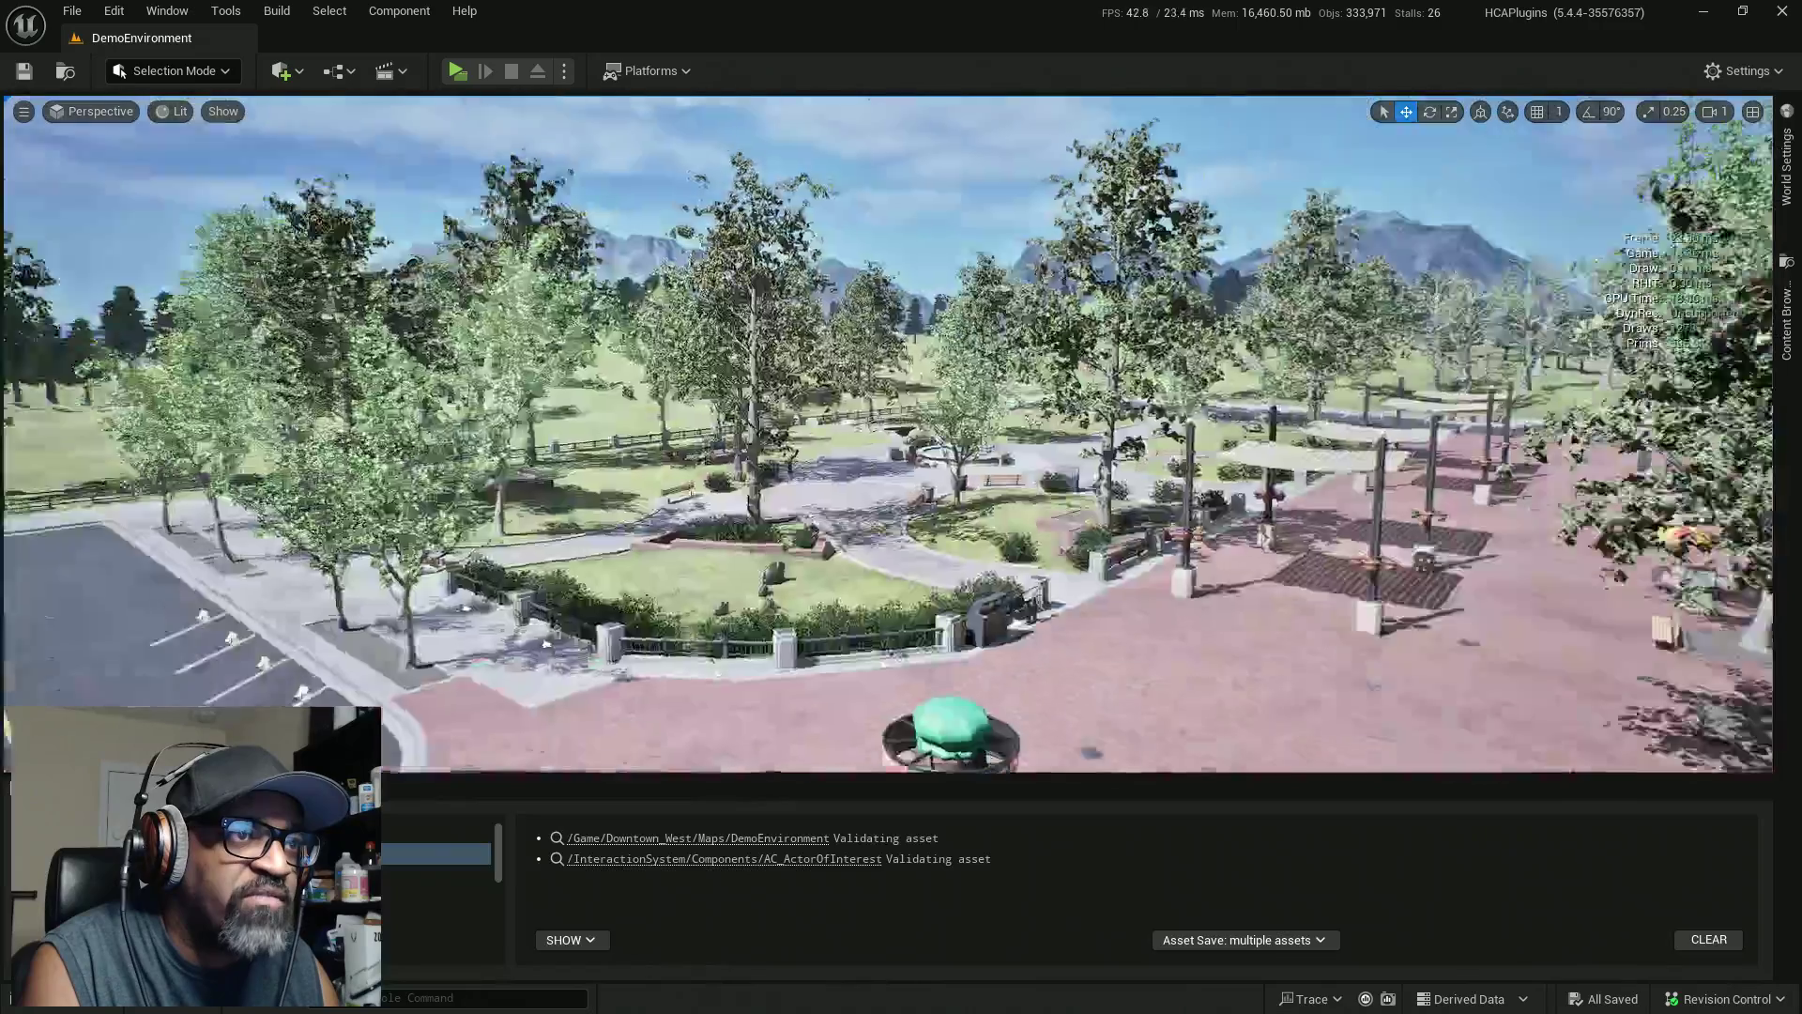
{"action": "mouse_move", "coordinate": [888, 434]}
{"action": "left_mouse_down"}
{"action": "mouse_move", "coordinate": [700, 434]}
{"action": "mouse_move", "coordinate": [748, 690]}
{"action": "left_mouse_up"}
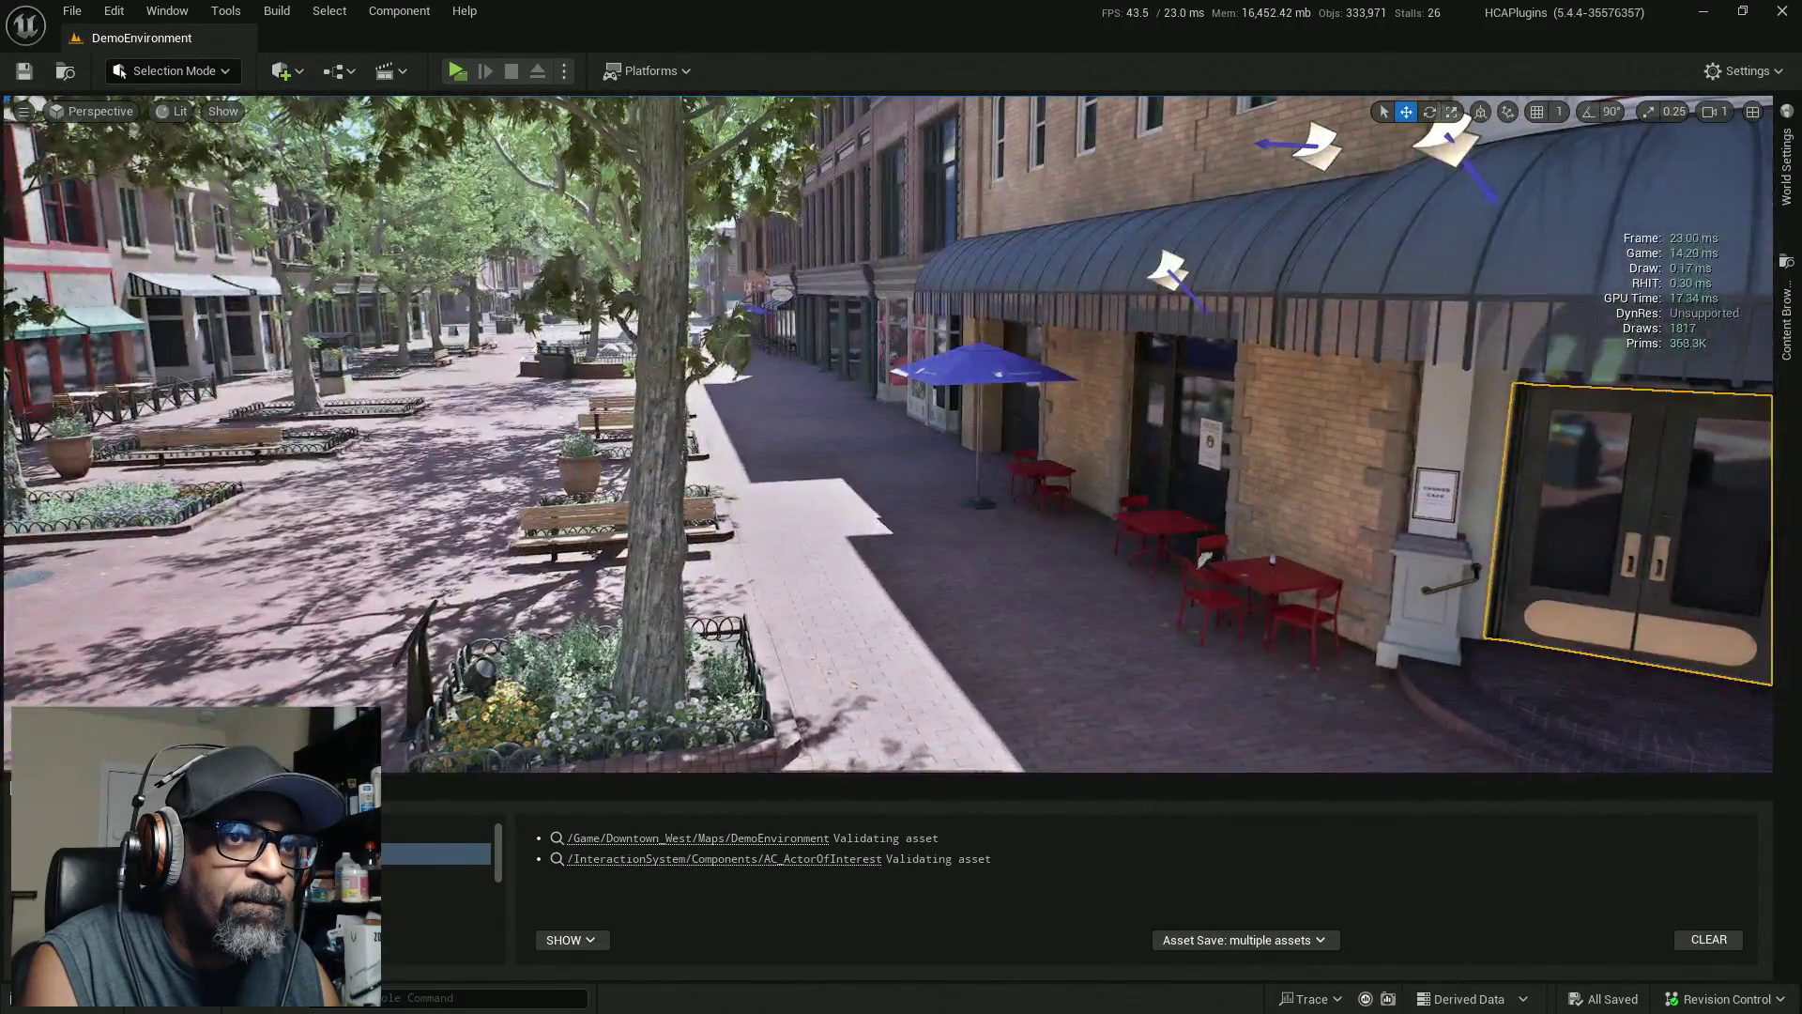
{"action": "mouse_move", "coordinate": [888, 434]}
{"action": "left_mouse_down"}
{"action": "mouse_move", "coordinate": [1094, 368]}
{"action": "mouse_move", "coordinate": [860, 452]}
{"action": "mouse_move", "coordinate": [878, 434]}
{"action": "mouse_move", "coordinate": [804, 443]}
{"action": "mouse_move", "coordinate": [882, 425]}
{"action": "mouse_move", "coordinate": [854, 384]}
{"action": "mouse_move", "coordinate": [877, 385]}
{"action": "mouse_move", "coordinate": [776, 688]}
{"action": "mouse_move", "coordinate": [1348, 717]}
{"action": "mouse_move", "coordinate": [1127, 422]}
{"action": "left_mouse_up"}
{"action": "mouse_move", "coordinate": [841, 485]}
{"action": "left_mouse_down"}
{"action": "mouse_move", "coordinate": [841, 516]}
{"action": "mouse_move", "coordinate": [841, 485]}
{"action": "left_mouse_up"}
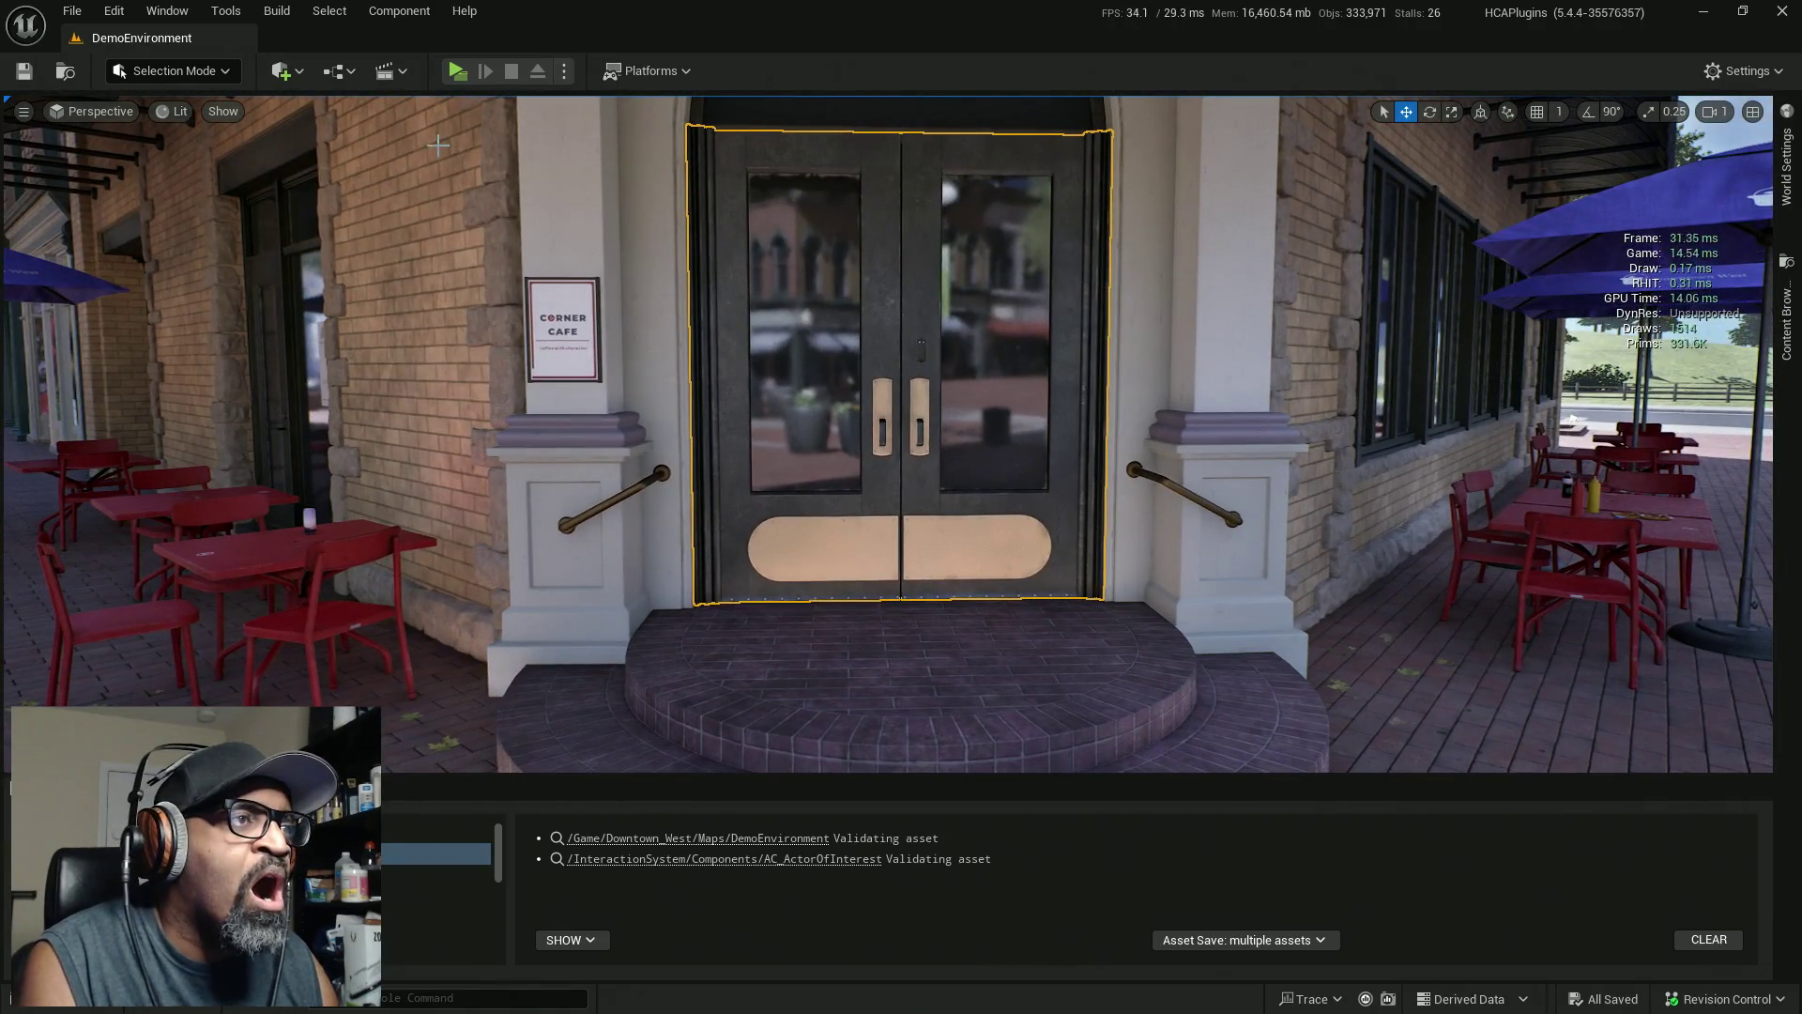
{"action": "left_click", "coordinate": [455, 69]}
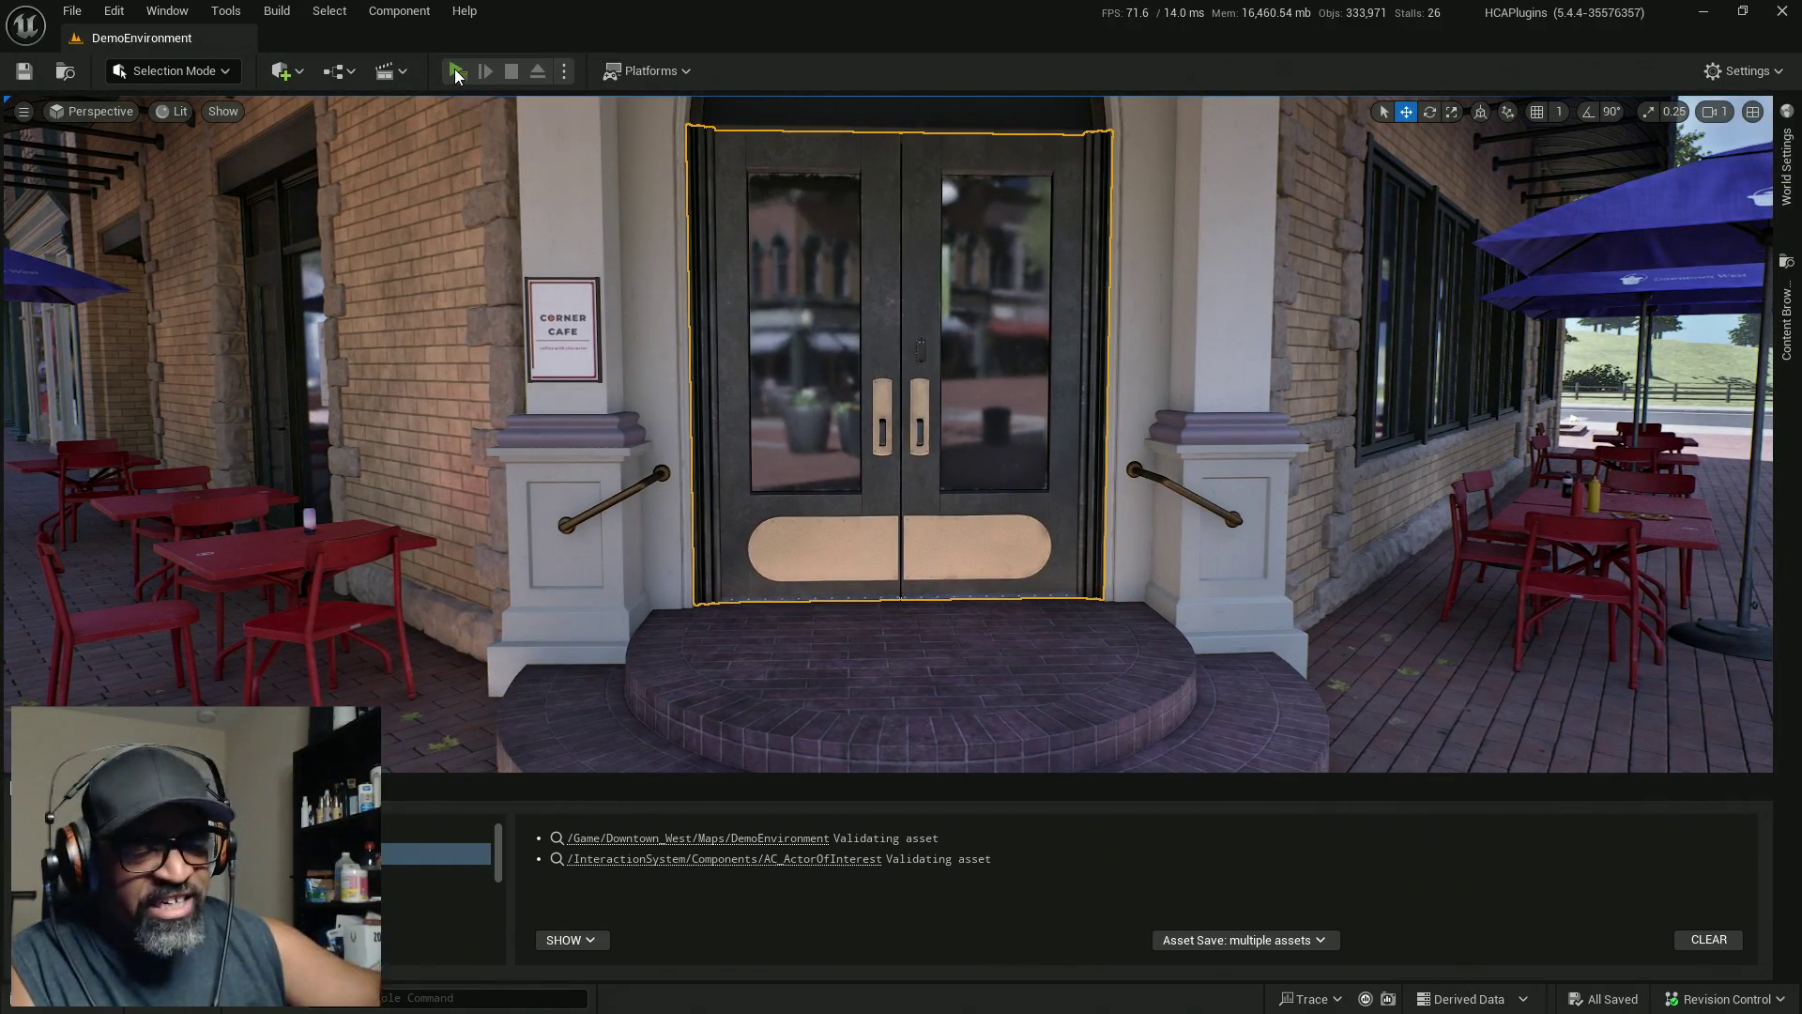
{"action": "key", "text": "w"}
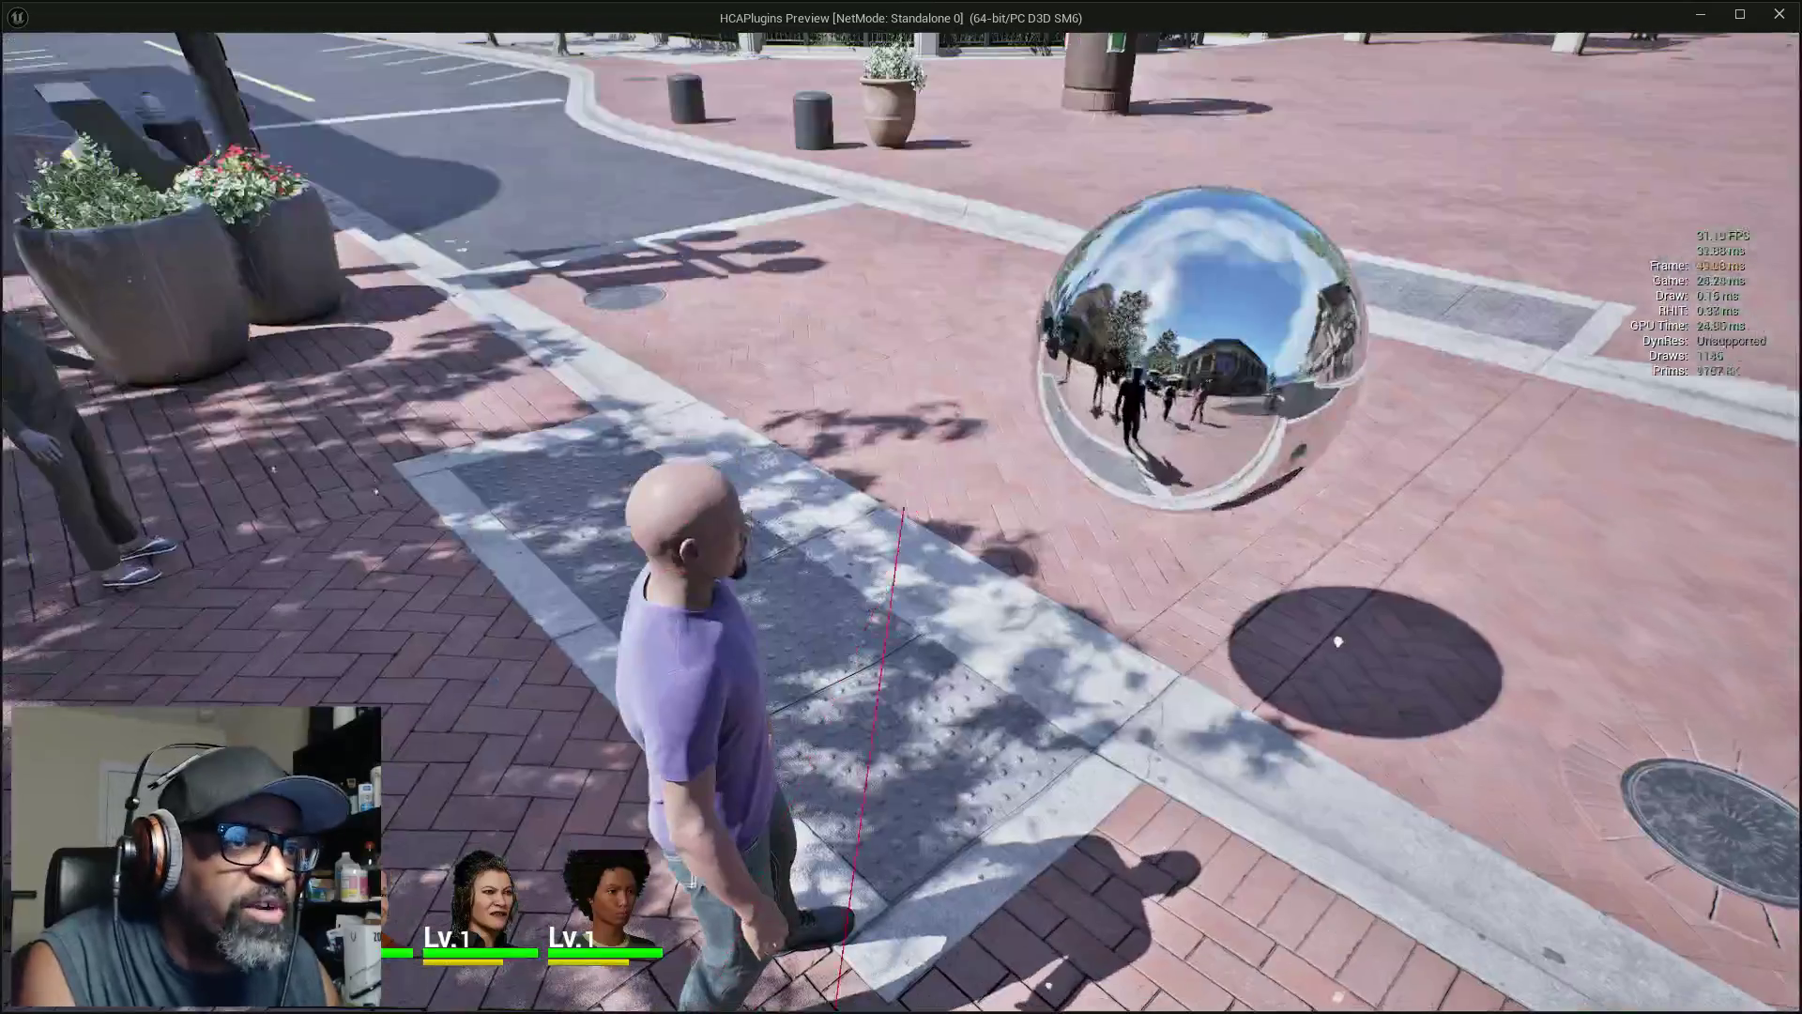
{"action": "key", "text": "w"}
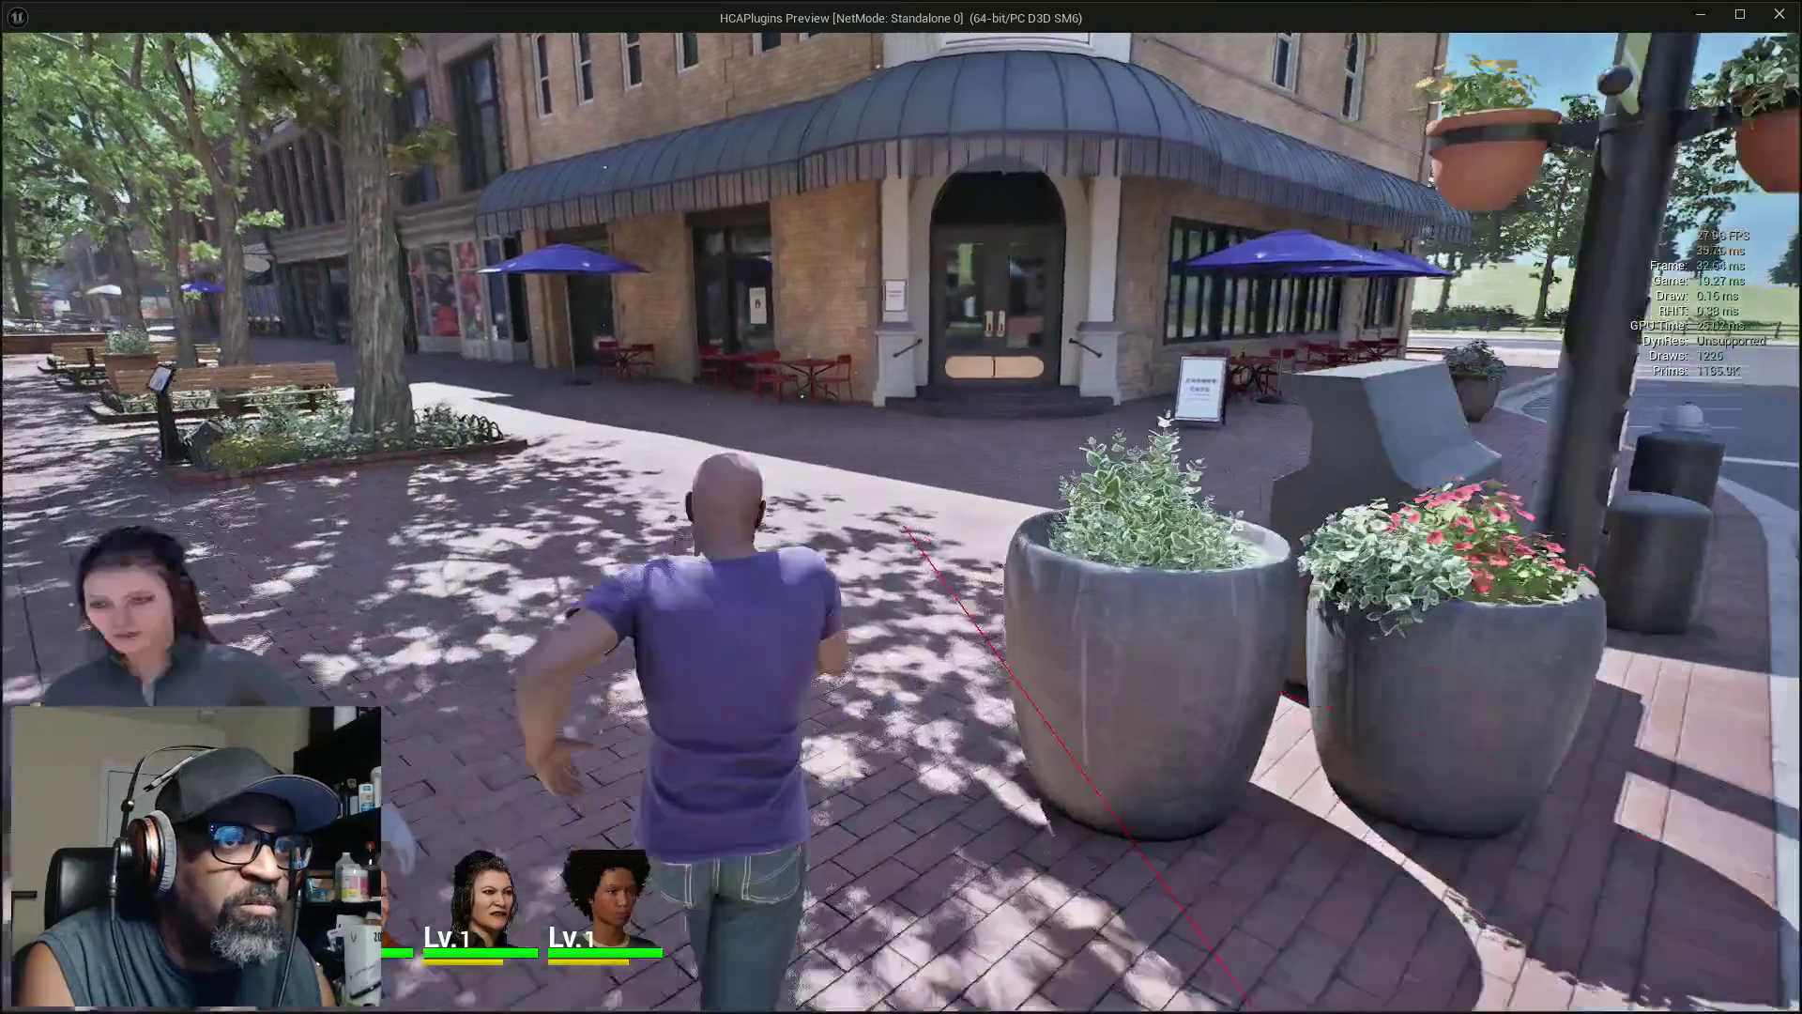
{"action": "key", "text": "w"}
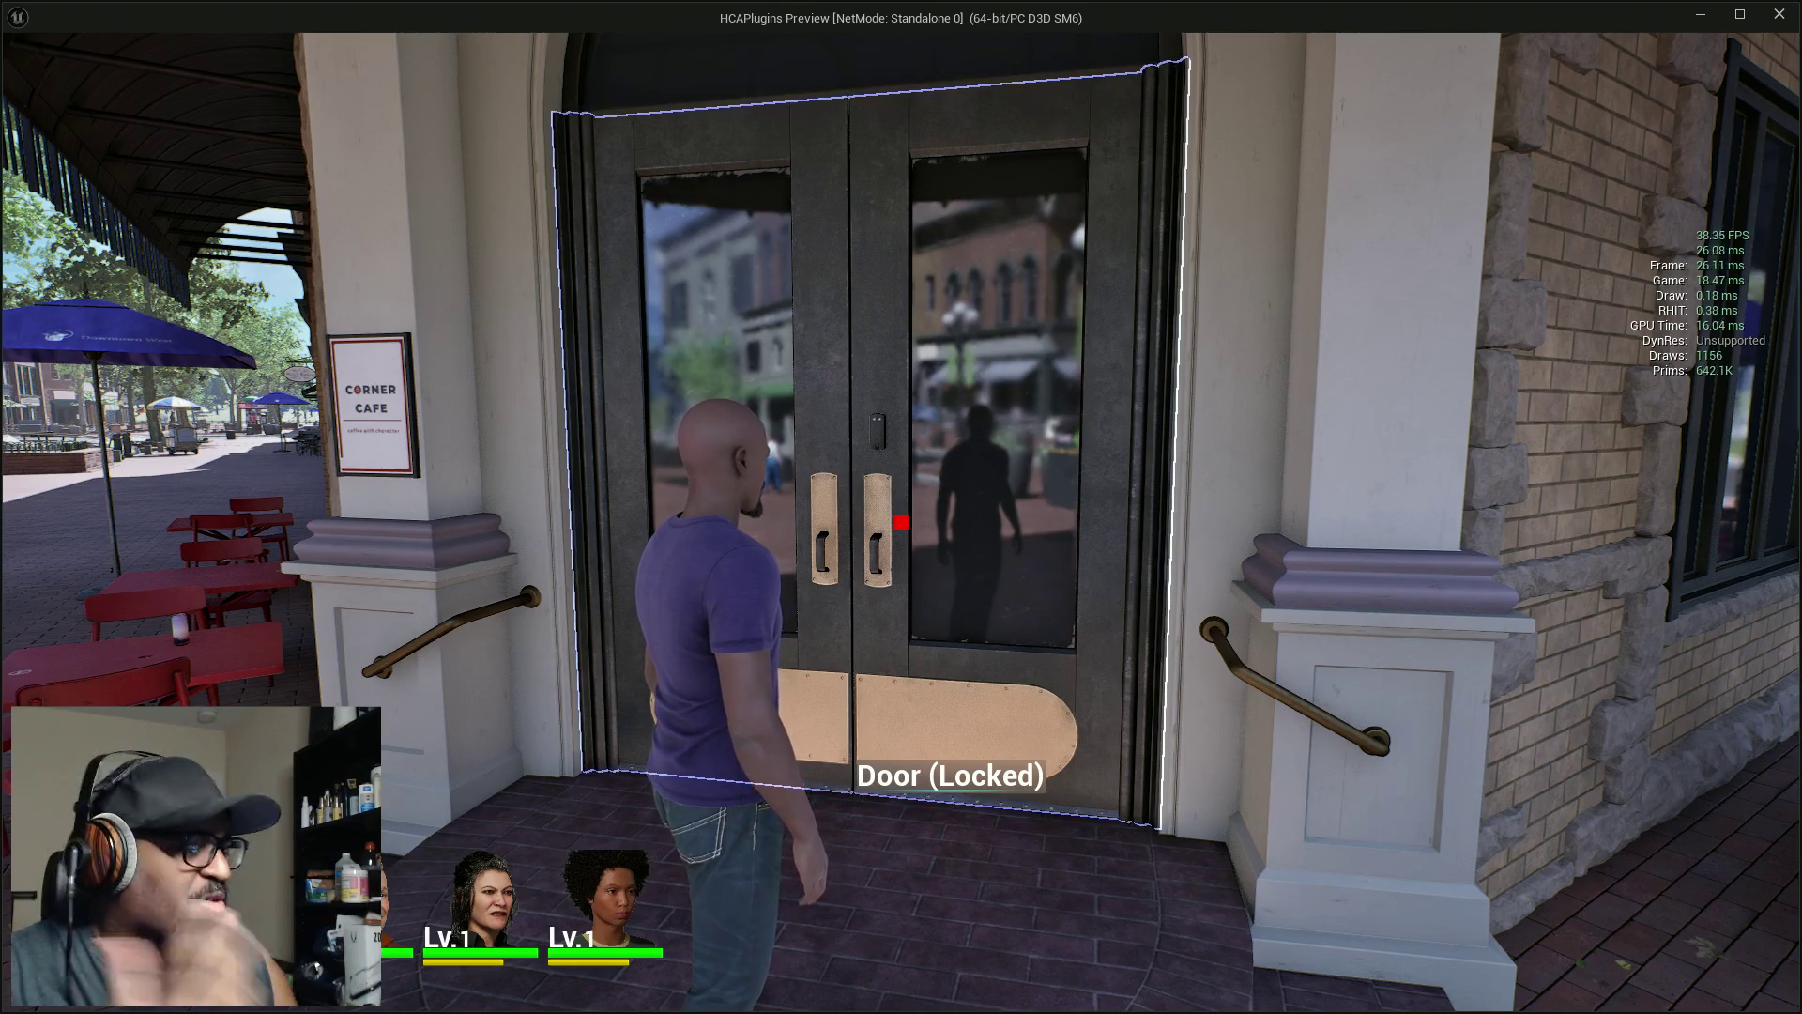
{"action": "key", "text": "Escape"}
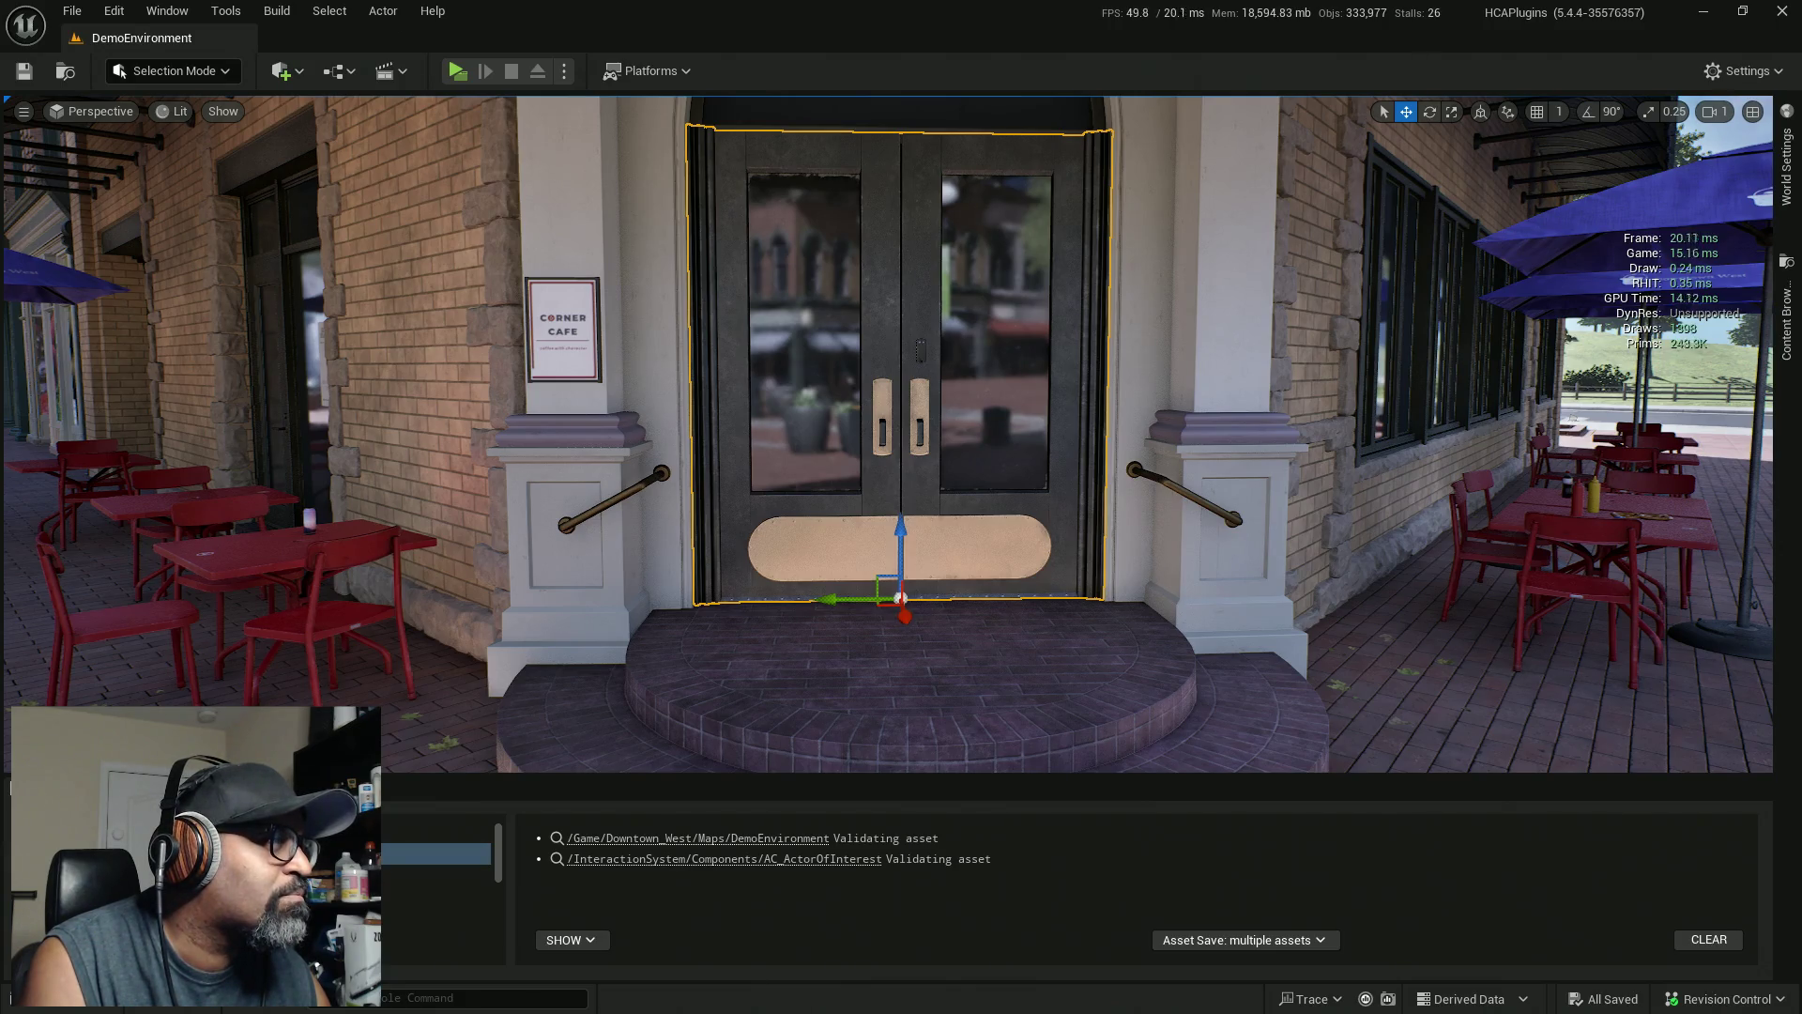
Open the AC_InspectOnly blueprint and select its UI_Location variable
{"action": "key", "text": "alt+Tab"}
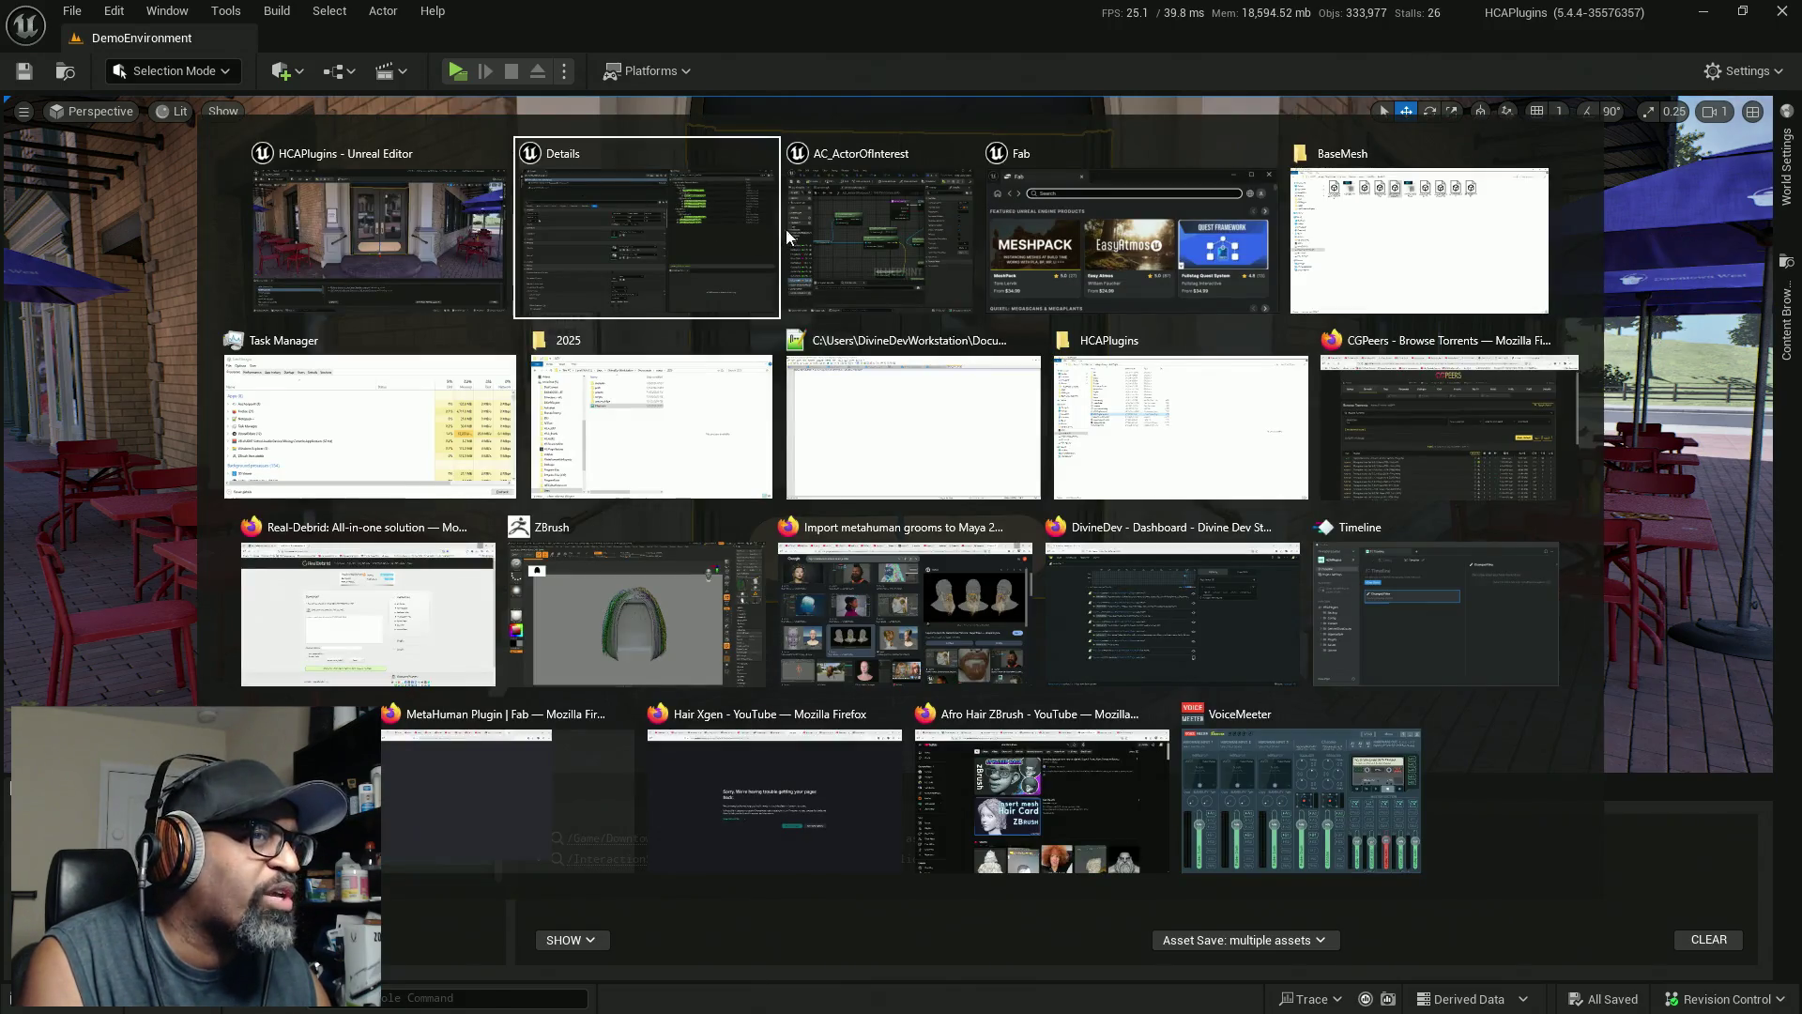
{"action": "key", "text": "Escape"}
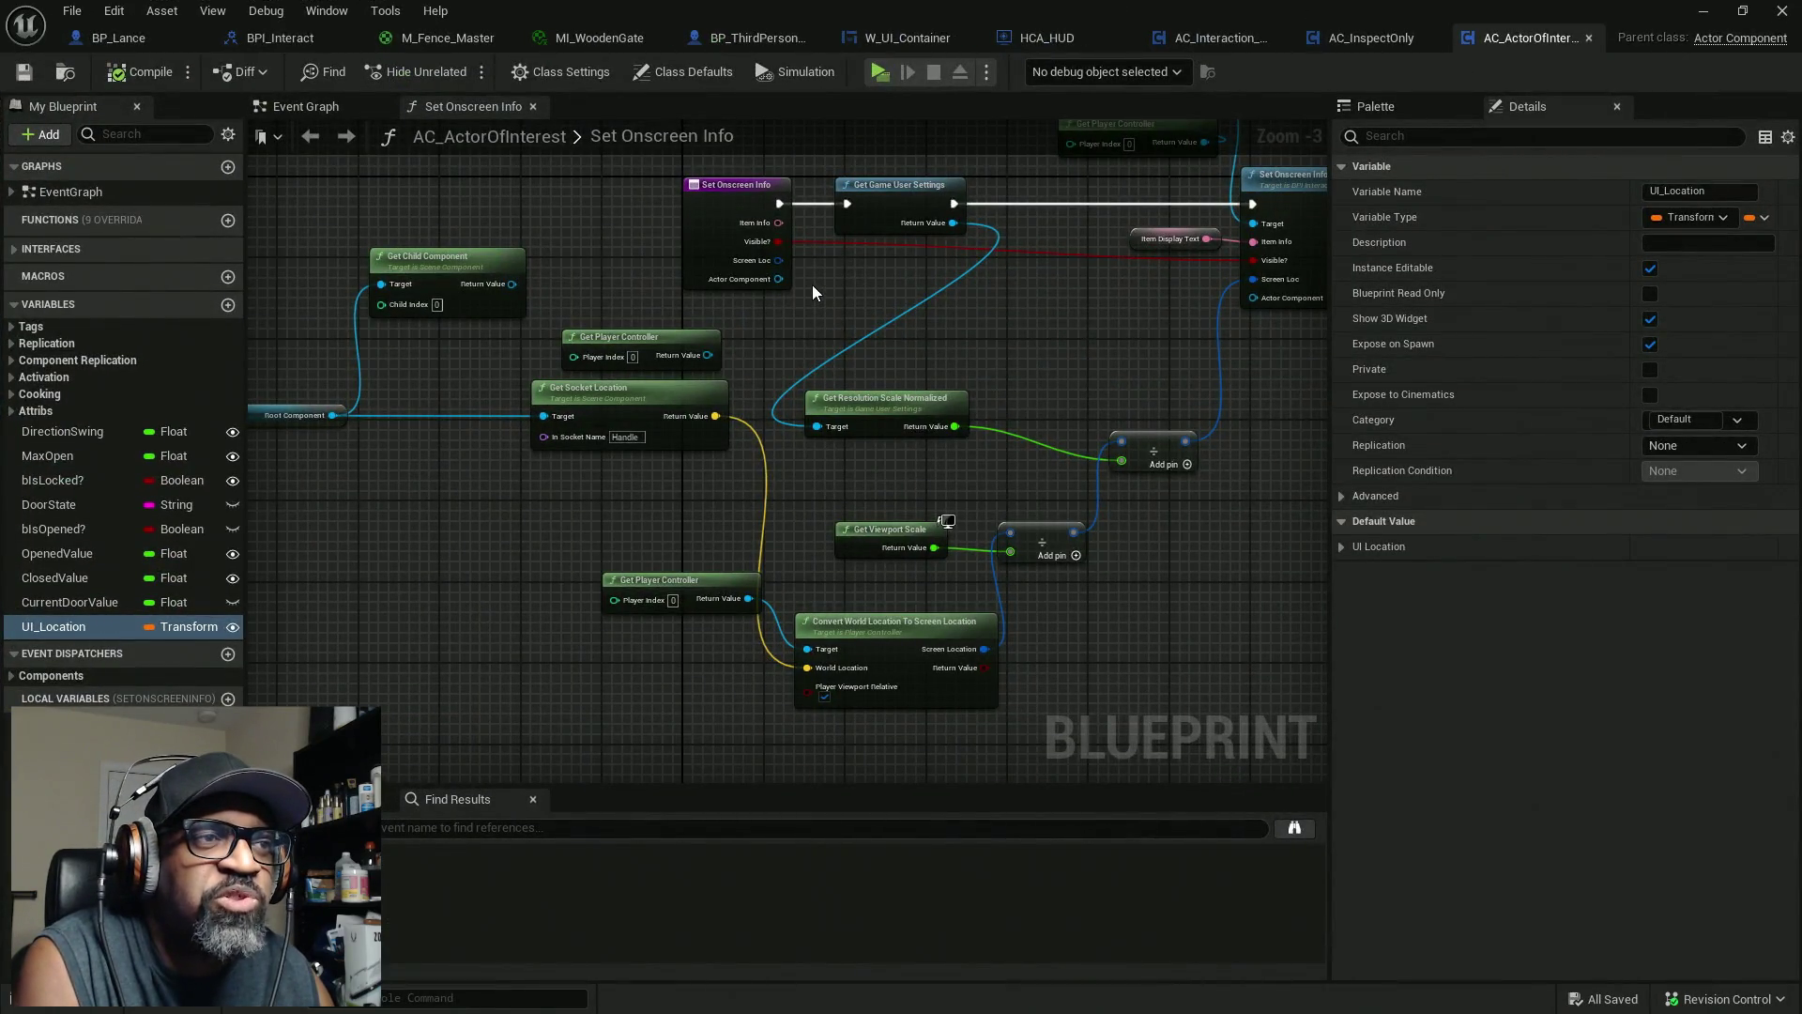
{"action": "scroll", "coordinate": [813, 292], "scroll_direction": "up", "scroll_amount": 2}
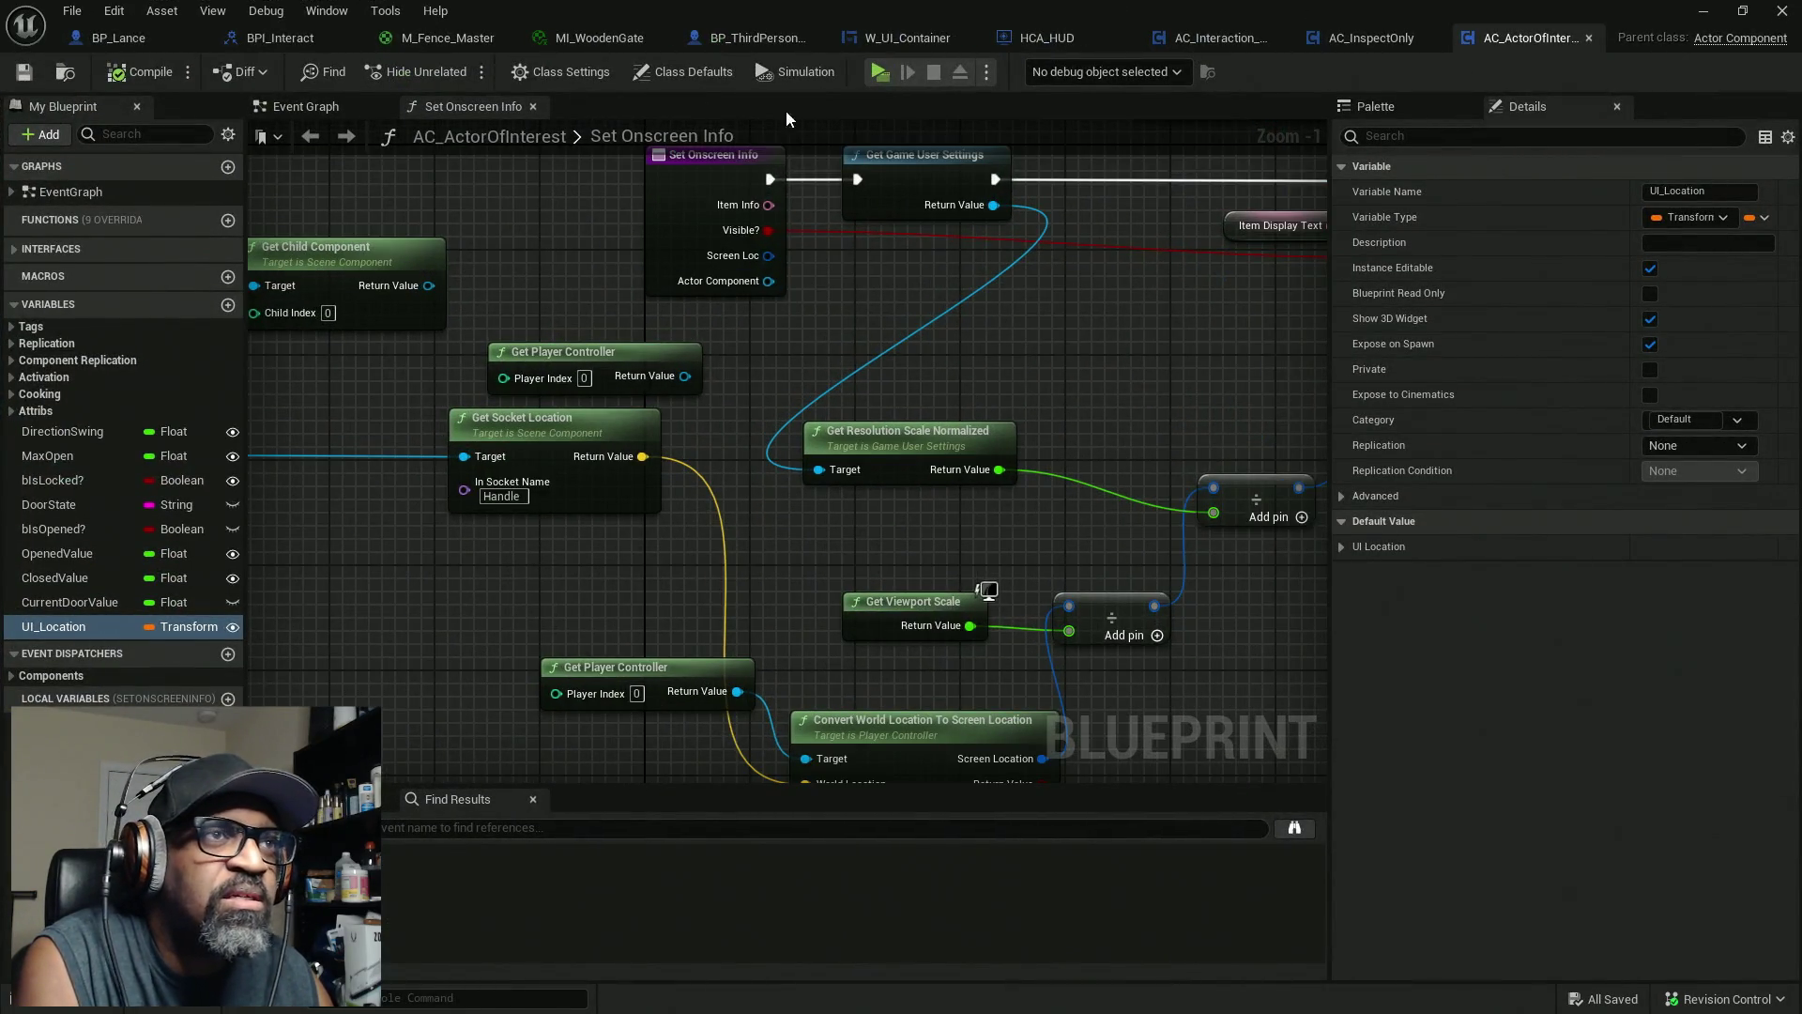
{"action": "left_click", "coordinate": [1365, 37]}
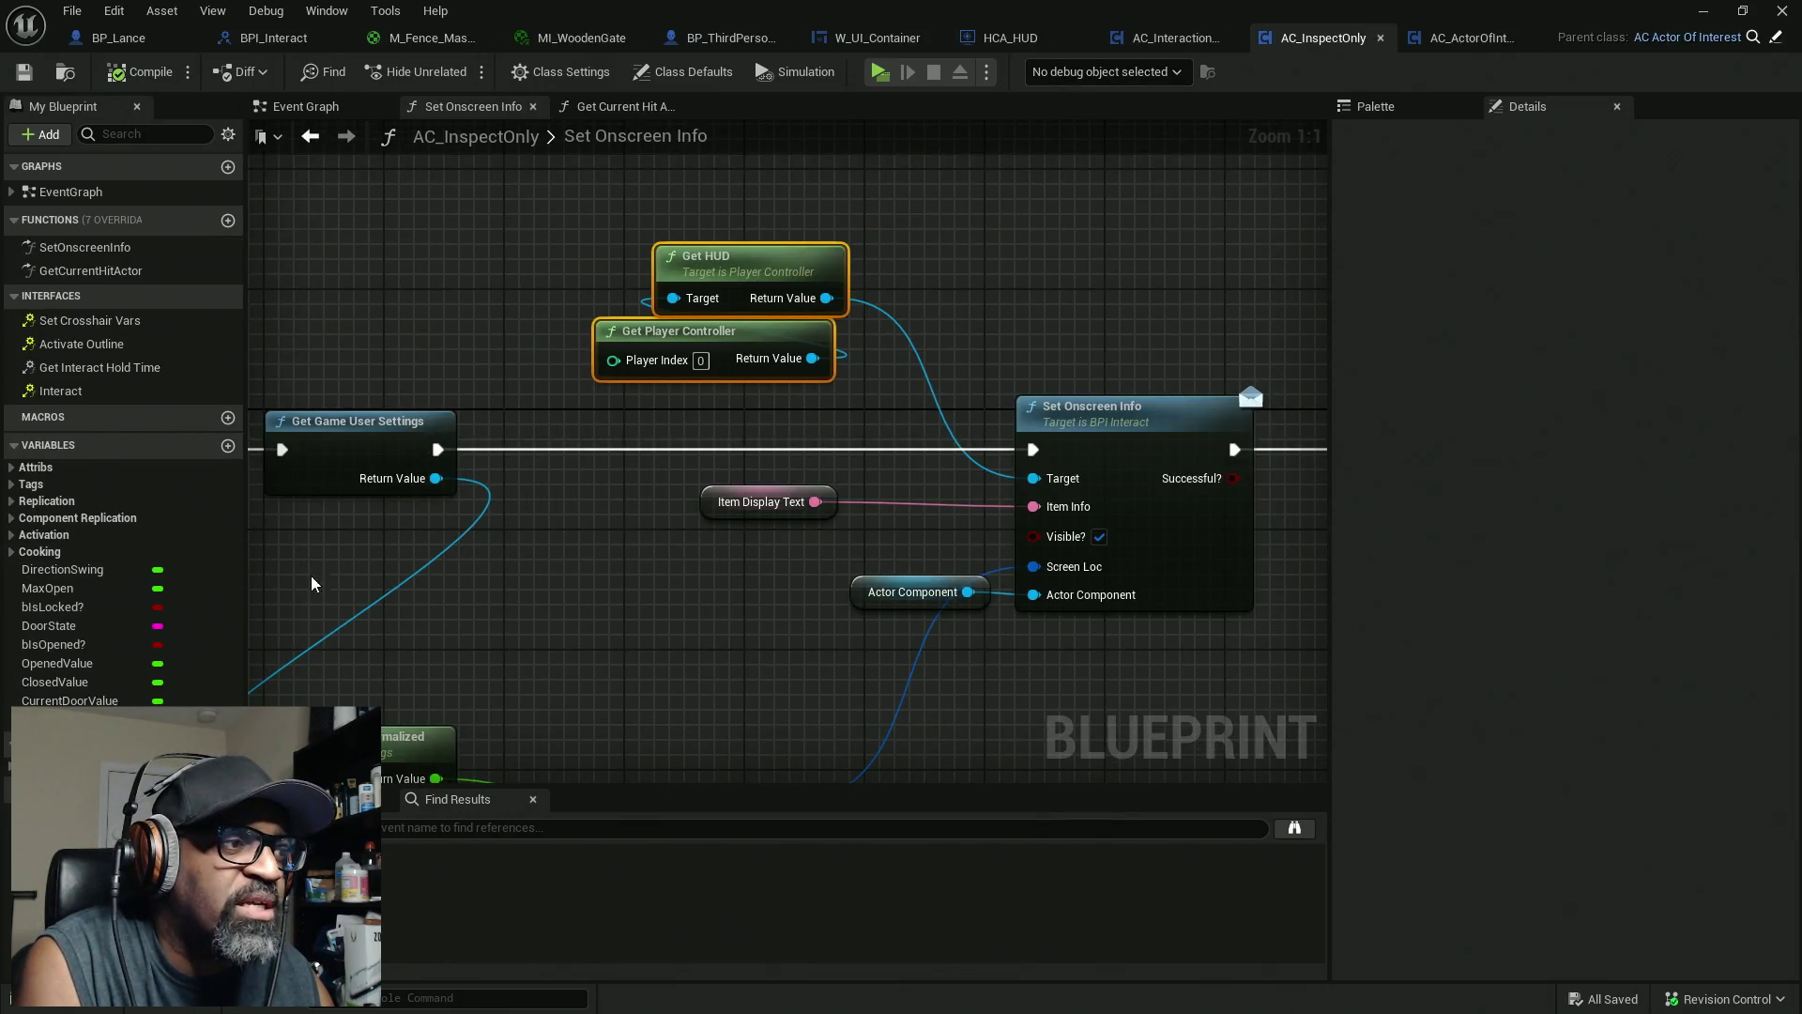
{"action": "left_click", "coordinate": [56, 719]}
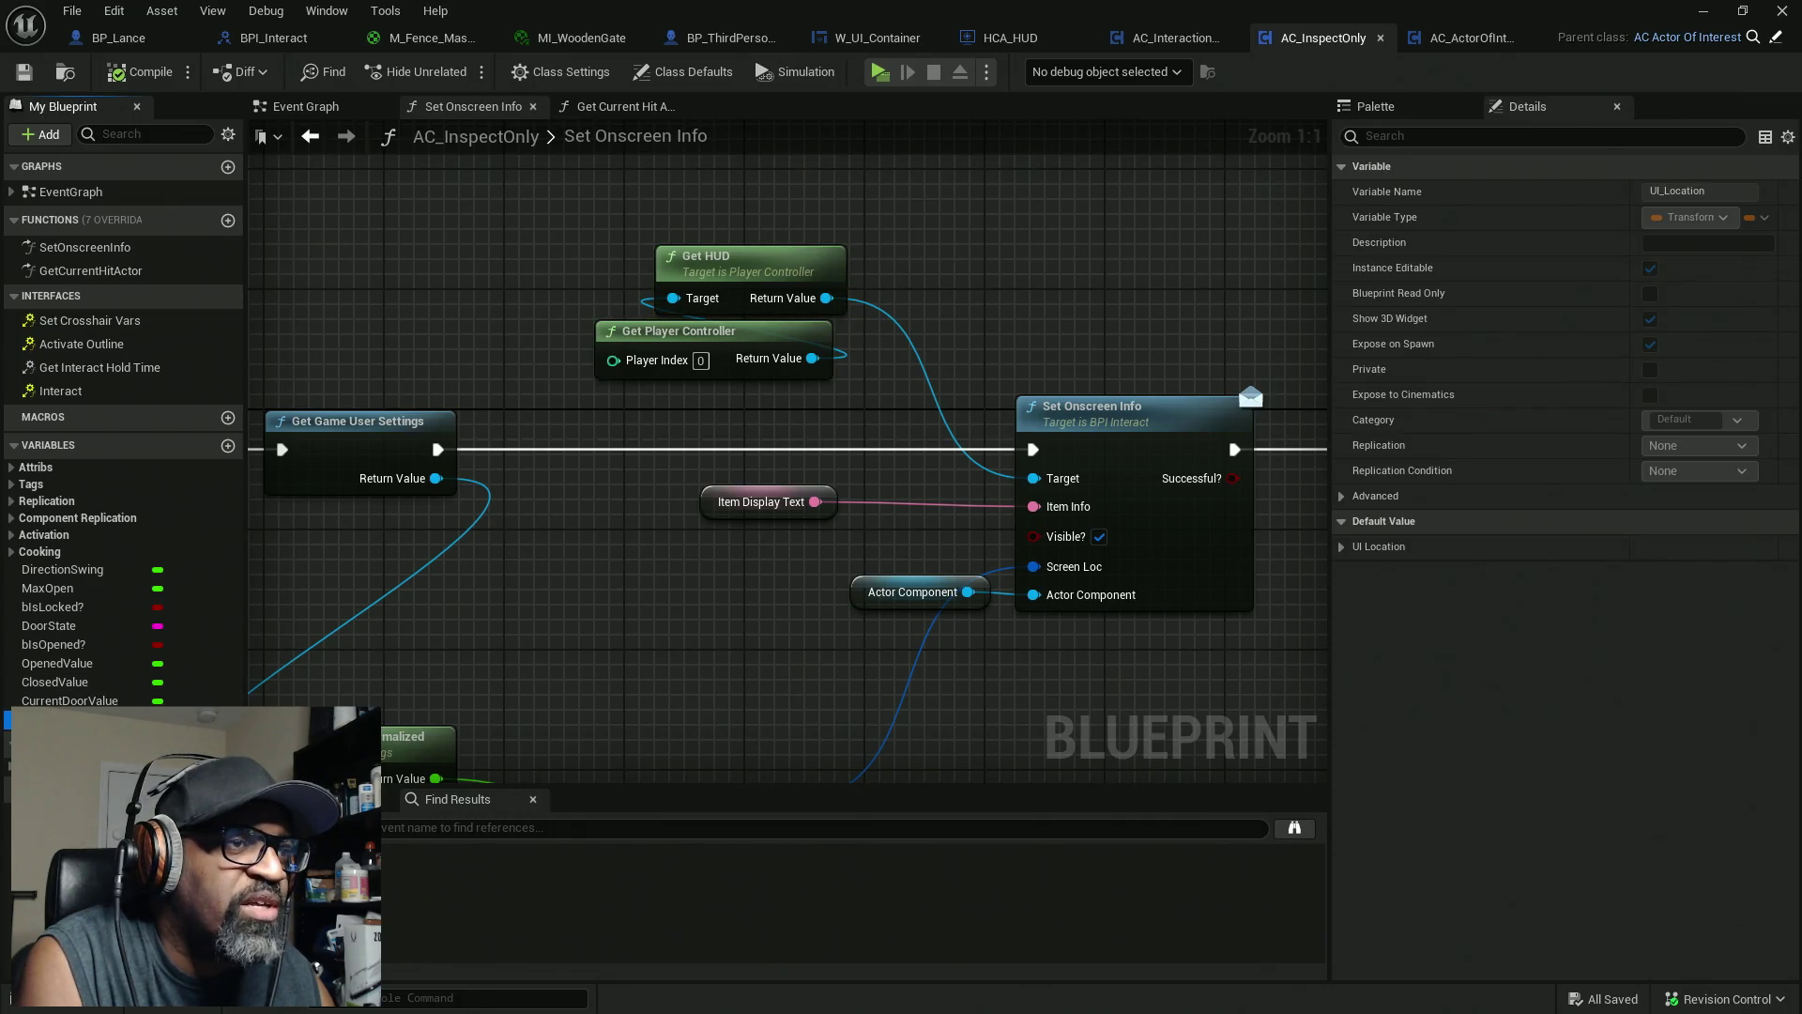
Close the reference windows and marquee-select the Get Owner and Root Component nodes
{"action": "scroll", "coordinate": [798, 559], "scroll_direction": "down", "scroll_amount": 1}
{"action": "left_click_drag", "start_coordinate": [623, 606], "coordinate": [900, 354]}
{"action": "scroll", "coordinate": [792, 439], "scroll_direction": "down", "scroll_amount": 4}
{"action": "left_click_drag", "start_coordinate": [953, 483], "coordinate": [1124, 482]}
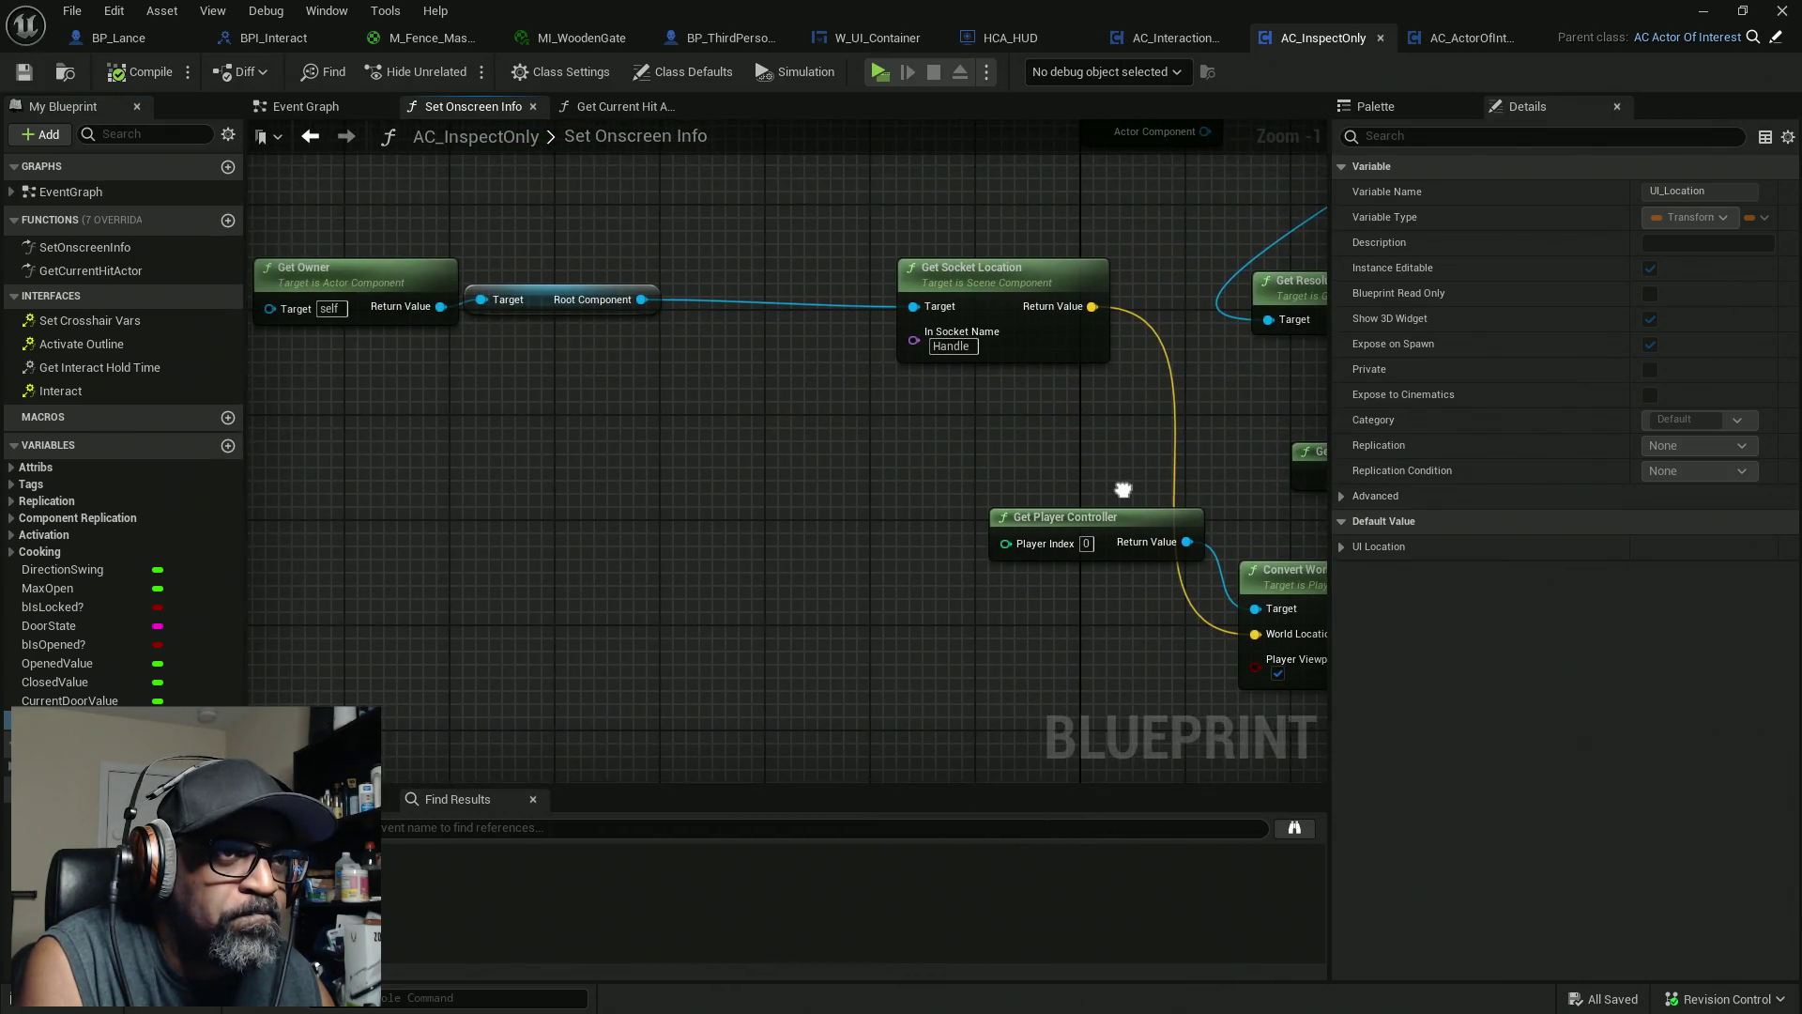
{"action": "scroll", "coordinate": [863, 498], "scroll_direction": "up", "scroll_amount": 3}
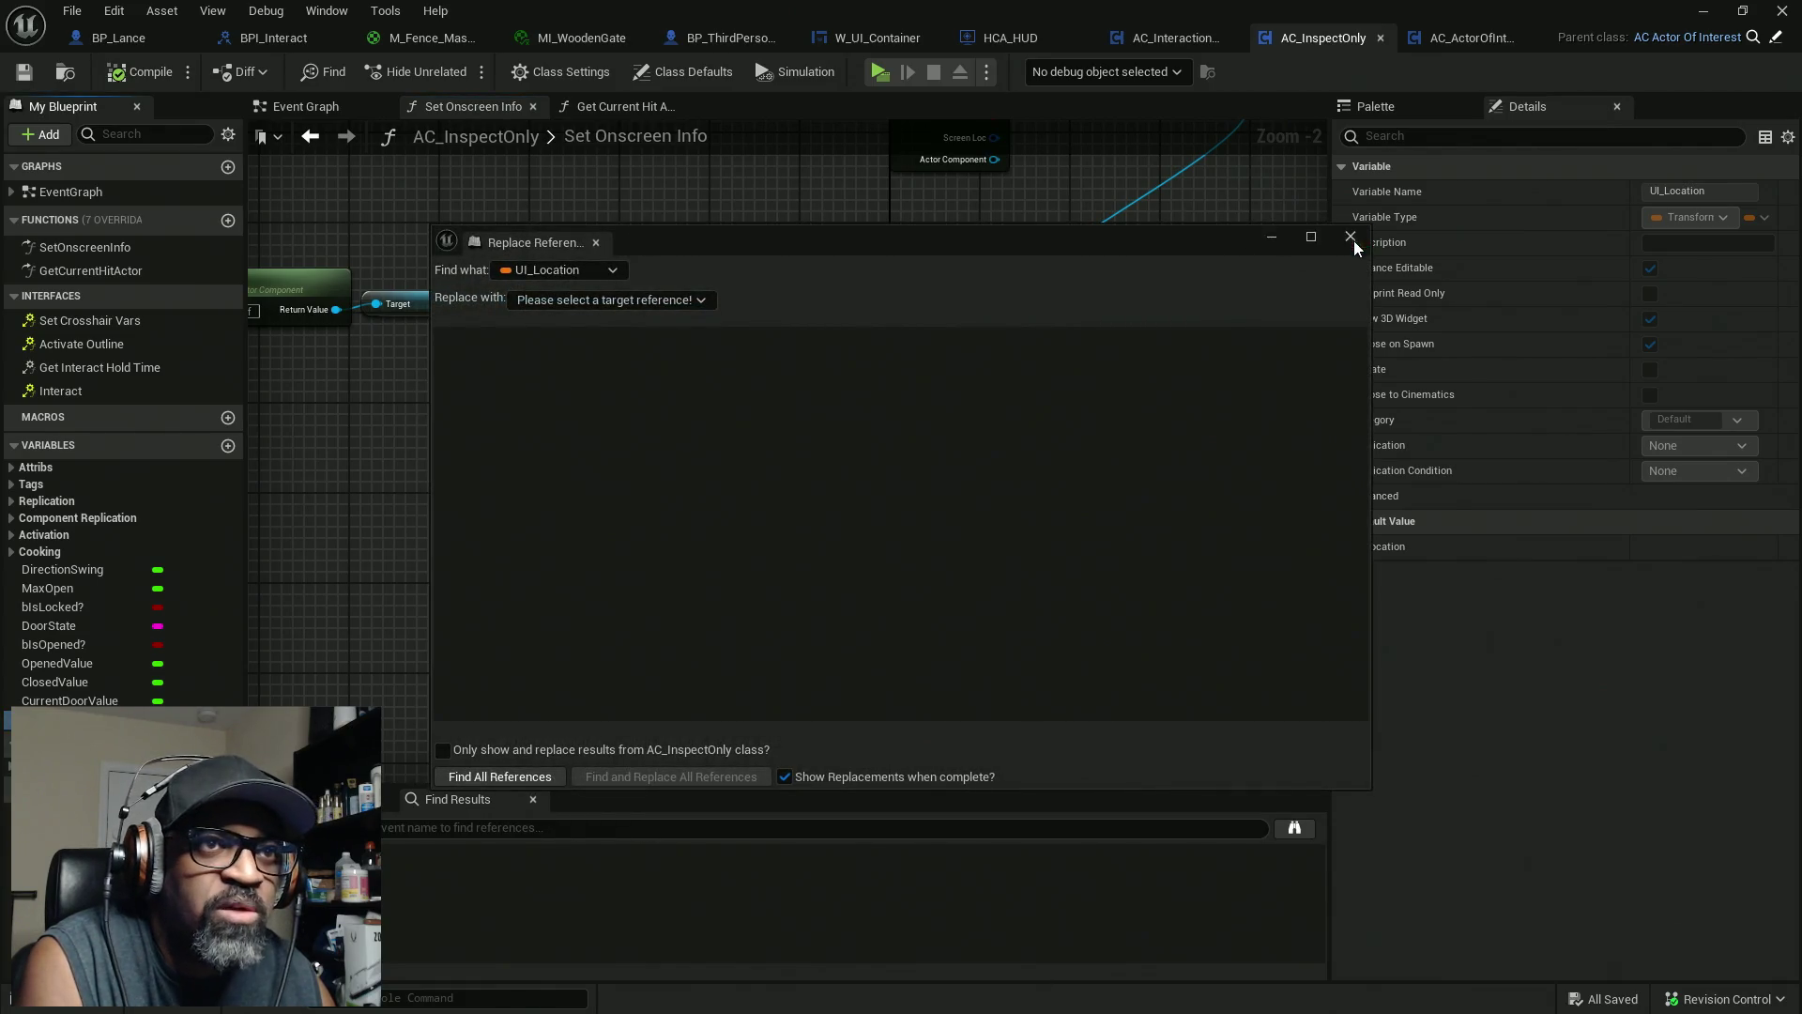
{"action": "left_click", "coordinate": [1351, 236]}
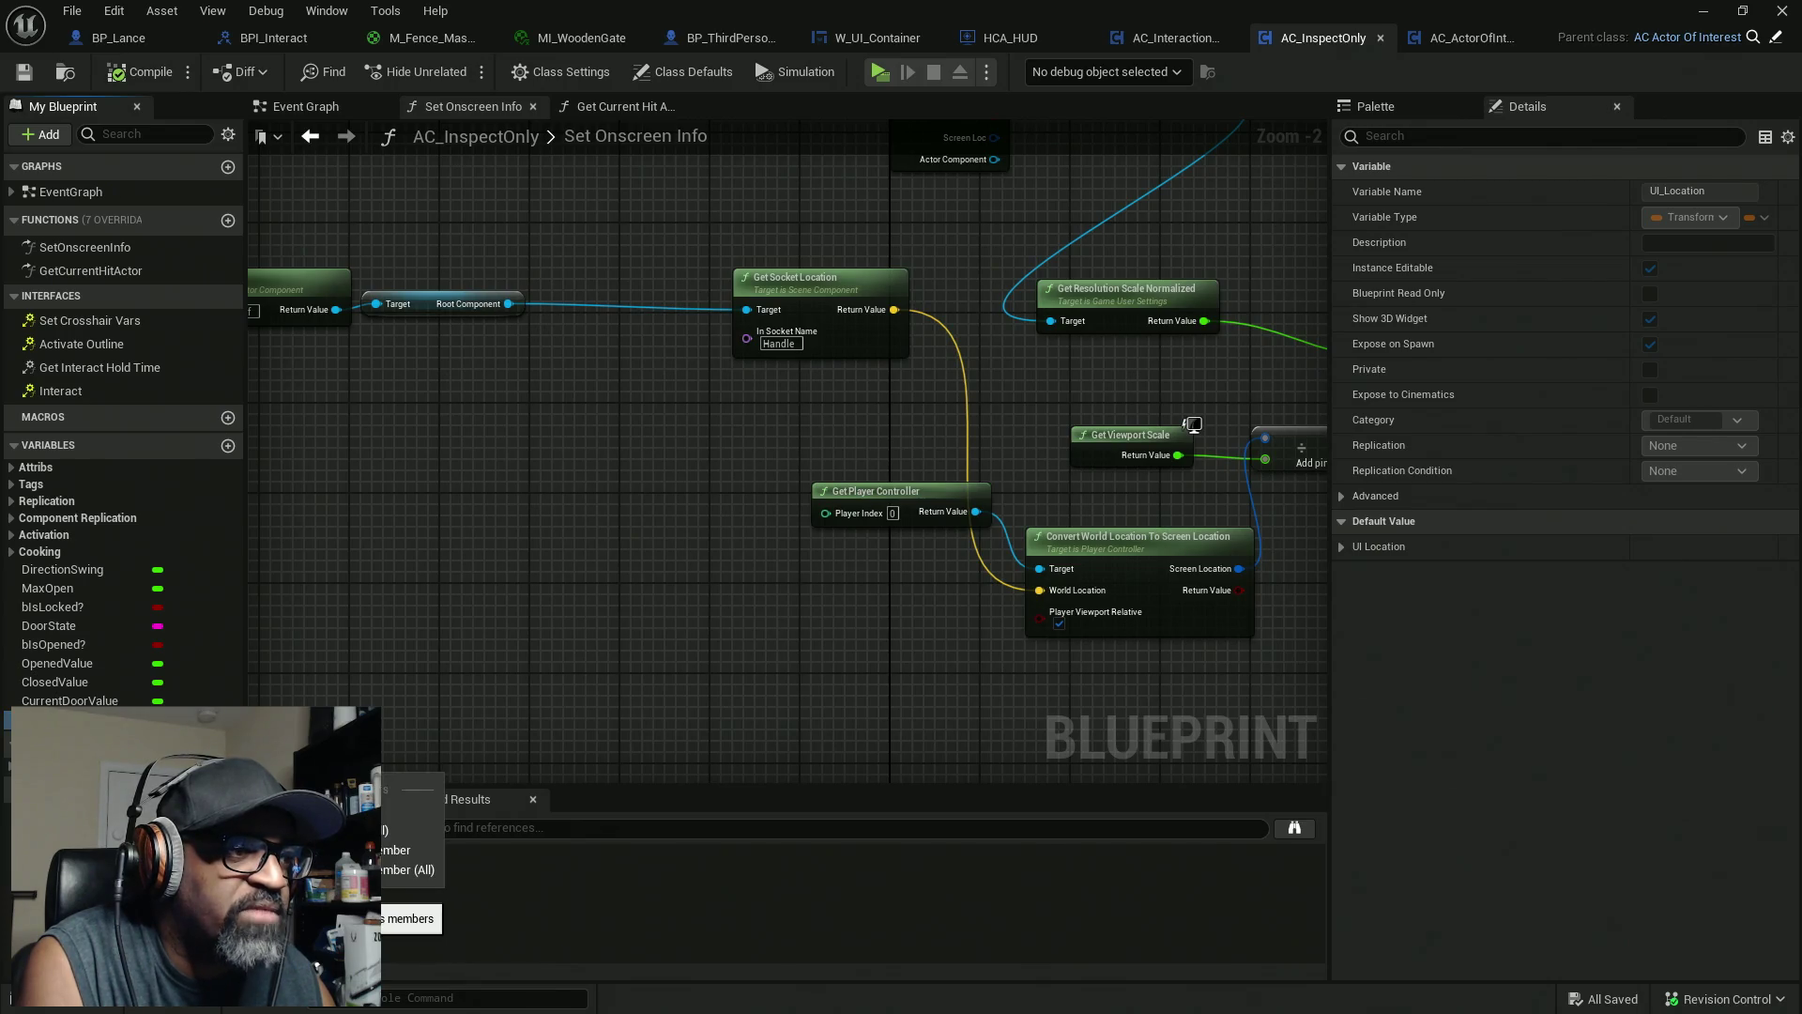
{"action": "left_click", "coordinate": [409, 850]}
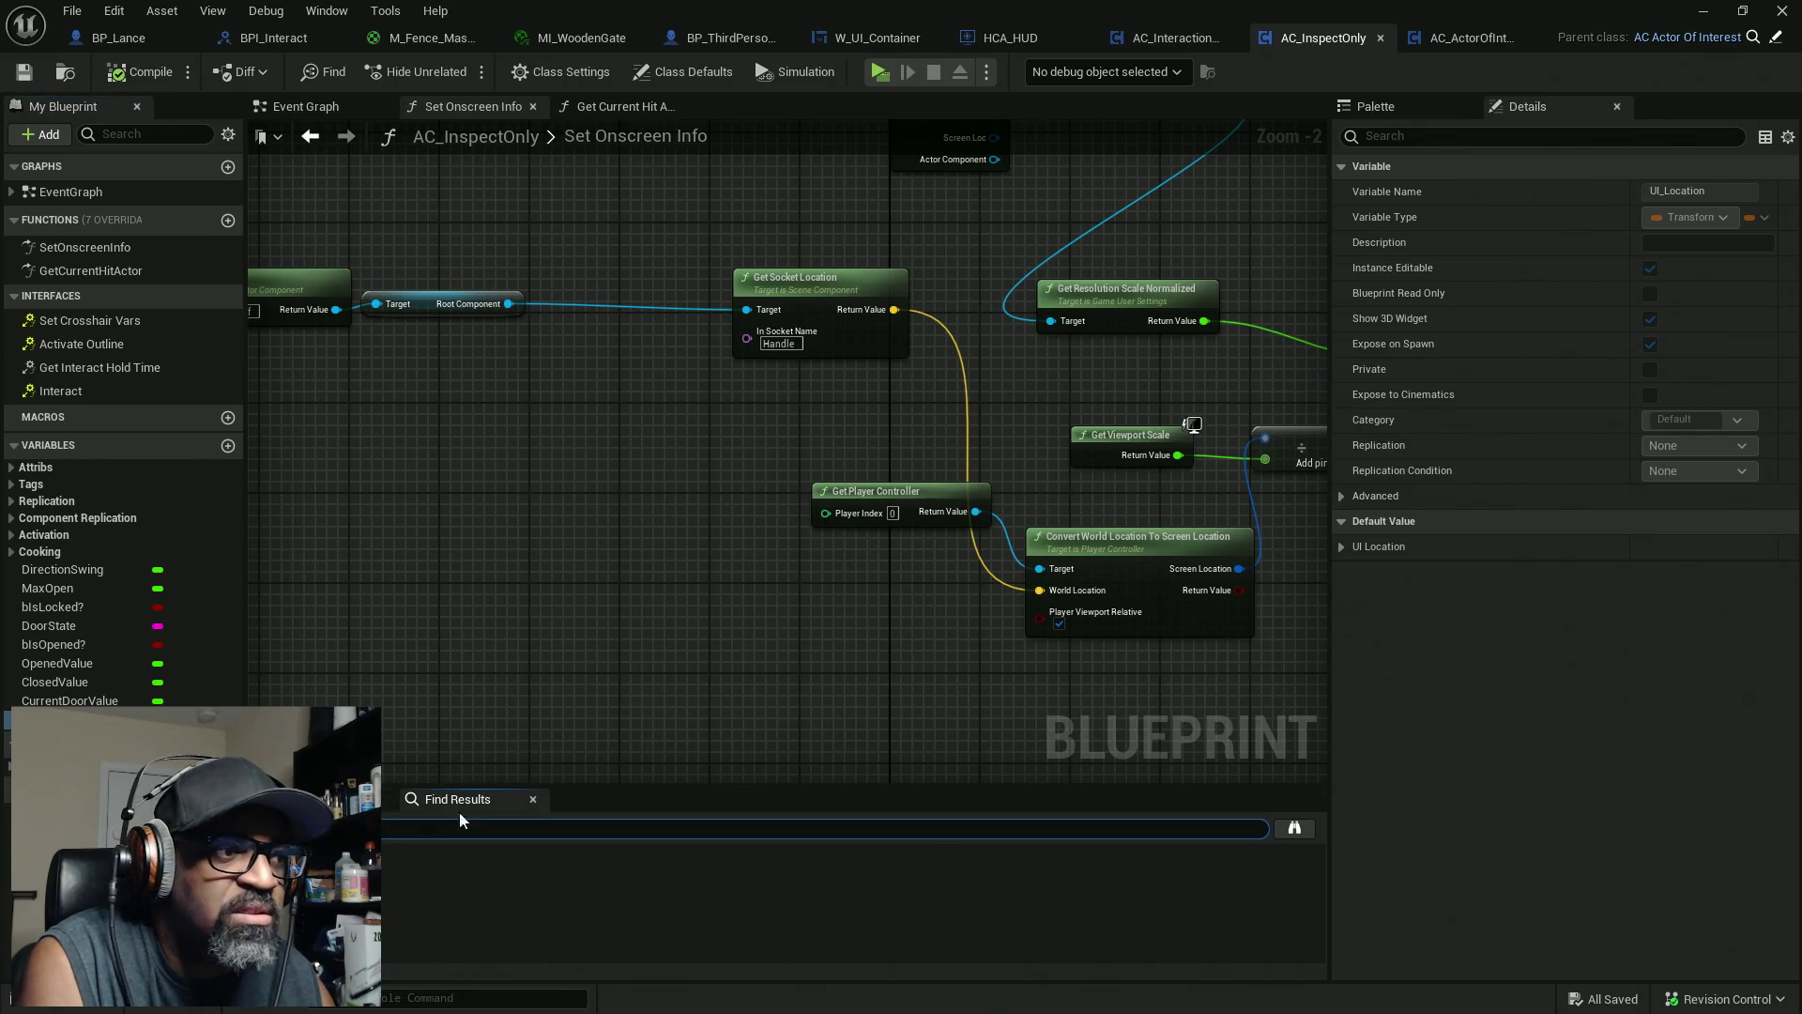
{"action": "mouse_move", "coordinate": [692, 661]}
{"action": "left_mouse_down"}
{"action": "mouse_move", "coordinate": [796, 591]}
{"action": "mouse_move", "coordinate": [625, 438]}
{"action": "left_mouse_up"}
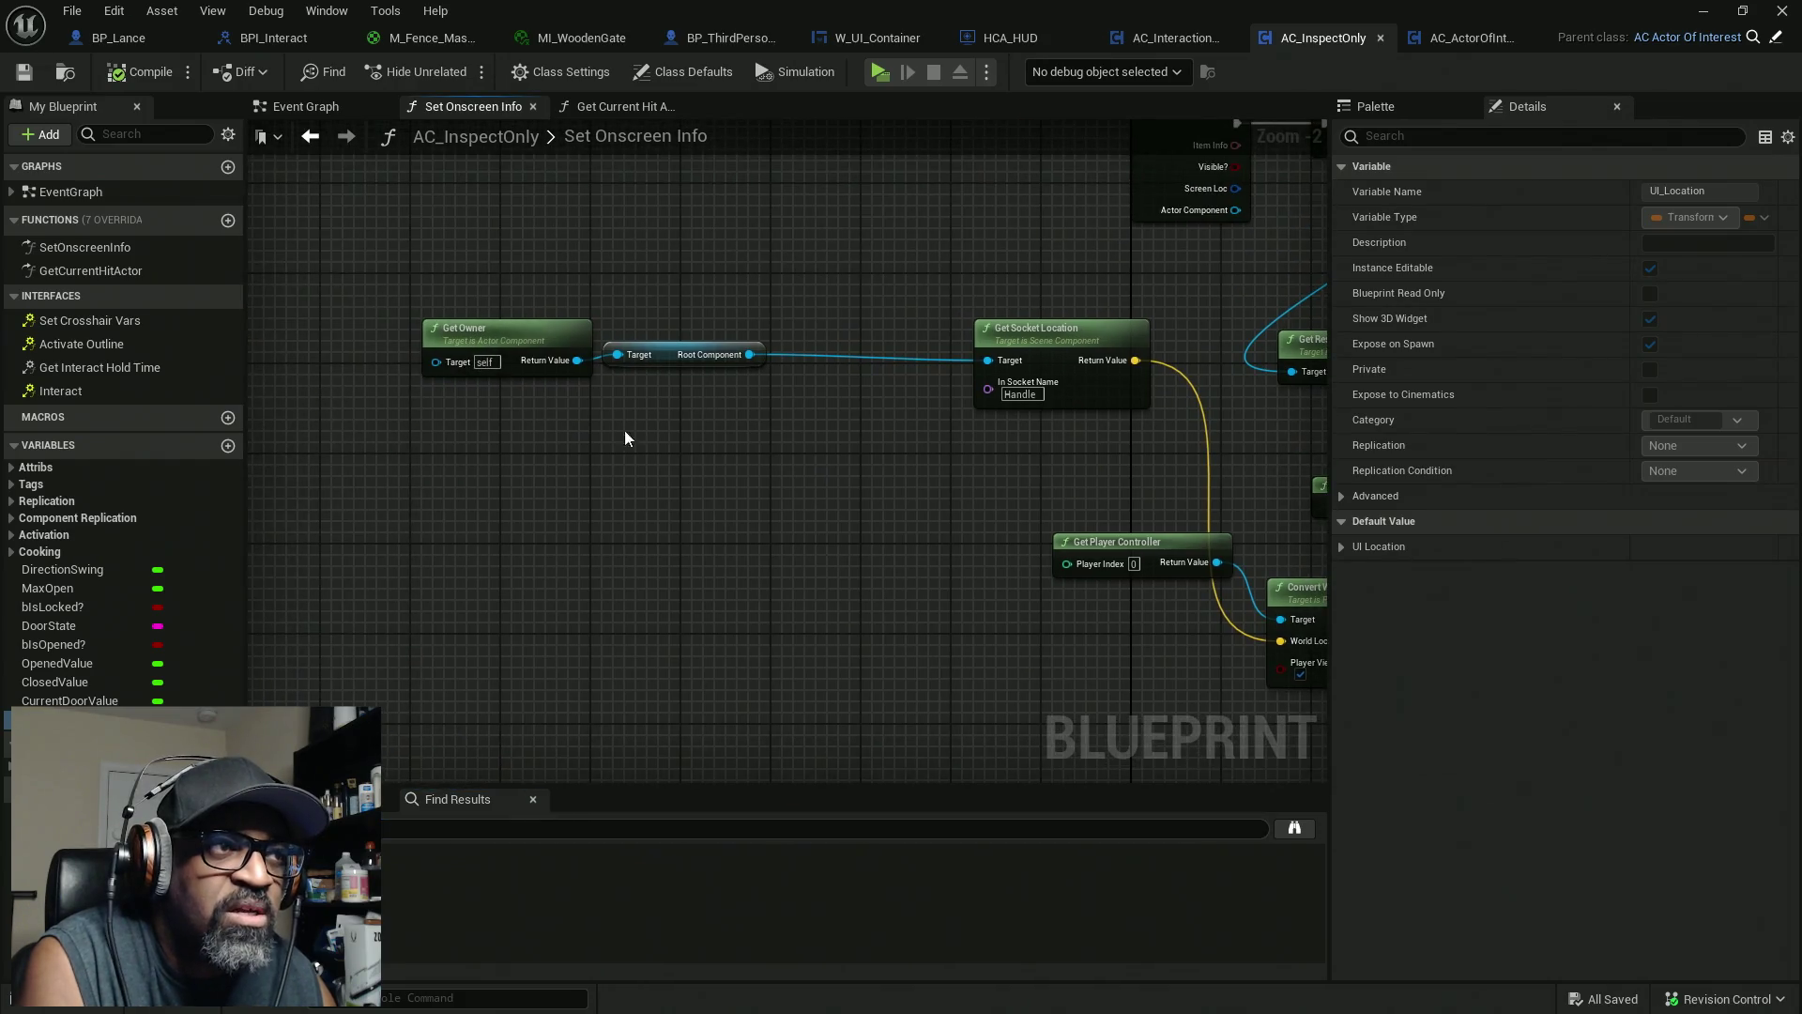
{"action": "left_click_drag", "start_coordinate": [456, 263], "coordinate": [704, 413]}
Straighten the wire between Get Owner and Root Component and tidy the nodes
{"action": "key", "text": "q"}
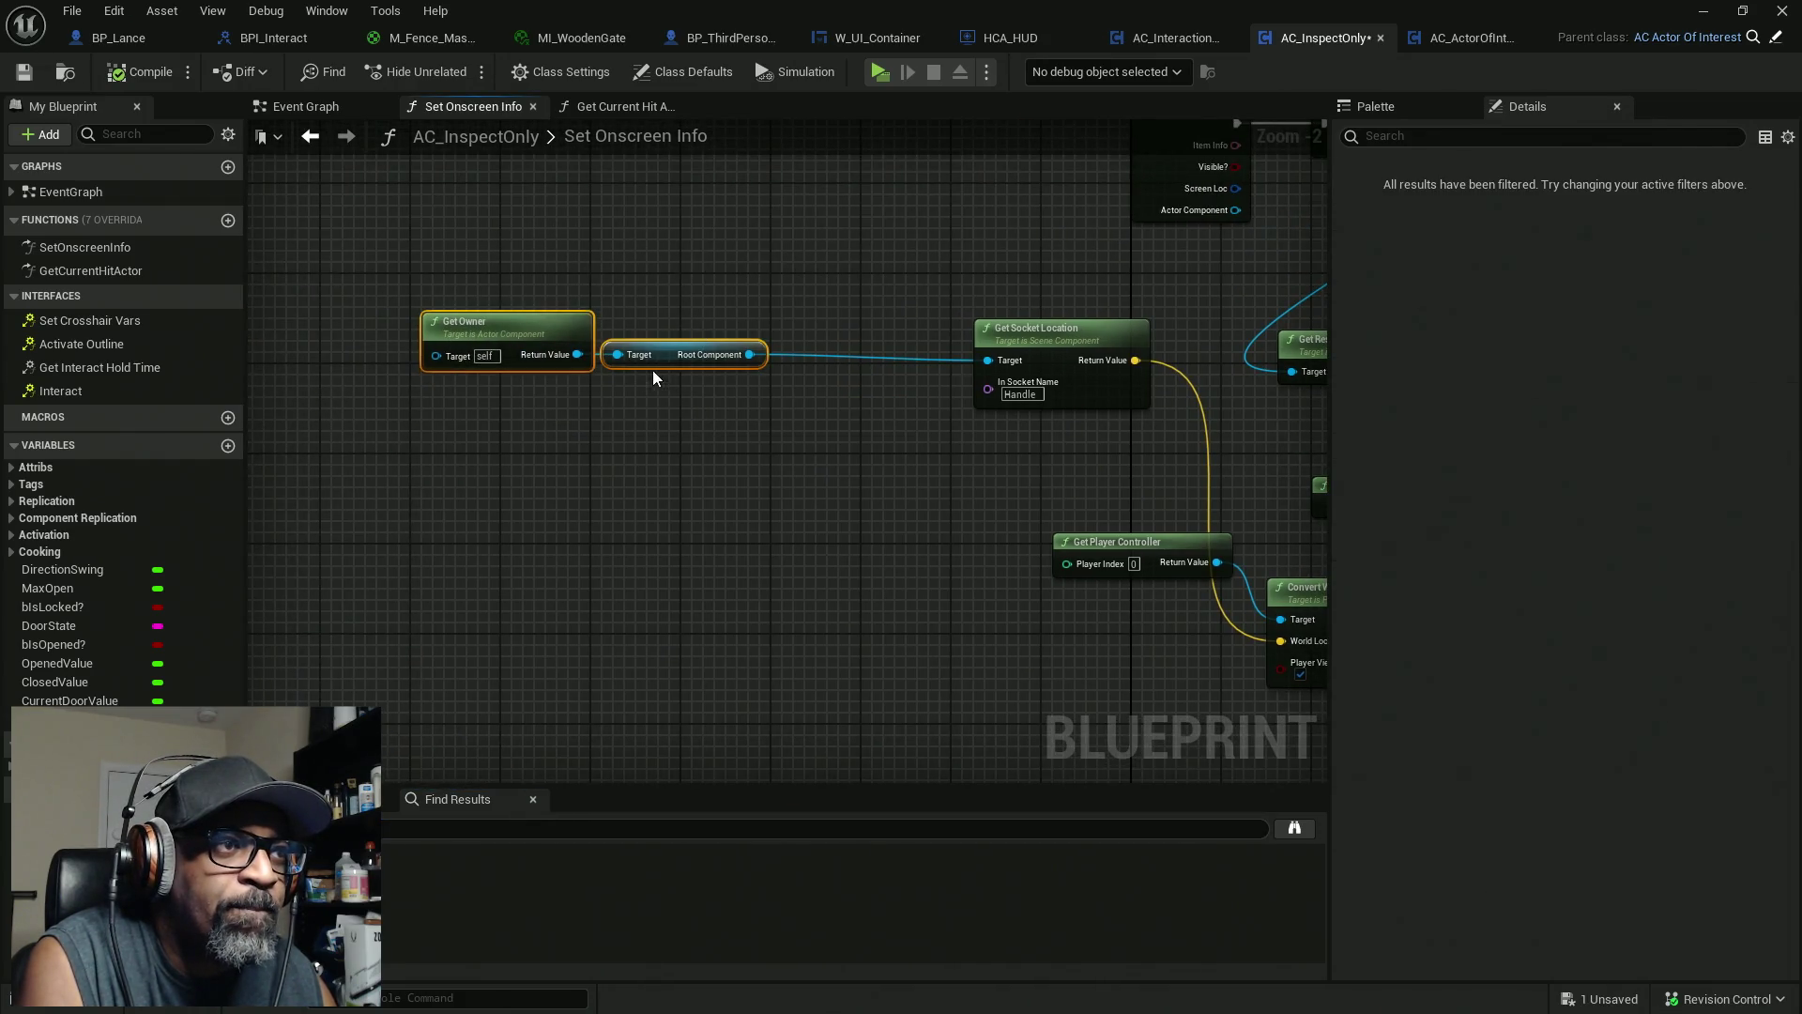
{"action": "mouse_move", "coordinate": [664, 356]}
{"action": "left_mouse_down"}
{"action": "mouse_move", "coordinate": [689, 367]}
{"action": "mouse_move", "coordinate": [657, 368]}
{"action": "left_mouse_up"}
{"action": "left_click", "coordinate": [635, 477]}
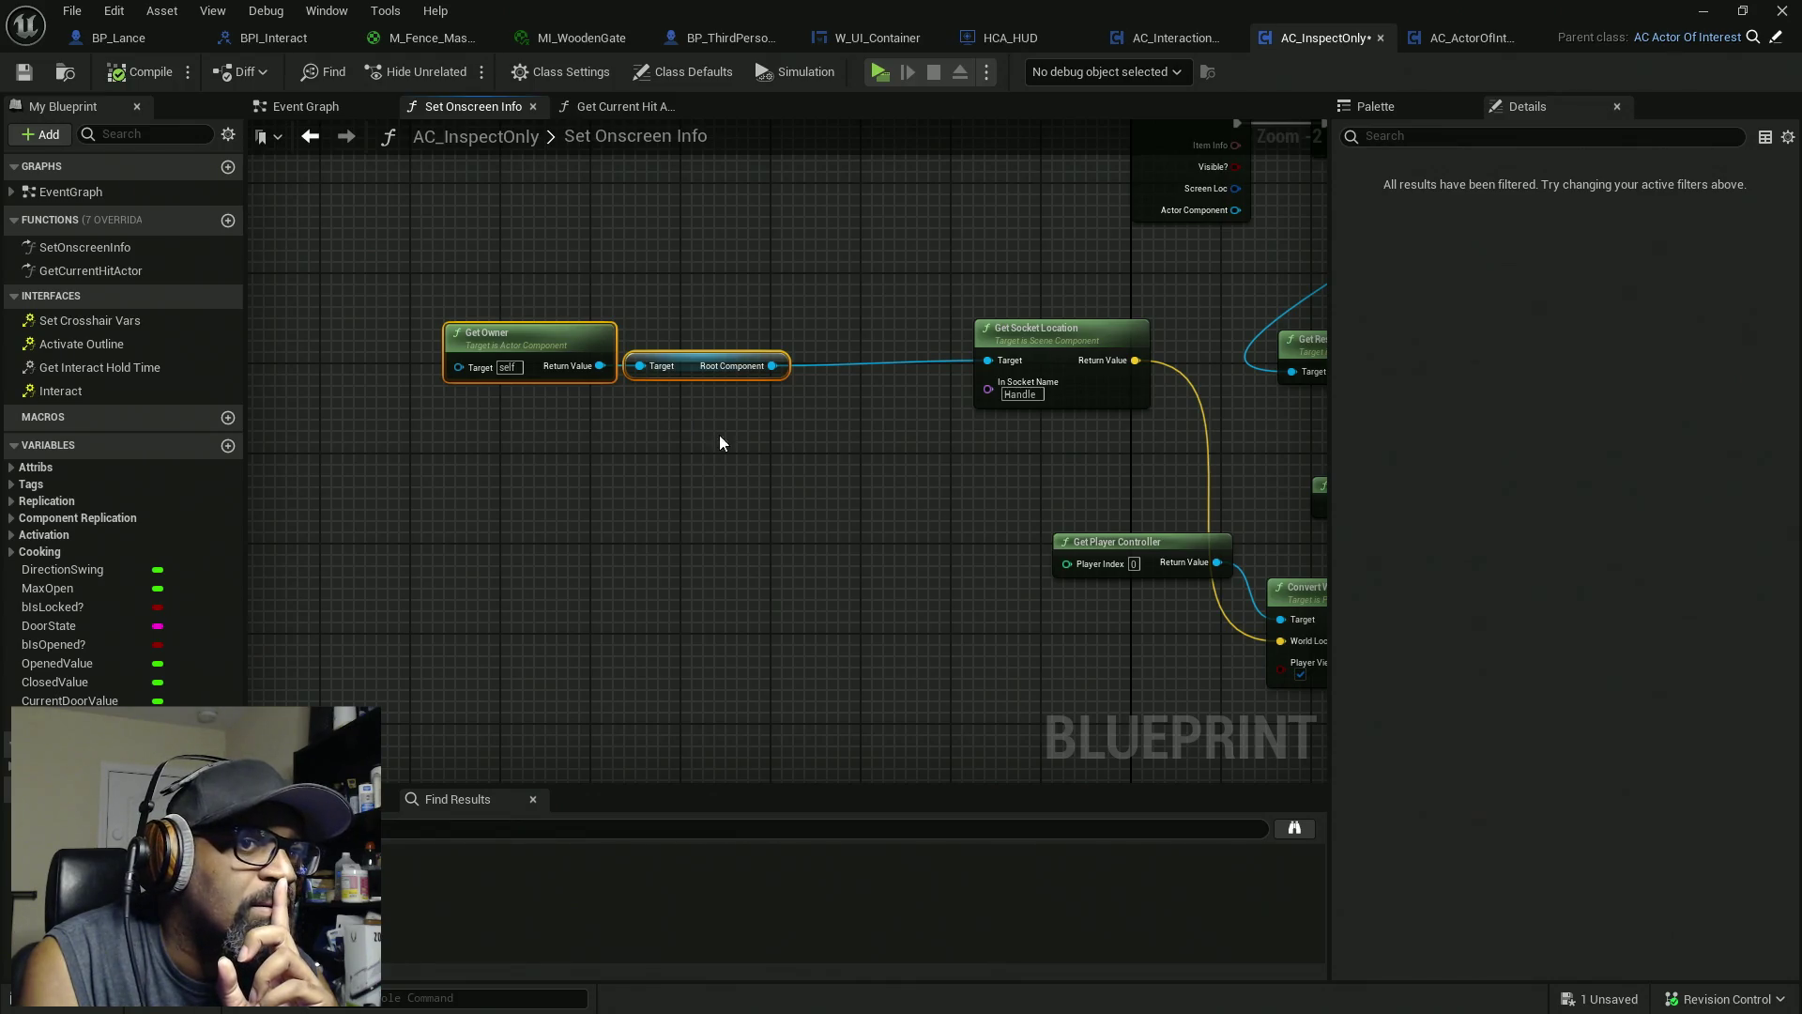
{"action": "left_click_drag", "start_coordinate": [719, 435], "coordinate": [722, 514]}
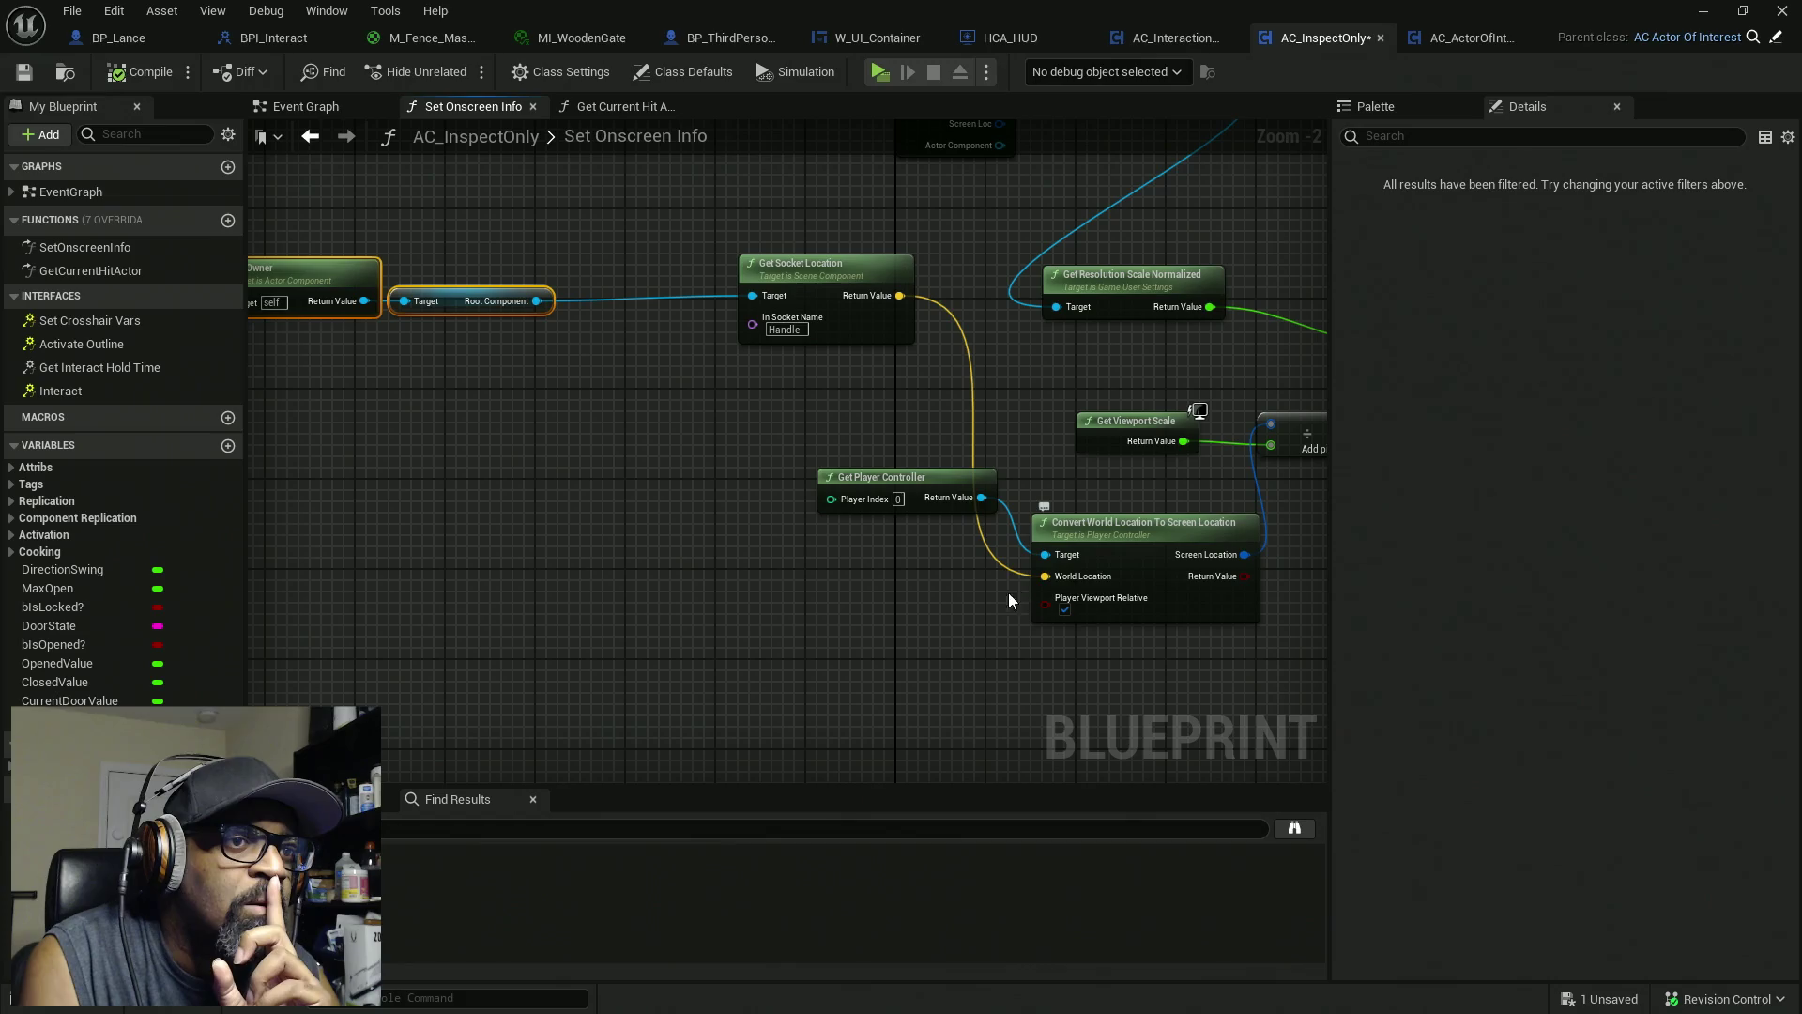
Wire a split UI_Location getter's Location into World Location, then compile and save
{"action": "left_click", "coordinate": [56, 719]}
{"action": "mouse_move", "coordinate": [57, 718]}
{"action": "left_mouse_down"}
{"action": "mouse_move", "coordinate": [751, 615]}
{"action": "mouse_move", "coordinate": [751, 546]}
{"action": "mouse_move", "coordinate": [713, 580]}
{"action": "left_mouse_up"}
{"action": "right_click", "coordinate": [732, 583]}
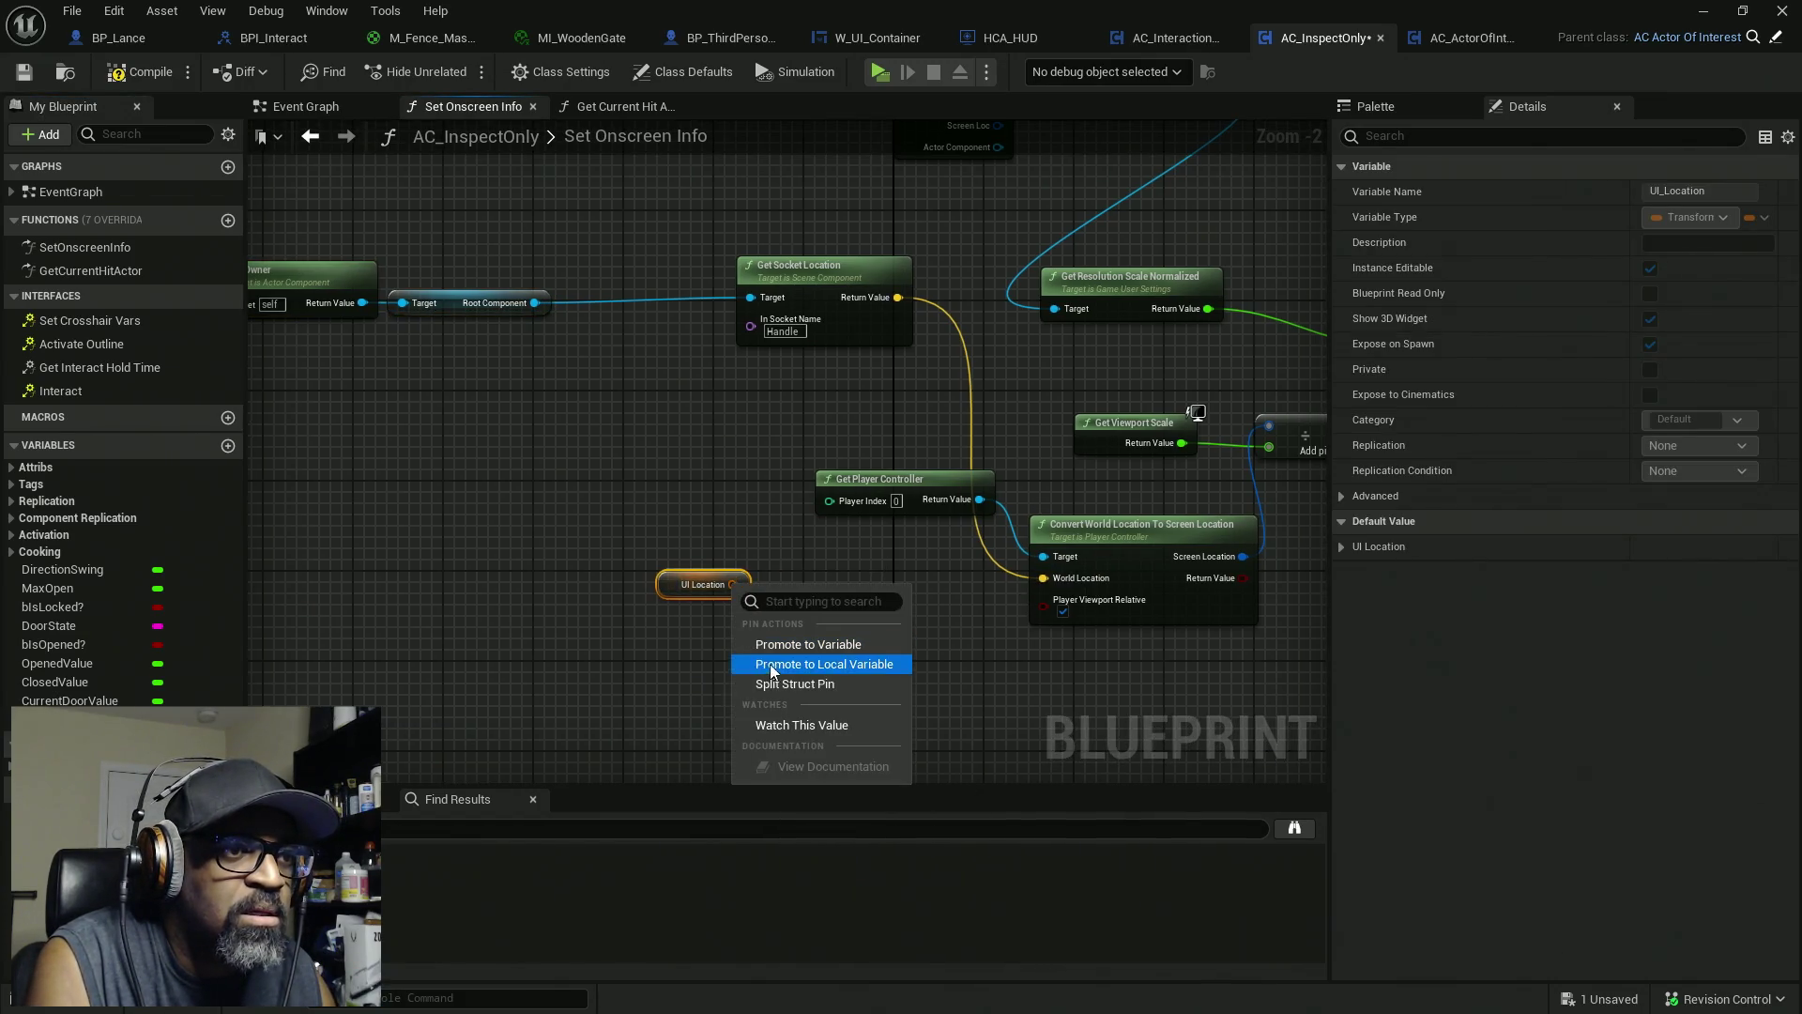
{"action": "left_click", "coordinate": [777, 720]}
{"action": "left_click_drag", "start_coordinate": [757, 584], "coordinate": [1044, 577]}
{"action": "left_click_drag", "start_coordinate": [697, 584], "coordinate": [798, 584]}
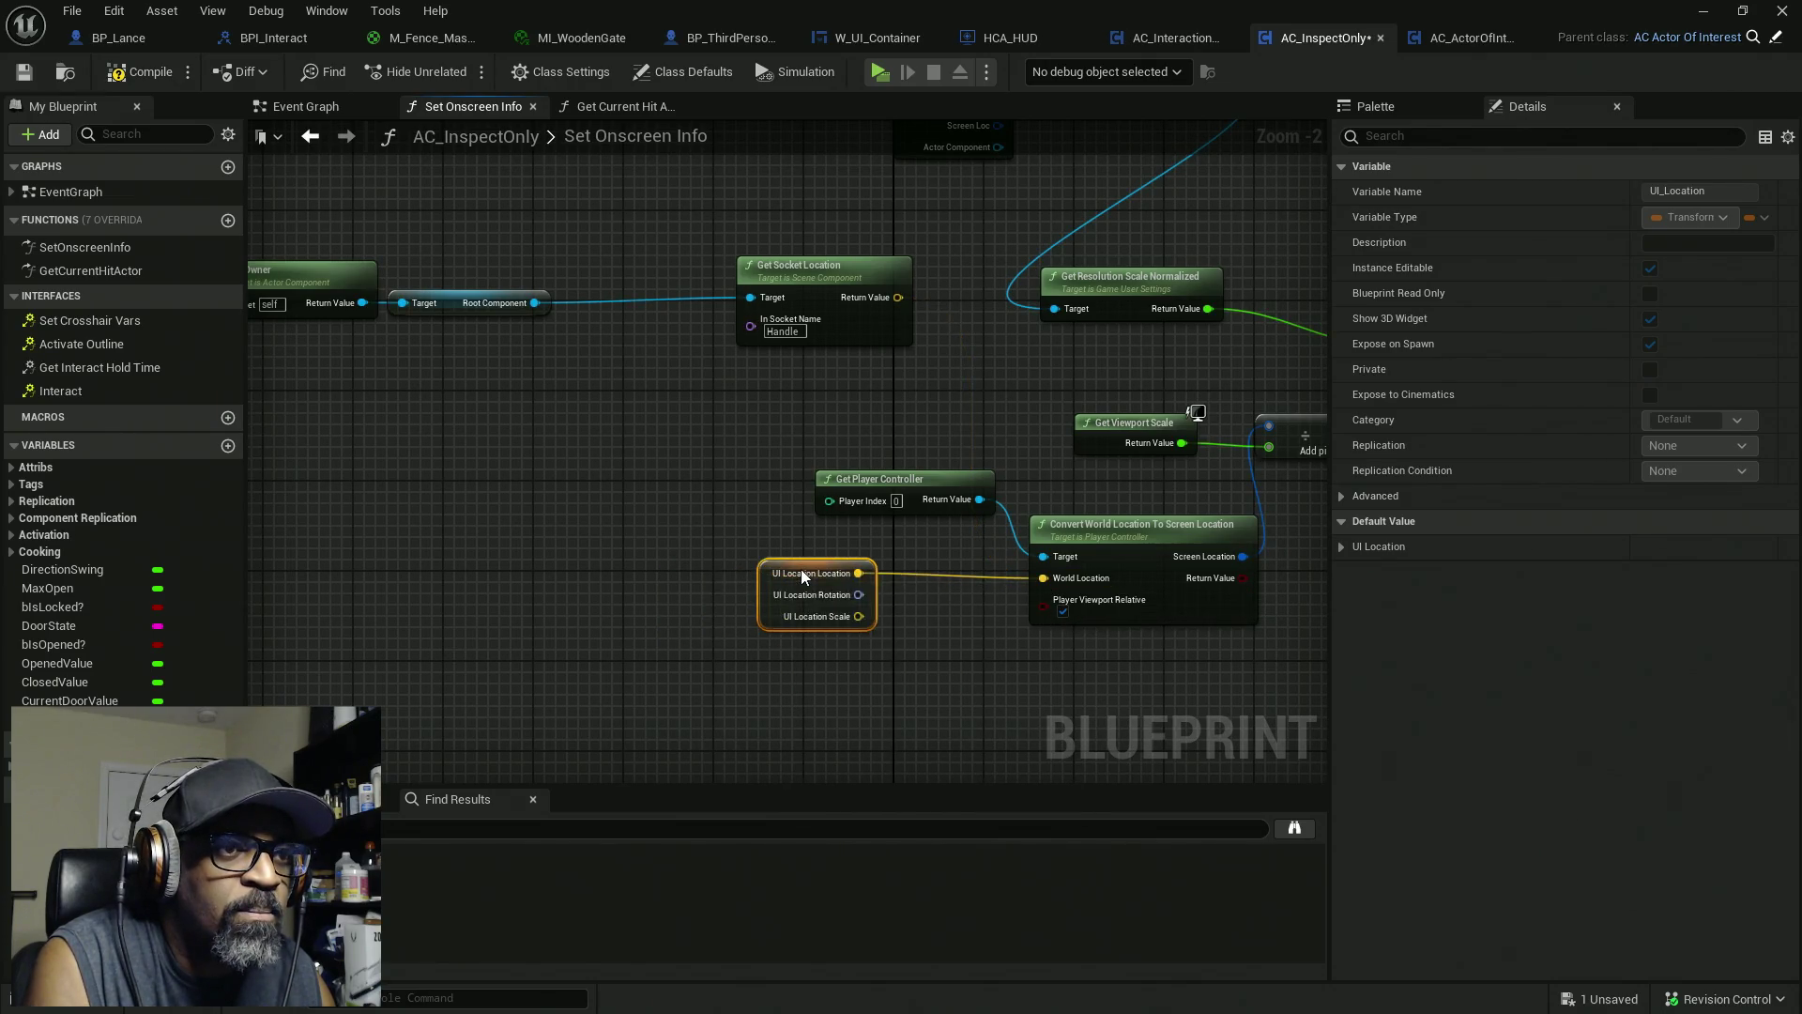
{"action": "left_click", "coordinate": [150, 73]}
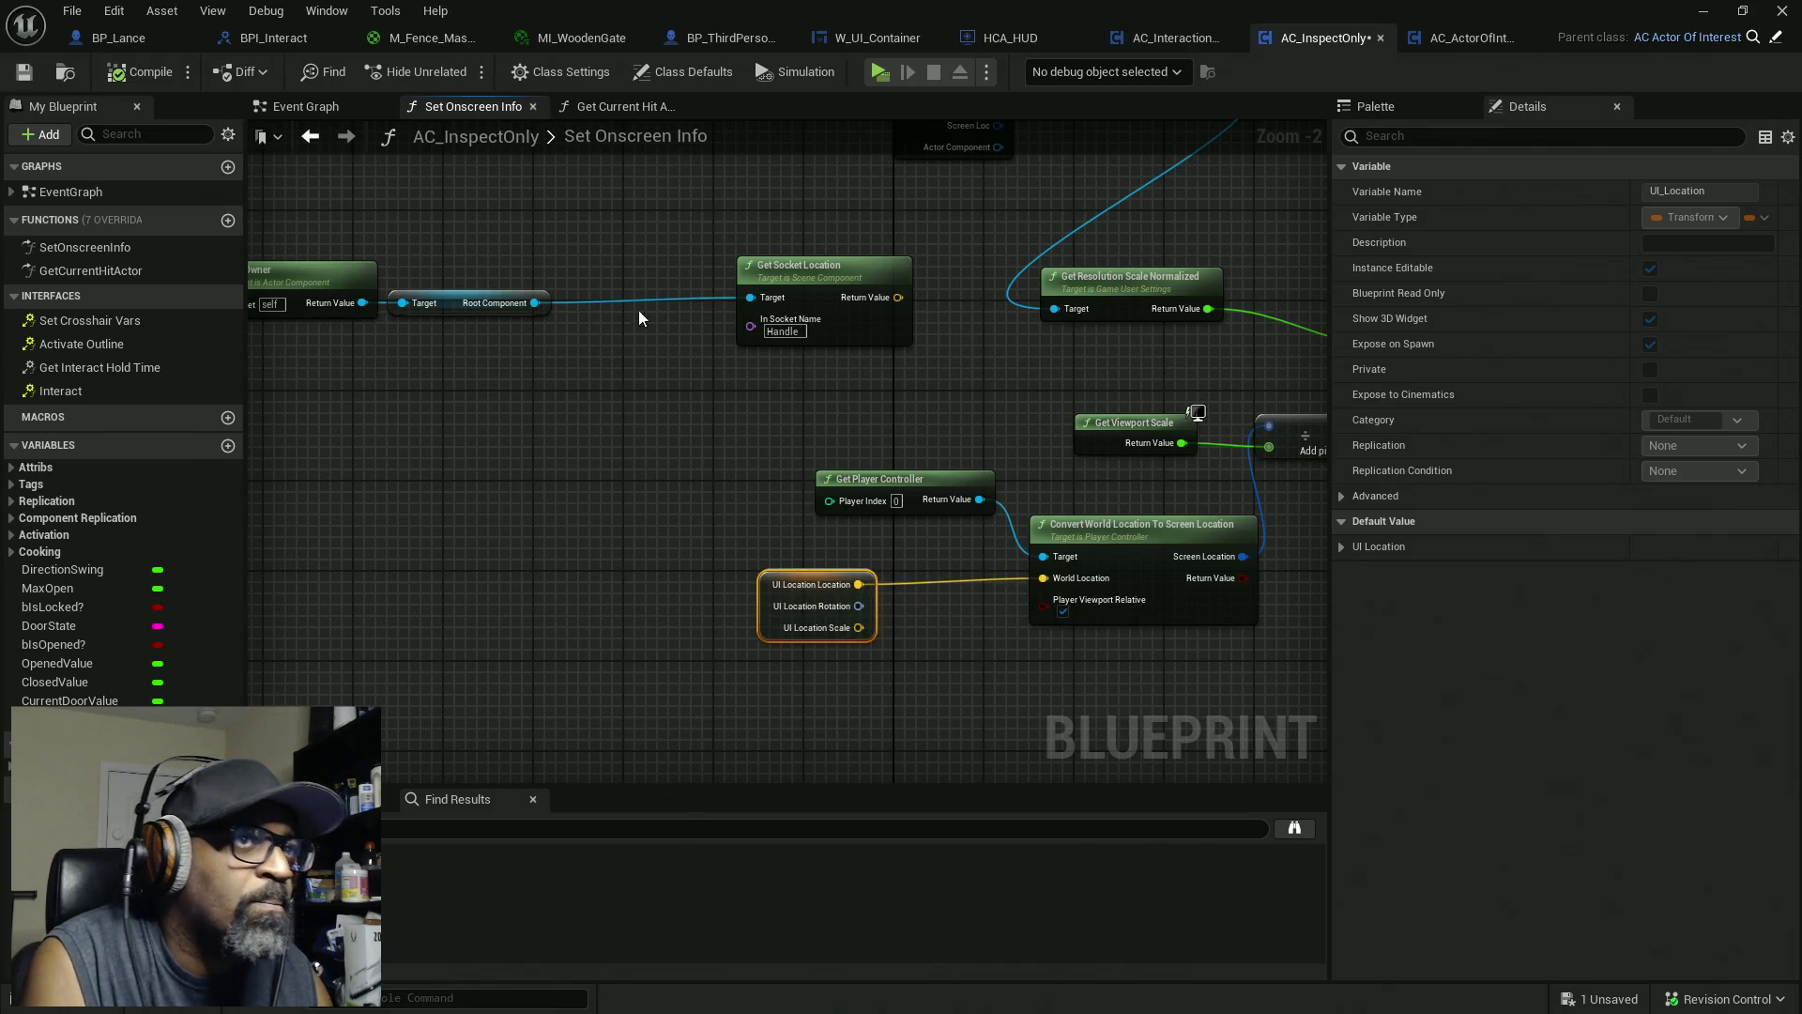
{"action": "key", "text": "ctrl+s"}
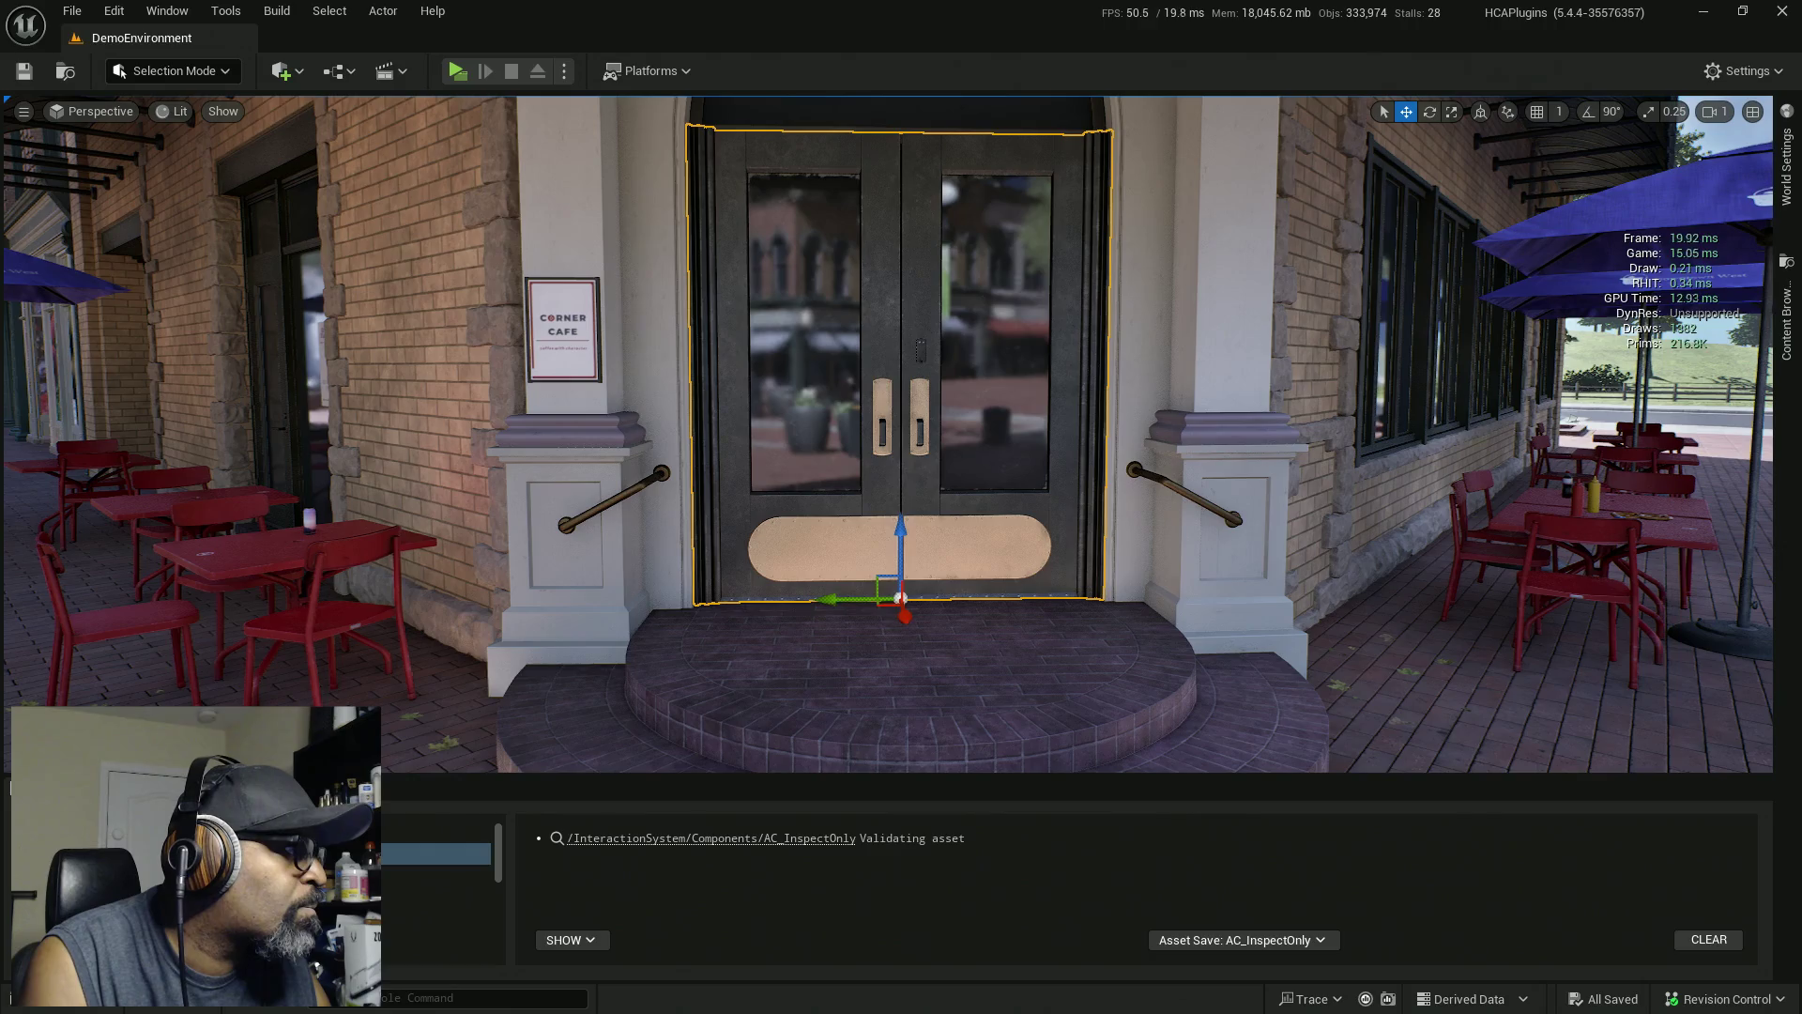
{"action": "left_click", "coordinate": [900, 598]}
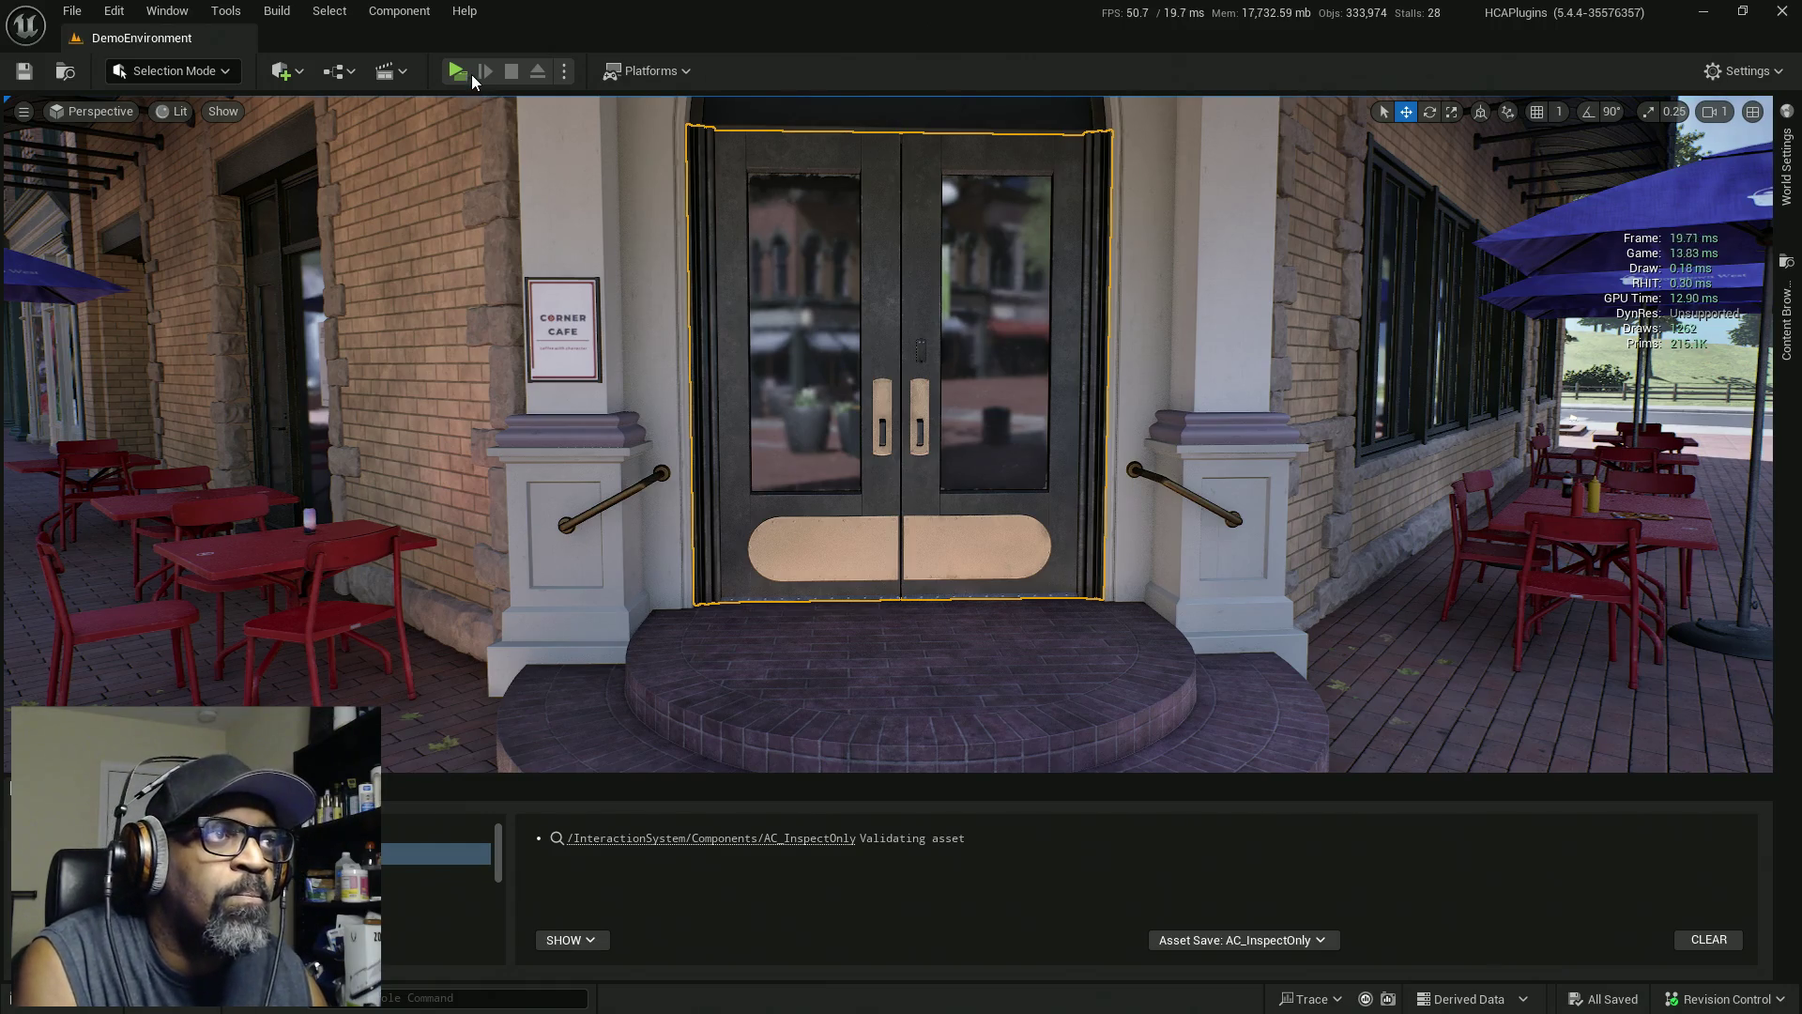
{"action": "left_click", "coordinate": [457, 72]}
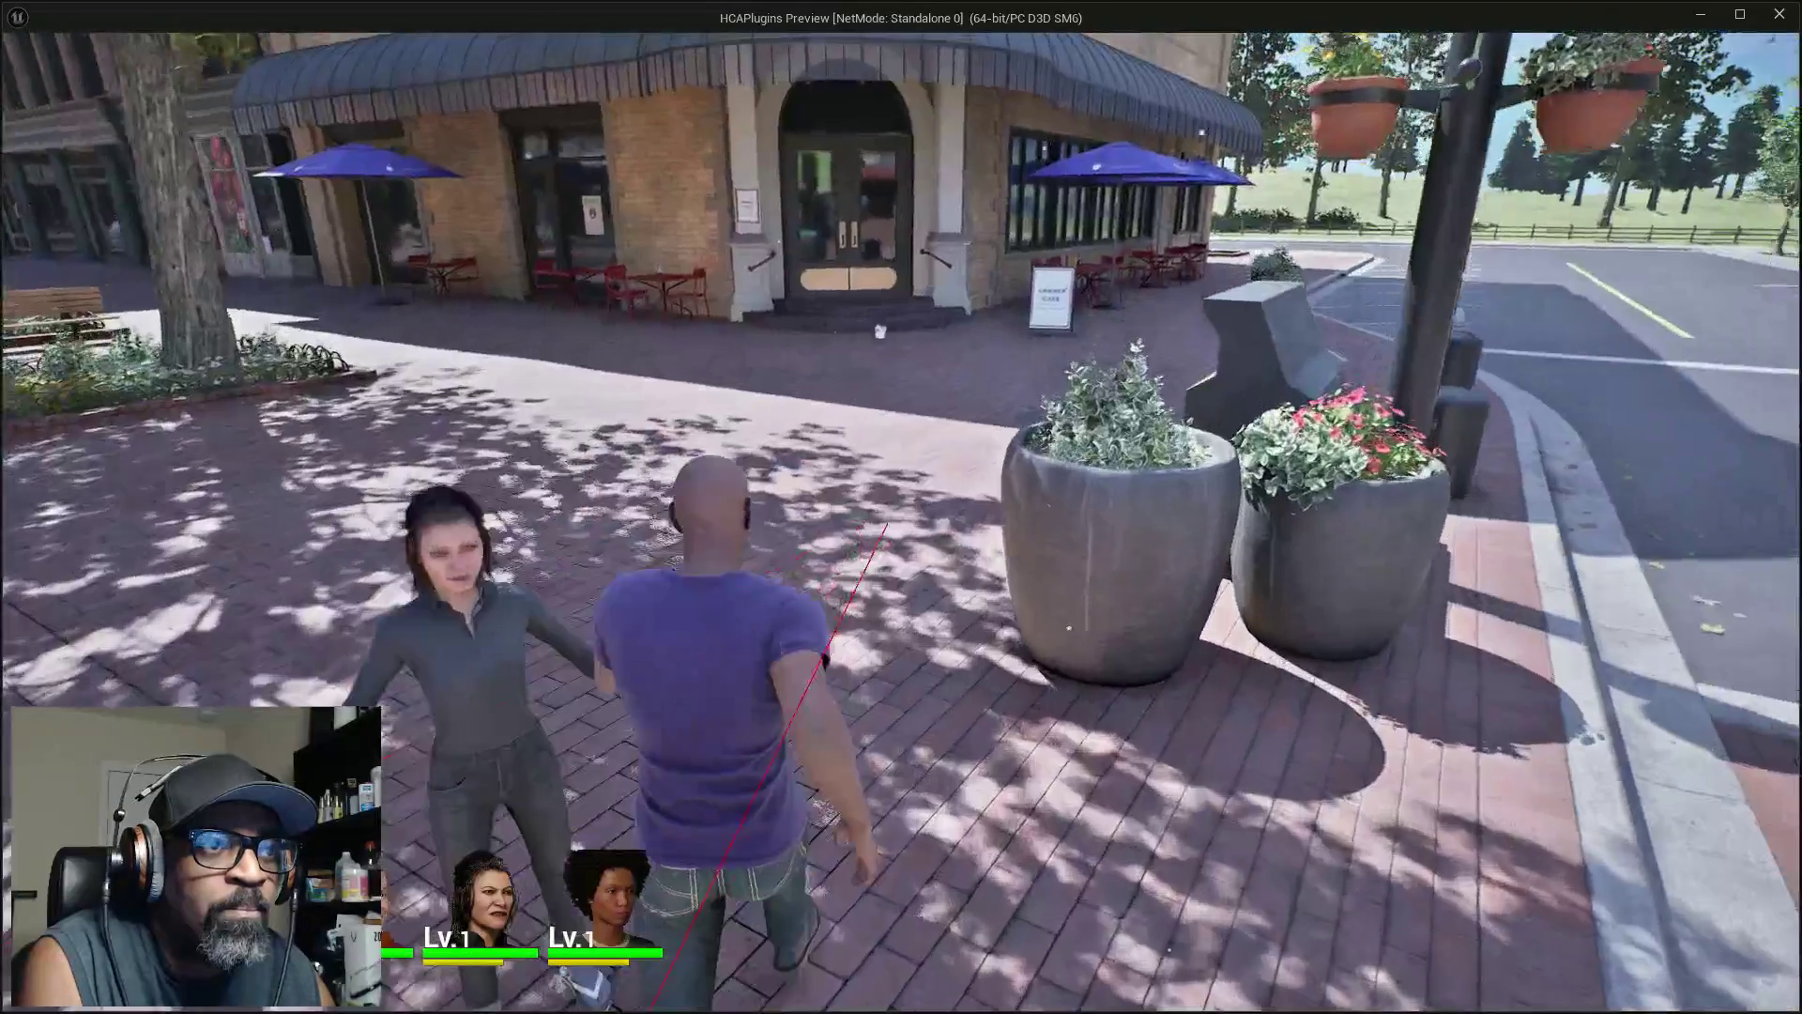
{"action": "key", "text": "w"}
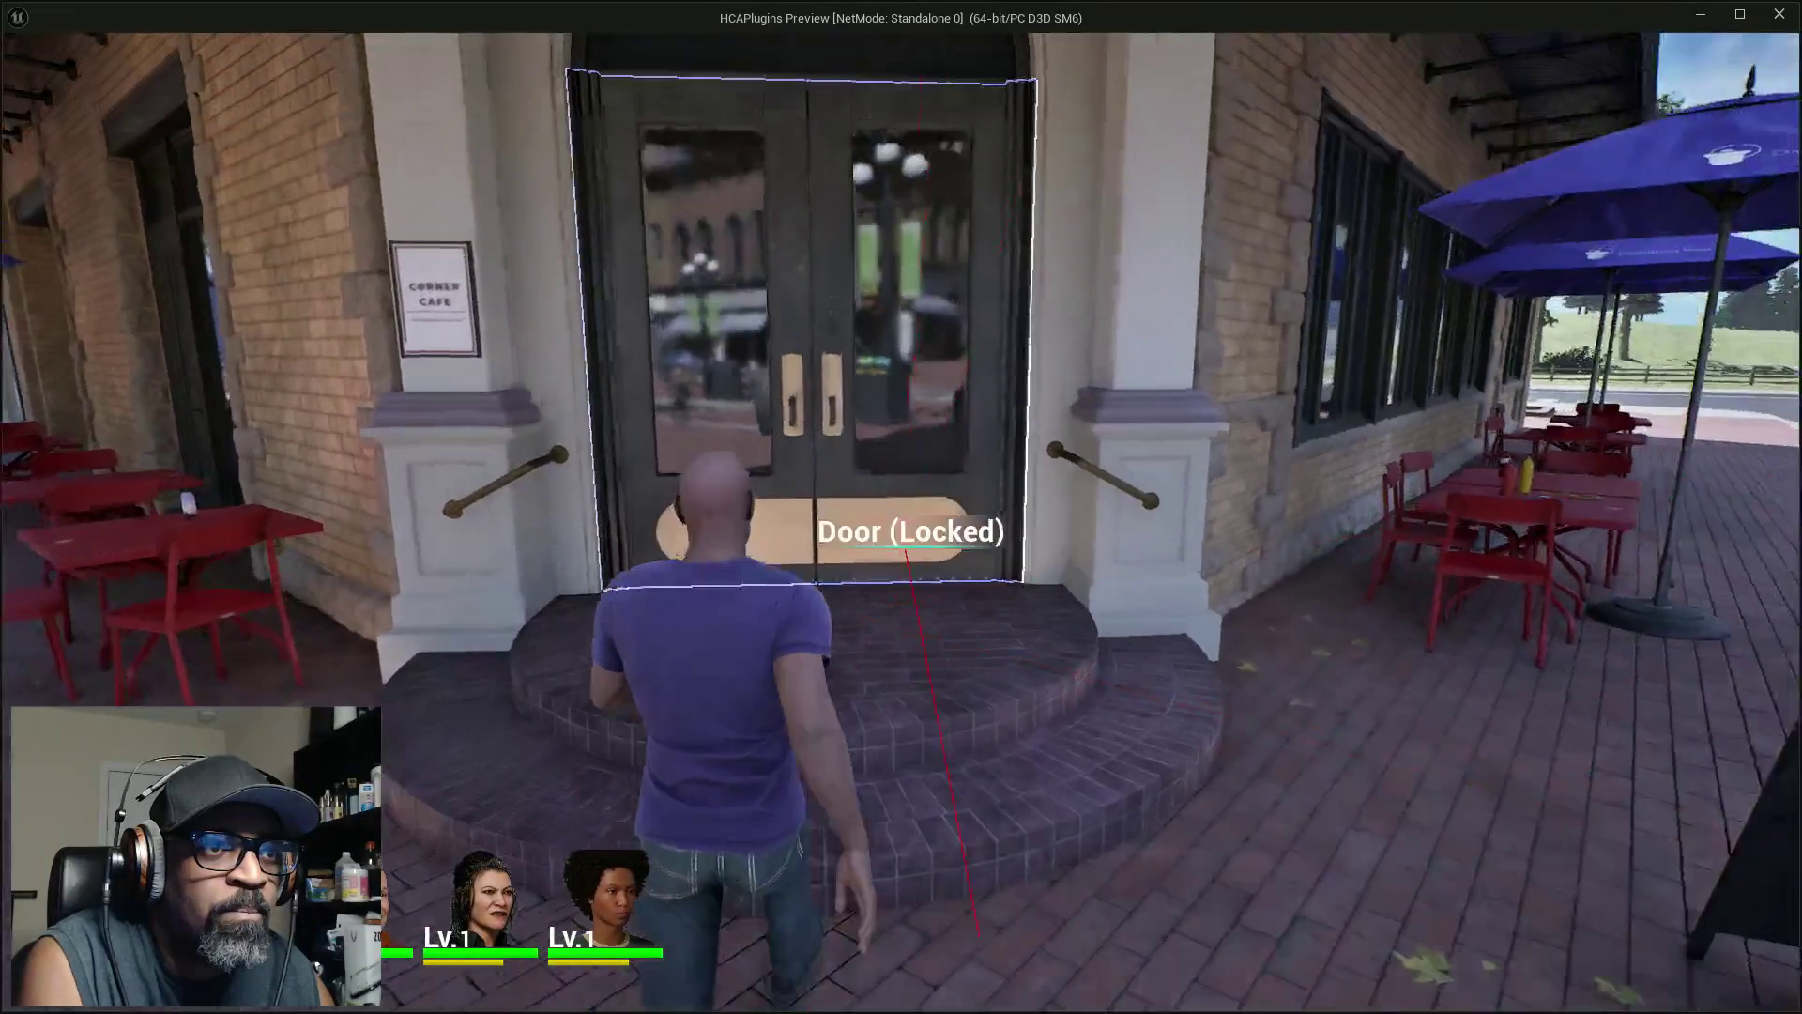
{"action": "key", "text": "w"}
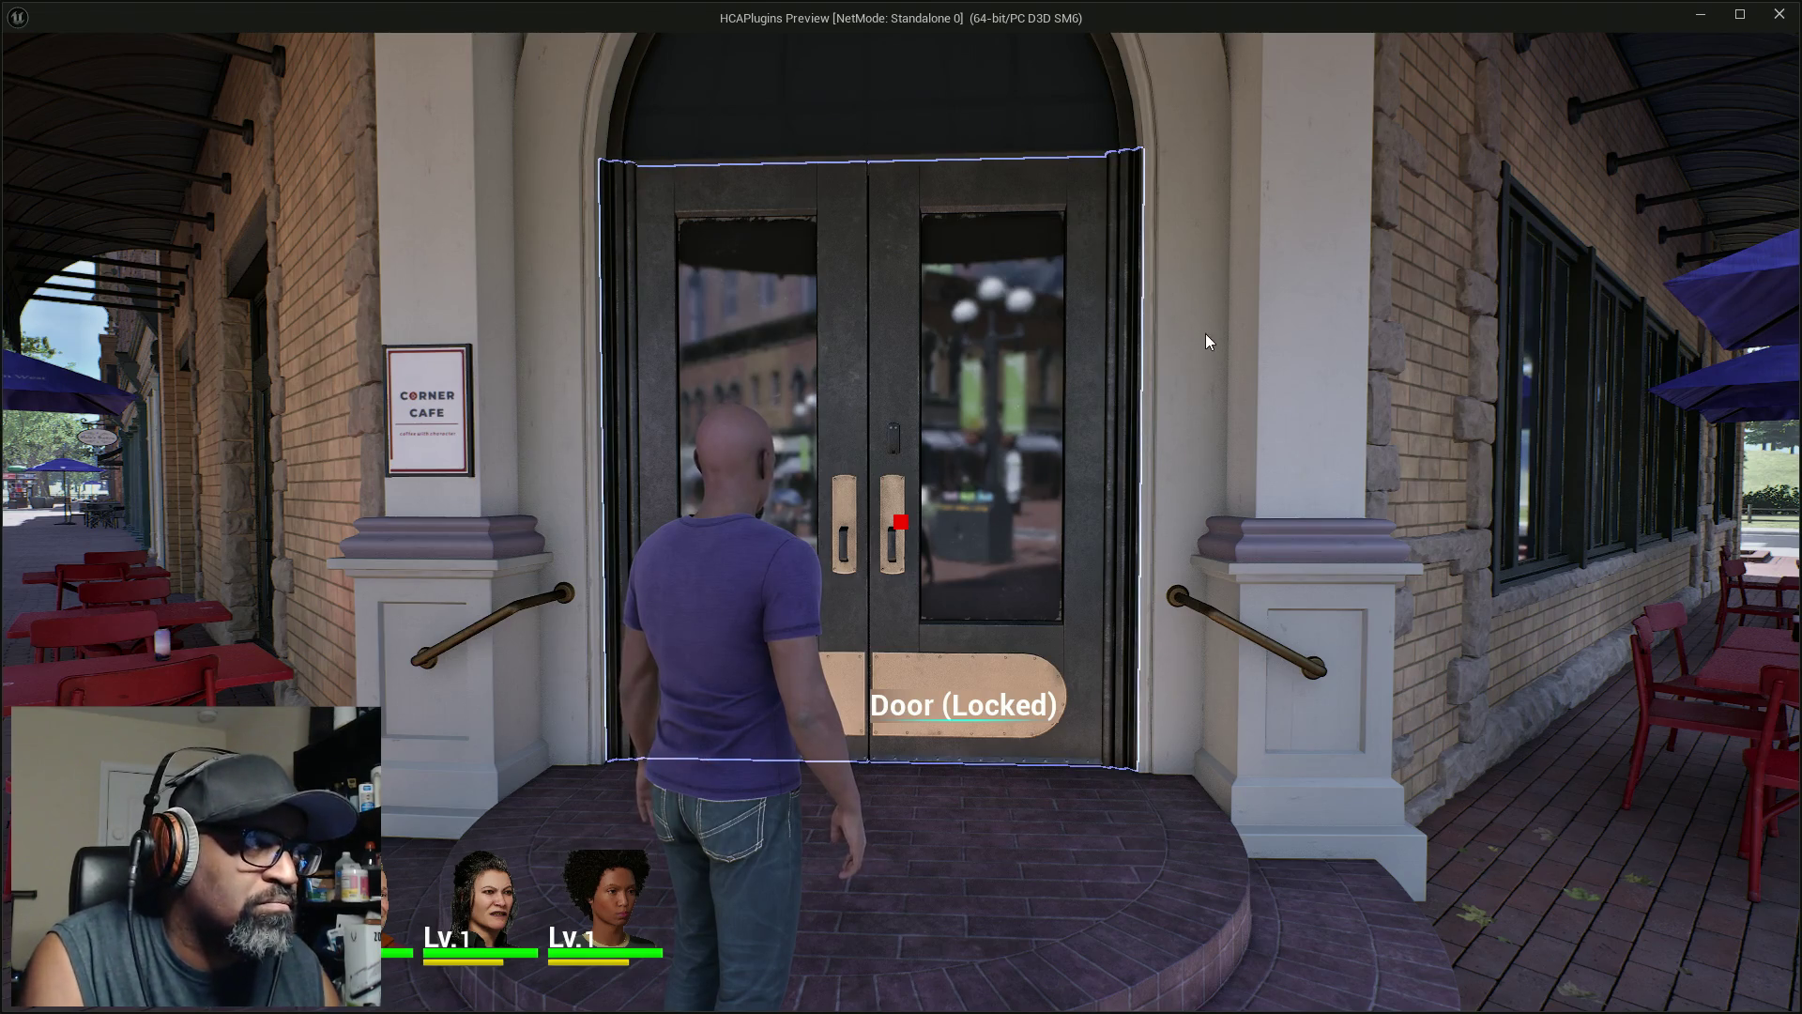
{"action": "key", "text": "Escape"}
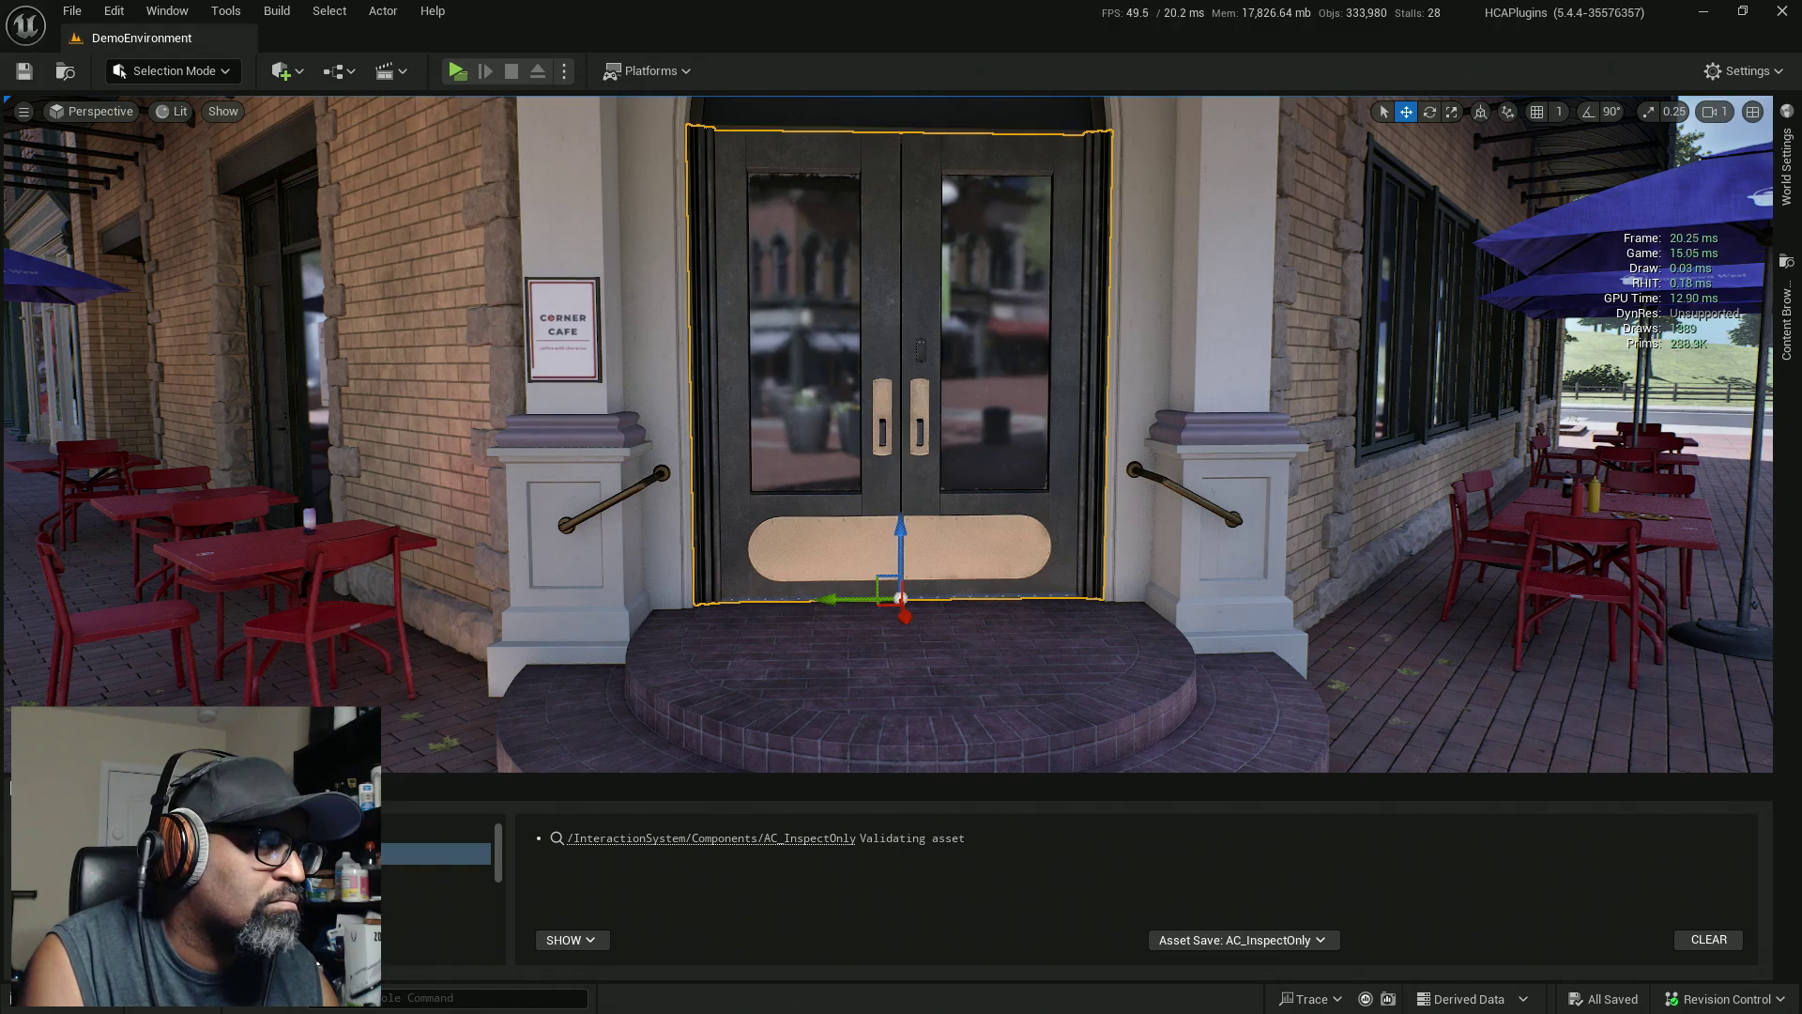
{"action": "key", "text": "alt+Tab"}
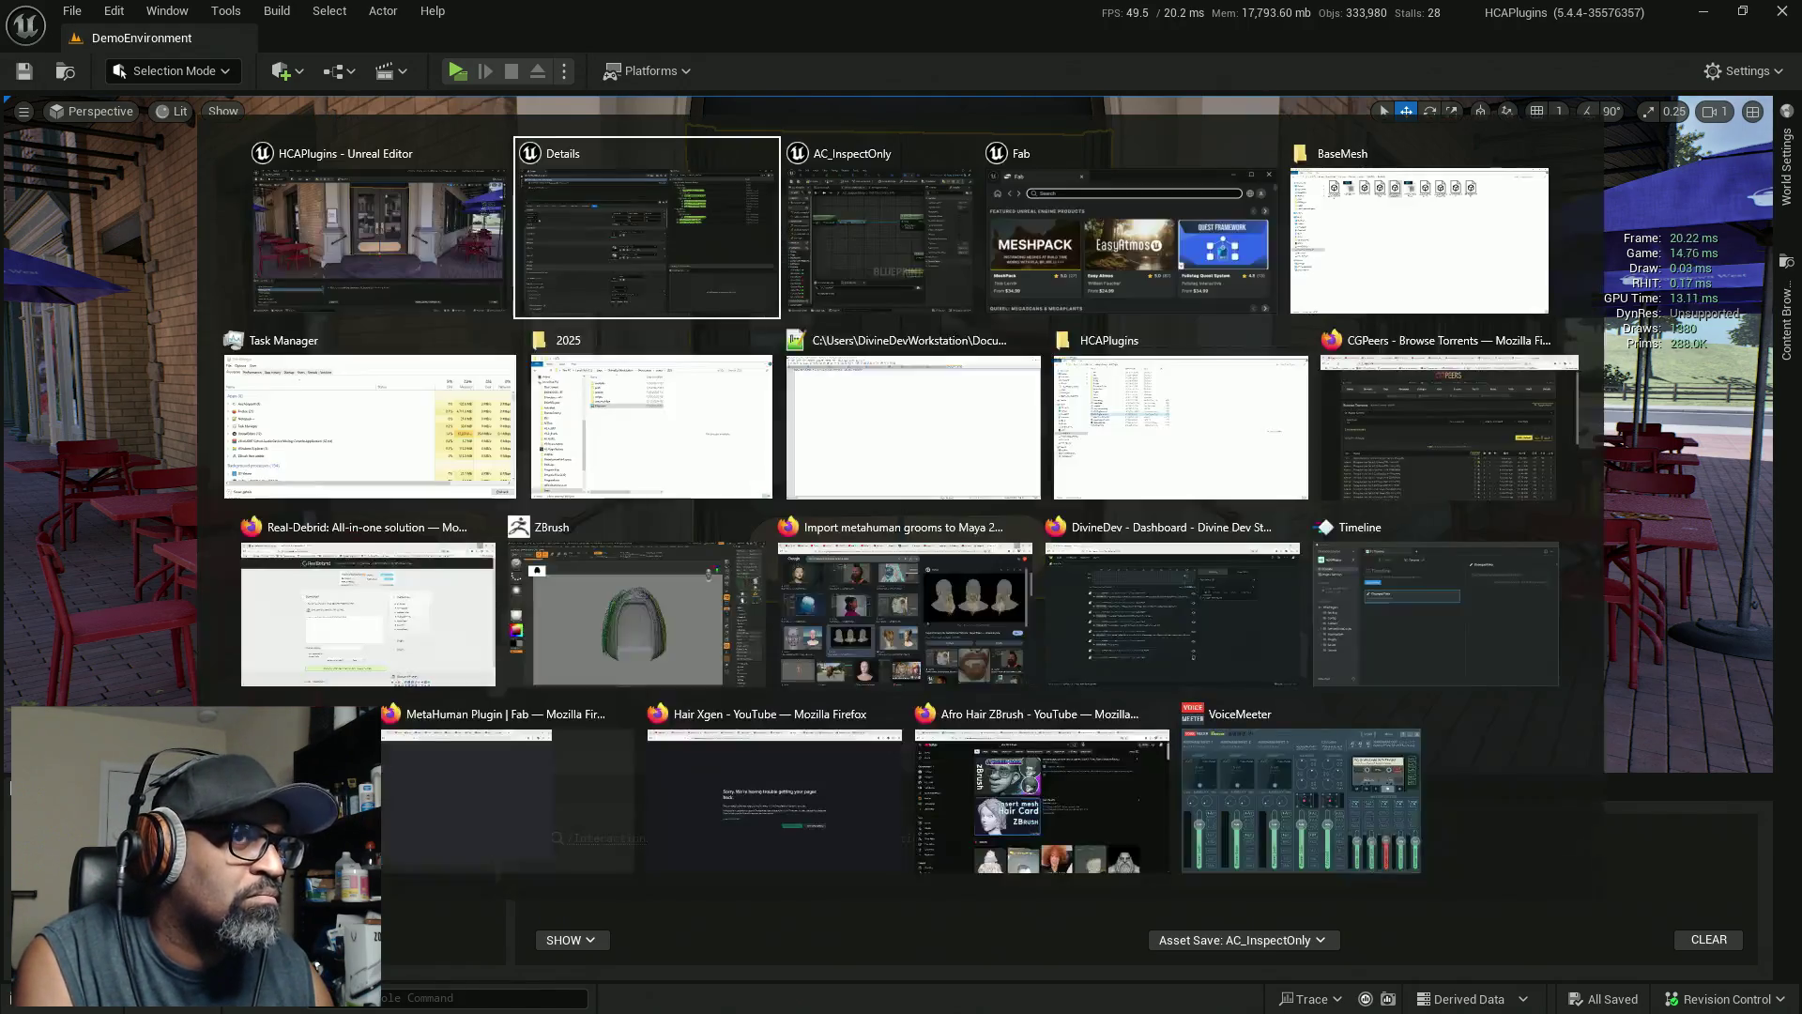
{"action": "key", "text": "Escape"}
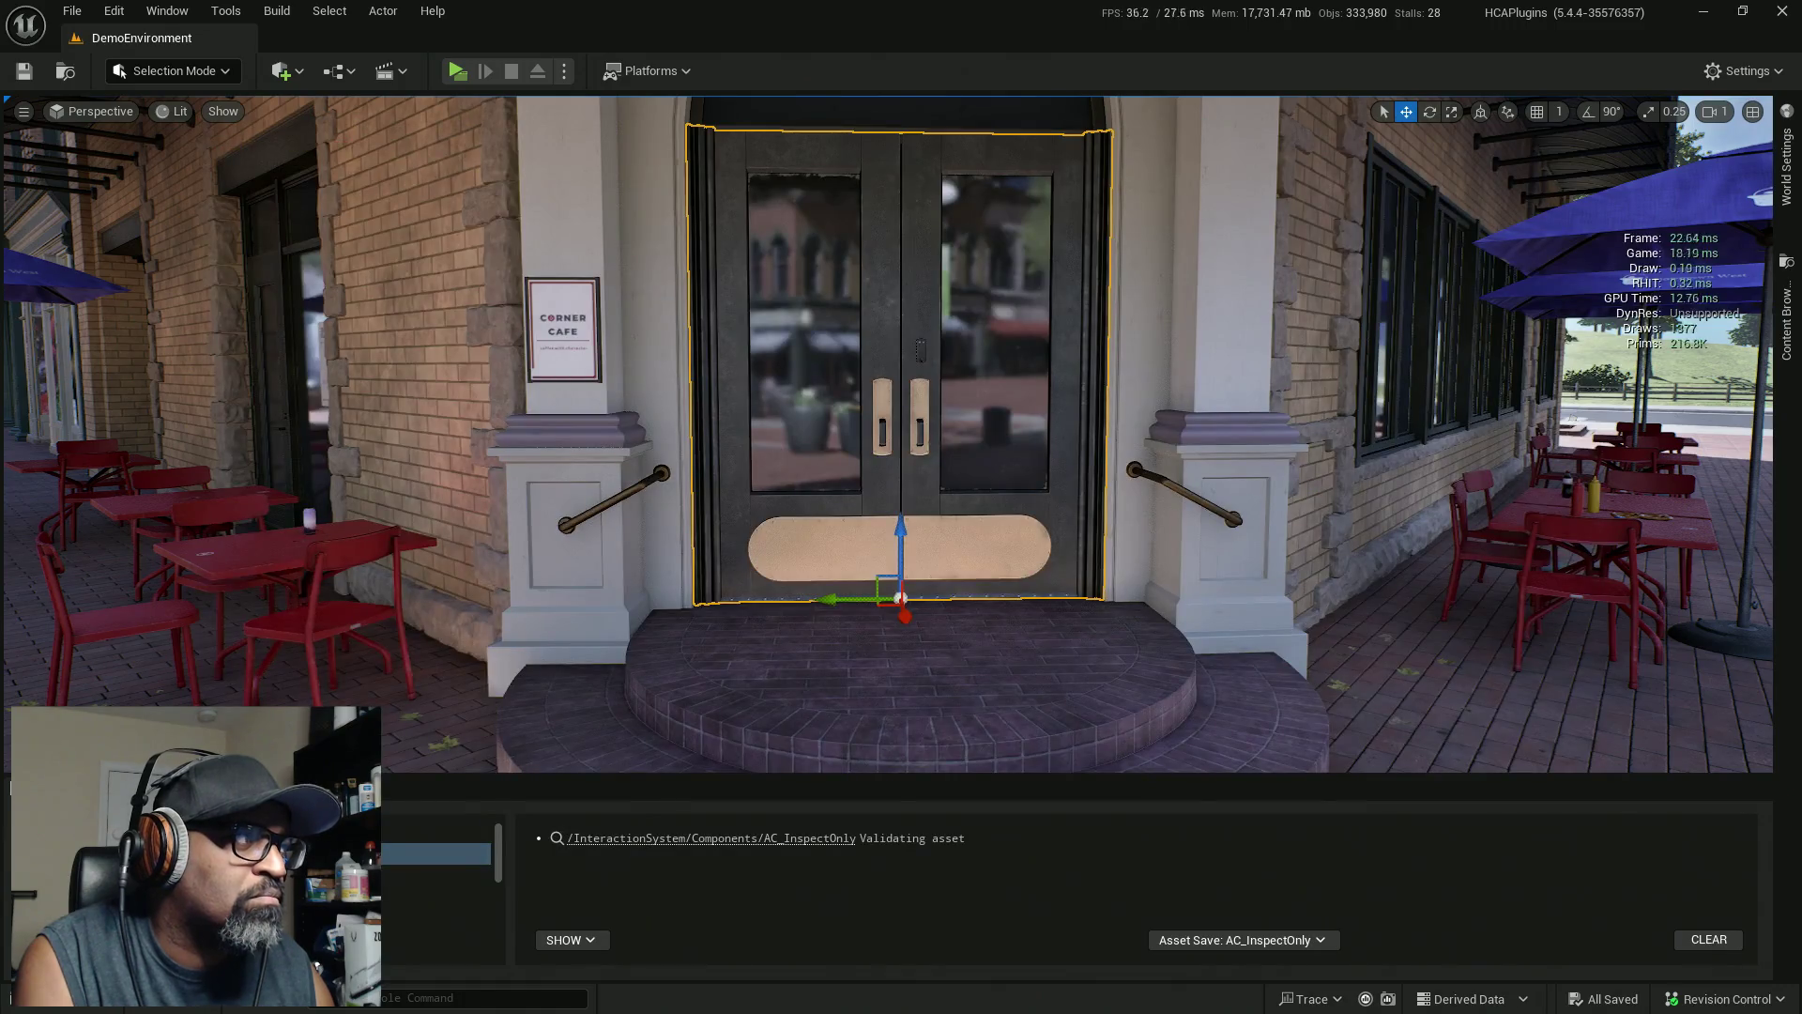
Add a Select node with a Boolean index feeding World Location
{"action": "key", "text": "alt+Tab"}
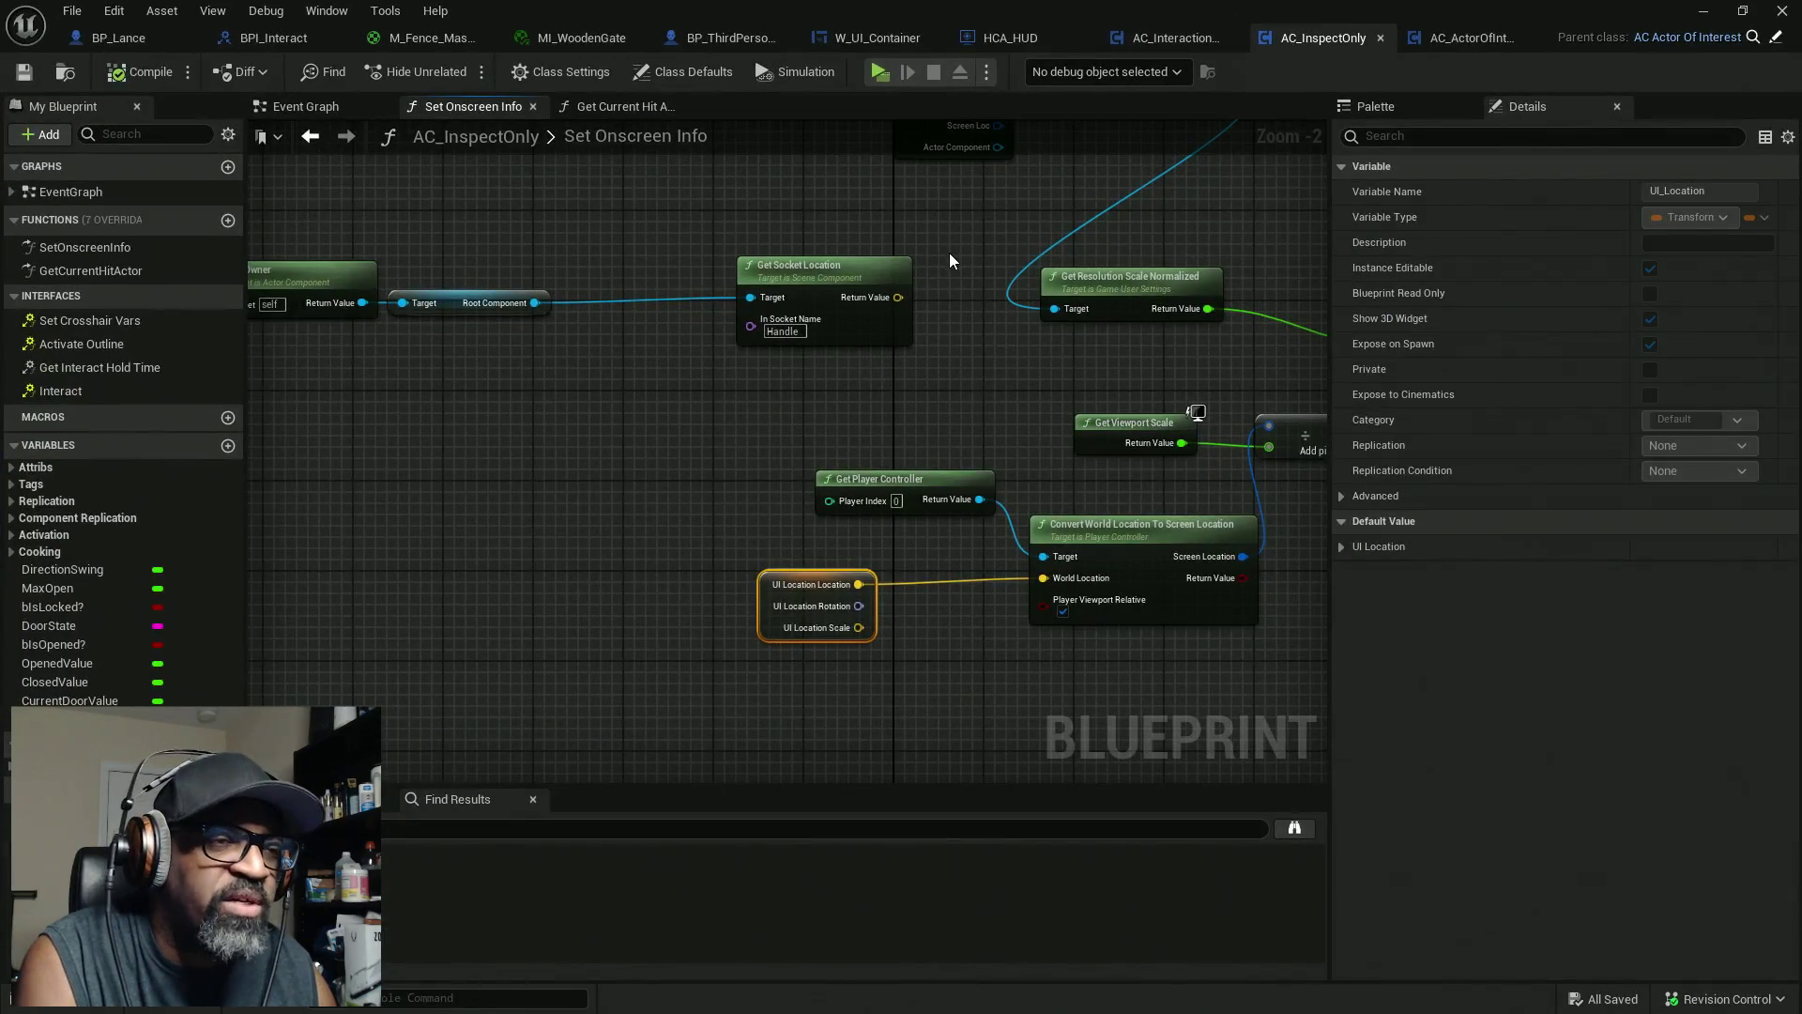
{"action": "scroll", "coordinate": [1050, 520], "scroll_direction": "up", "scroll_amount": 2}
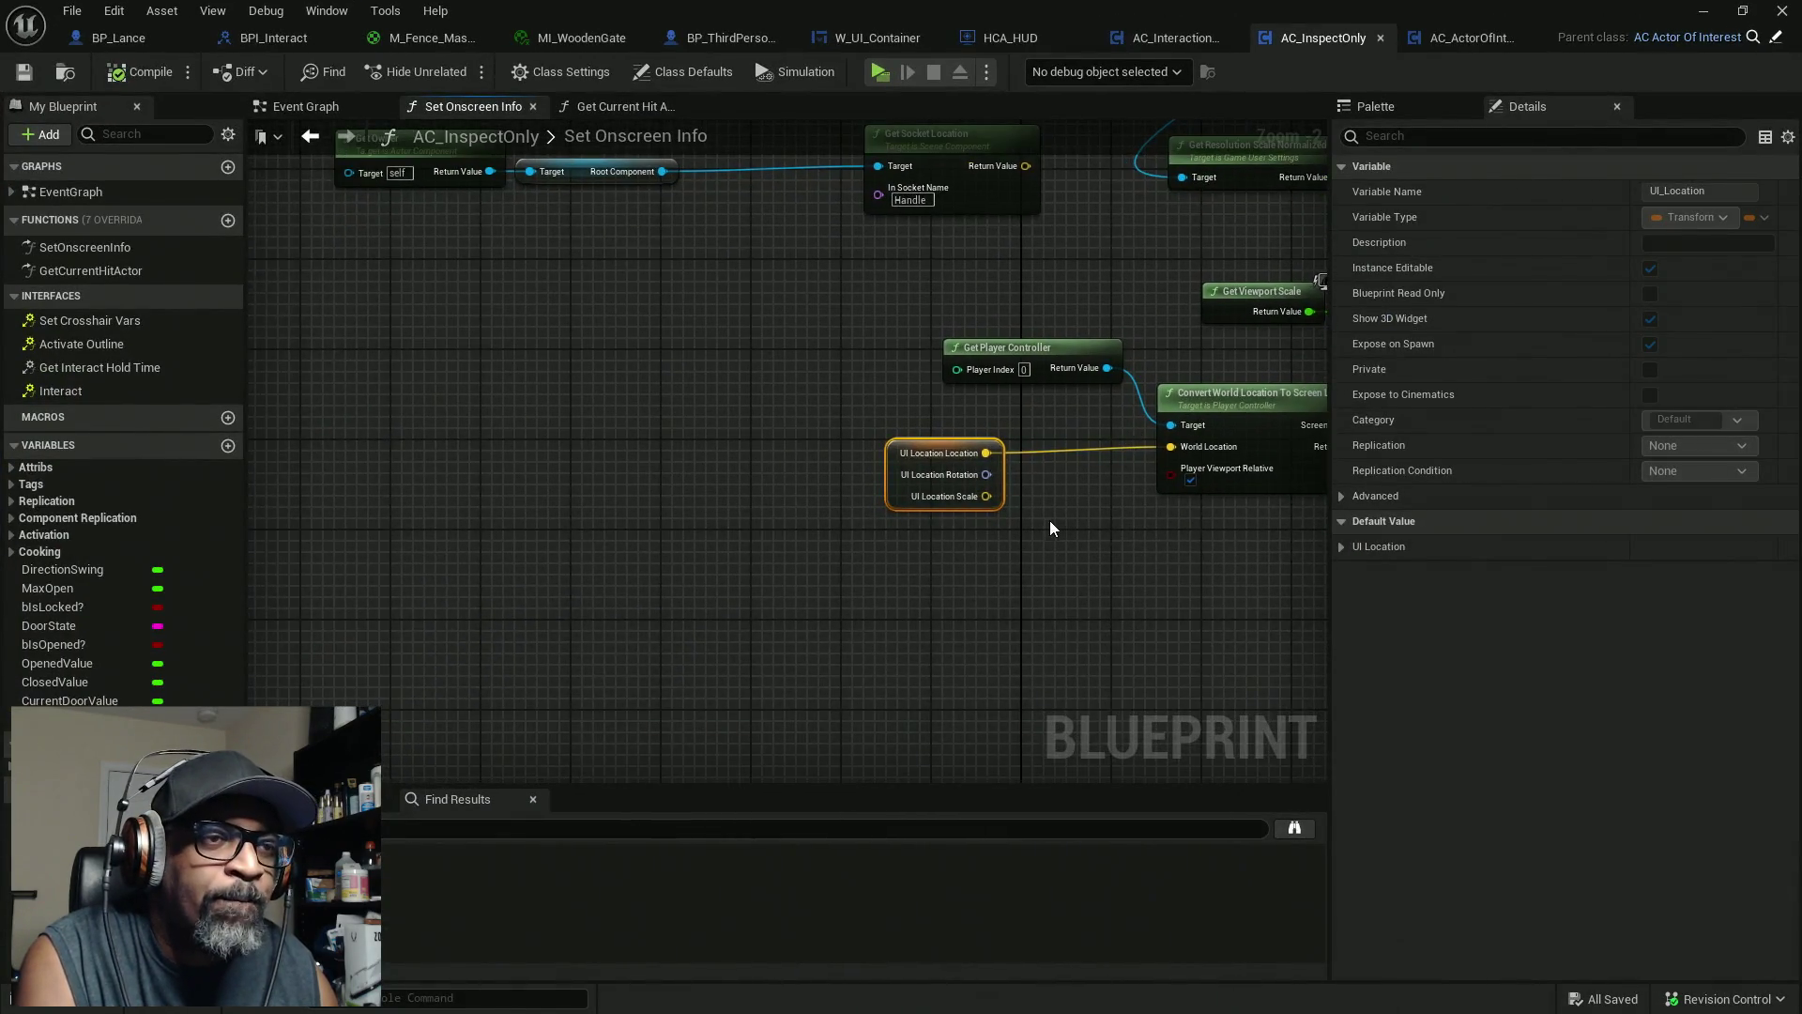
{"action": "left_click_drag", "start_coordinate": [844, 494], "coordinate": [513, 495]}
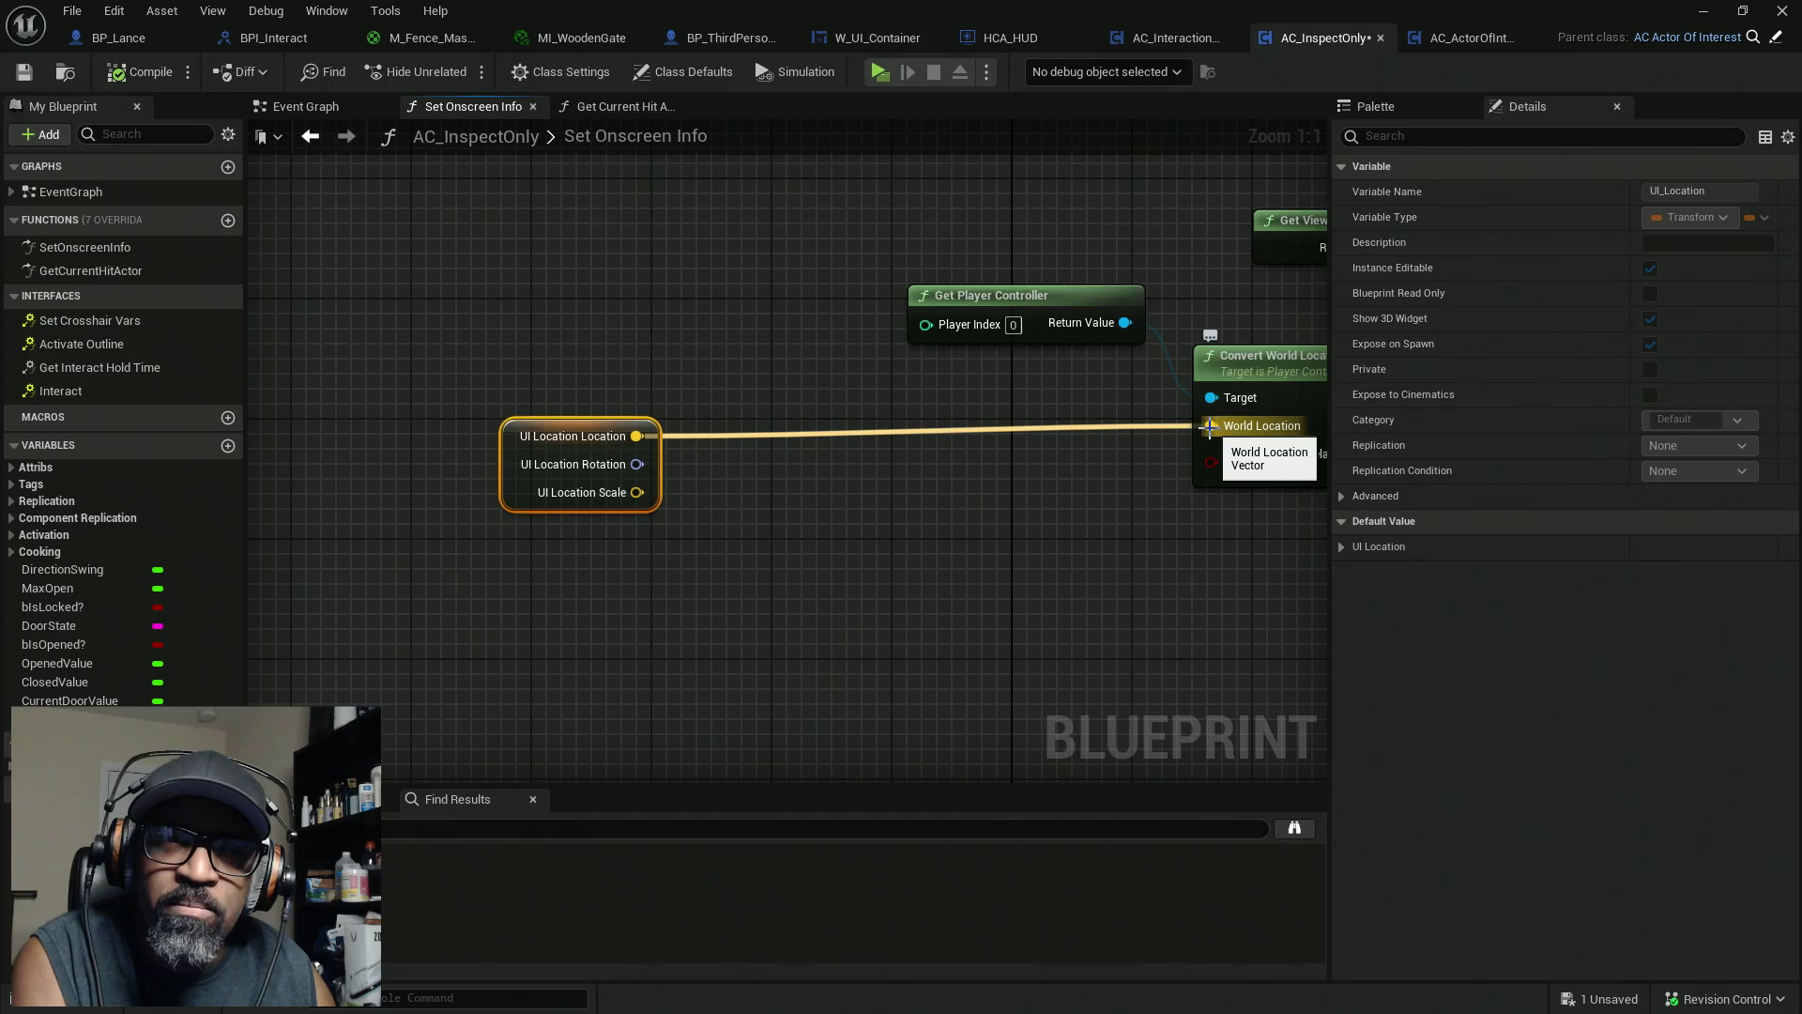
{"action": "left_click_drag", "start_coordinate": [1209, 427], "coordinate": [1072, 510]}
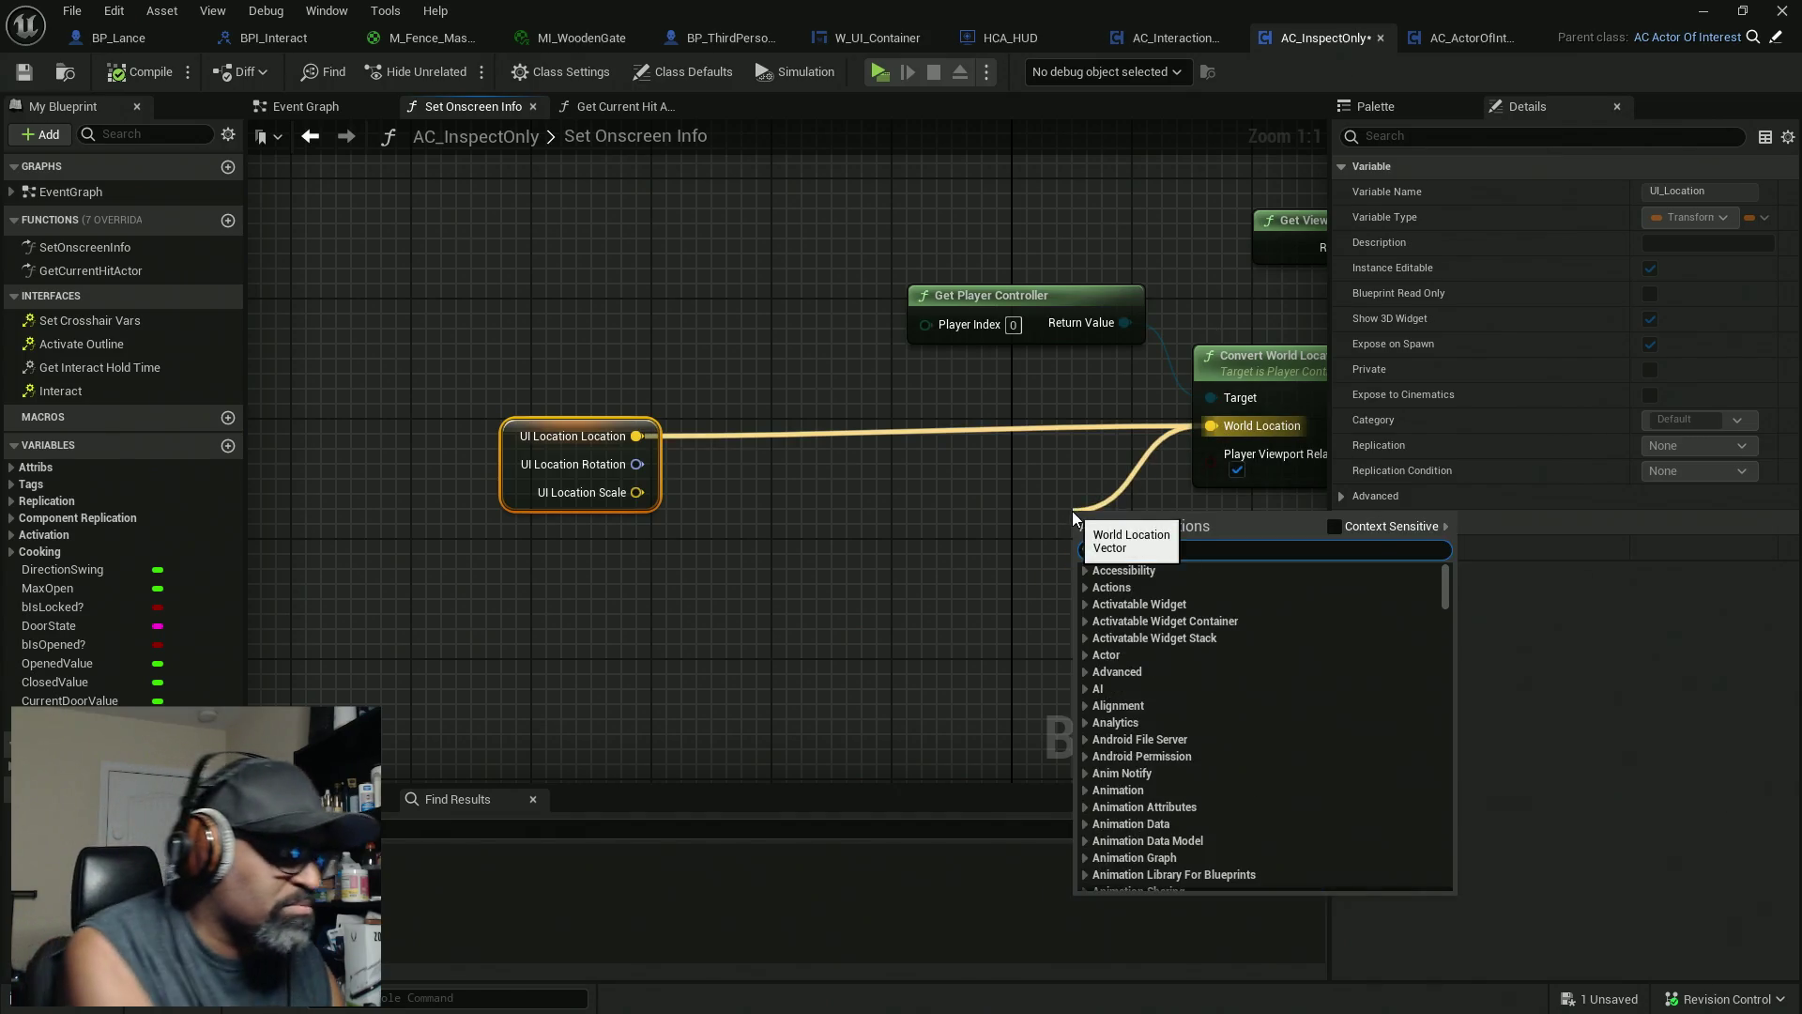
{"action": "type", "text": "sele"}
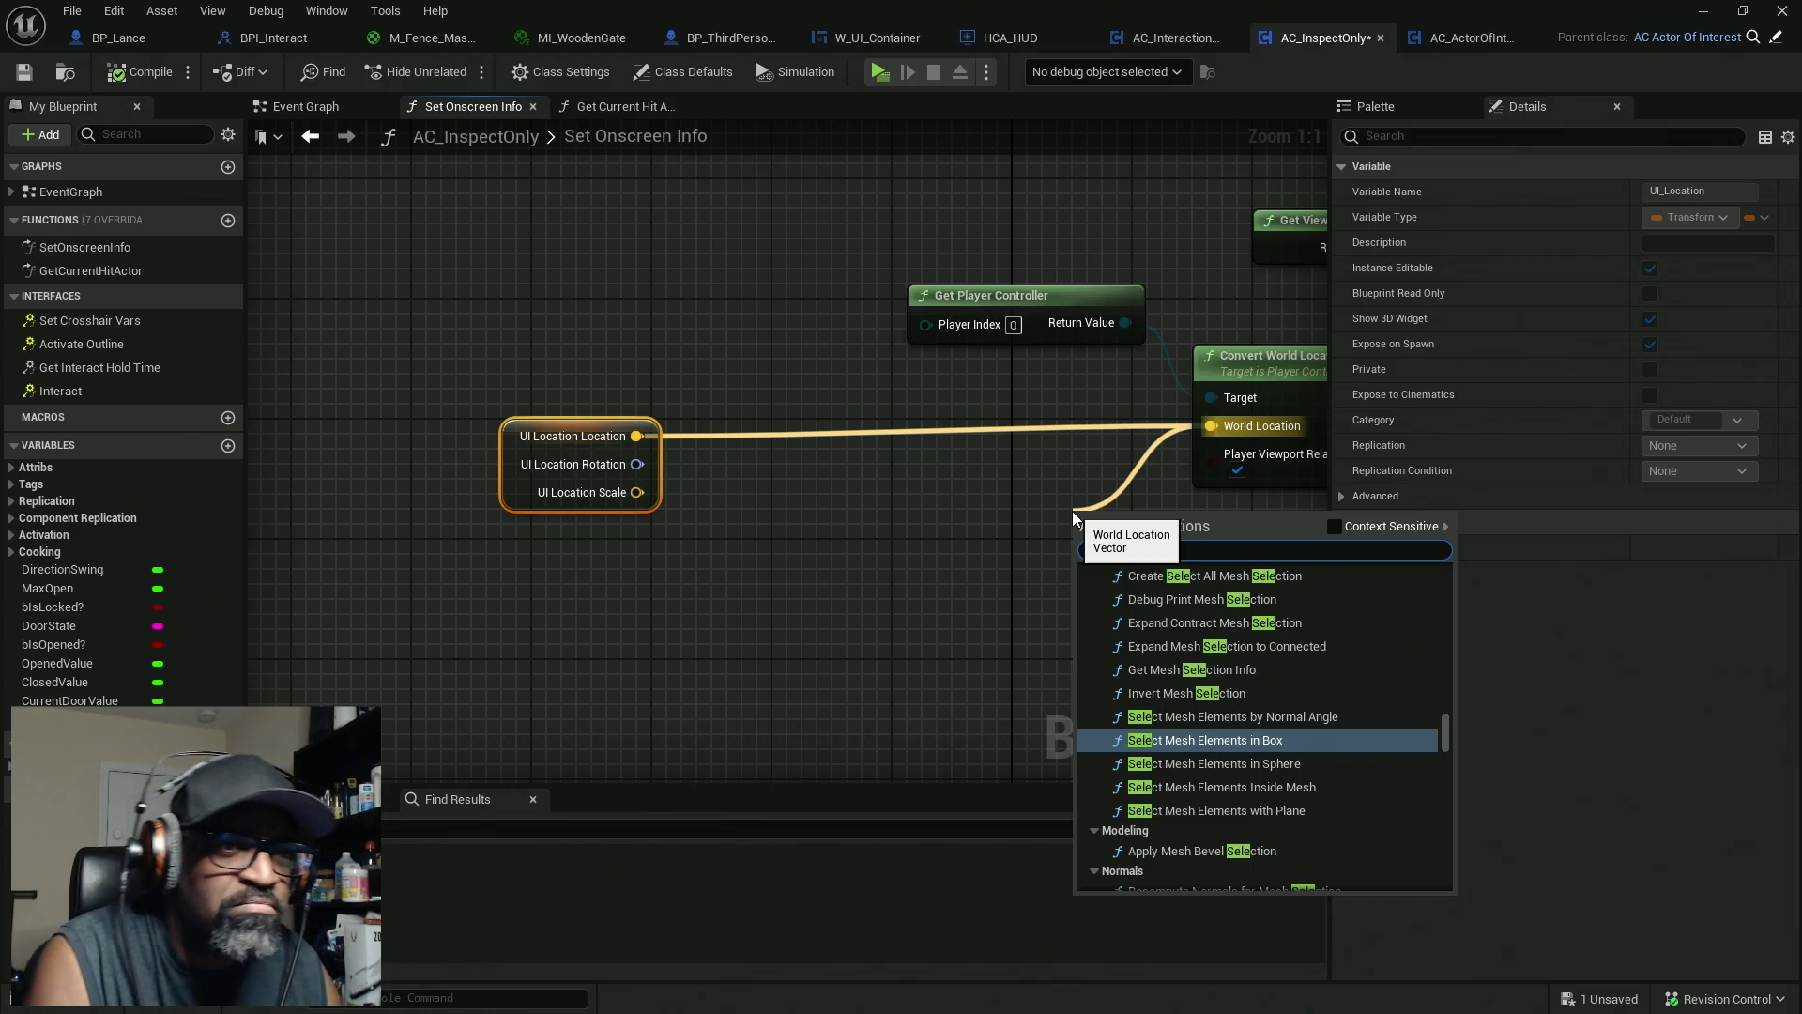
{"action": "type", "text": "ct"}
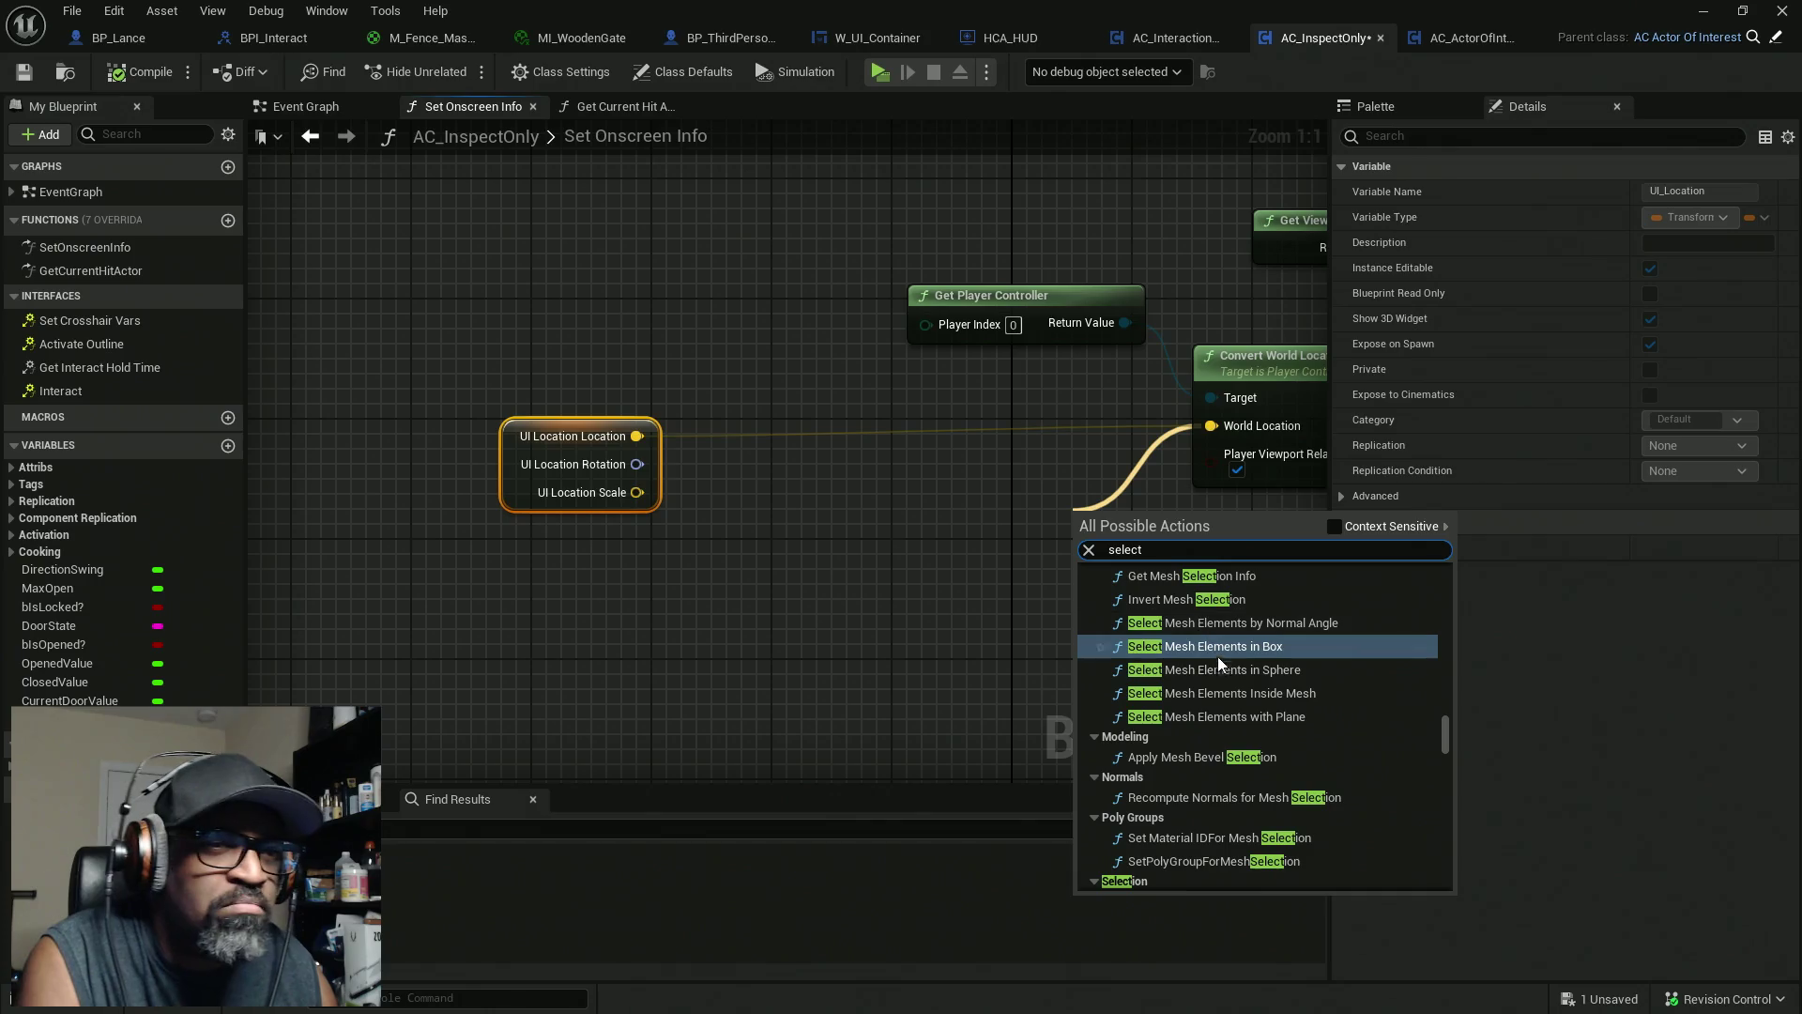
{"action": "scroll", "coordinate": [1277, 723], "scroll_direction": "down", "scroll_amount": 5}
{"action": "scroll", "coordinate": [1342, 765], "scroll_direction": "down", "scroll_amount": 5}
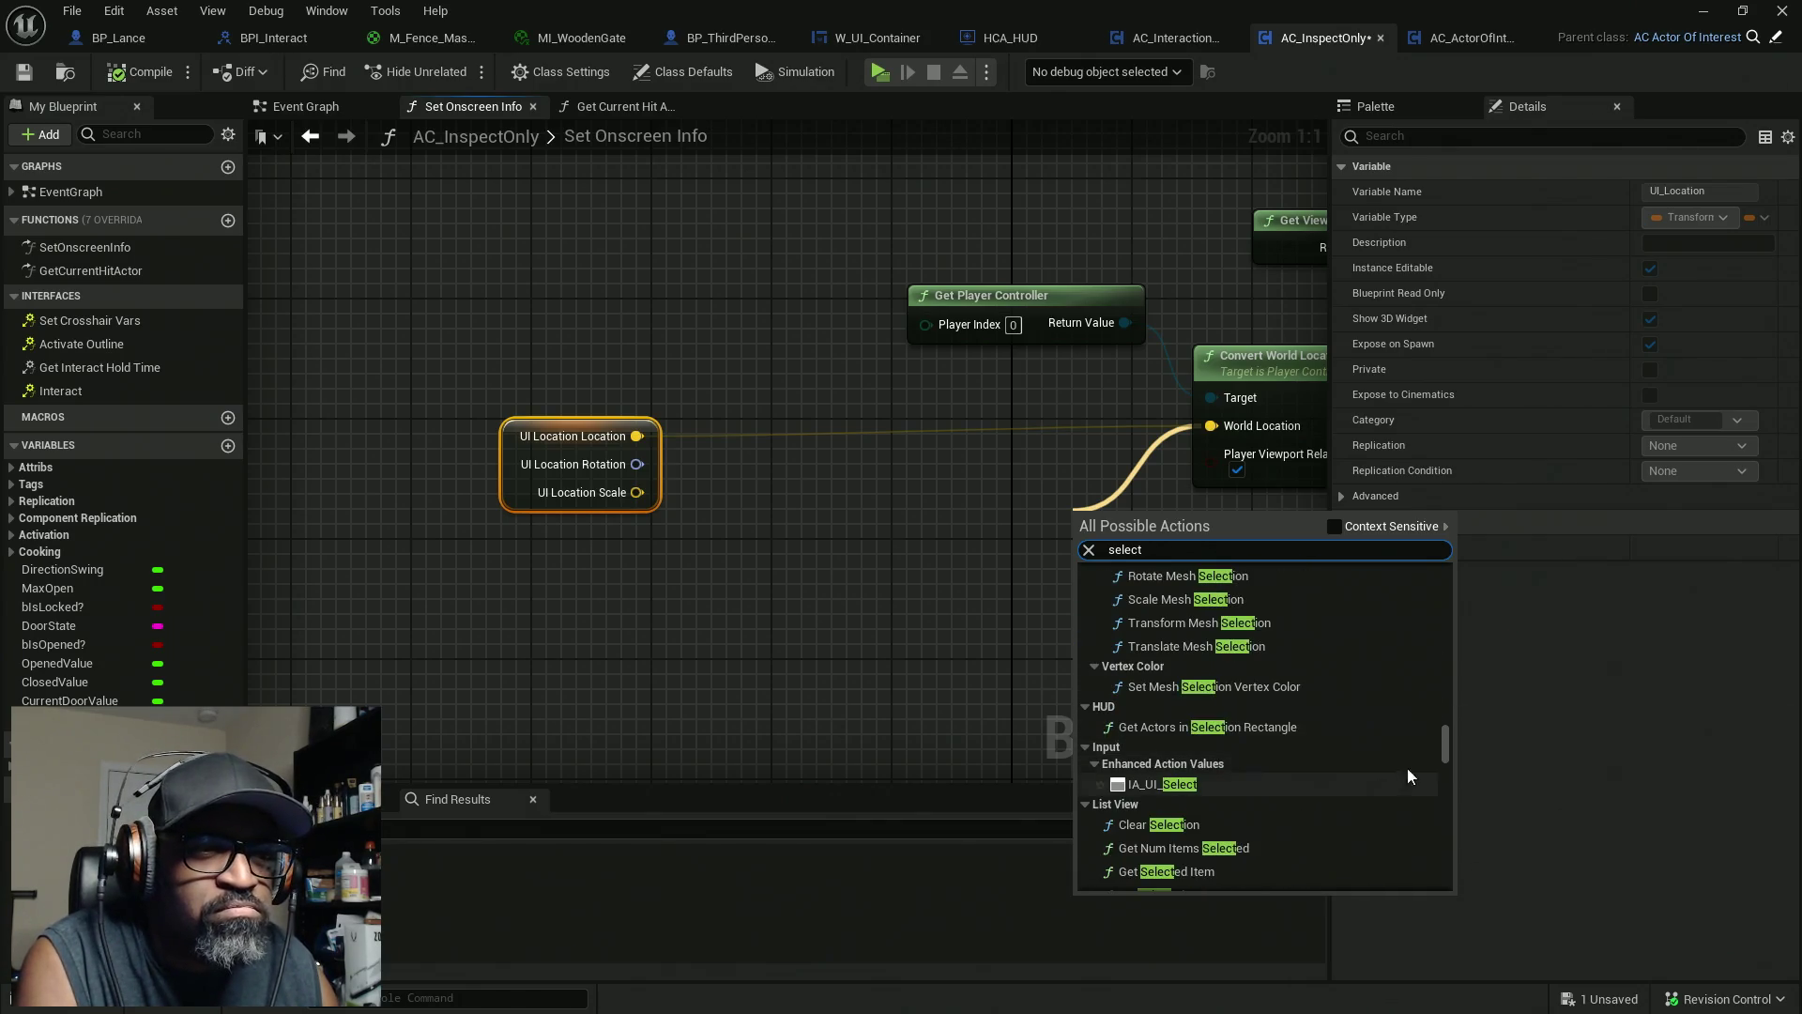
{"action": "left_click_drag", "start_coordinate": [1444, 746], "coordinate": [1443, 758]}
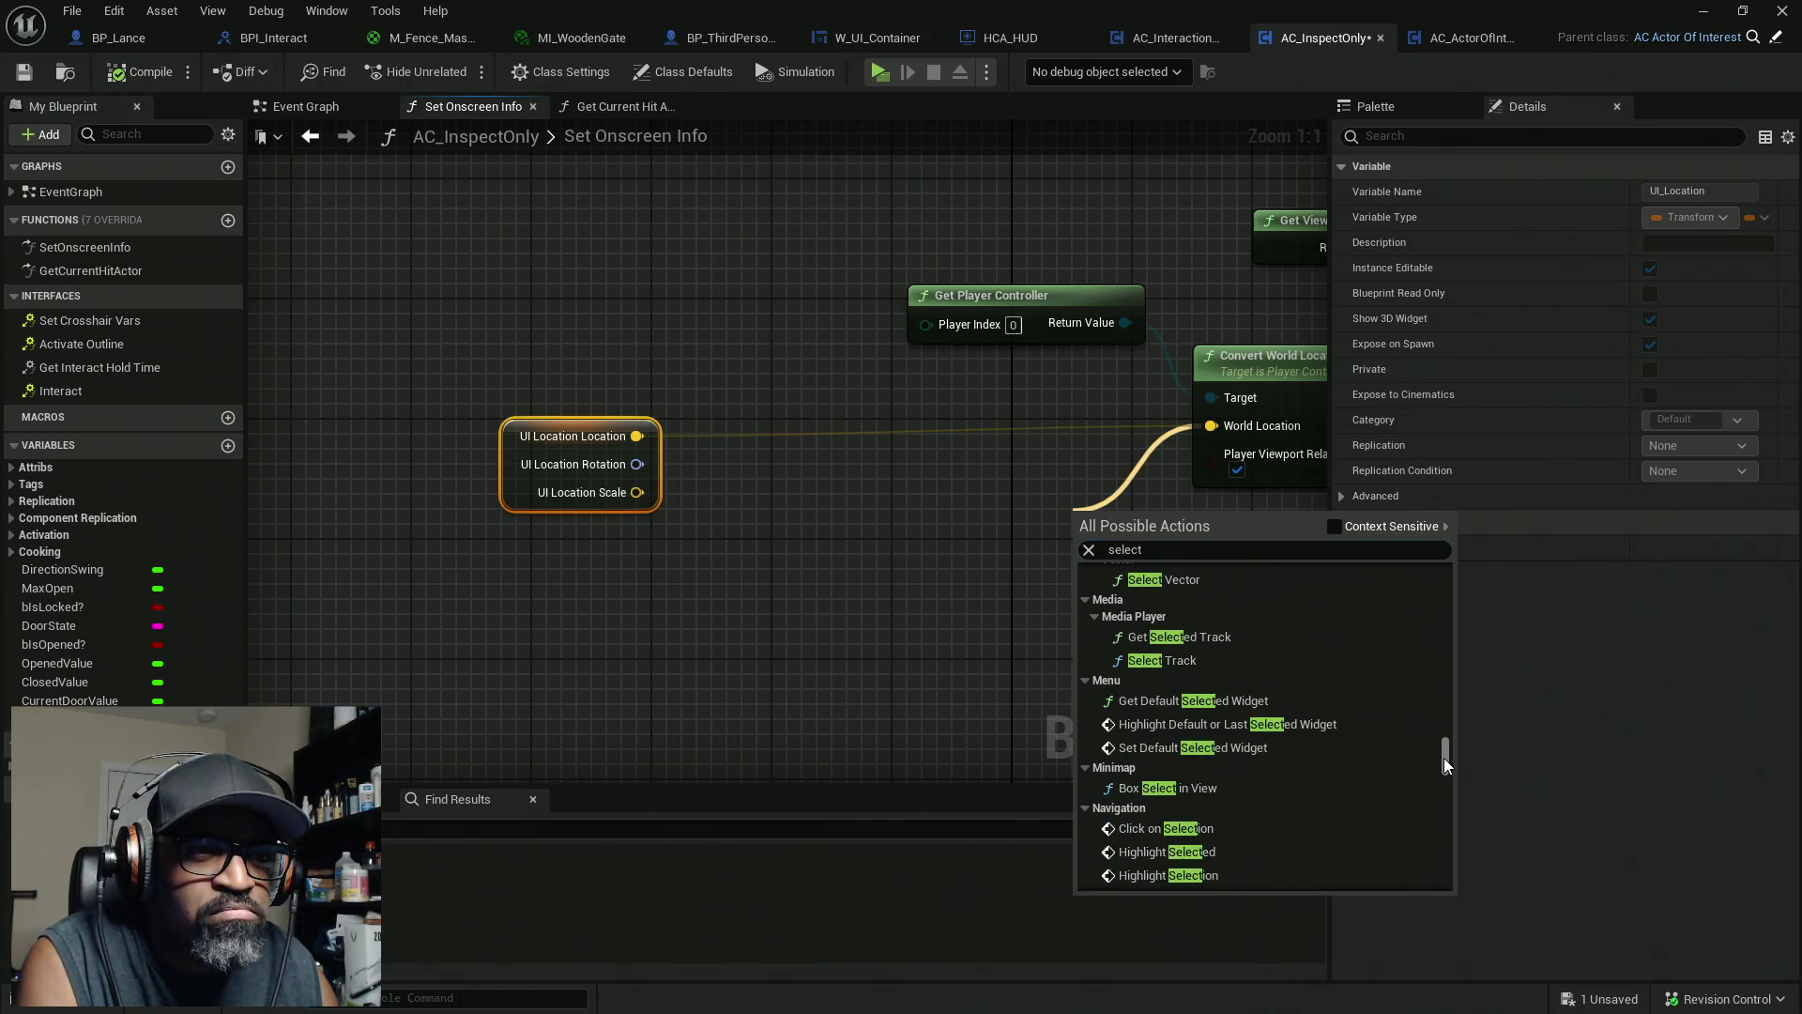
{"action": "left_click", "coordinate": [1335, 527]}
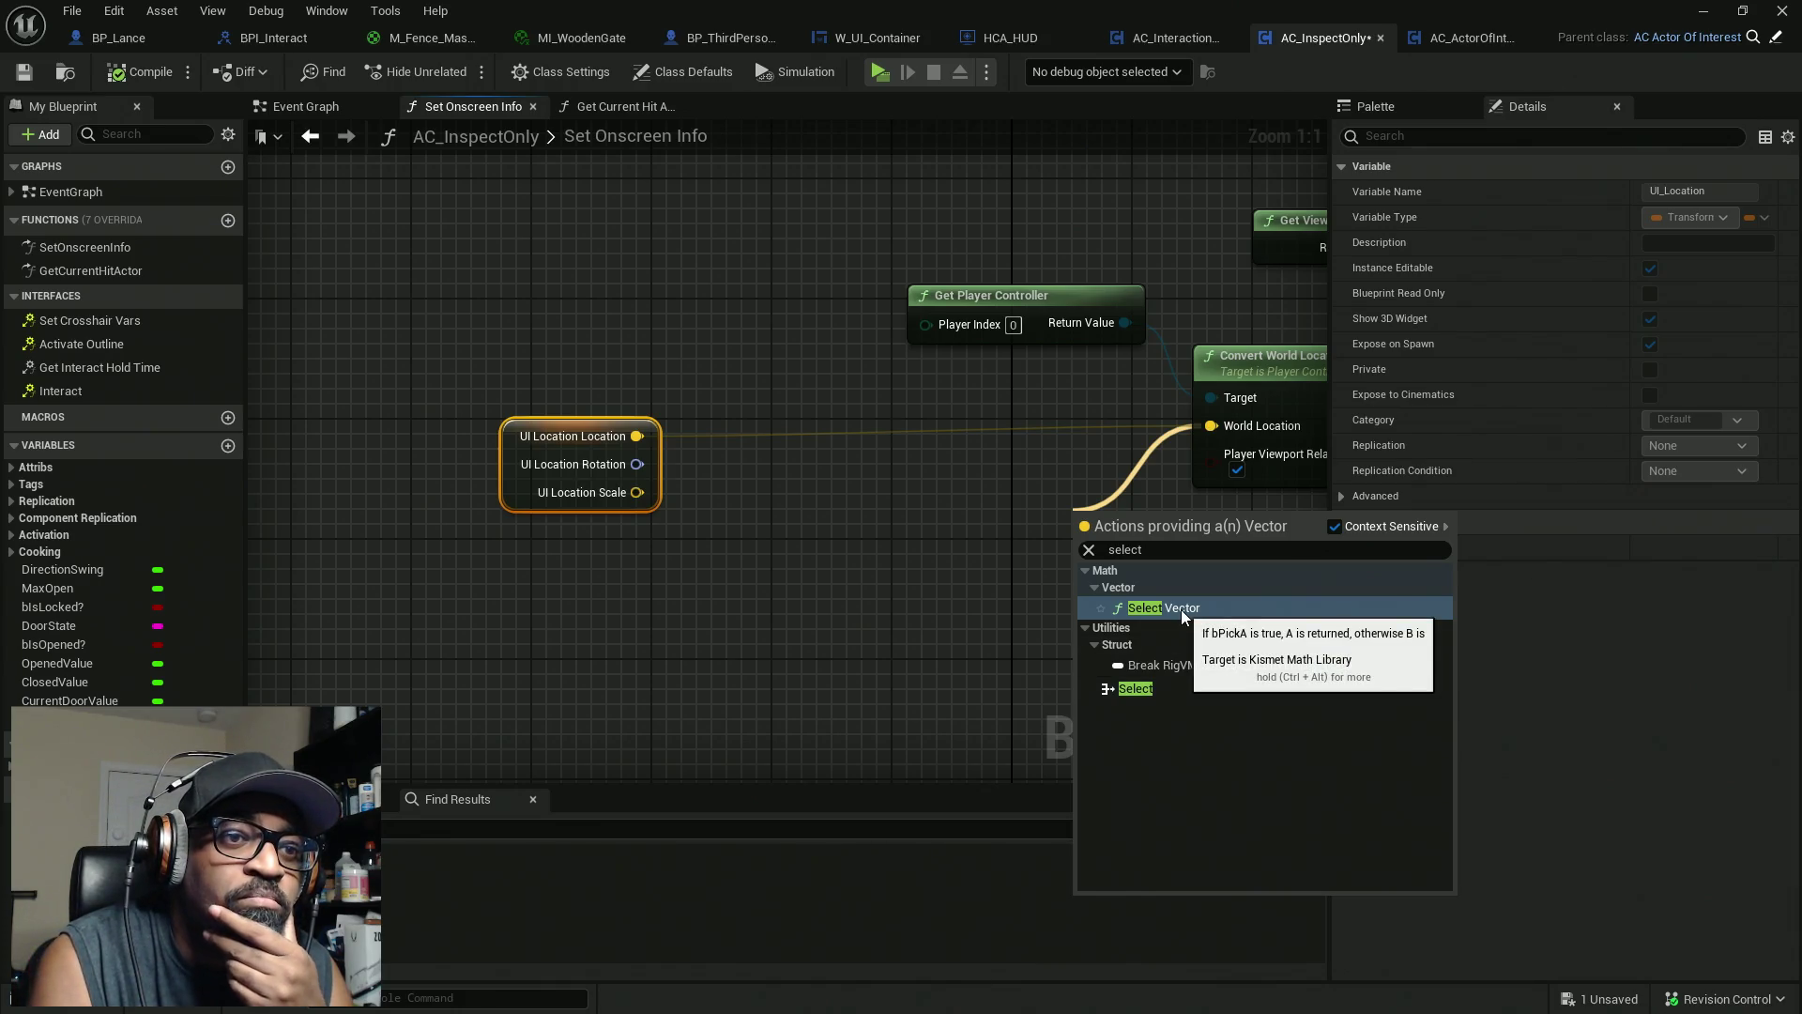
{"action": "left_click", "coordinate": [1153, 689]}
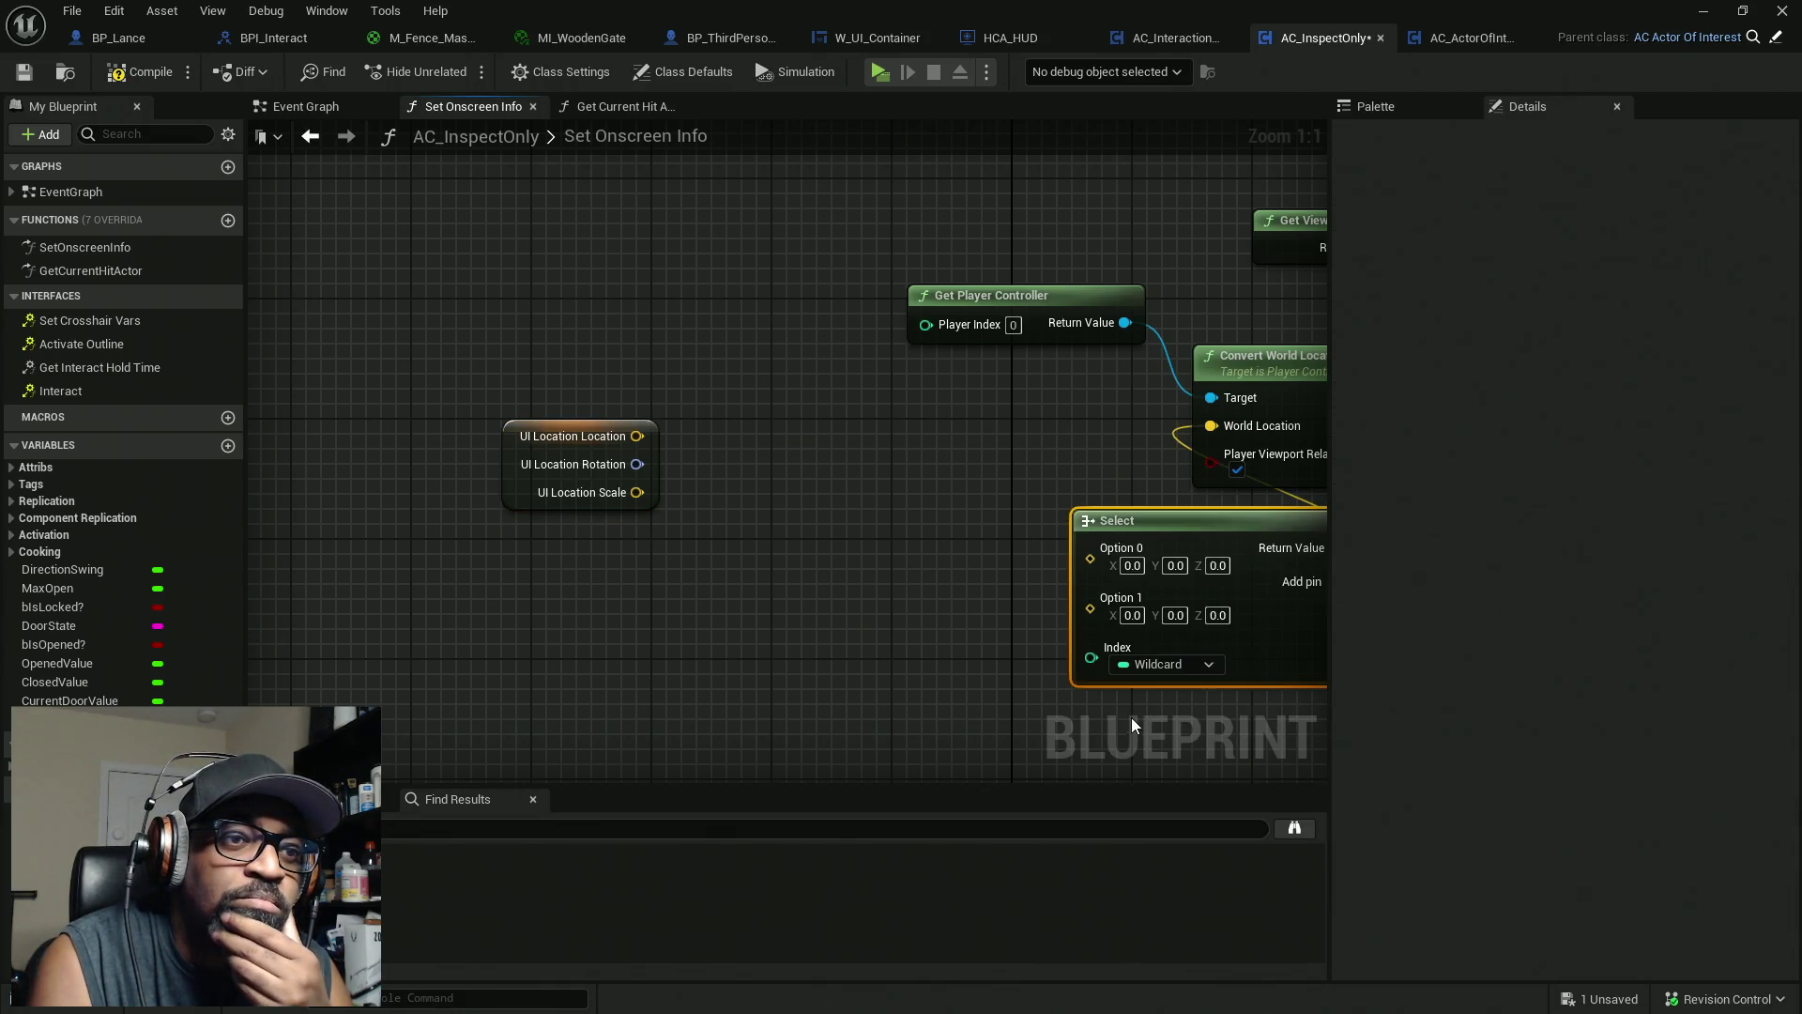
{"action": "mouse_move", "coordinate": [1247, 632]}
{"action": "left_mouse_down"}
{"action": "mouse_move", "coordinate": [1089, 600]}
{"action": "mouse_move", "coordinate": [1067, 559]}
{"action": "left_mouse_up"}
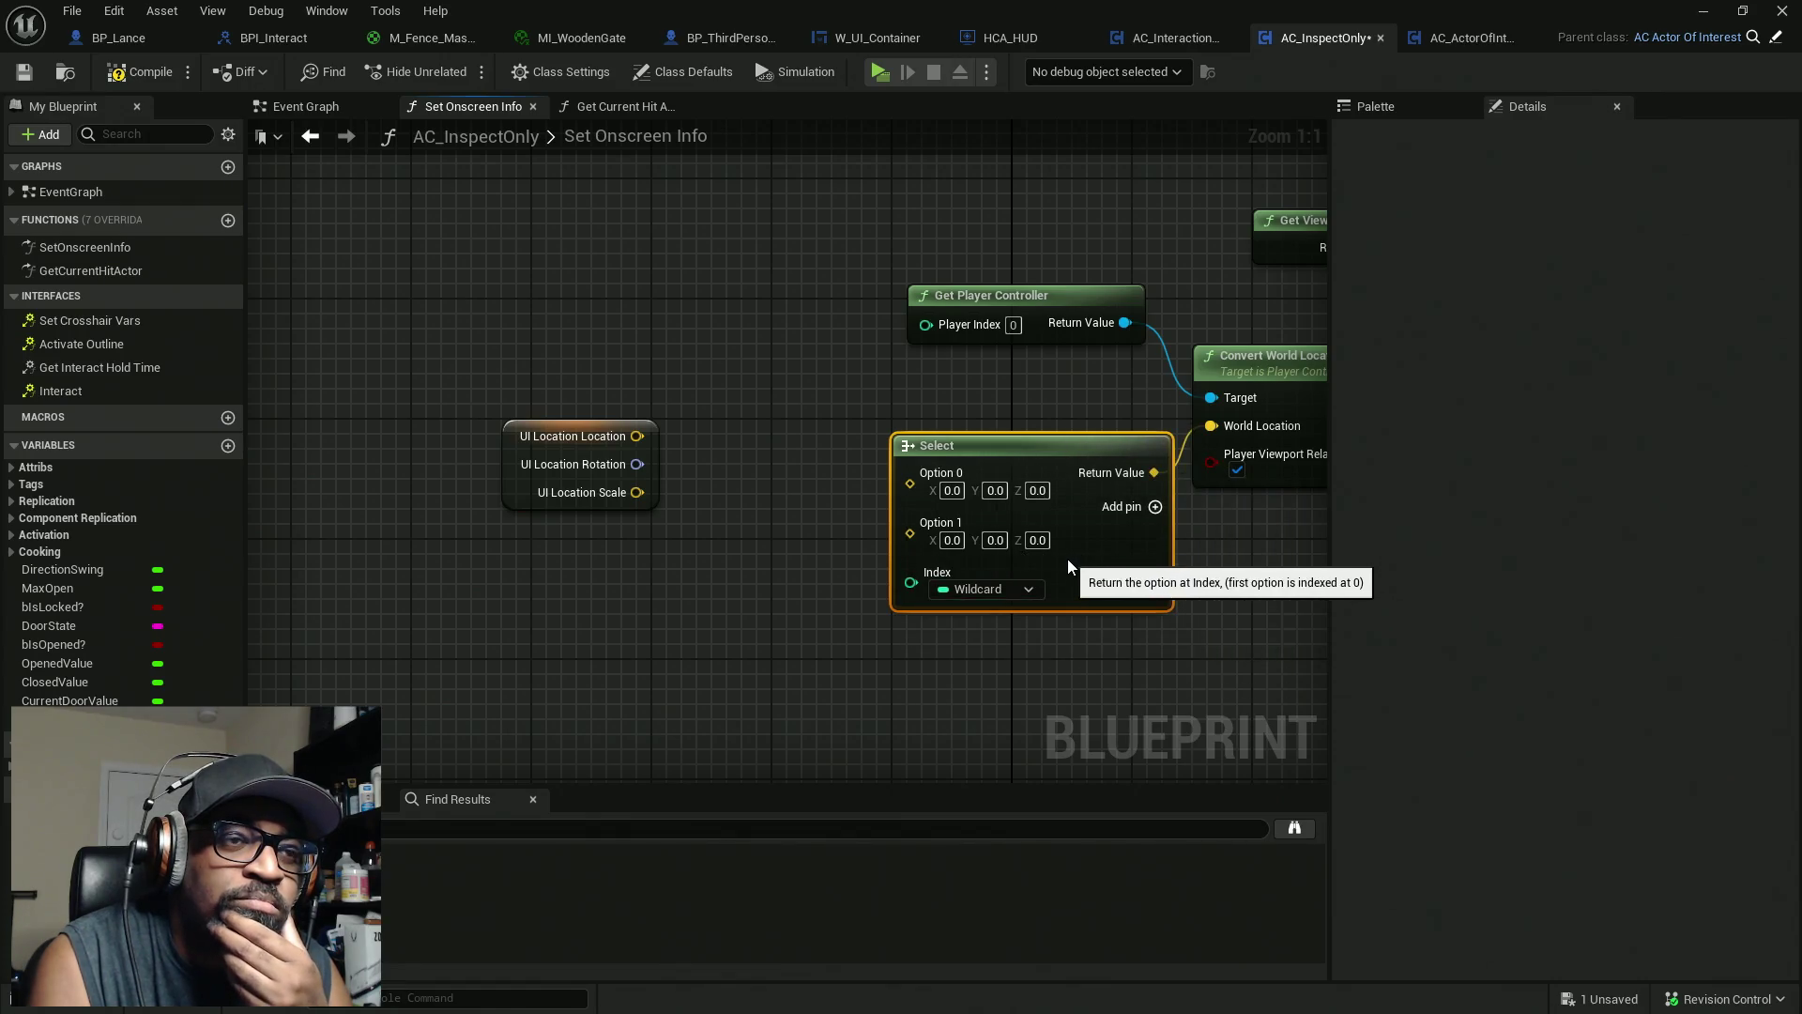
{"action": "left_click", "coordinate": [1016, 589]}
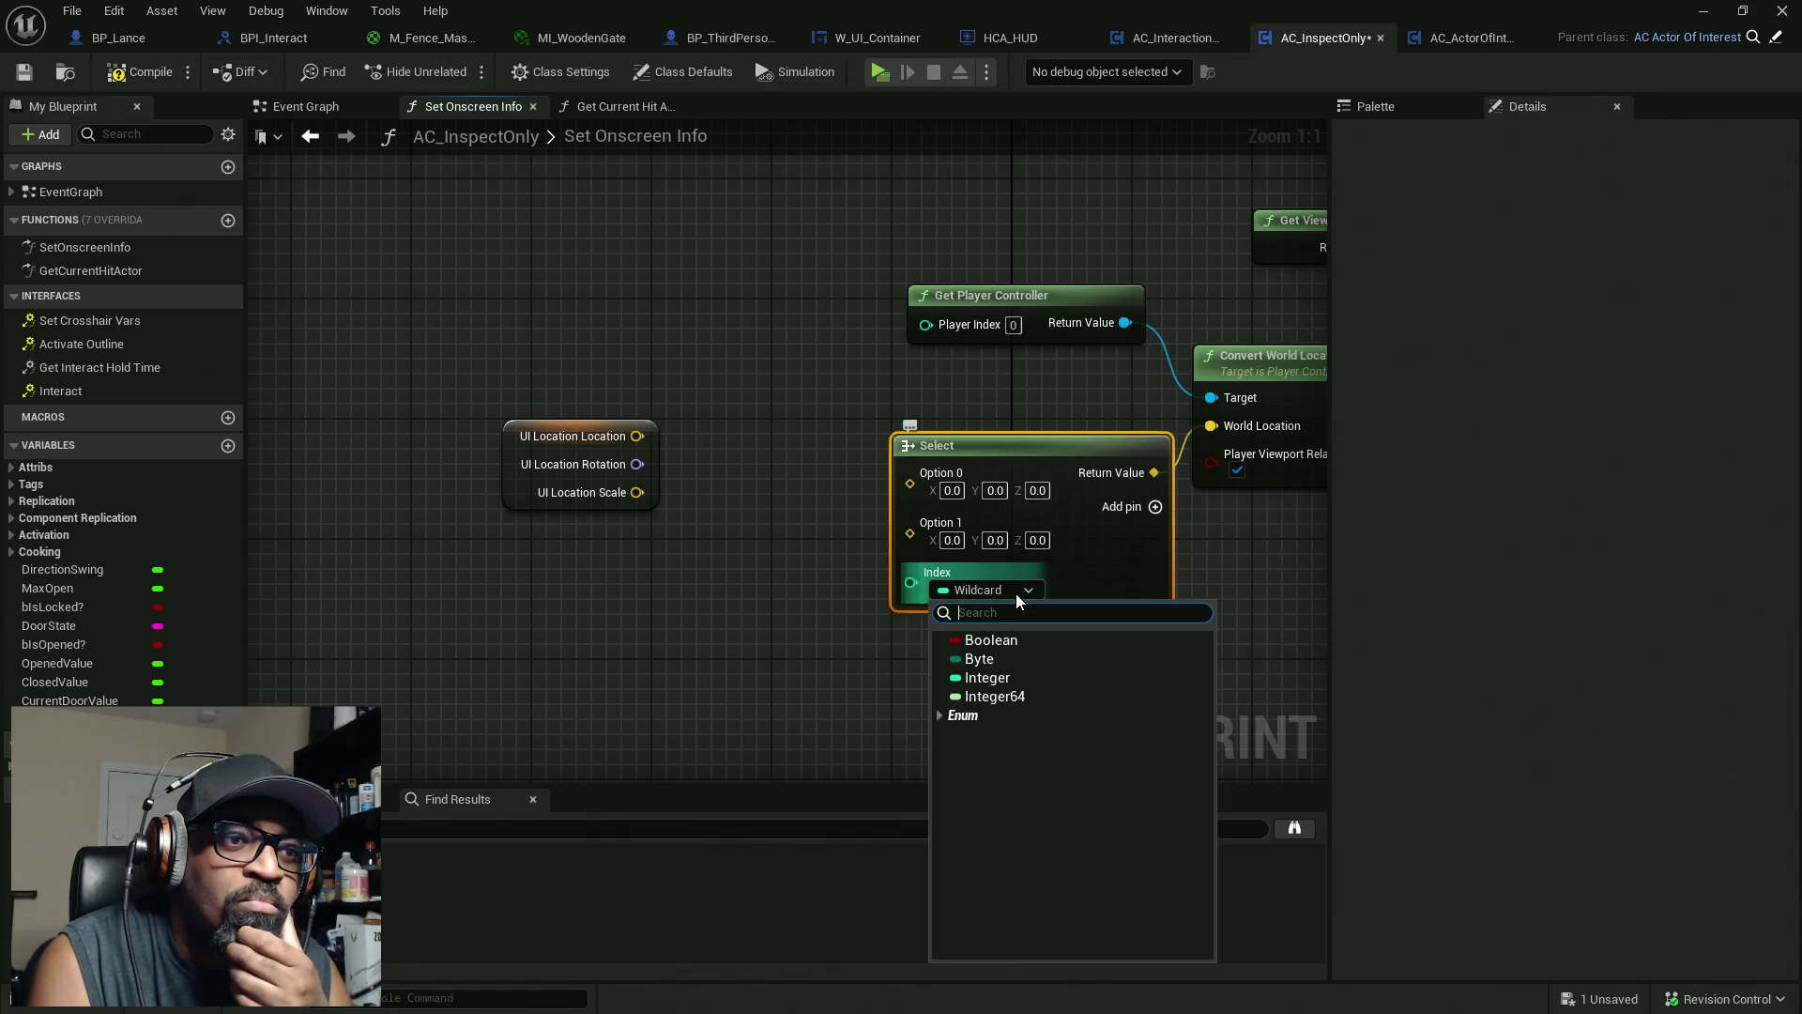
{"action": "left_click", "coordinate": [991, 646]}
Drive Select's Index from an Equal (Vector) check on a UI Location copy, with UI Location as False
{"action": "left_click_drag", "start_coordinate": [661, 674], "coordinate": [861, 642]}
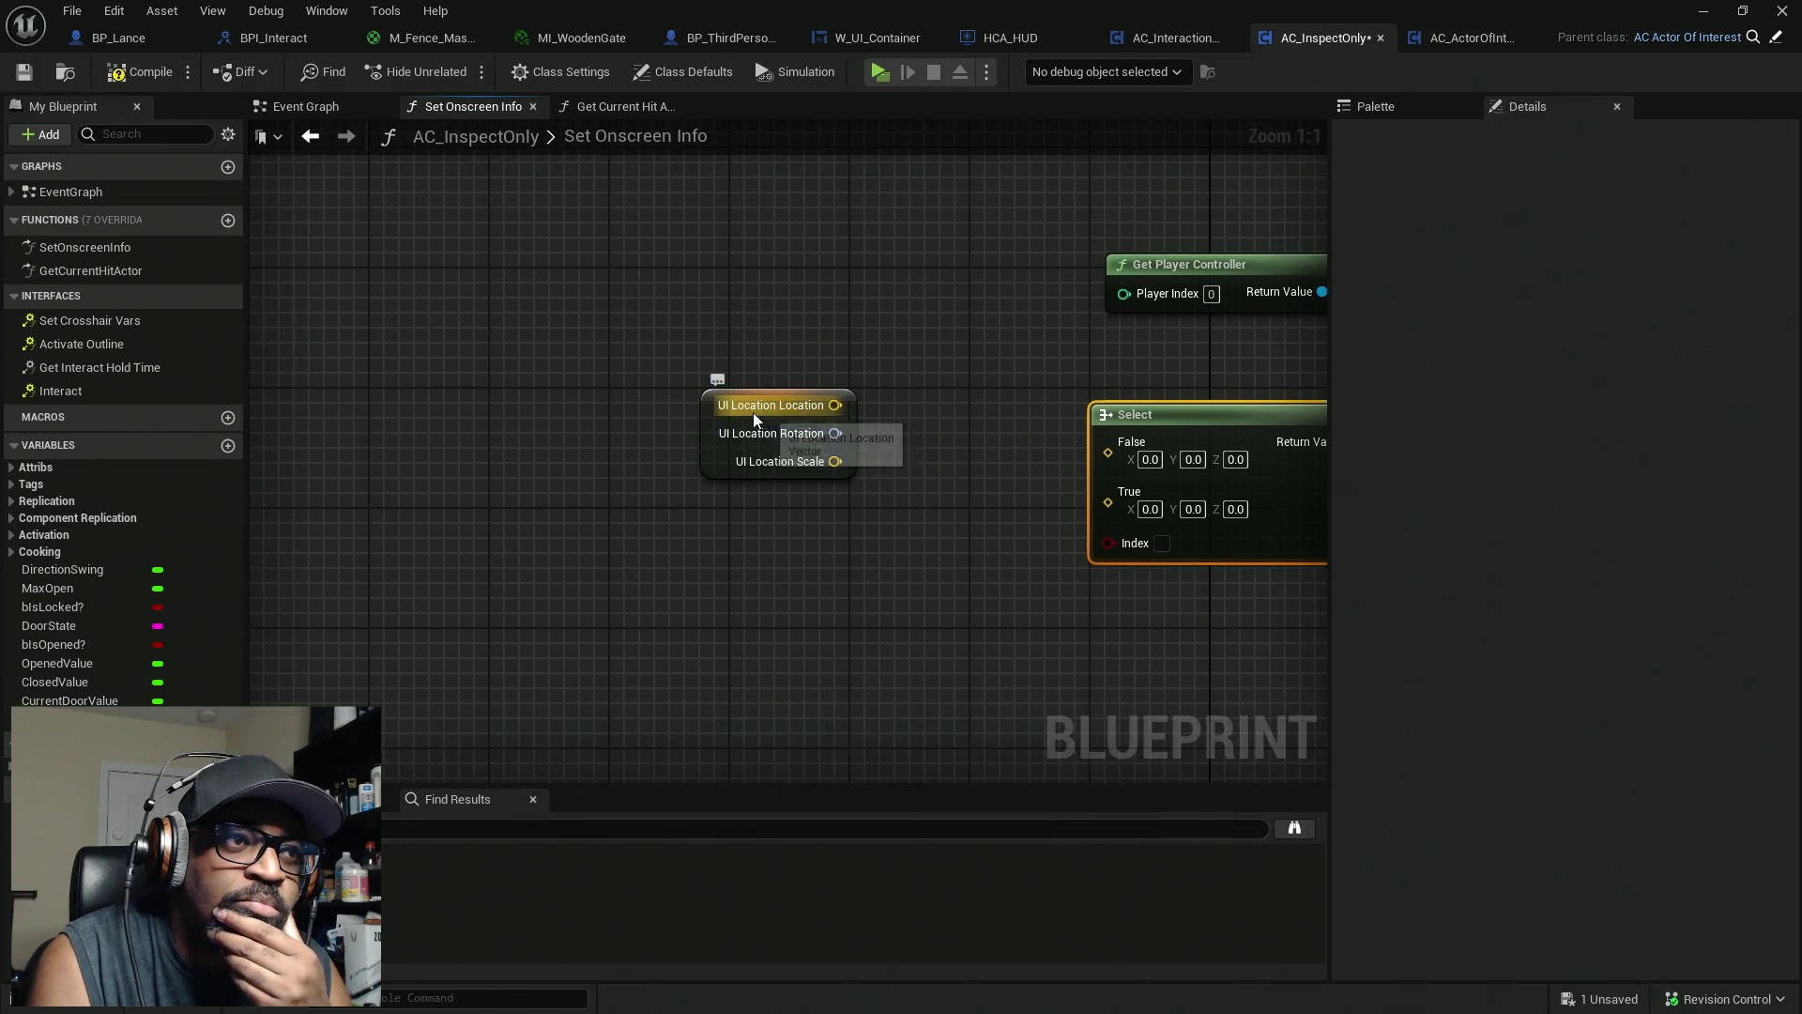
{"action": "mouse_move", "coordinate": [753, 413]}
{"action": "left_mouse_down"}
{"action": "mouse_move", "coordinate": [601, 415]}
{"action": "mouse_move", "coordinate": [640, 400]}
{"action": "left_mouse_up"}
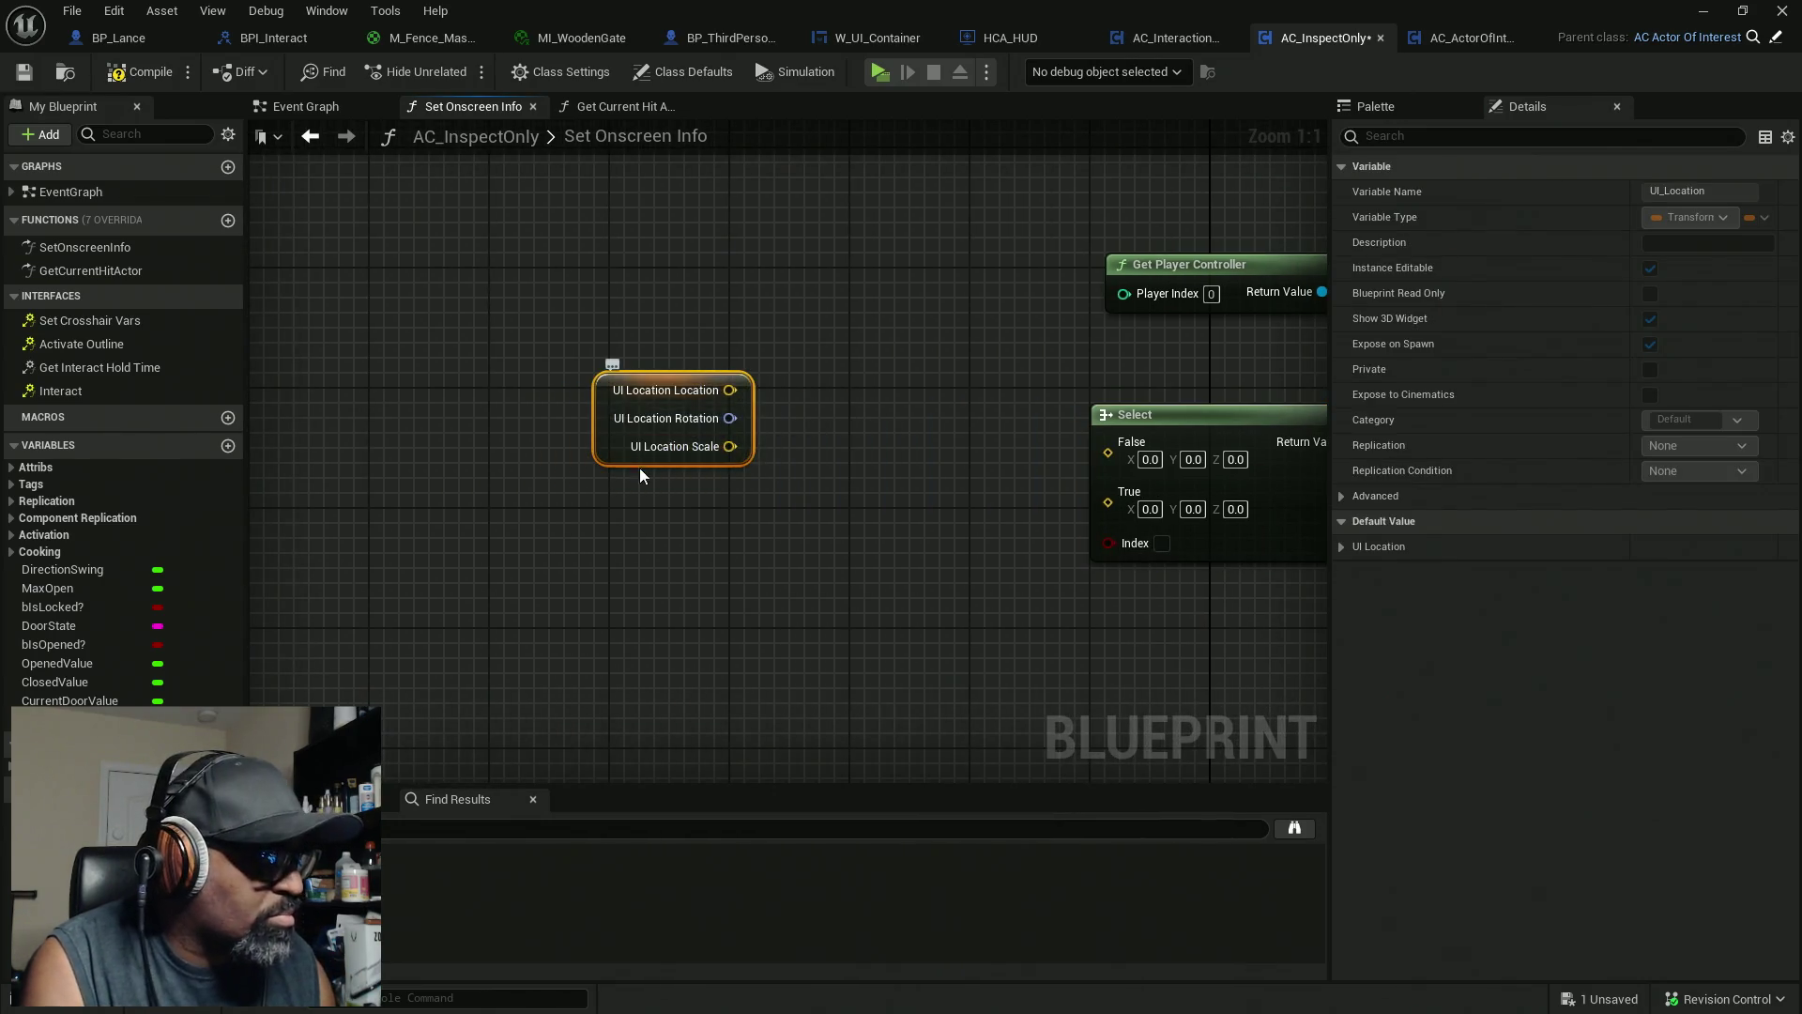
{"action": "key", "text": "ctrl+c"}
{"action": "key", "text": "ctrl+v"}
{"action": "left_click_drag", "start_coordinate": [744, 585], "coordinate": [845, 588]}
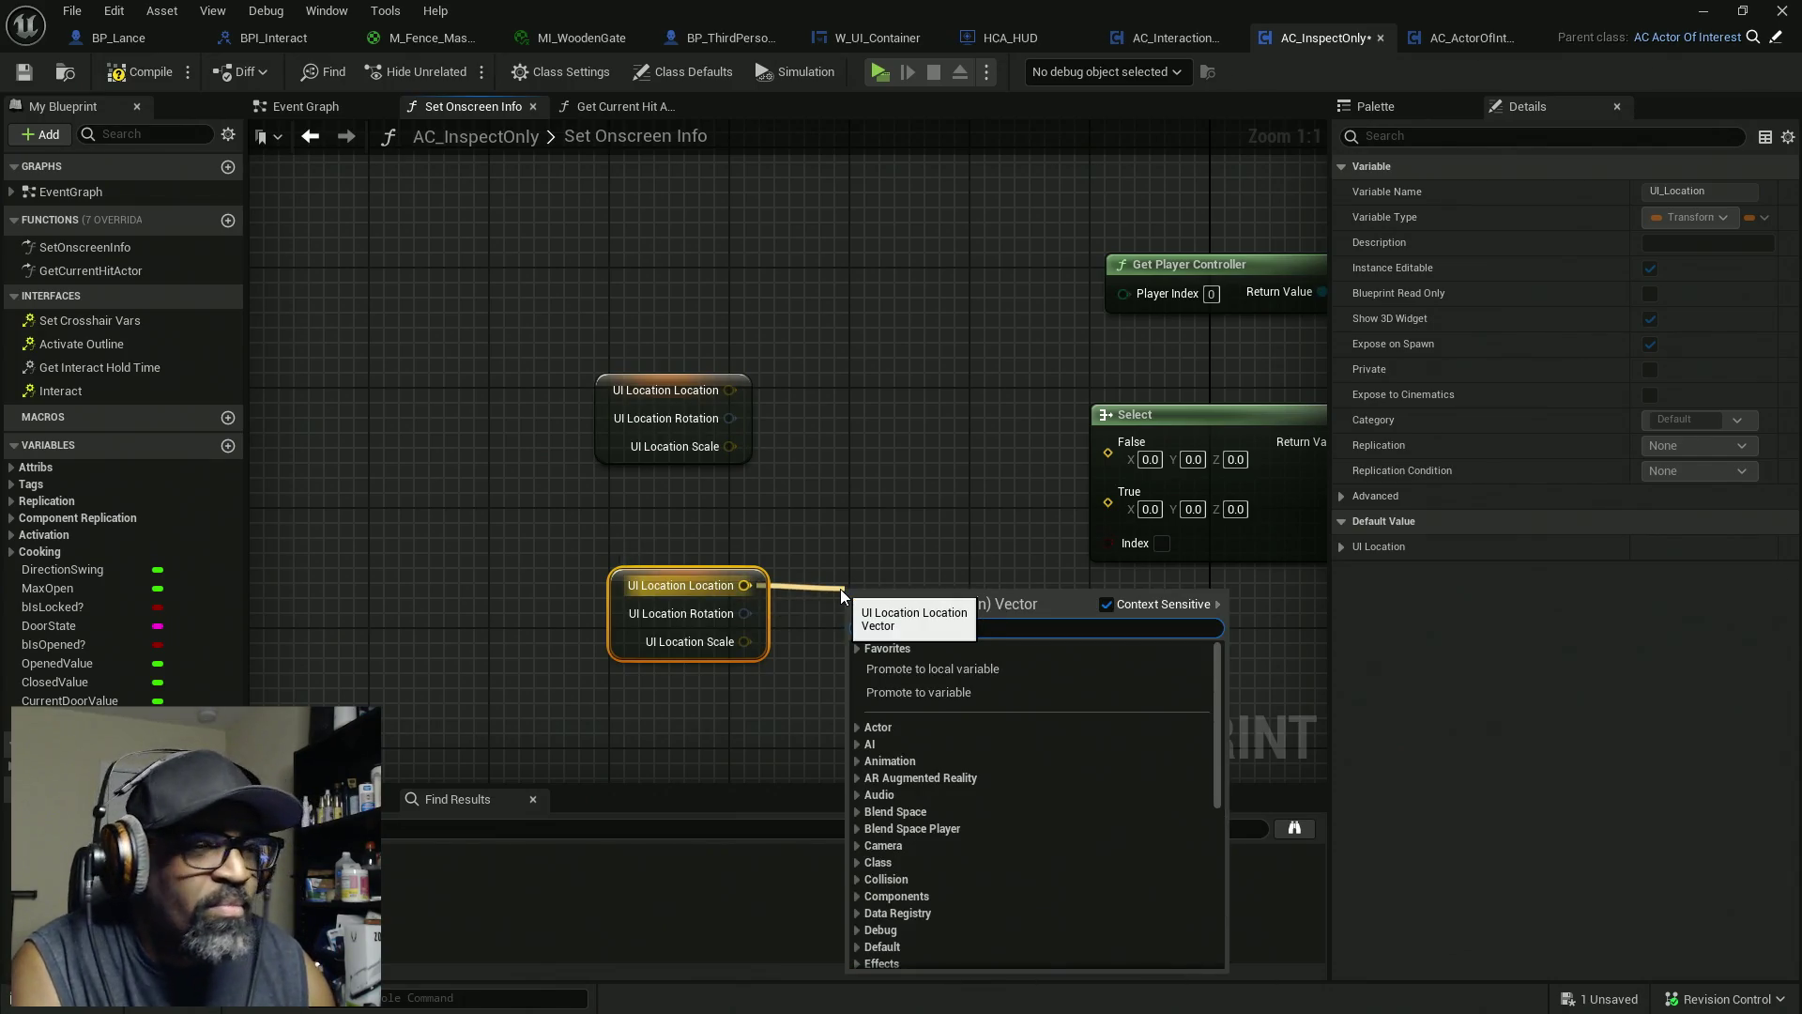
{"action": "type", "text": "=="}
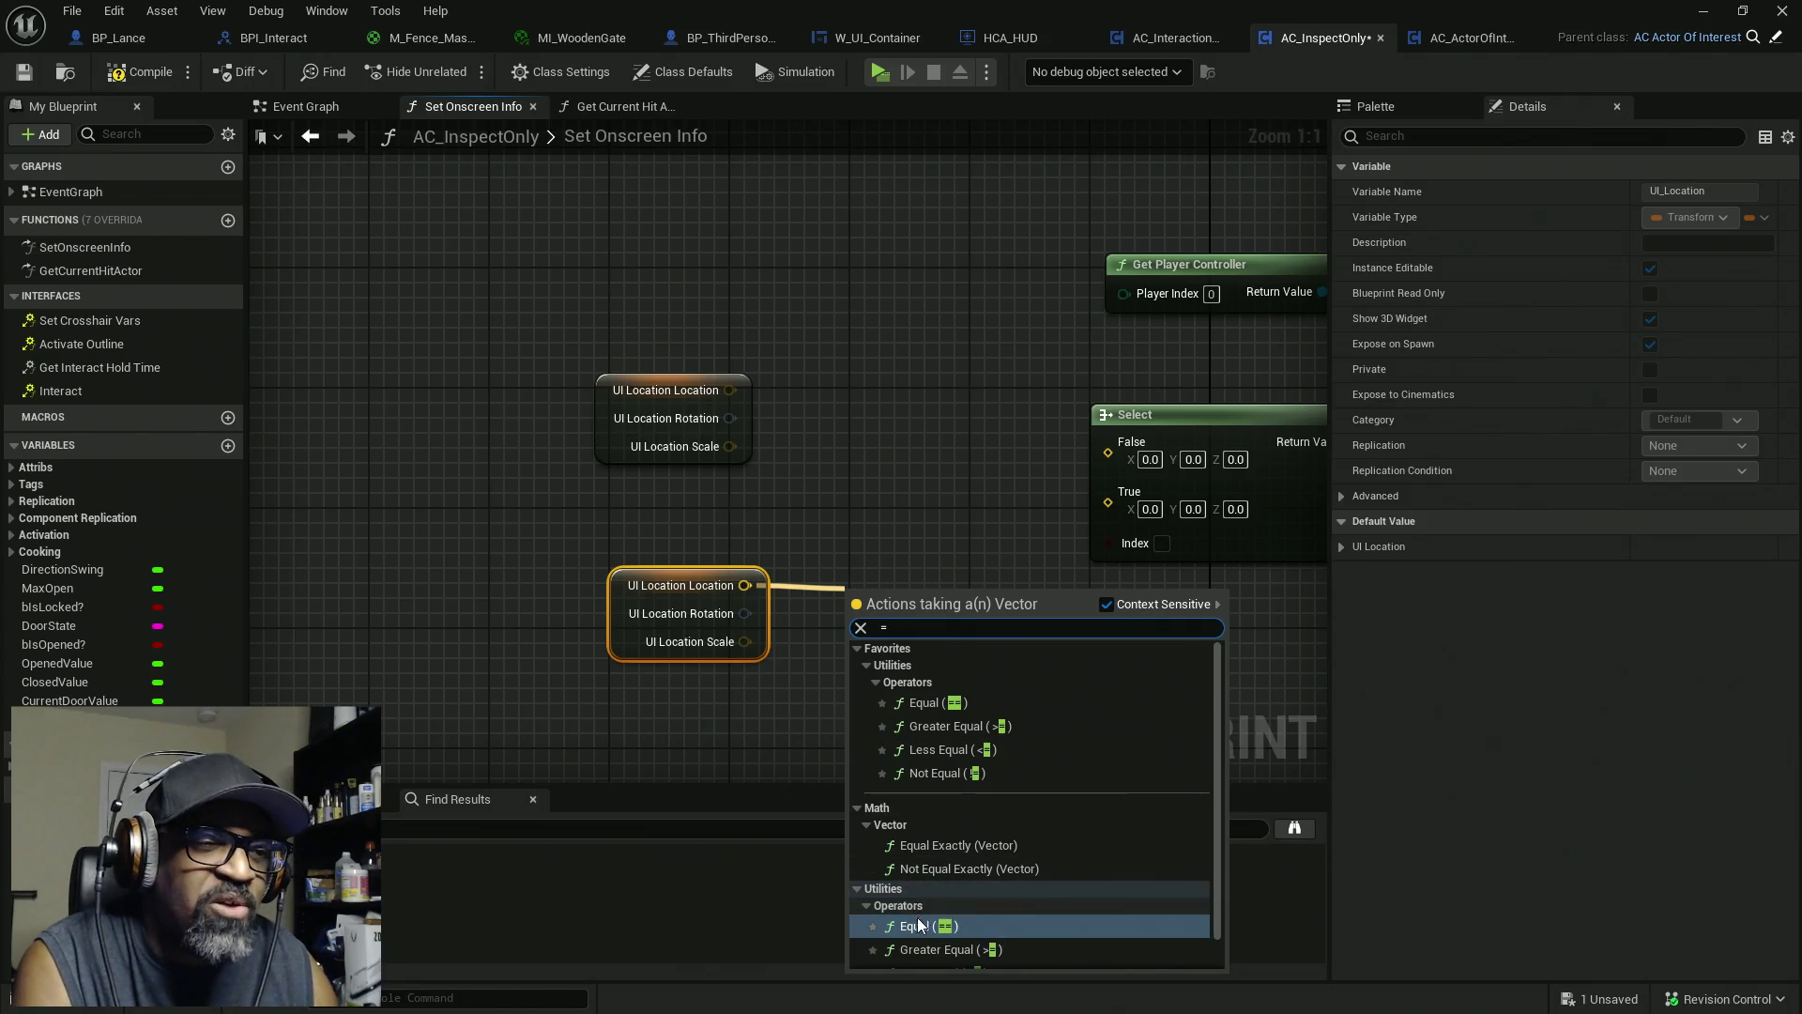
{"action": "left_click", "coordinate": [916, 920]}
{"action": "left_click_drag", "start_coordinate": [916, 669], "coordinate": [871, 653]}
{"action": "mouse_move", "coordinate": [672, 528]}
{"action": "left_mouse_down"}
{"action": "mouse_move", "coordinate": [925, 664]}
{"action": "mouse_move", "coordinate": [802, 657]}
{"action": "left_mouse_up"}
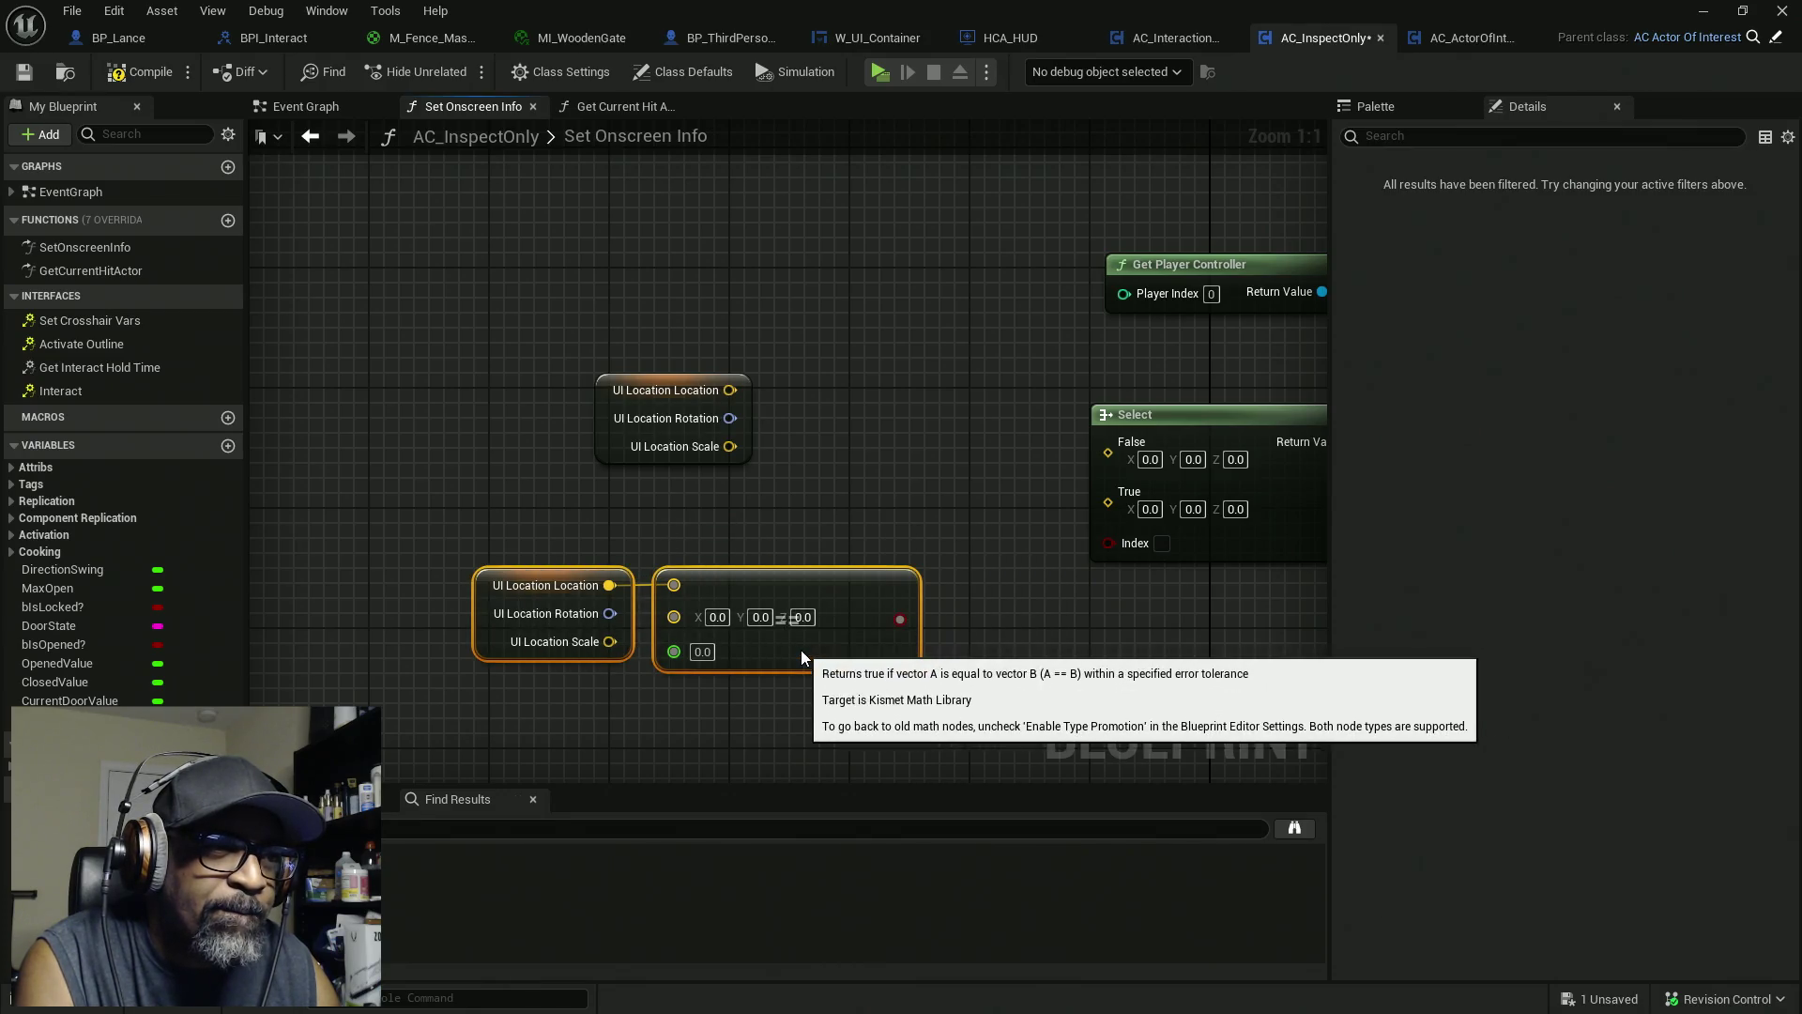
{"action": "left_click", "coordinate": [985, 634]}
{"action": "left_click_drag", "start_coordinate": [894, 622], "coordinate": [1106, 545]}
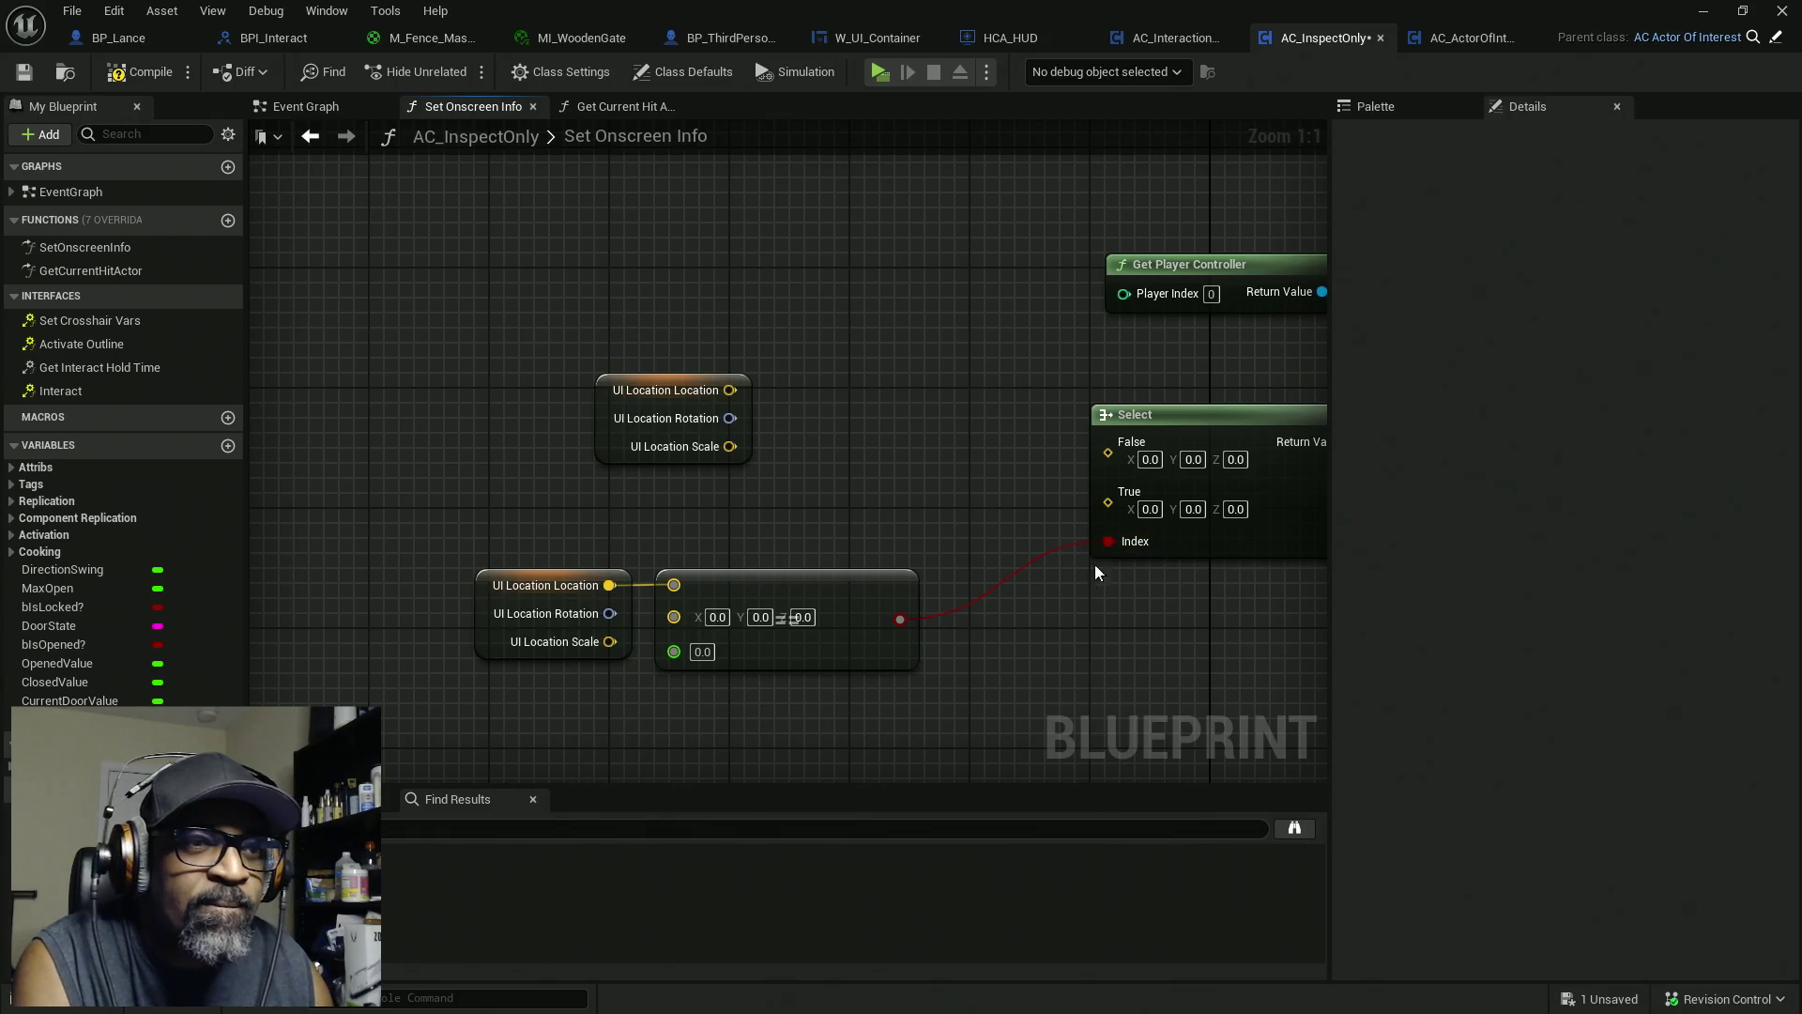
{"action": "mouse_move", "coordinate": [1107, 452]}
{"action": "left_mouse_down"}
{"action": "mouse_move", "coordinate": [1066, 430]}
{"action": "mouse_move", "coordinate": [731, 389]}
{"action": "mouse_move", "coordinate": [656, 312]}
{"action": "left_mouse_up"}
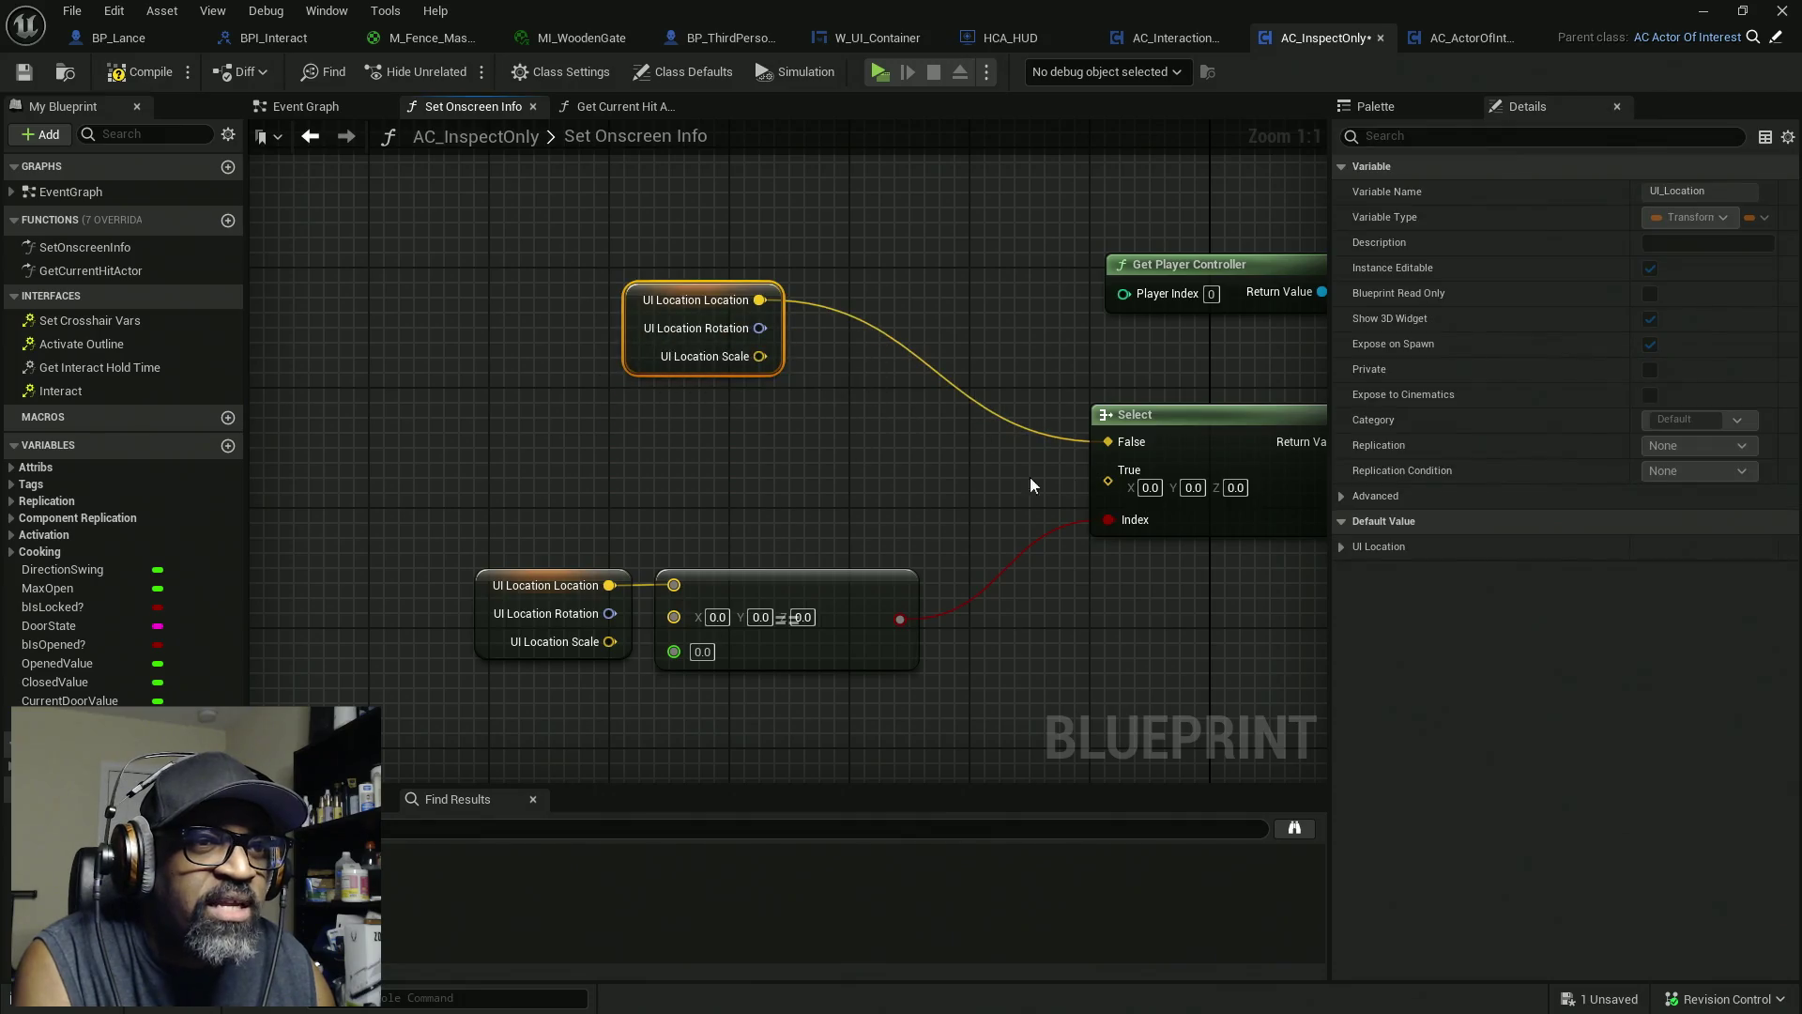
{"action": "left_click_drag", "start_coordinate": [1090, 483], "coordinate": [841, 514]}
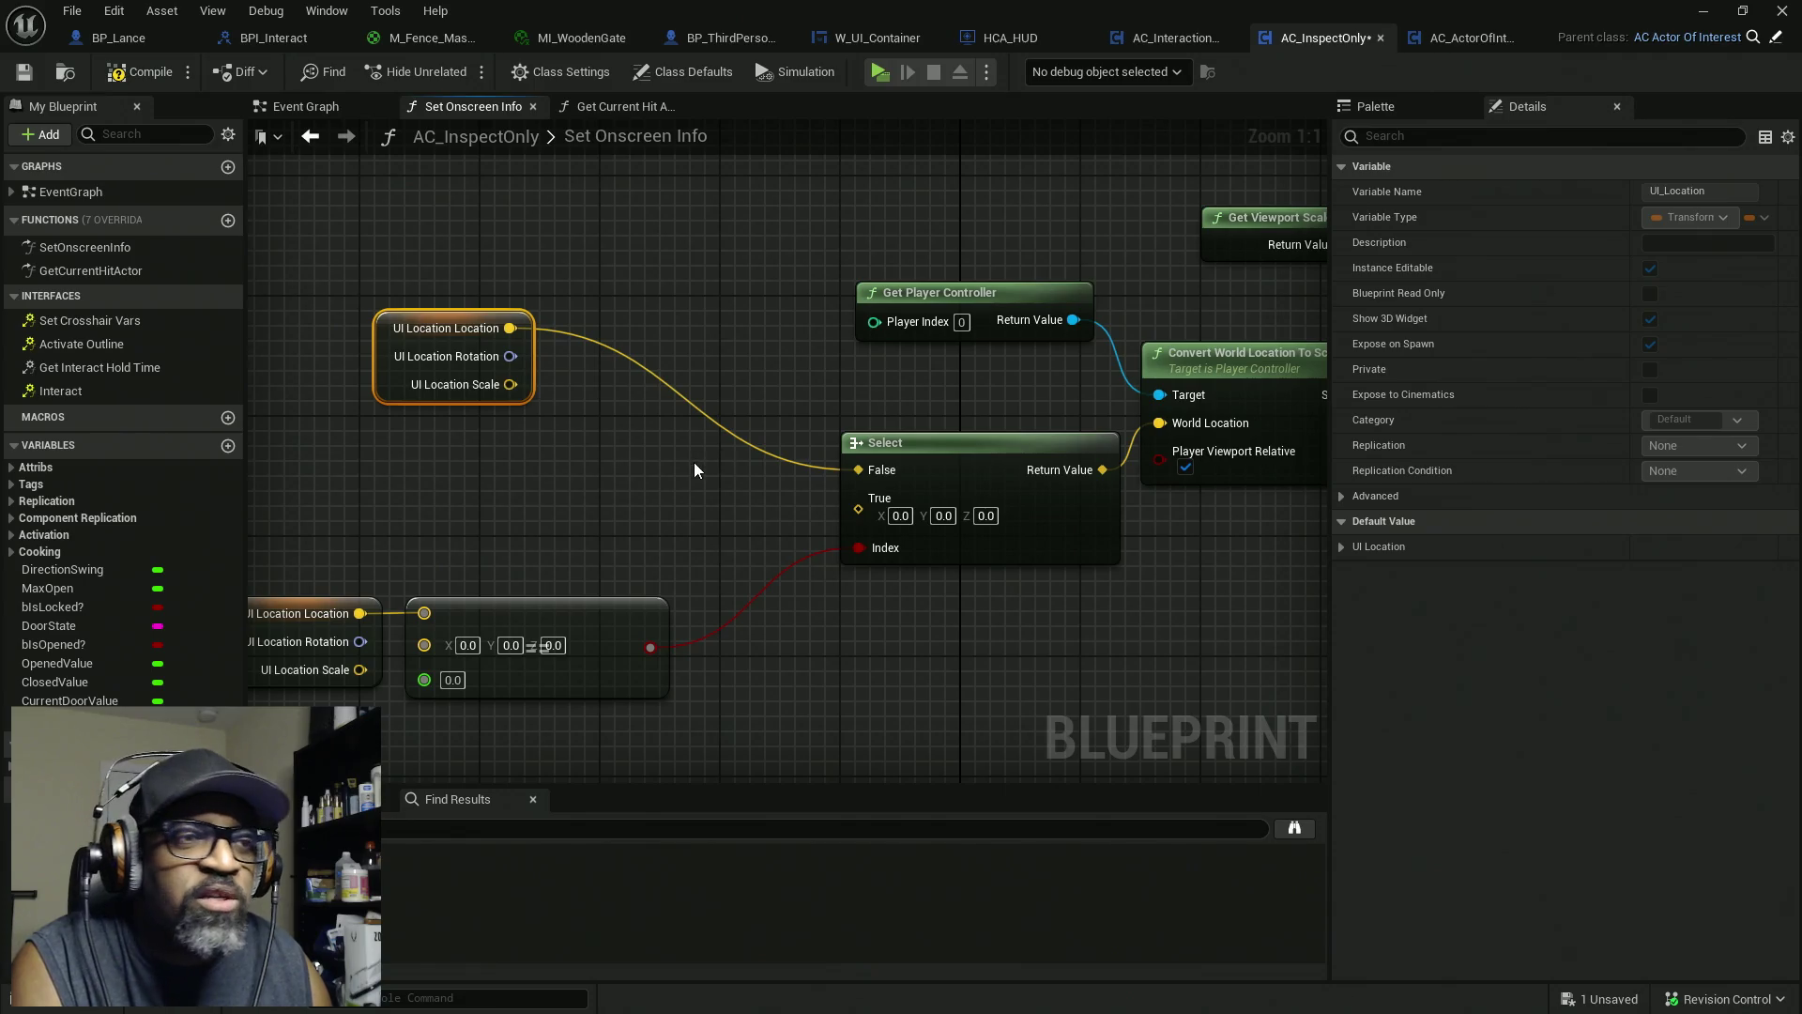
Feed Root Component's Get World Location into Select True and disconnect Get Socket Location's Target
{"action": "mouse_move", "coordinate": [615, 463]}
{"action": "left_mouse_down"}
{"action": "mouse_move", "coordinate": [709, 657]}
{"action": "mouse_move", "coordinate": [808, 503]}
{"action": "left_mouse_up"}
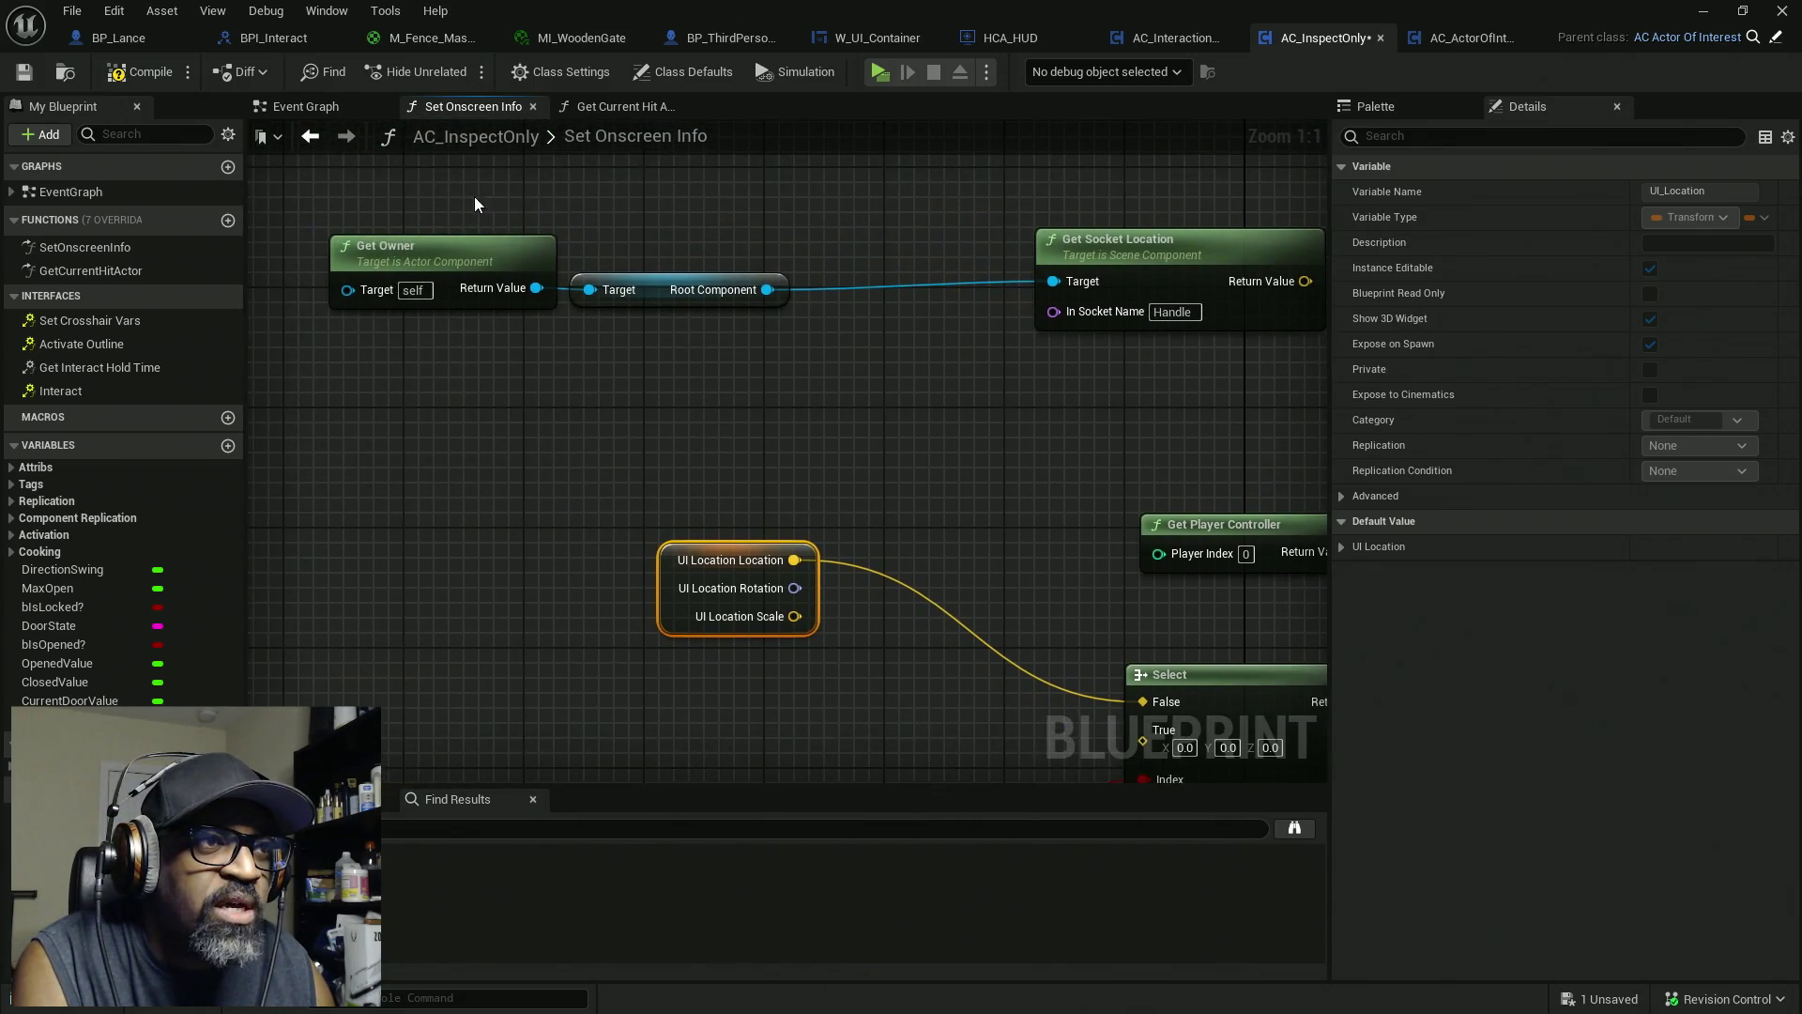
{"action": "left_click", "coordinate": [450, 252]}
{"action": "left_click", "coordinate": [685, 289]}
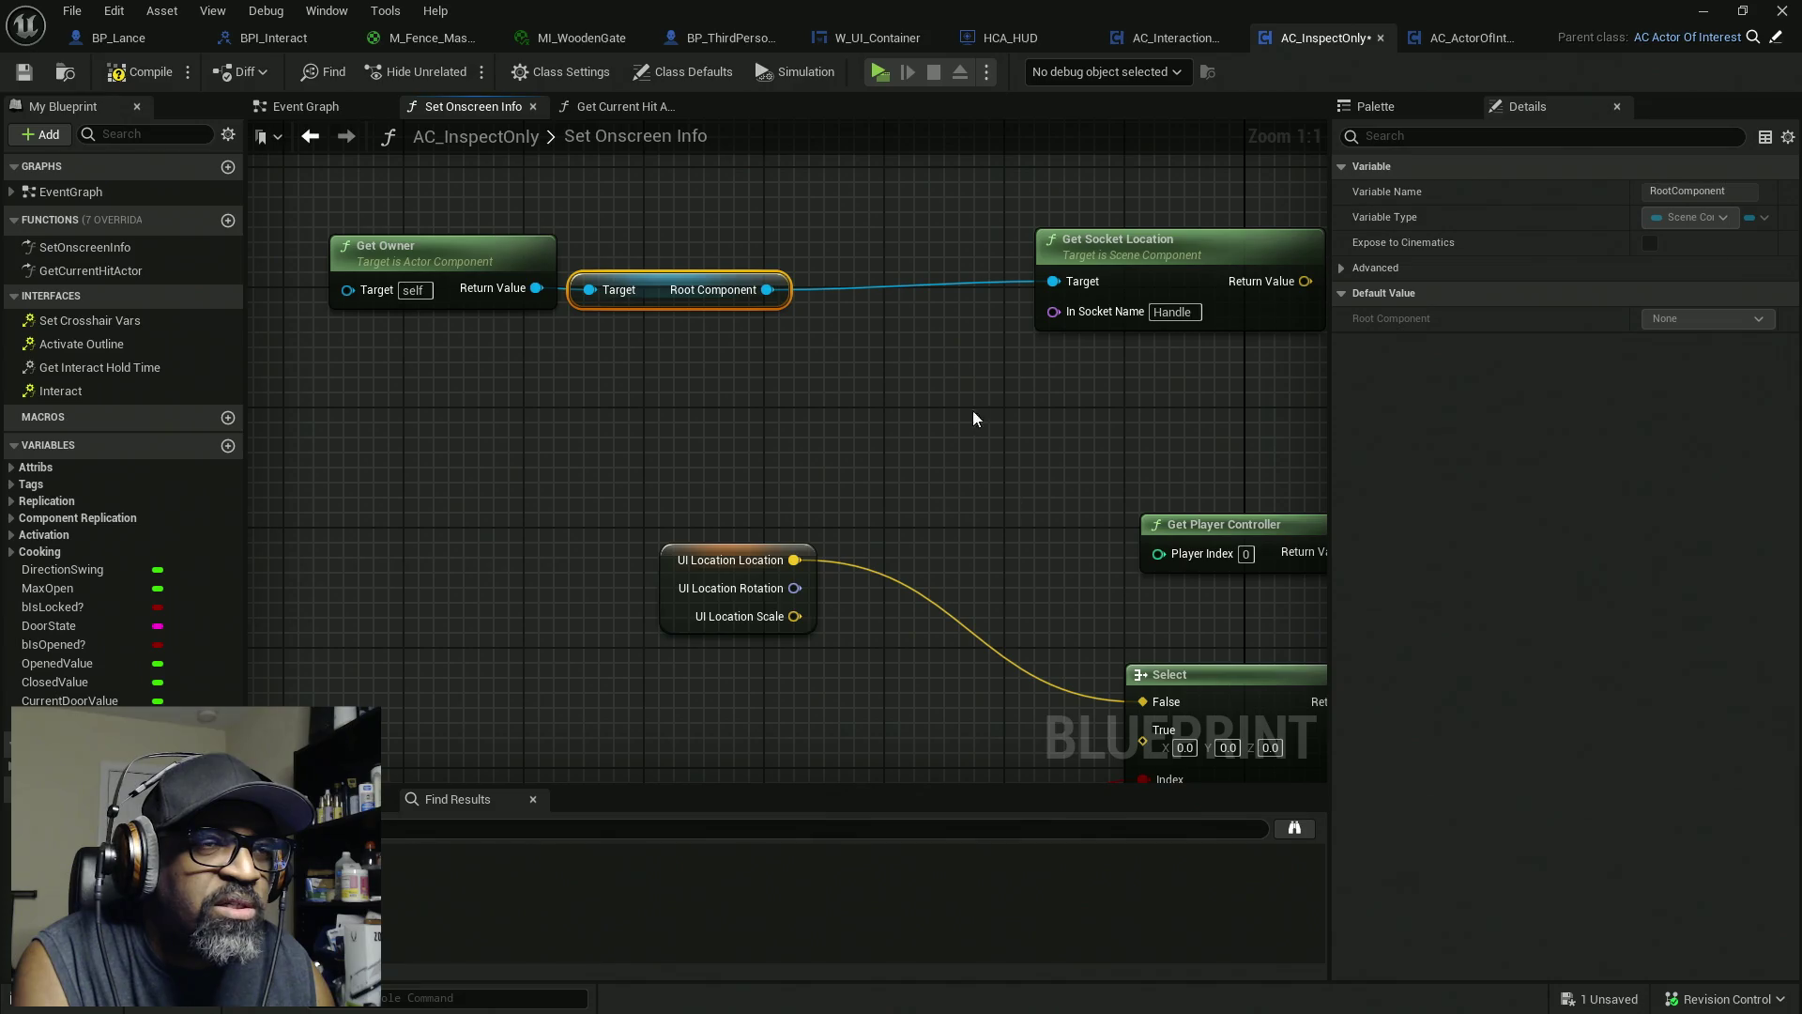
{"action": "mouse_move", "coordinate": [768, 289]}
{"action": "left_mouse_down"}
{"action": "mouse_move", "coordinate": [819, 330]}
{"action": "mouse_move", "coordinate": [987, 730]}
{"action": "mouse_move", "coordinate": [768, 398]}
{"action": "left_mouse_up"}
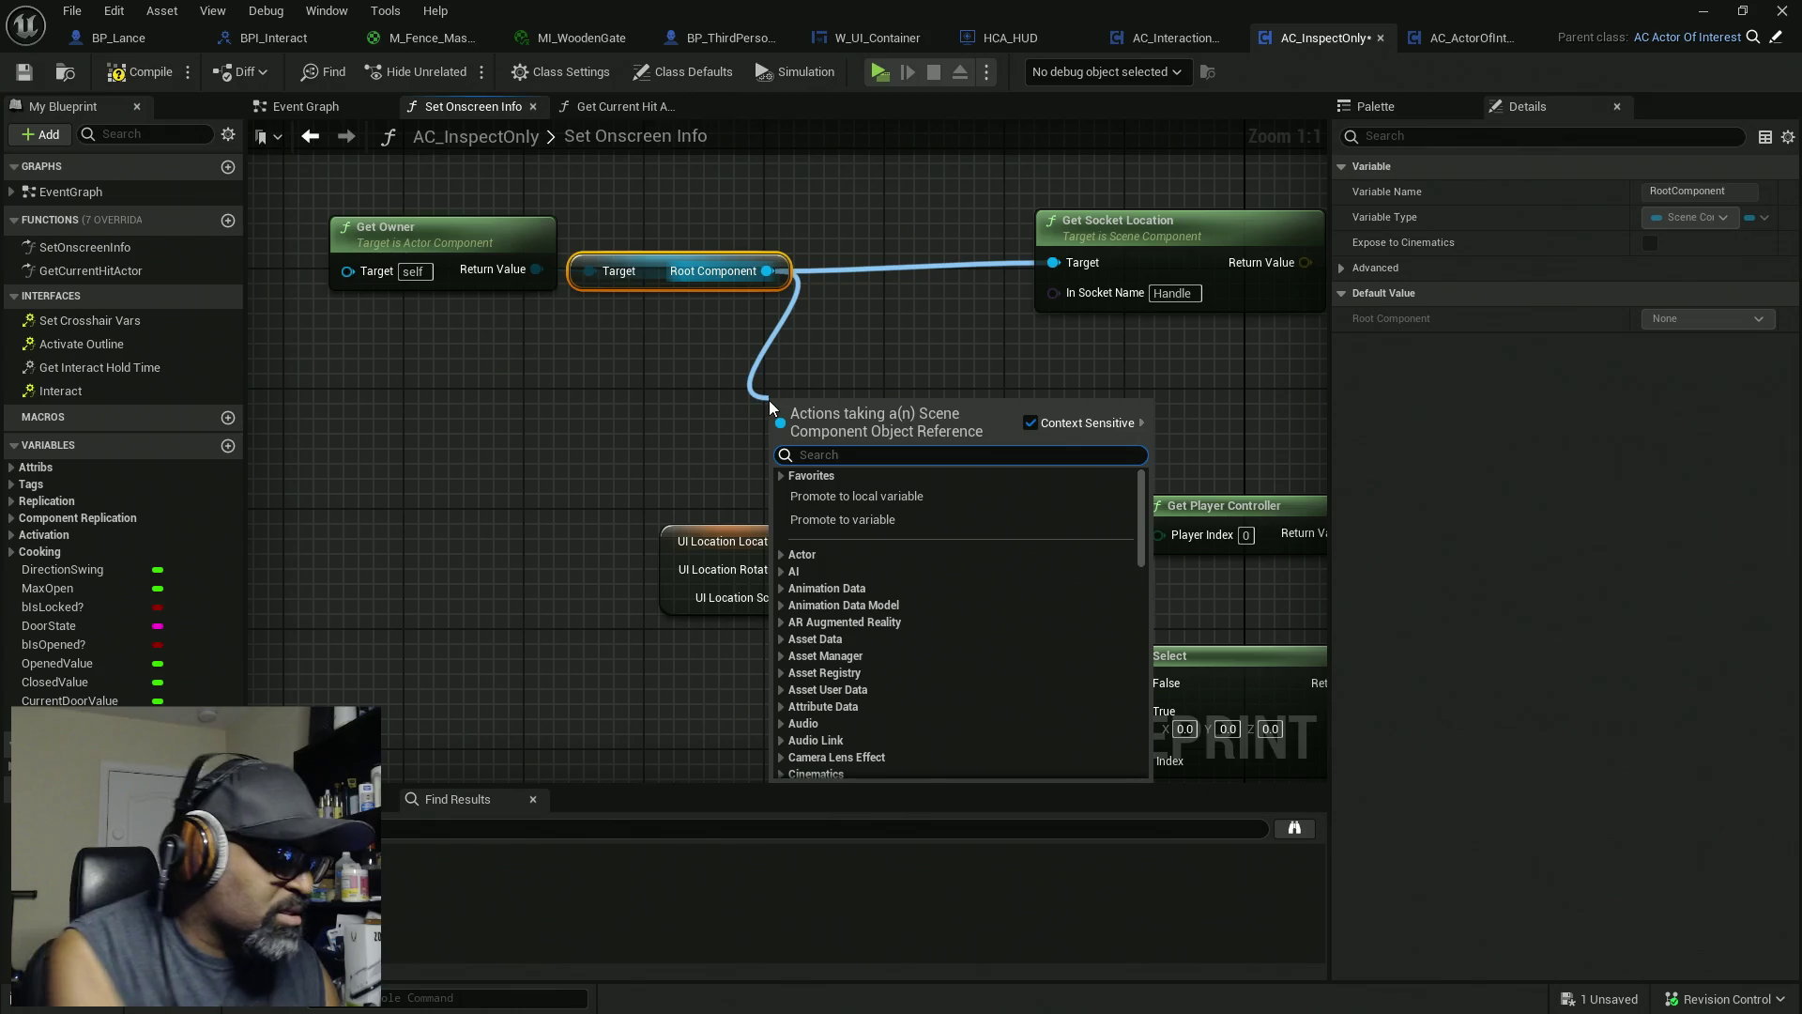
{"action": "type", "text": "get loc"}
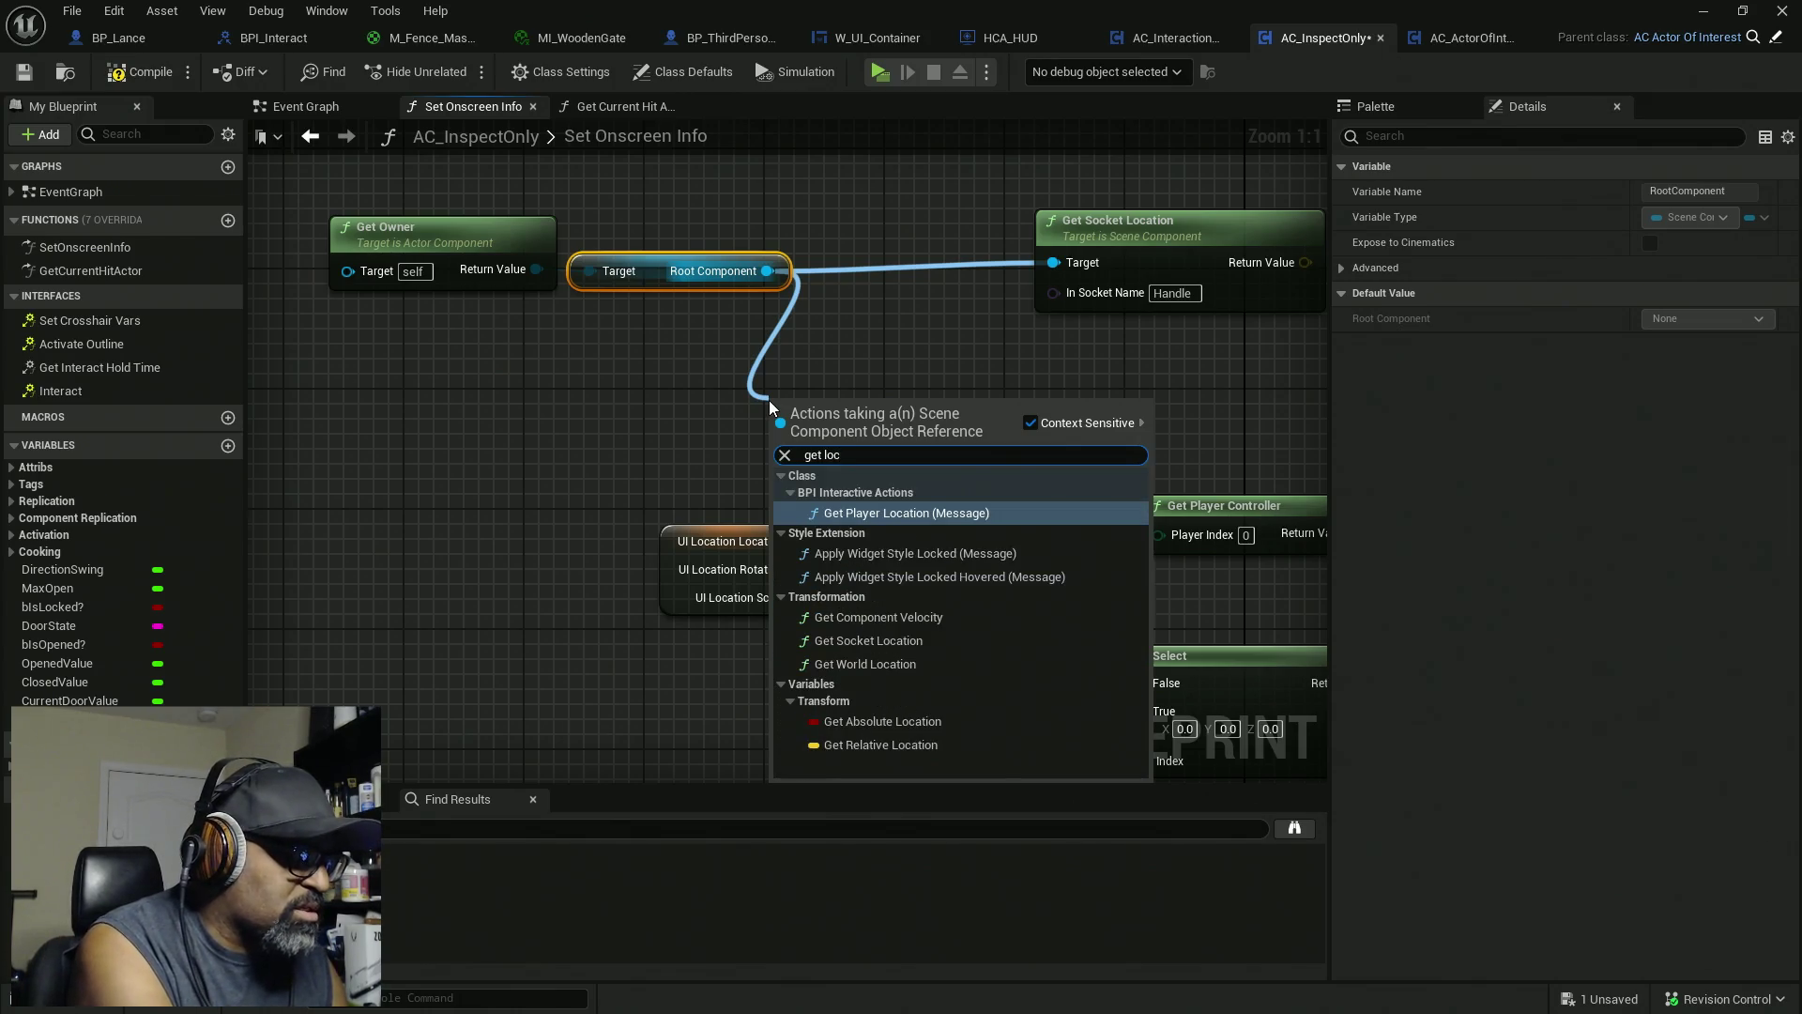
{"action": "type", "text": "ation"}
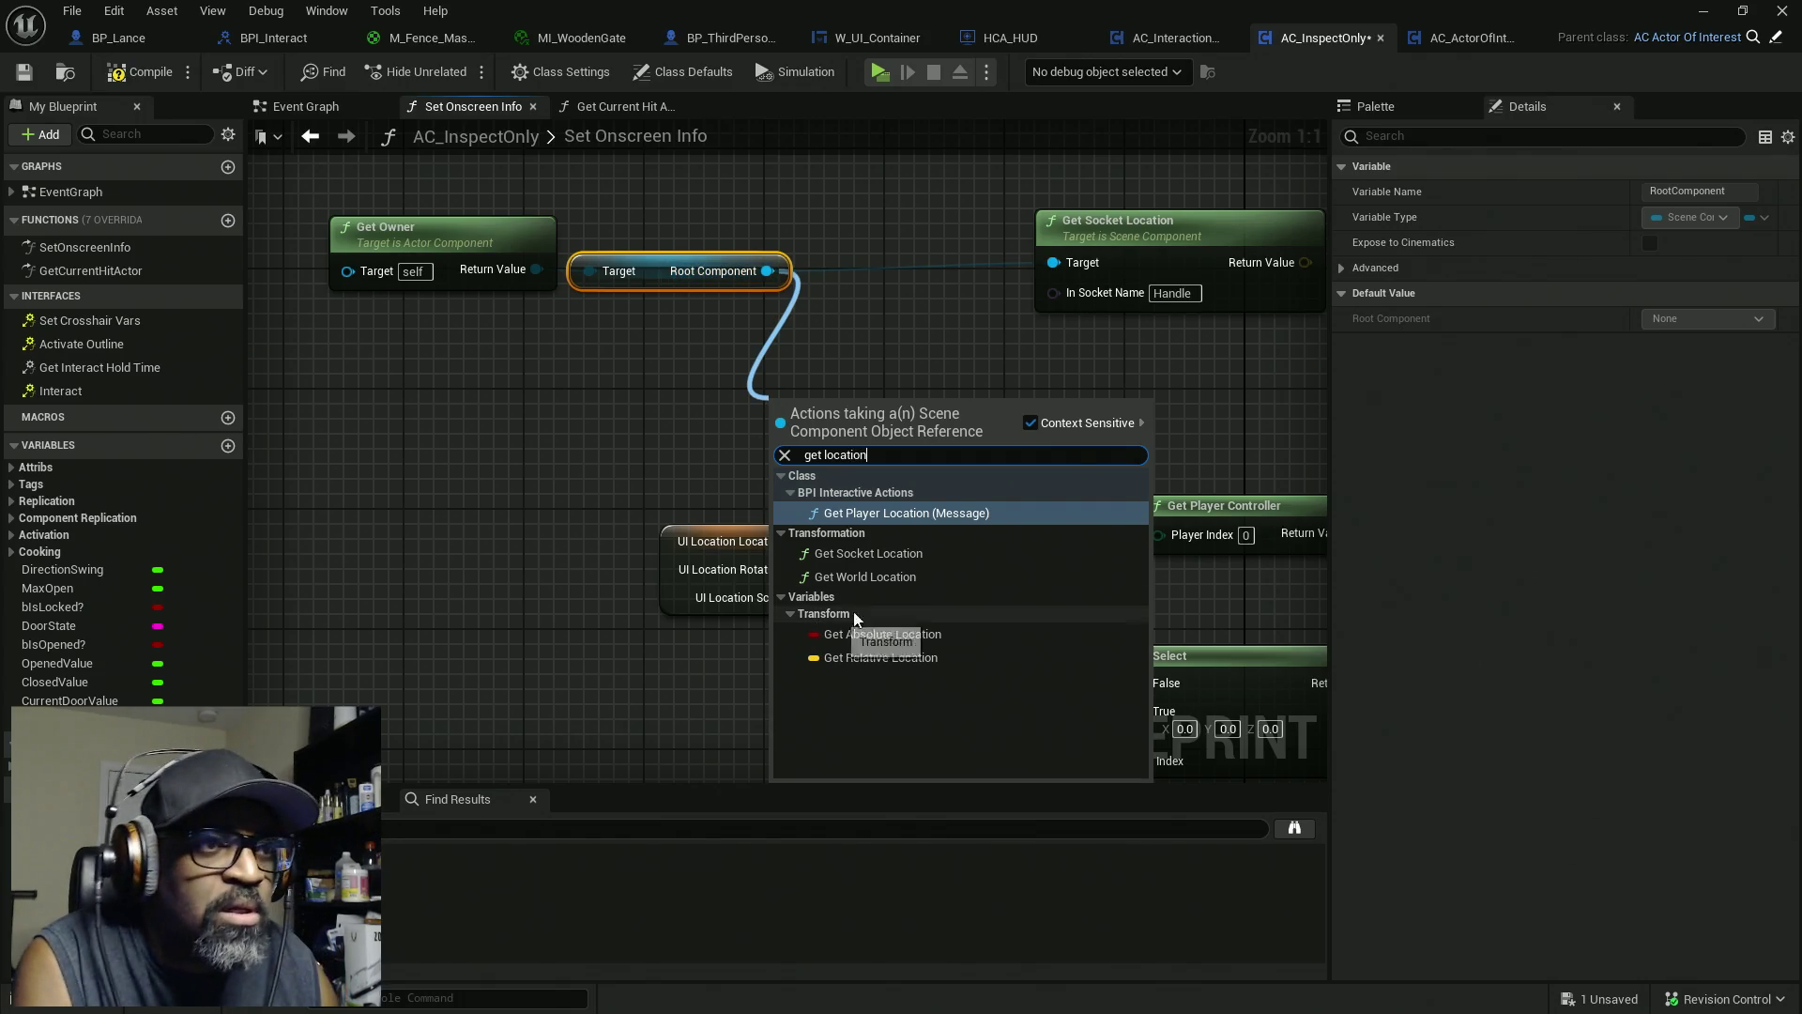
{"action": "left_click", "coordinate": [893, 576]}
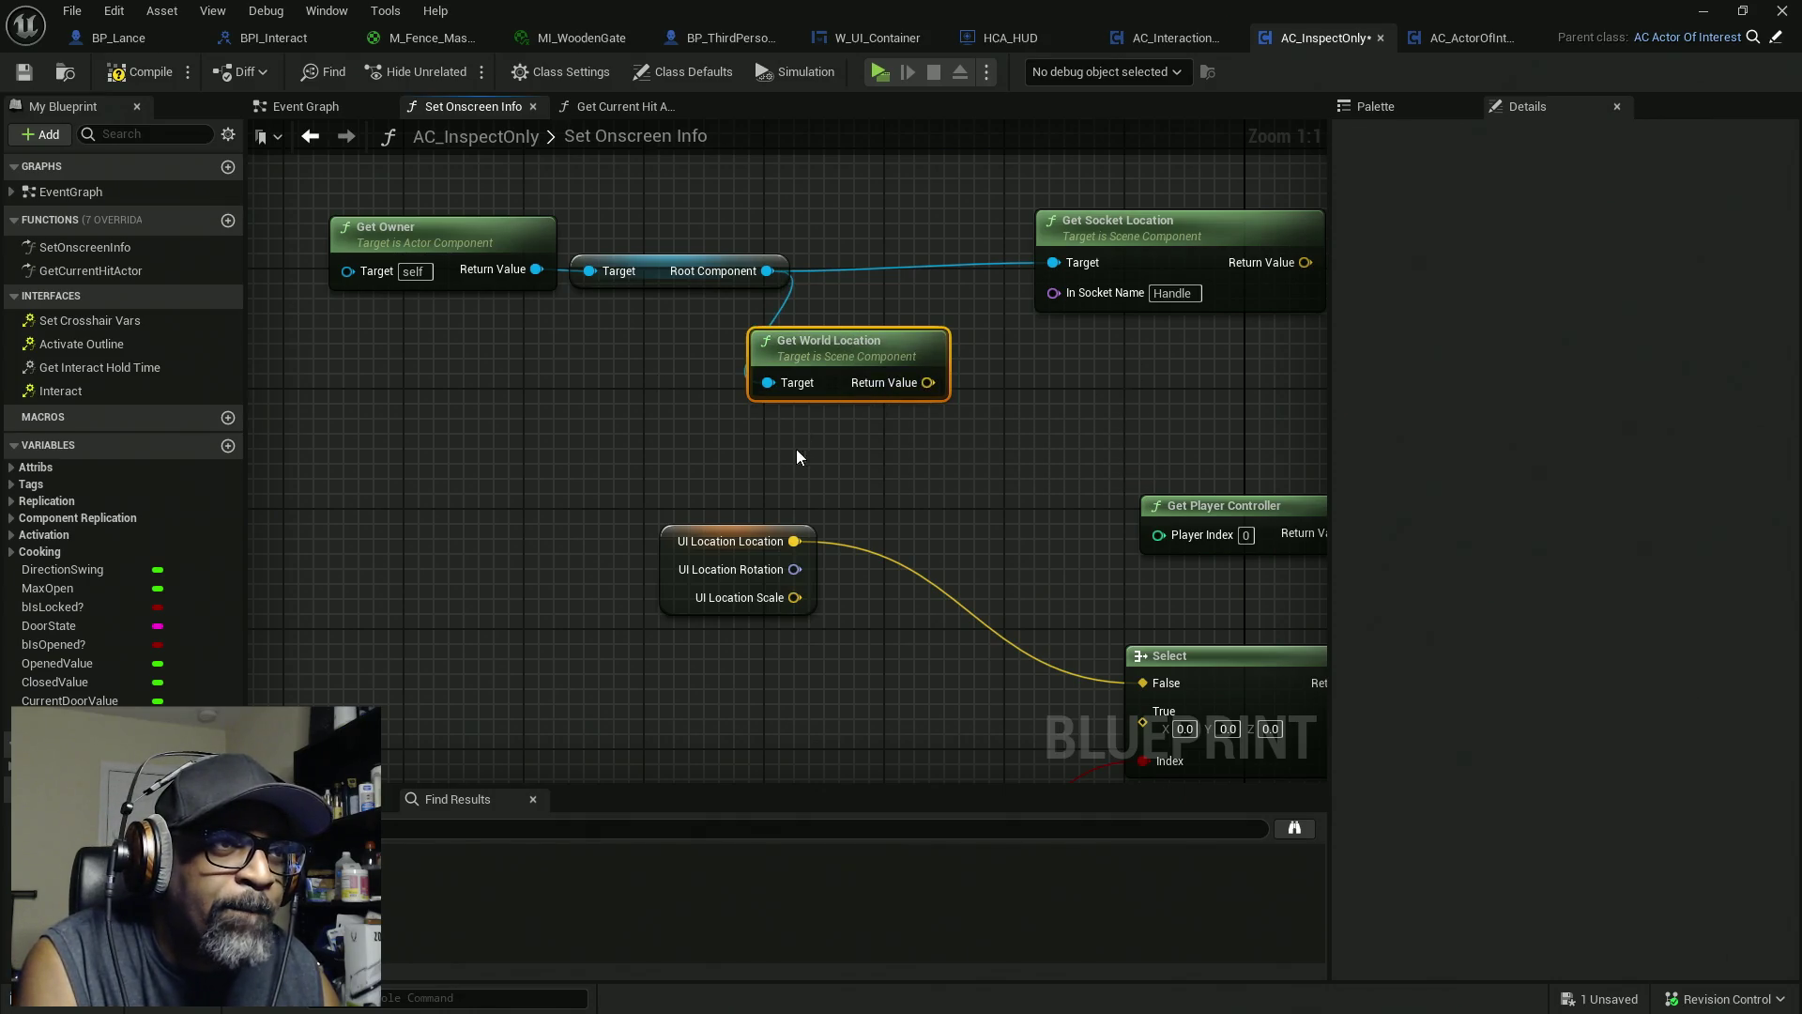
{"action": "left_click_drag", "start_coordinate": [796, 457], "coordinate": [404, 221]}
{"action": "mouse_move", "coordinate": [1044, 274]}
{"action": "left_mouse_down"}
{"action": "mouse_move", "coordinate": [818, 621]}
{"action": "mouse_move", "coordinate": [969, 669]}
{"action": "left_mouse_up"}
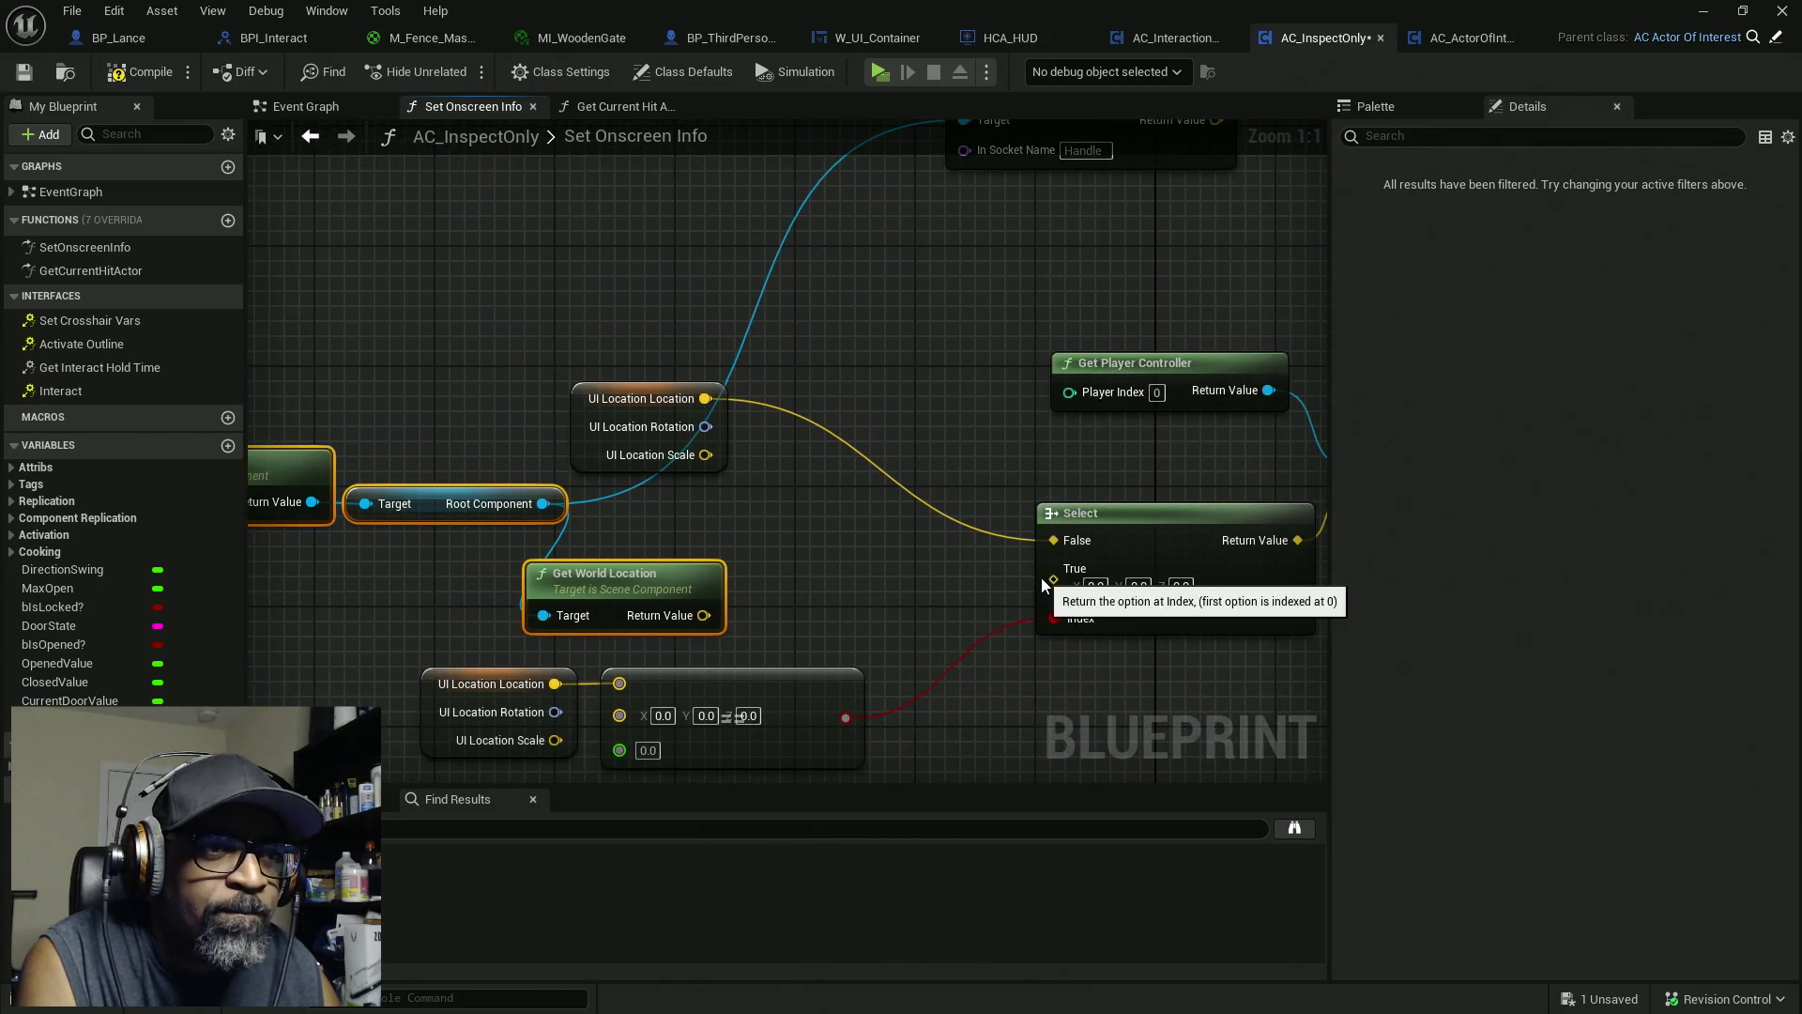
{"action": "left_click_drag", "start_coordinate": [1042, 582], "coordinate": [704, 615]}
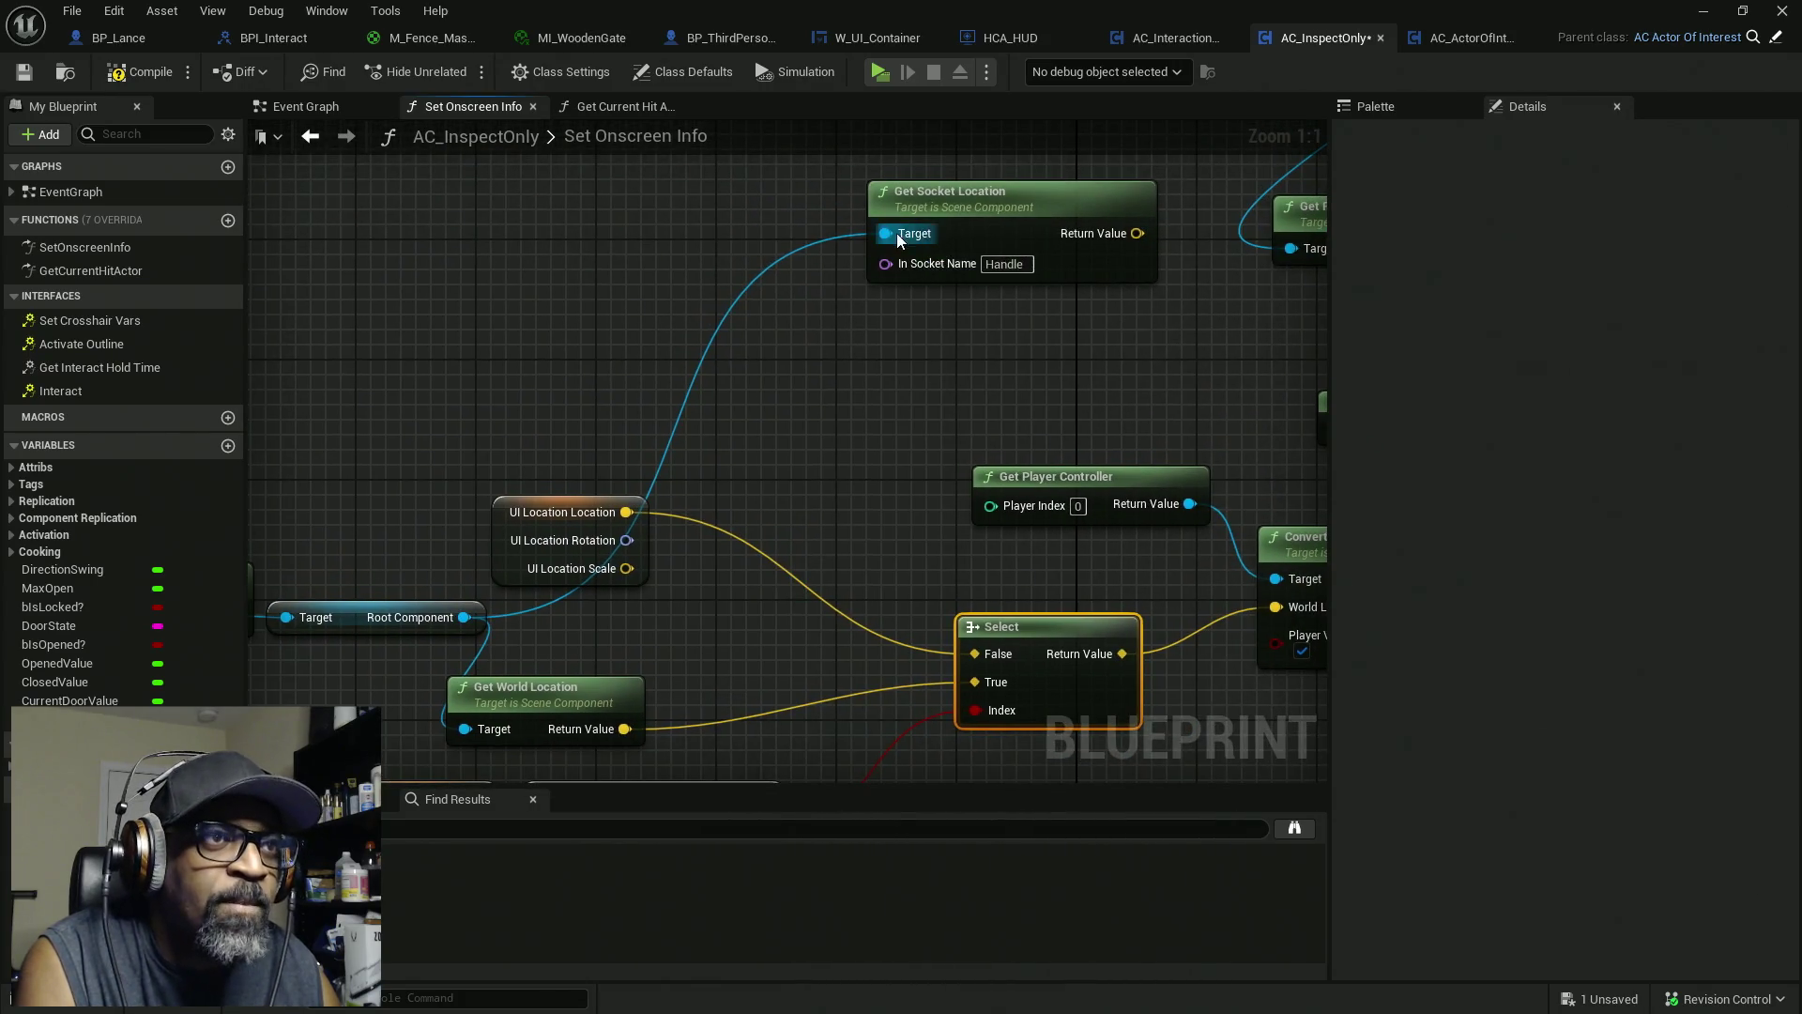
{"action": "left_click", "coordinate": [897, 233], "text": "alt"}
Save AC_InspectOnly and run the level in a standalone play preview
{"action": "key", "text": "ctrl+s"}
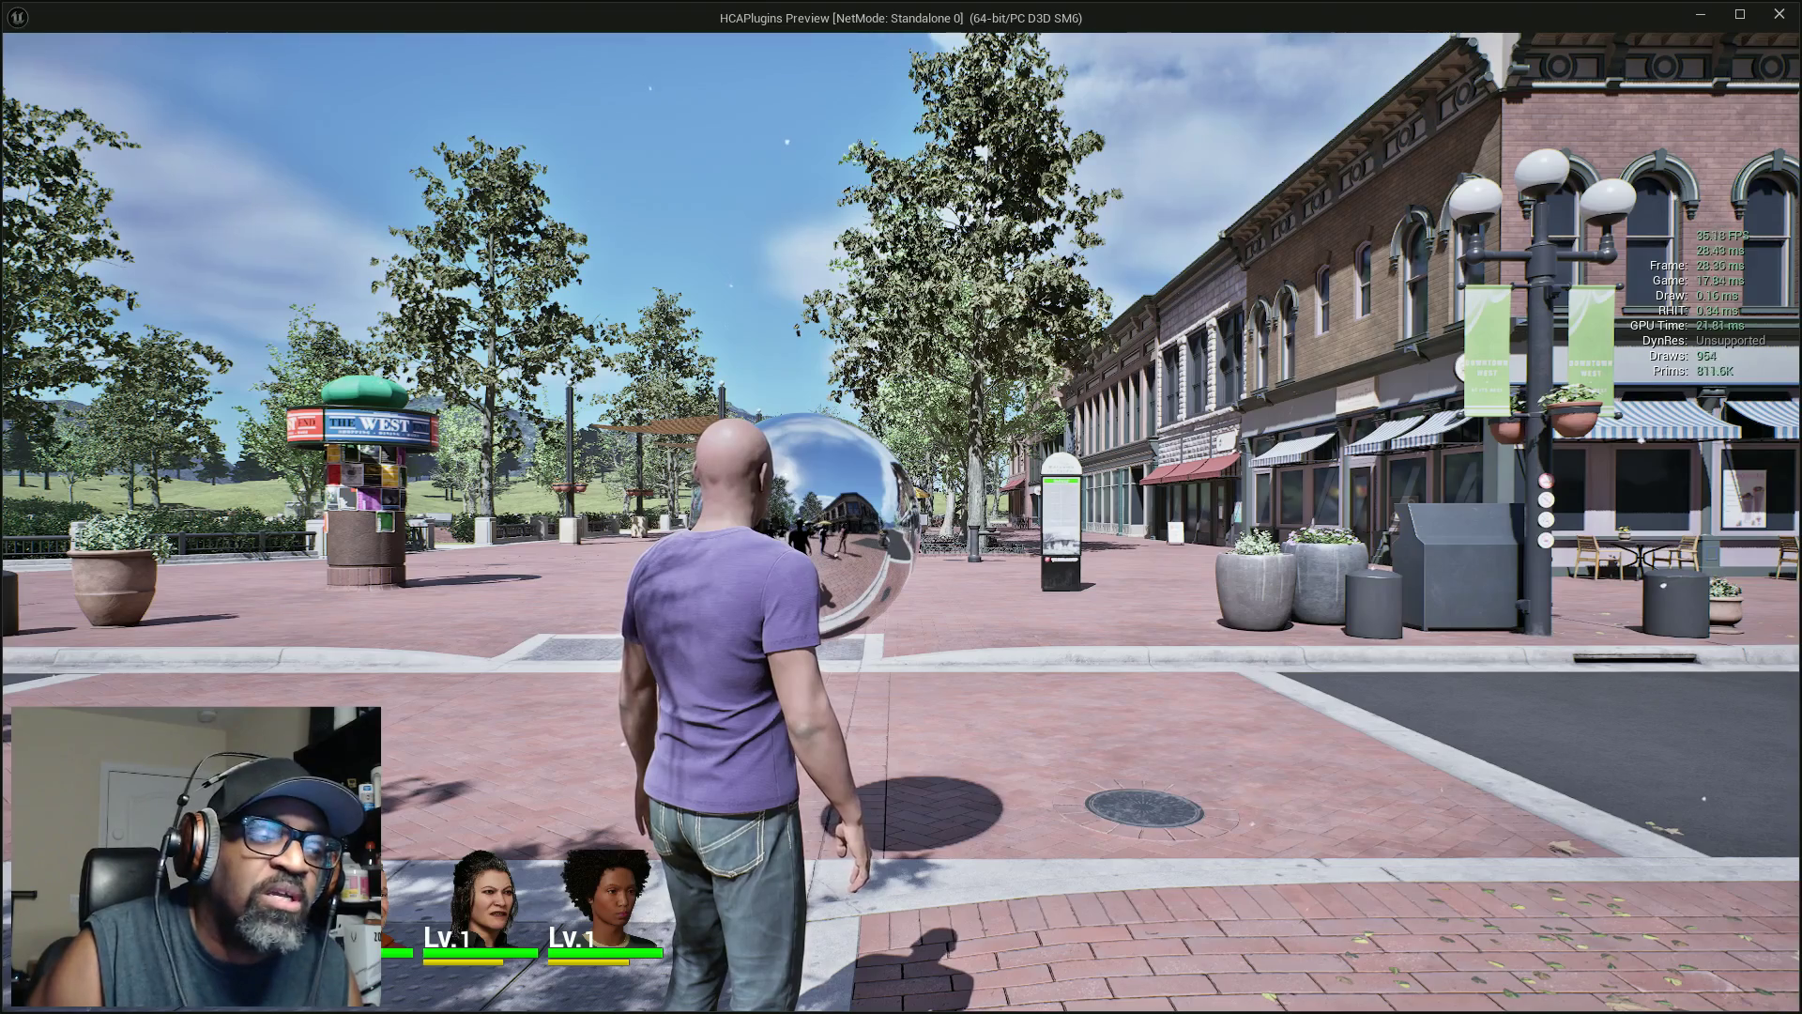
{"action": "mouse_move", "coordinate": [901, 506]}
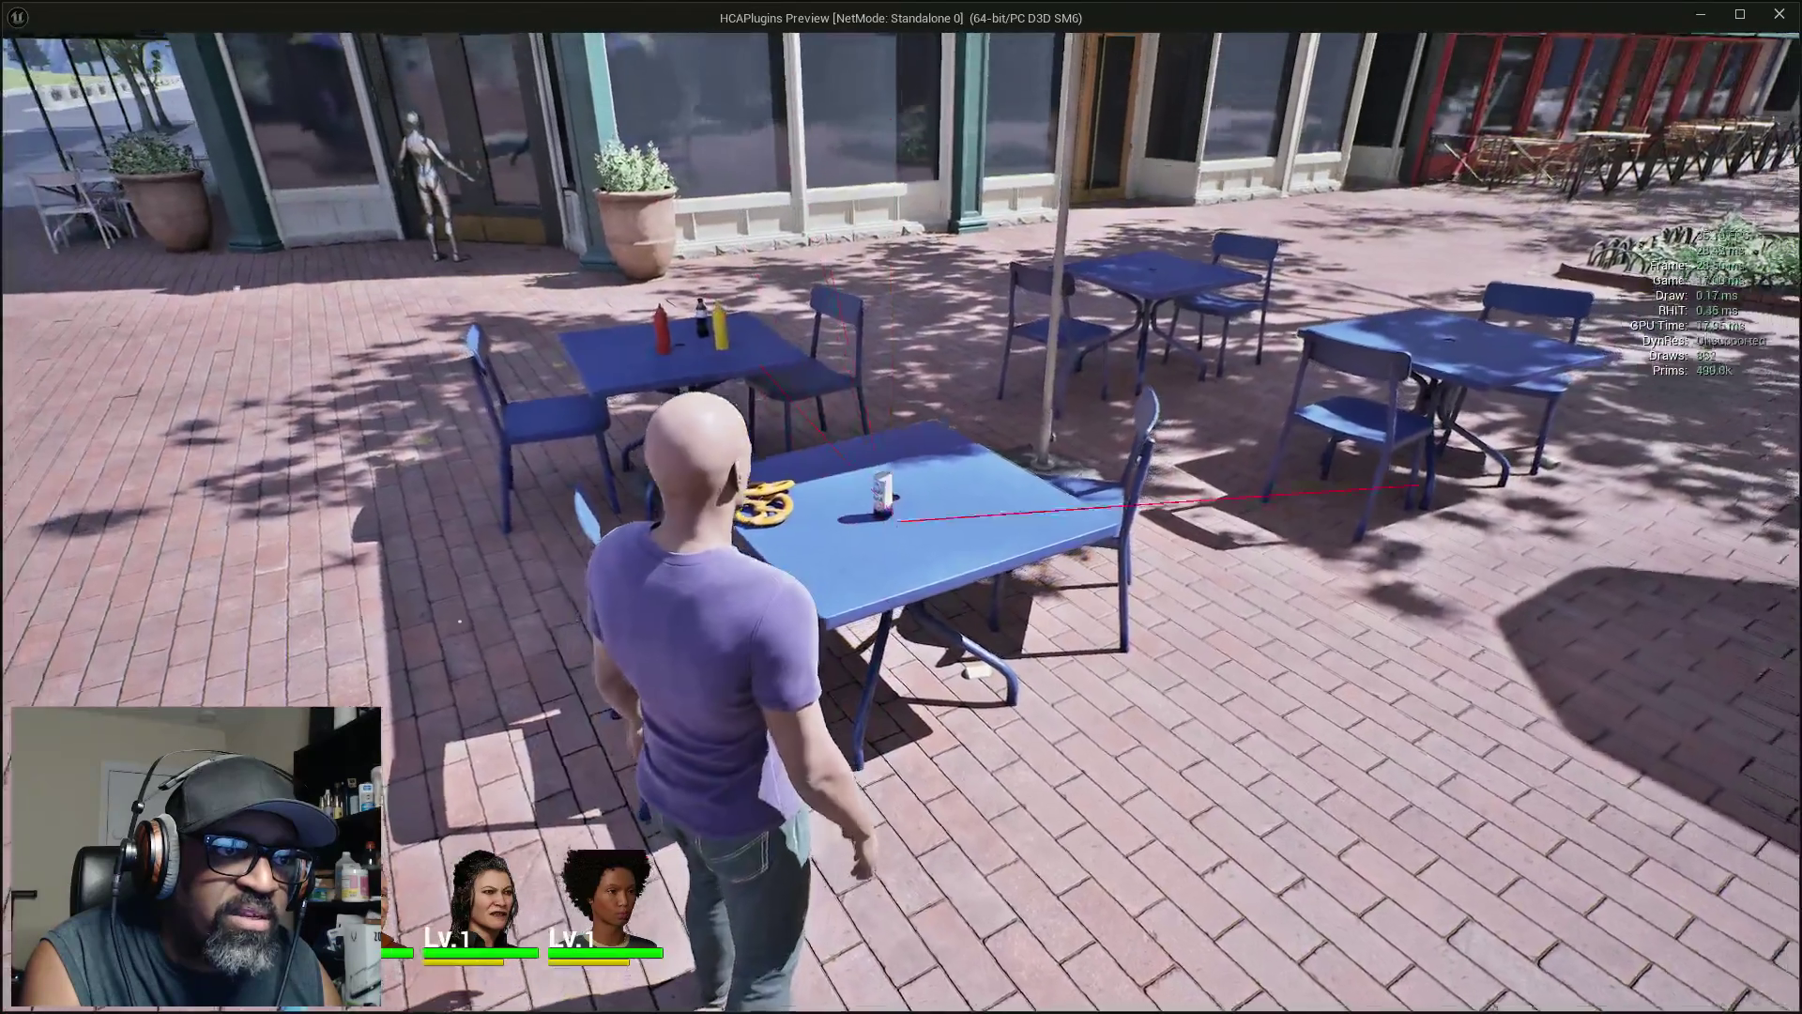
Walk the character to the café door to see its 'Door (Locked)' label, then end play
{"action": "key", "text": "w"}
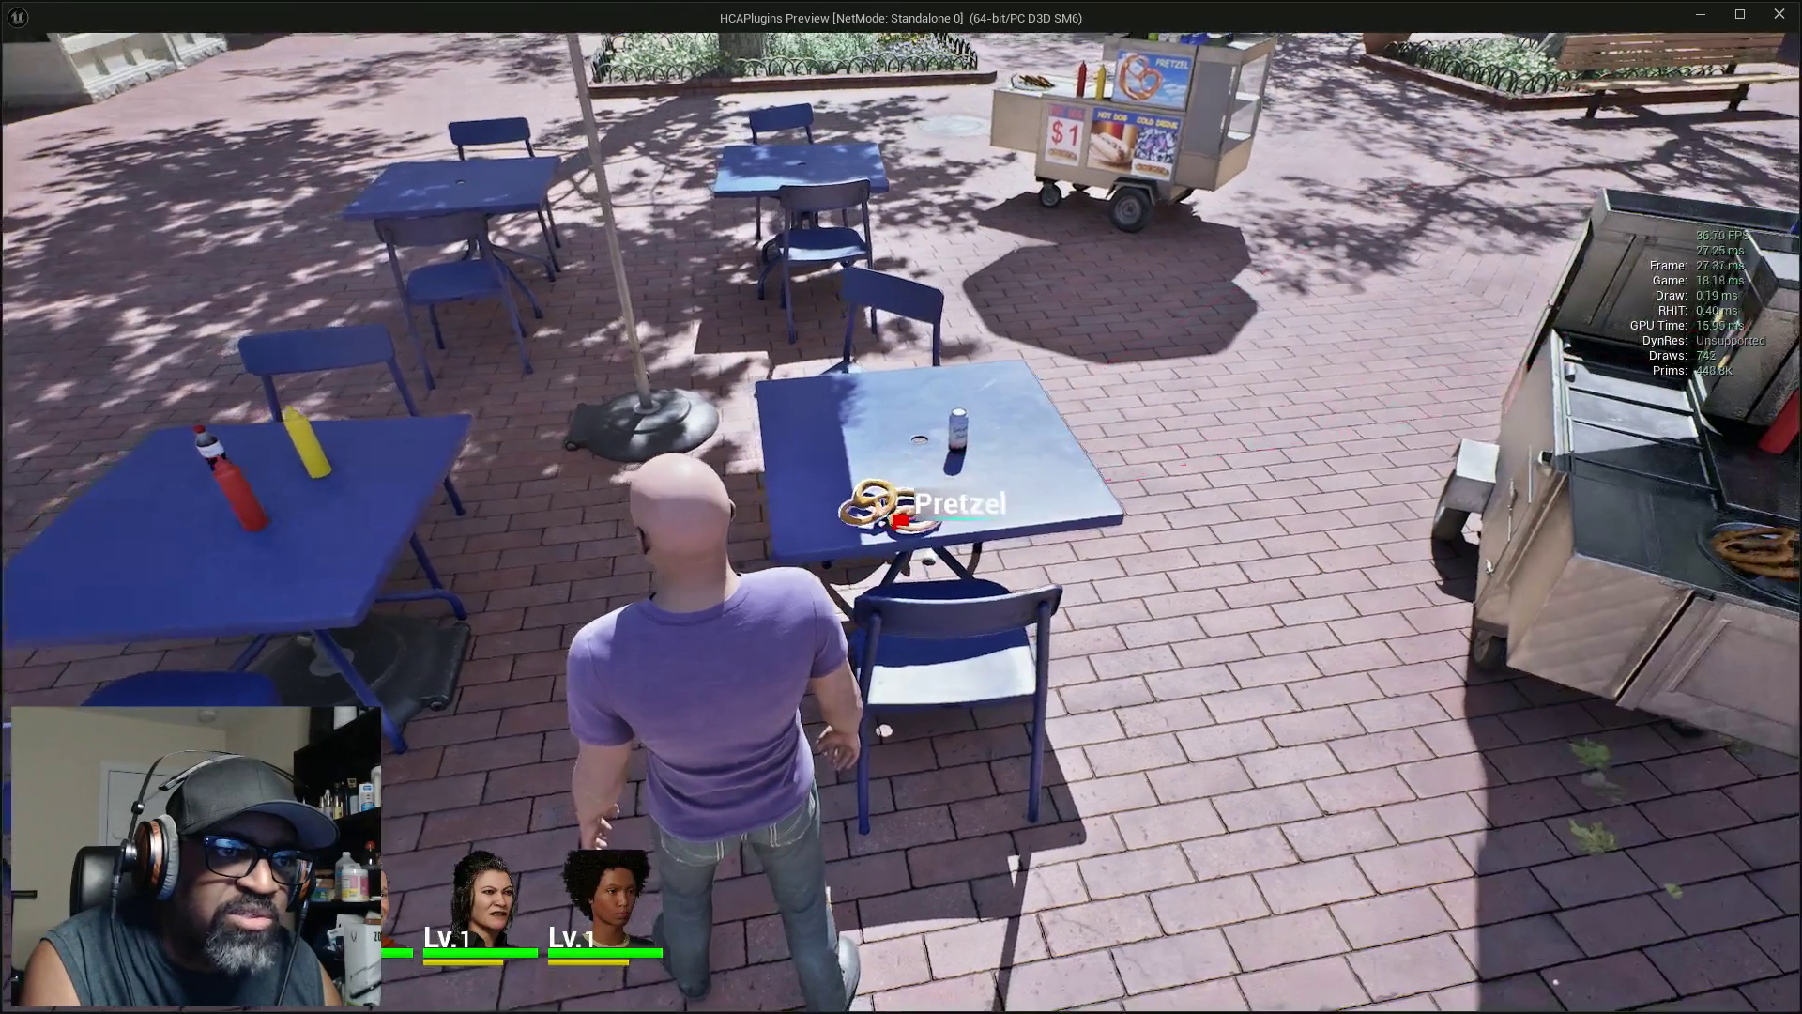
{"action": "key", "text": "w"}
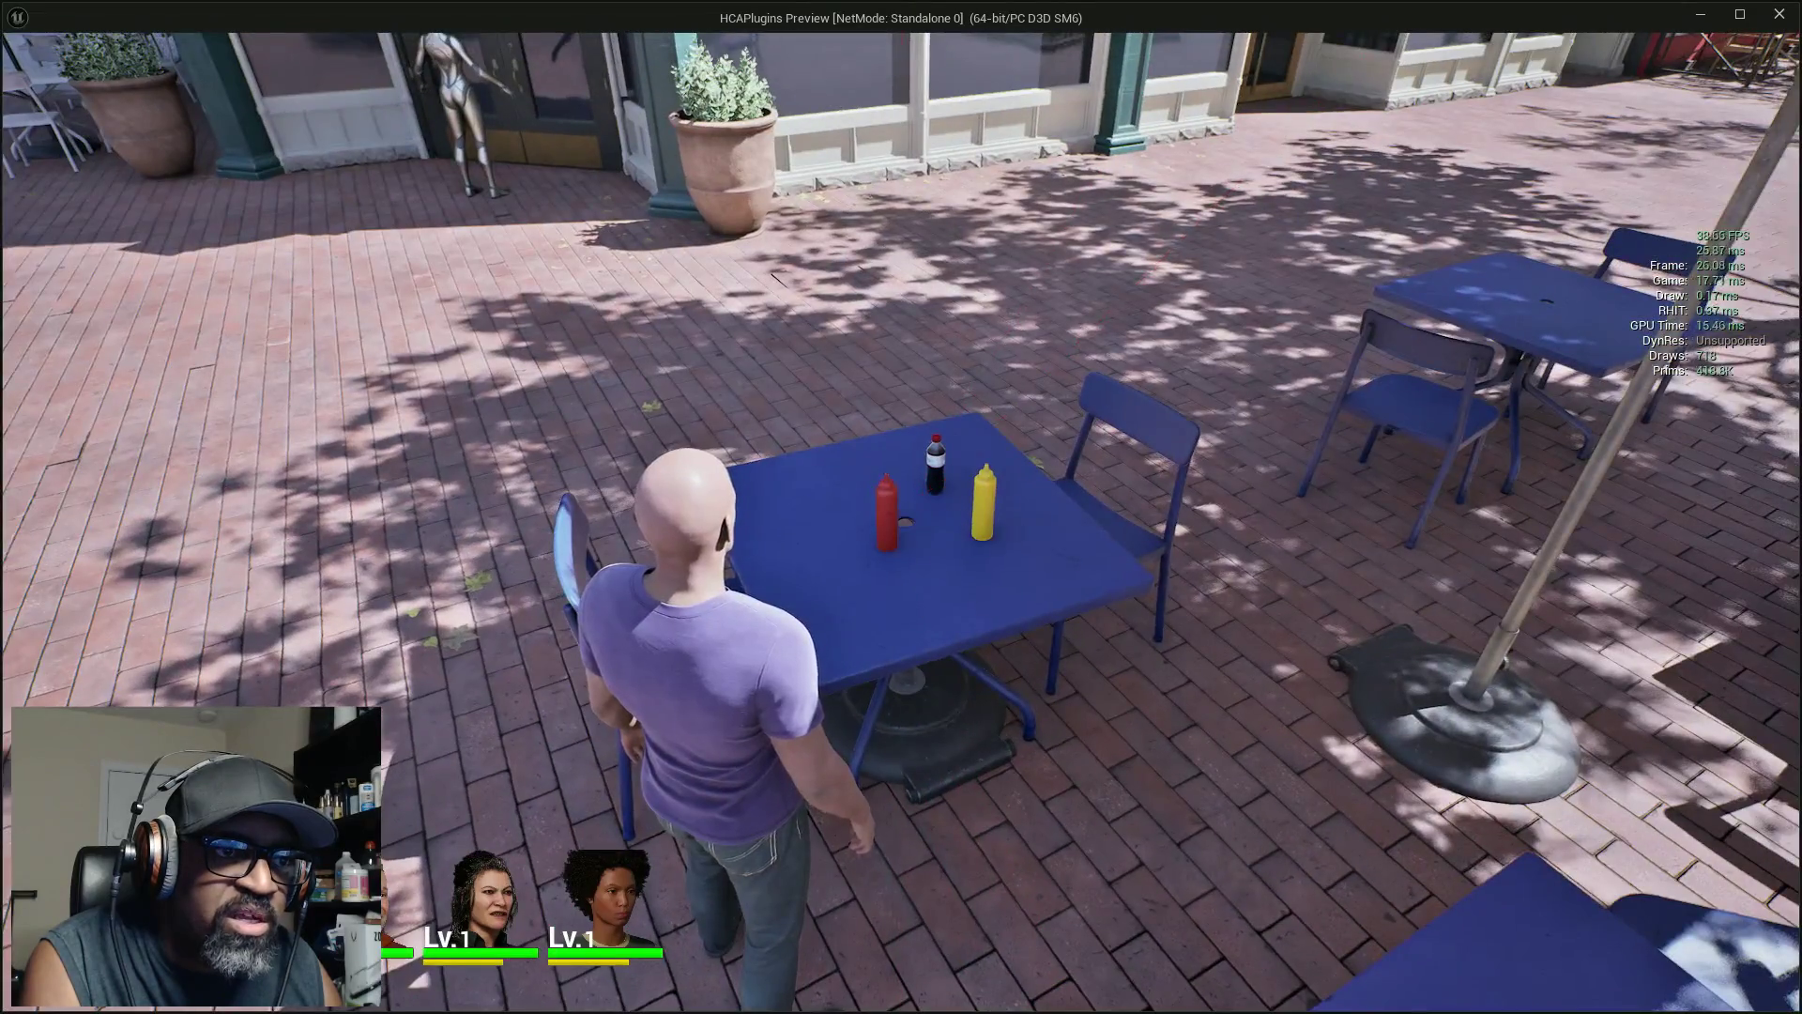
{"action": "key", "text": "w"}
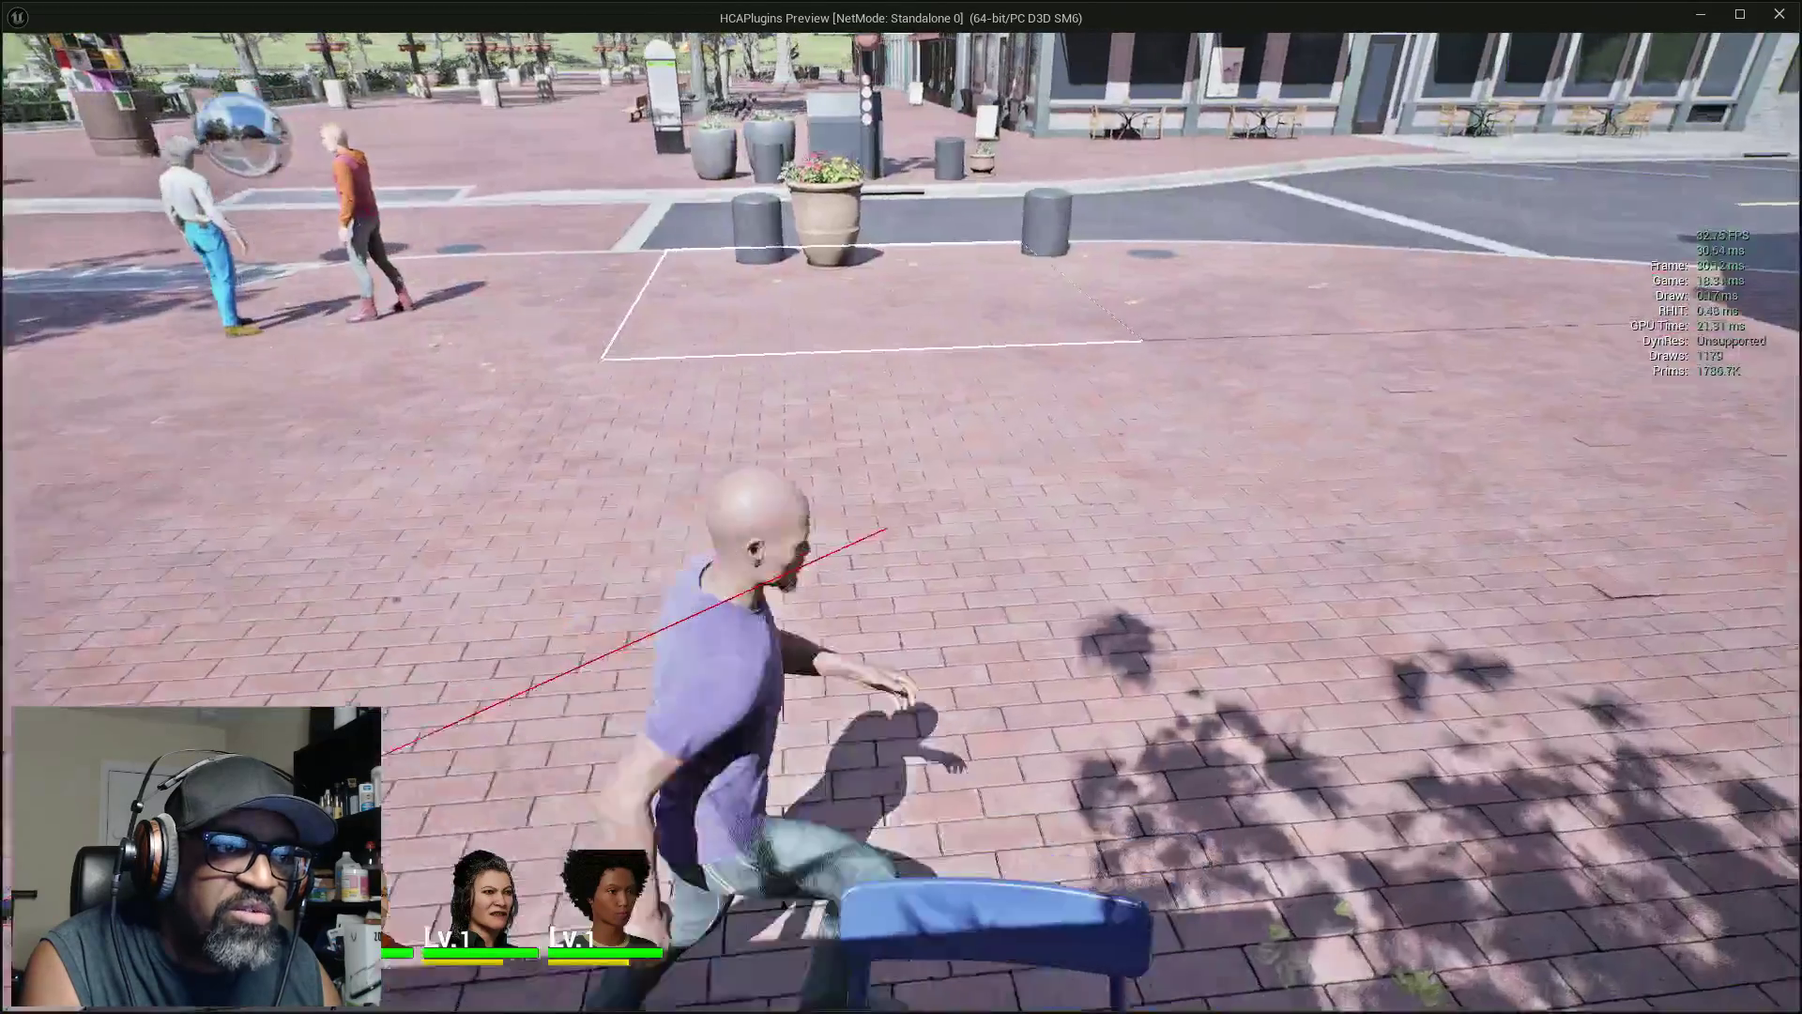
{"action": "key", "text": "w"}
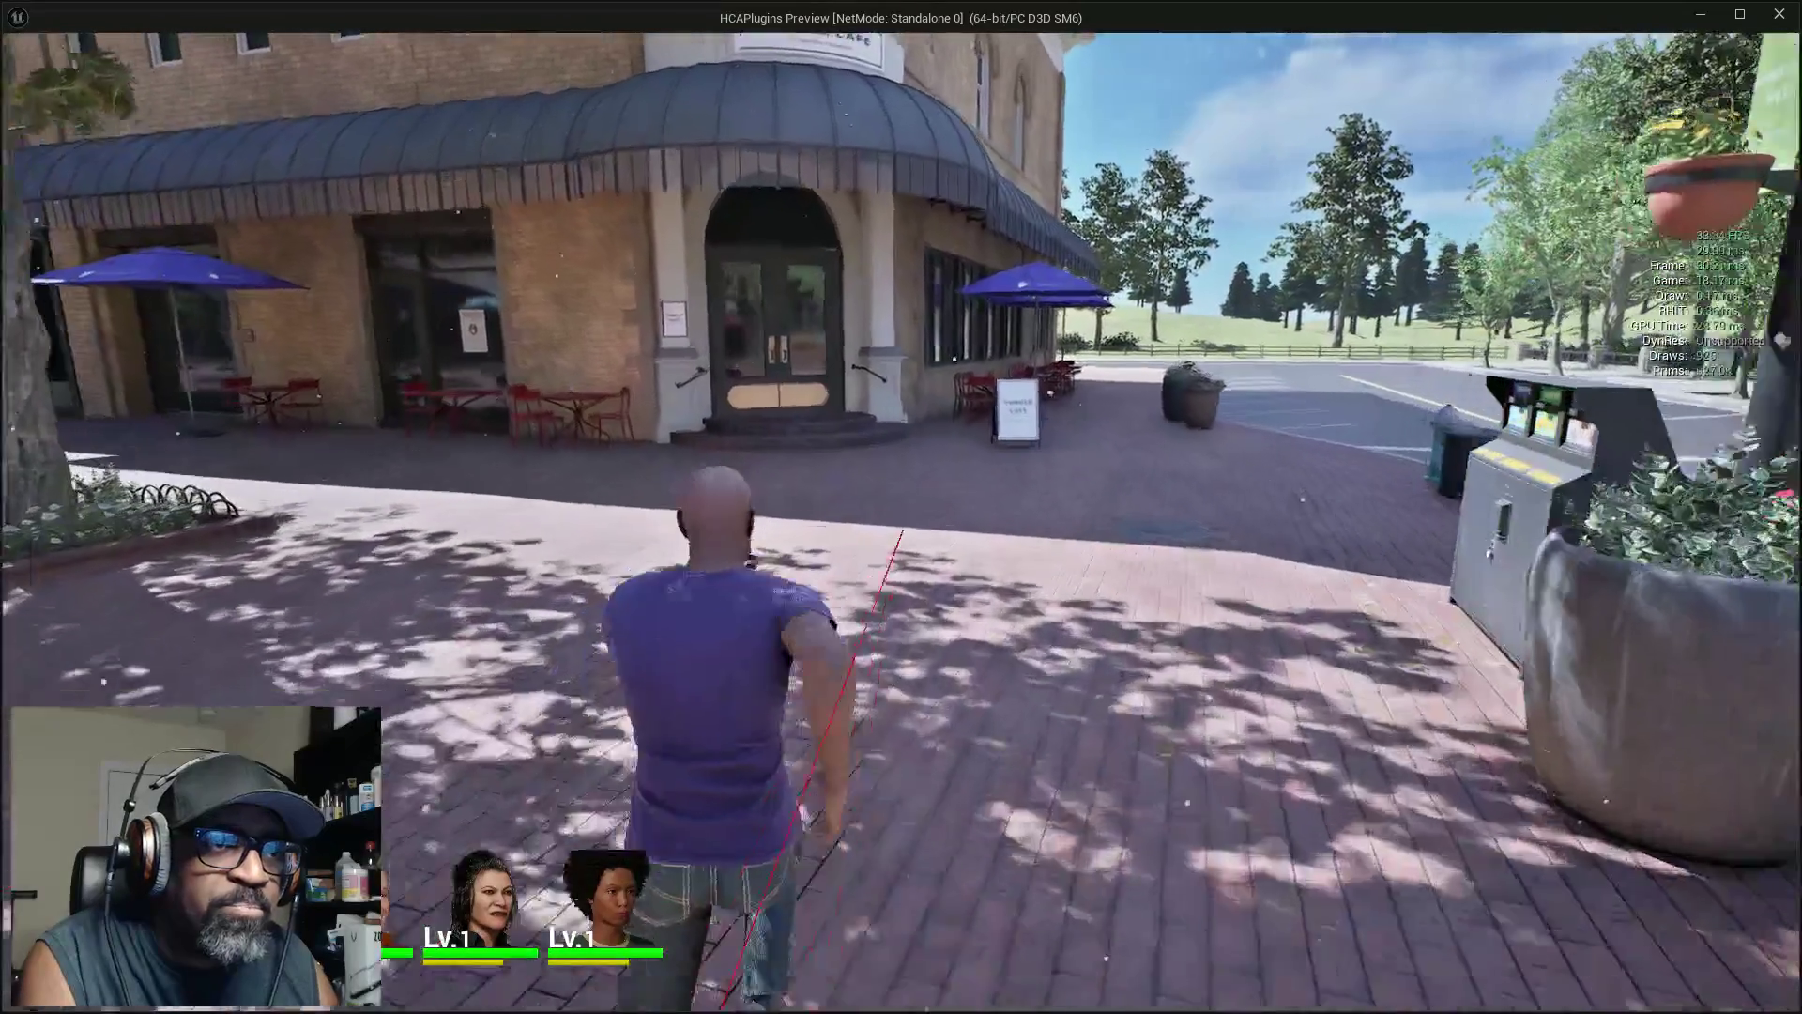
{"action": "key", "text": "w"}
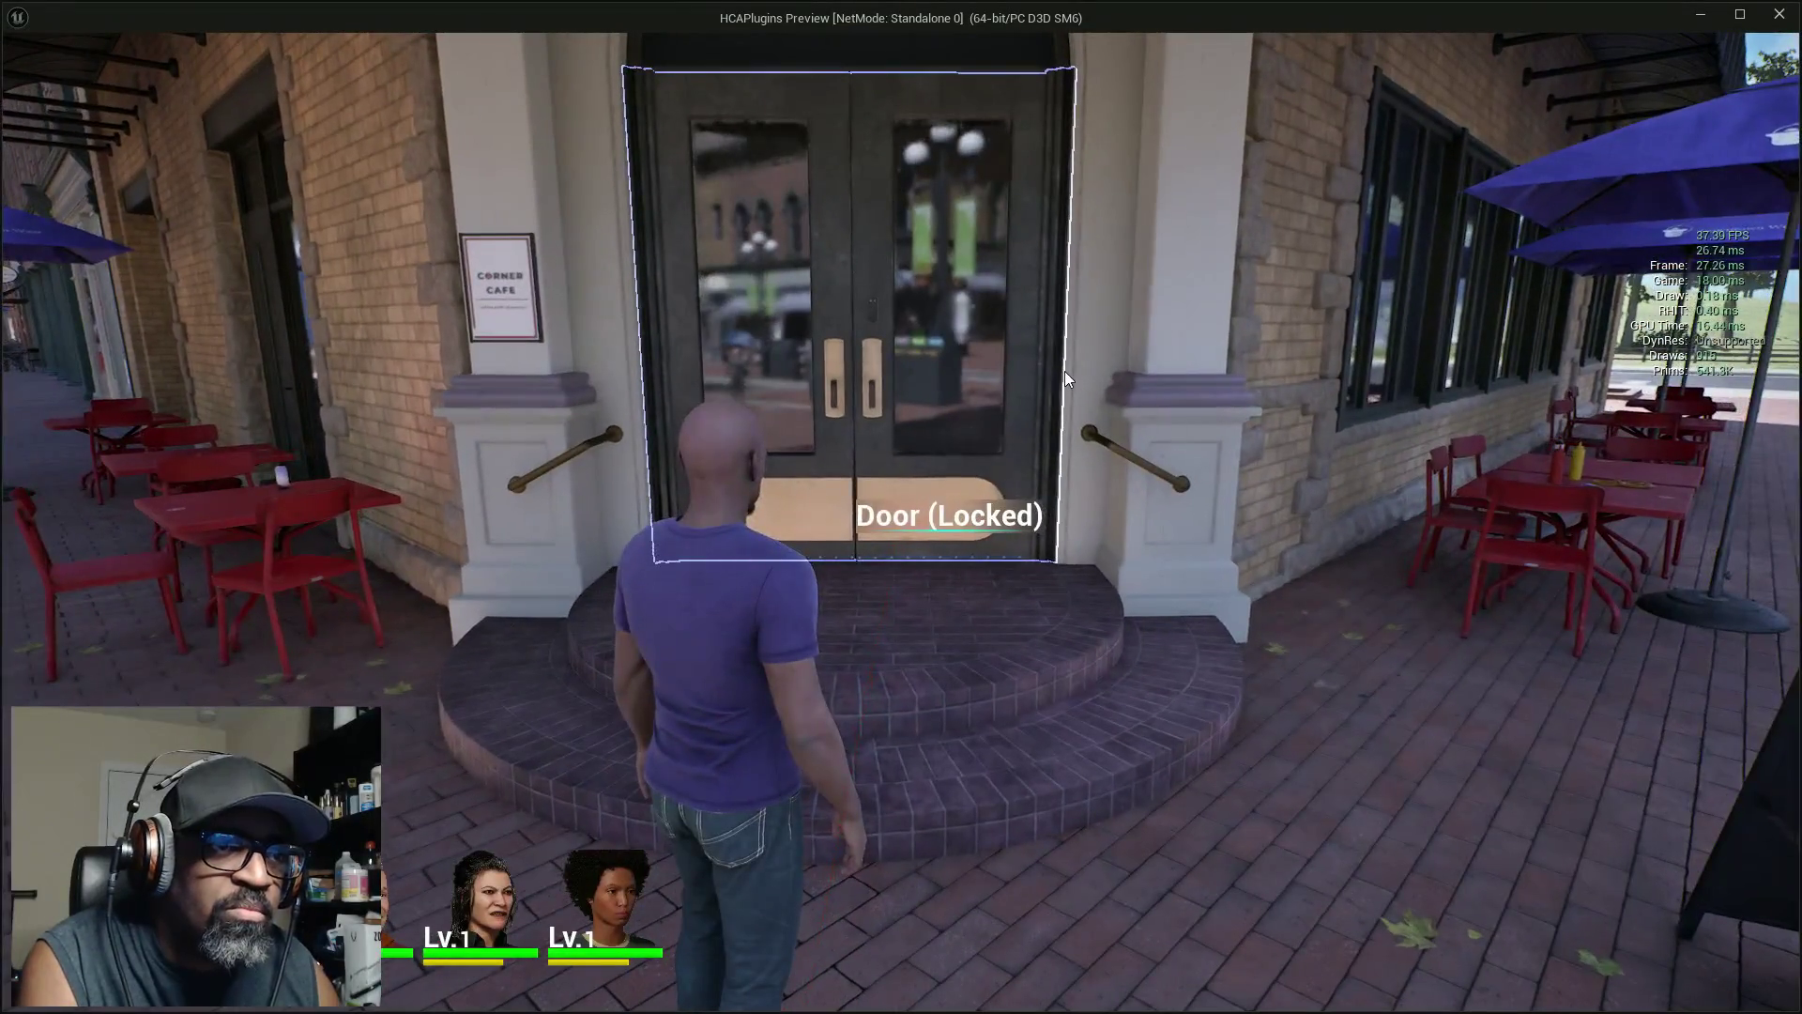
{"action": "key", "text": "Escape"}
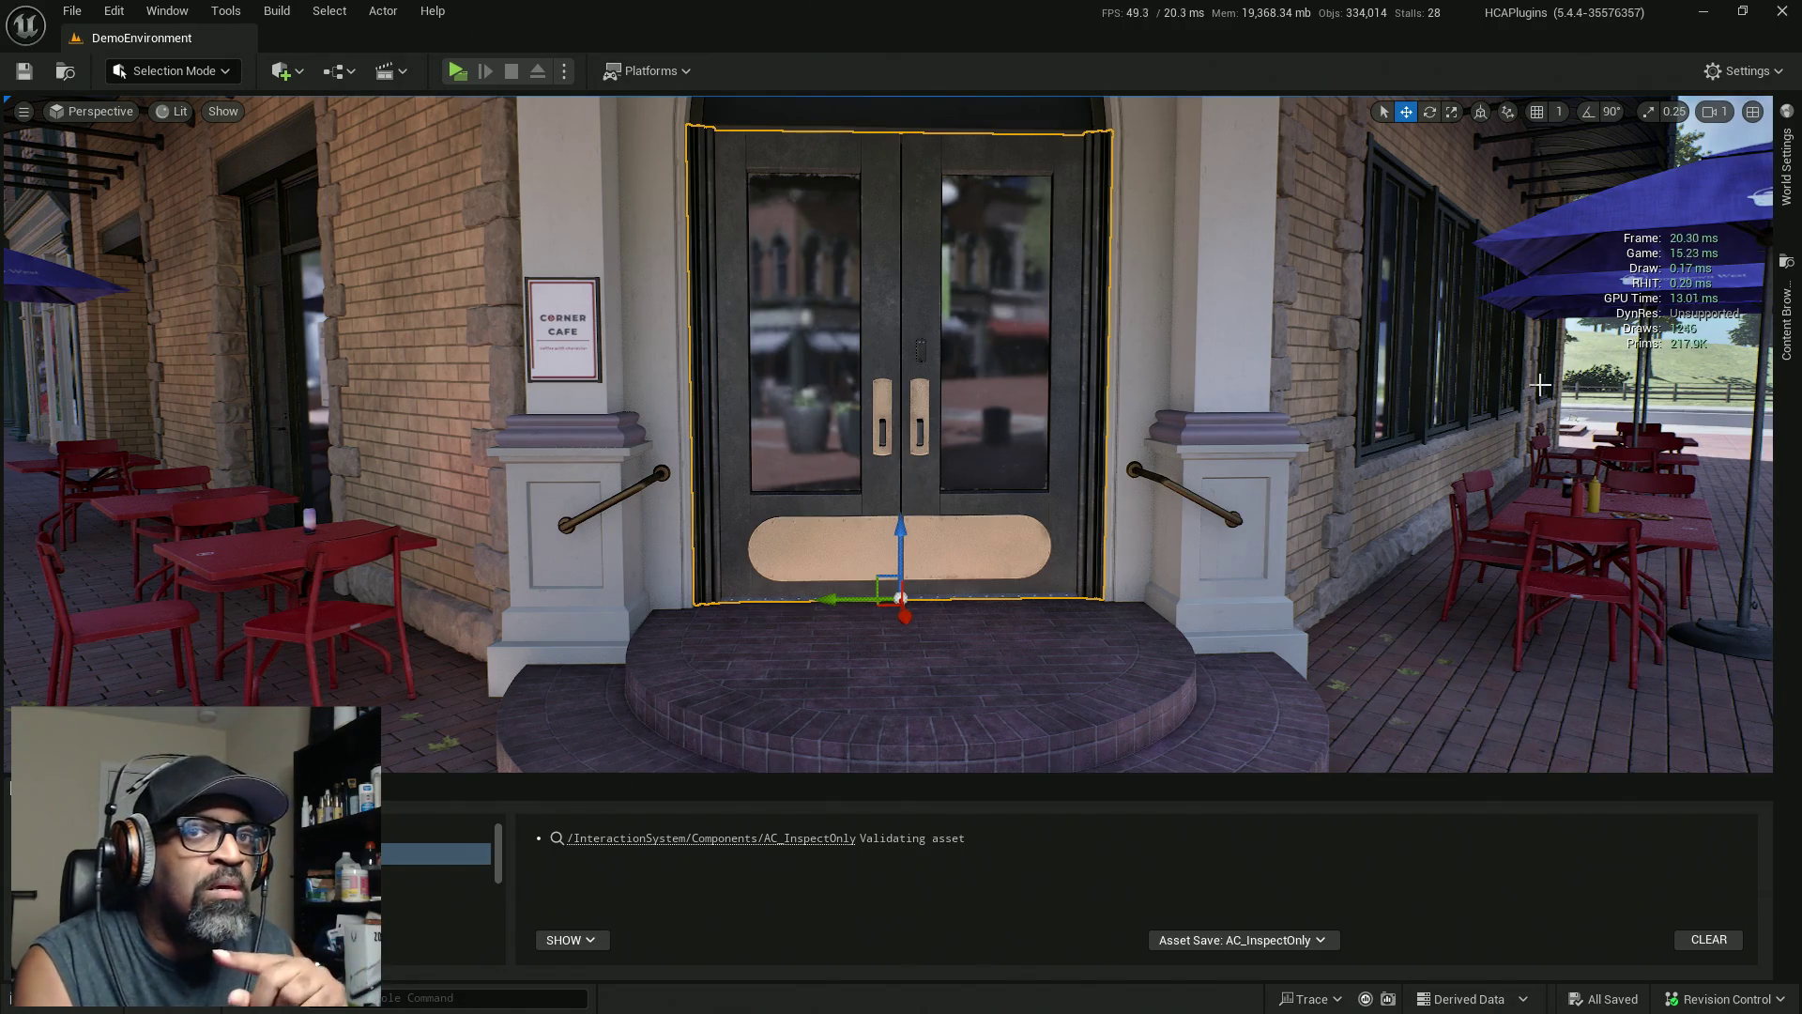
Create a new Actor Blueprint class in the BPs folder from the Content Drawer
{"action": "left_click", "coordinate": [1784, 371]}
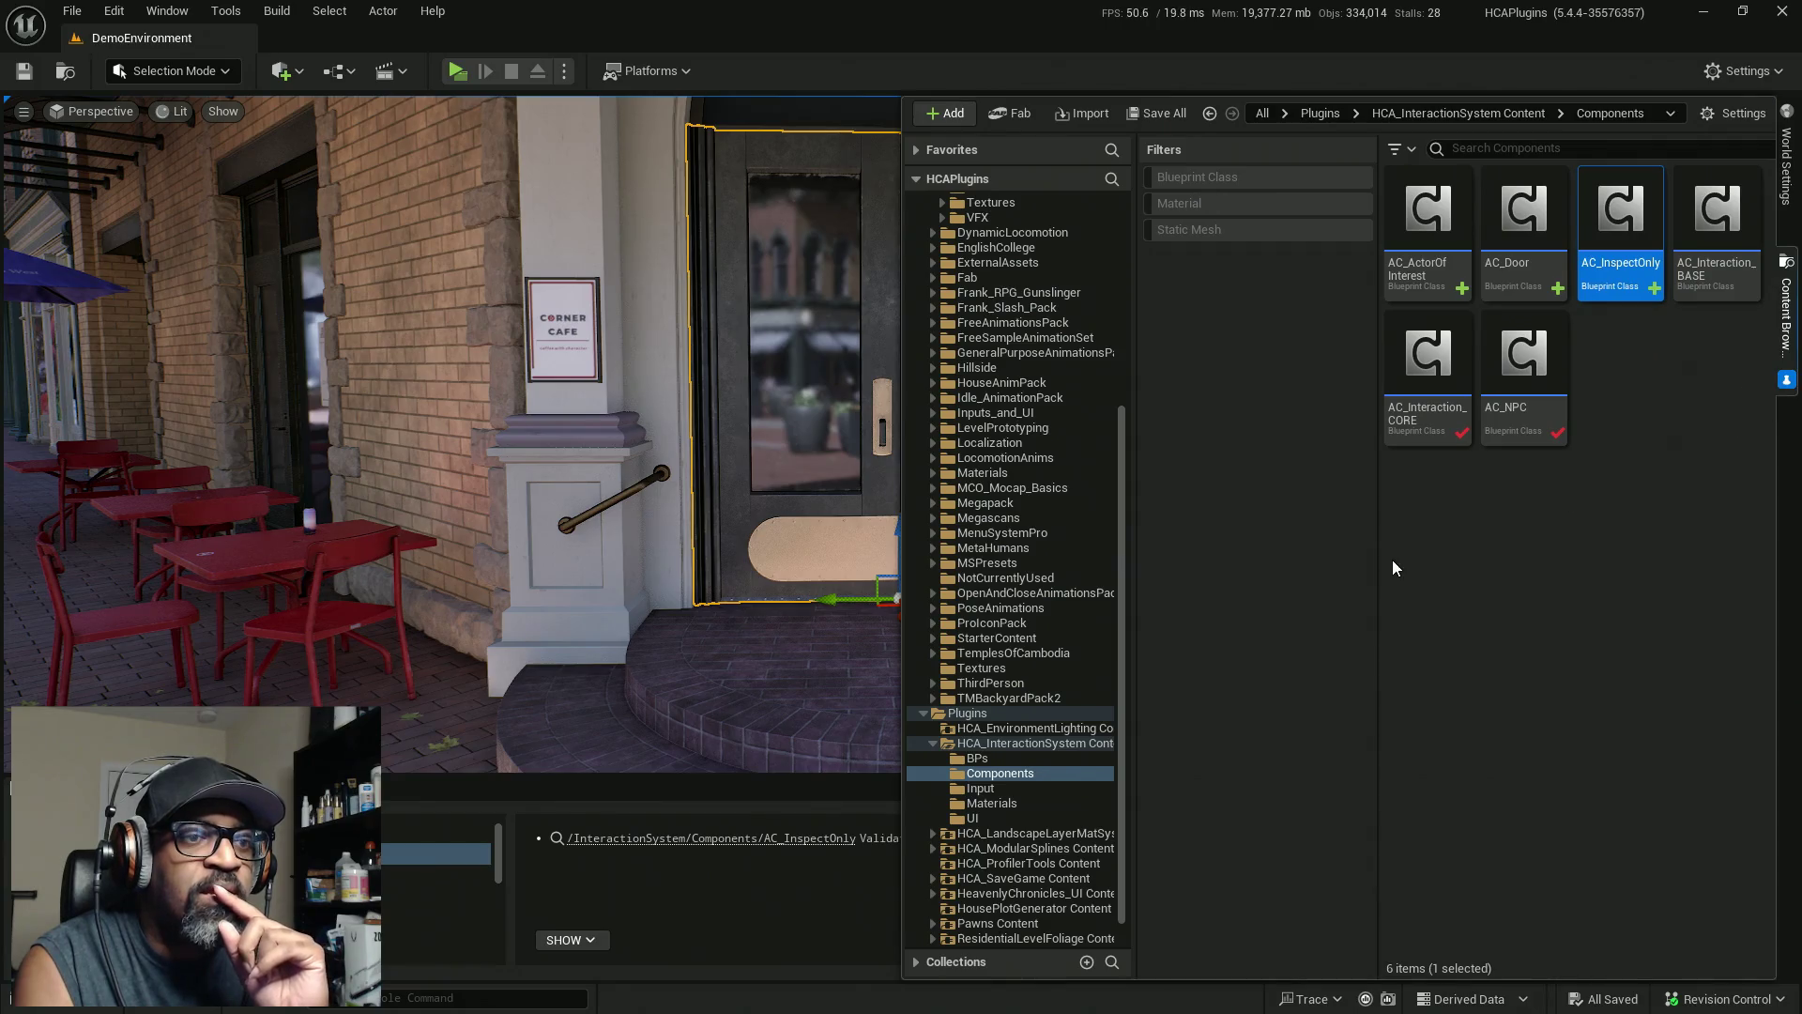
{"action": "left_click", "coordinate": [992, 759]}
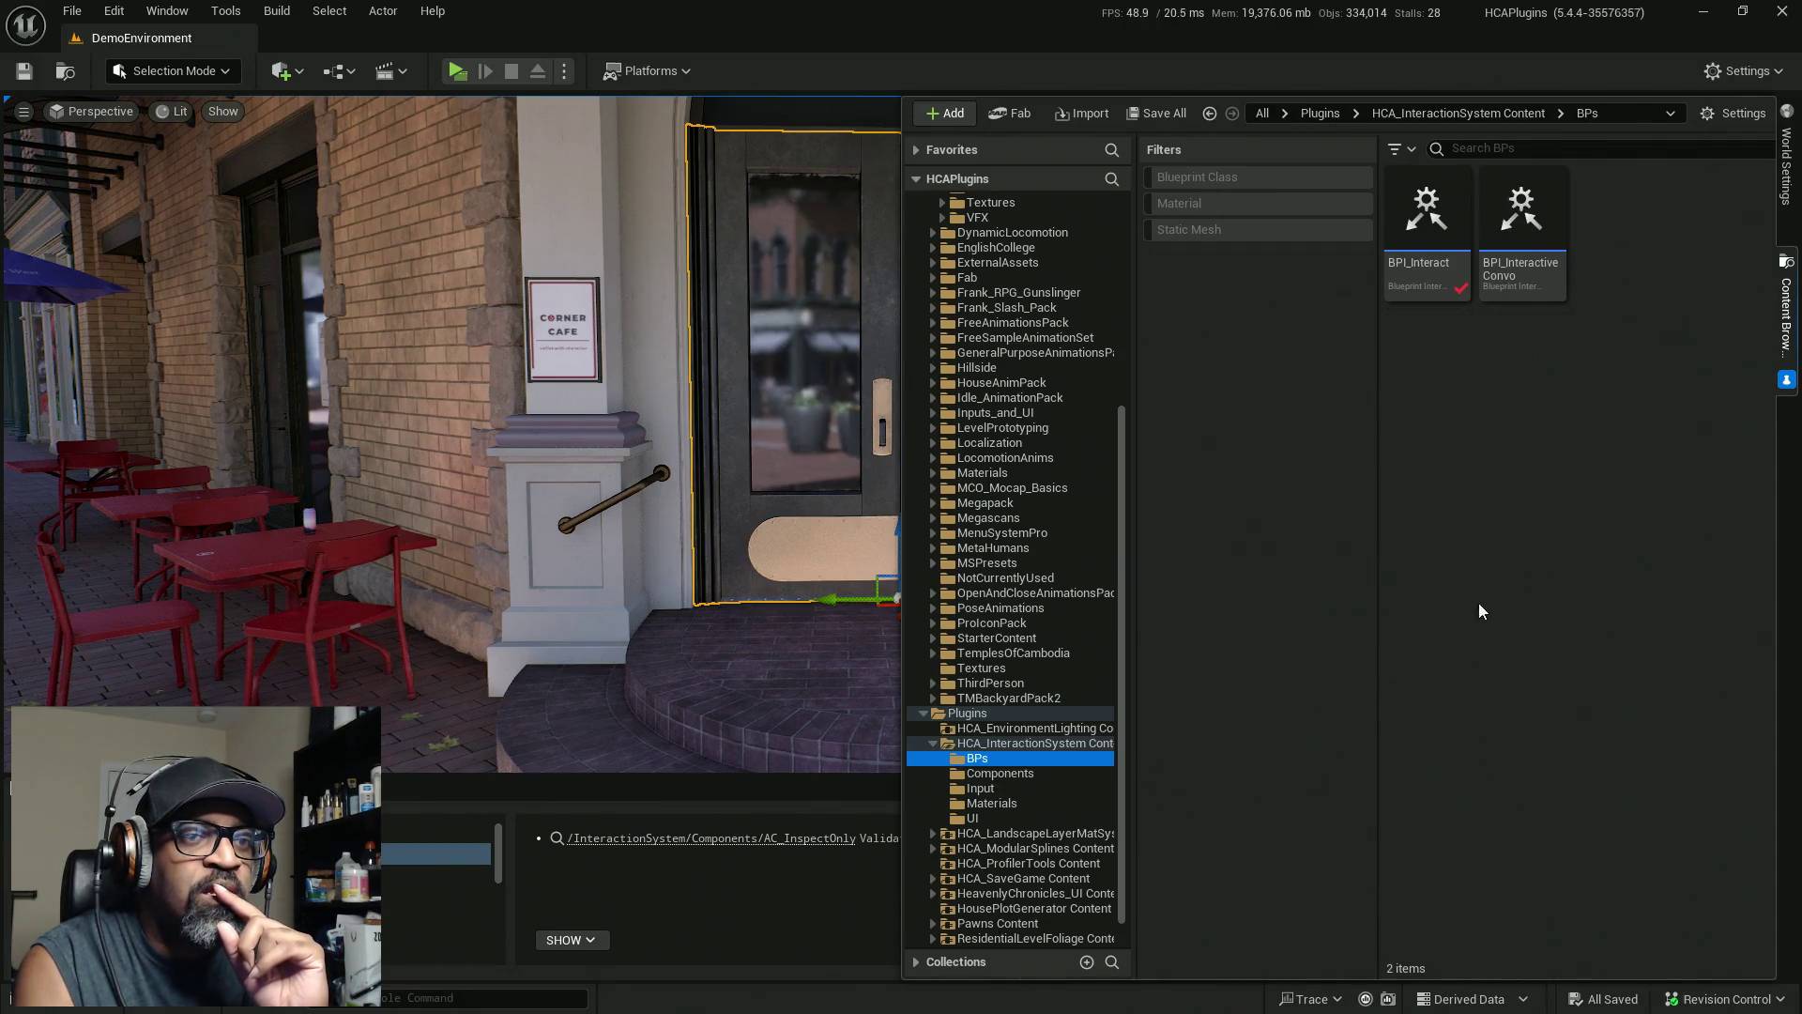
{"action": "right_click", "coordinate": [1545, 370]}
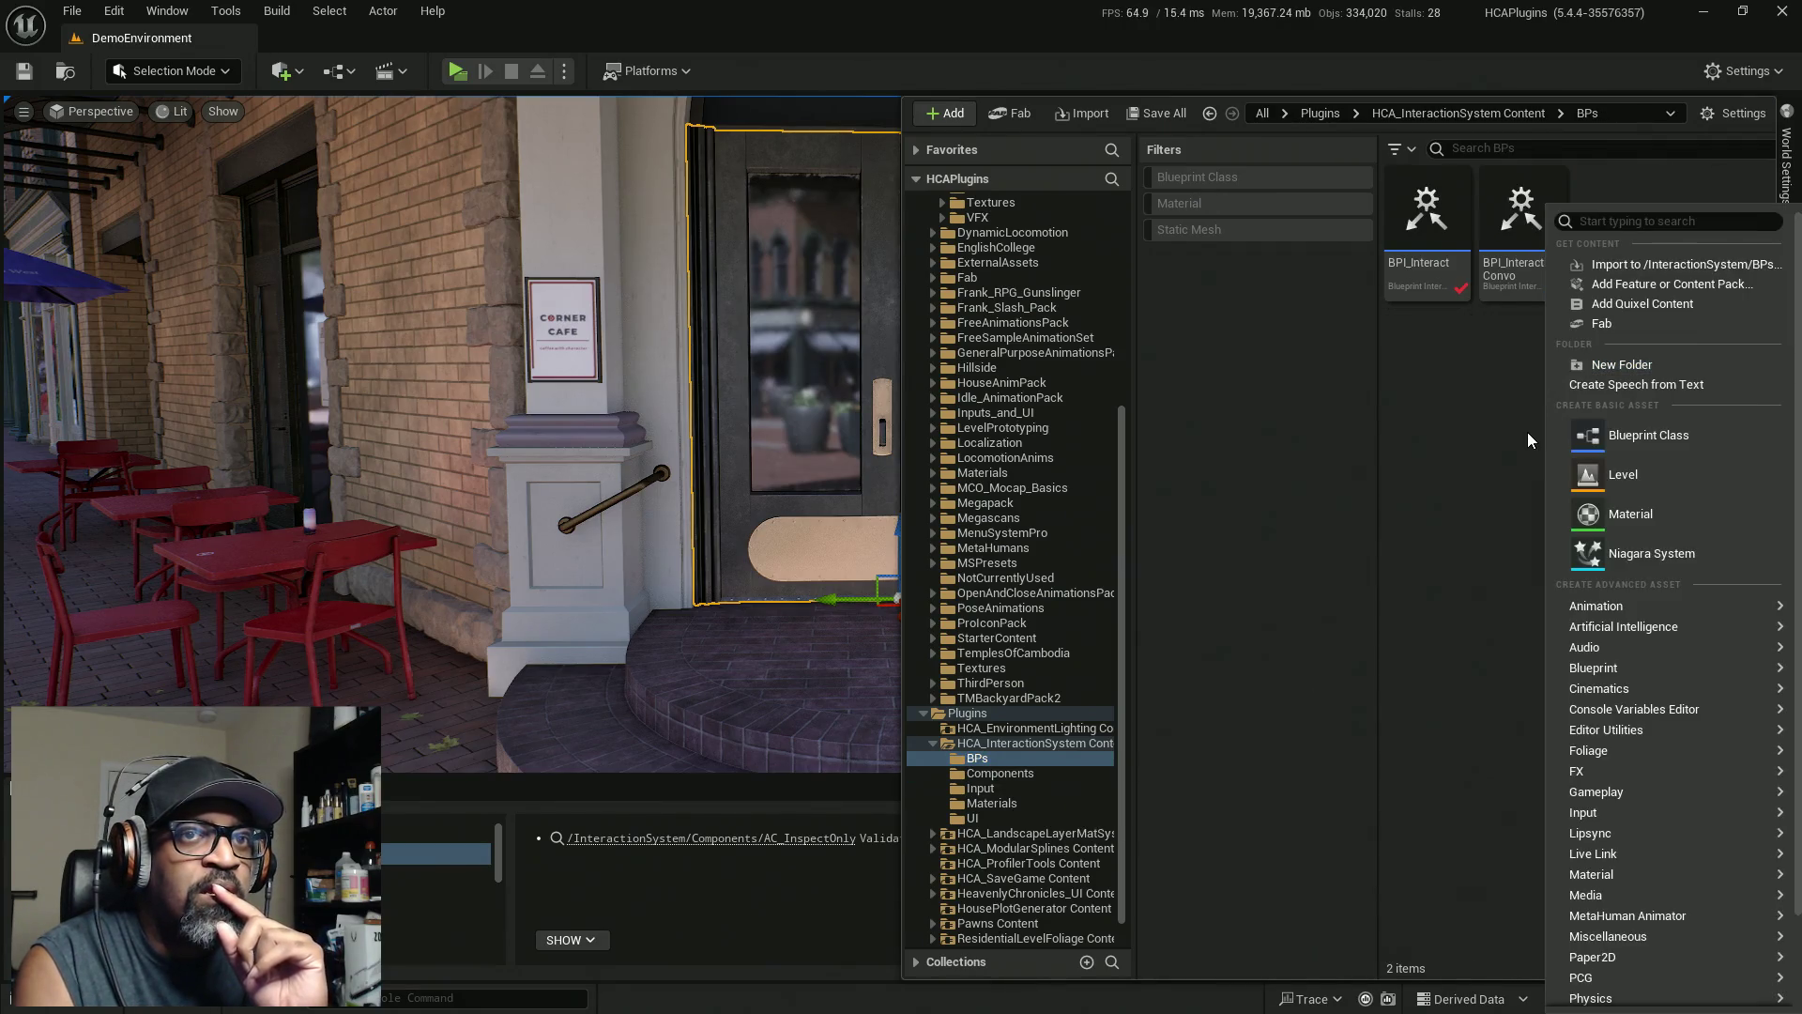
{"action": "left_click", "coordinate": [1627, 438]}
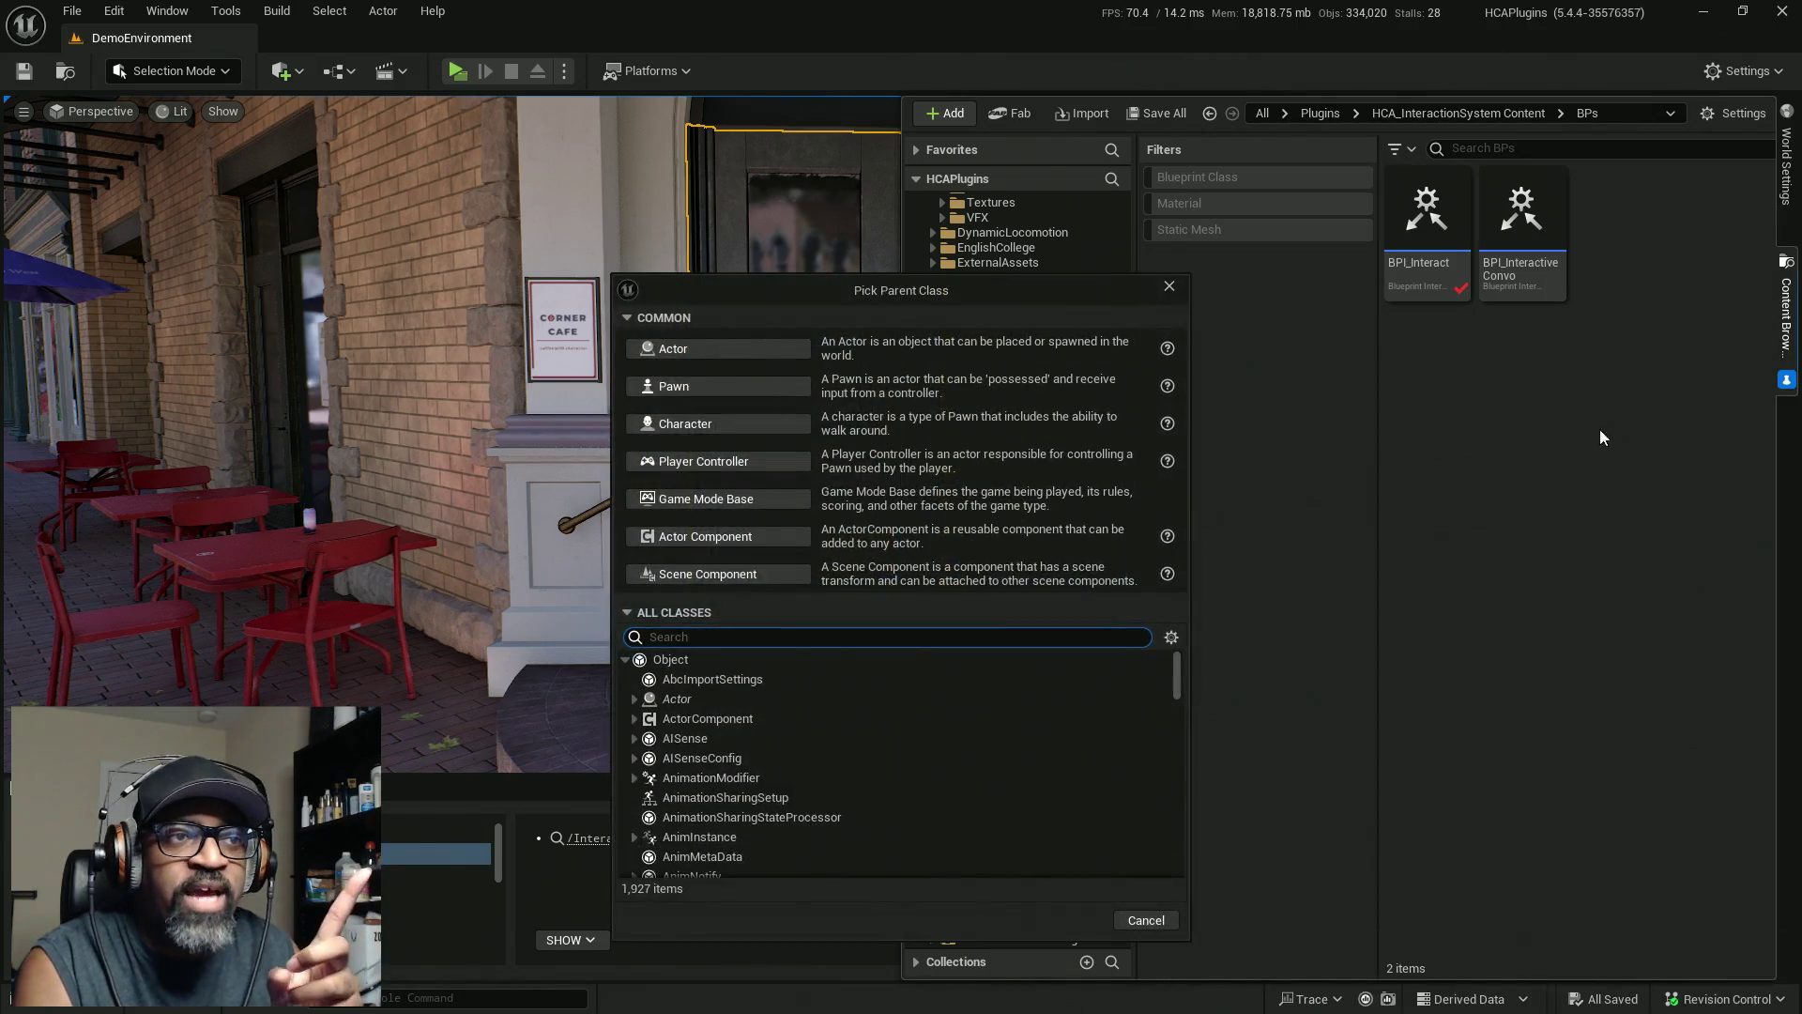
{"action": "left_click", "coordinate": [768, 347]}
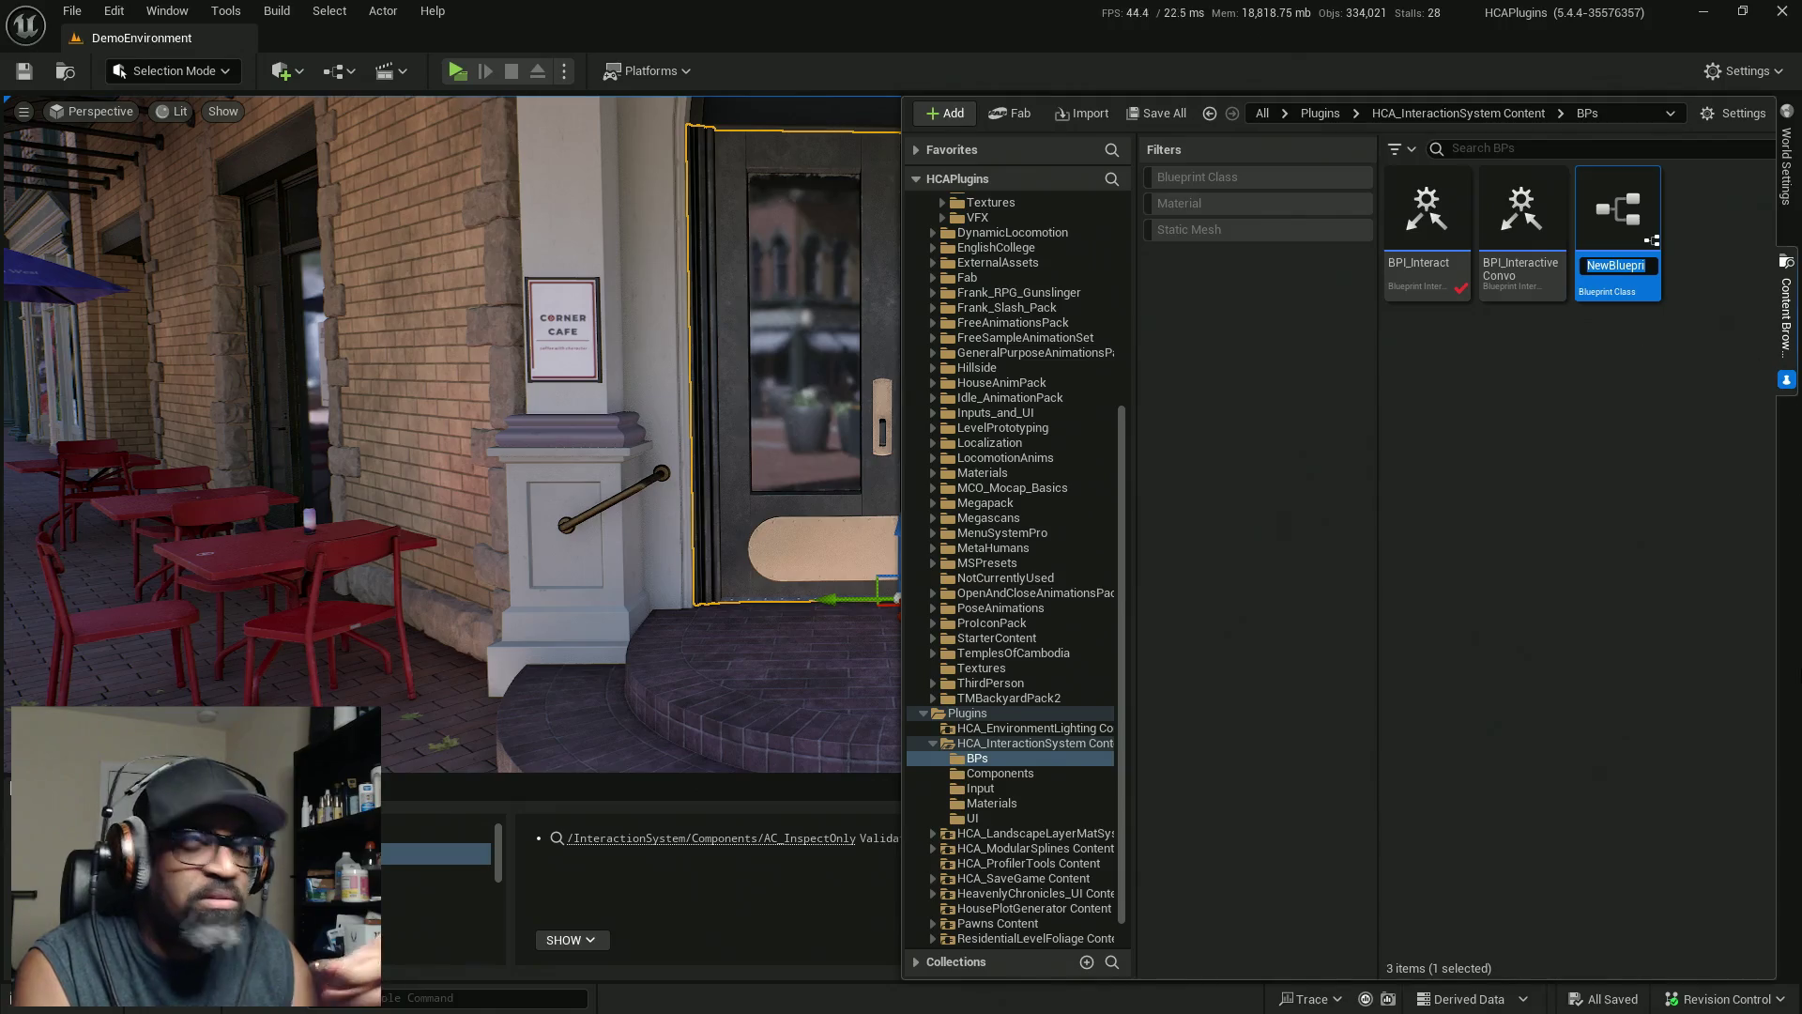
Name the blueprint BP_UILocationHelper, save it, and check it out
{"action": "type", "text": "BP_"}
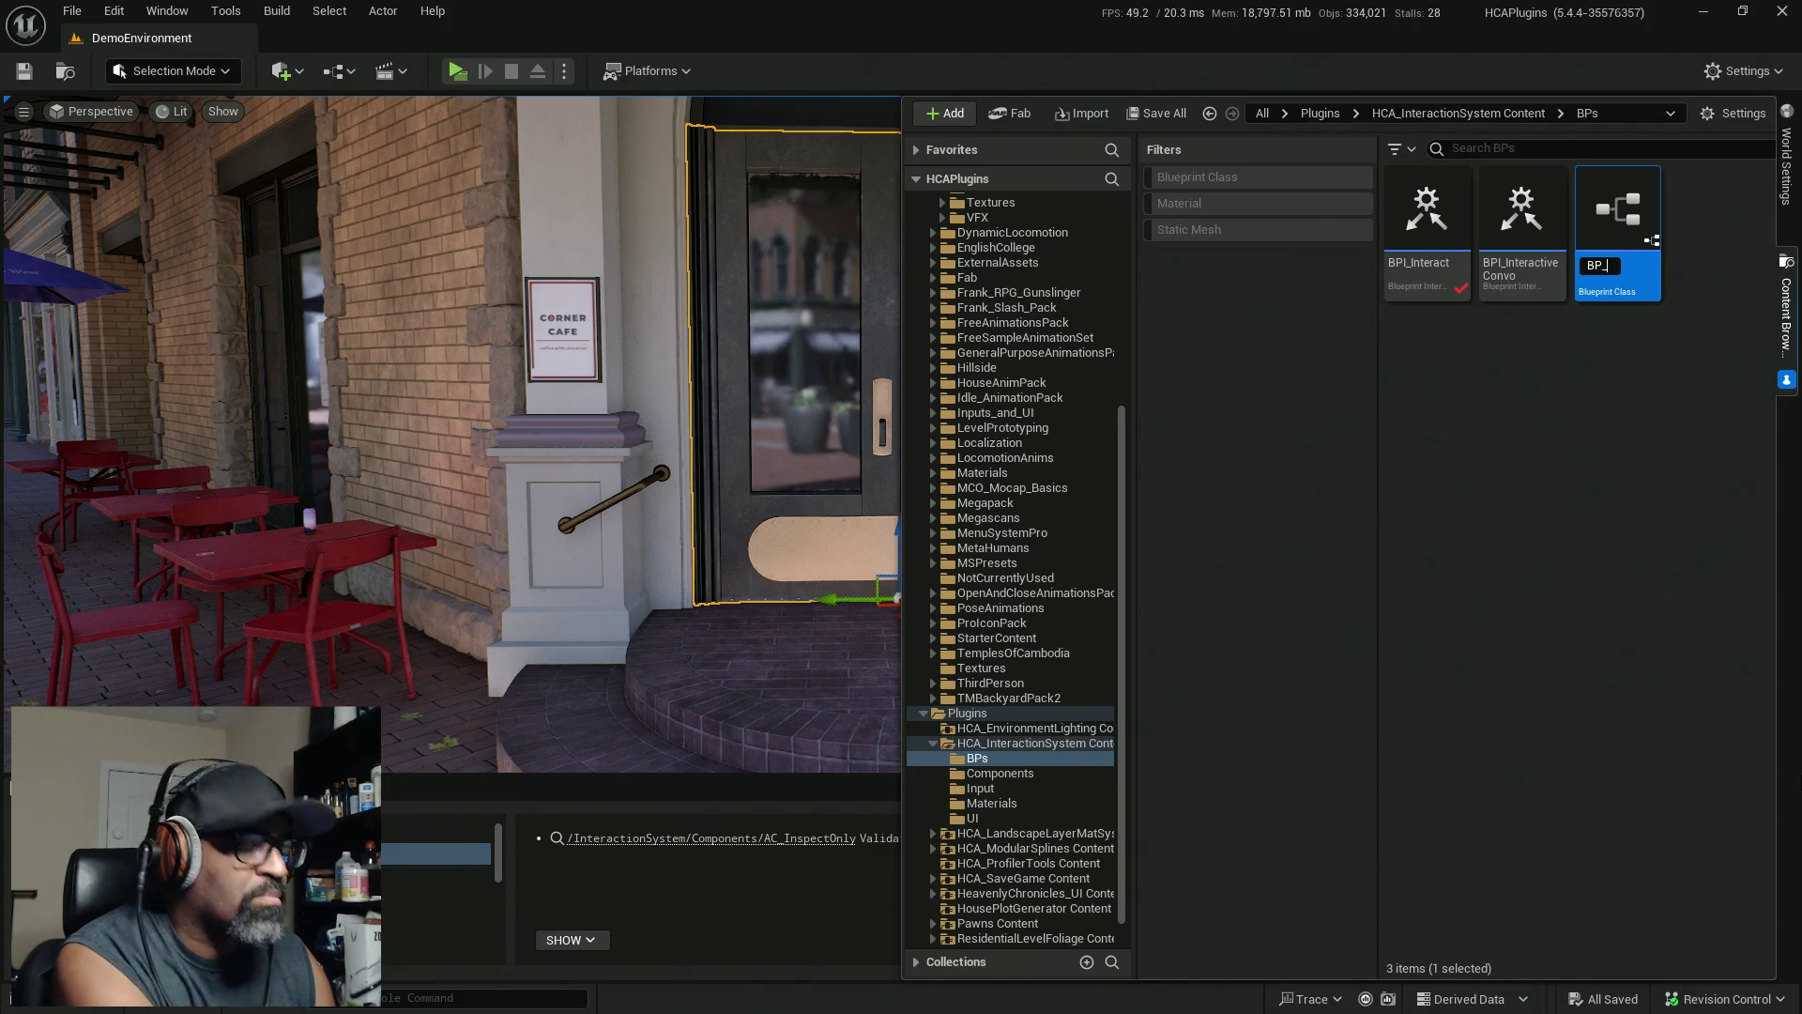
{"action": "type", "text": "UI"}
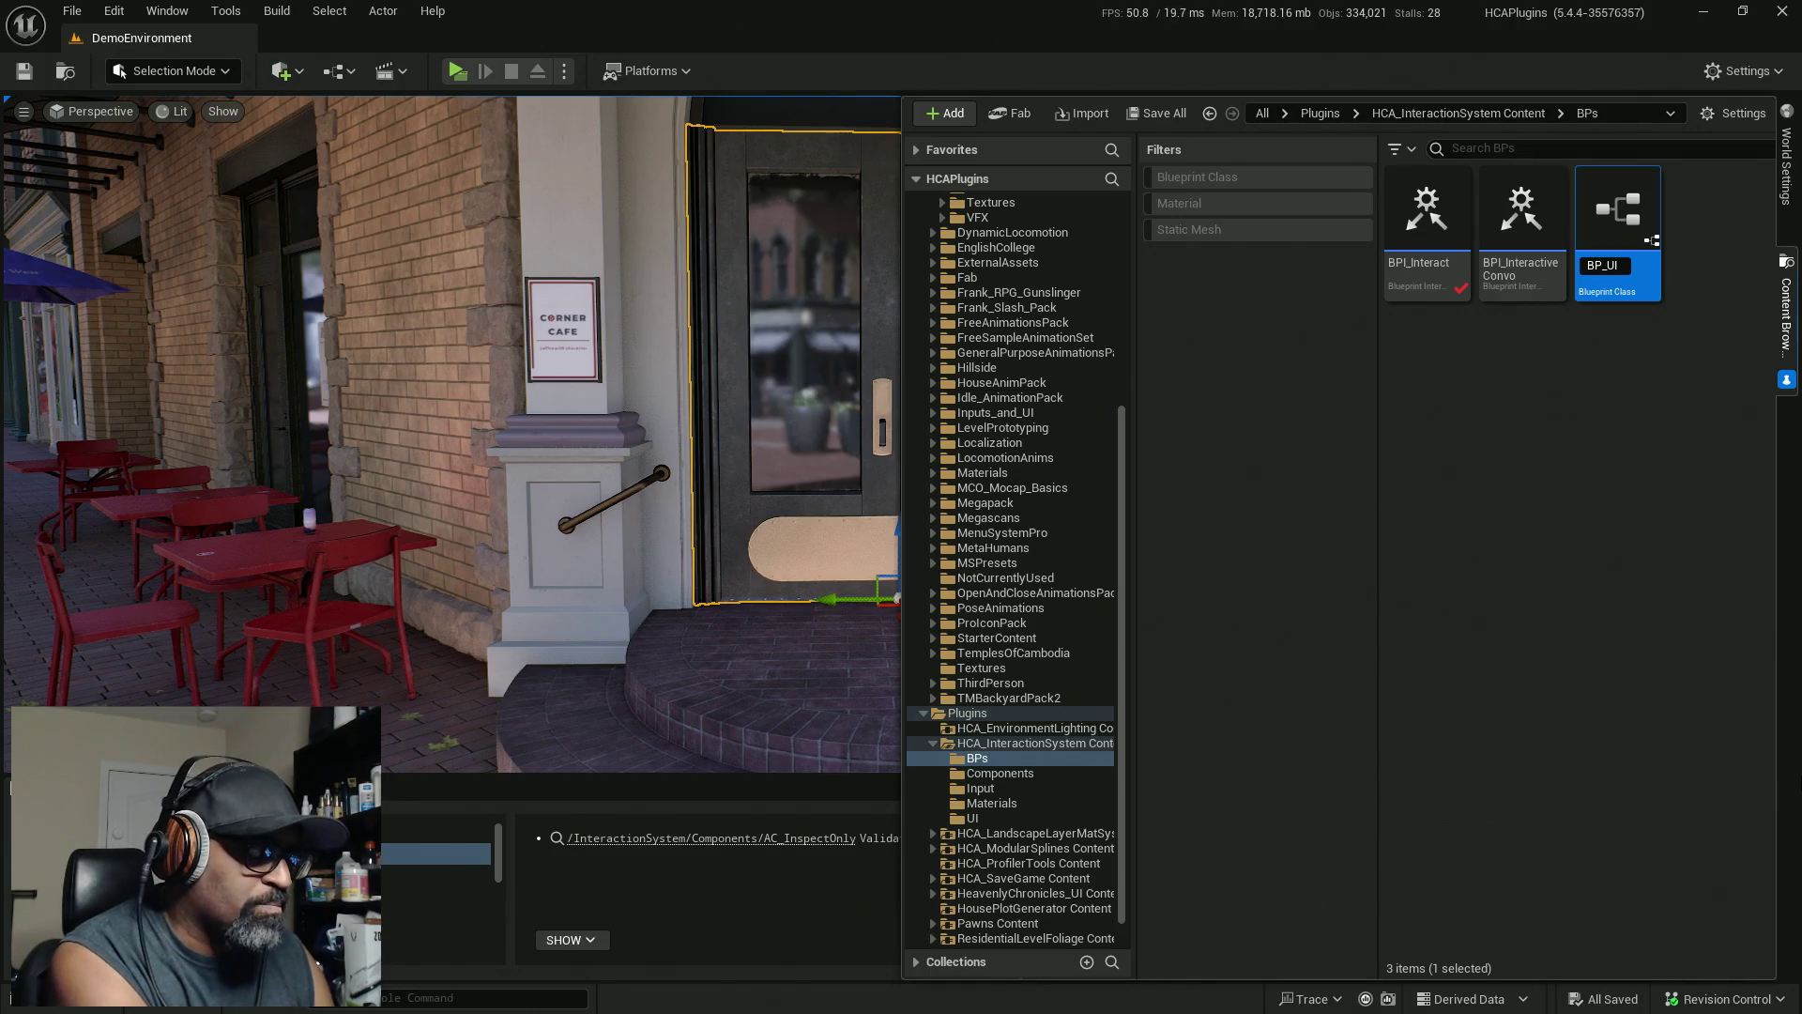
{"action": "type", "text": "cation"}
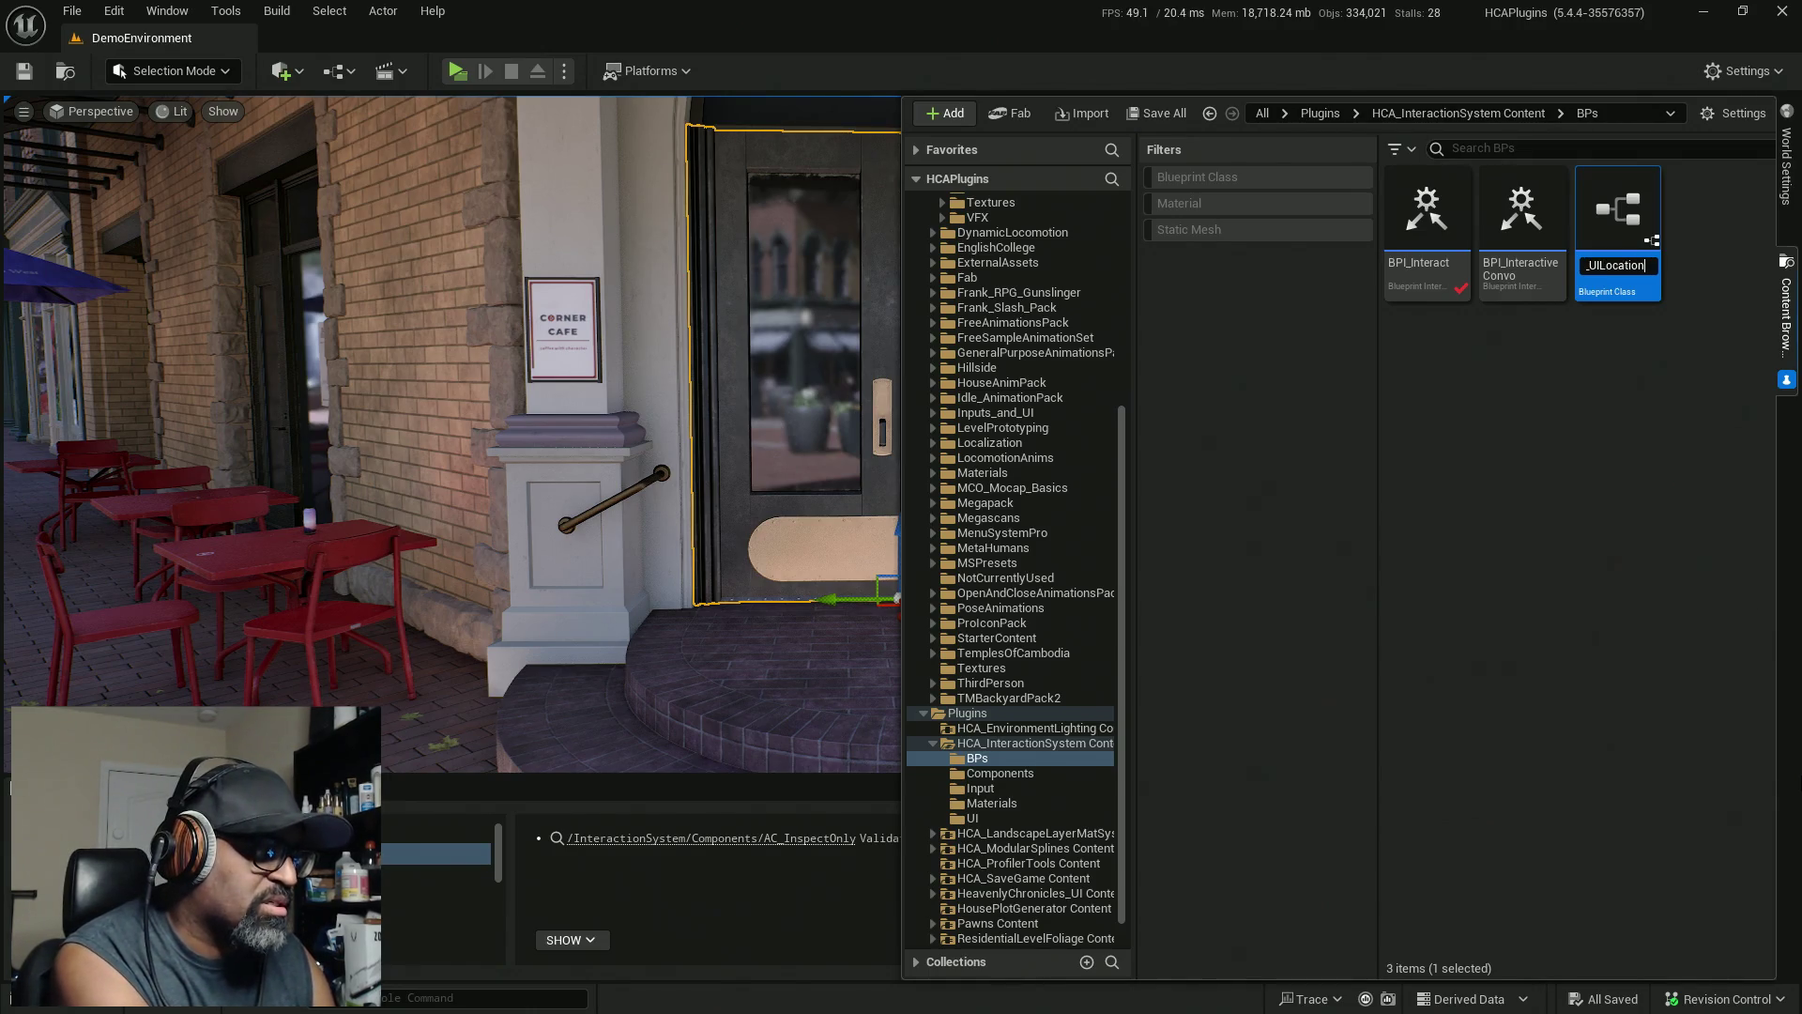
{"action": "type", "text": "Helper"}
{"action": "key", "text": "Return"}
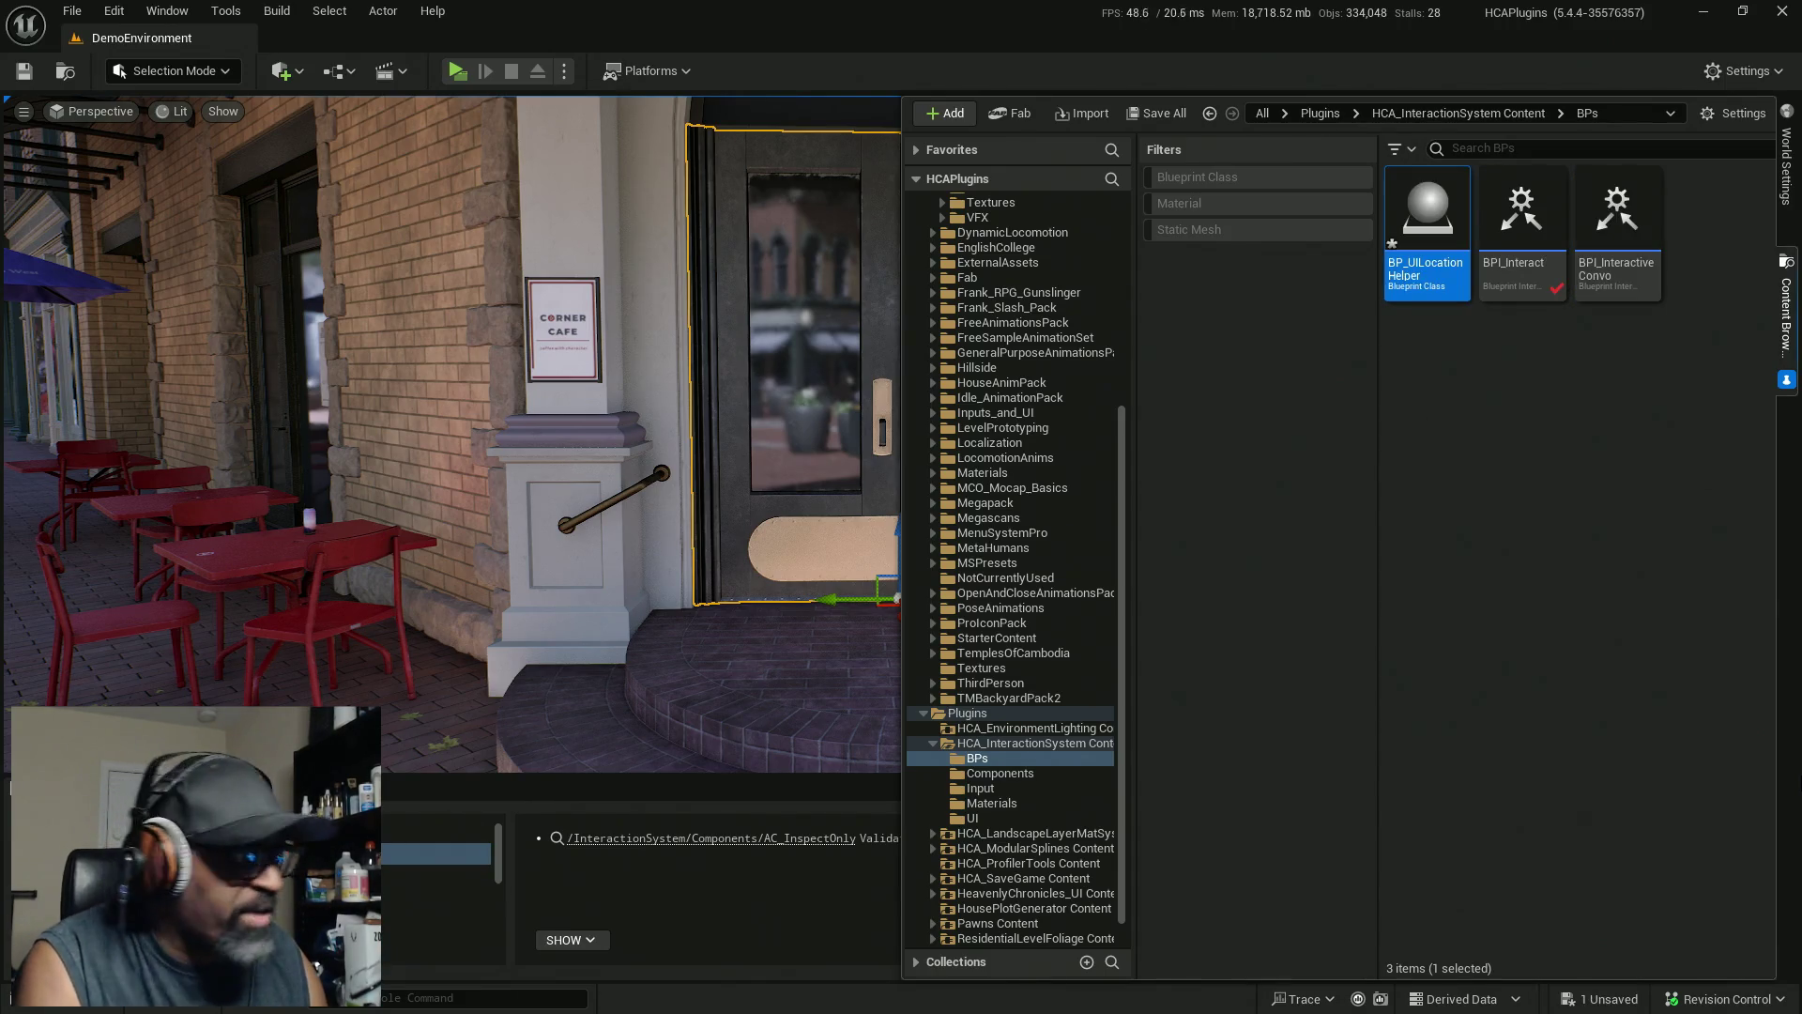
{"action": "key", "text": "ctrl+s"}
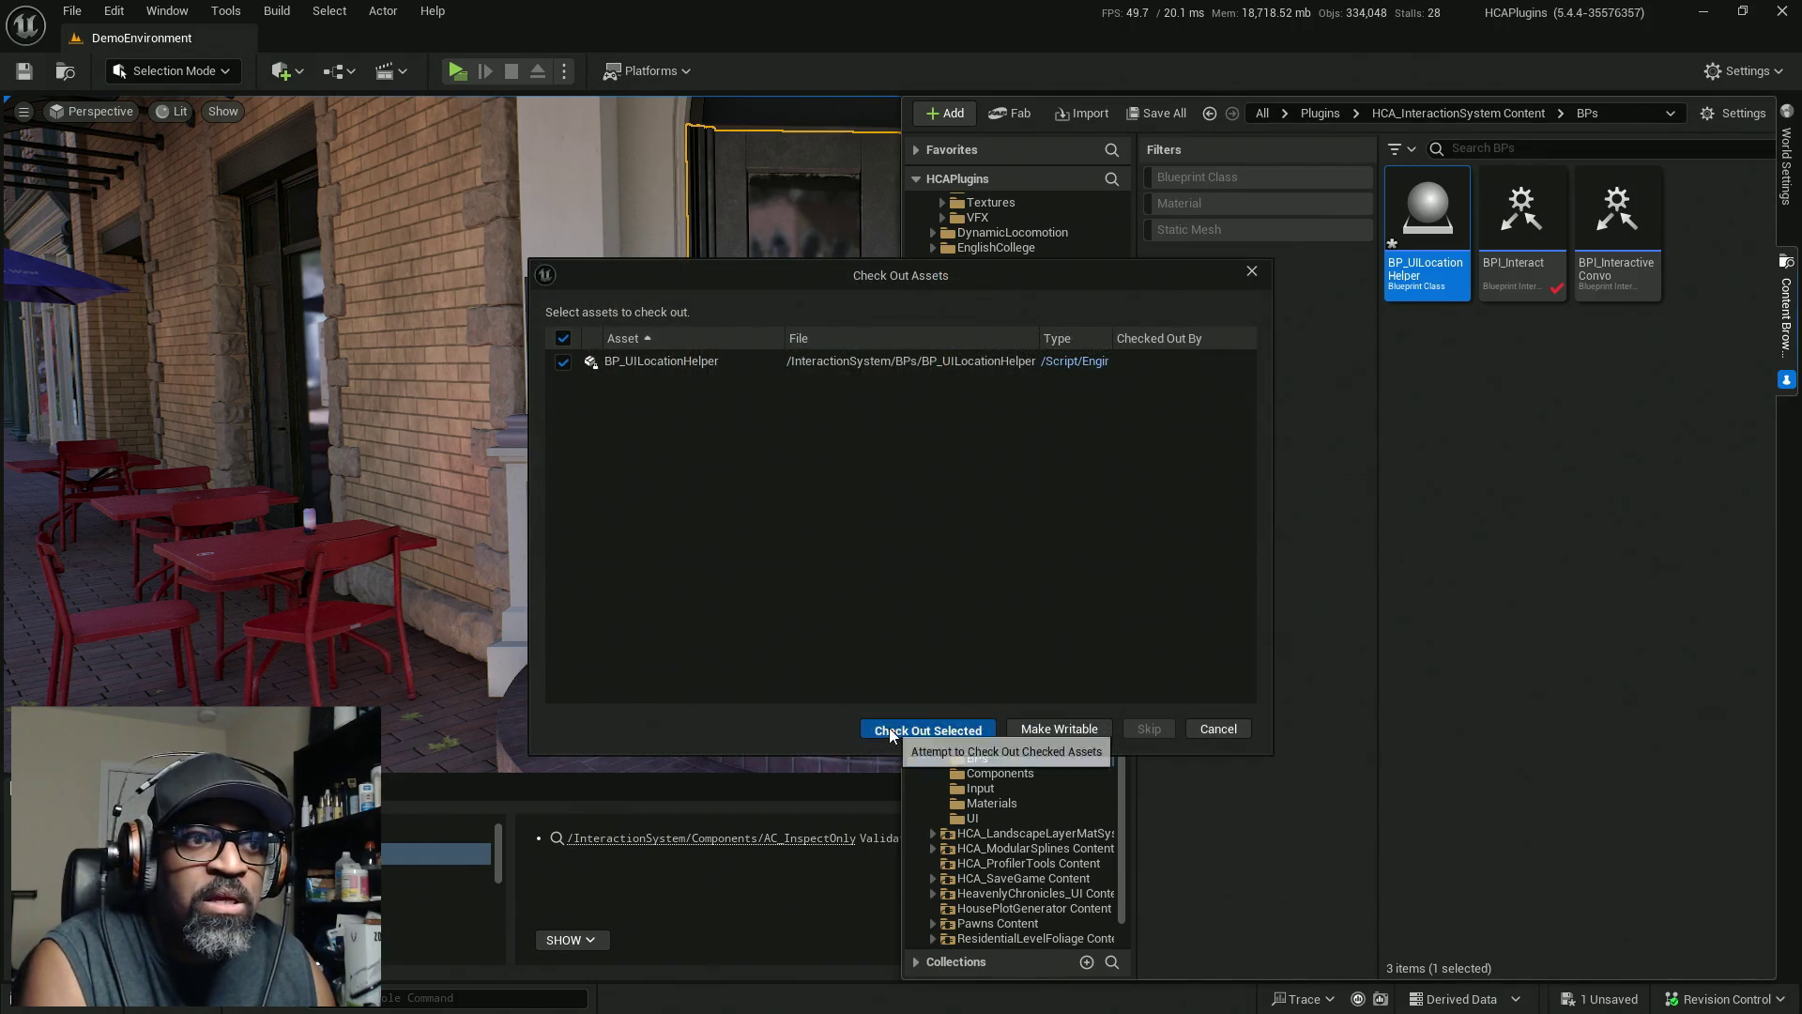
{"action": "left_click", "coordinate": [883, 730]}
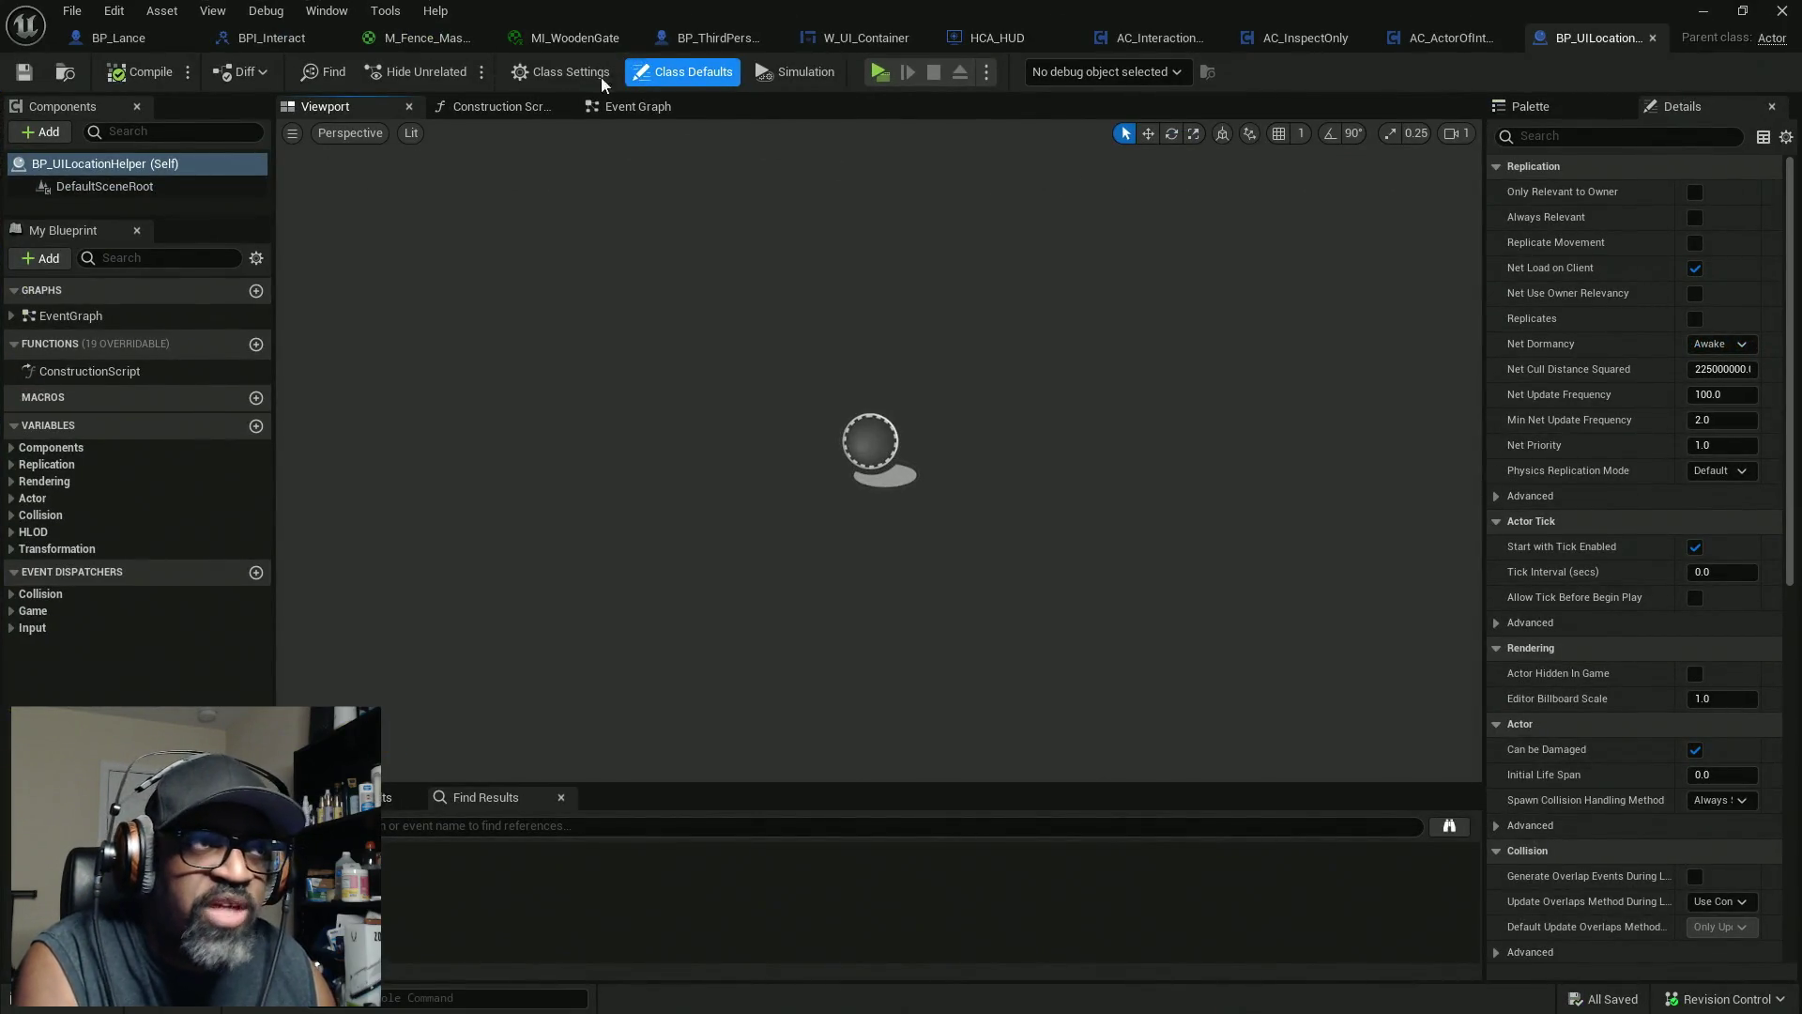
In Class Defaults, disable ticking at start and turn off Find Camera Component when View Target
{"action": "left_click", "coordinate": [571, 77]}
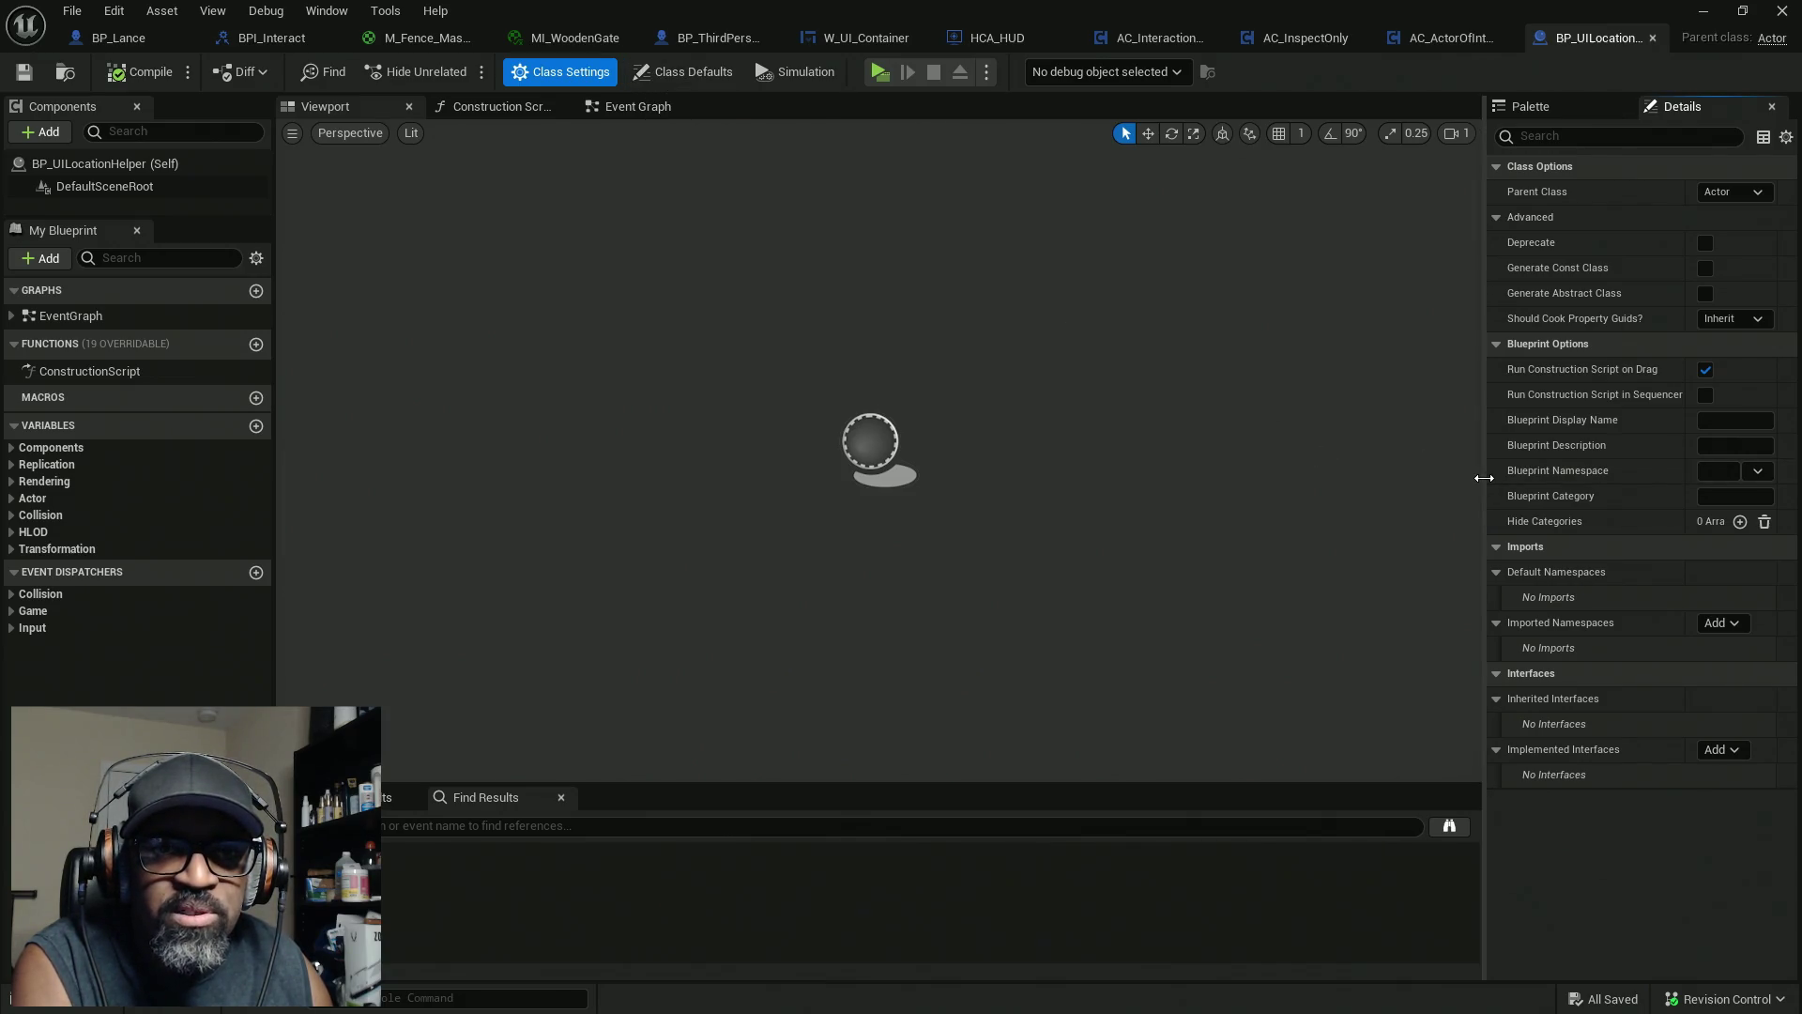
{"action": "left_click_drag", "start_coordinate": [1483, 477], "coordinate": [1321, 478]}
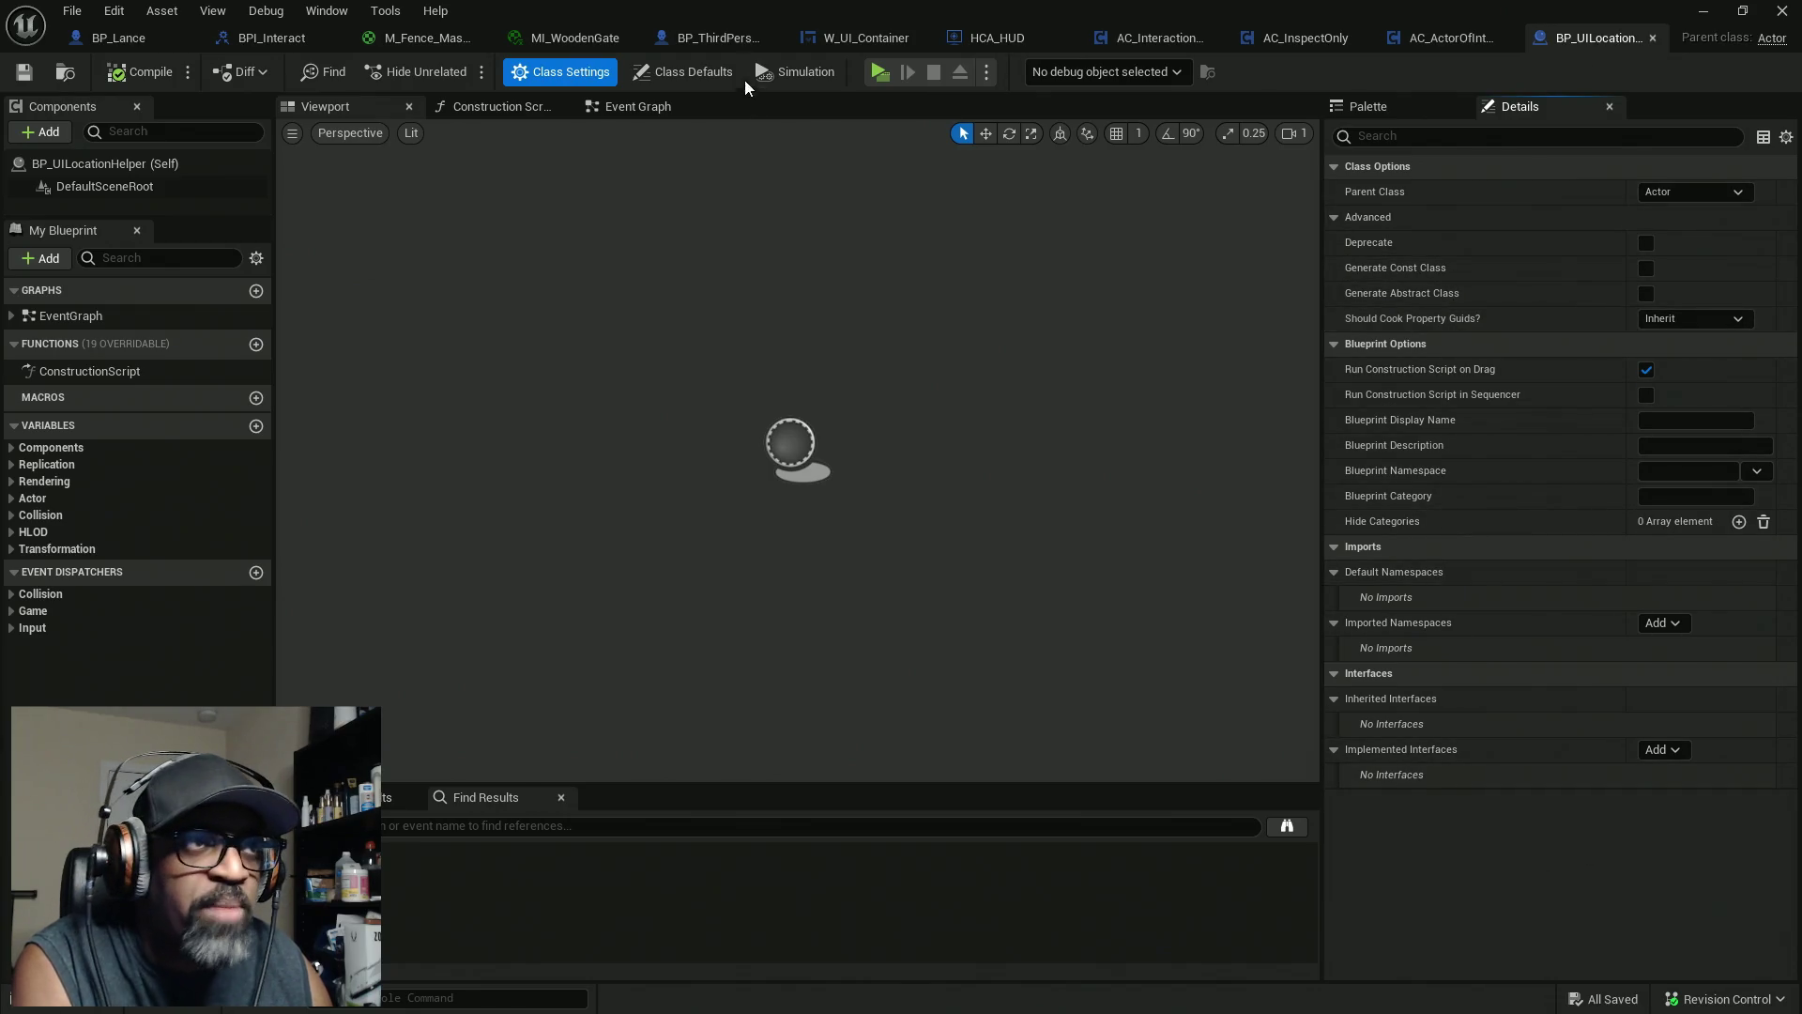
{"action": "left_click", "coordinate": [713, 70]}
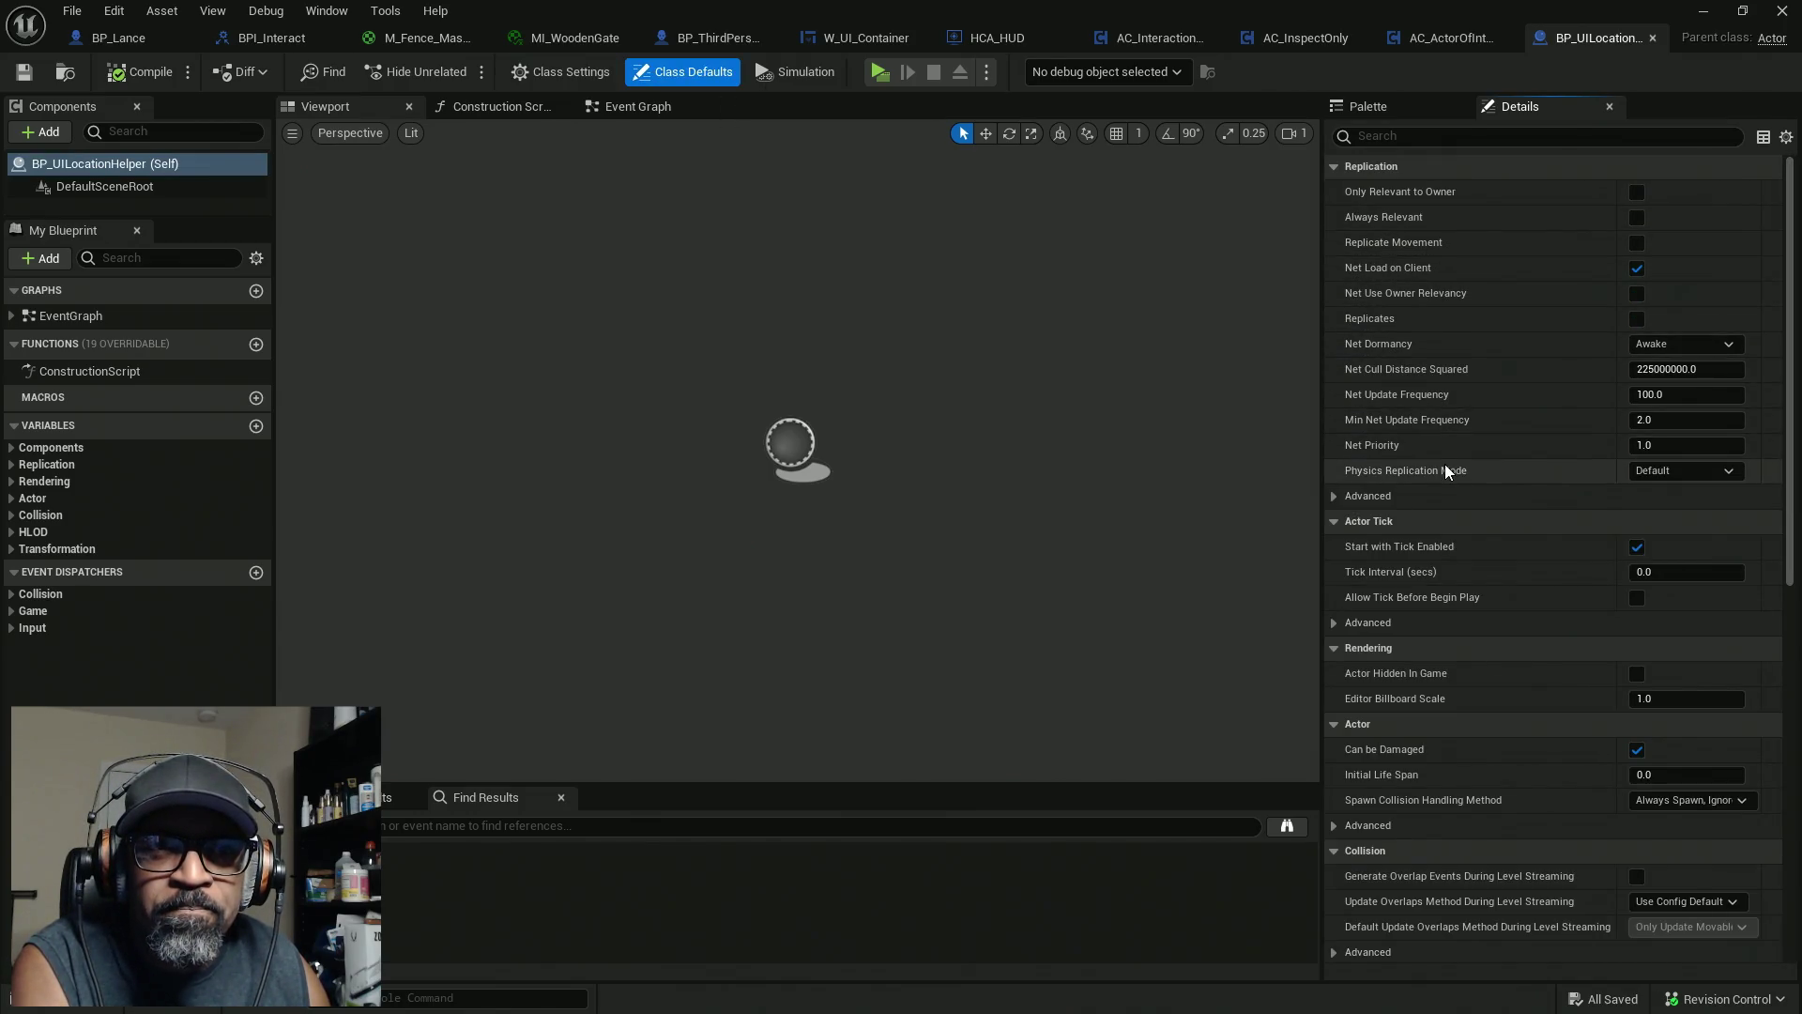
{"action": "left_click", "coordinate": [1338, 164]}
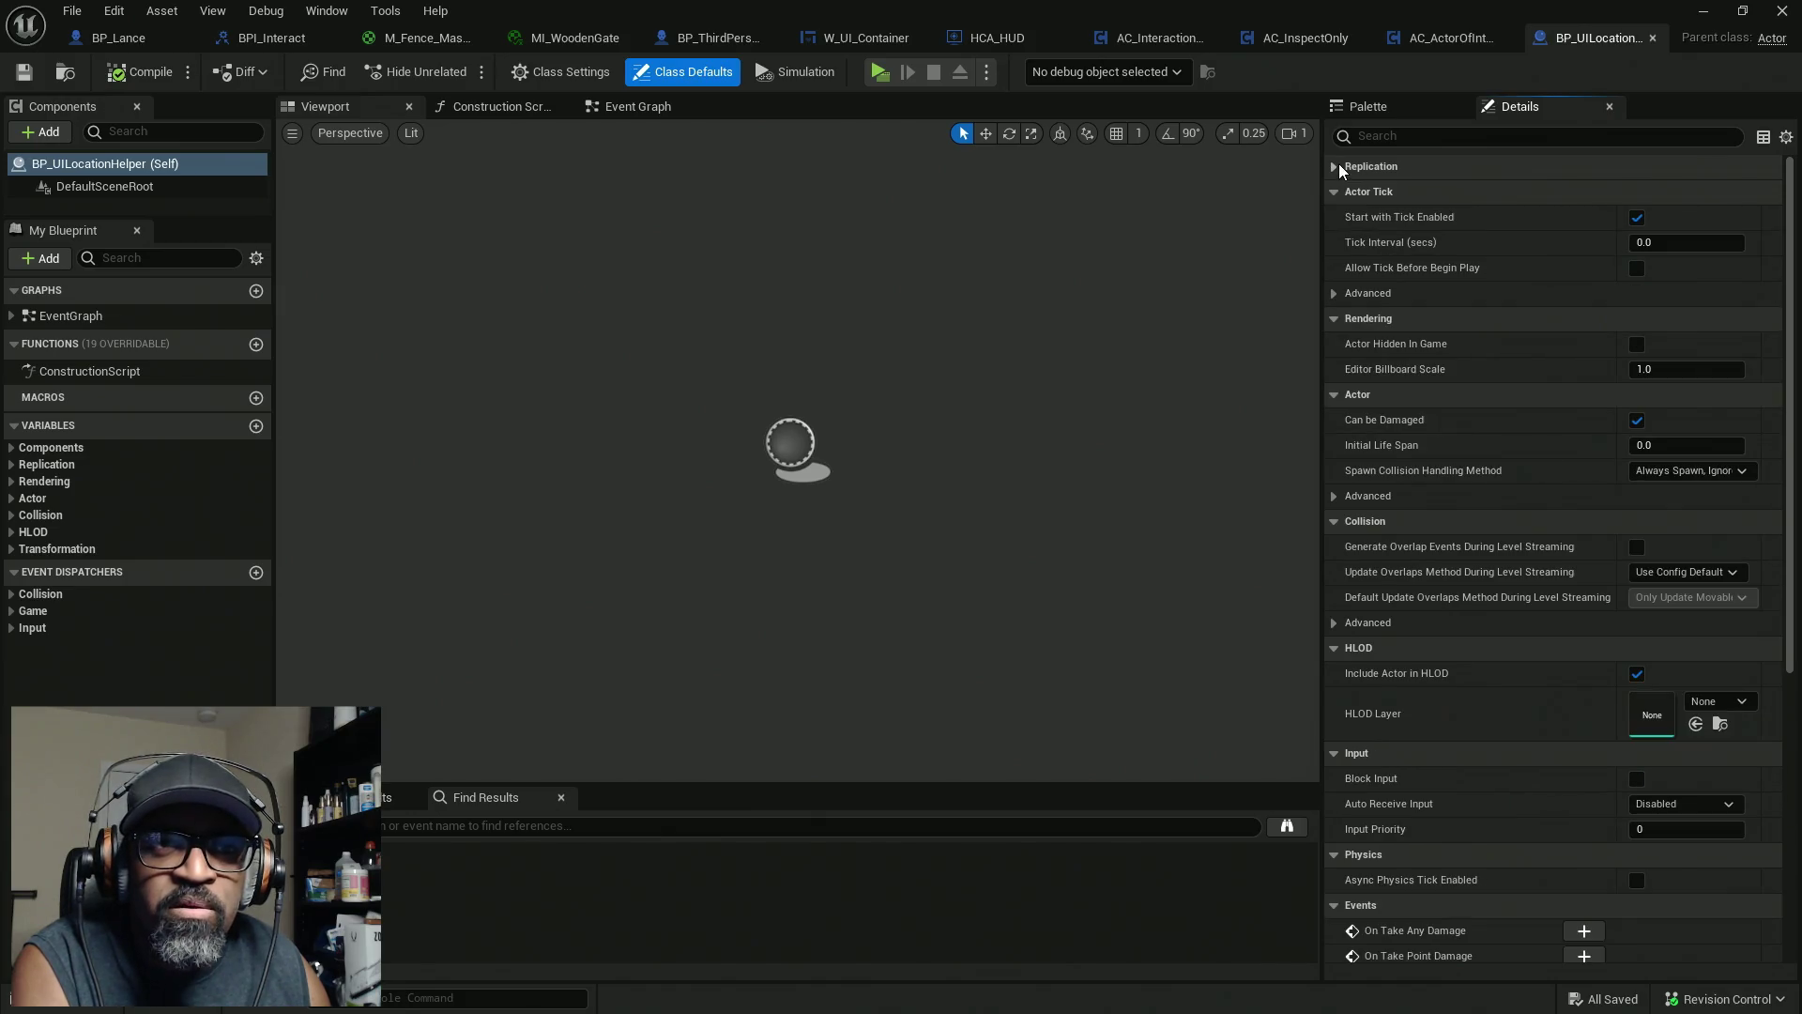
{"action": "left_click", "coordinate": [1636, 217]}
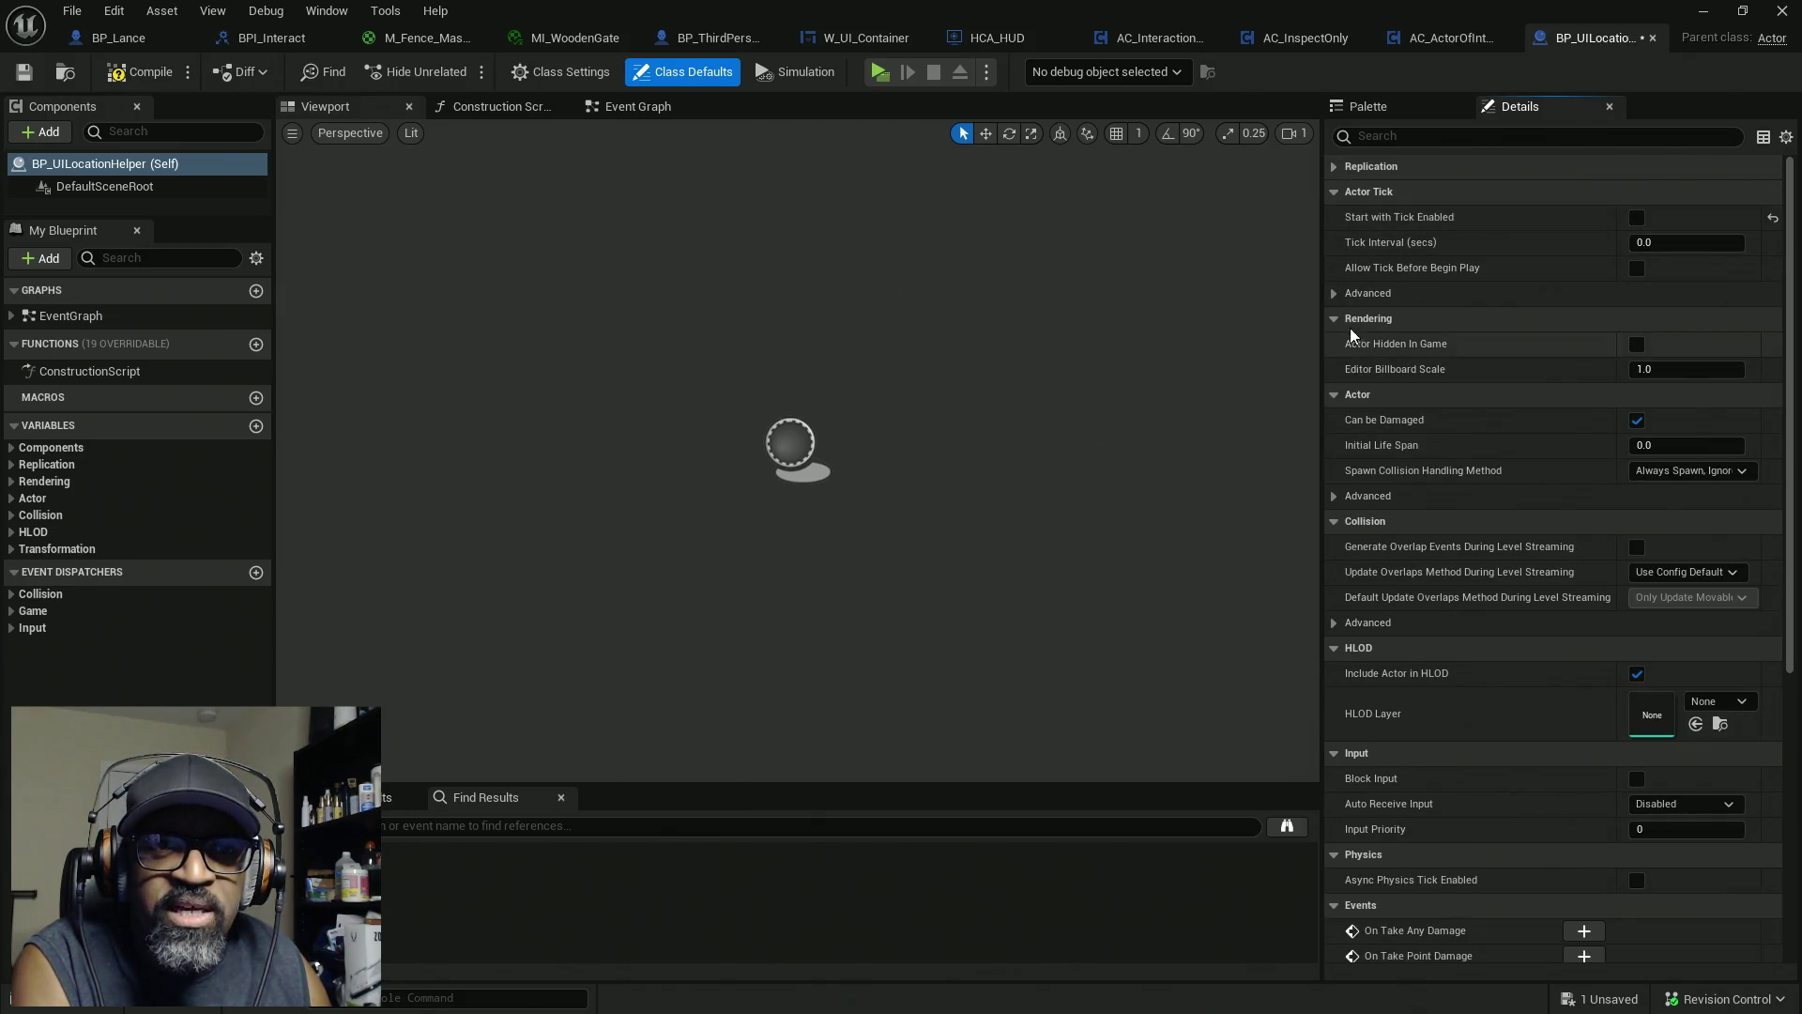
{"action": "left_click", "coordinate": [1333, 294]}
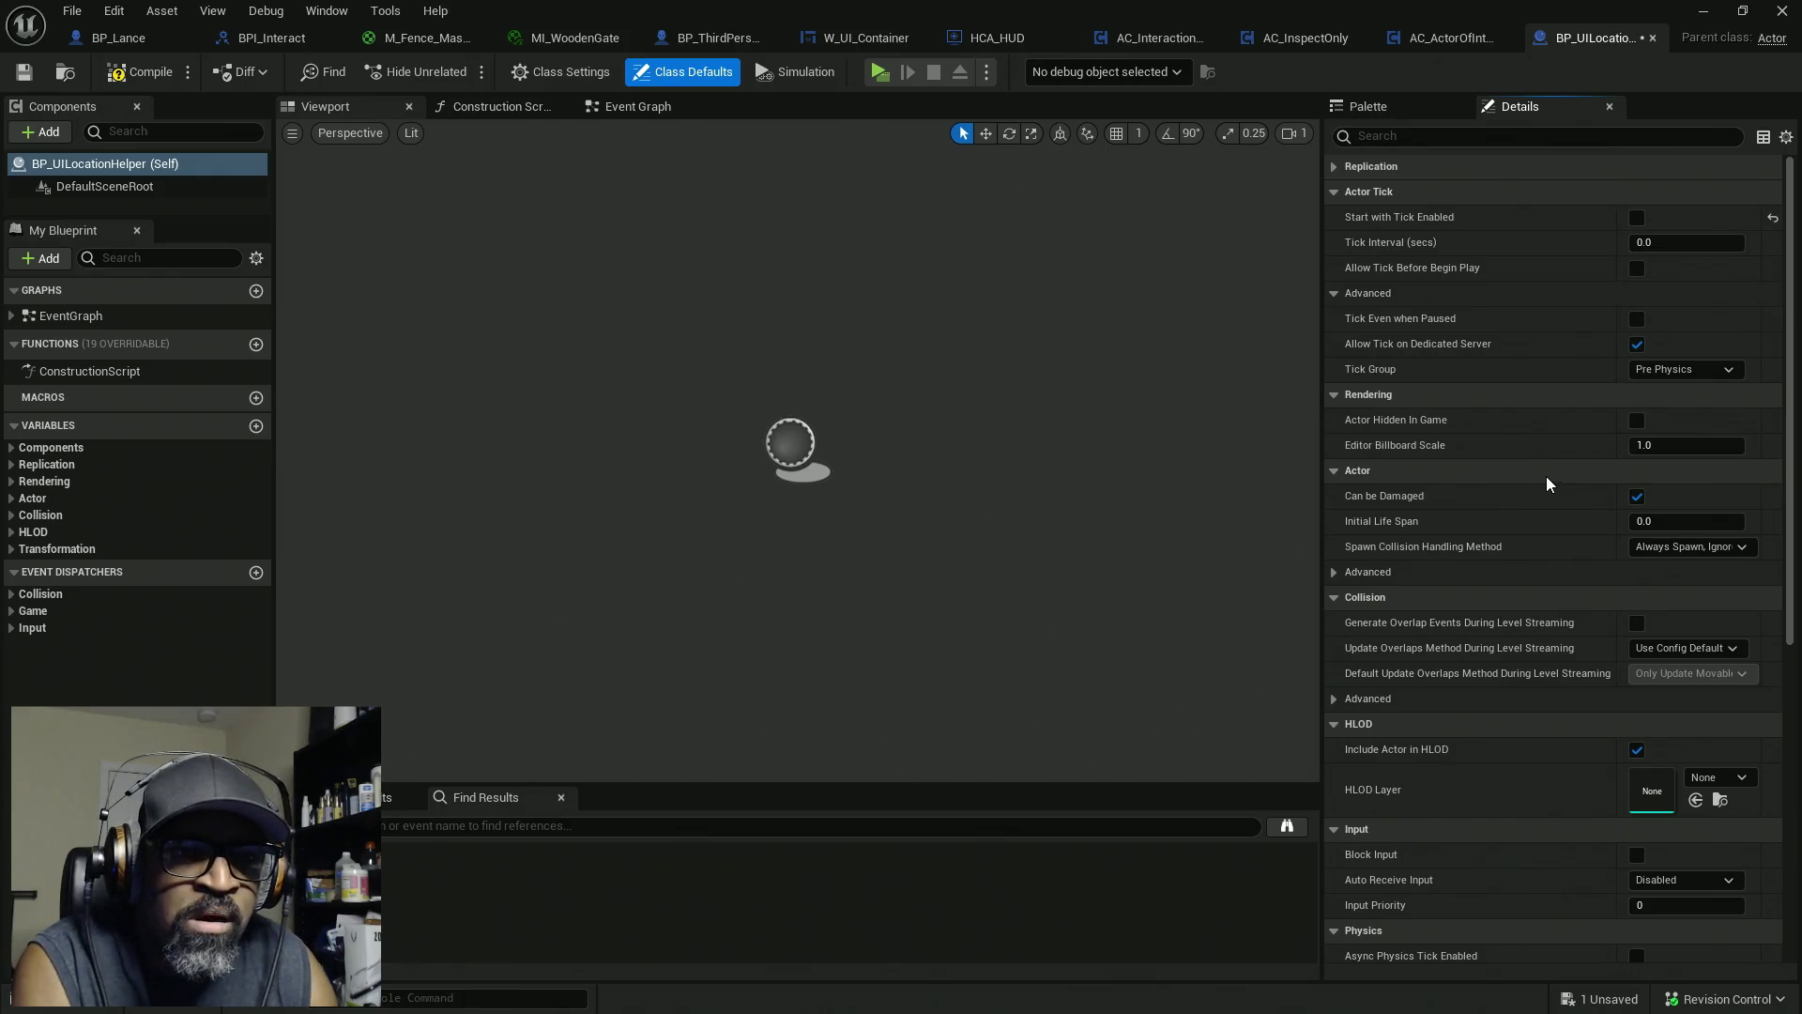
{"action": "left_click", "coordinate": [1335, 571]}
{"action": "left_click", "coordinate": [1636, 597]}
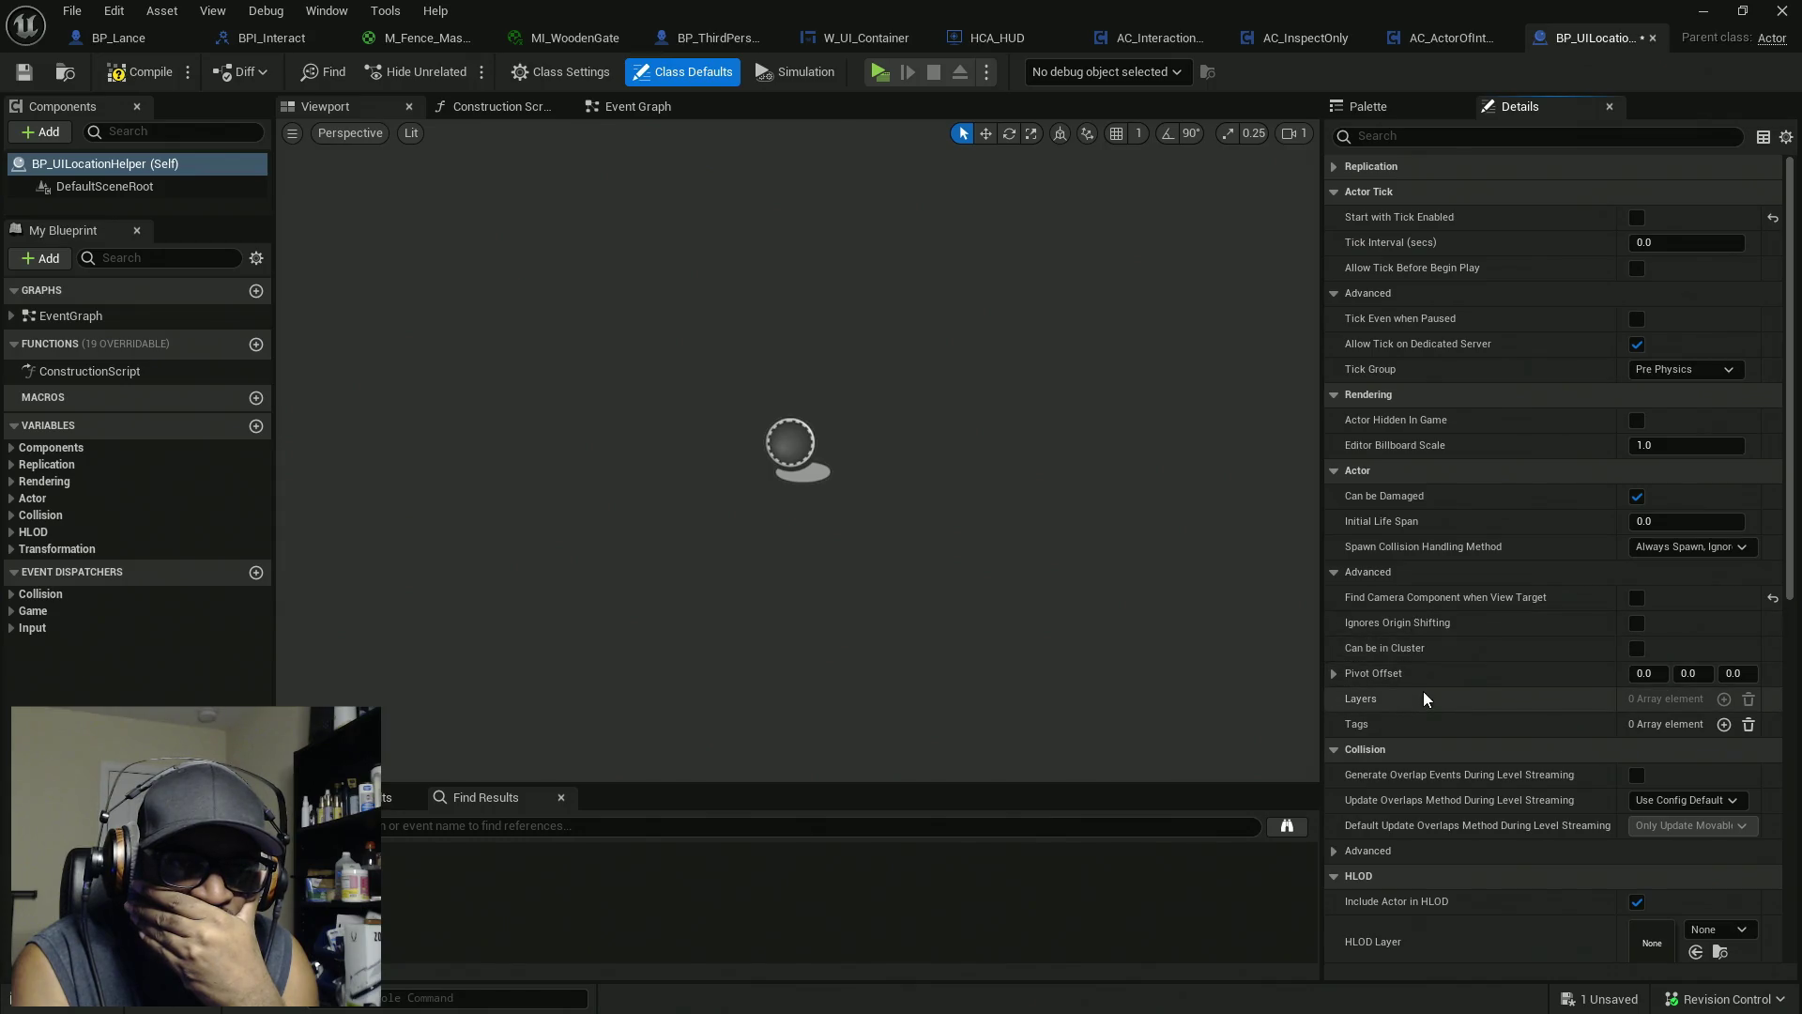
Check Is Editor Only Actor under Cooking, then go to the Construction Script graph
{"action": "scroll", "coordinate": [1410, 717], "scroll_direction": "down", "scroll_amount": 5}
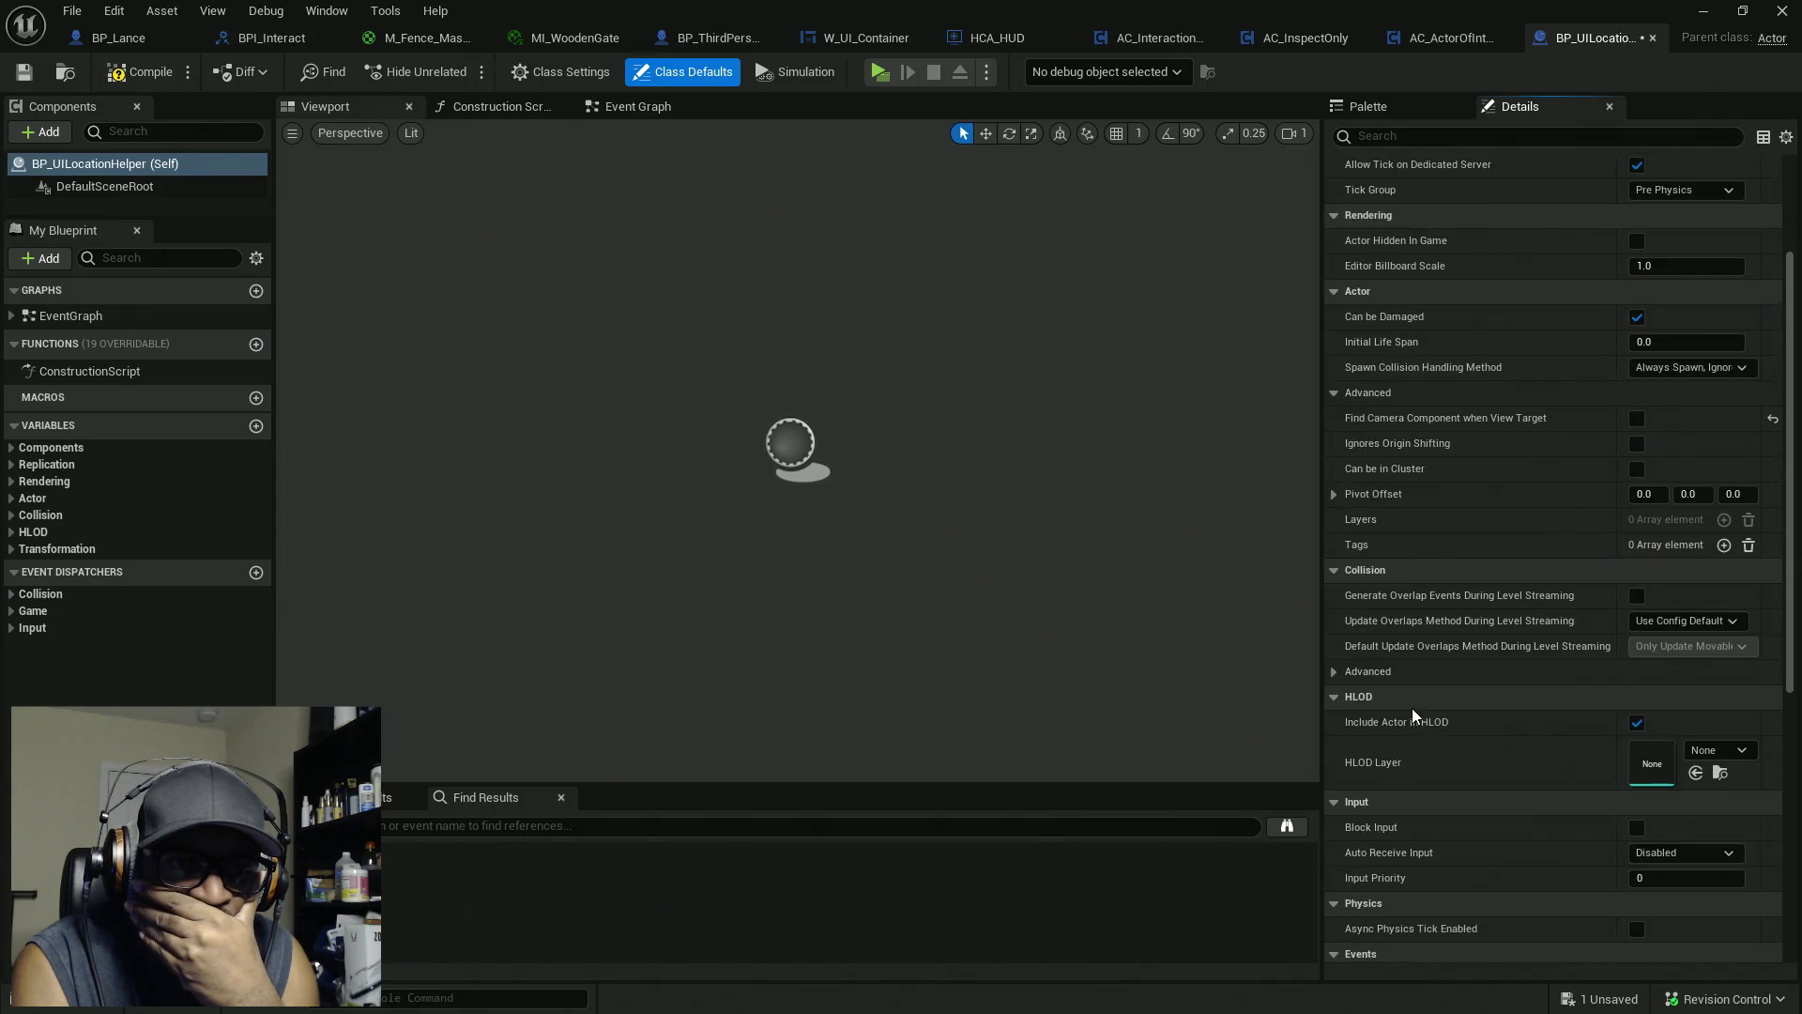
{"action": "left_click", "coordinate": [1357, 520]}
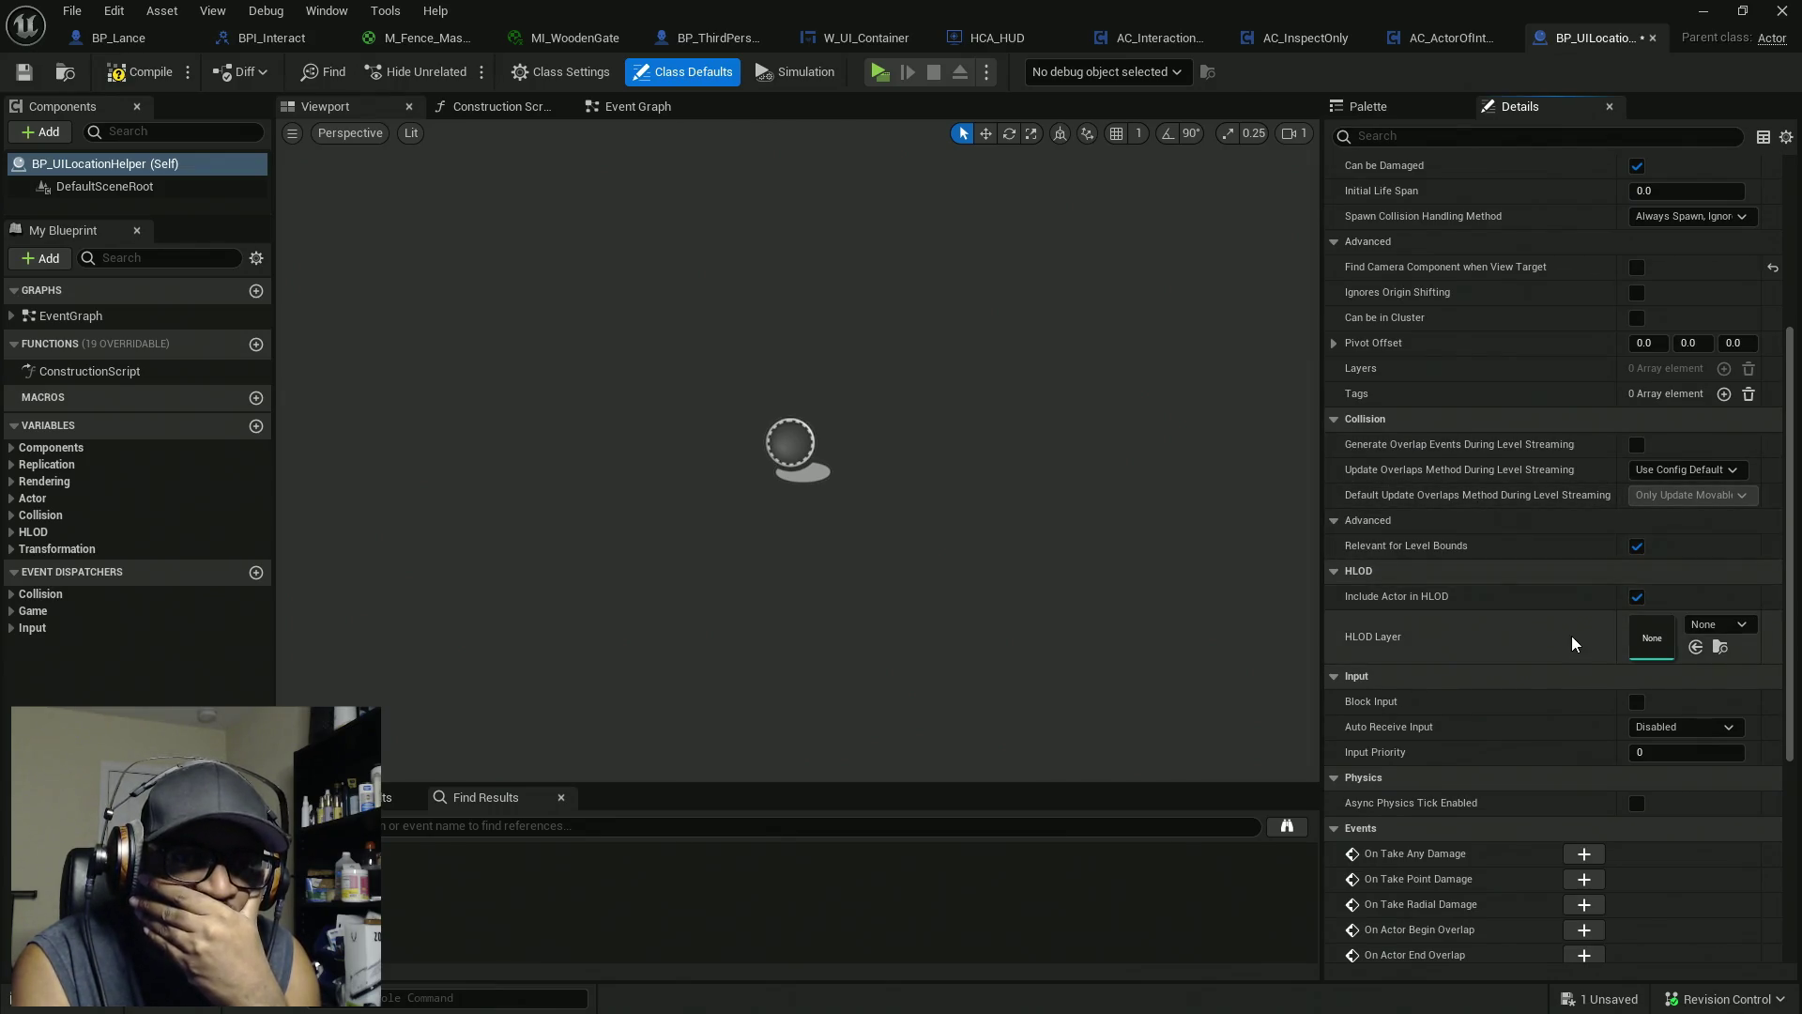
{"action": "scroll", "coordinate": [1539, 647], "scroll_direction": "down", "scroll_amount": 3}
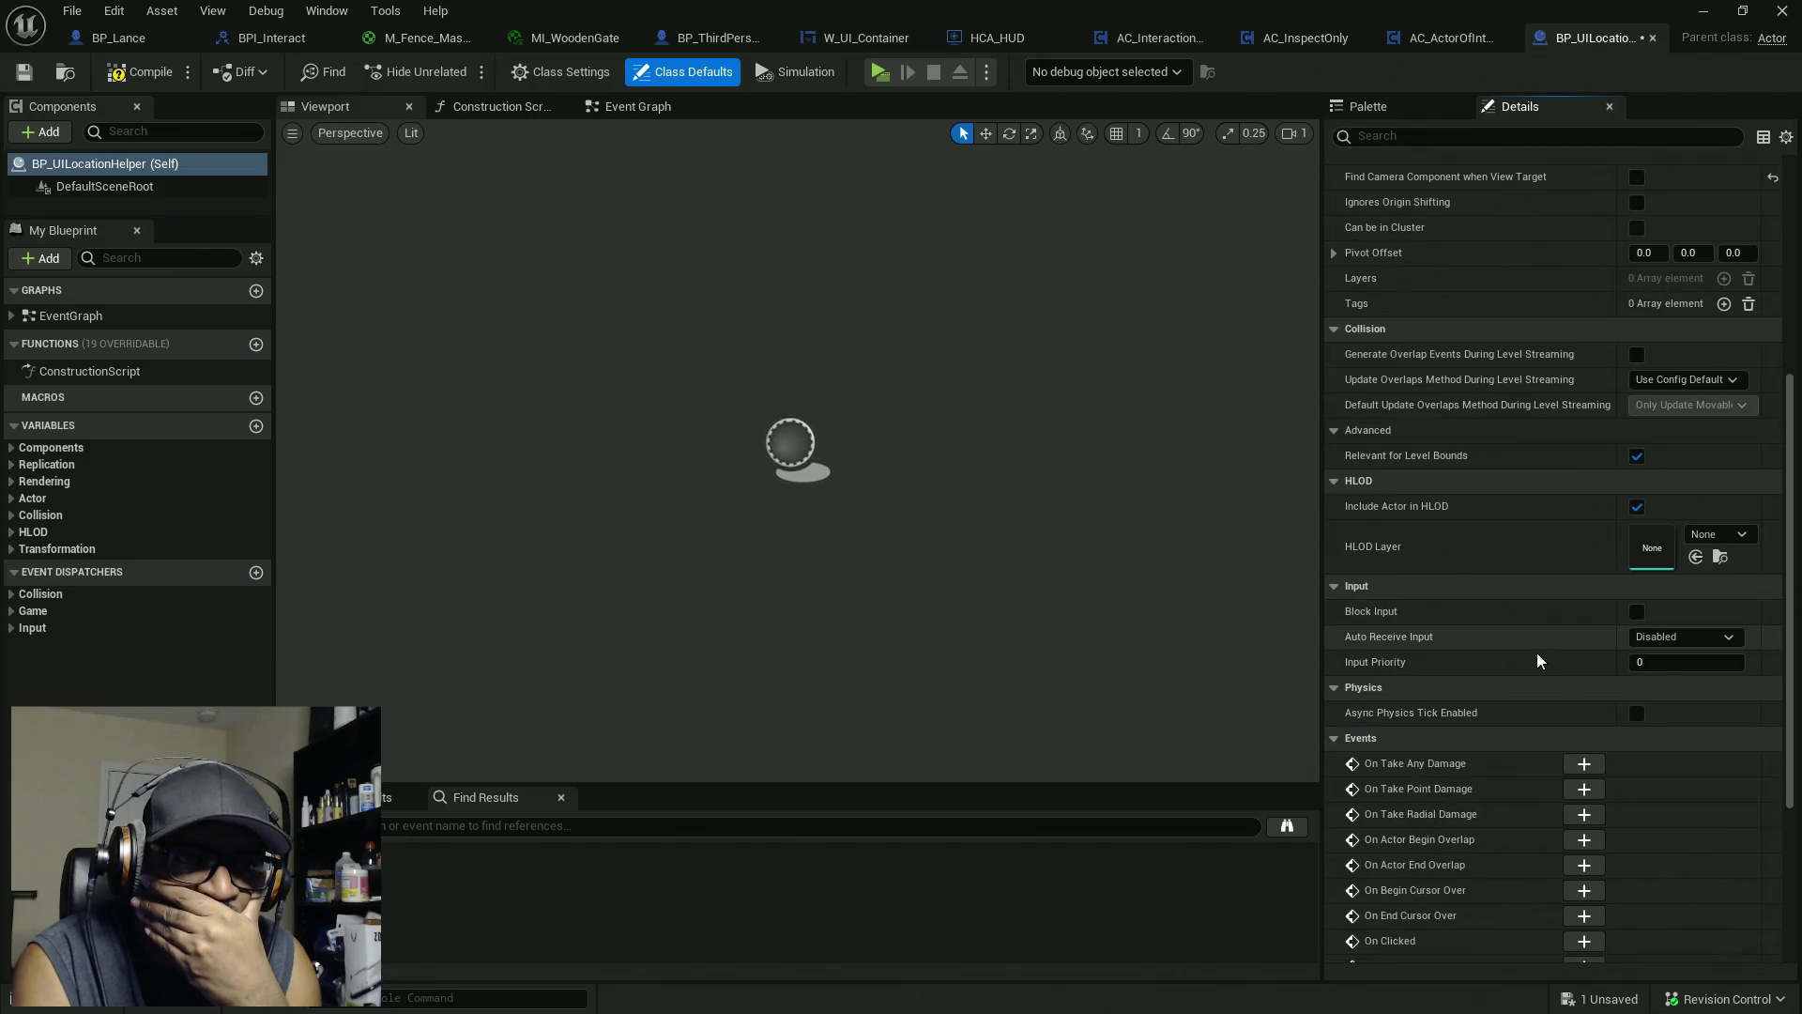
{"action": "scroll", "coordinate": [1539, 742], "scroll_direction": "down", "scroll_amount": 5}
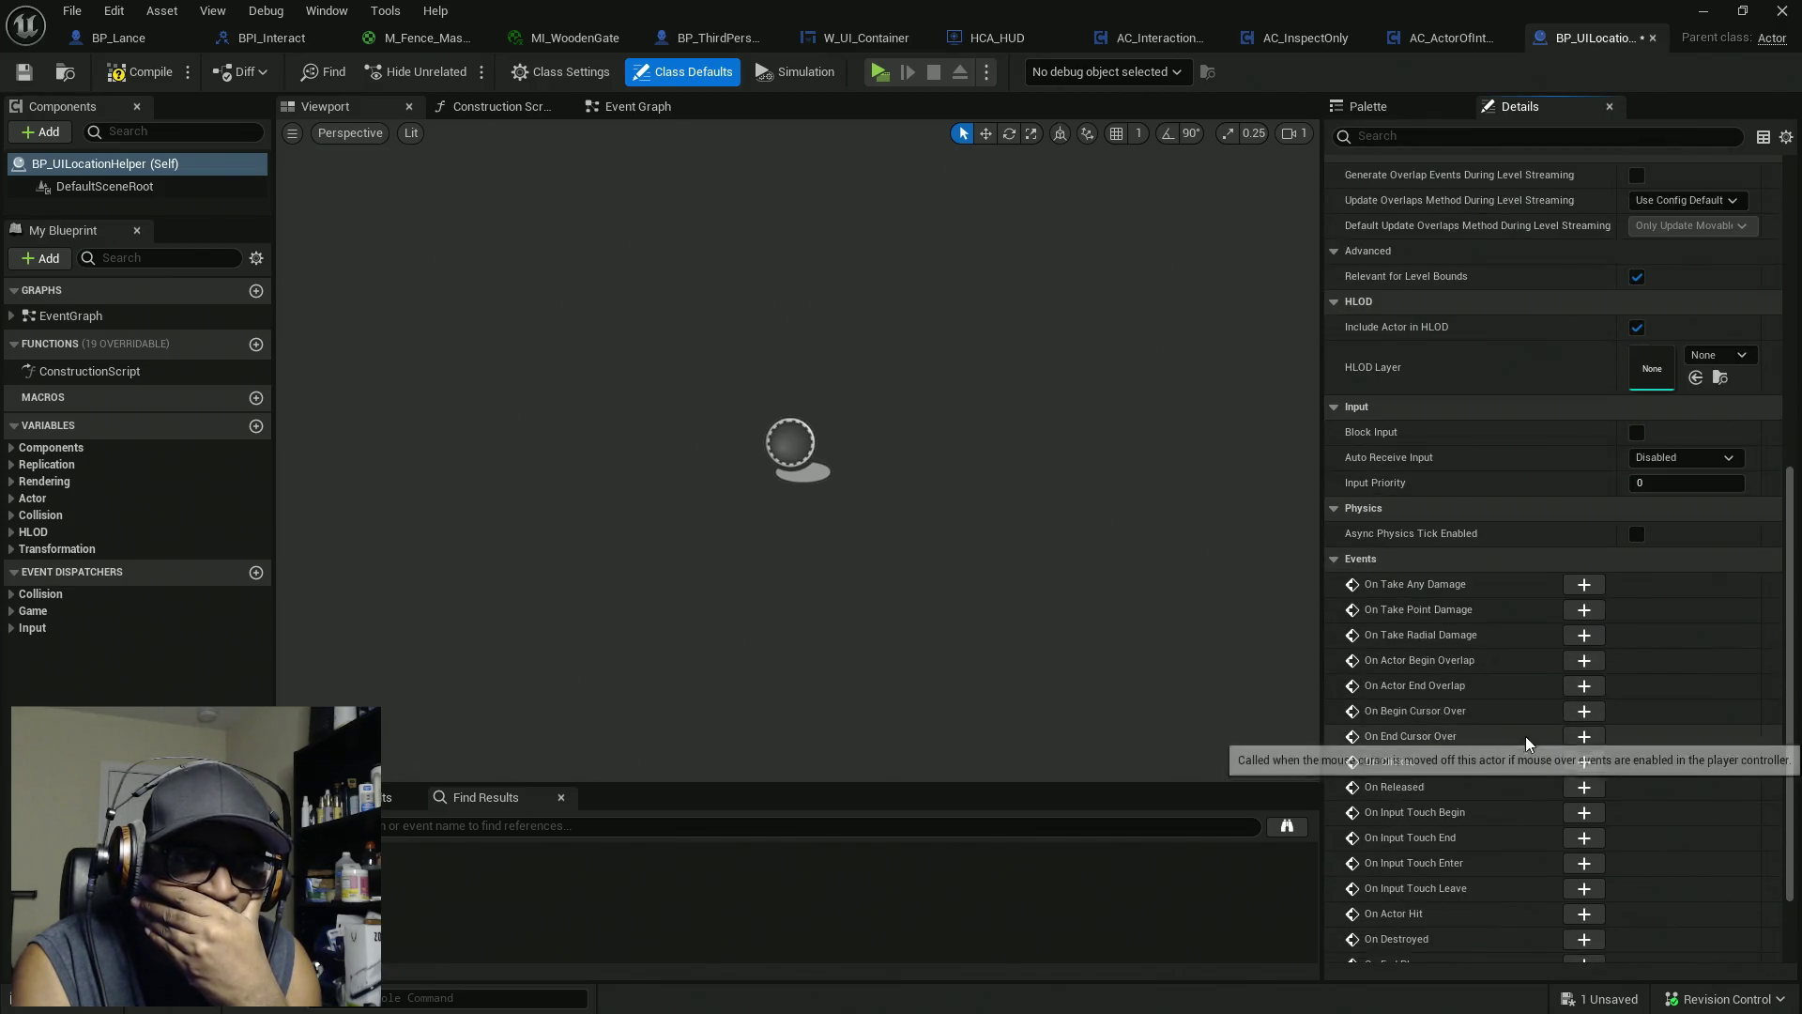
{"action": "left_click", "coordinate": [1417, 874]}
{"action": "scroll", "coordinate": [1436, 807], "scroll_direction": "down", "scroll_amount": 2}
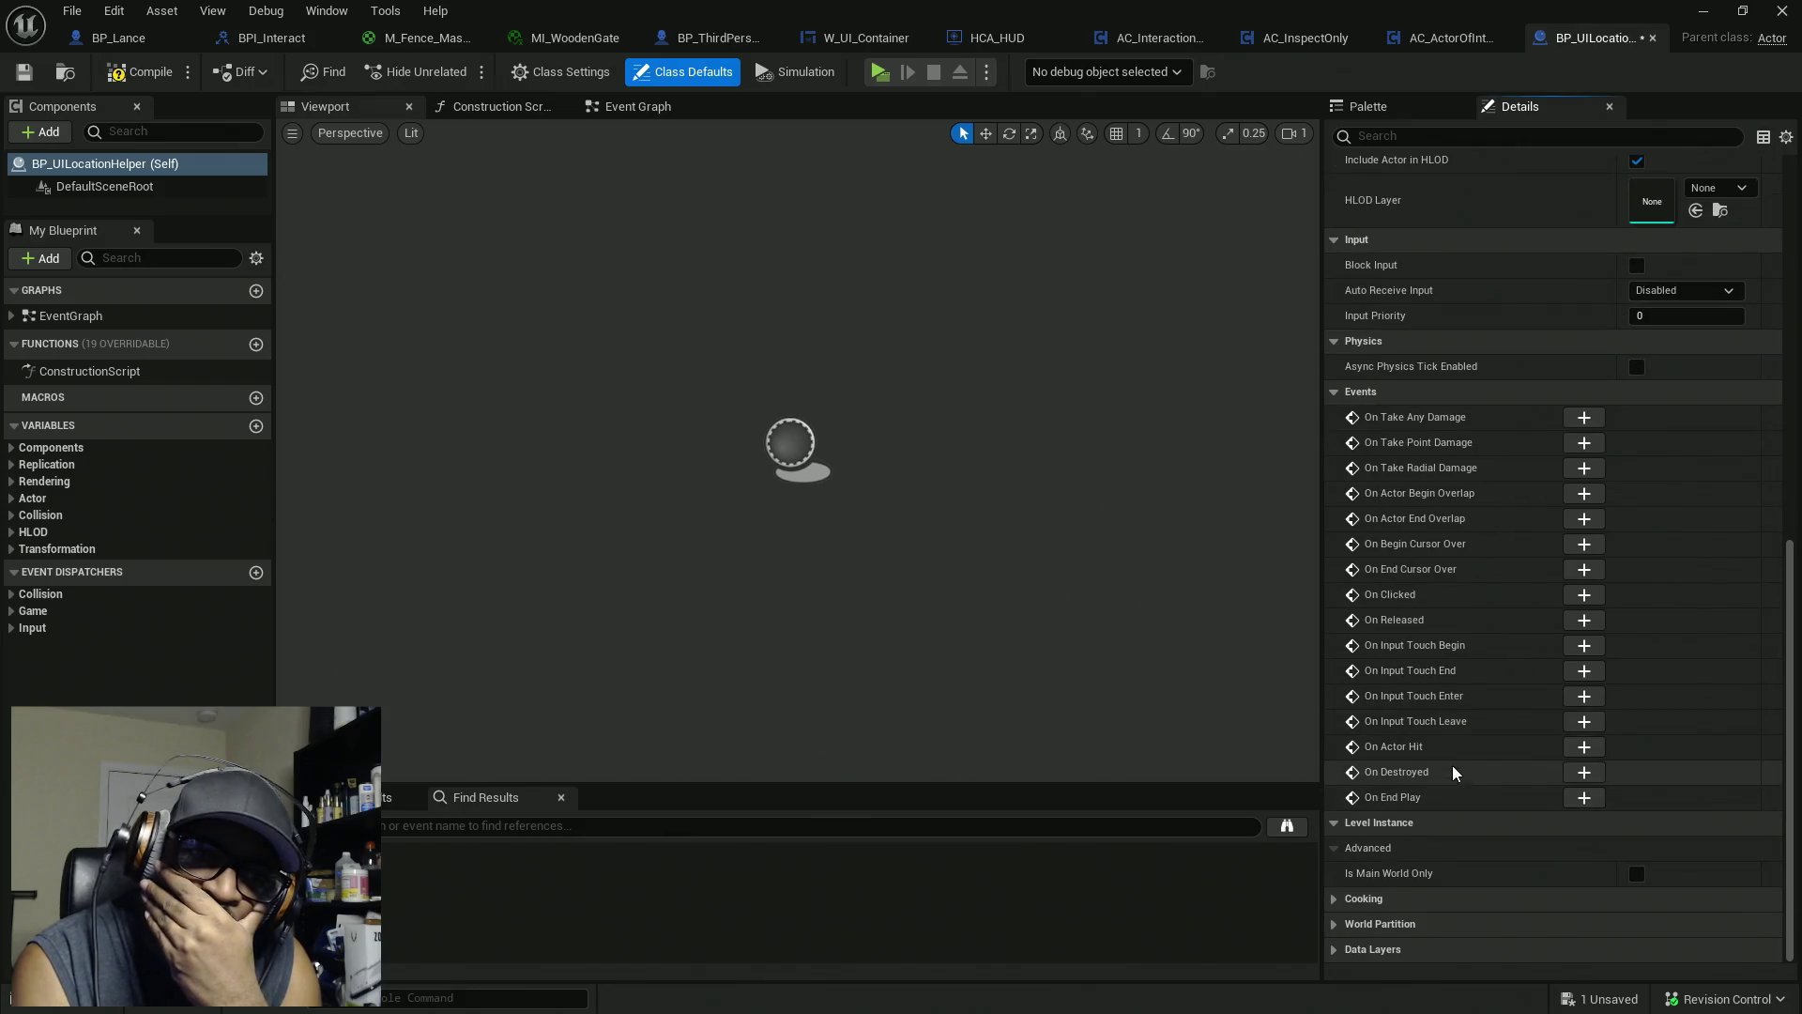
{"action": "left_click", "coordinate": [1371, 899]}
{"action": "scroll", "coordinate": [1615, 826], "scroll_direction": "down", "scroll_amount": 2}
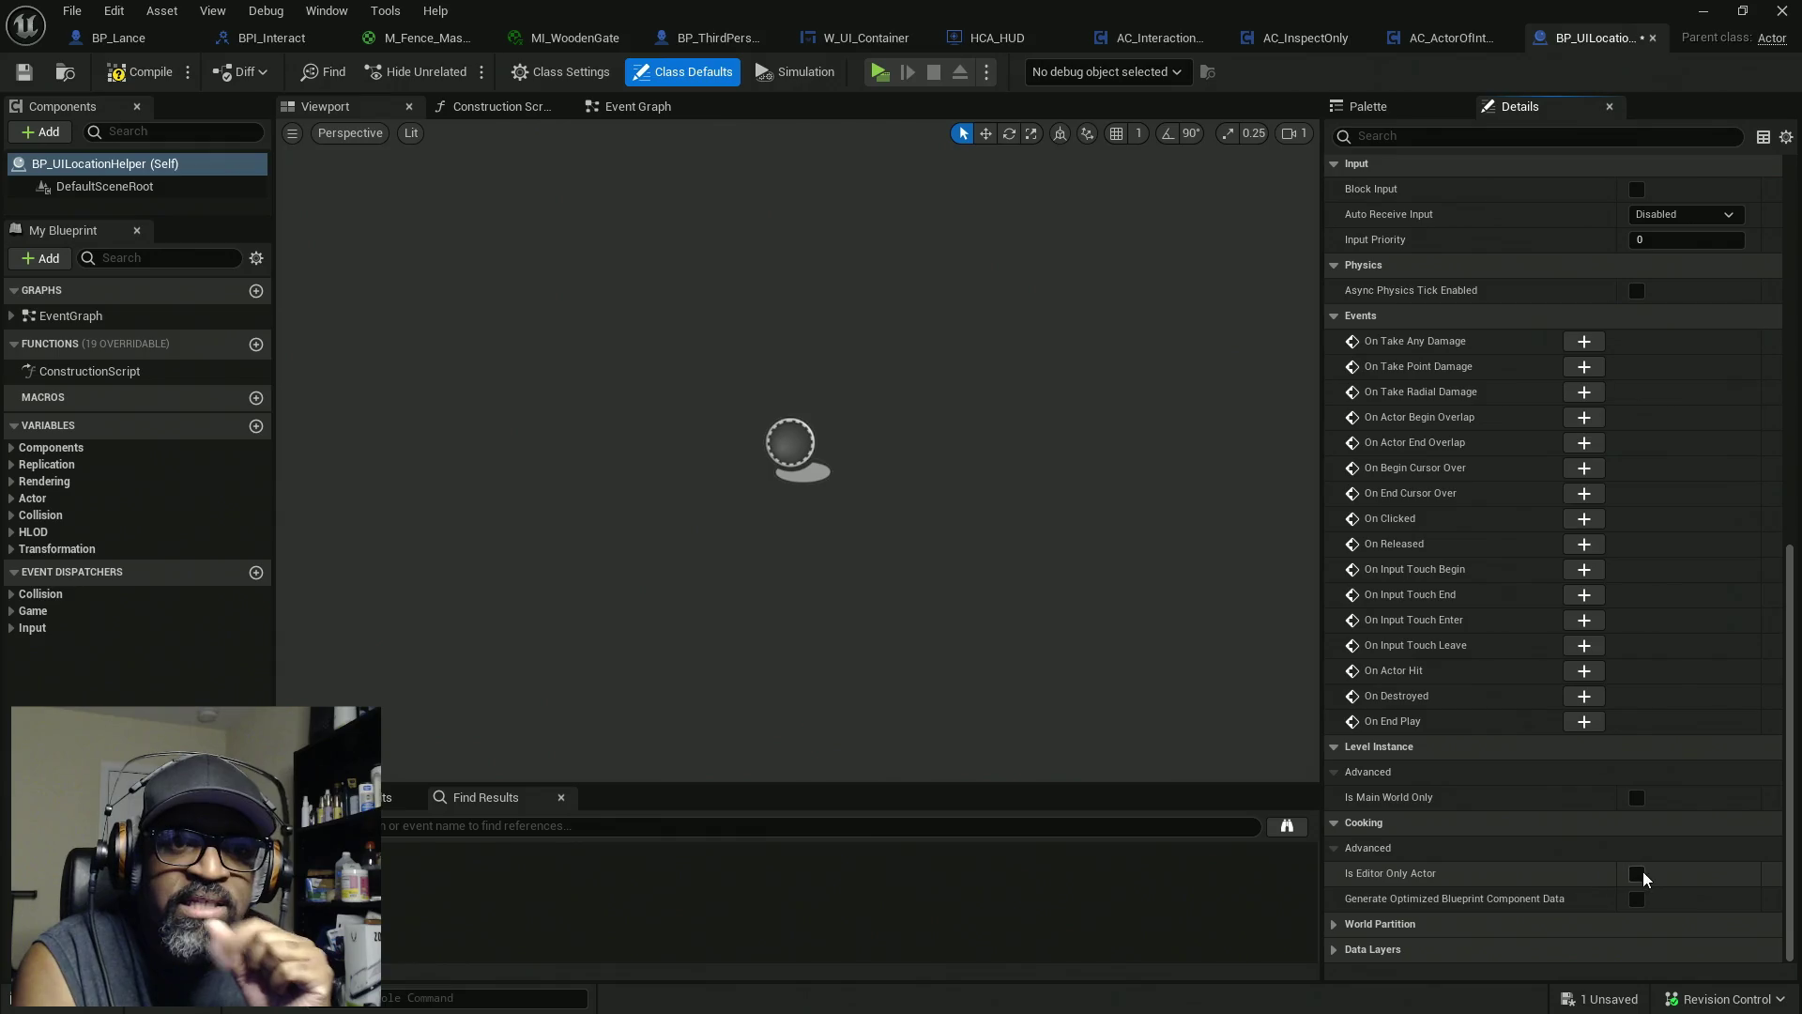
{"action": "left_click", "coordinate": [1637, 874]}
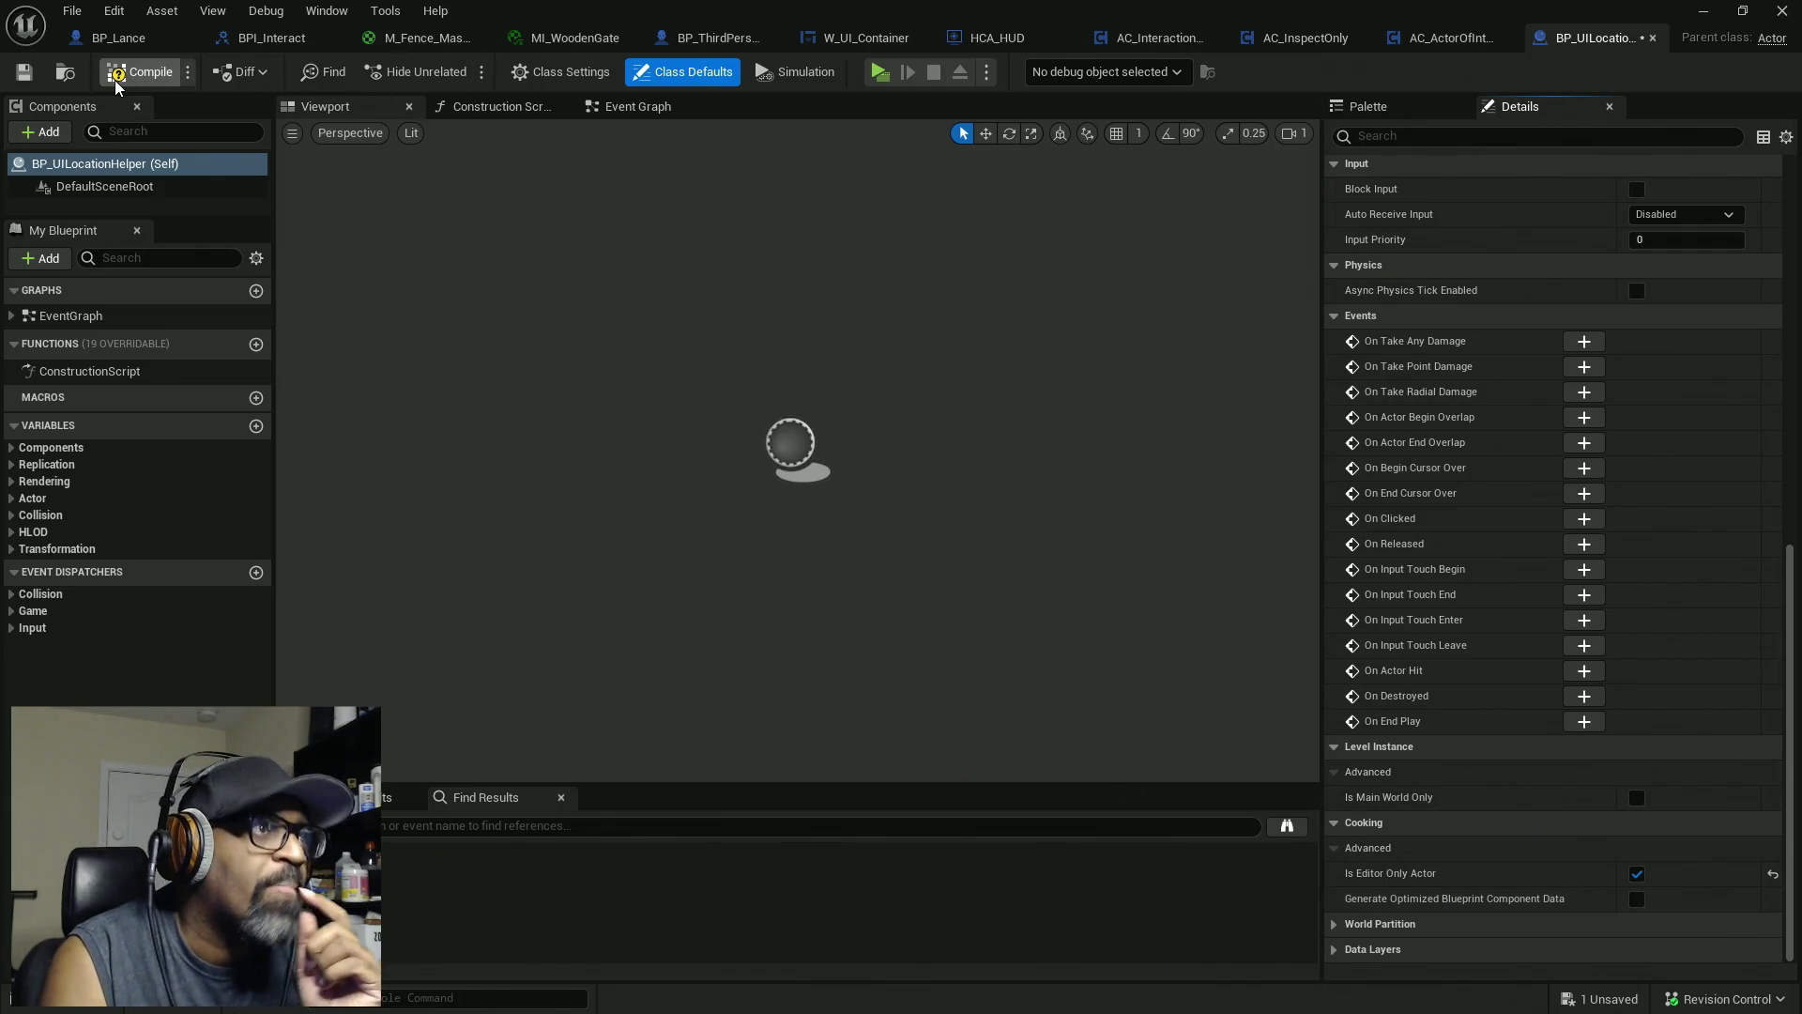
{"action": "left_click", "coordinate": [487, 111]}
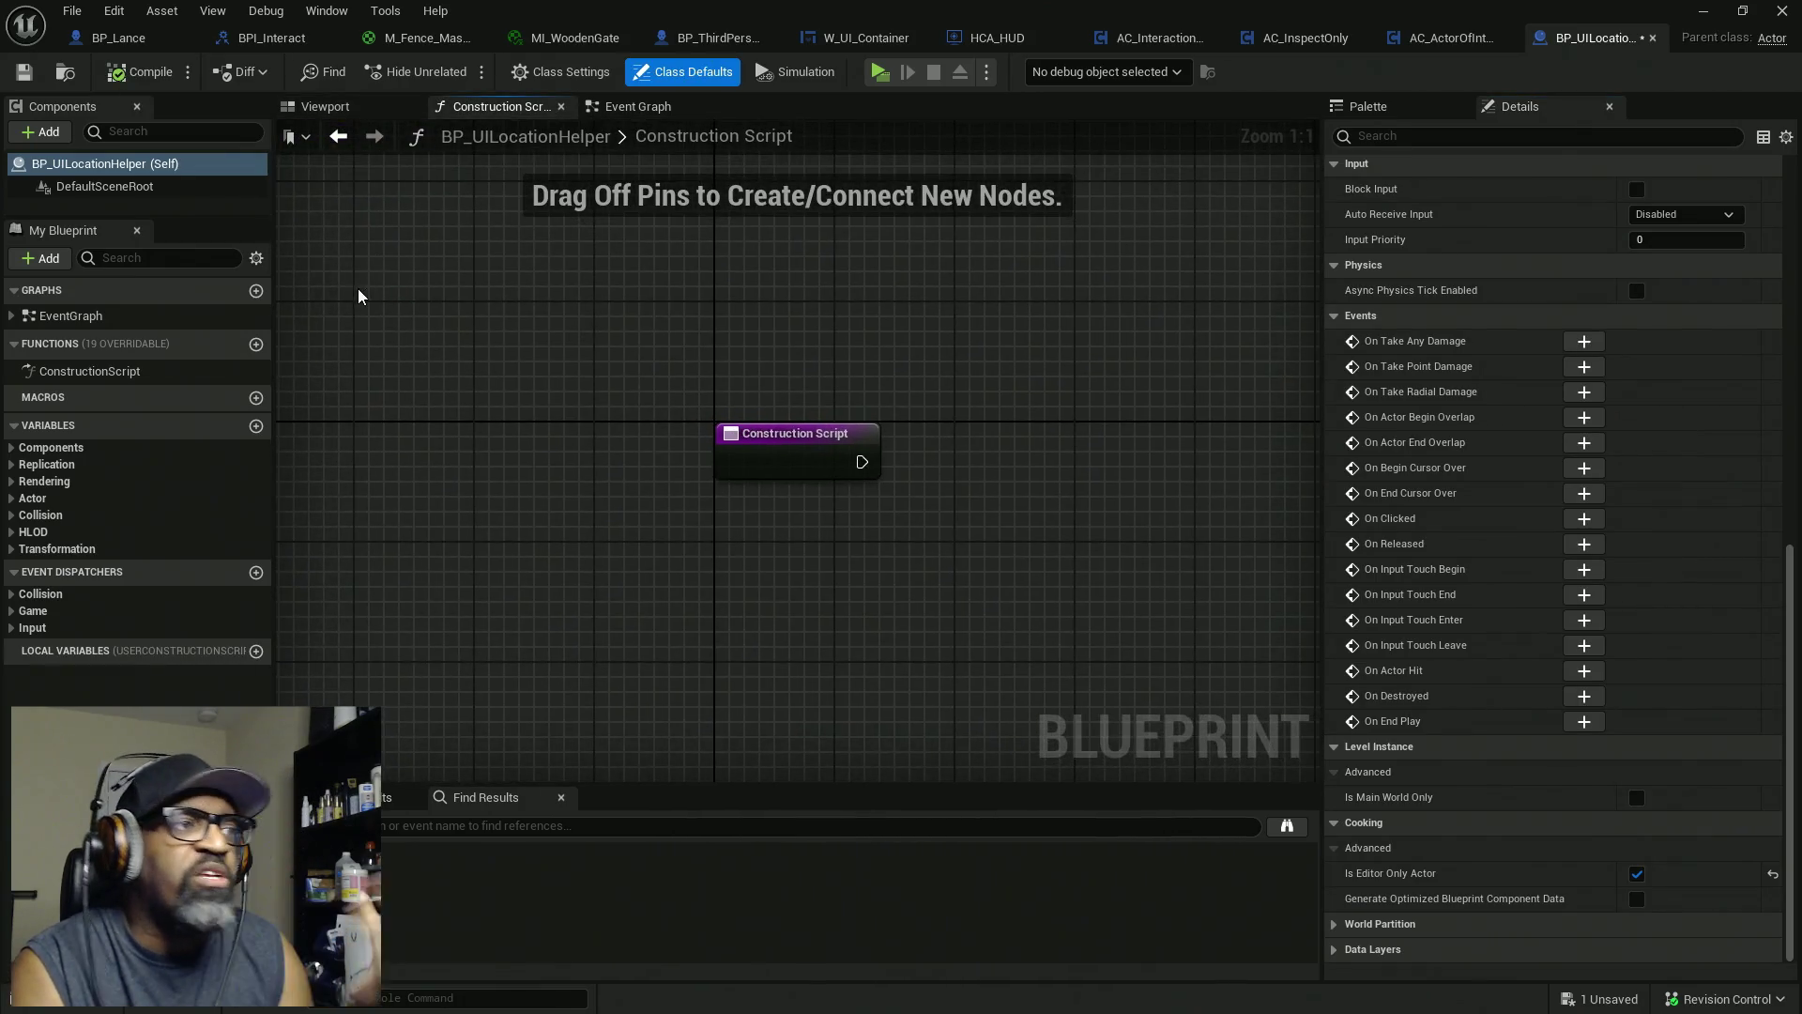
Add an instance-editable Transform variable UILocation with Show 3D Widget and Expose on Spawn, then compile
{"action": "left_click", "coordinate": [256, 425]}
{"action": "type", "text": "UILocation"}
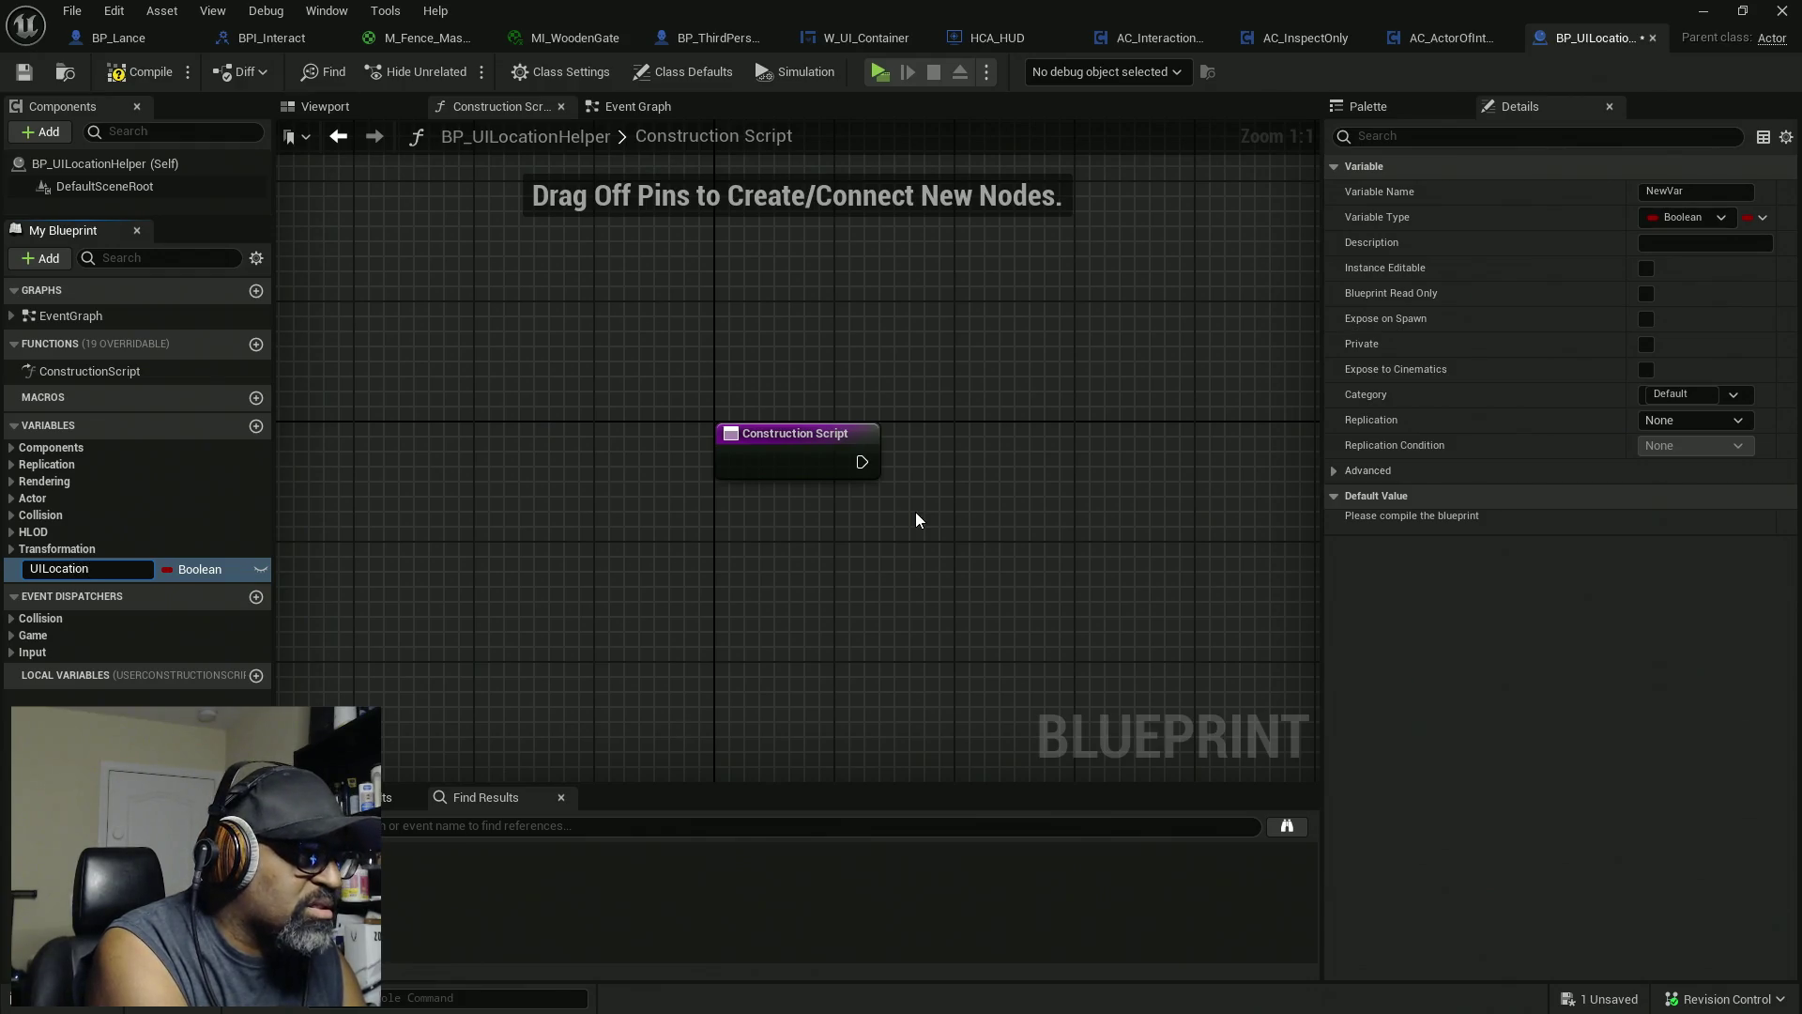
{"action": "key", "text": "Return"}
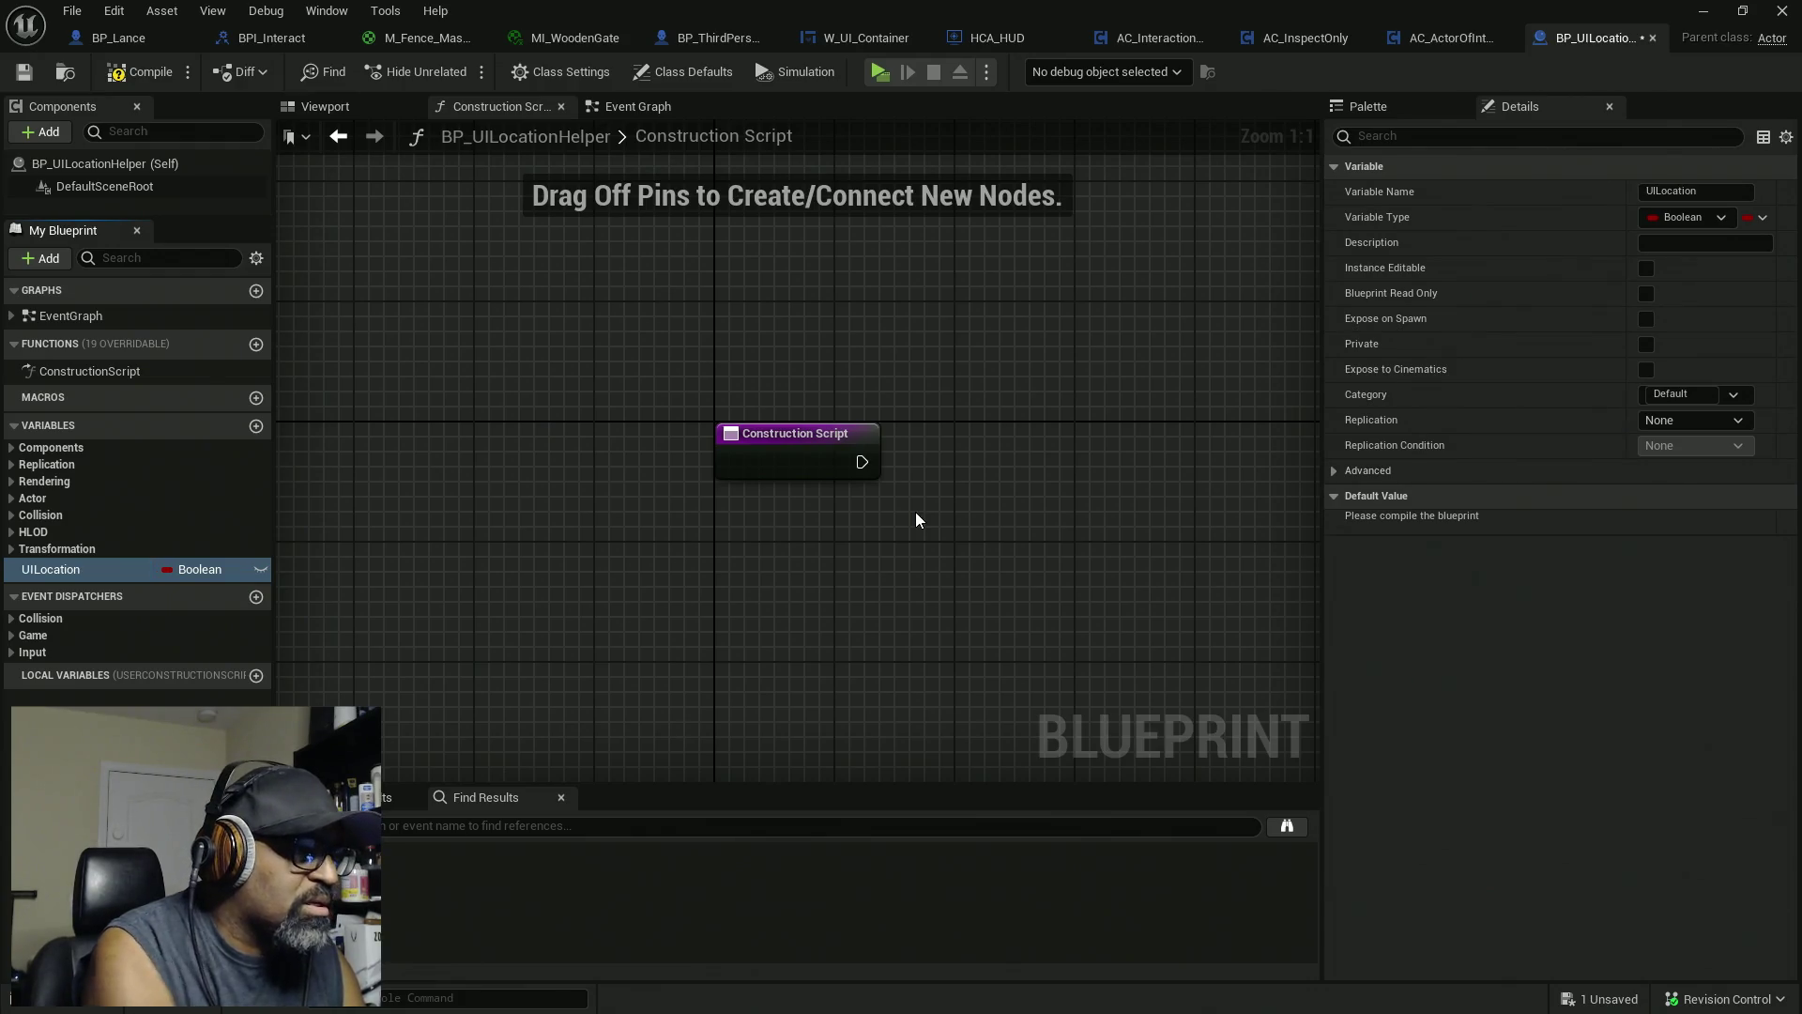
{"action": "left_click", "coordinate": [237, 569]}
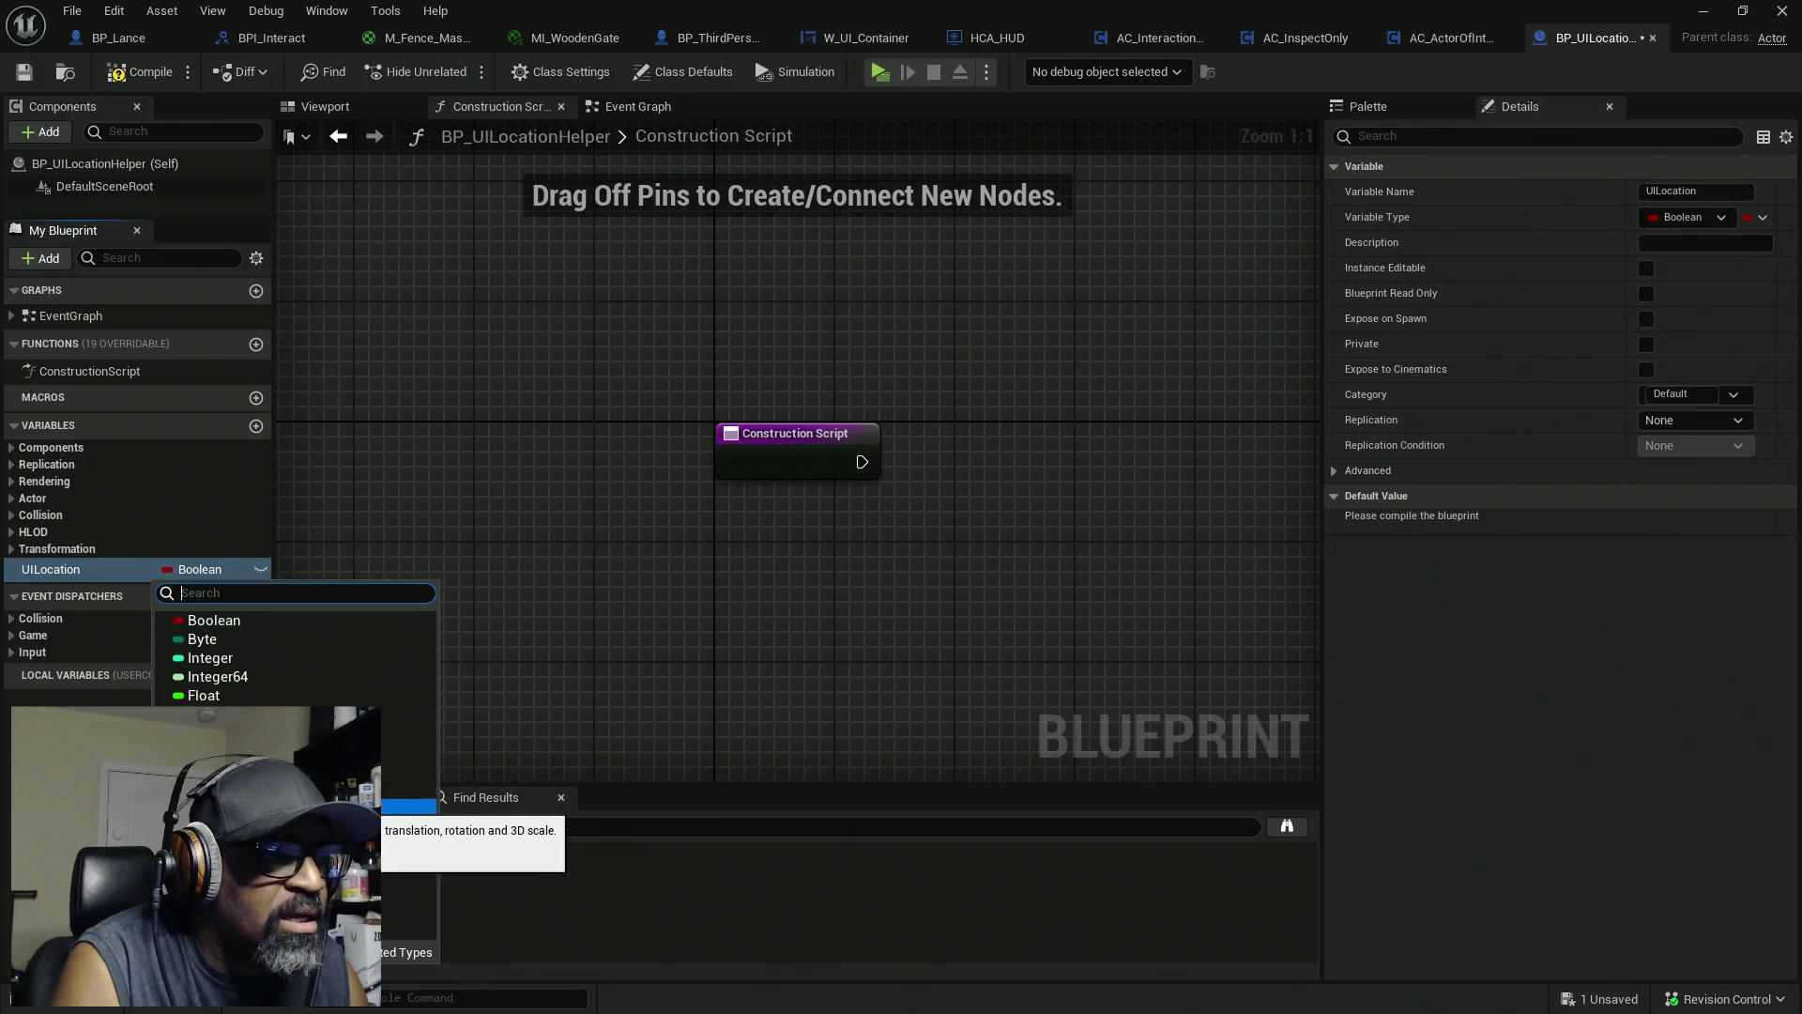
{"action": "left_click", "coordinate": [371, 805]}
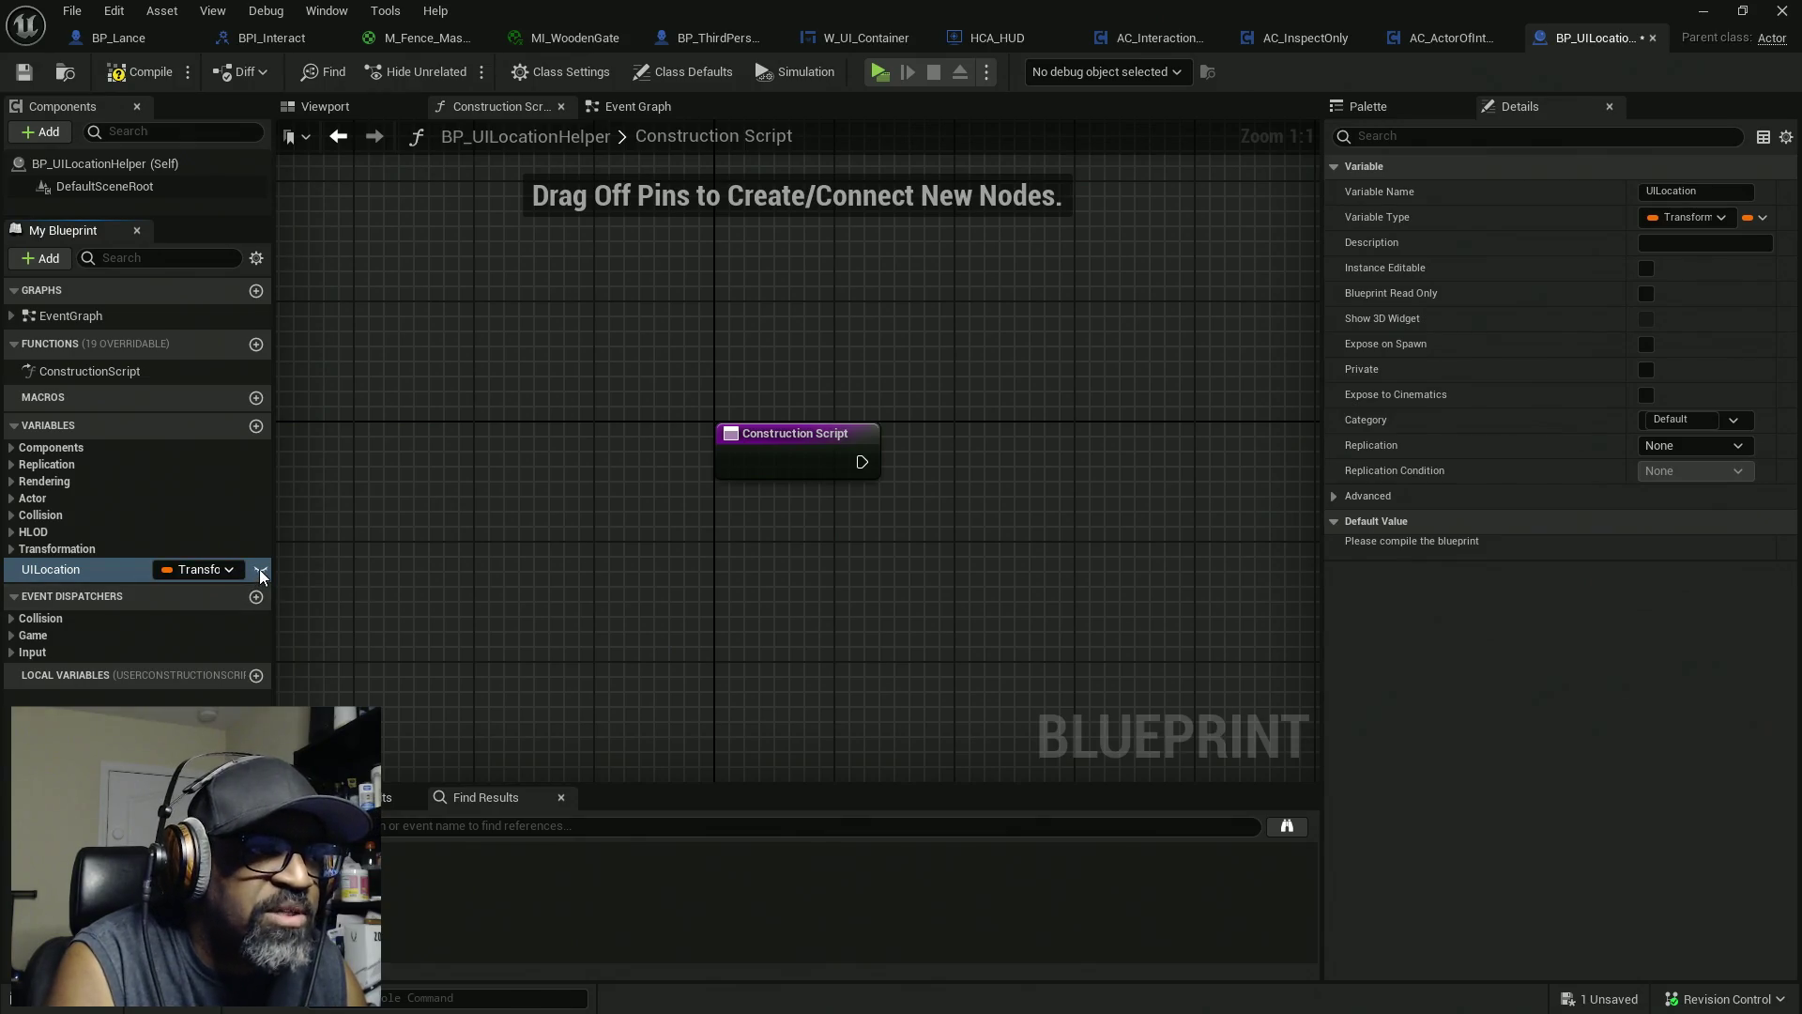
{"action": "left_click", "coordinate": [260, 569]}
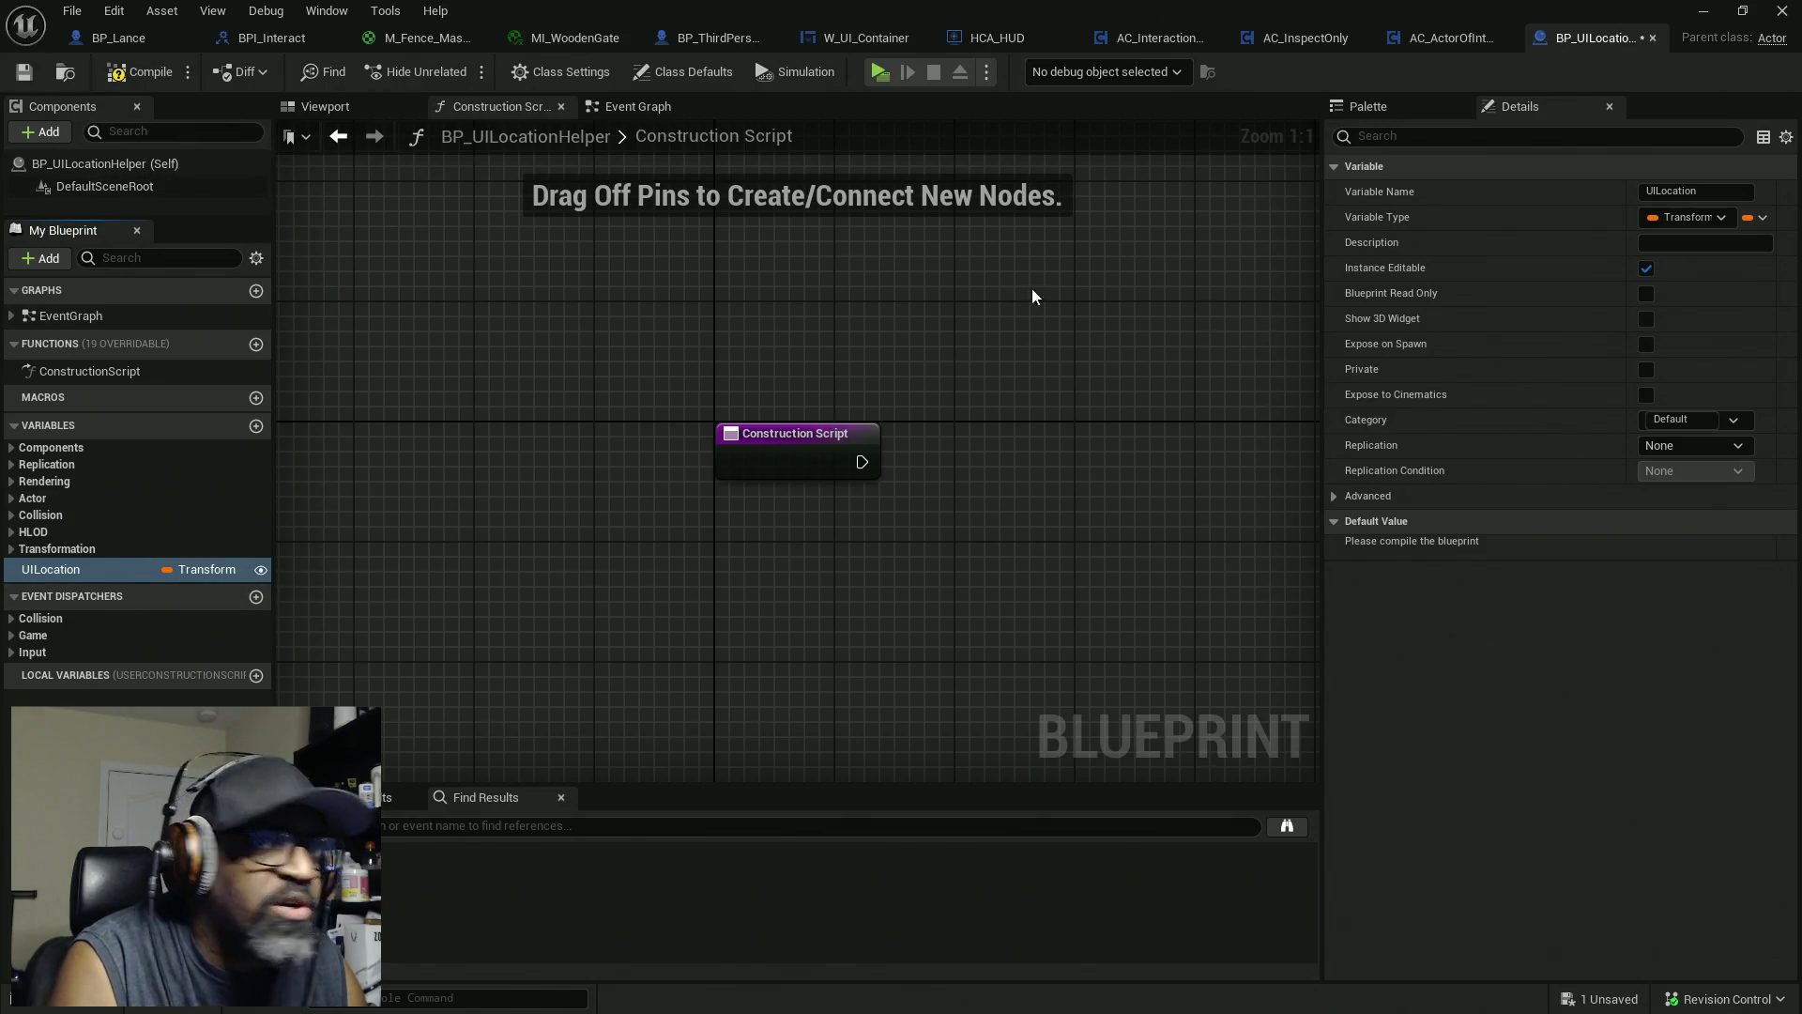
{"action": "left_click", "coordinate": [1646, 319]}
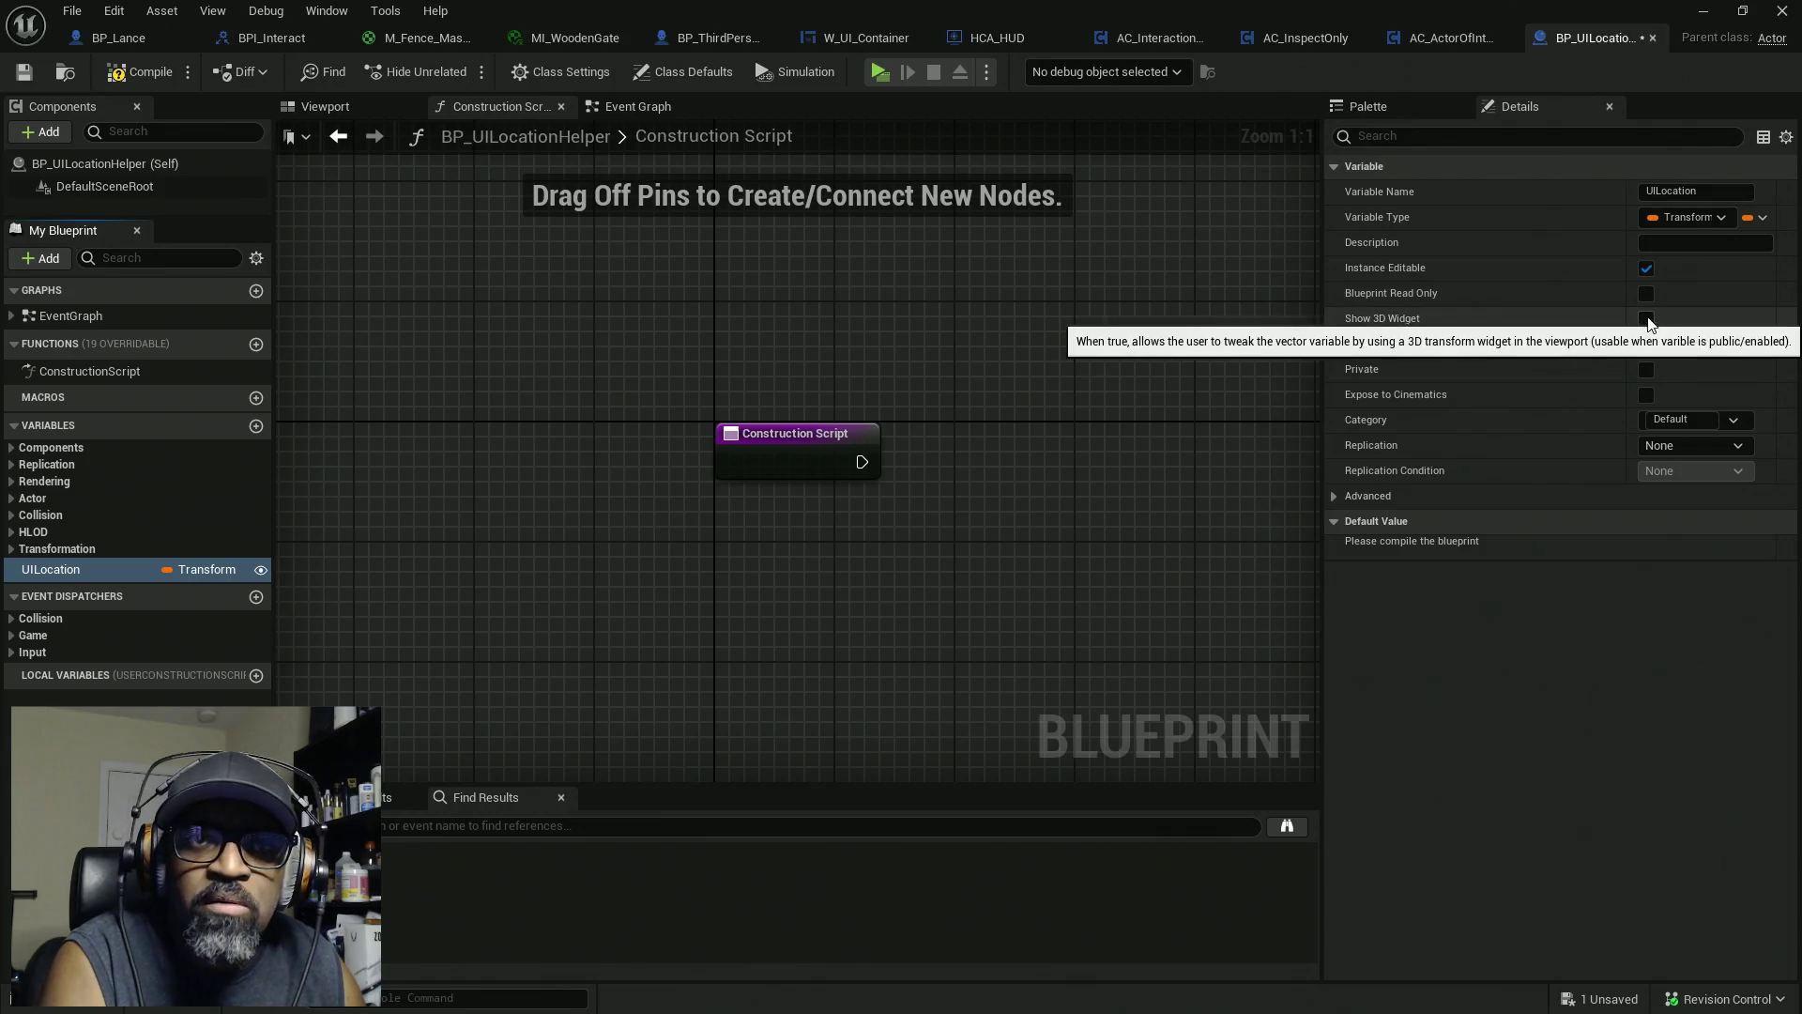
{"action": "left_click", "coordinate": [1646, 345]}
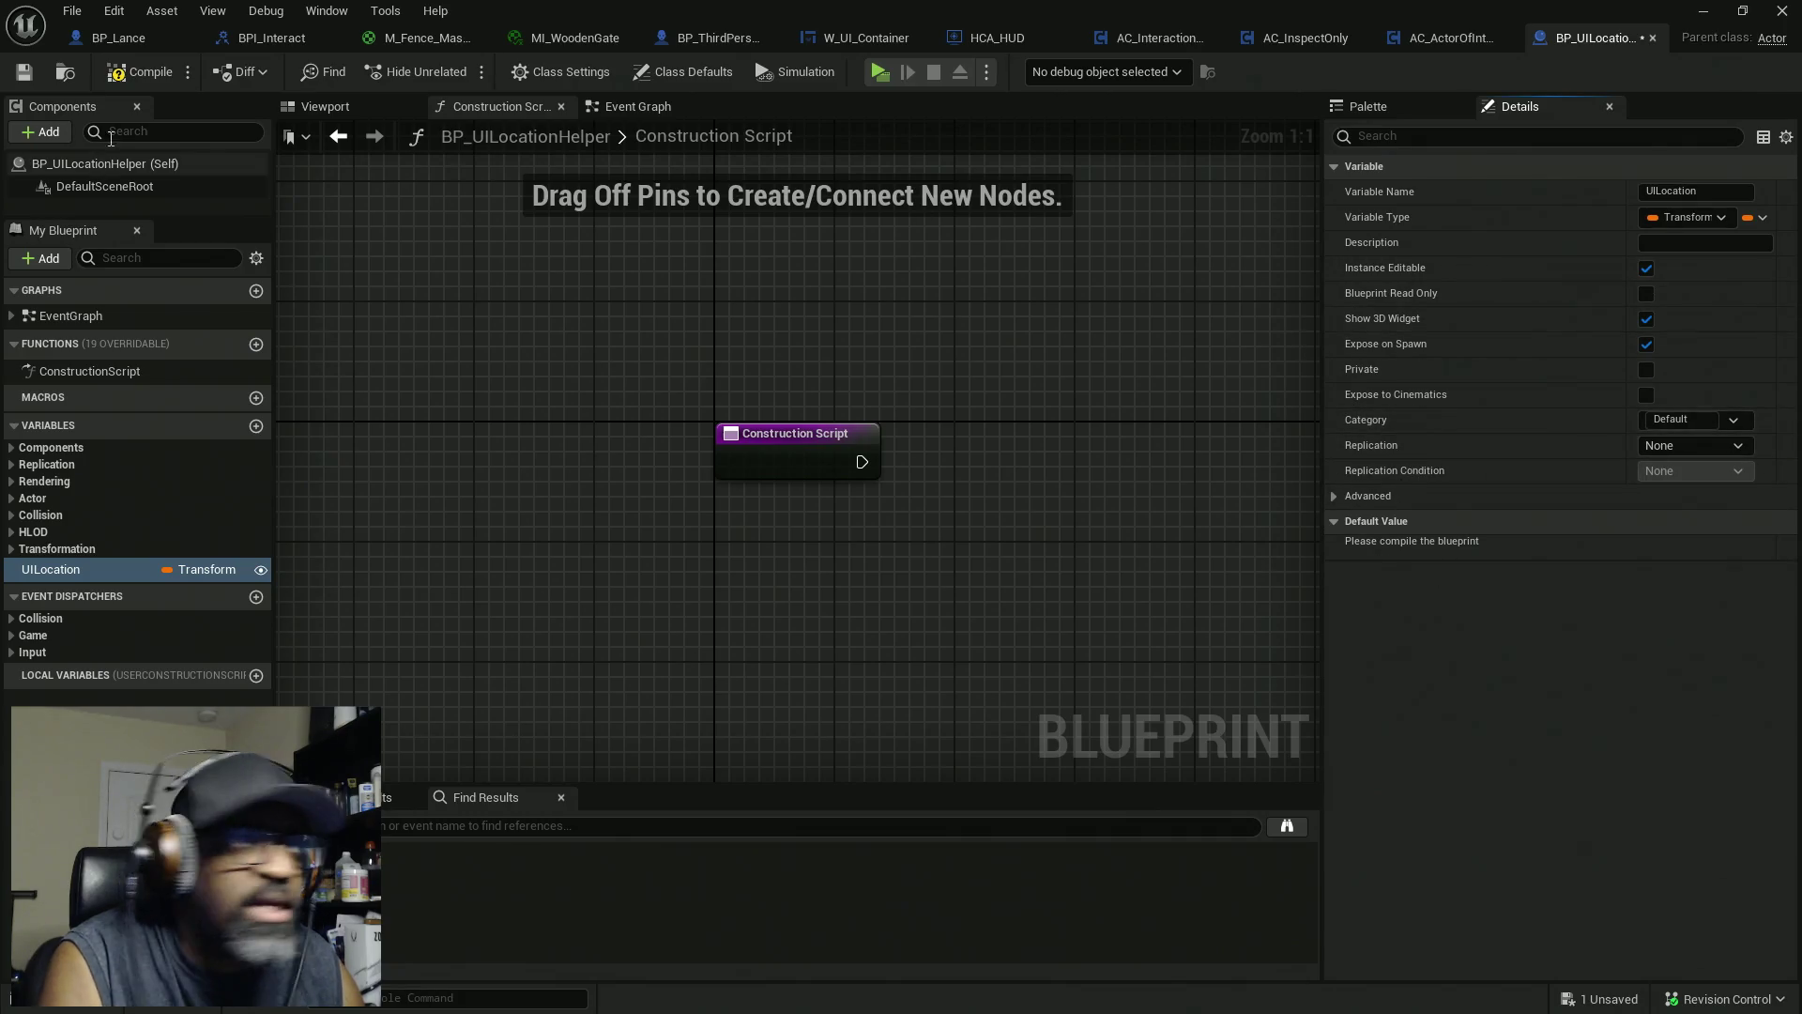
{"action": "left_click", "coordinate": [119, 79]}
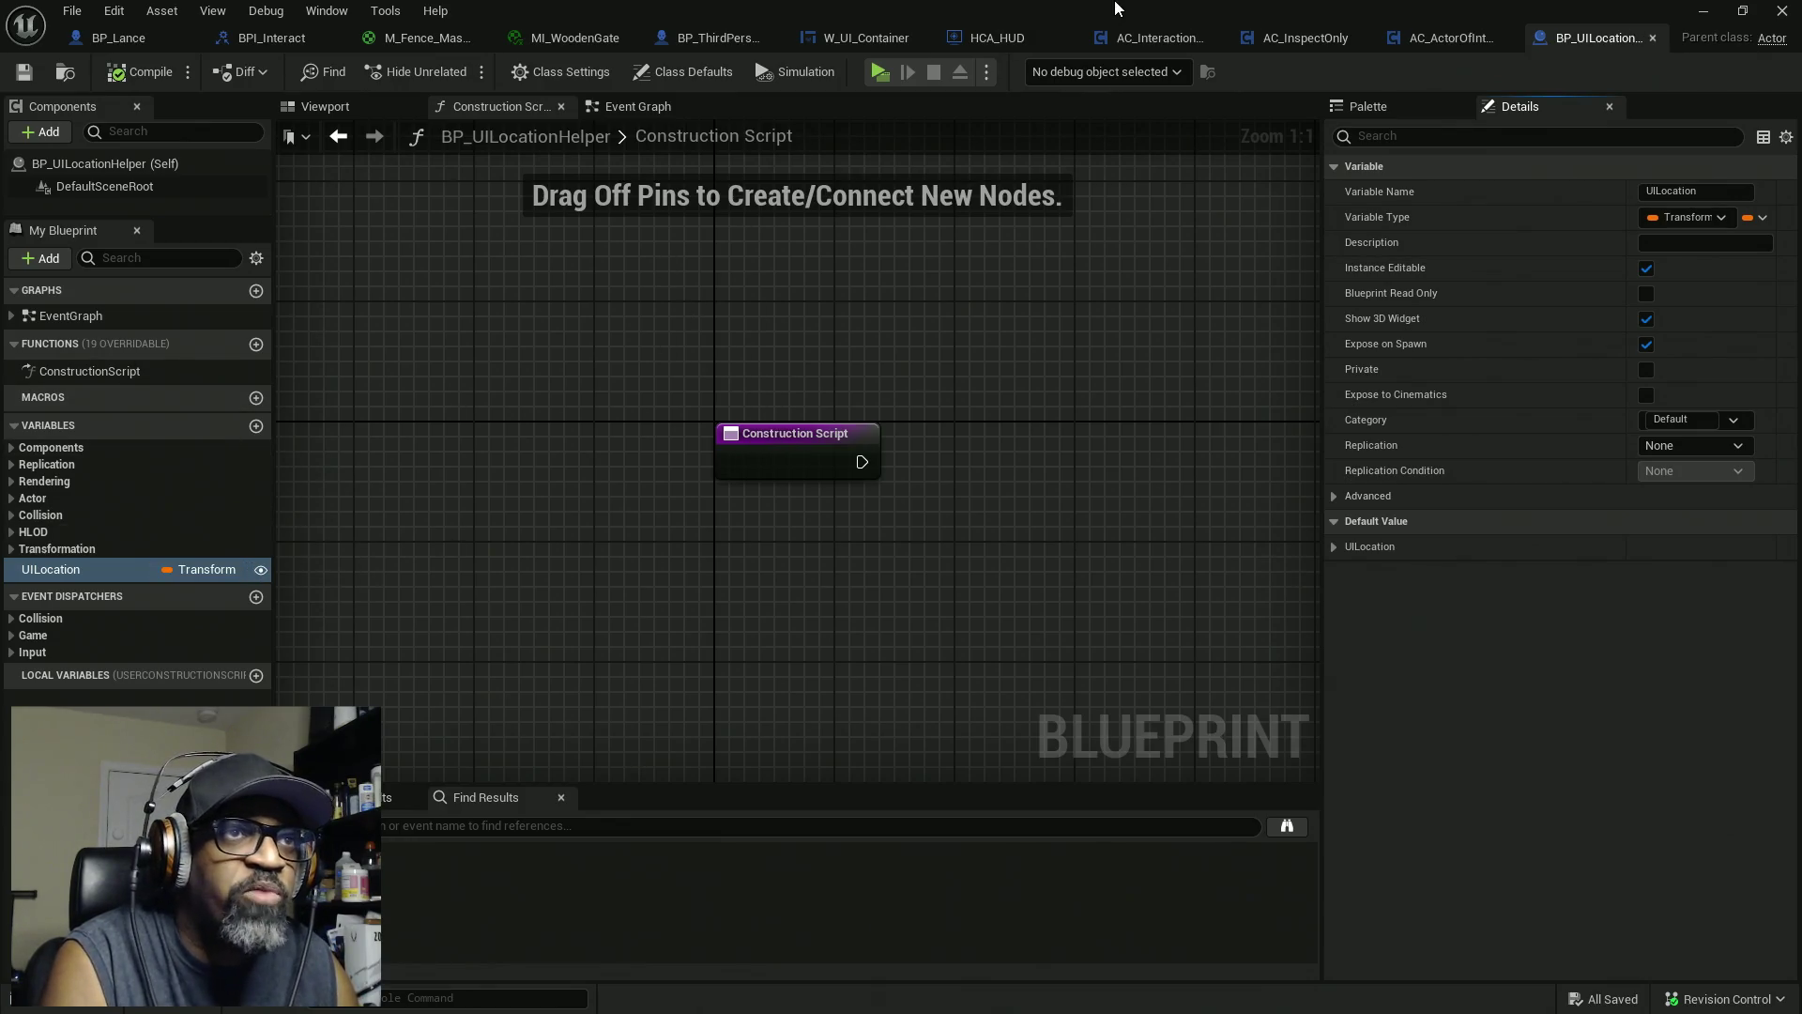
{"action": "left_click", "coordinate": [1701, 10]}
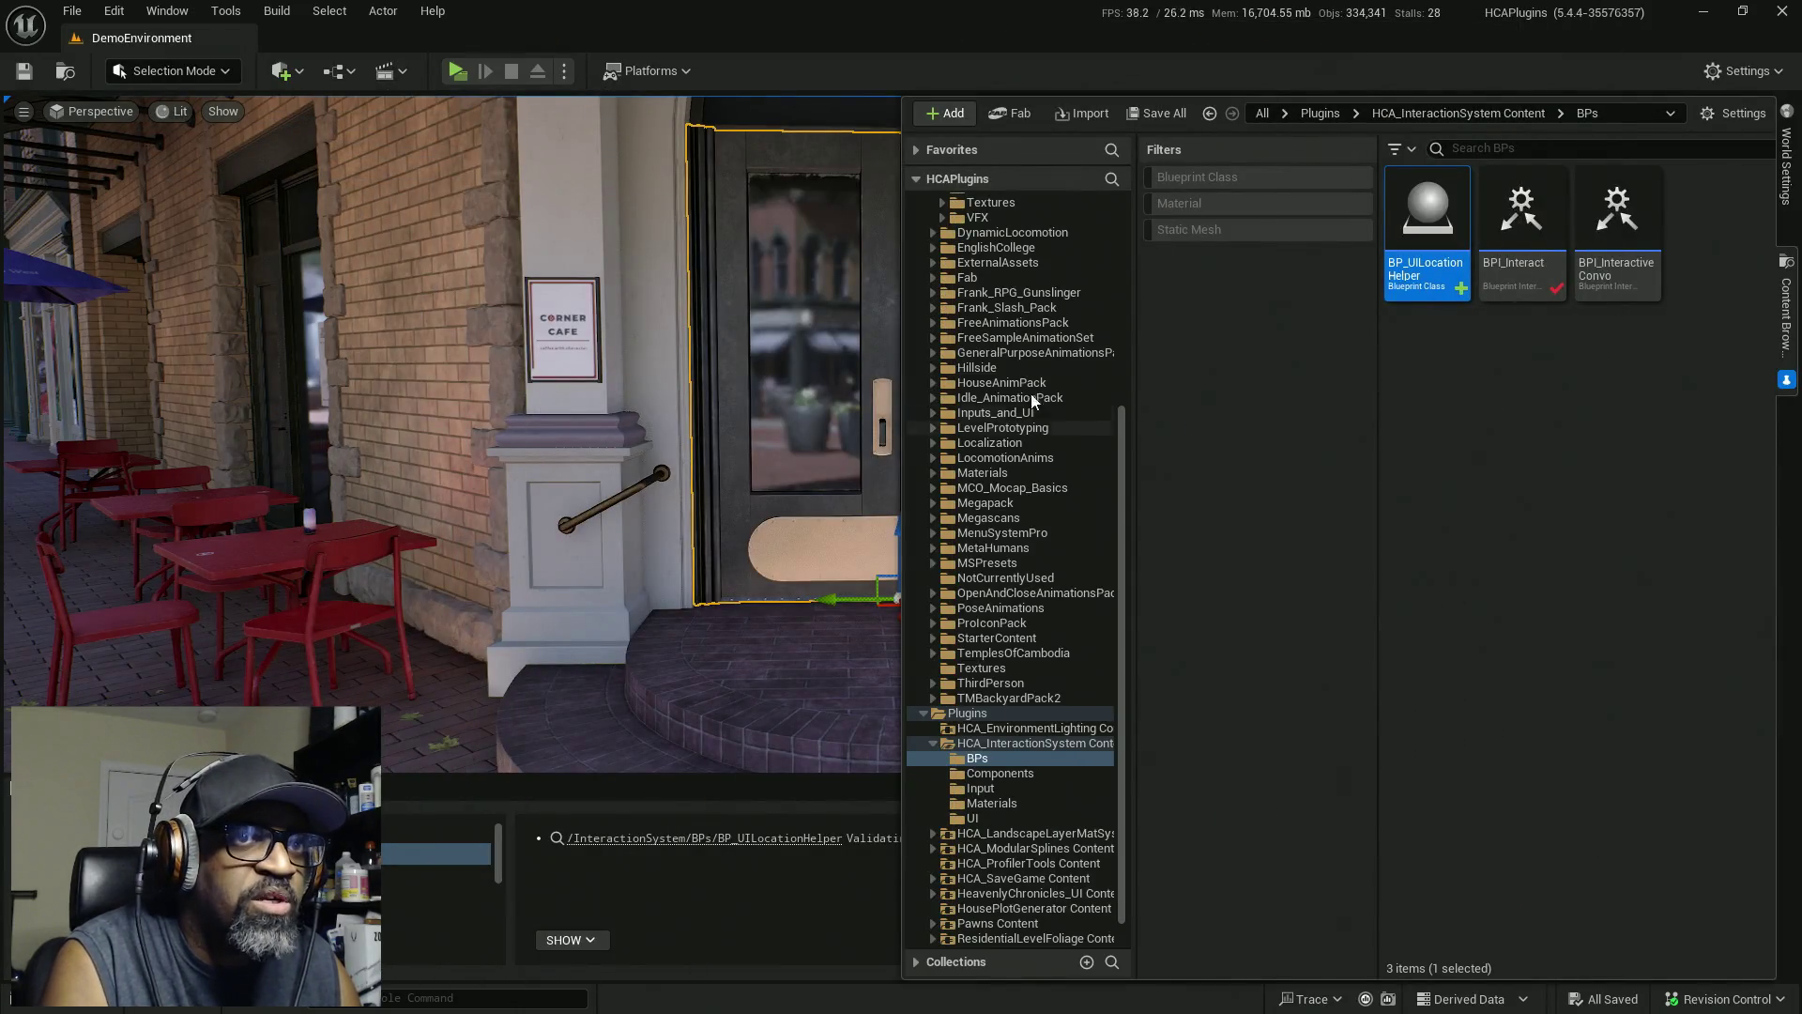
Place a BP_UILocationHelper actor in the level by the cafe steps and frame the cafe door
{"action": "mouse_move", "coordinate": [1425, 221]}
{"action": "left_mouse_down"}
{"action": "mouse_move", "coordinate": [623, 563]}
{"action": "mouse_move", "coordinate": [530, 672]}
{"action": "mouse_move", "coordinate": [542, 697]}
{"action": "left_mouse_up"}
{"action": "left_click_drag", "start_coordinate": [699, 670], "coordinate": [713, 741]}
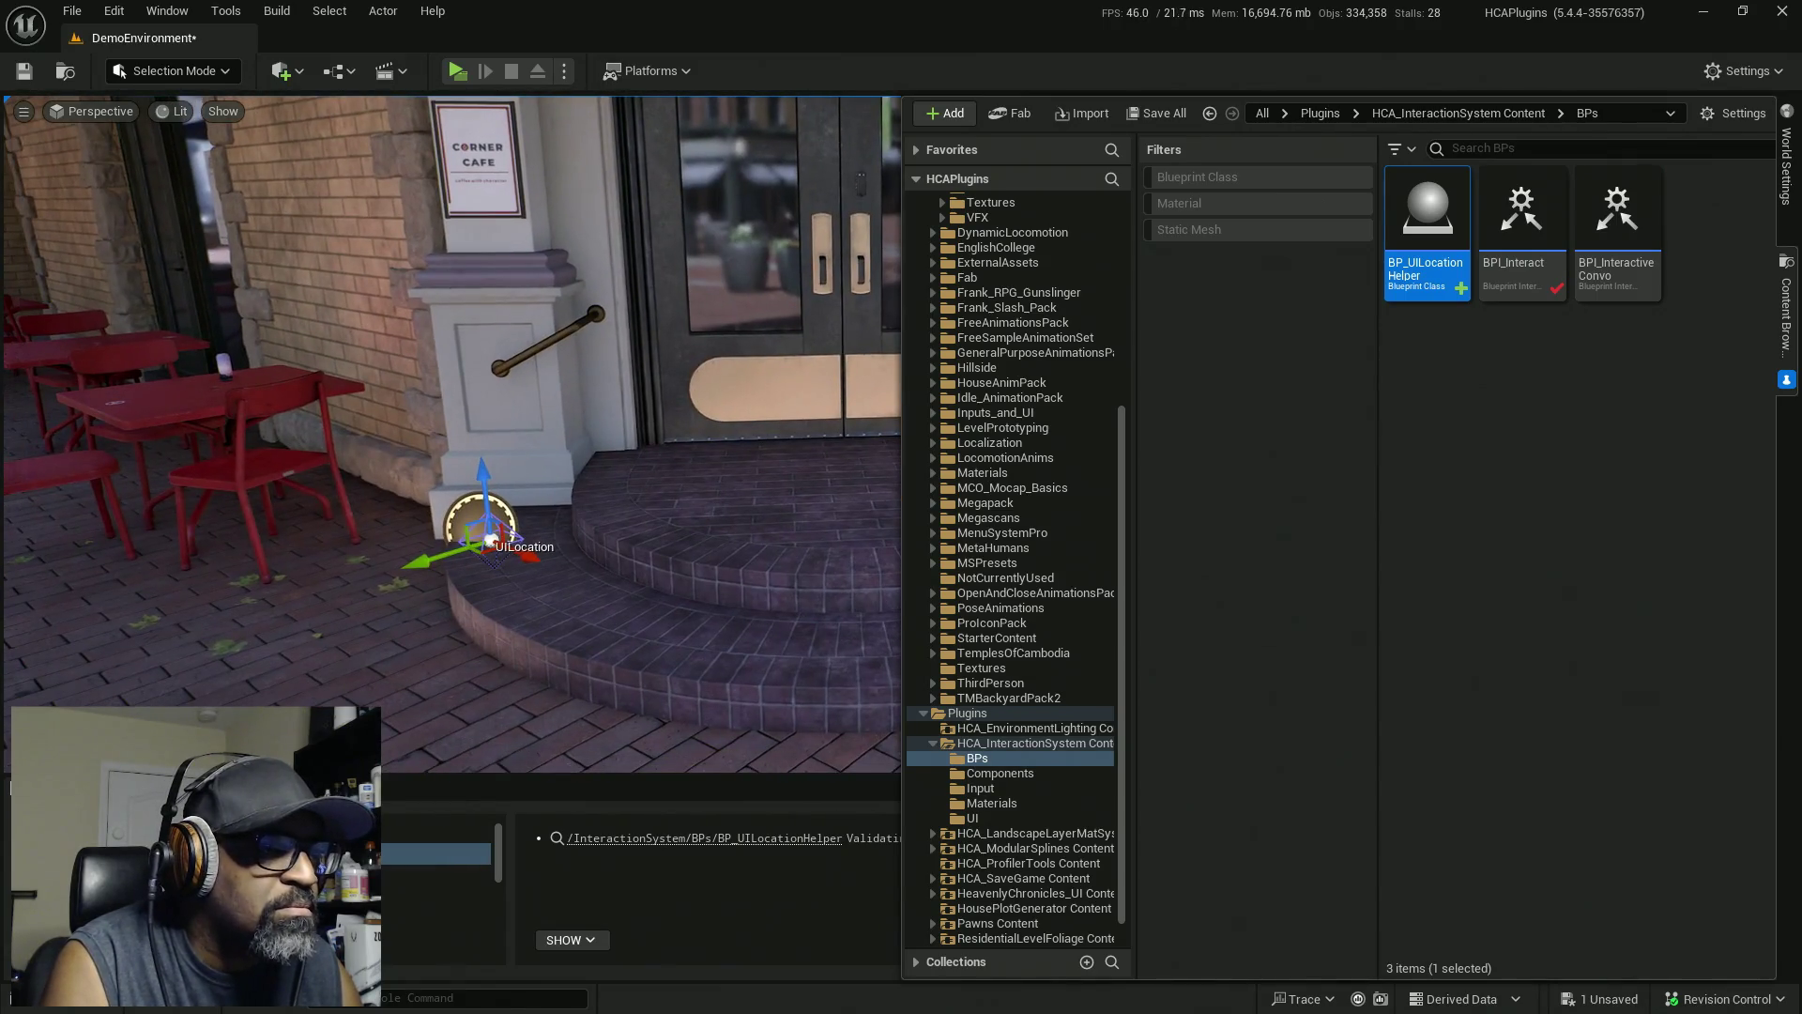
{"action": "left_click_drag", "start_coordinate": [670, 616], "coordinate": [675, 617]}
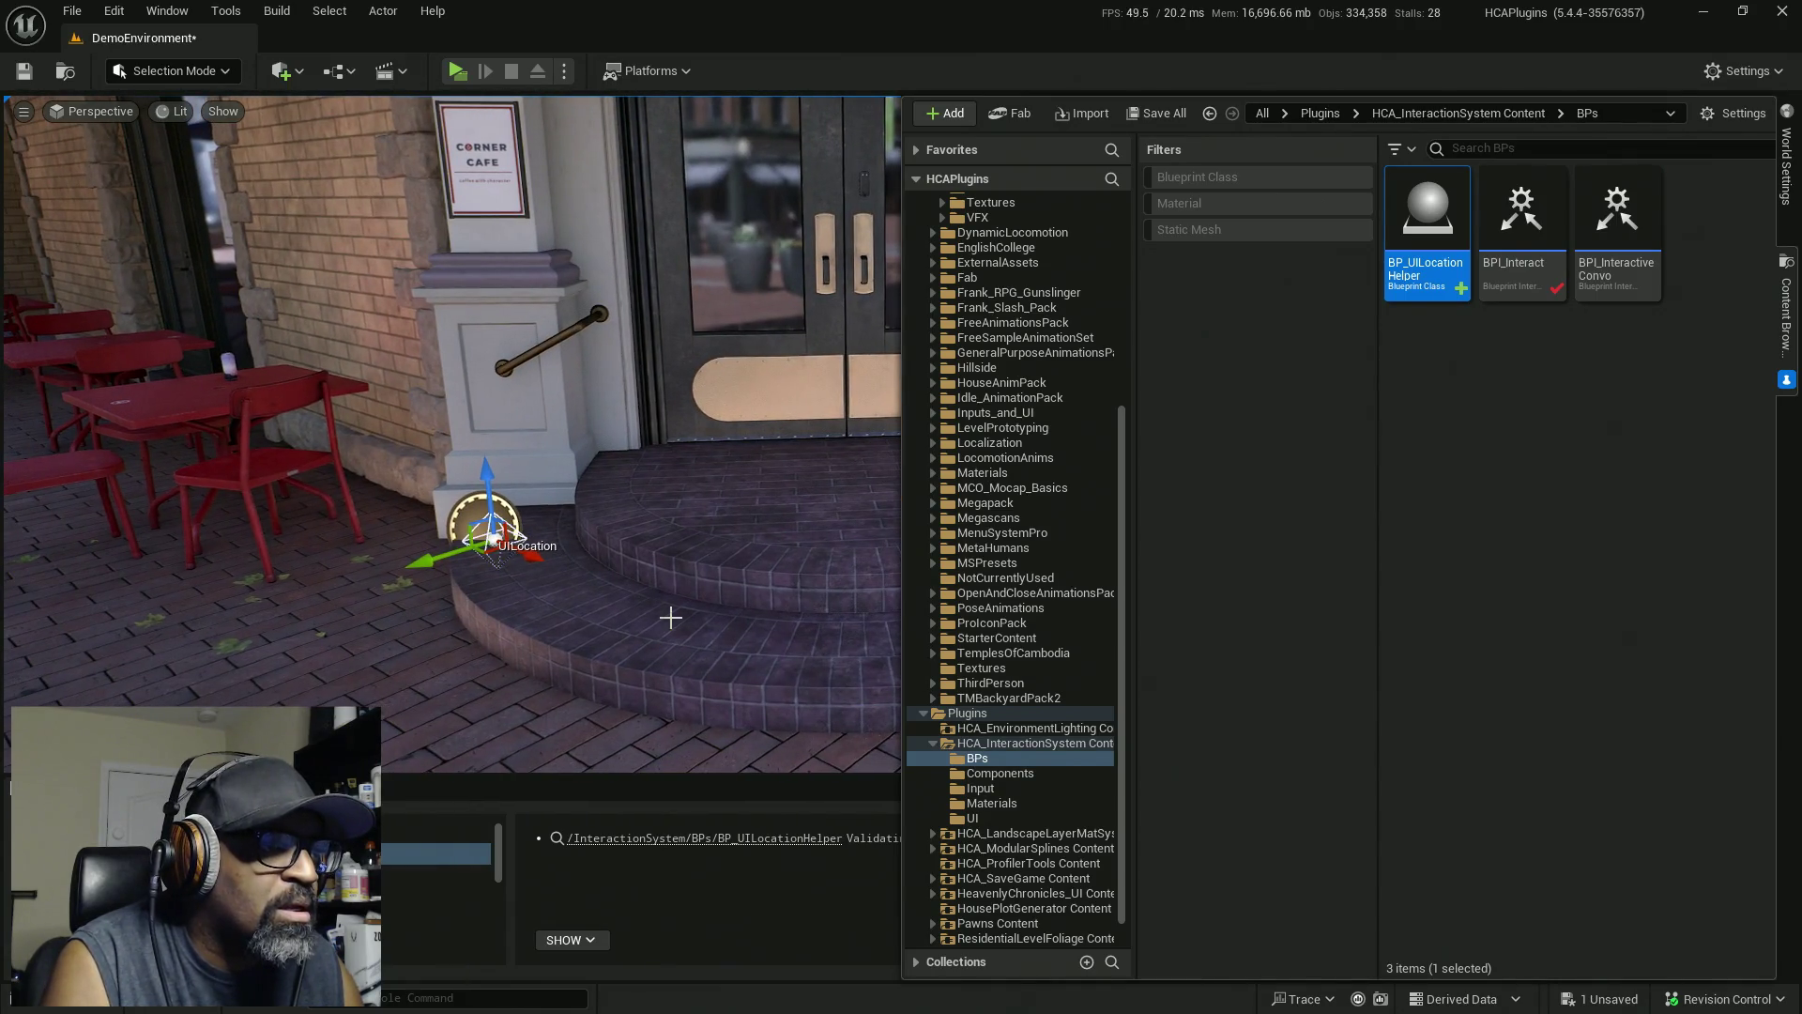
{"action": "left_click_drag", "start_coordinate": [753, 468], "coordinate": [779, 441]}
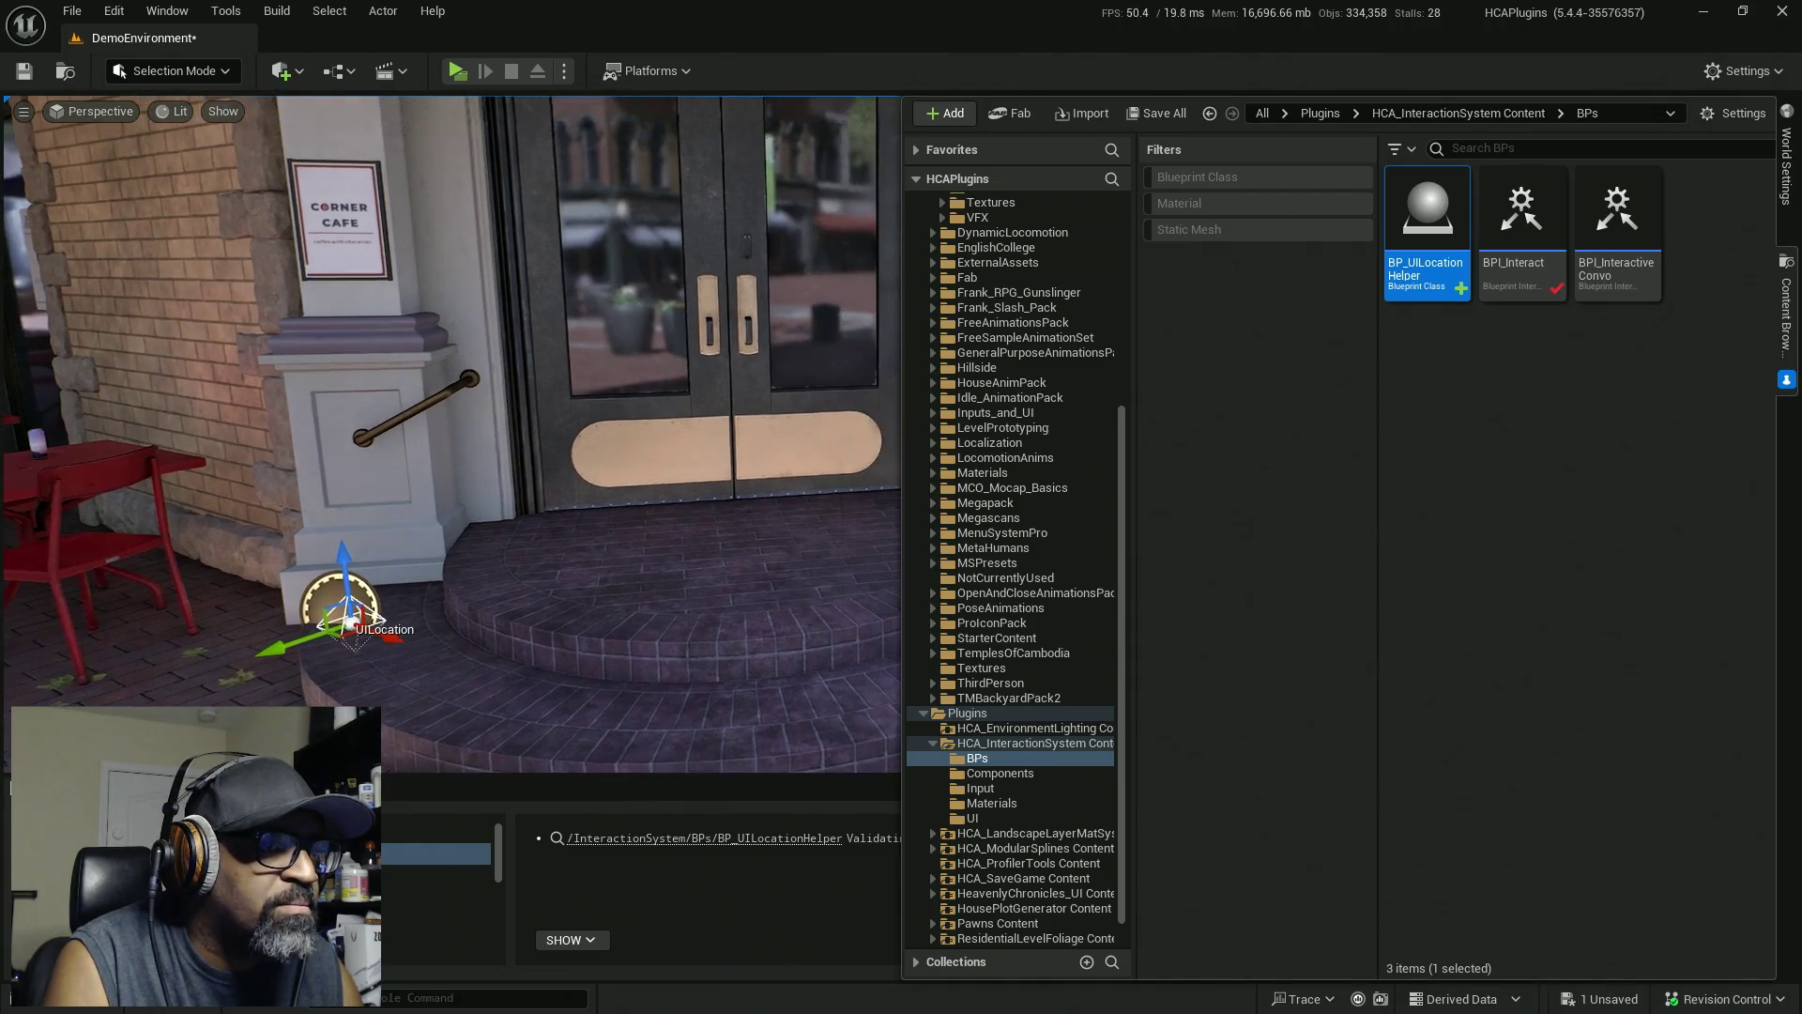
Copy the cafe door's location, then select the helper and reset it to the world origin
{"action": "left_click", "coordinate": [725, 408]}
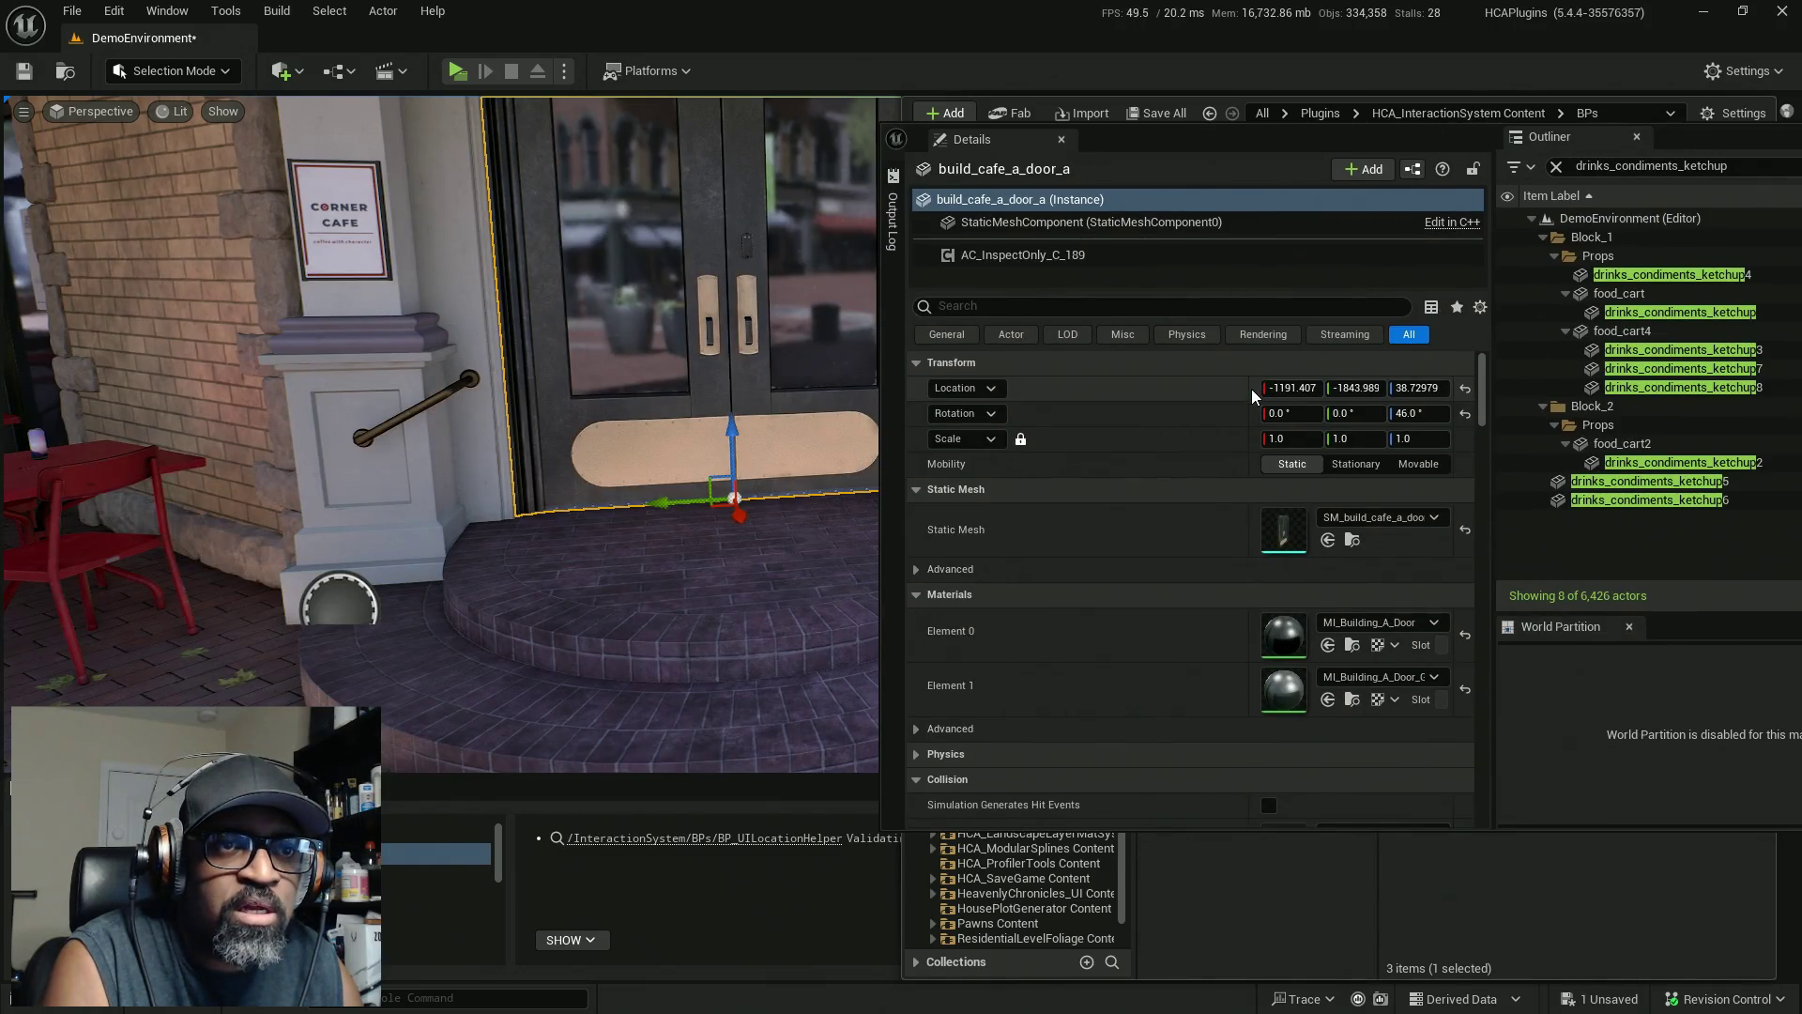
{"action": "right_click", "coordinate": [1253, 394]}
{"action": "left_click", "coordinate": [1312, 430]}
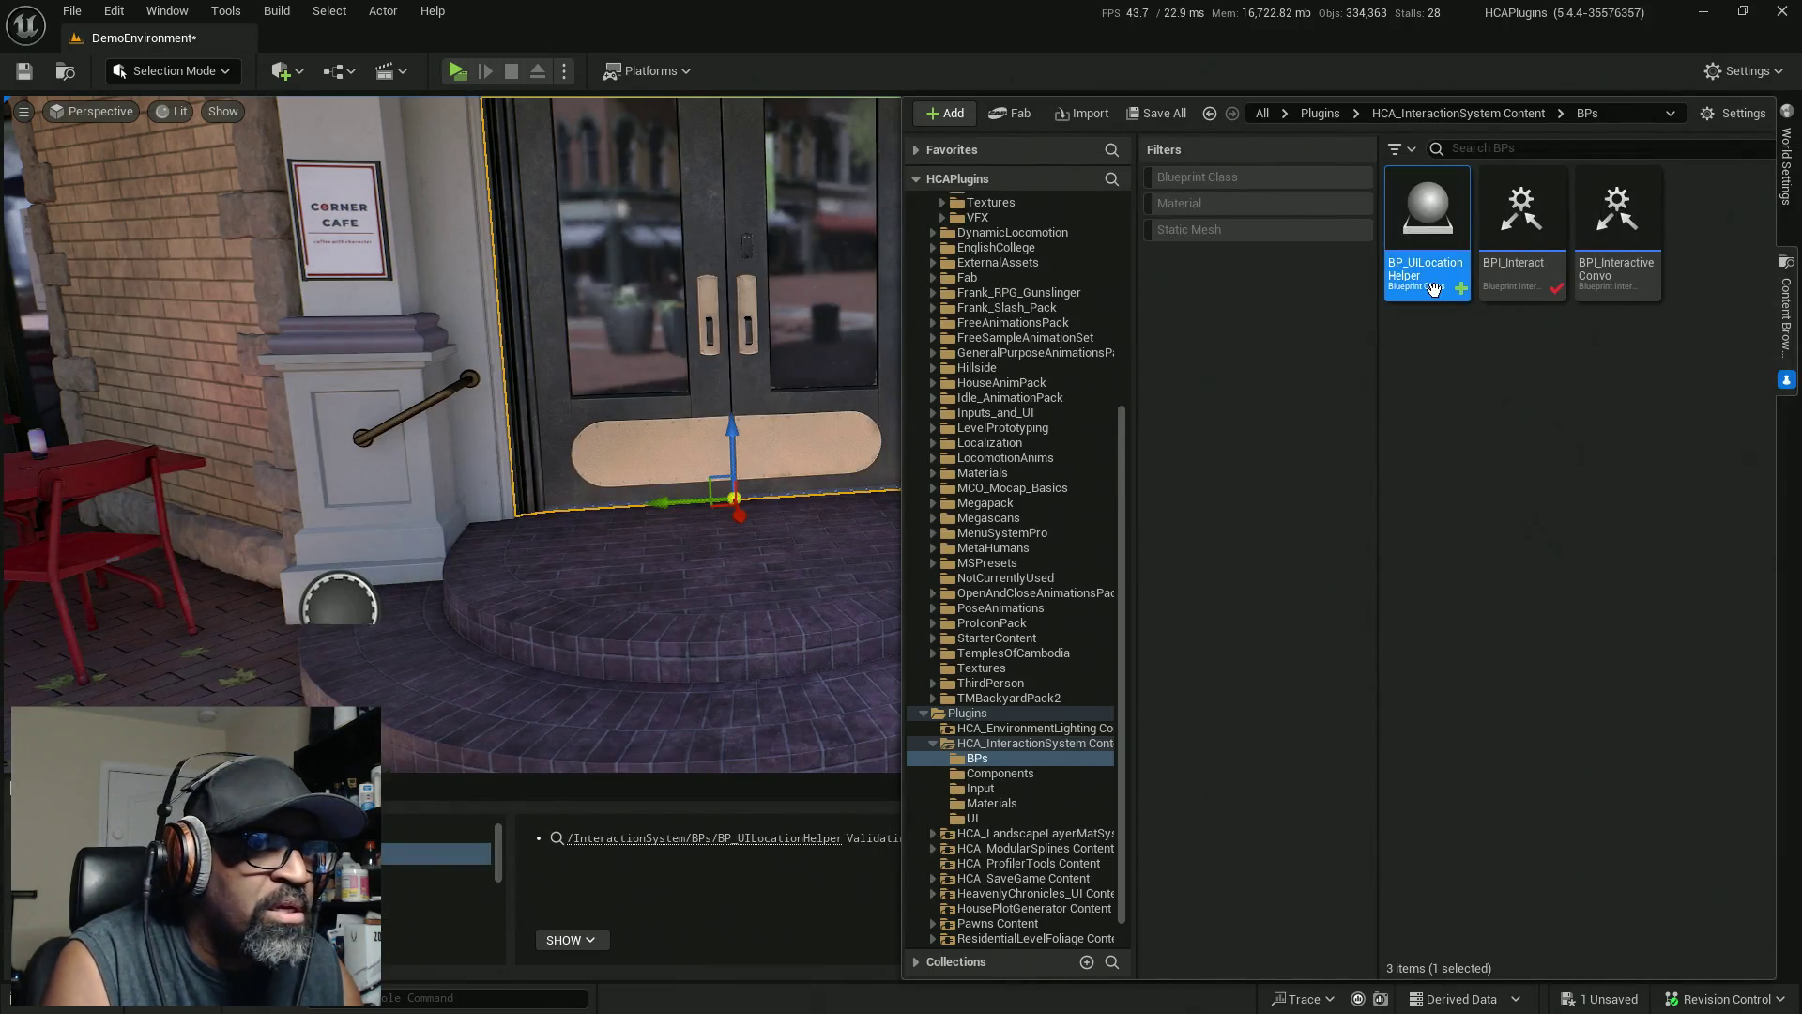
{"action": "left_click", "coordinate": [339, 606]}
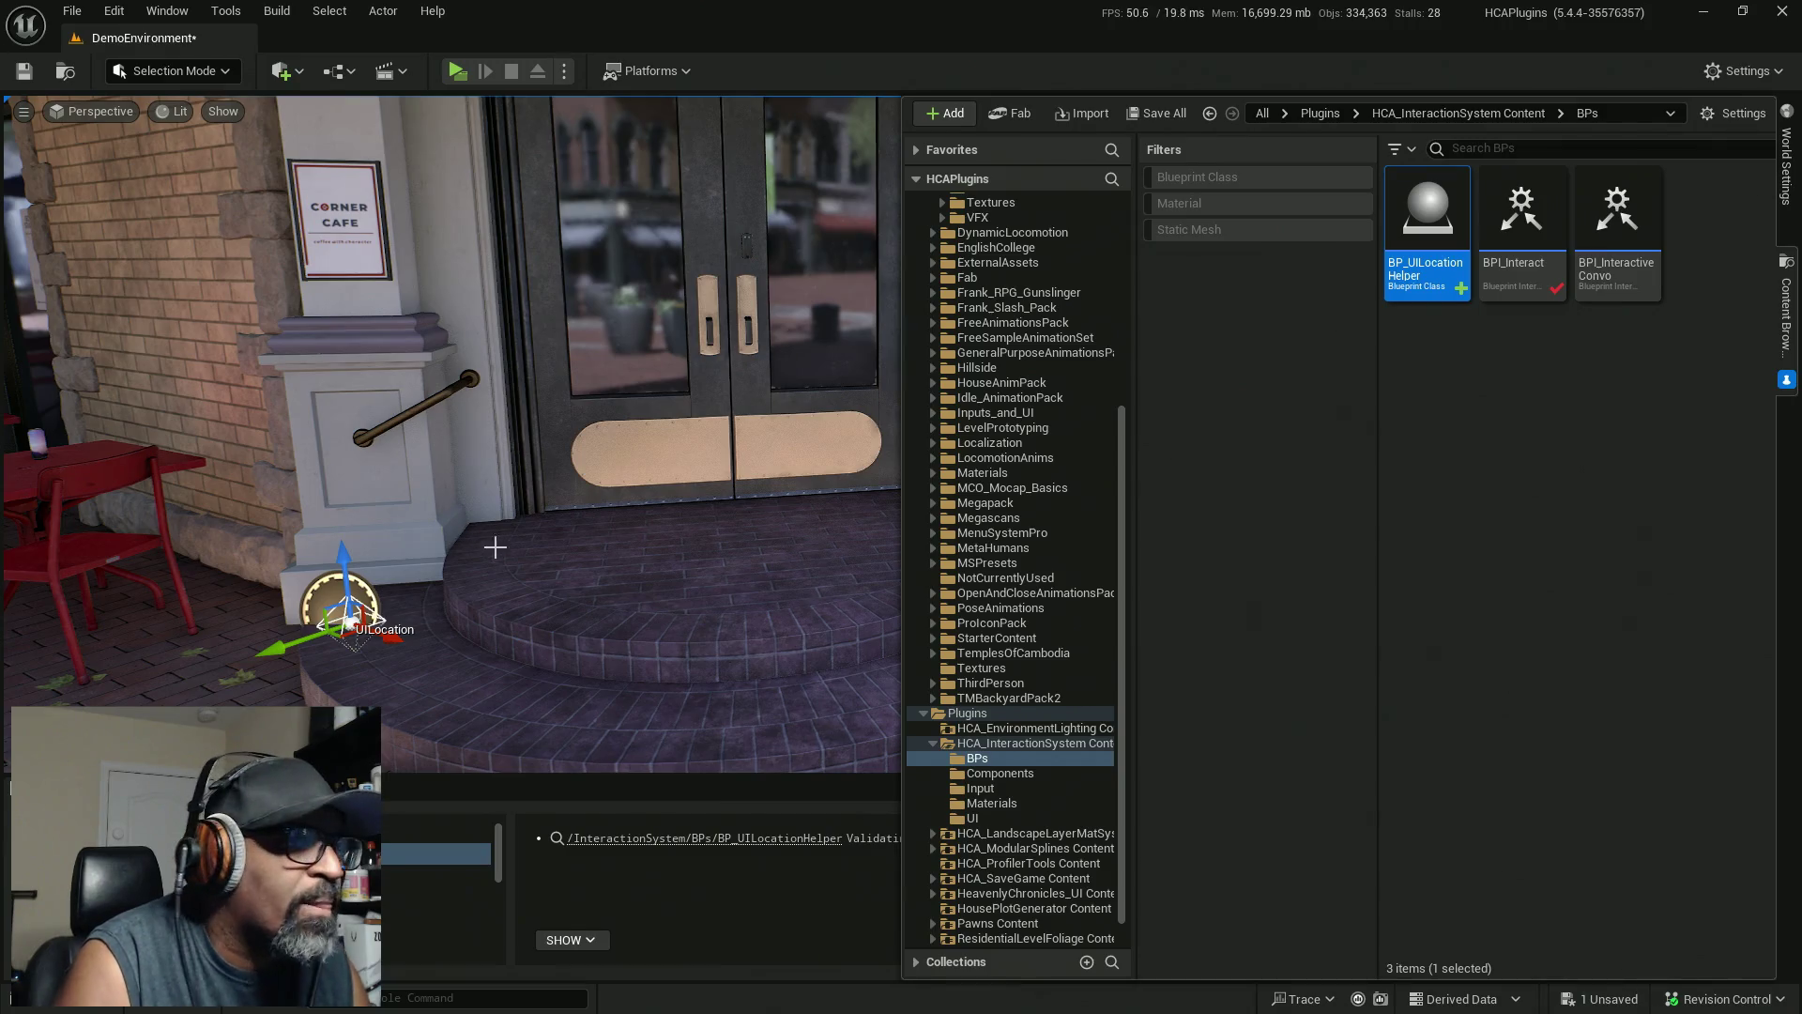
{"action": "key", "text": "Delete"}
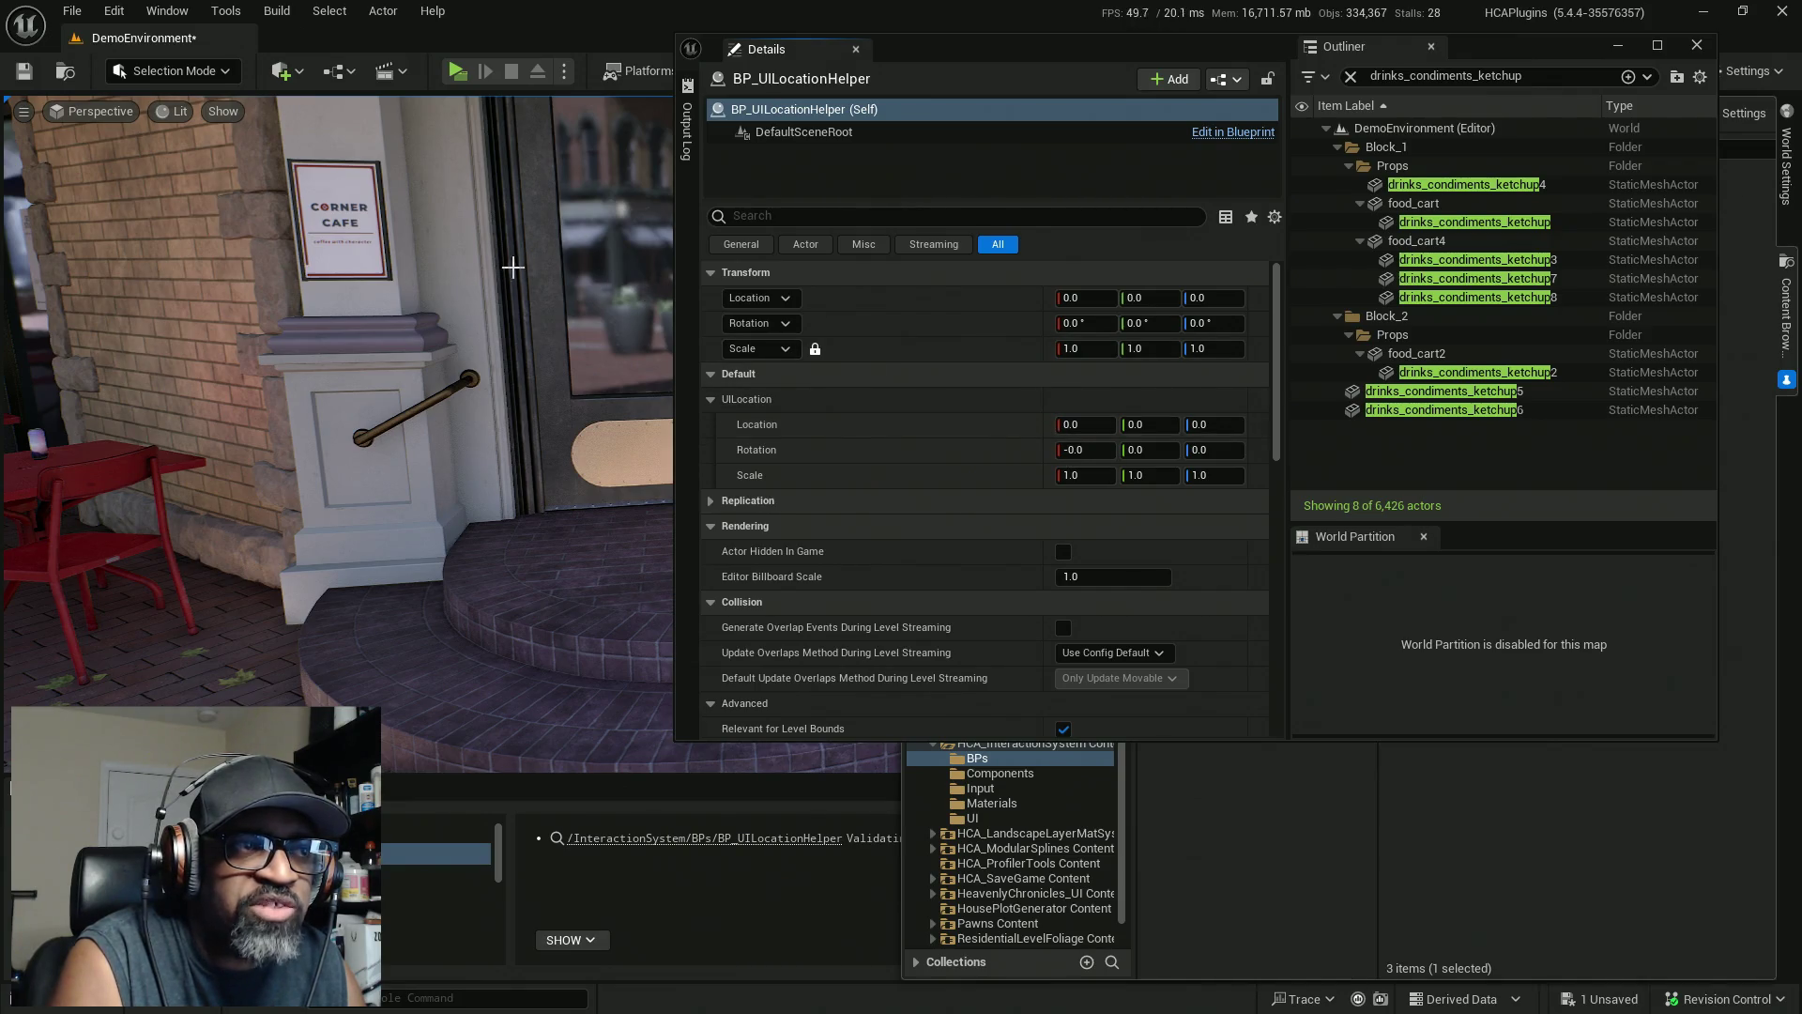
Paste the door's location into the helper's UILocation and raise the marker up the door
{"action": "right_click", "coordinate": [1050, 424]}
{"action": "left_click", "coordinate": [1103, 475]}
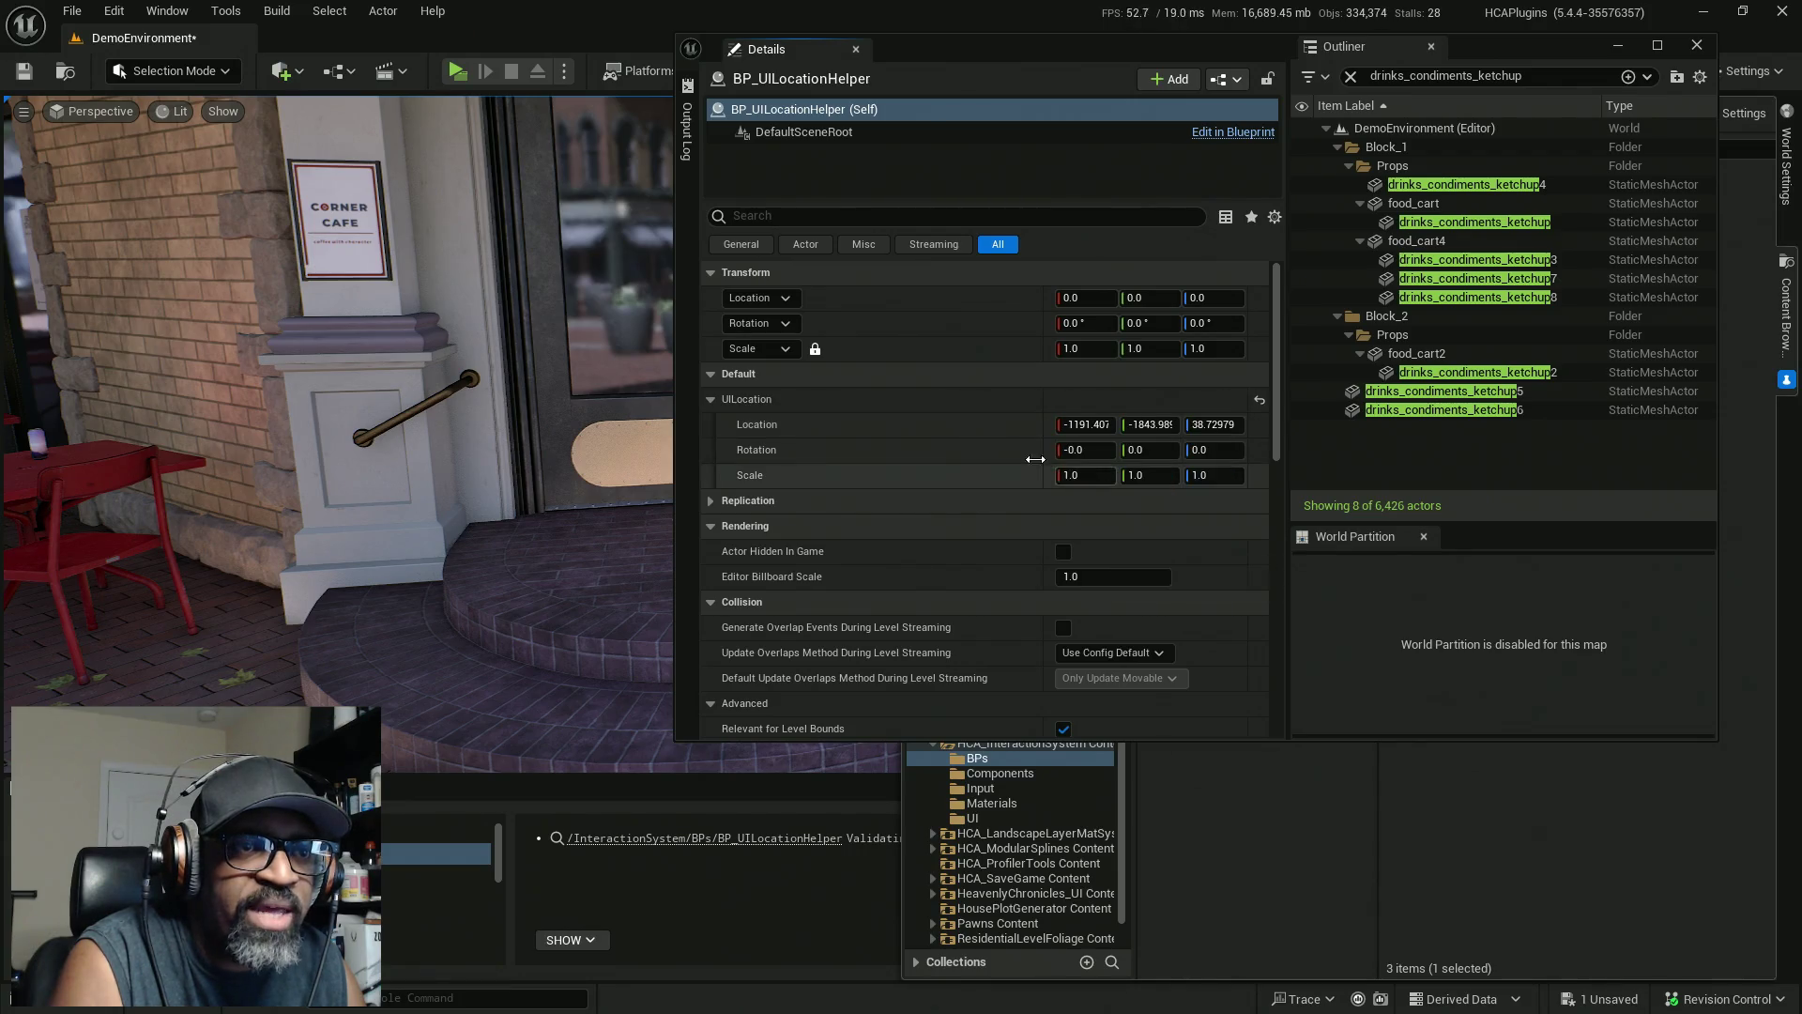
{"action": "left_click_drag", "start_coordinate": [1287, 26], "coordinate": [1179, 60]}
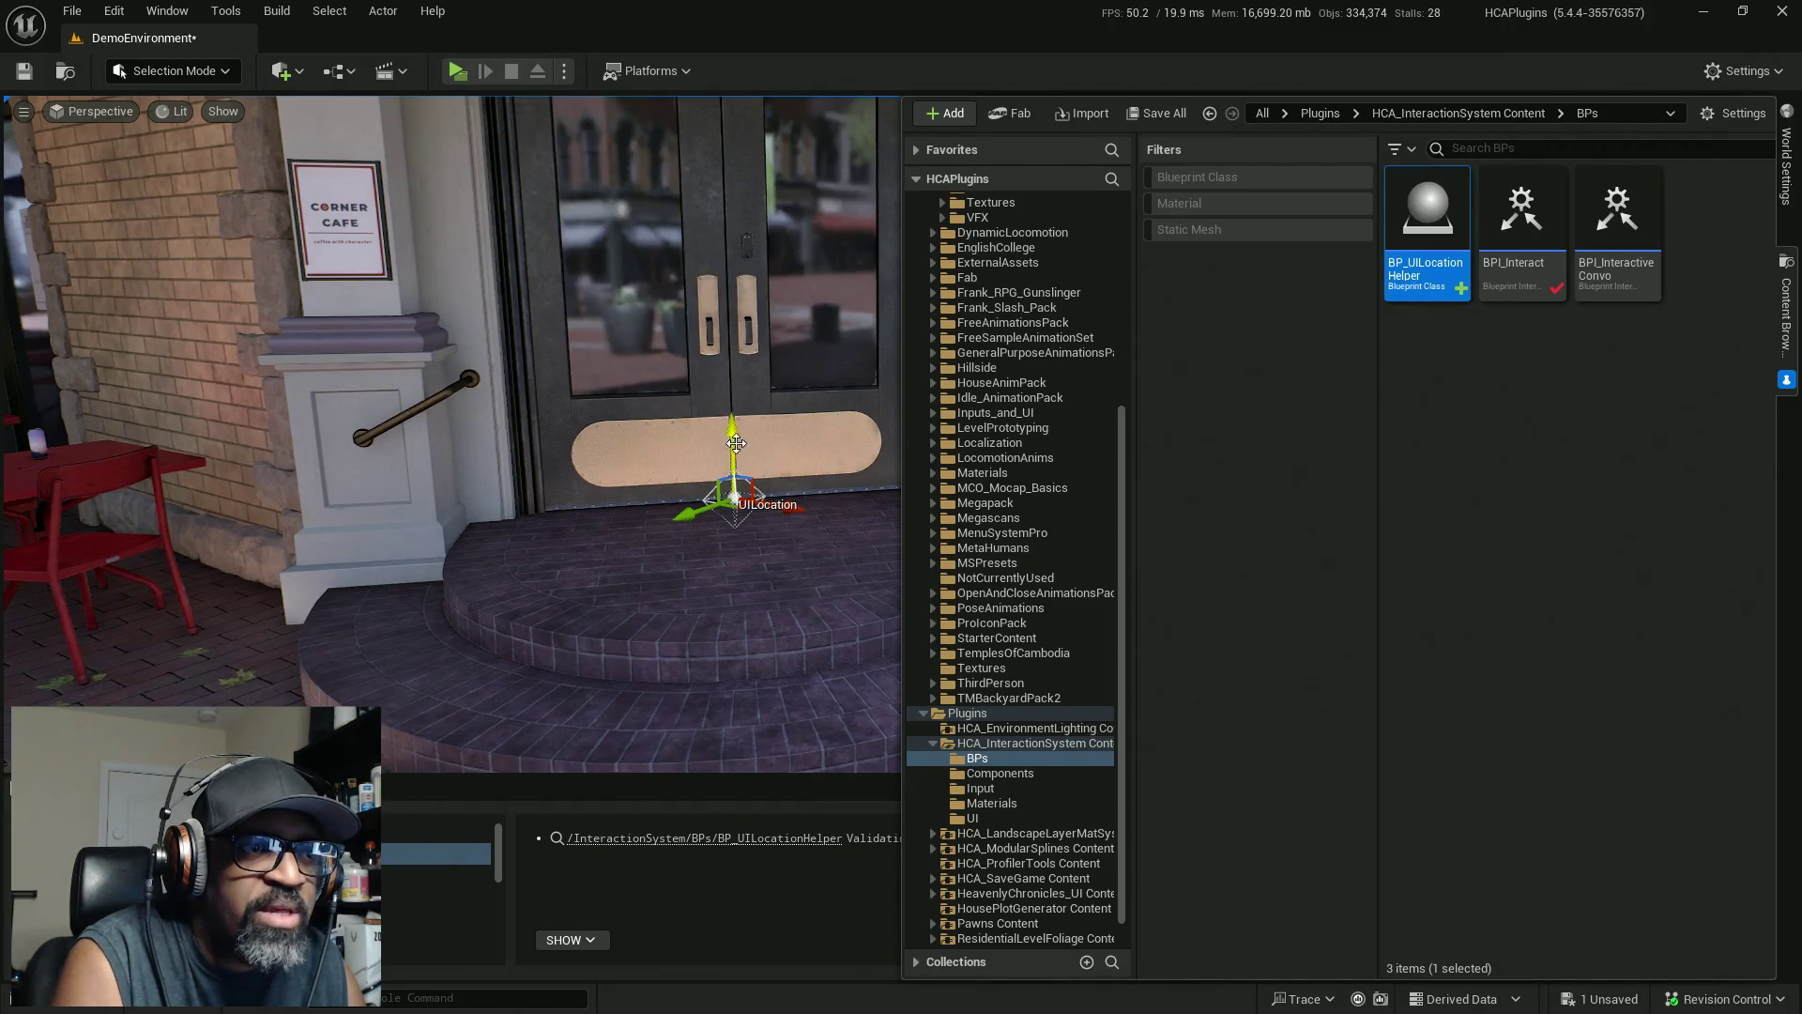
{"action": "left_click_drag", "start_coordinate": [762, 442], "coordinate": [762, 272]}
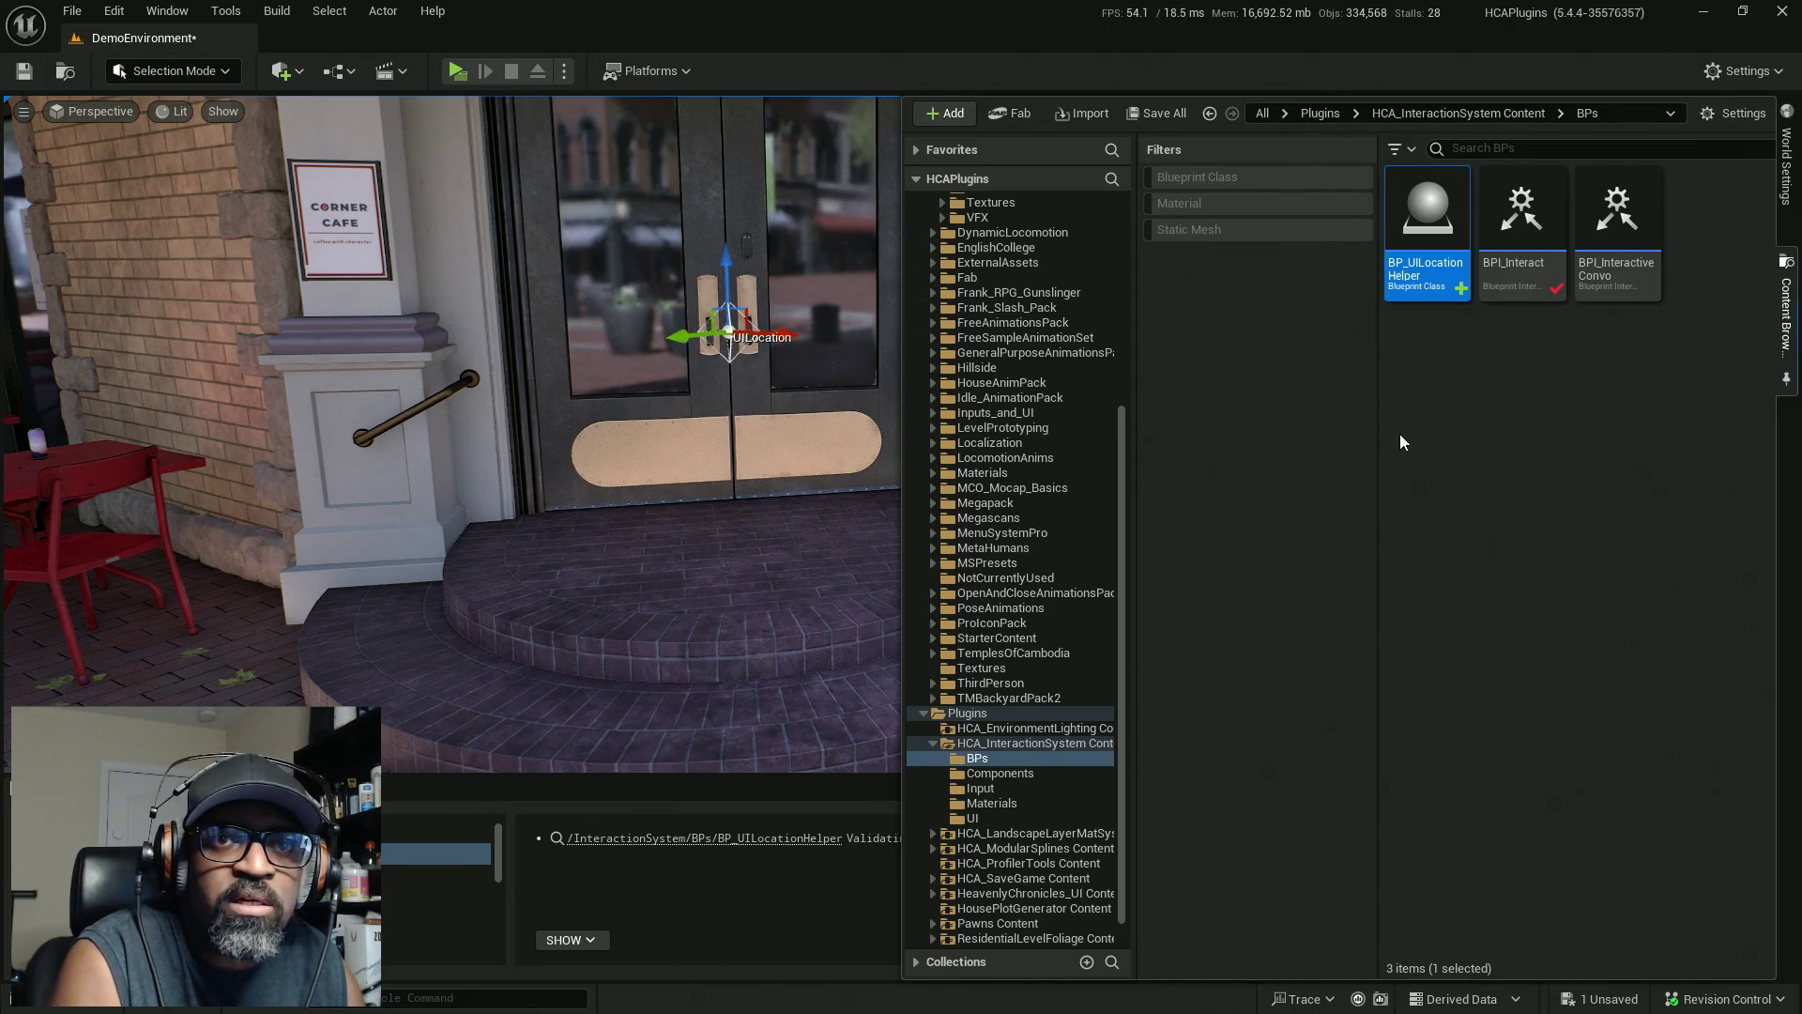
Using world-space gizmo, move the UILocation marker onto the right door handle (-1174.45, -1844.51, 152.91)
{"action": "mouse_move", "coordinate": [837, 527]}
{"action": "left_mouse_down"}
{"action": "mouse_move", "coordinate": [882, 601]}
{"action": "mouse_move", "coordinate": [927, 619]}
{"action": "left_mouse_up"}
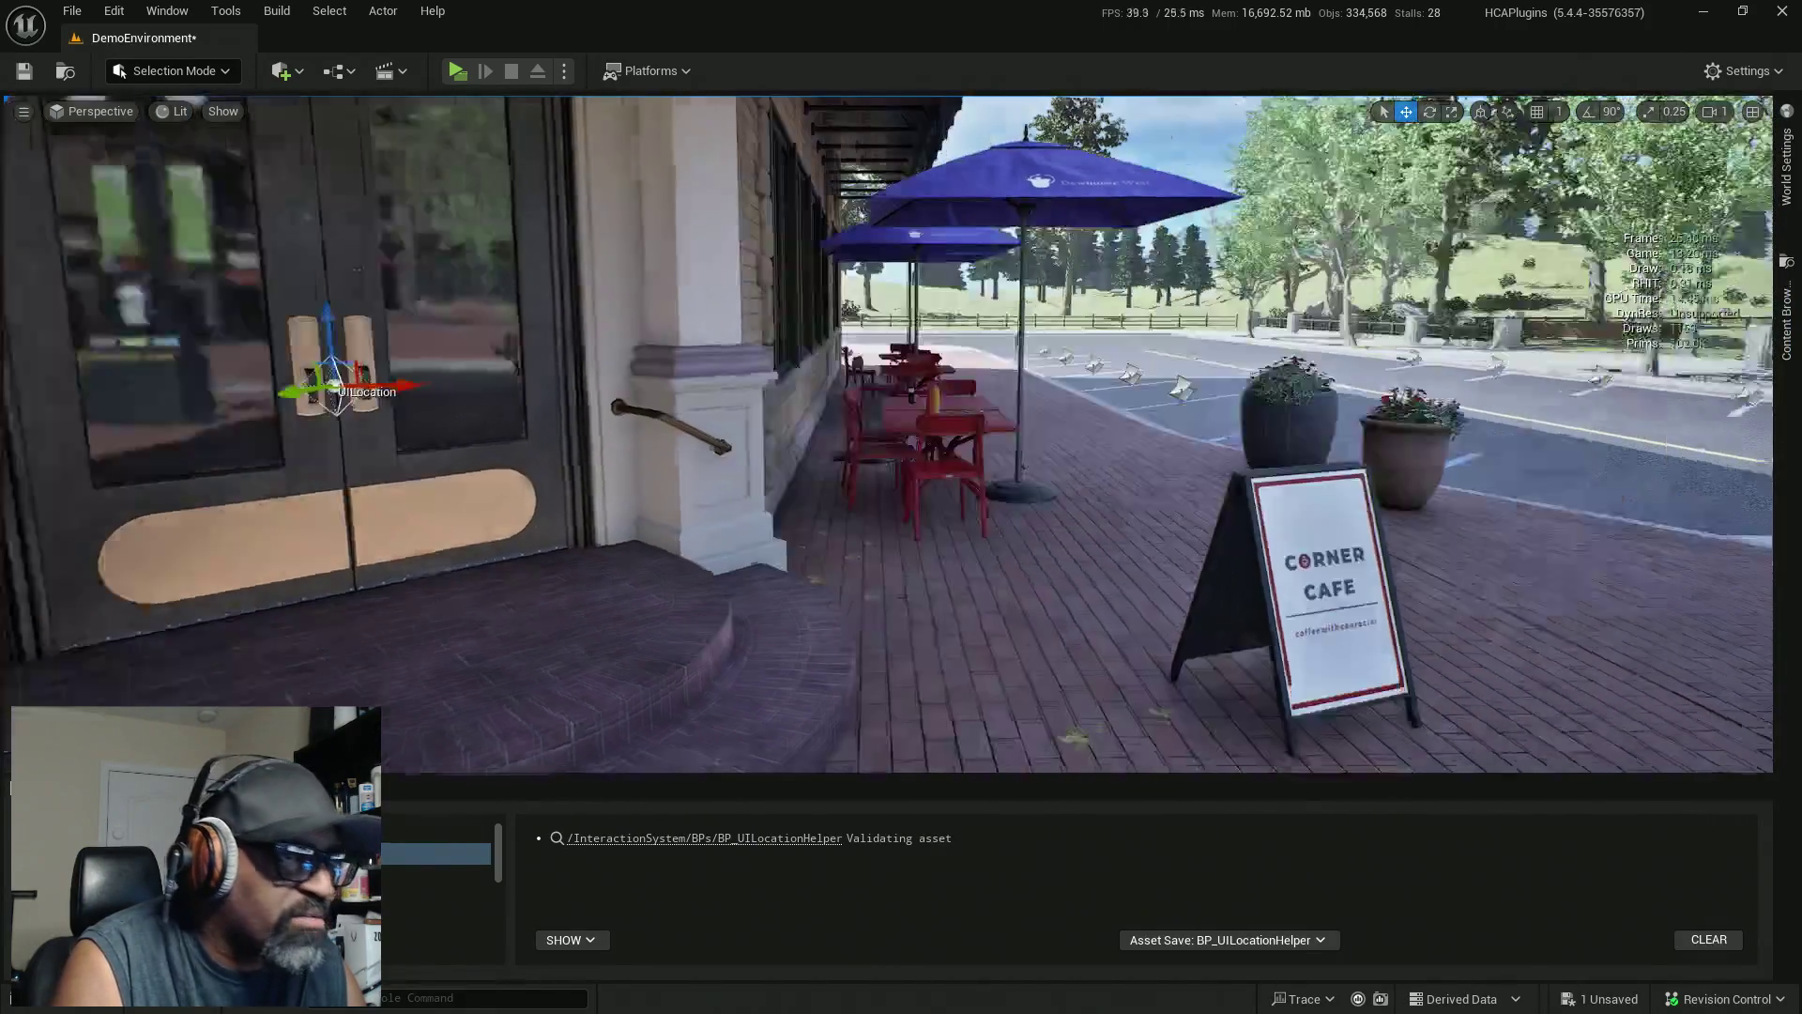
{"action": "left_click_drag", "start_coordinate": [826, 394], "coordinate": [845, 424]}
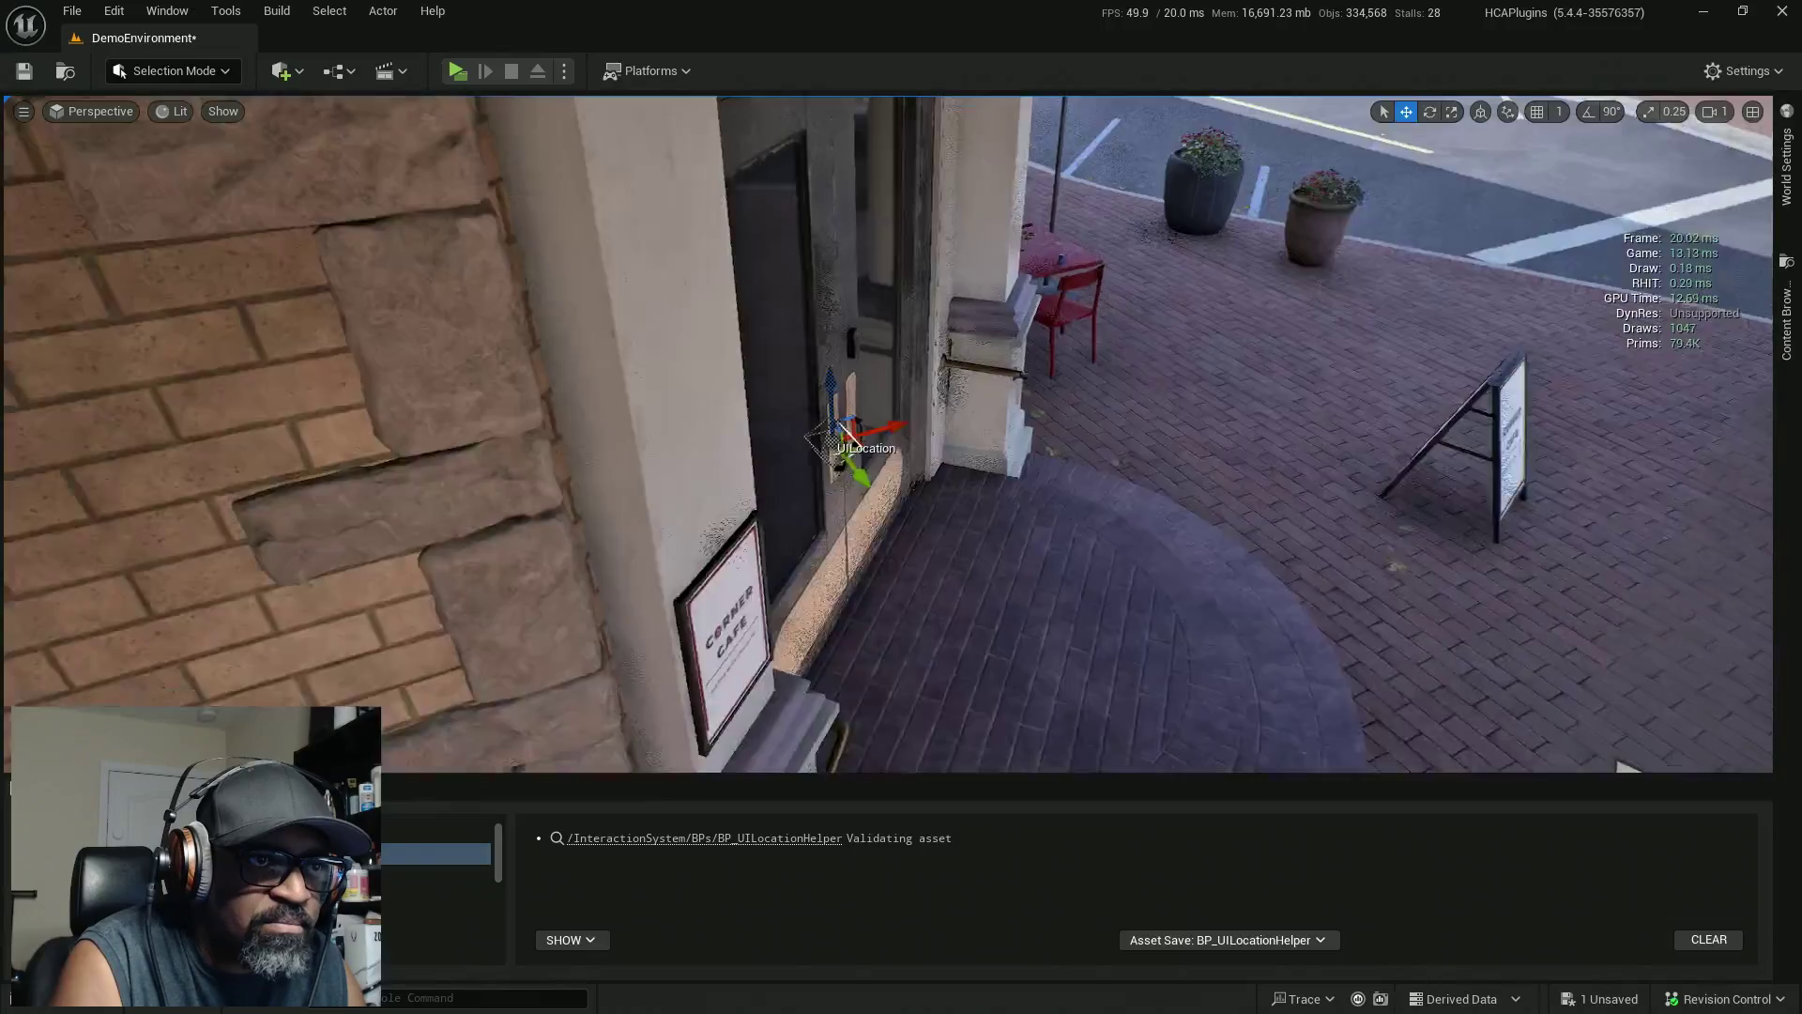
{"action": "scroll", "coordinate": [845, 432], "scroll_direction": "up", "scroll_amount": 5}
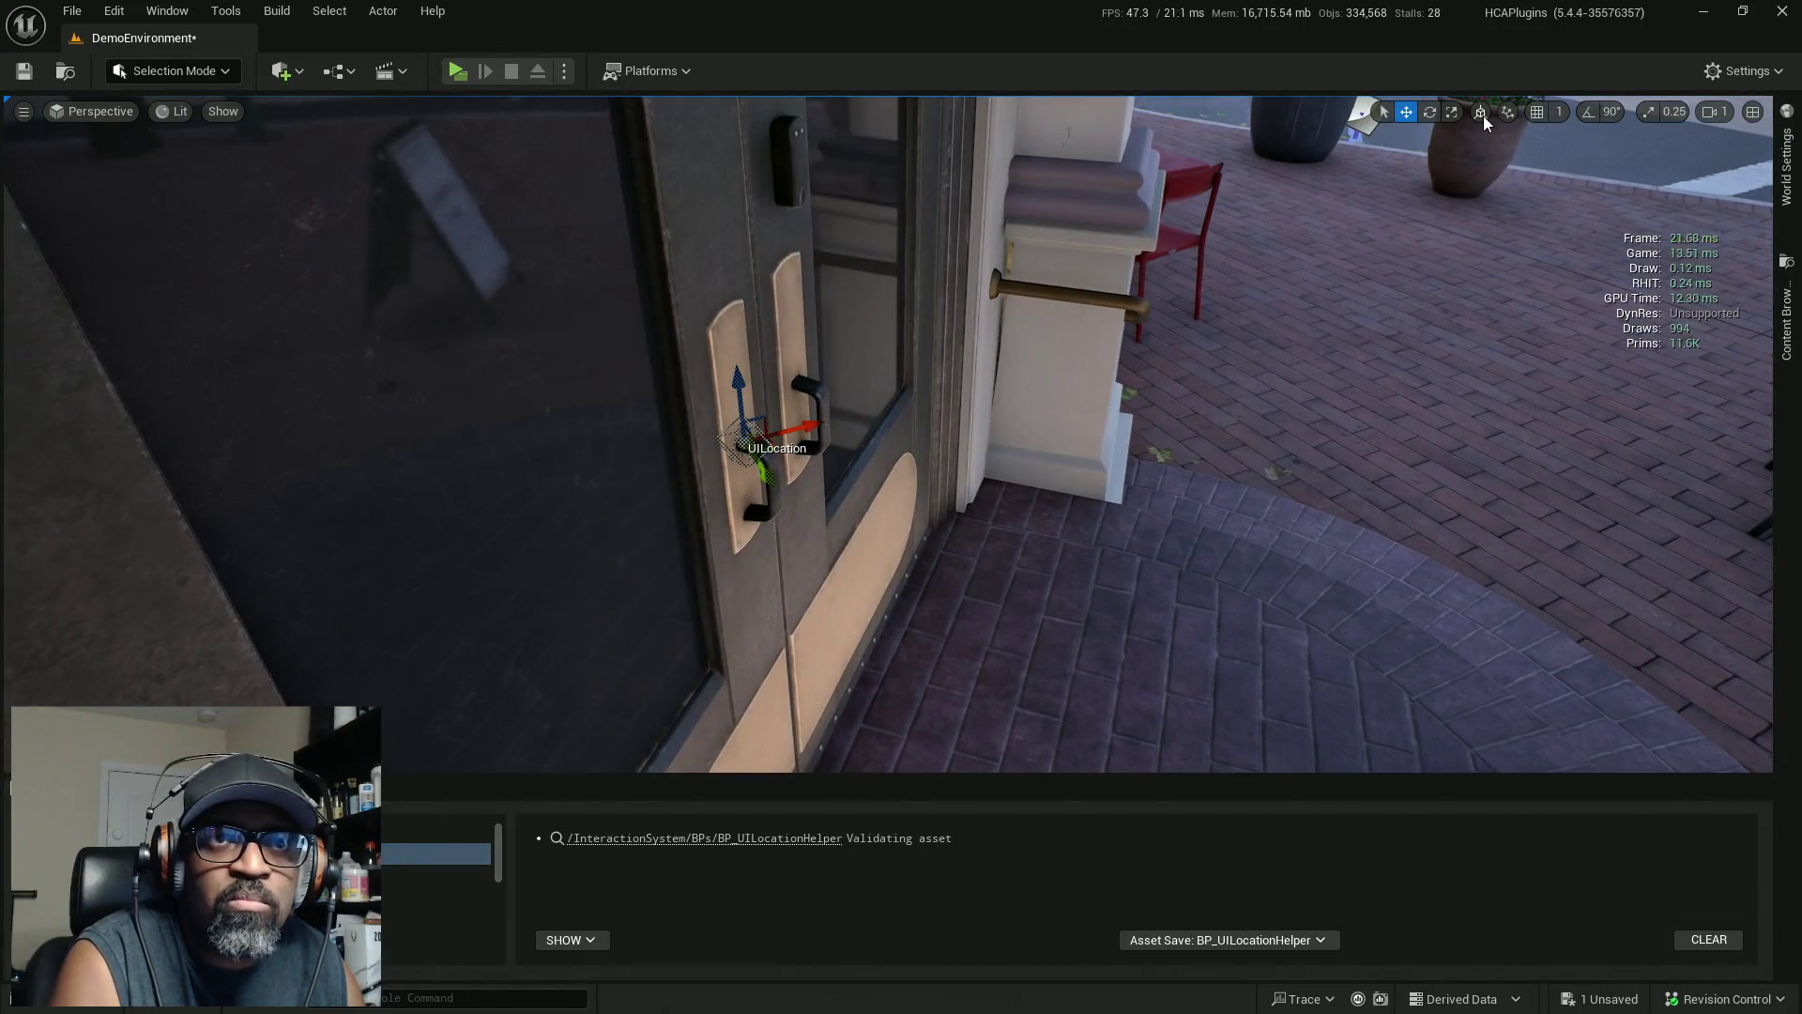
{"action": "left_click", "coordinate": [1482, 114]}
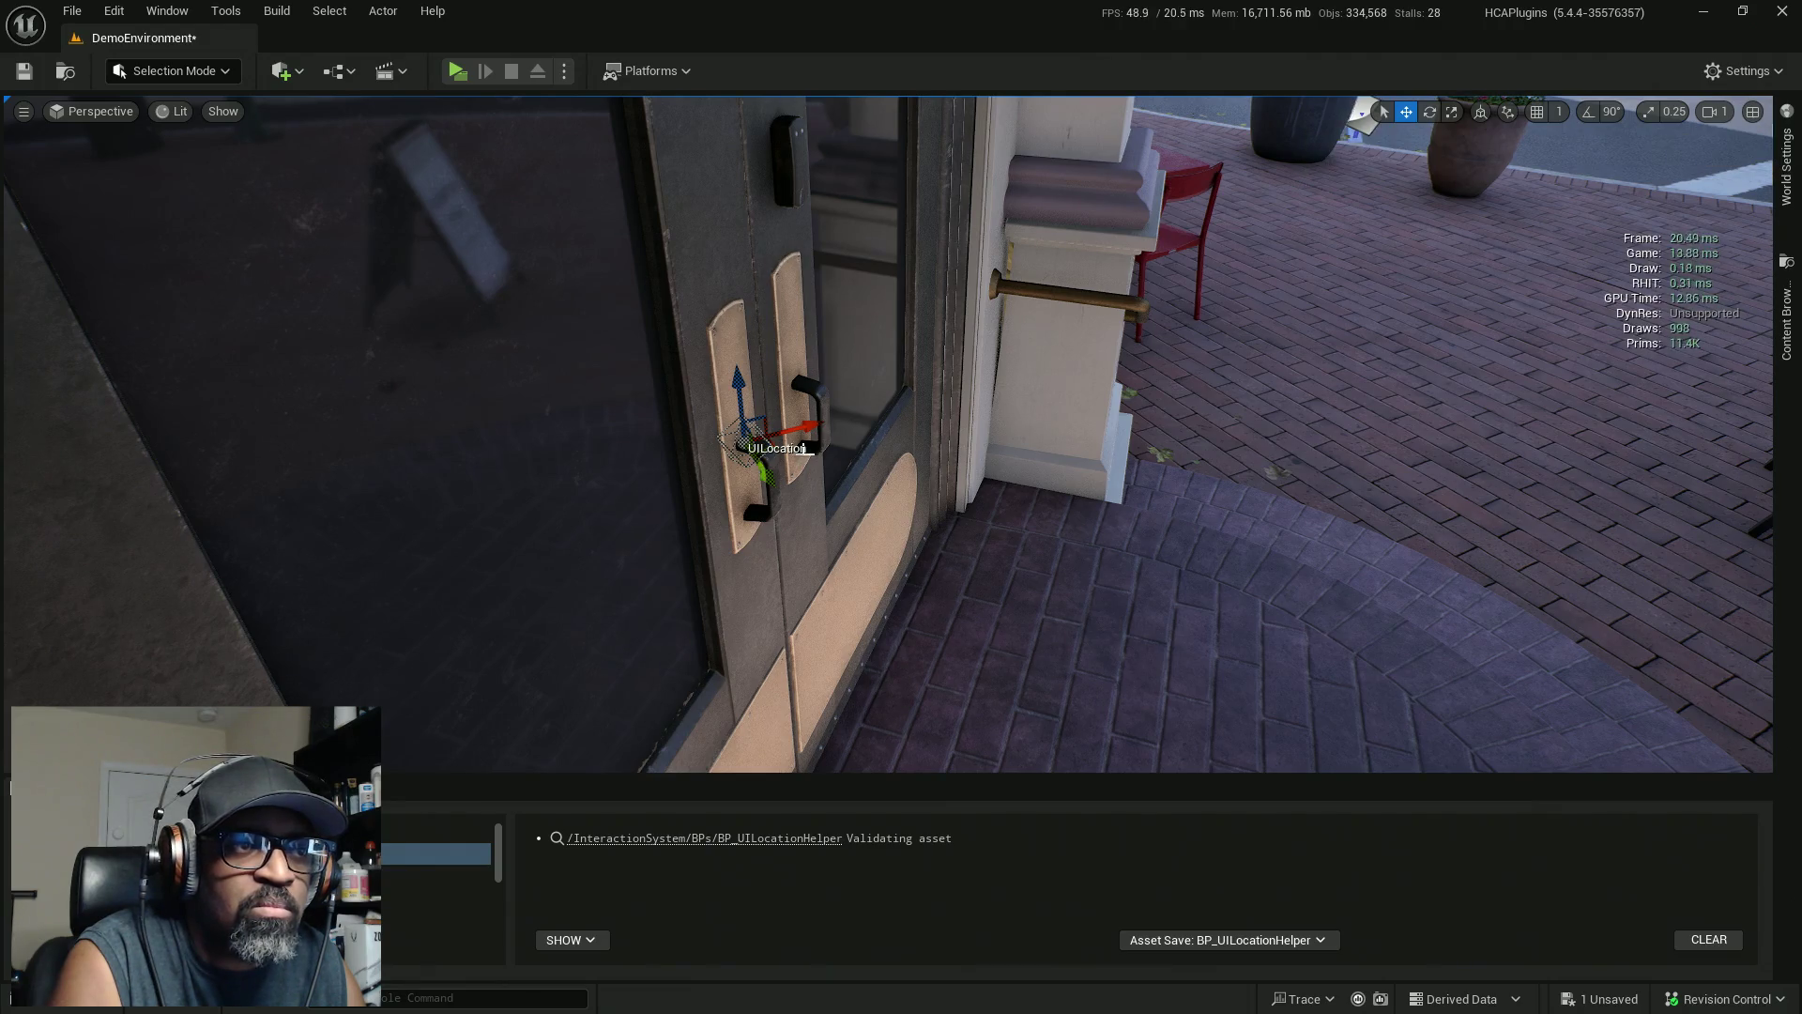
{"action": "mouse_move", "coordinate": [901, 432]}
{"action": "left_mouse_down"}
{"action": "mouse_move", "coordinate": [977, 441]}
{"action": "mouse_move", "coordinate": [901, 450]}
{"action": "mouse_move", "coordinate": [1004, 460]}
{"action": "left_mouse_up"}
{"action": "scroll", "coordinate": [894, 409], "scroll_direction": "up", "scroll_amount": 2}
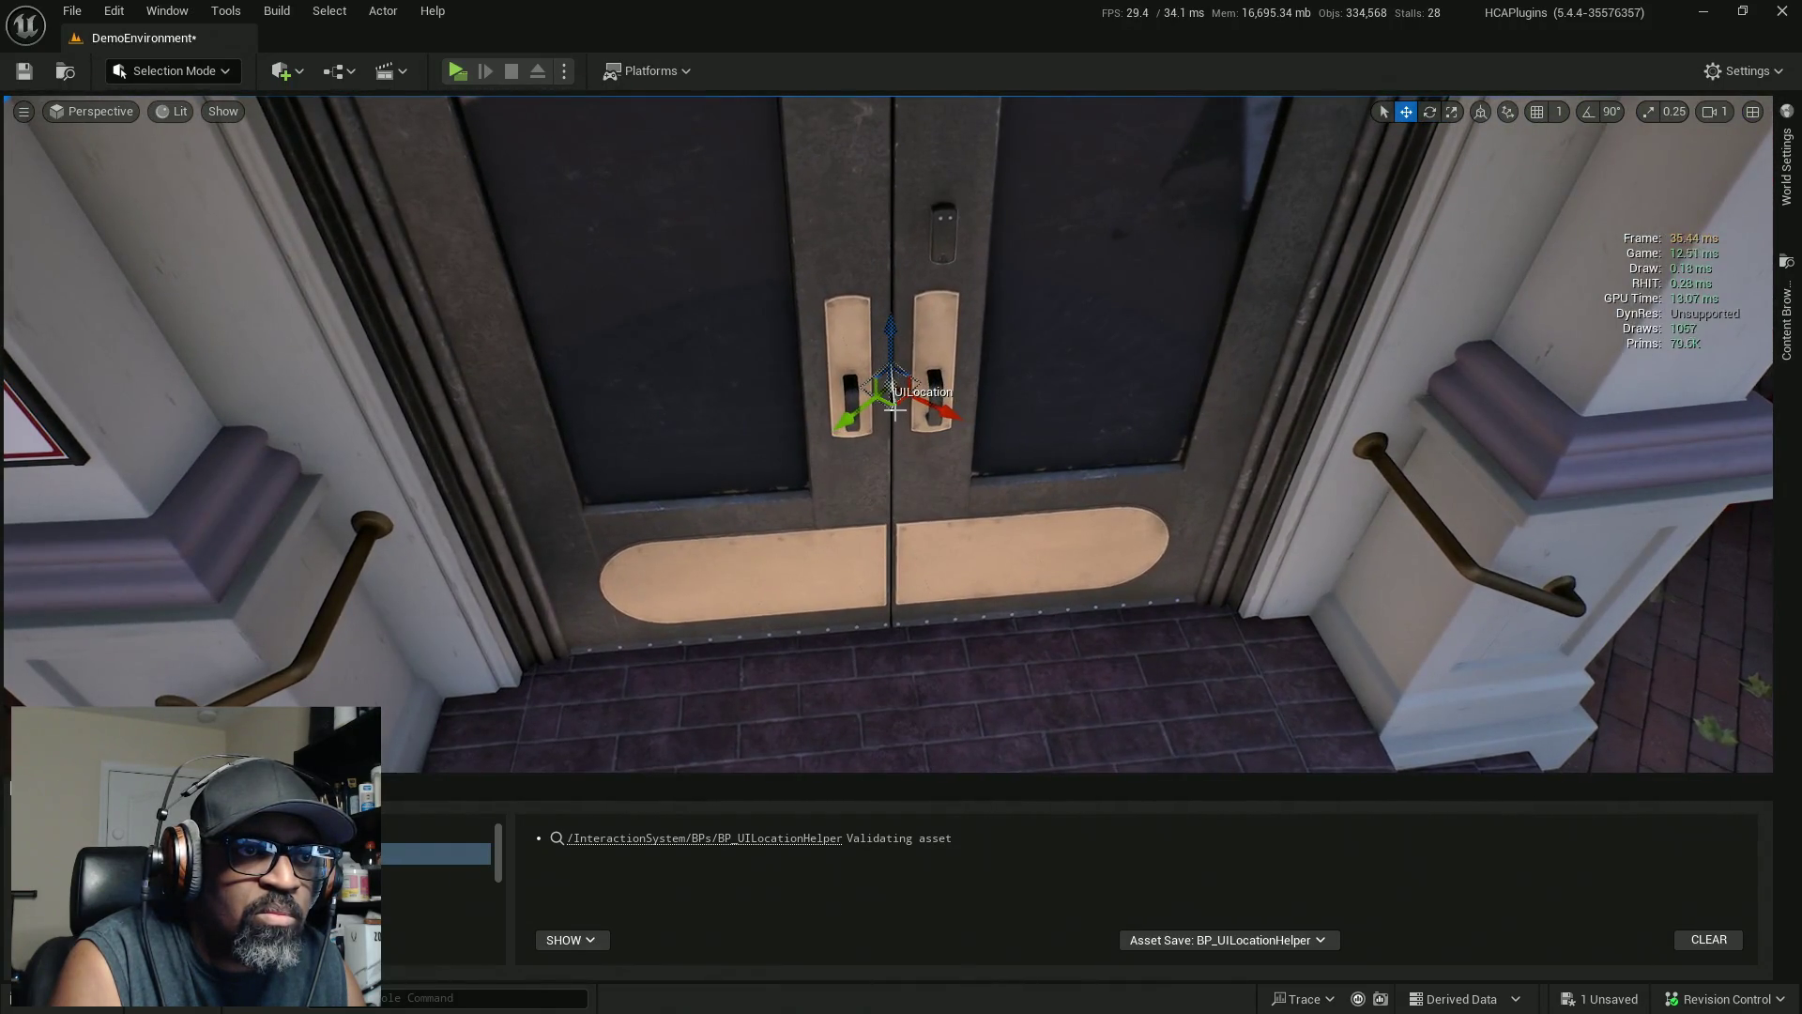
{"action": "mouse_move", "coordinate": [894, 405]}
{"action": "left_mouse_down"}
{"action": "mouse_move", "coordinate": [935, 427]}
{"action": "mouse_move", "coordinate": [1080, 423]}
{"action": "mouse_move", "coordinate": [1032, 432]}
{"action": "left_mouse_up"}
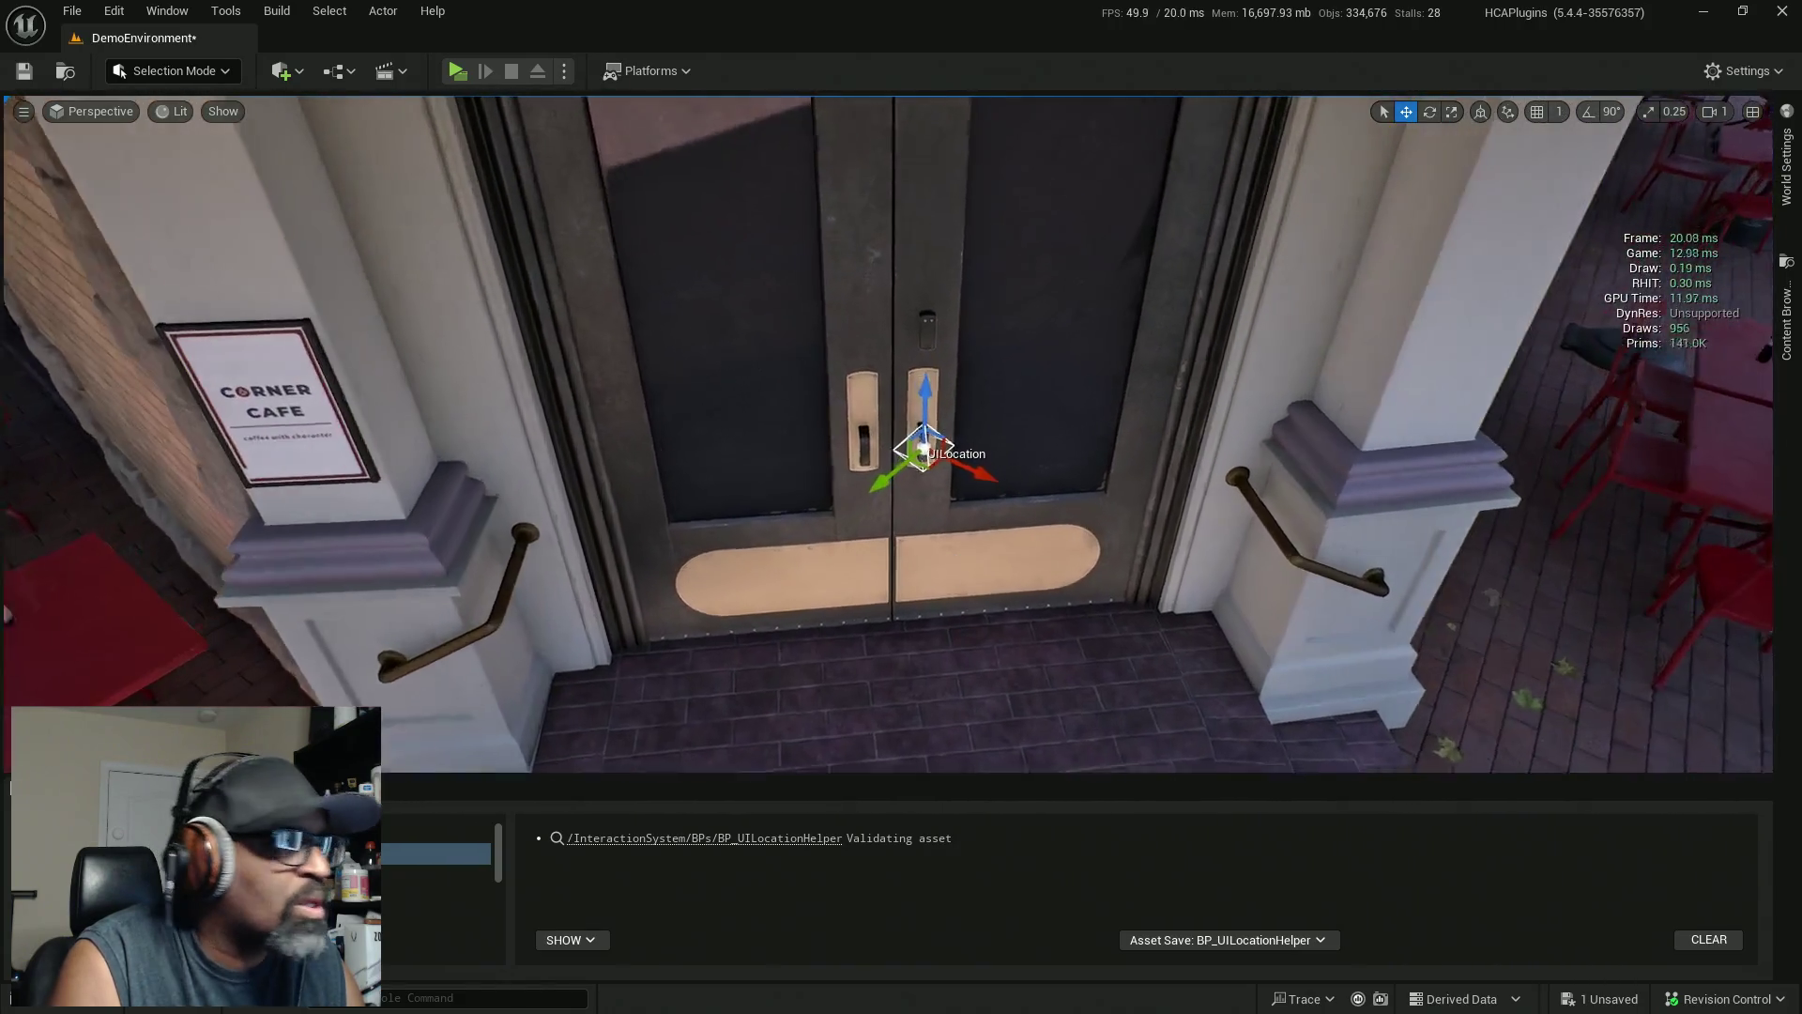
{"action": "scroll", "coordinate": [925, 450], "scroll_direction": "up", "scroll_amount": 2}
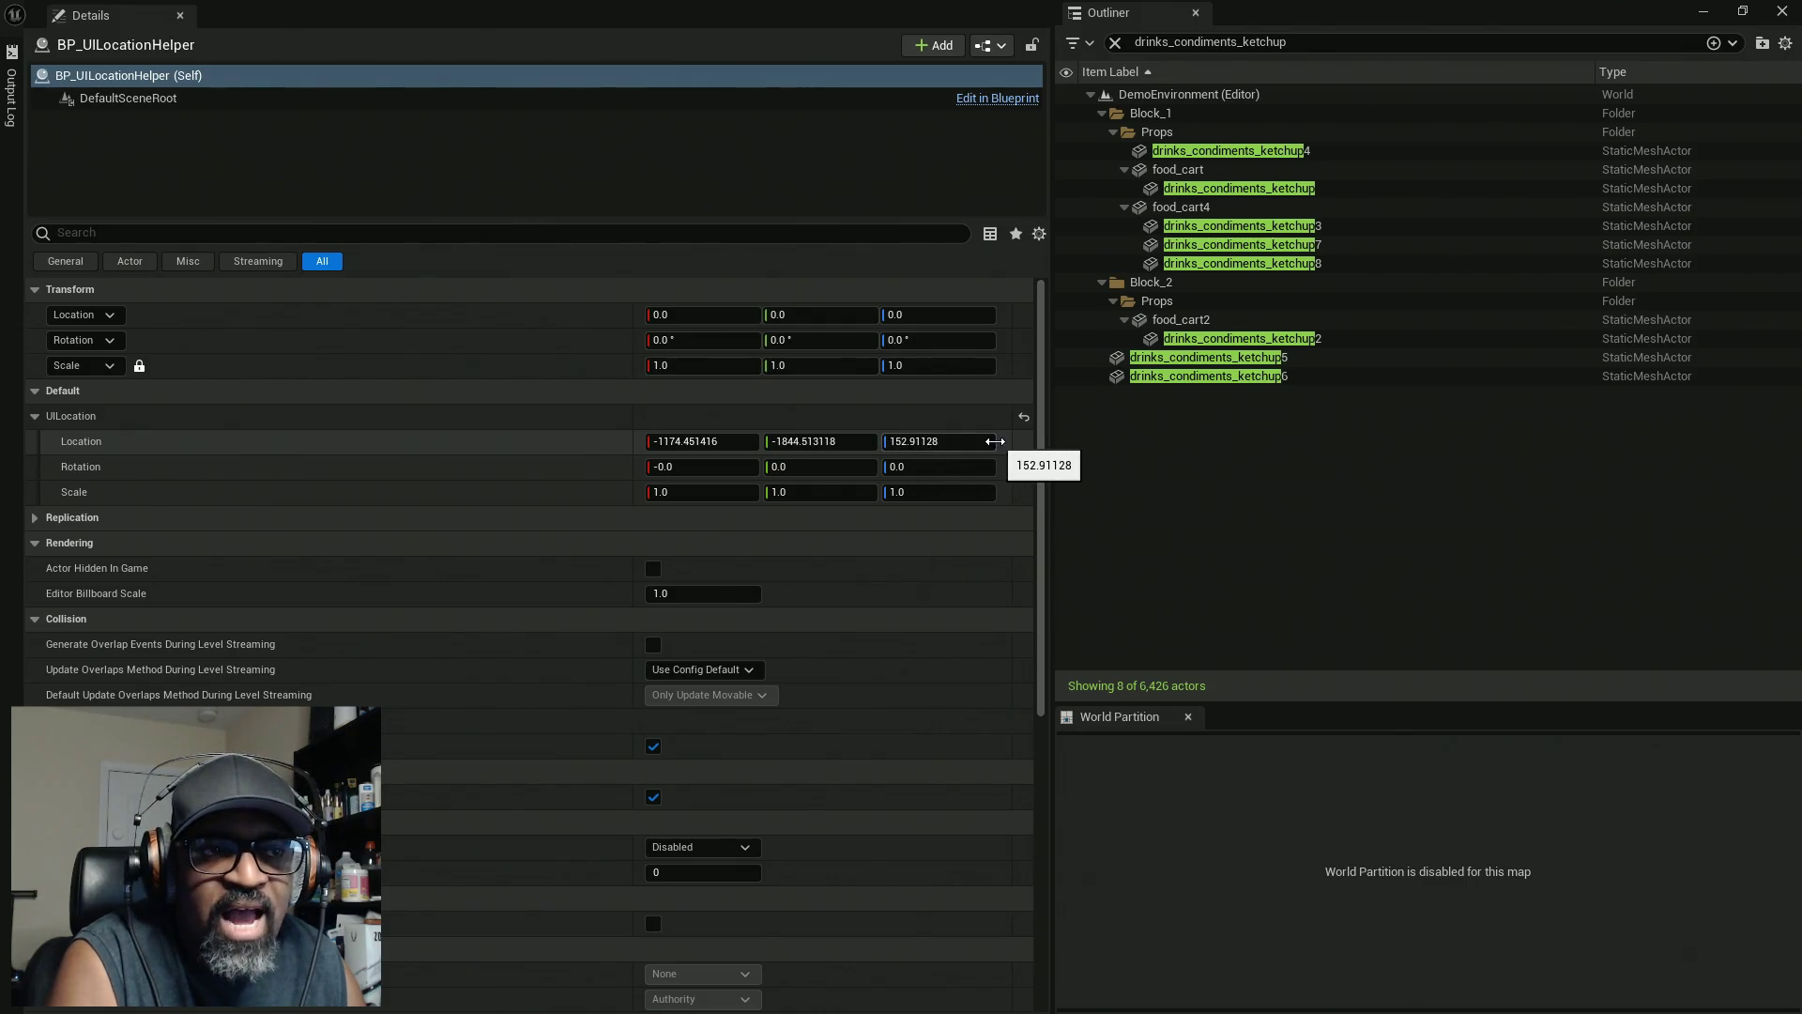
Copy the helper's UILocation location and select the cafe door in the level
{"action": "right_click", "coordinate": [1003, 448]}
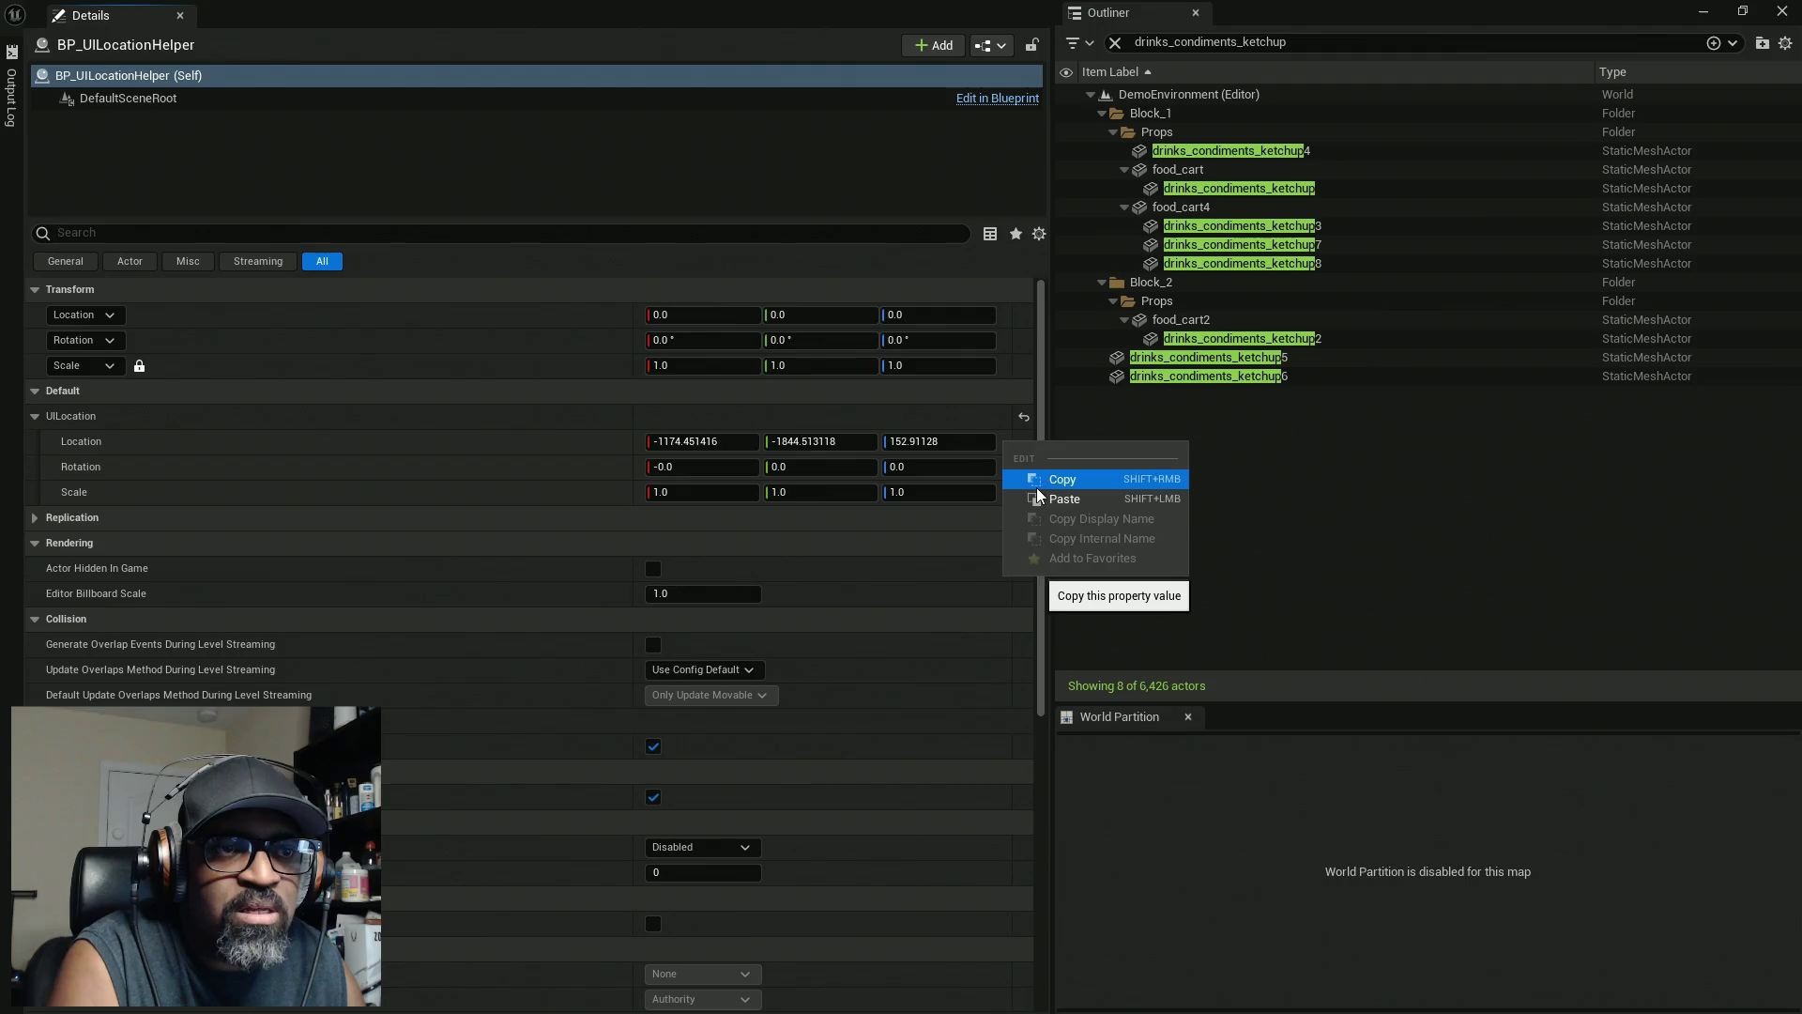
{"action": "left_click", "coordinate": [1042, 475]}
{"action": "double_click", "coordinate": [1388, 8]}
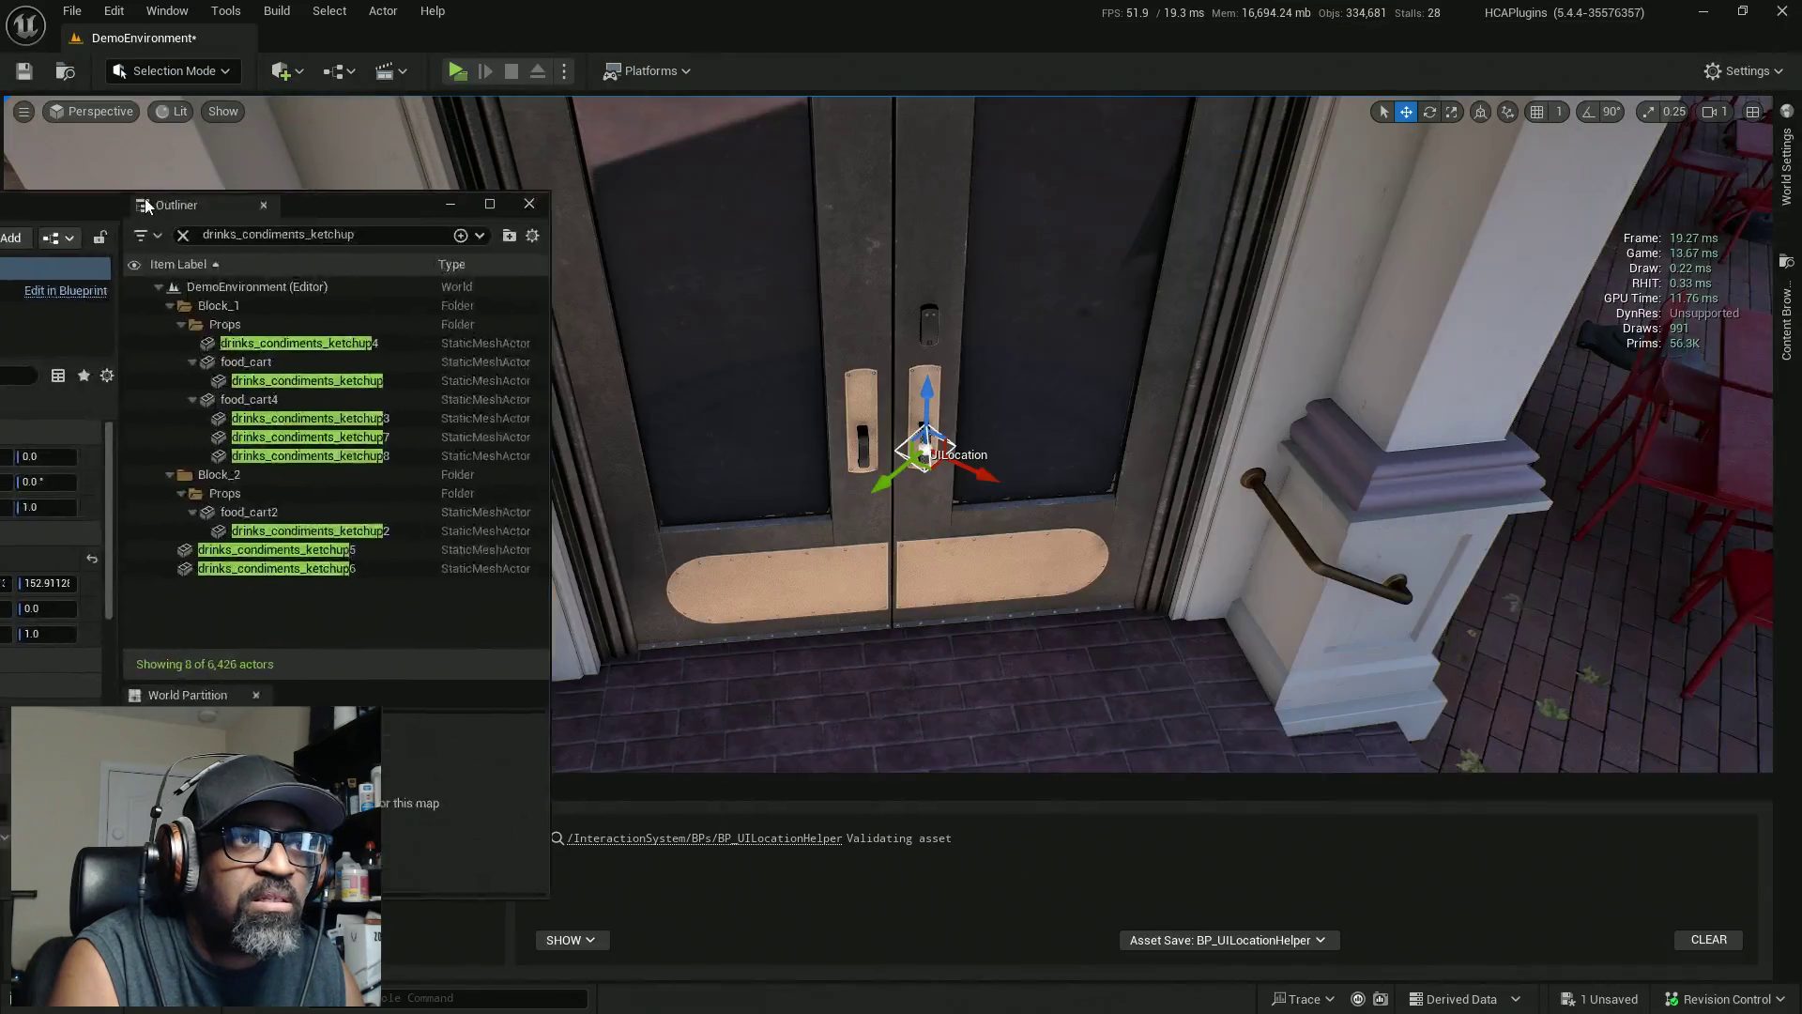
{"action": "left_click", "coordinate": [747, 366]}
{"action": "left_click", "coordinate": [918, 205]}
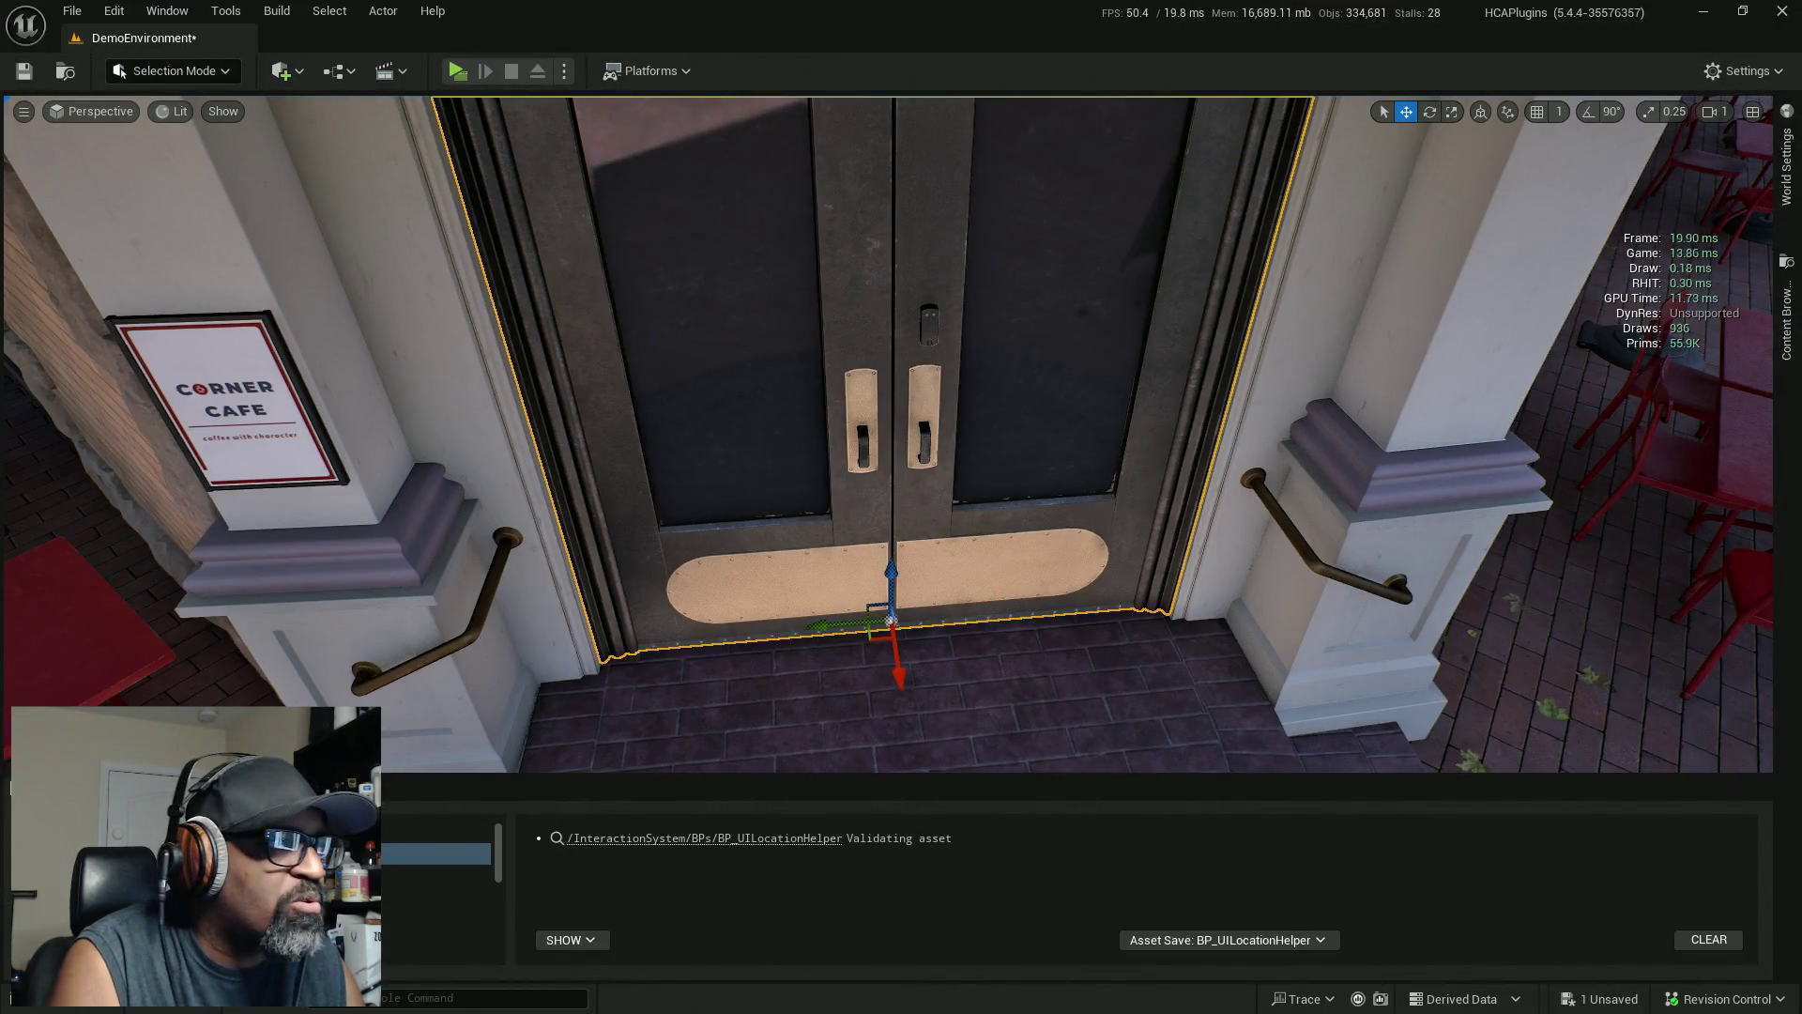
{"action": "key", "text": "alt+Tab"}
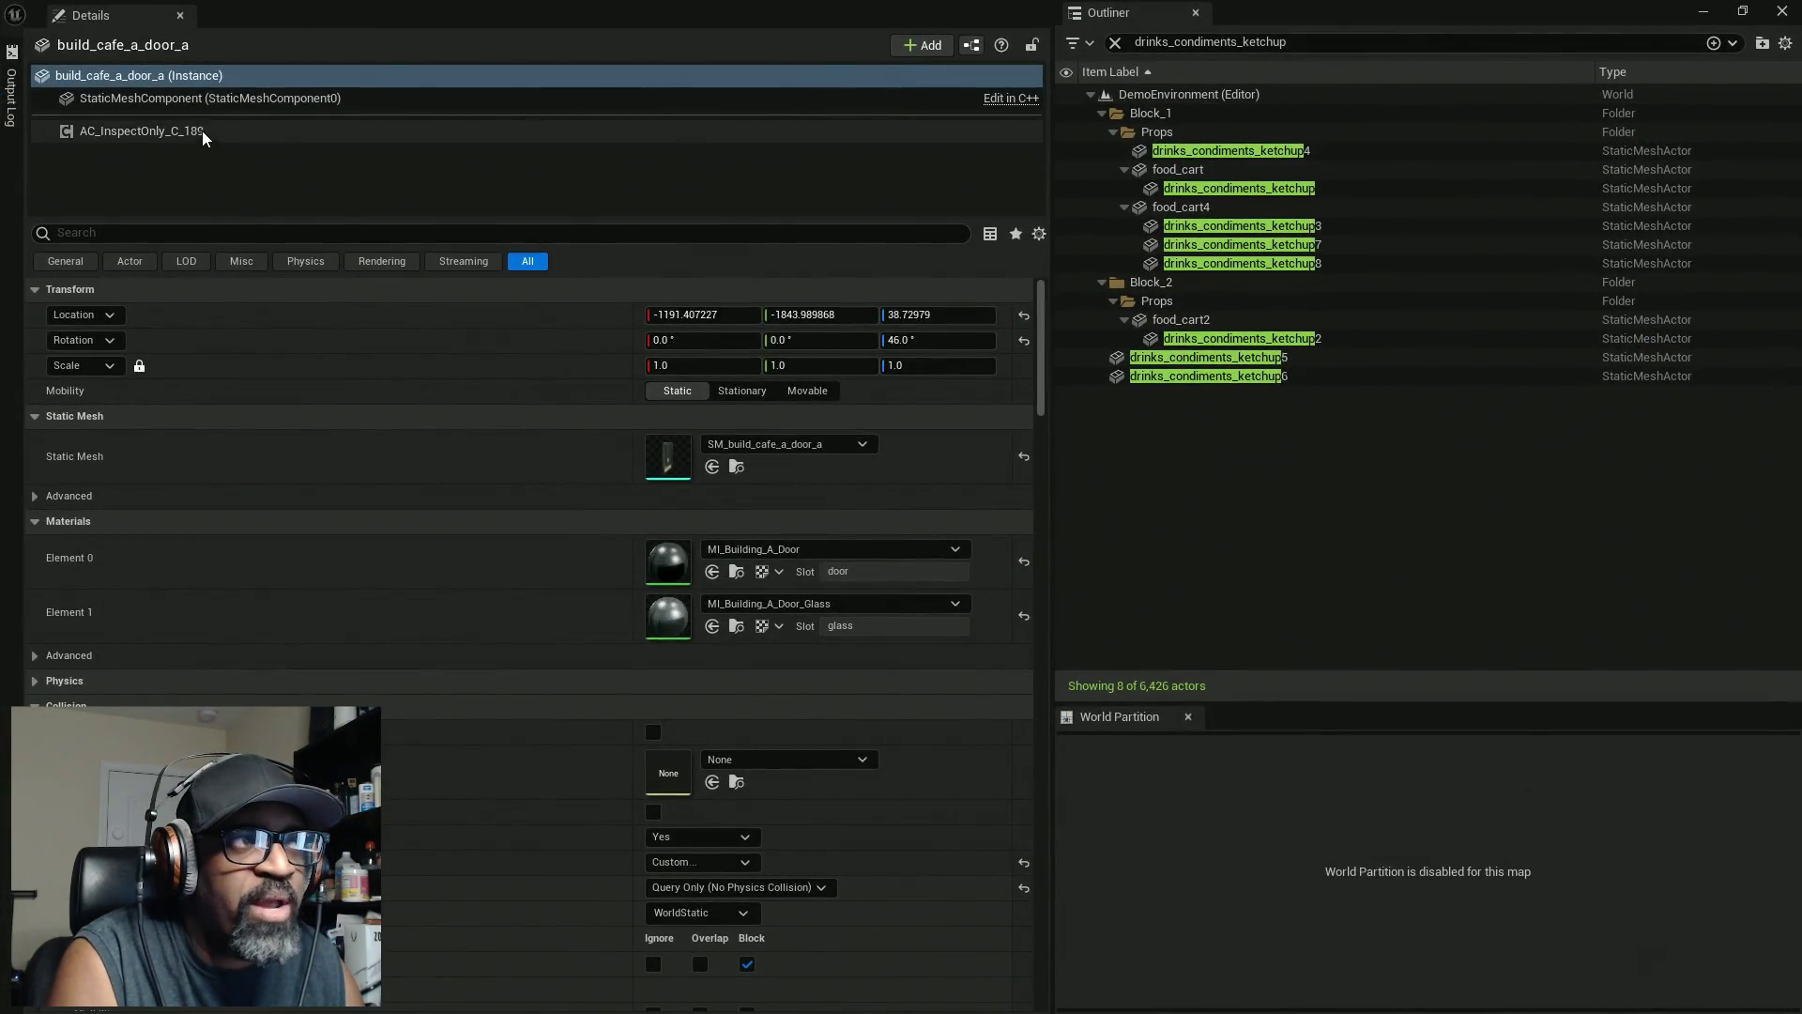
Paste it into AC_InspectOnly_C_189's UI Location and save the DemoEnvironment map
{"action": "left_click", "coordinate": [204, 135]}
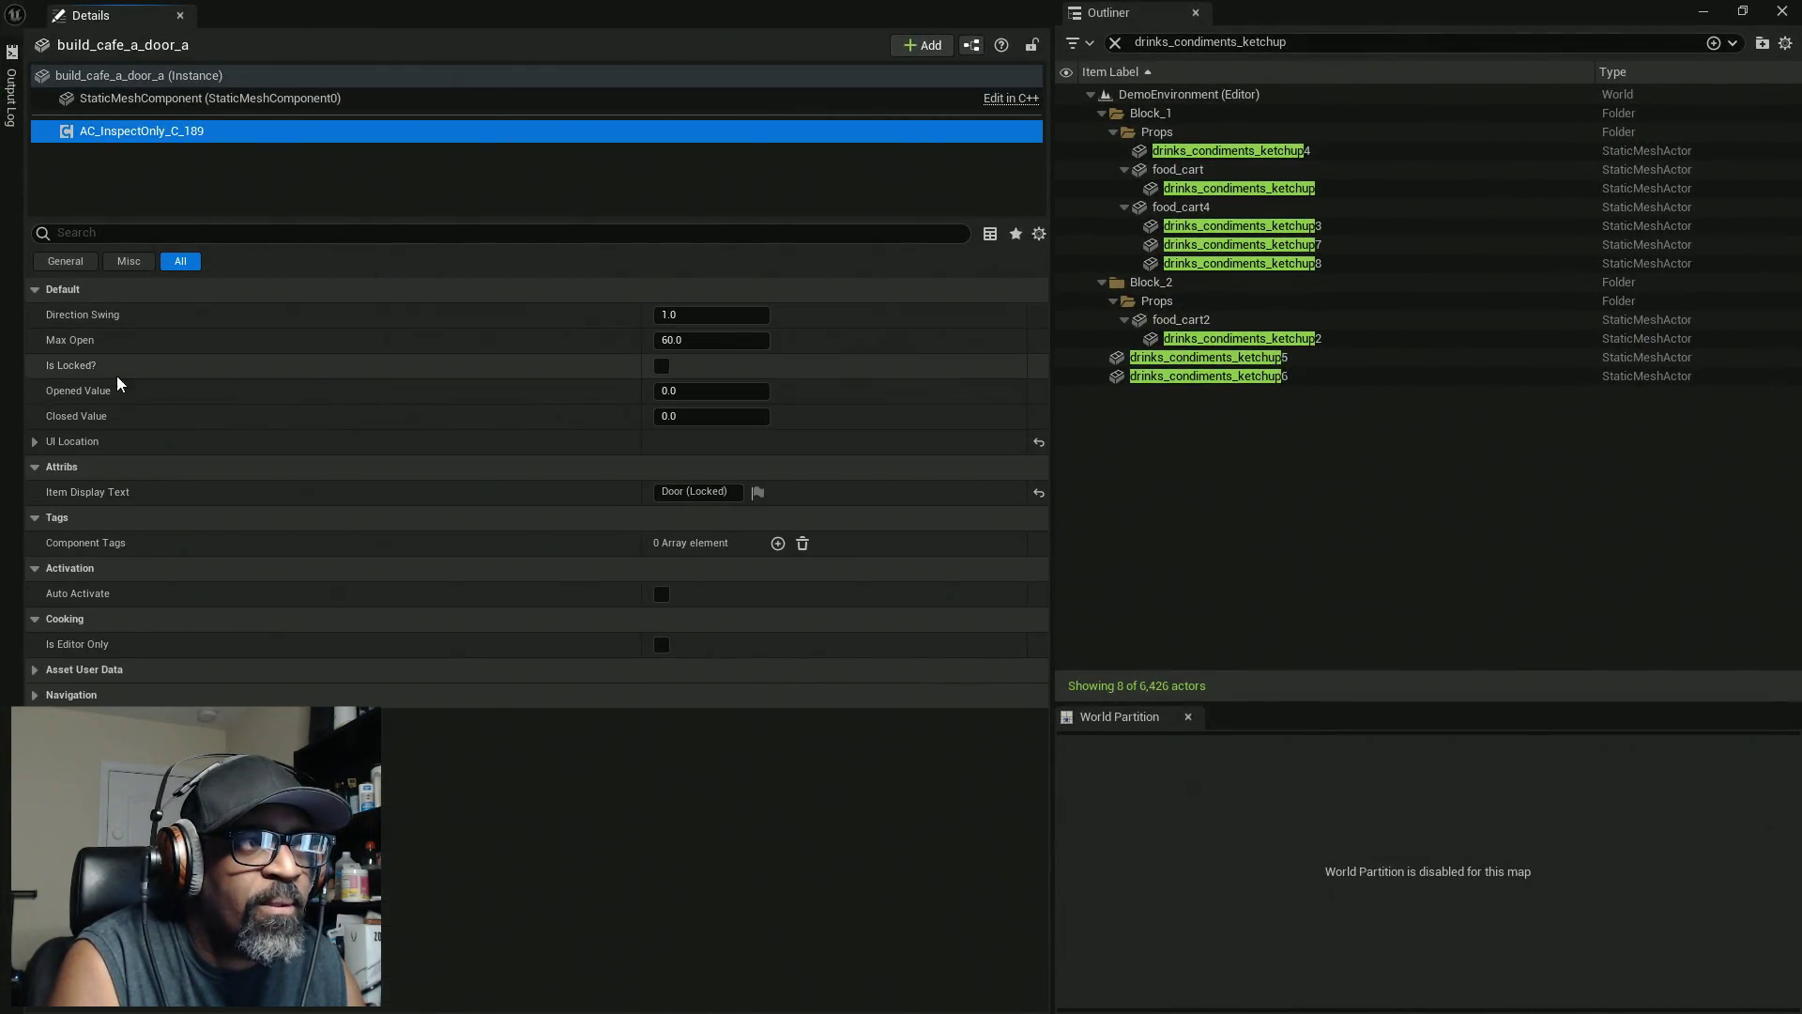
{"action": "left_click", "coordinate": [35, 442]}
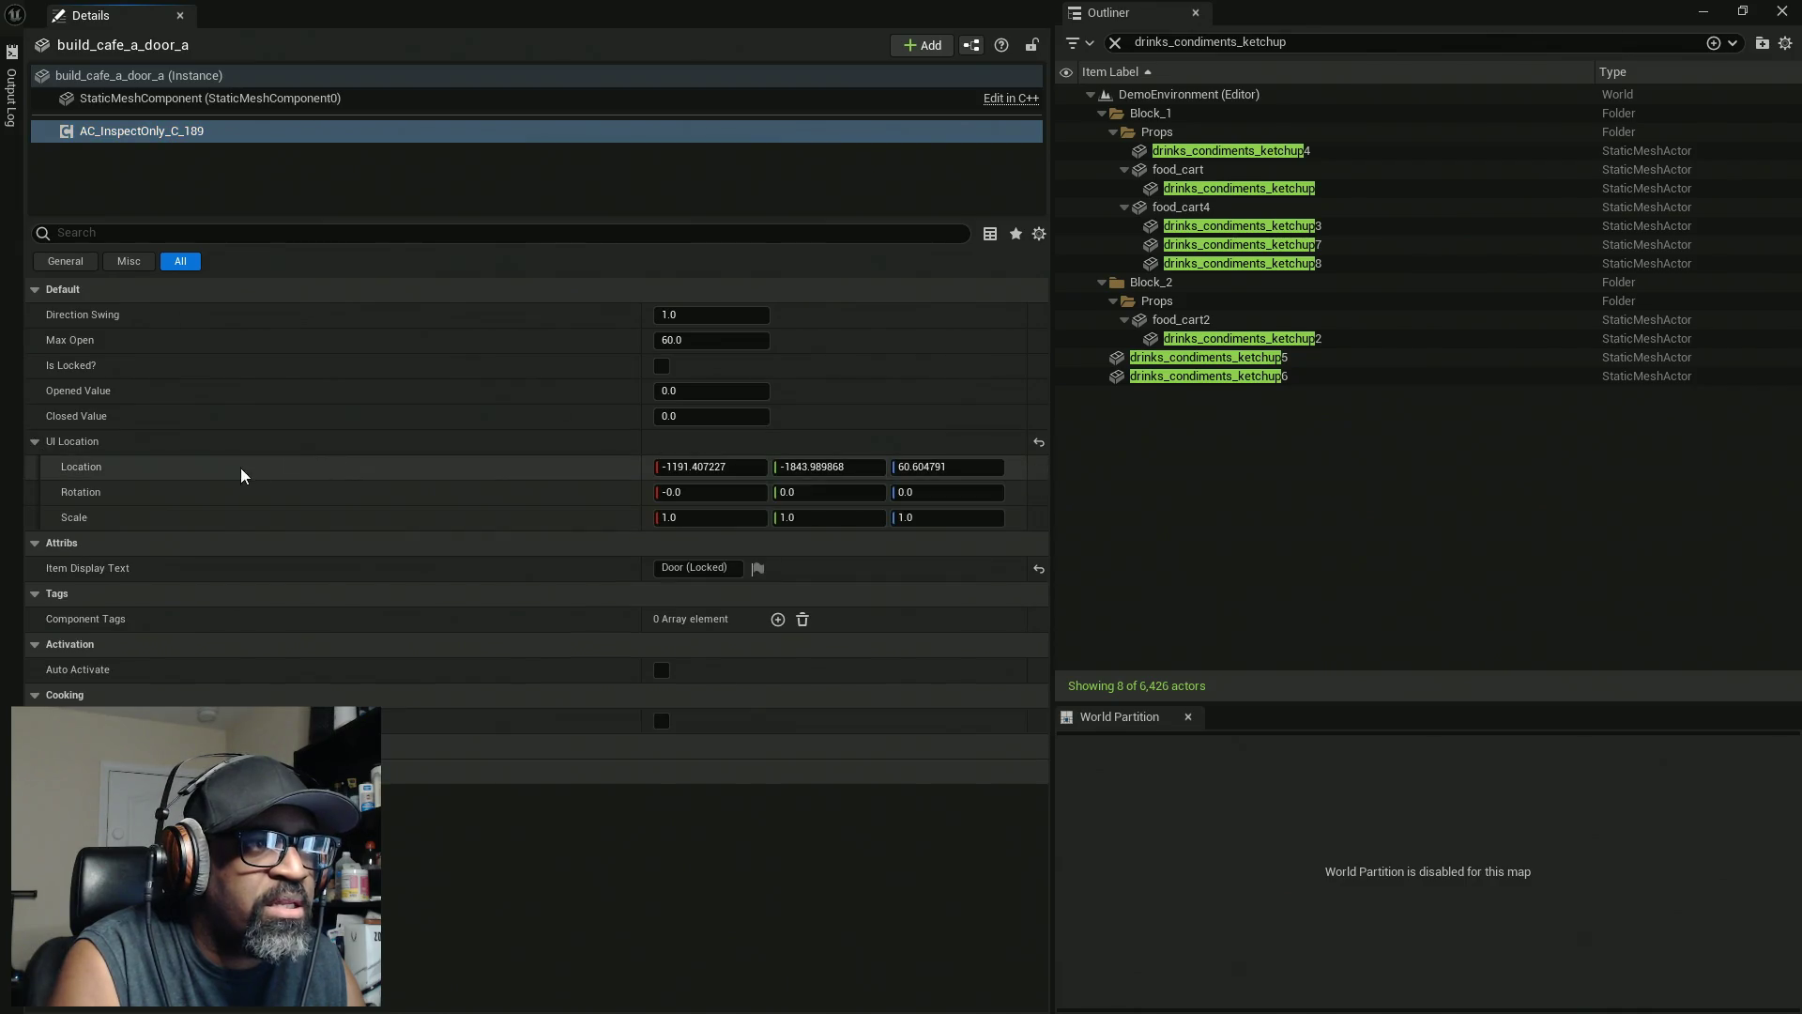
{"action": "right_click", "coordinate": [1014, 472]}
{"action": "left_click", "coordinate": [1058, 522]}
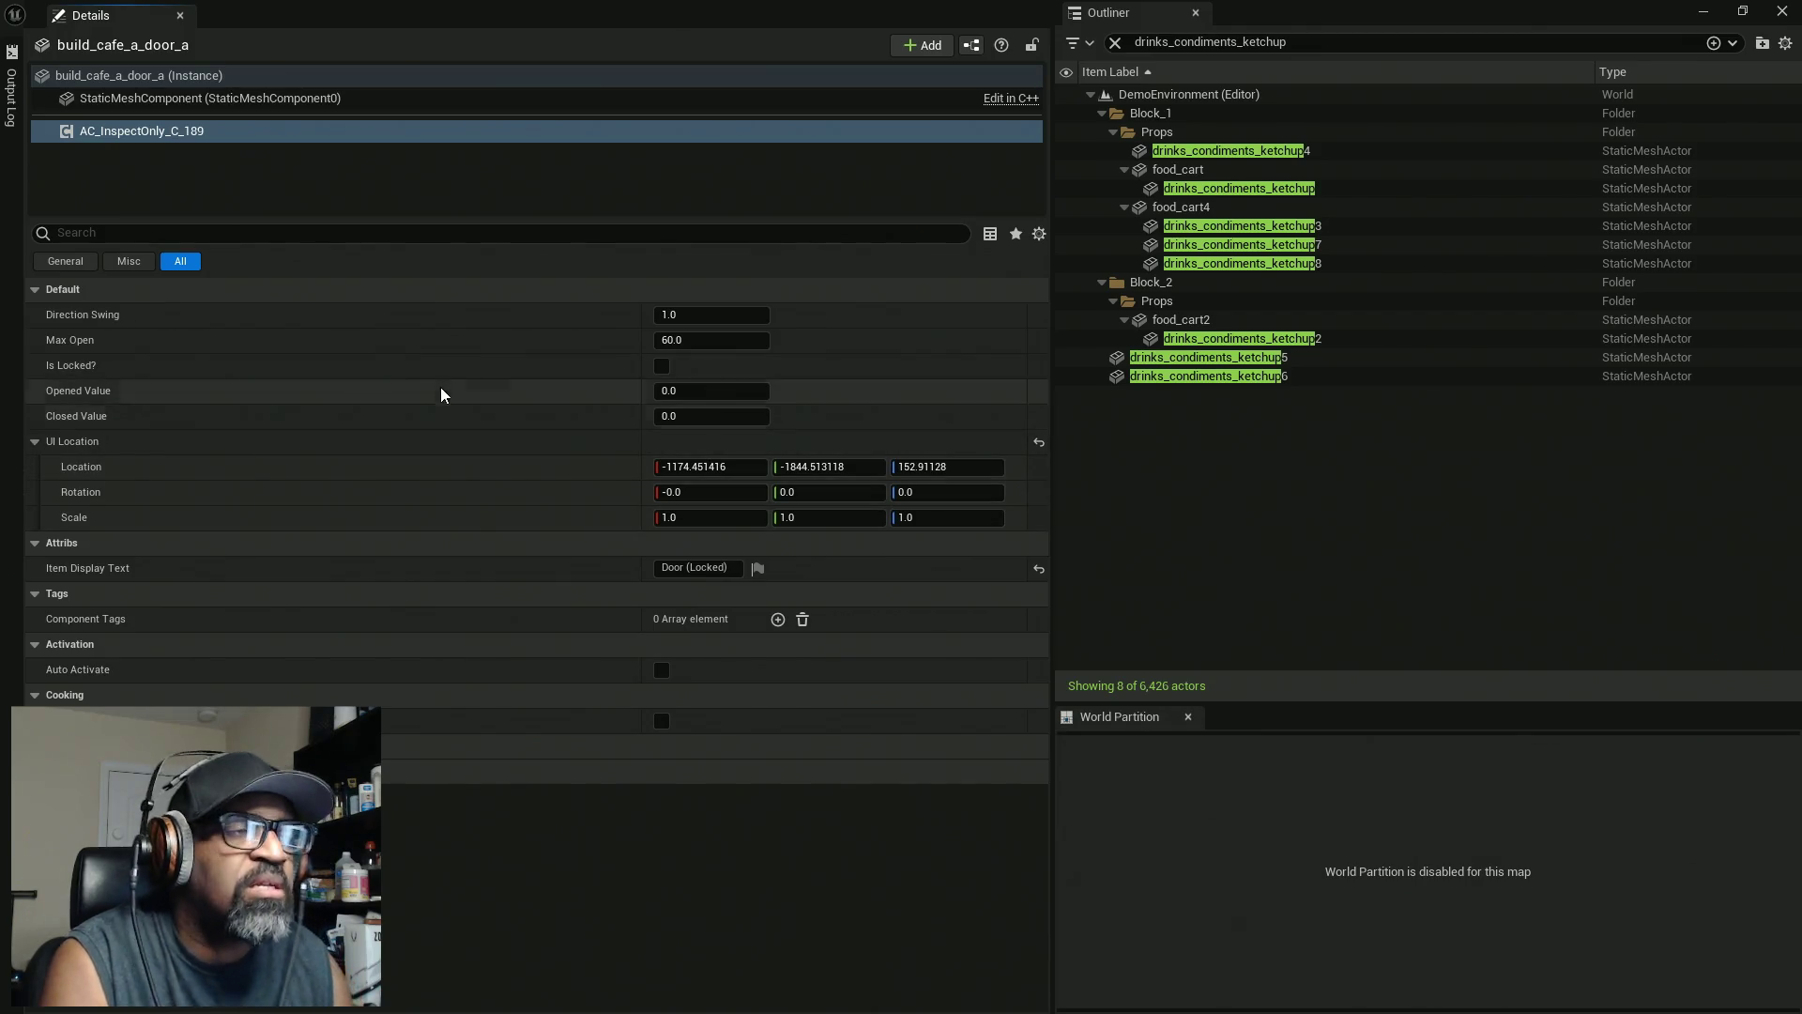
{"action": "key", "text": "ctrl+s"}
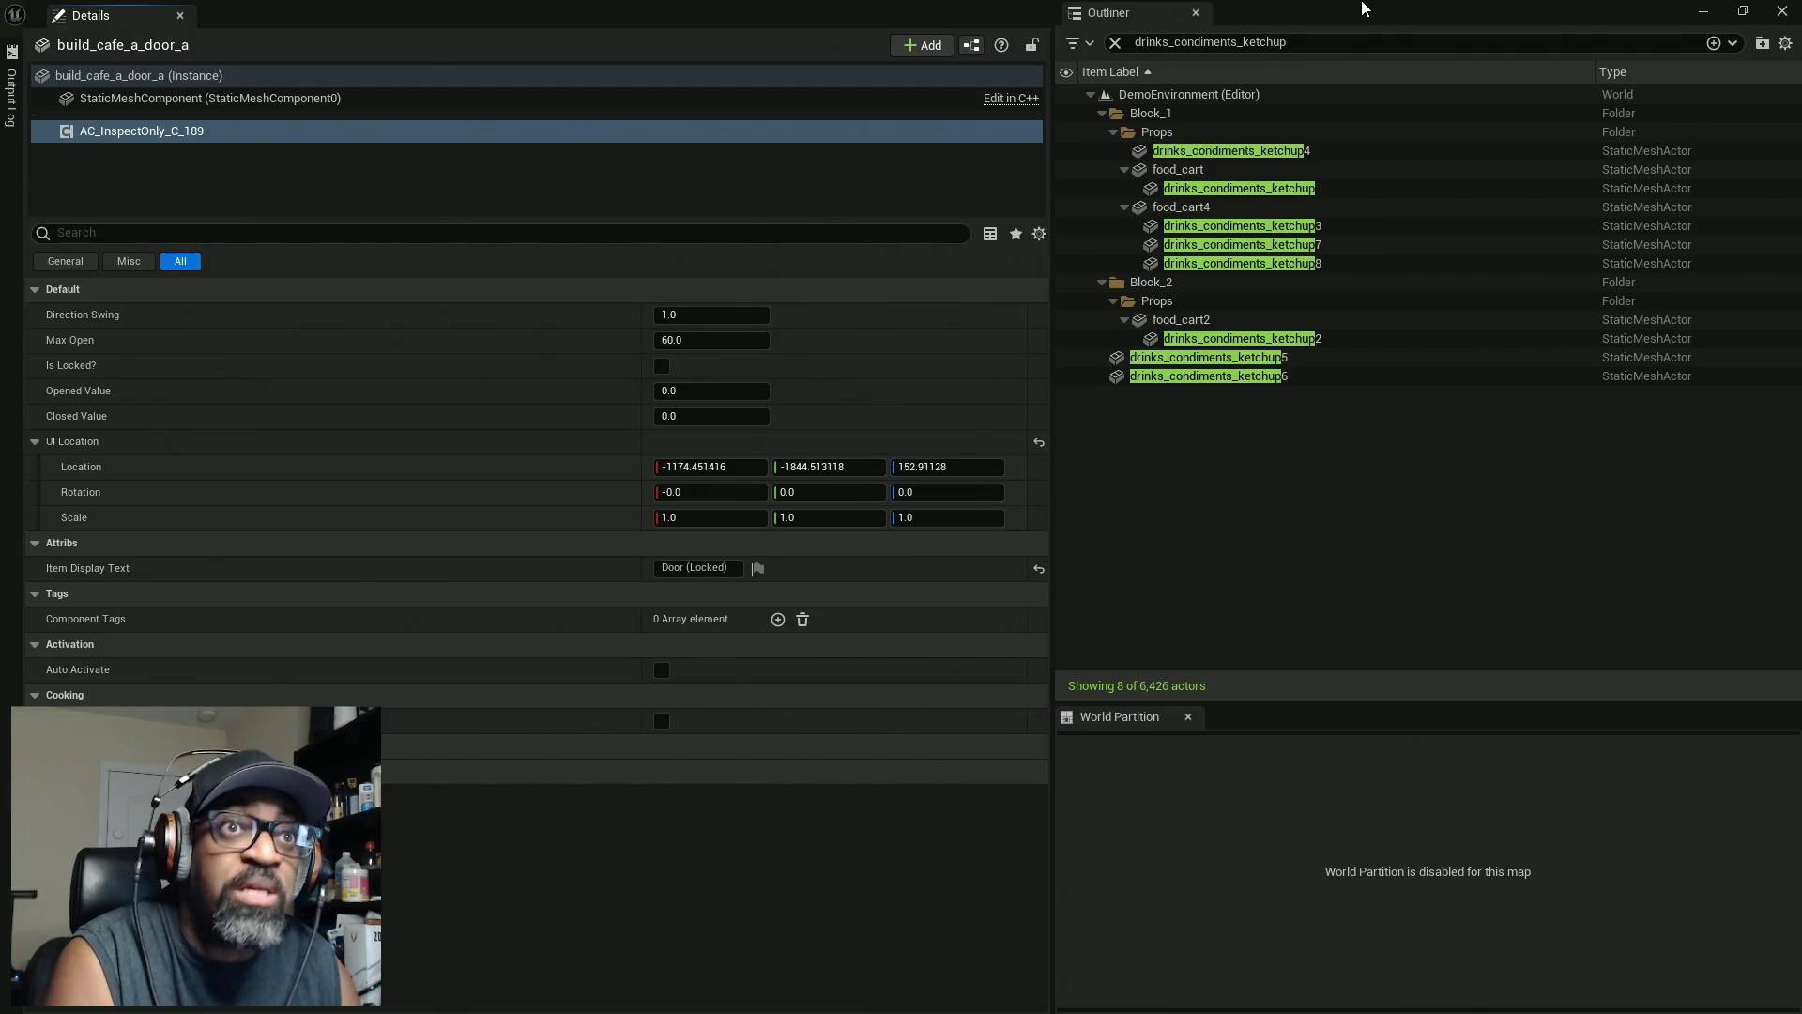
{"action": "double_click", "coordinate": [1364, 8]}
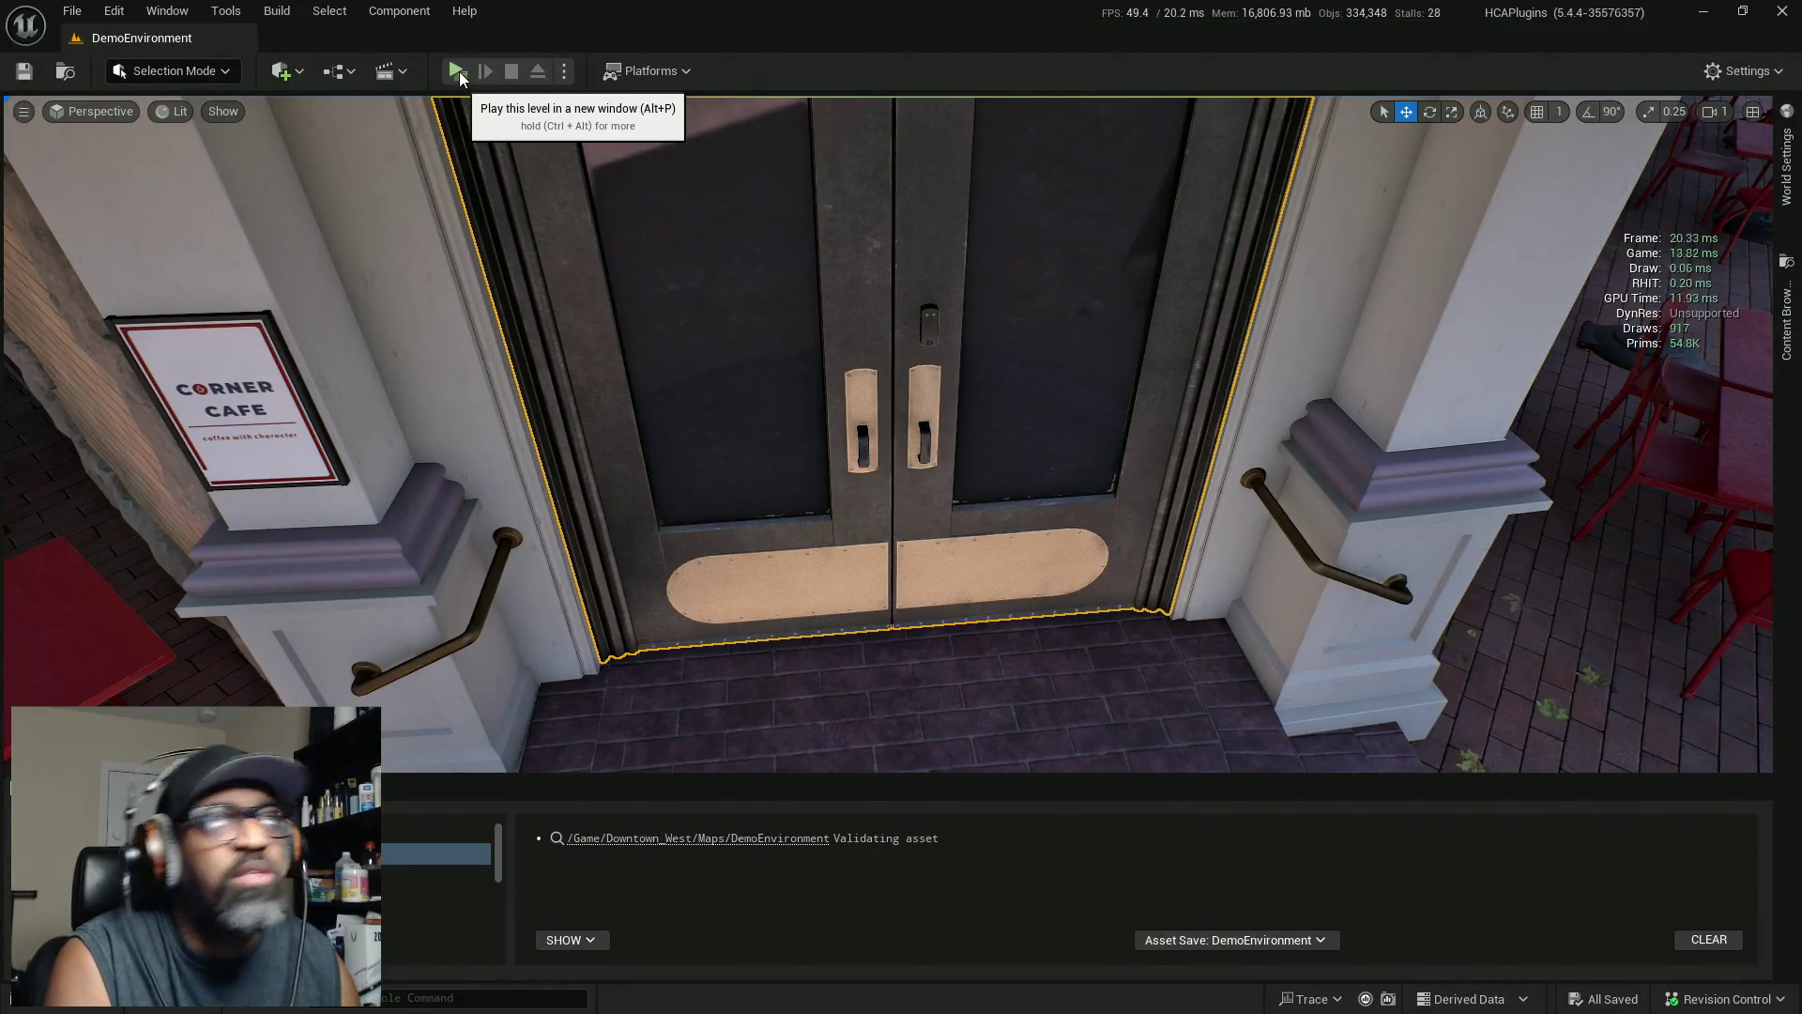
Play the level and walk up the Corner Cafe steps to check the 'Door (Locked)' label
{"action": "left_click", "coordinate": [459, 70]}
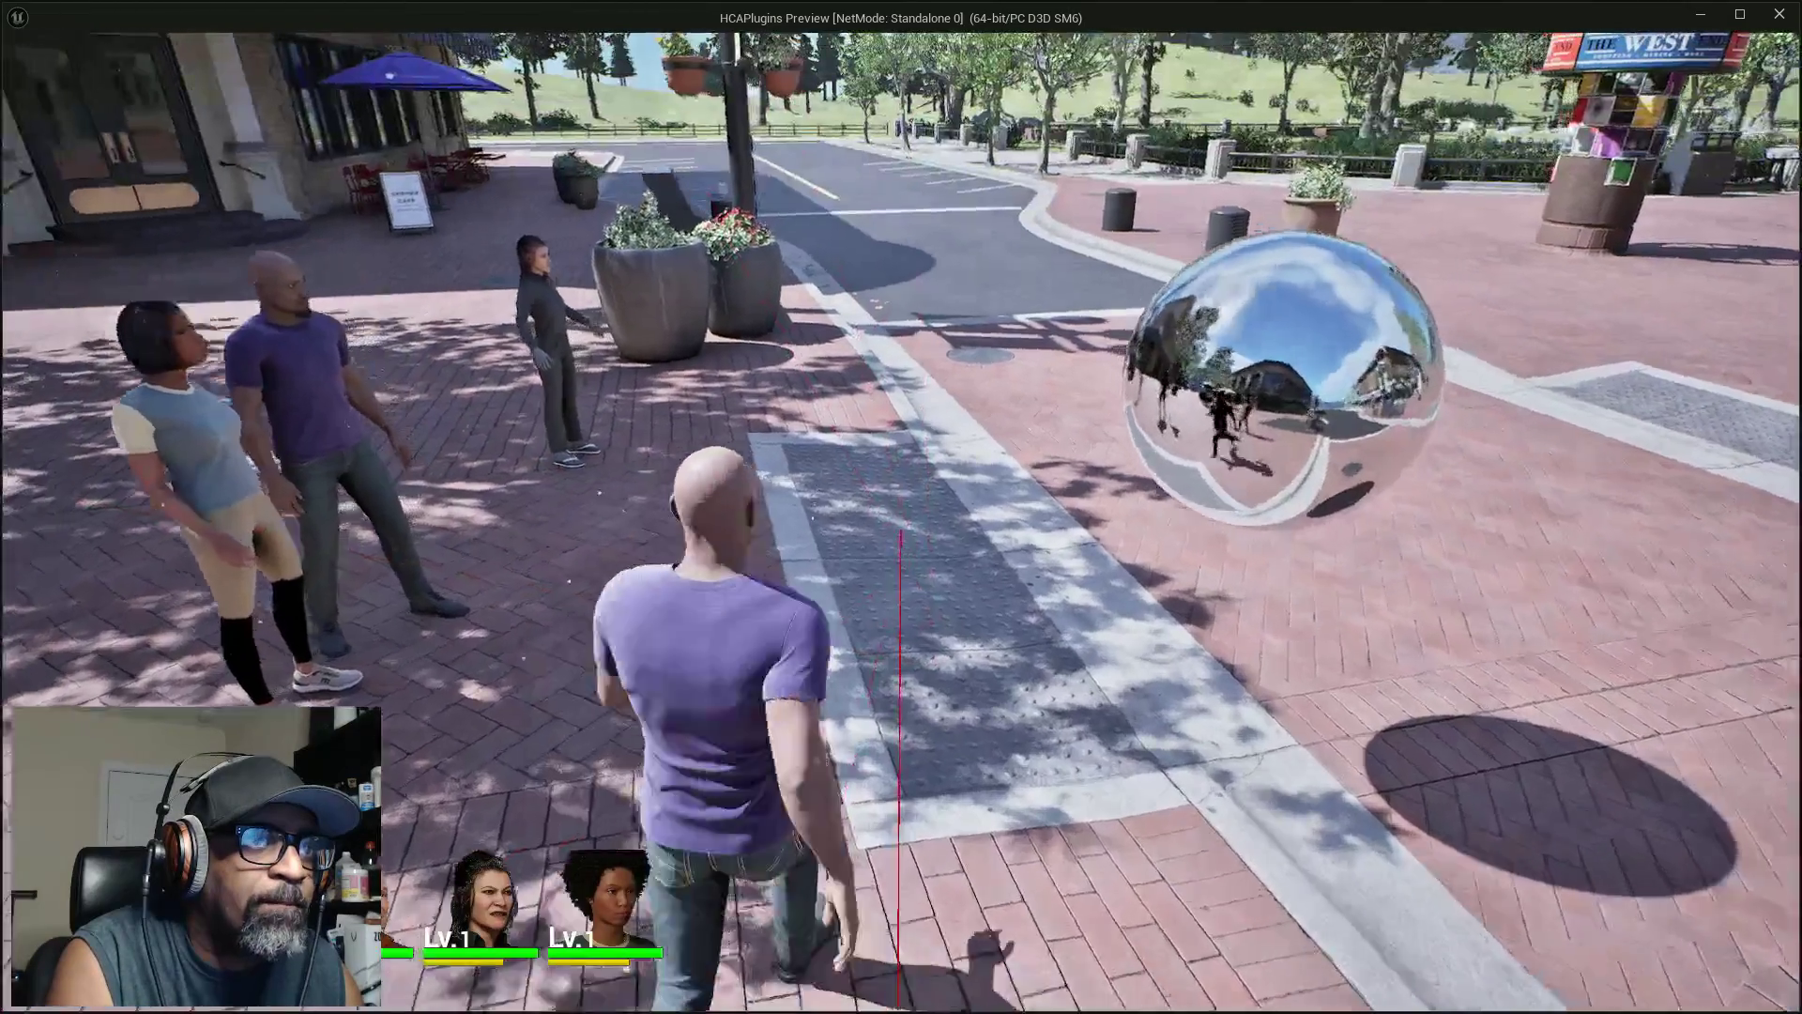
{"action": "key", "text": "w"}
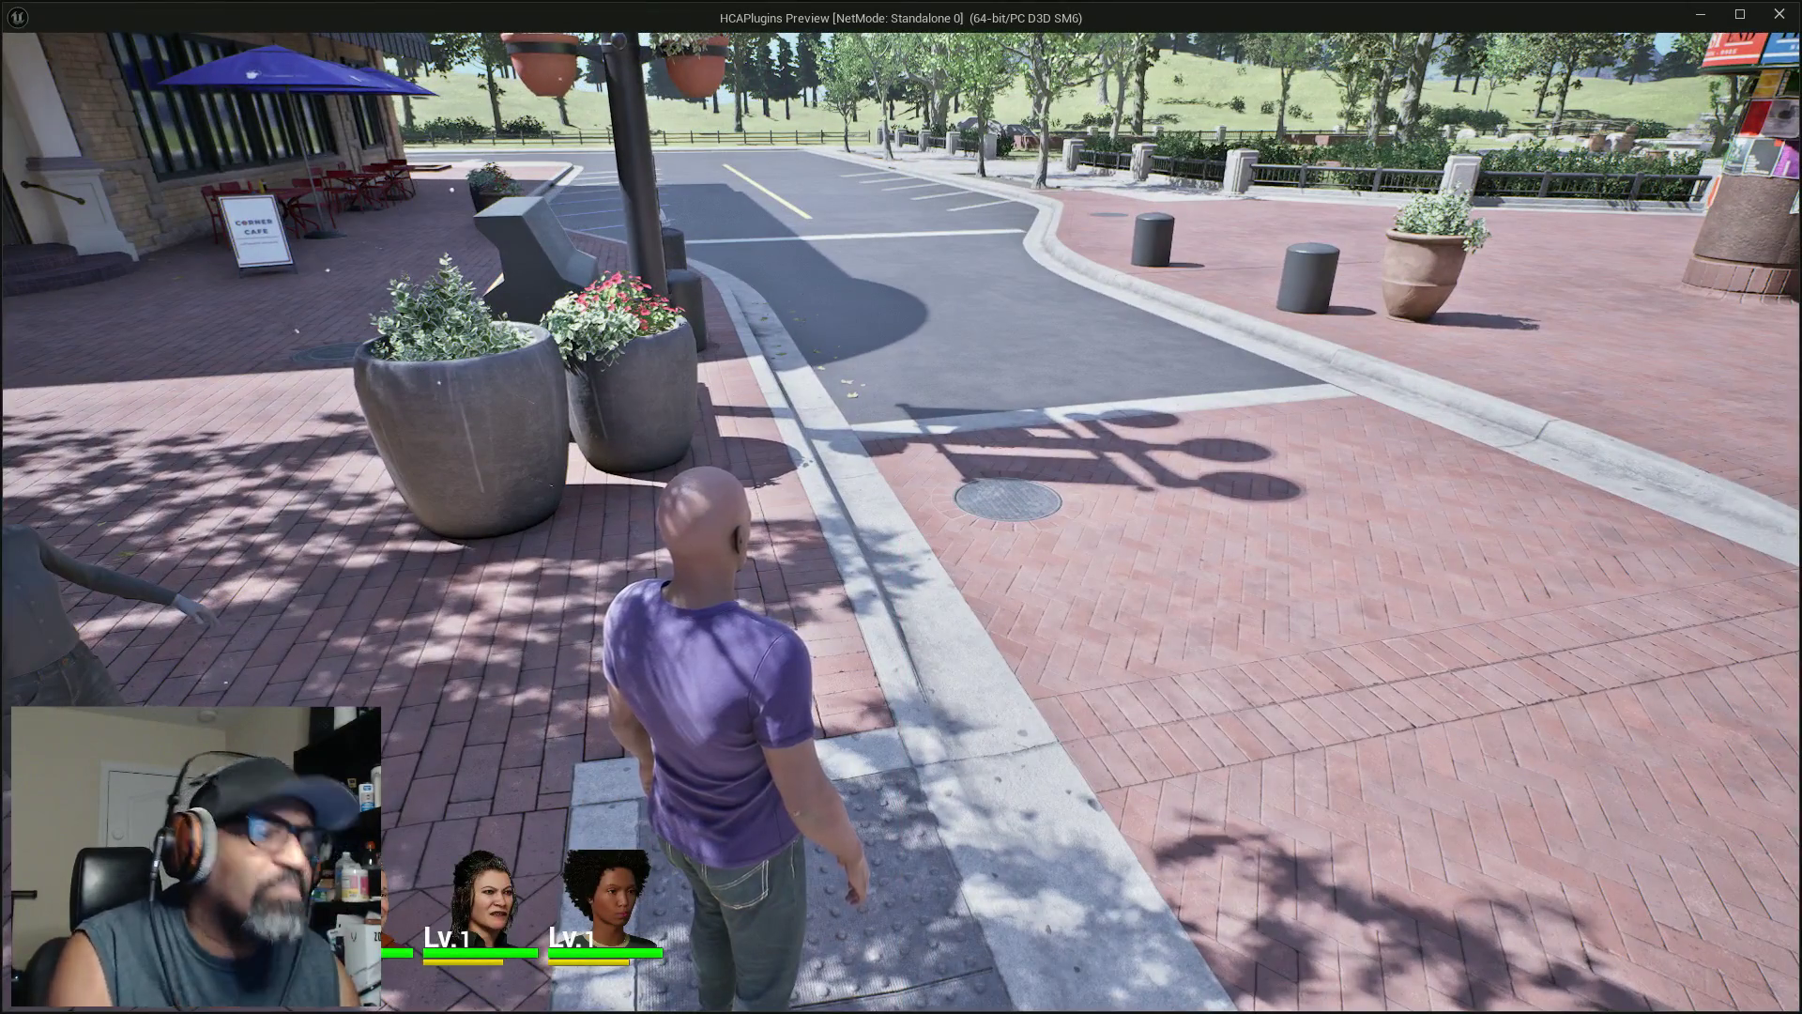
{"action": "key", "text": "w"}
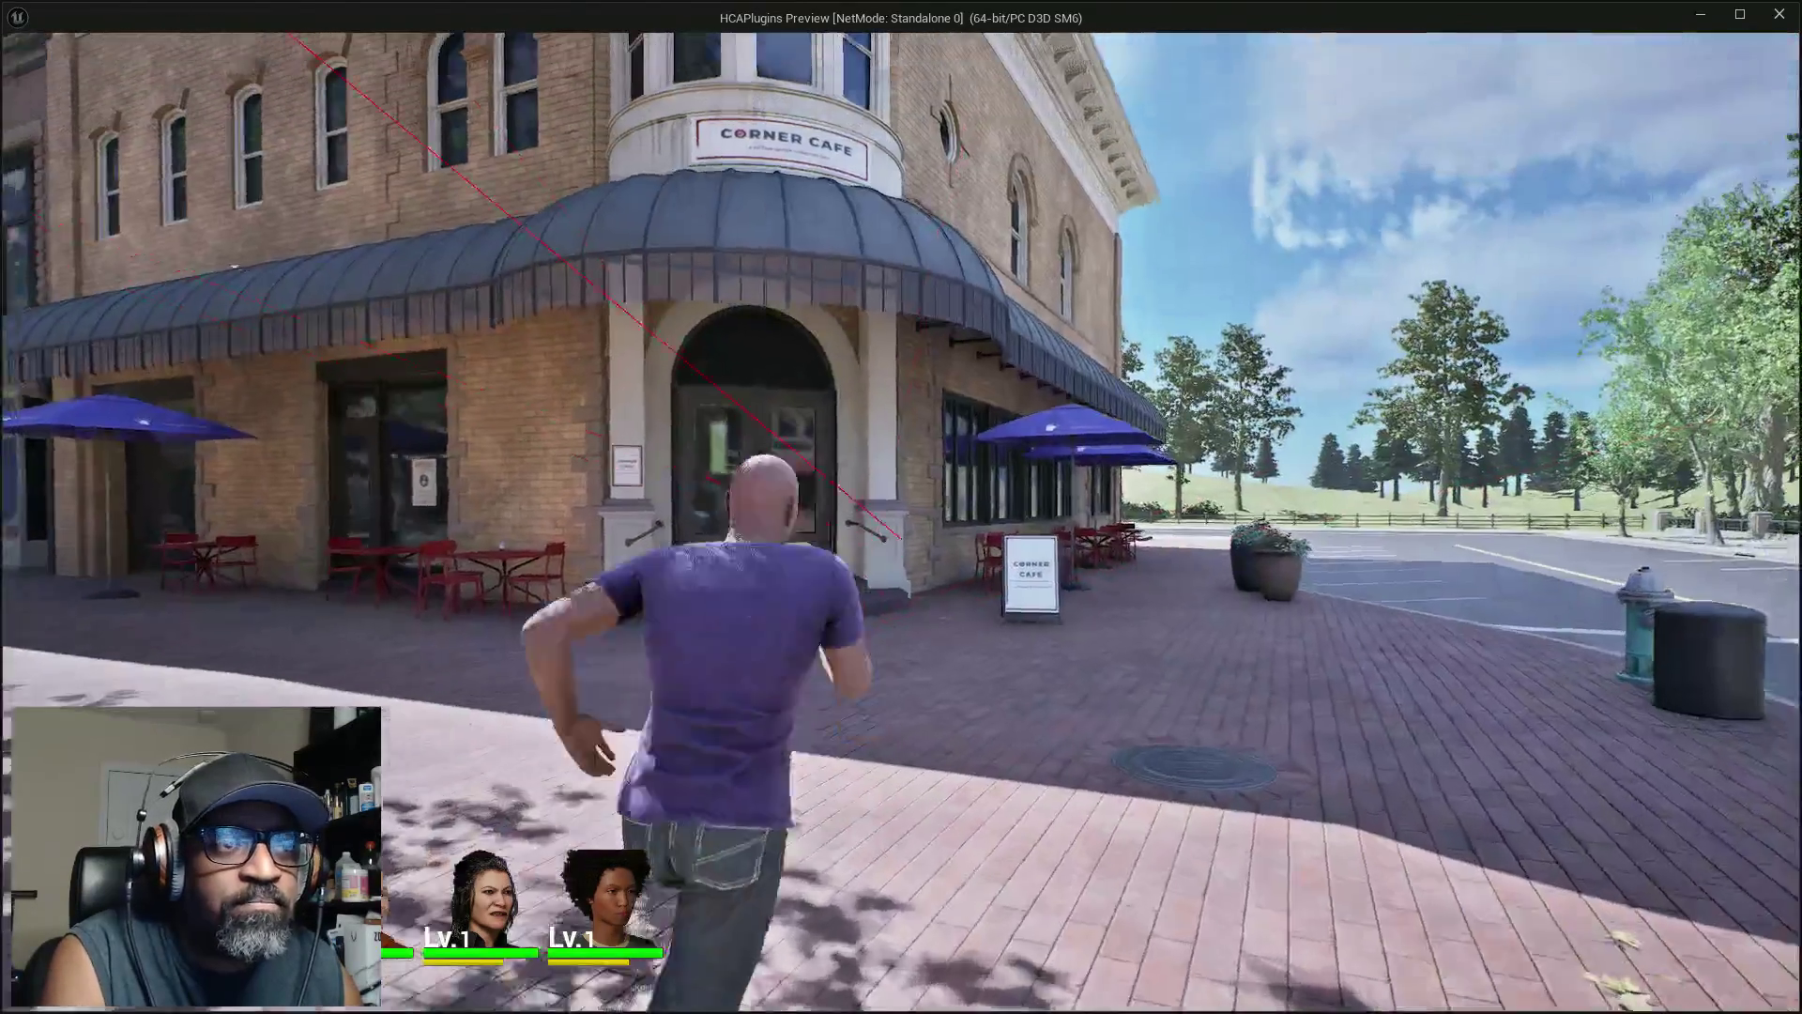
{"action": "key", "text": "w"}
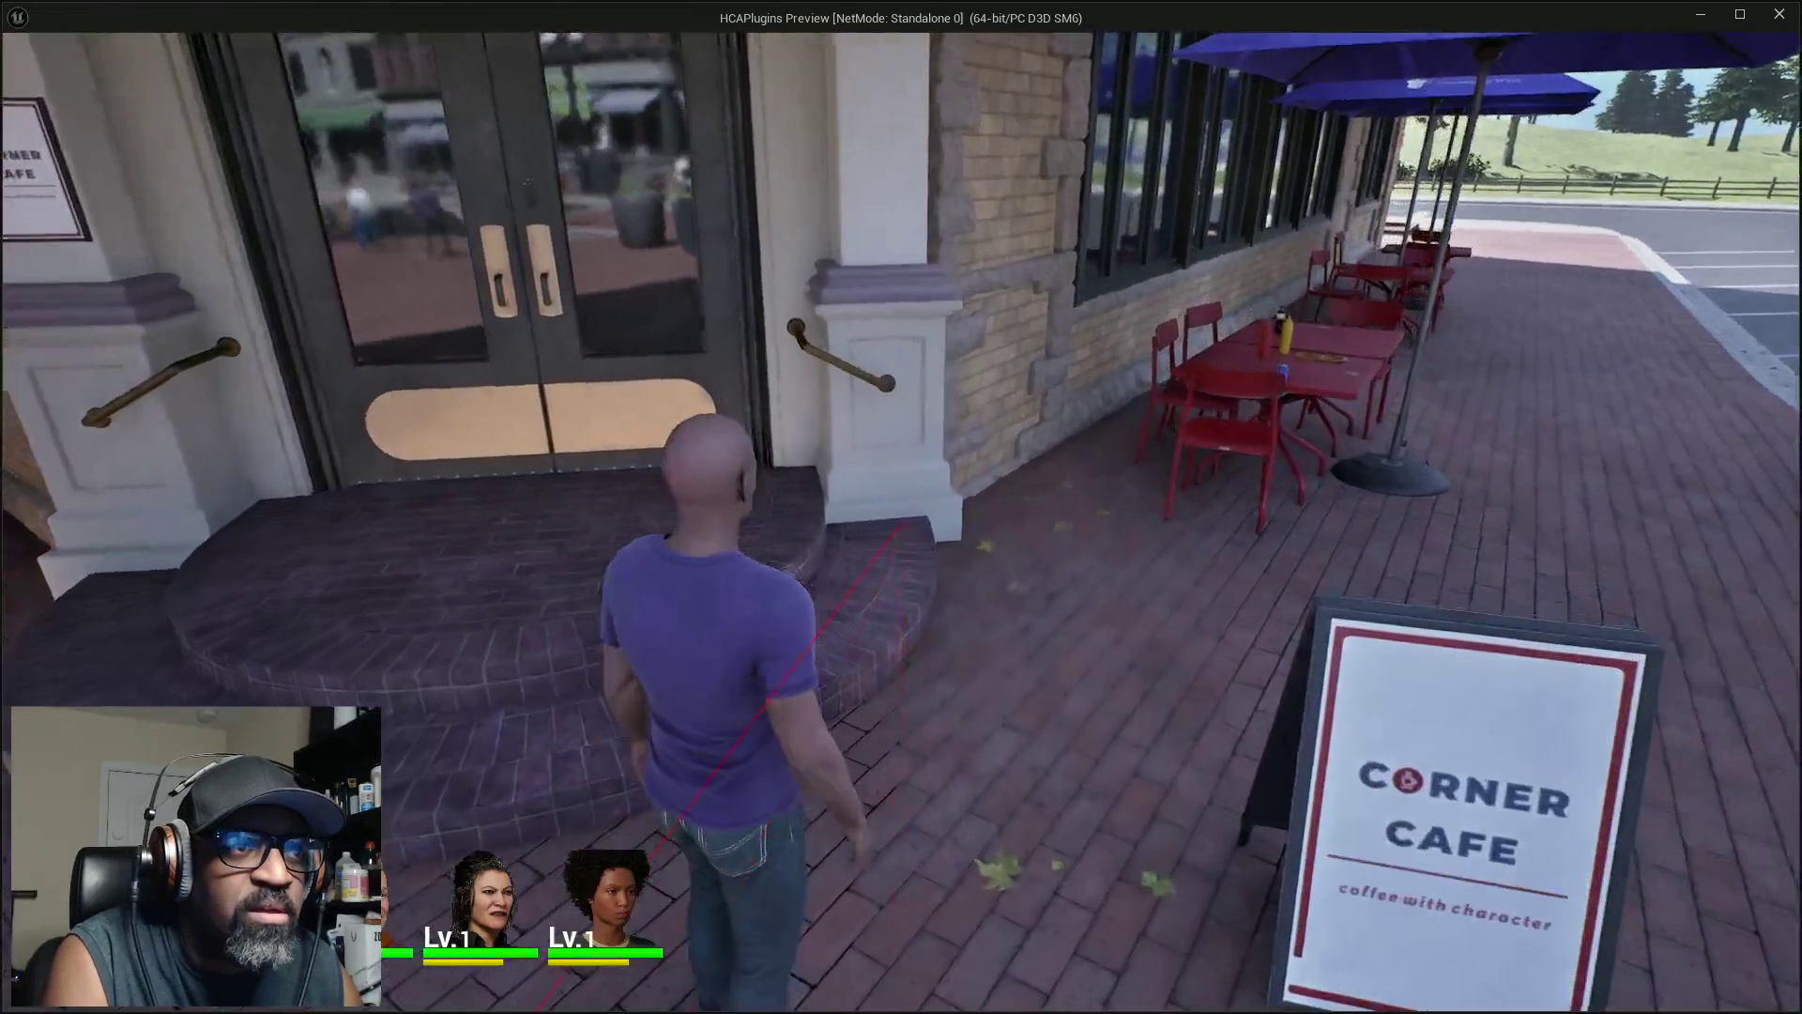
{"action": "key", "text": "w"}
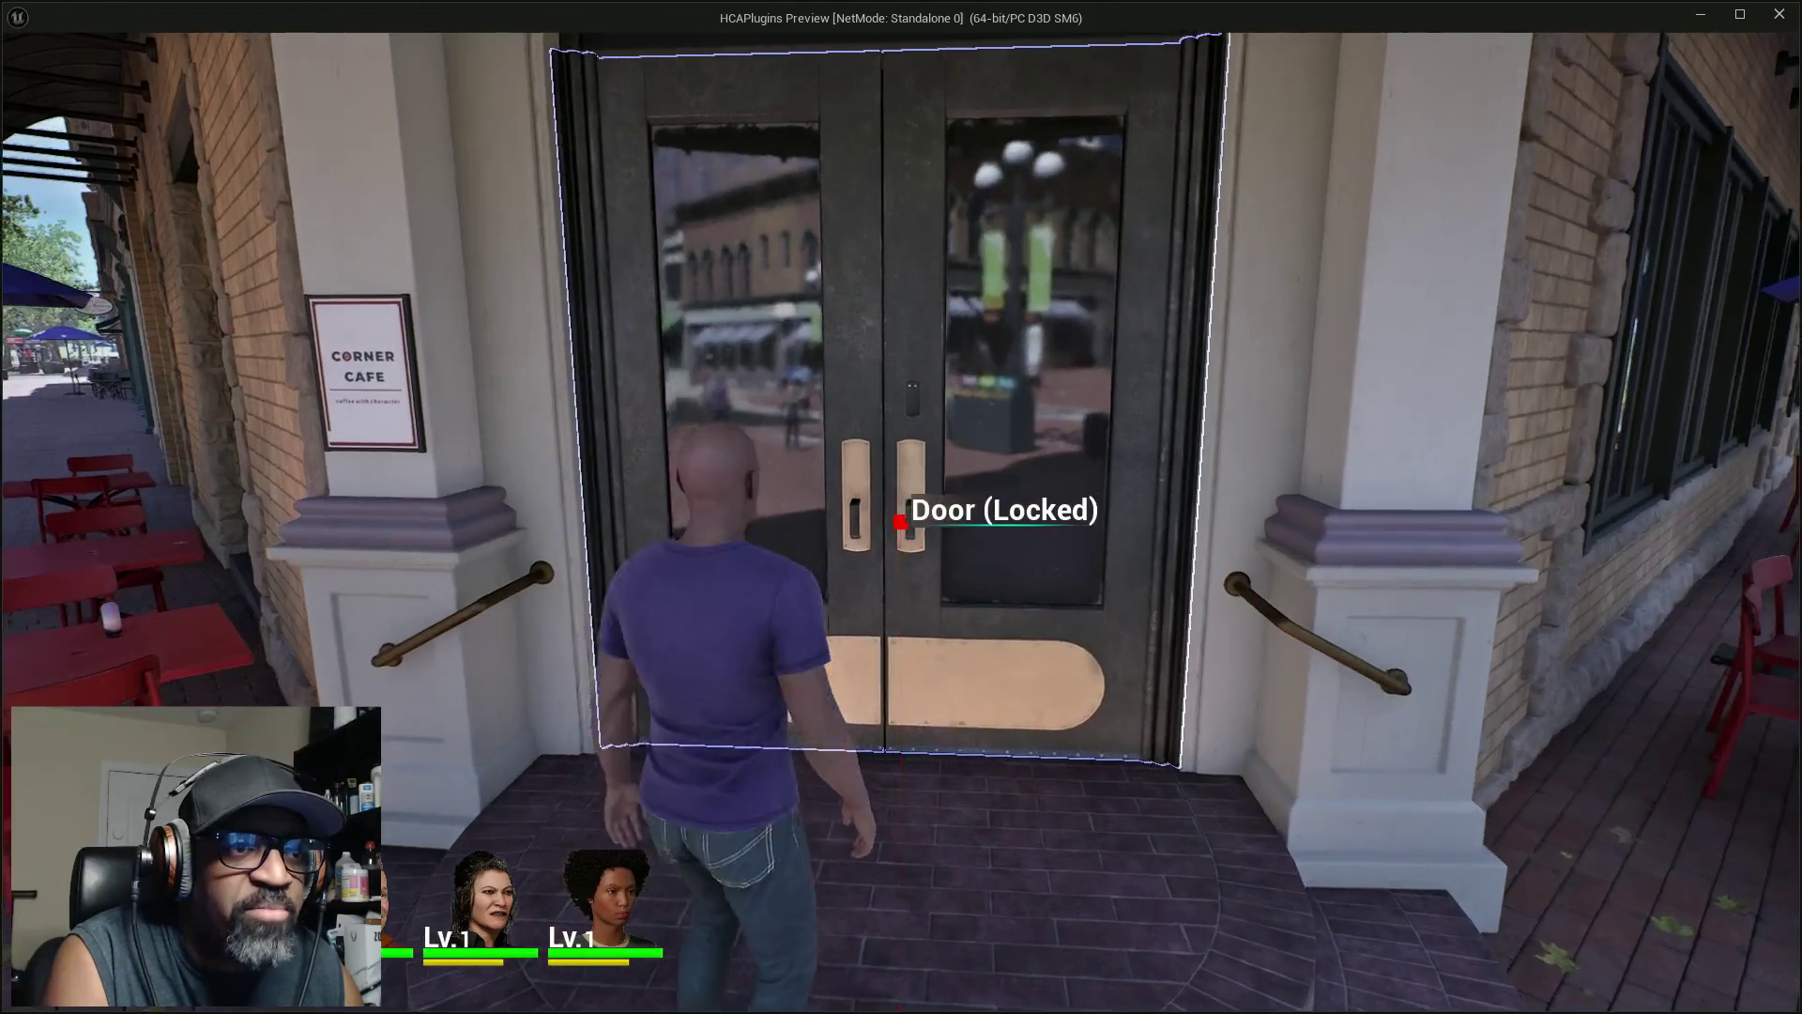
{"action": "key", "text": "w"}
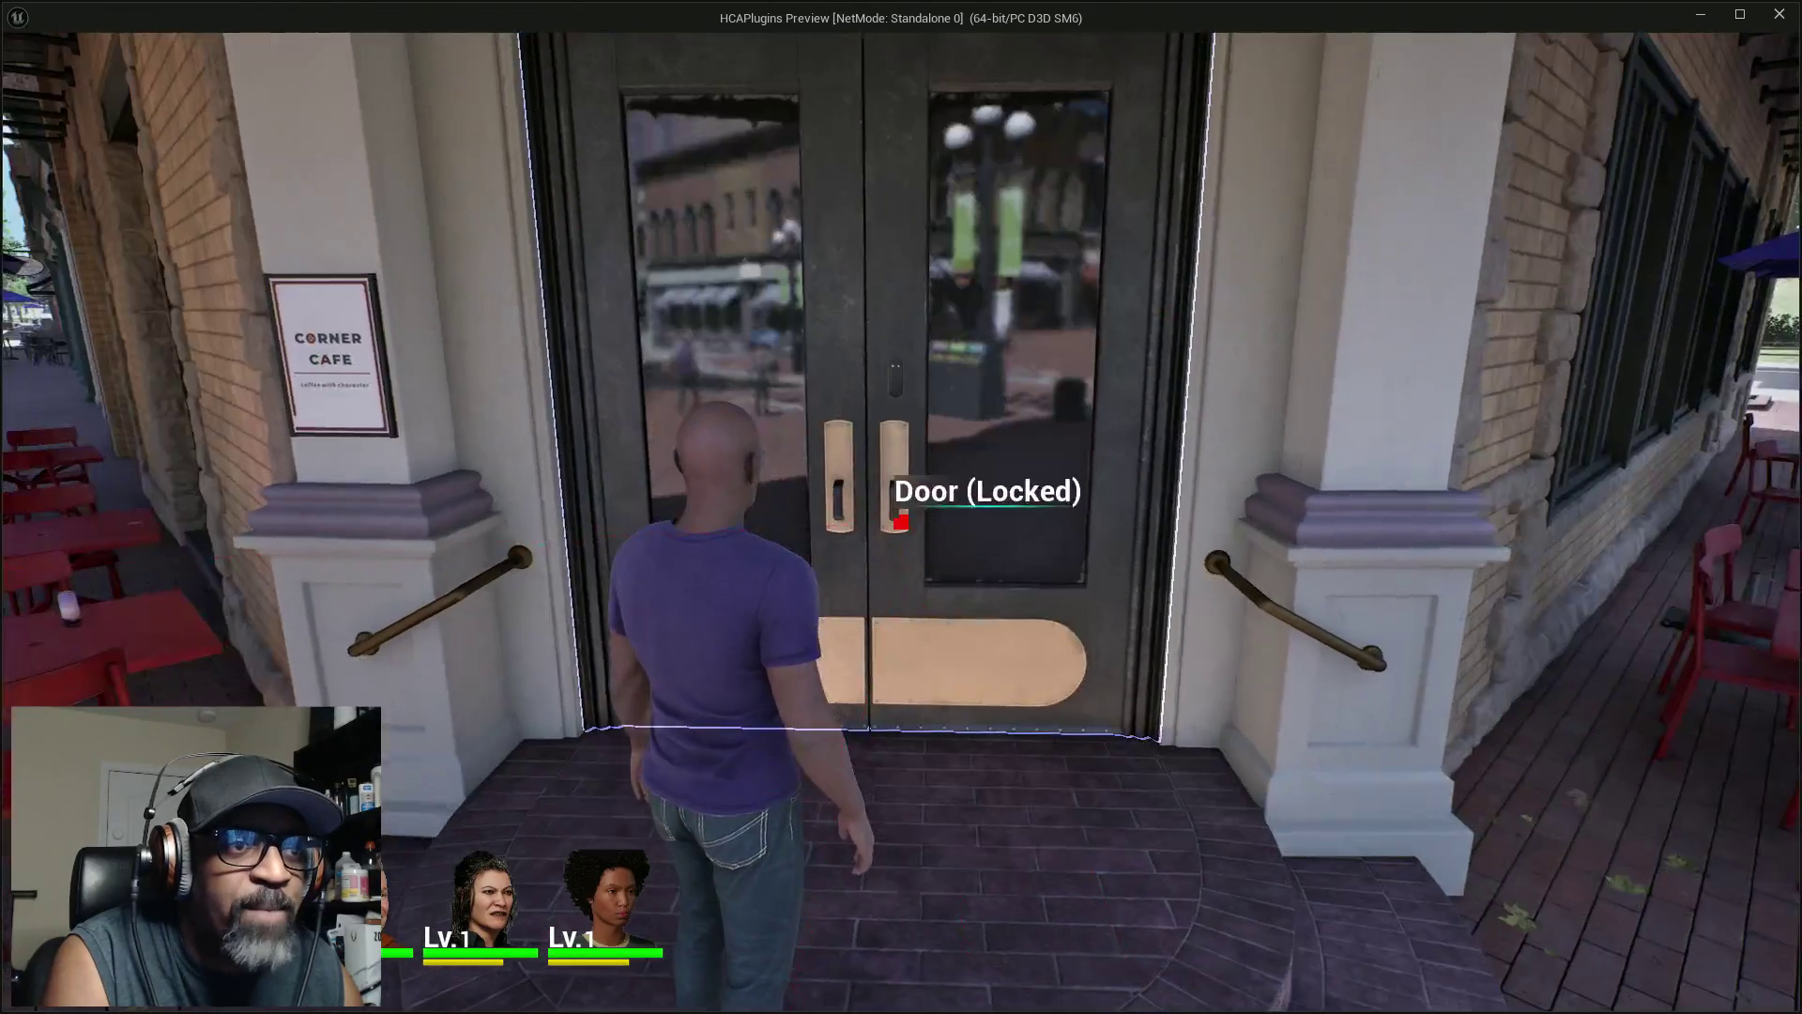
{"action": "key", "text": "w"}
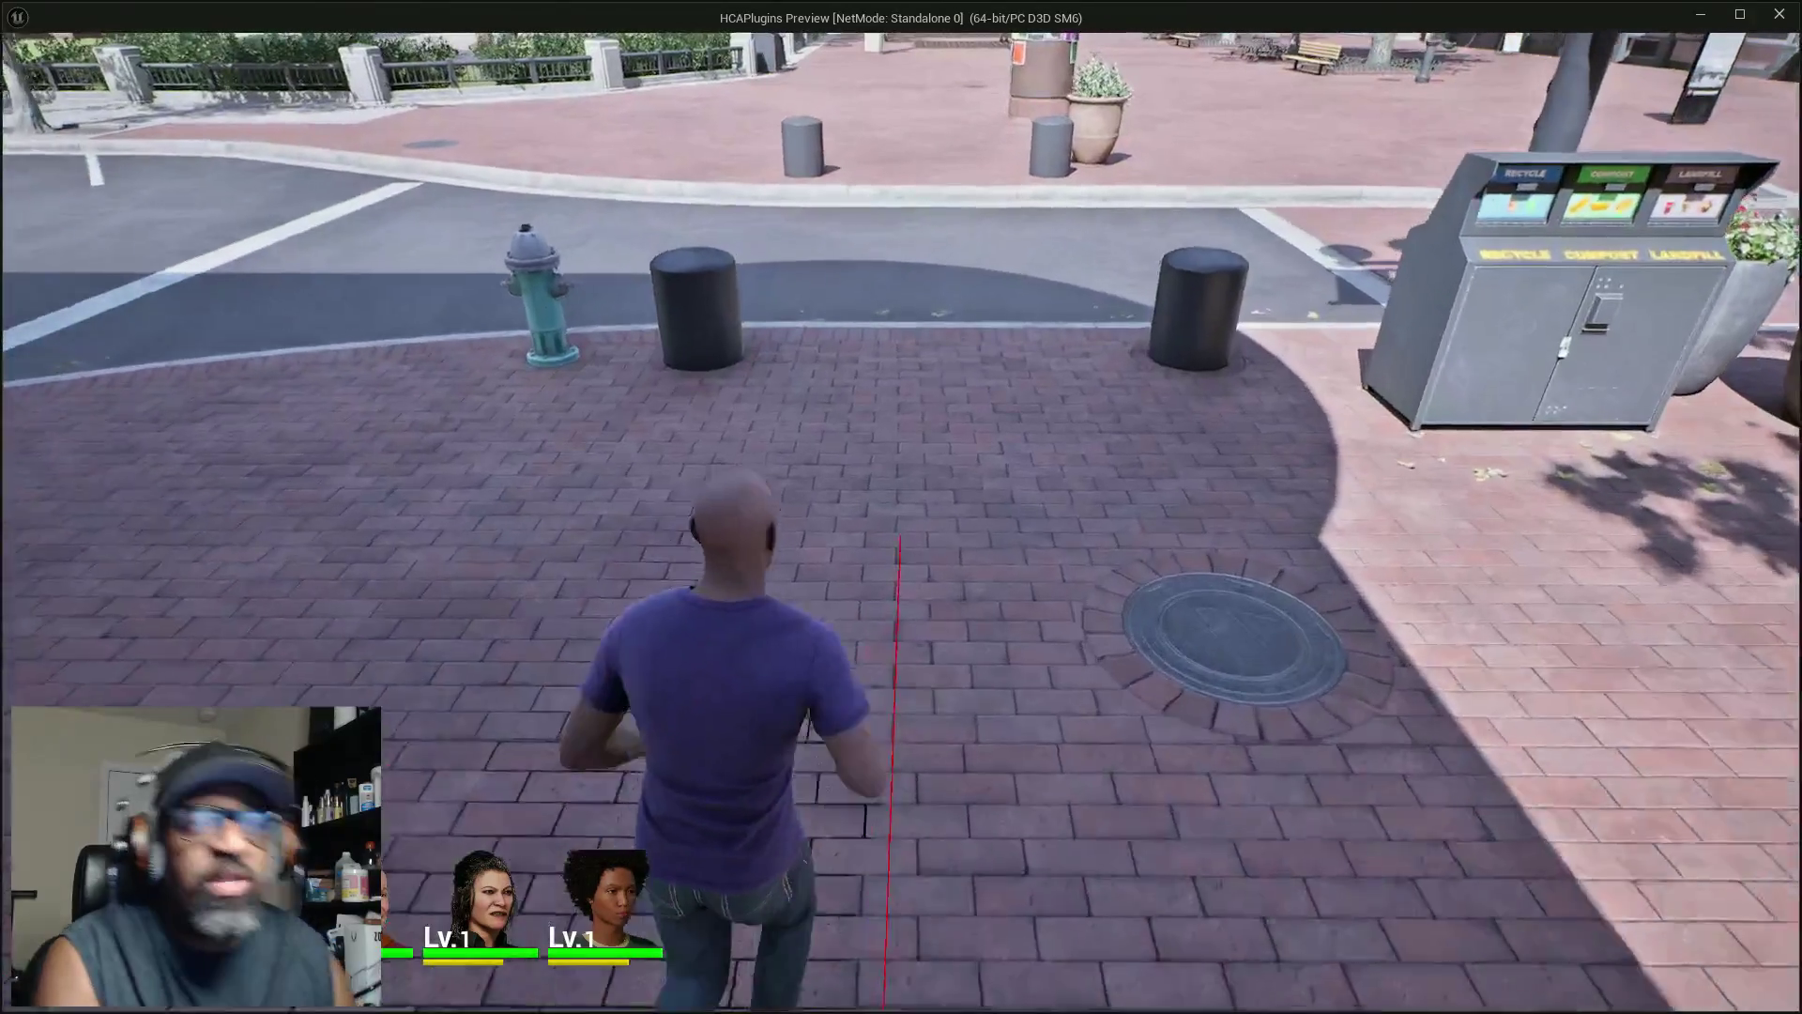
{"action": "key", "text": "w"}
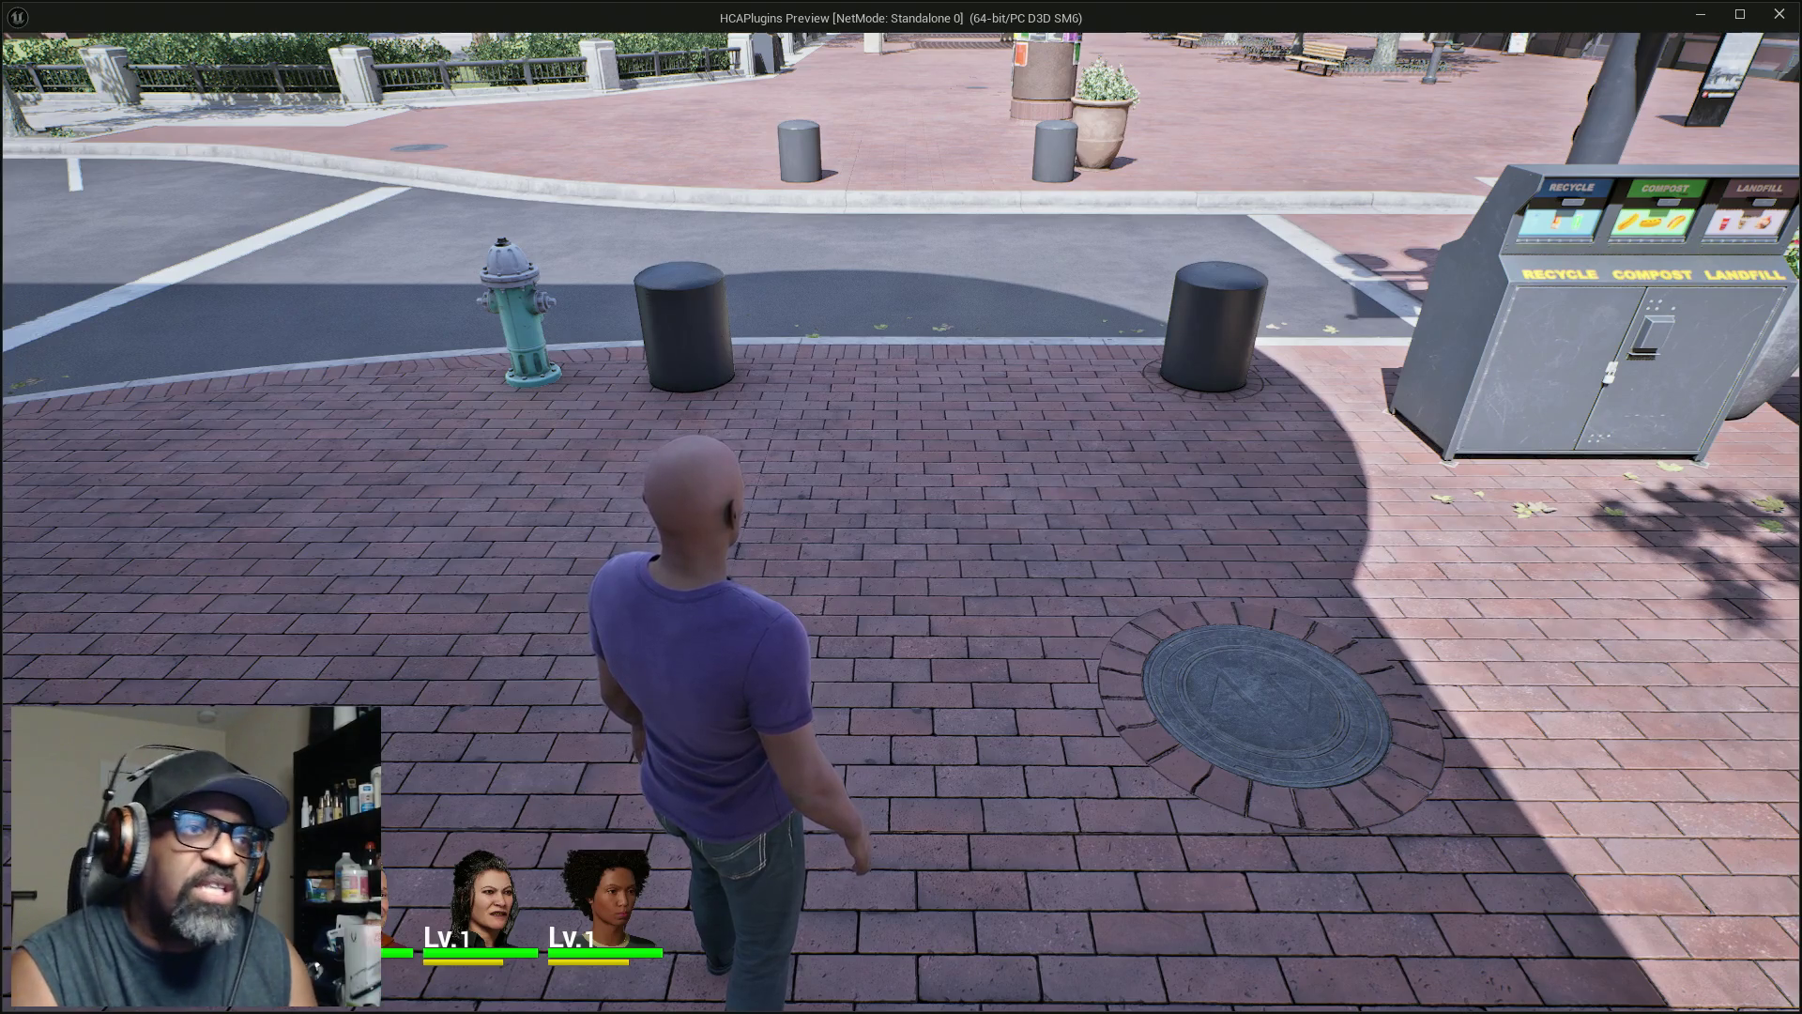
{"action": "key", "text": "s"}
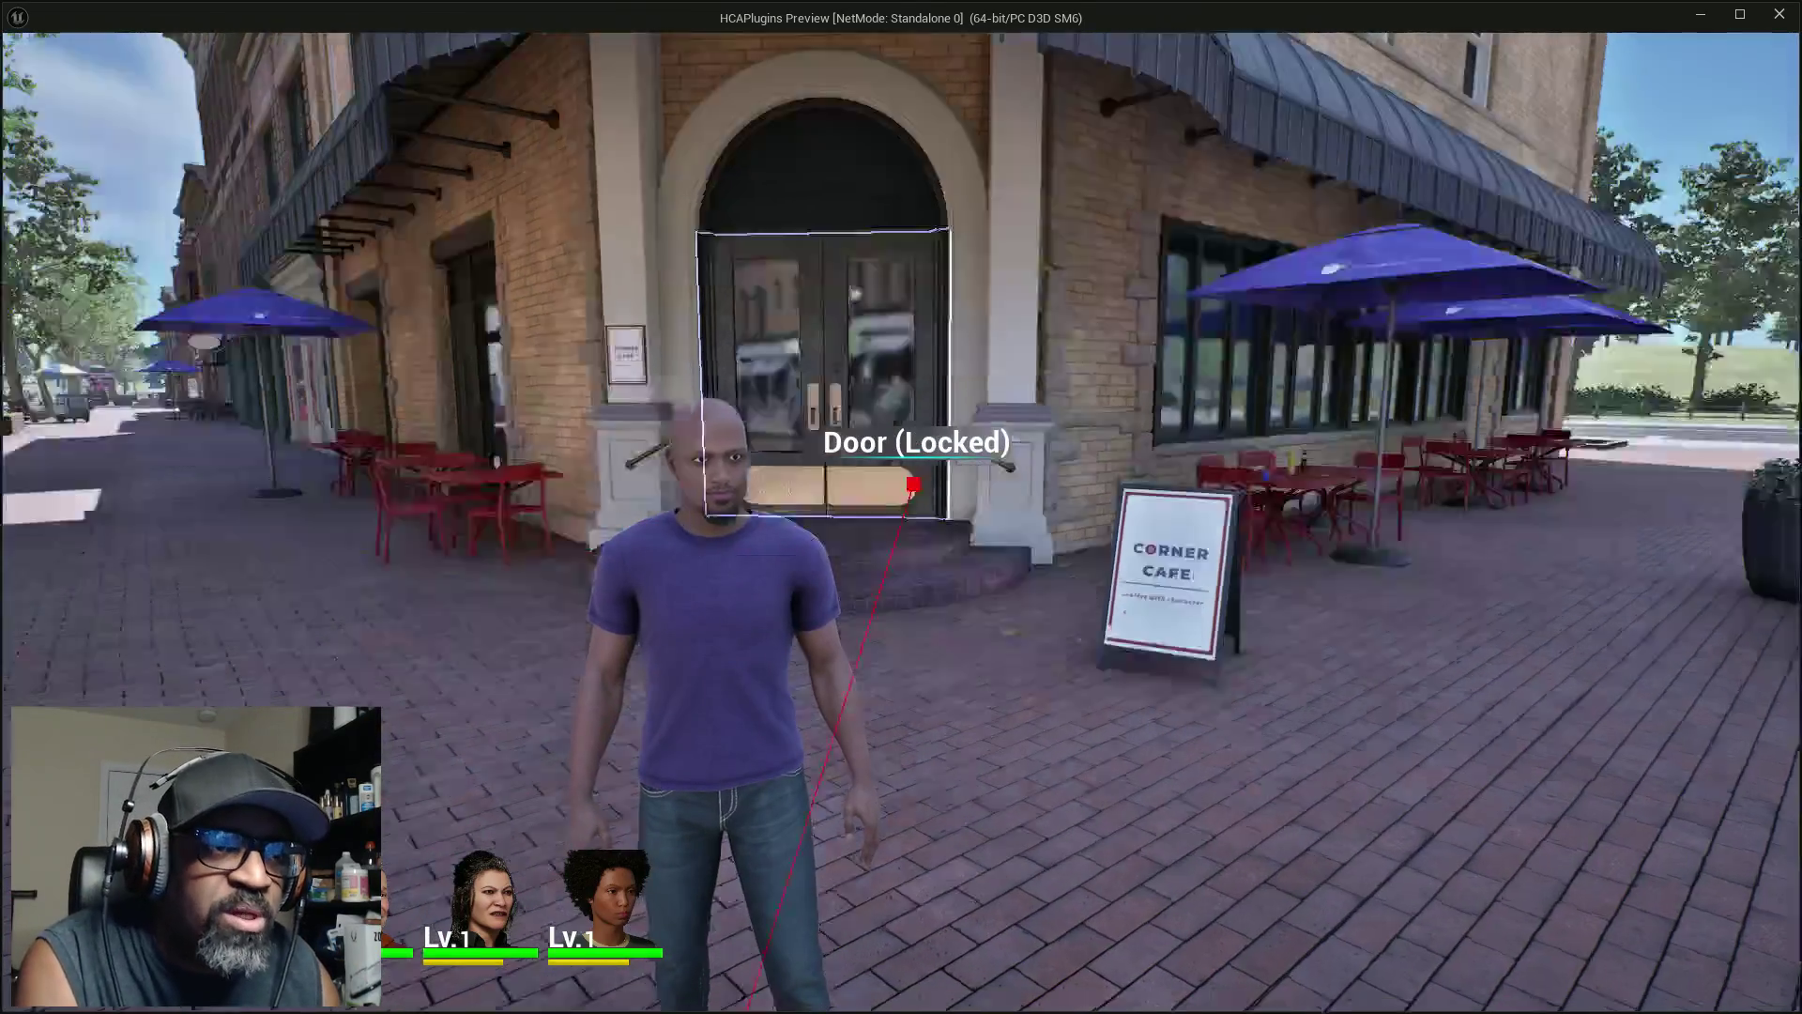
{"action": "key", "text": "w"}
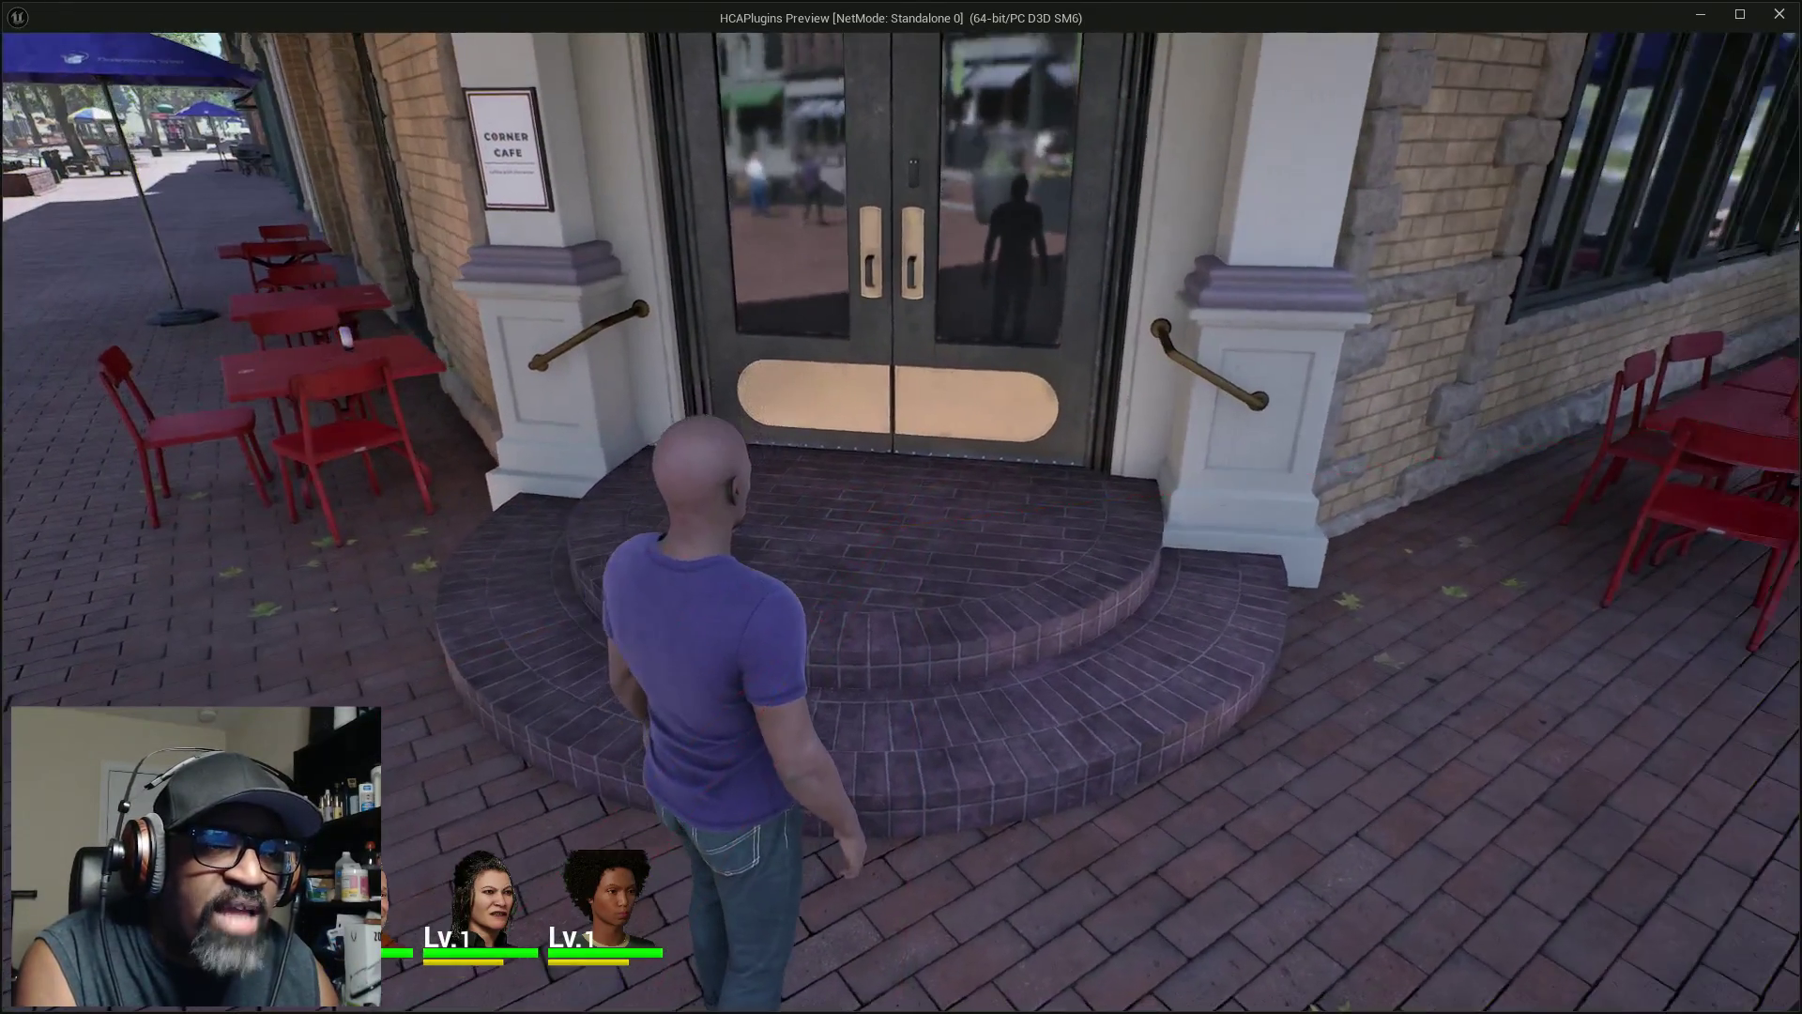
{"action": "key", "text": "w"}
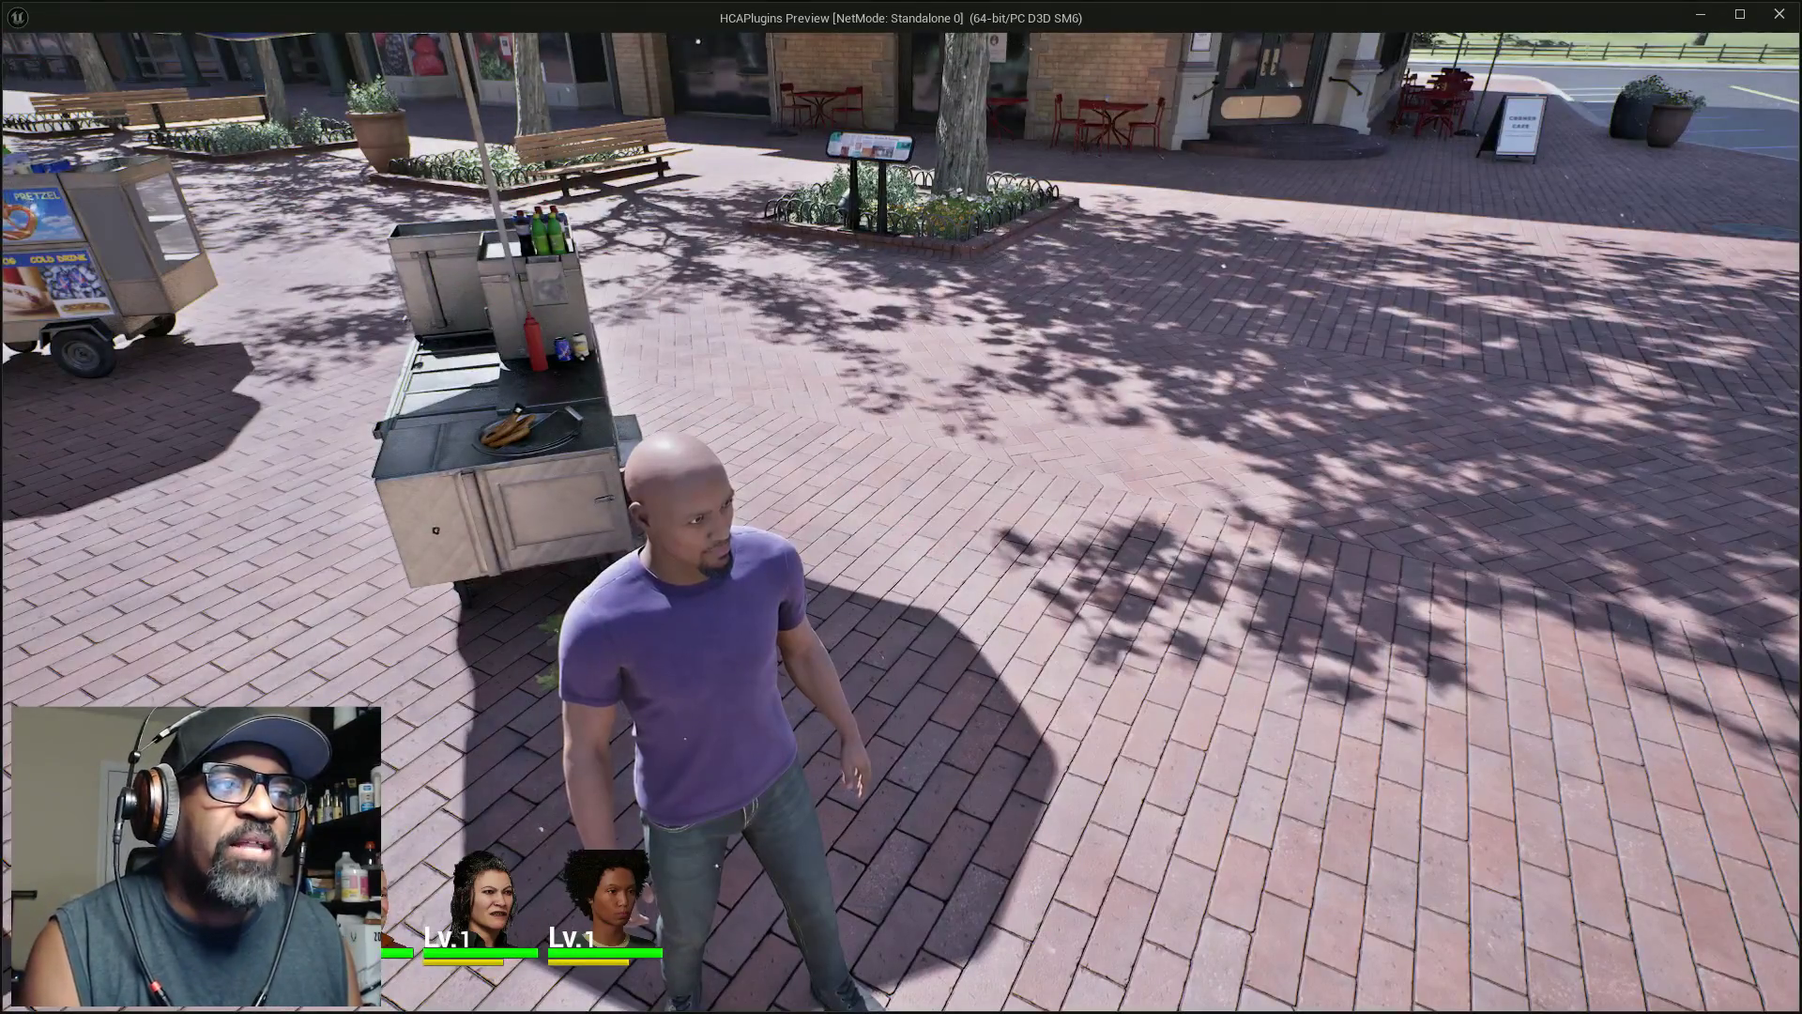
{"action": "key", "text": "w"}
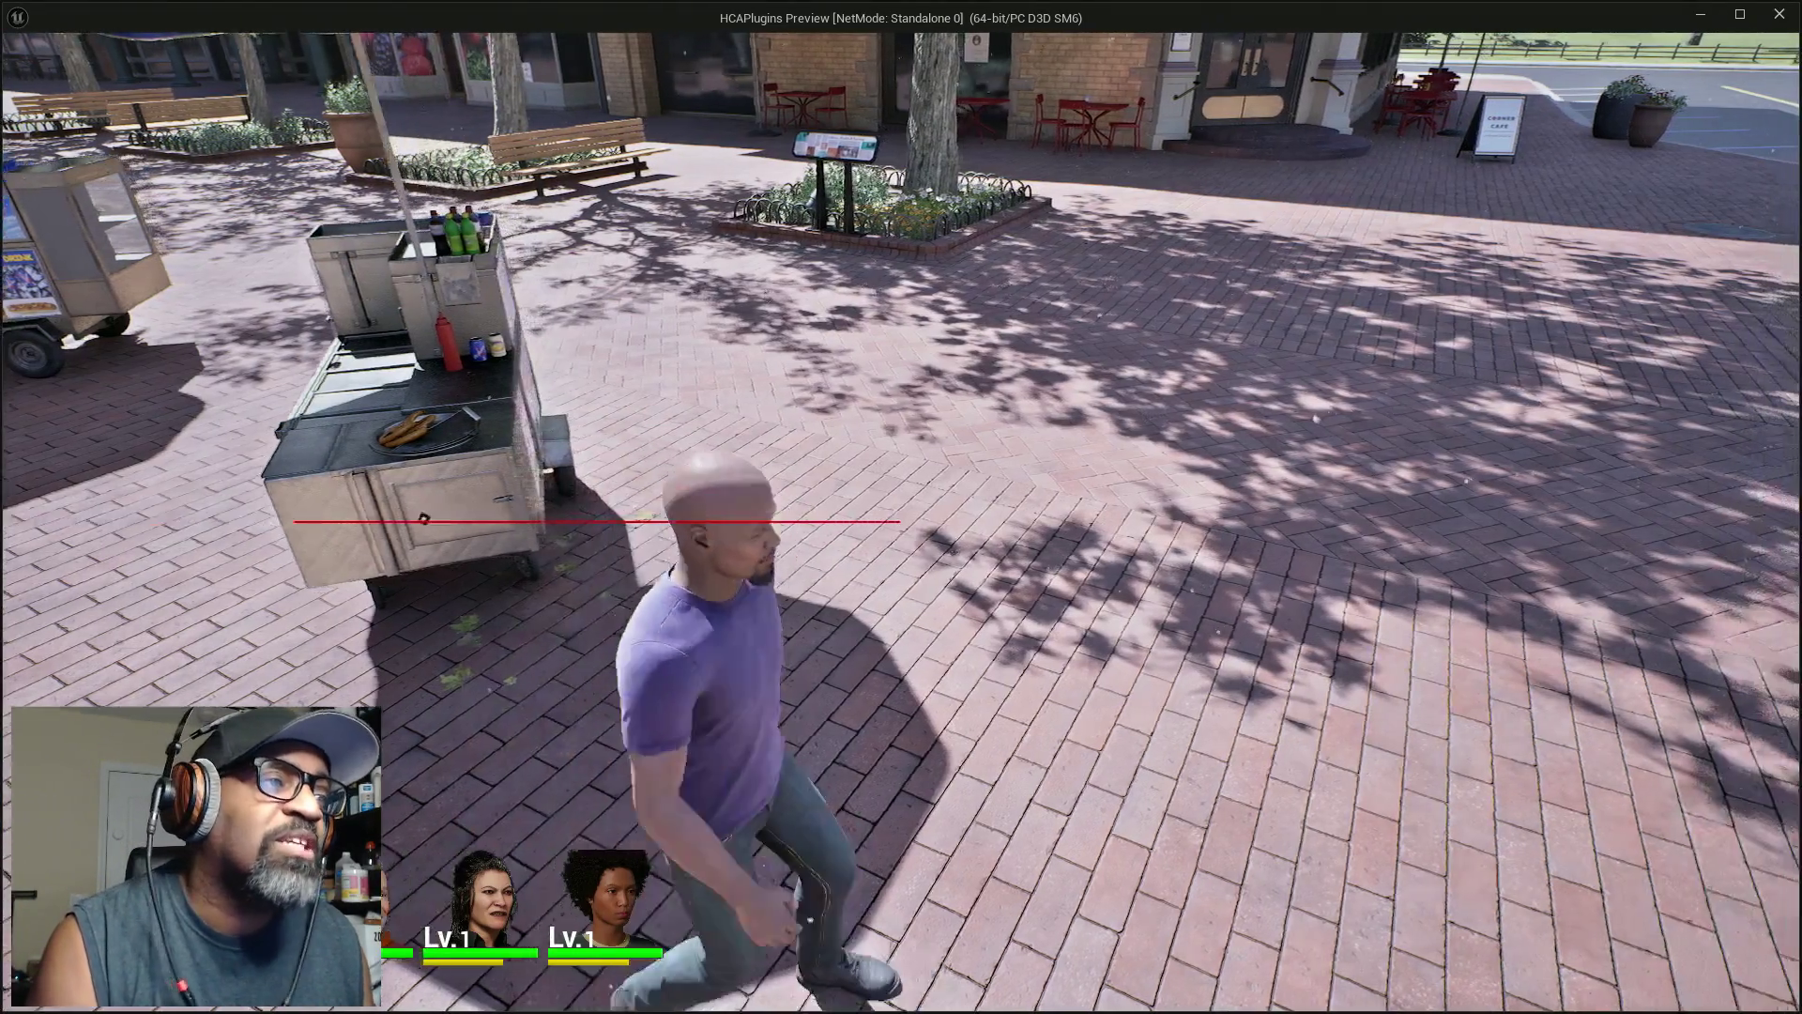
{"action": "key", "text": "w"}
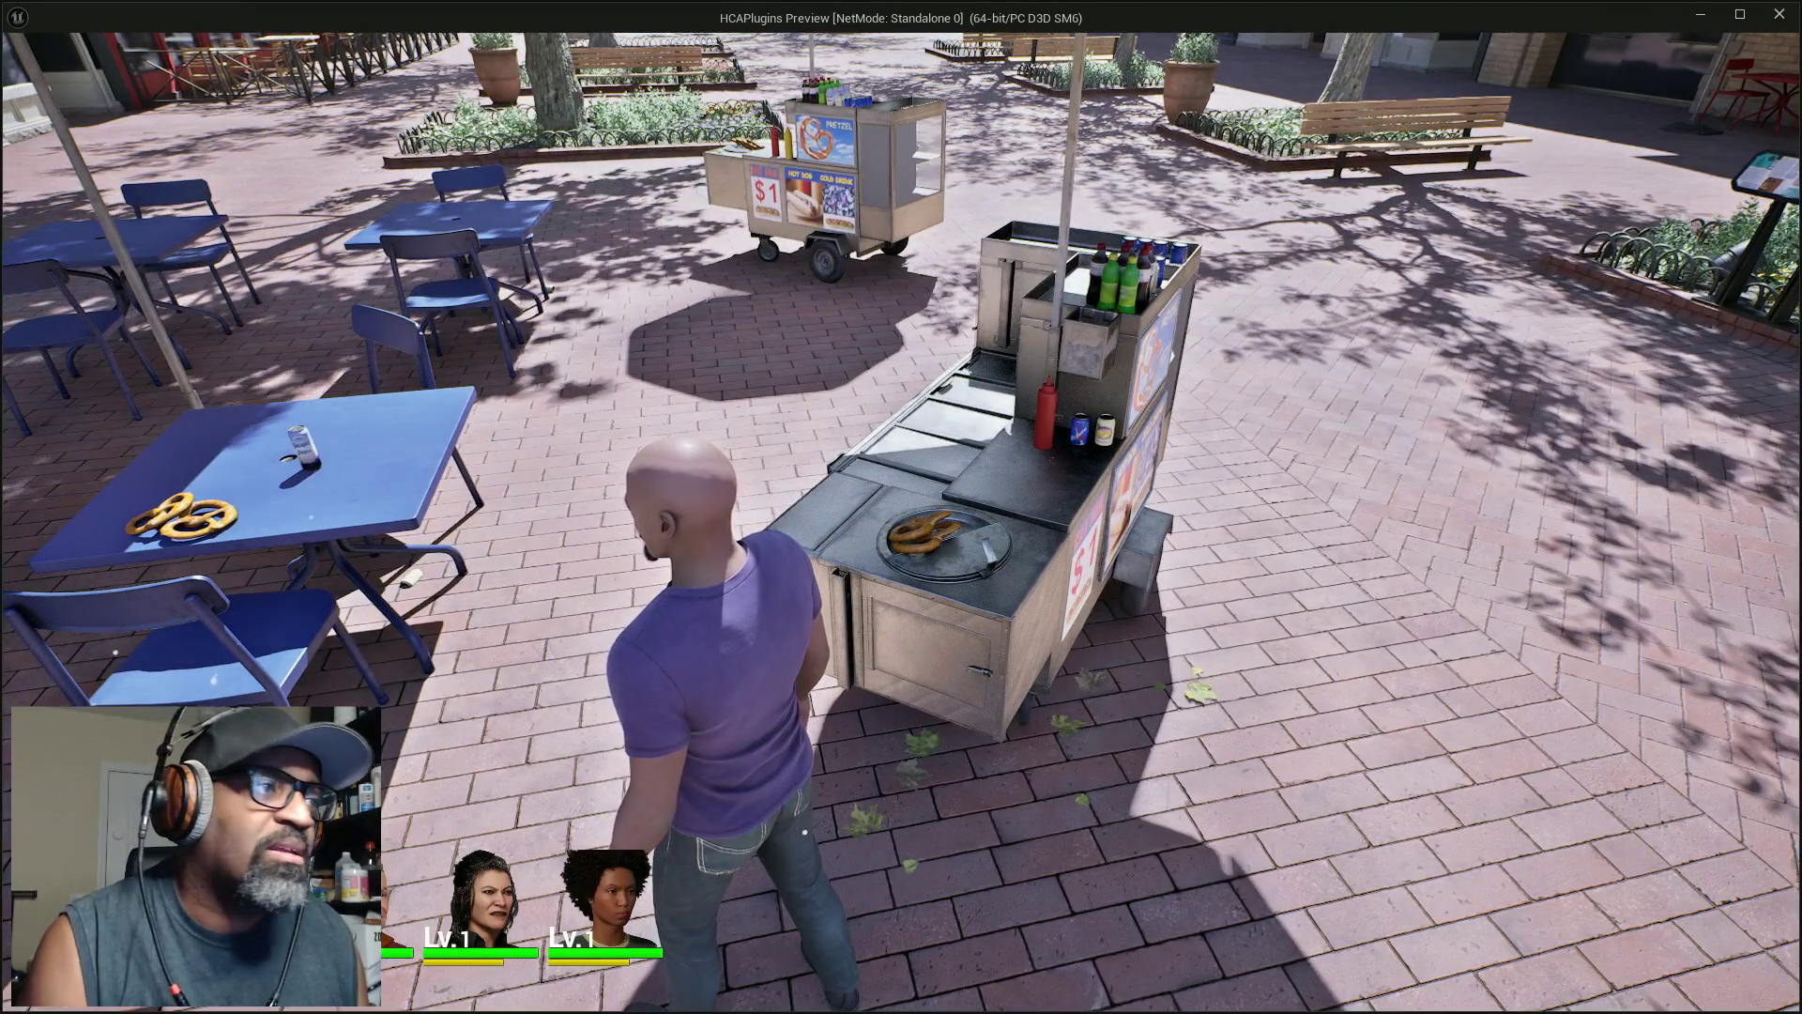
{"action": "key", "text": "w"}
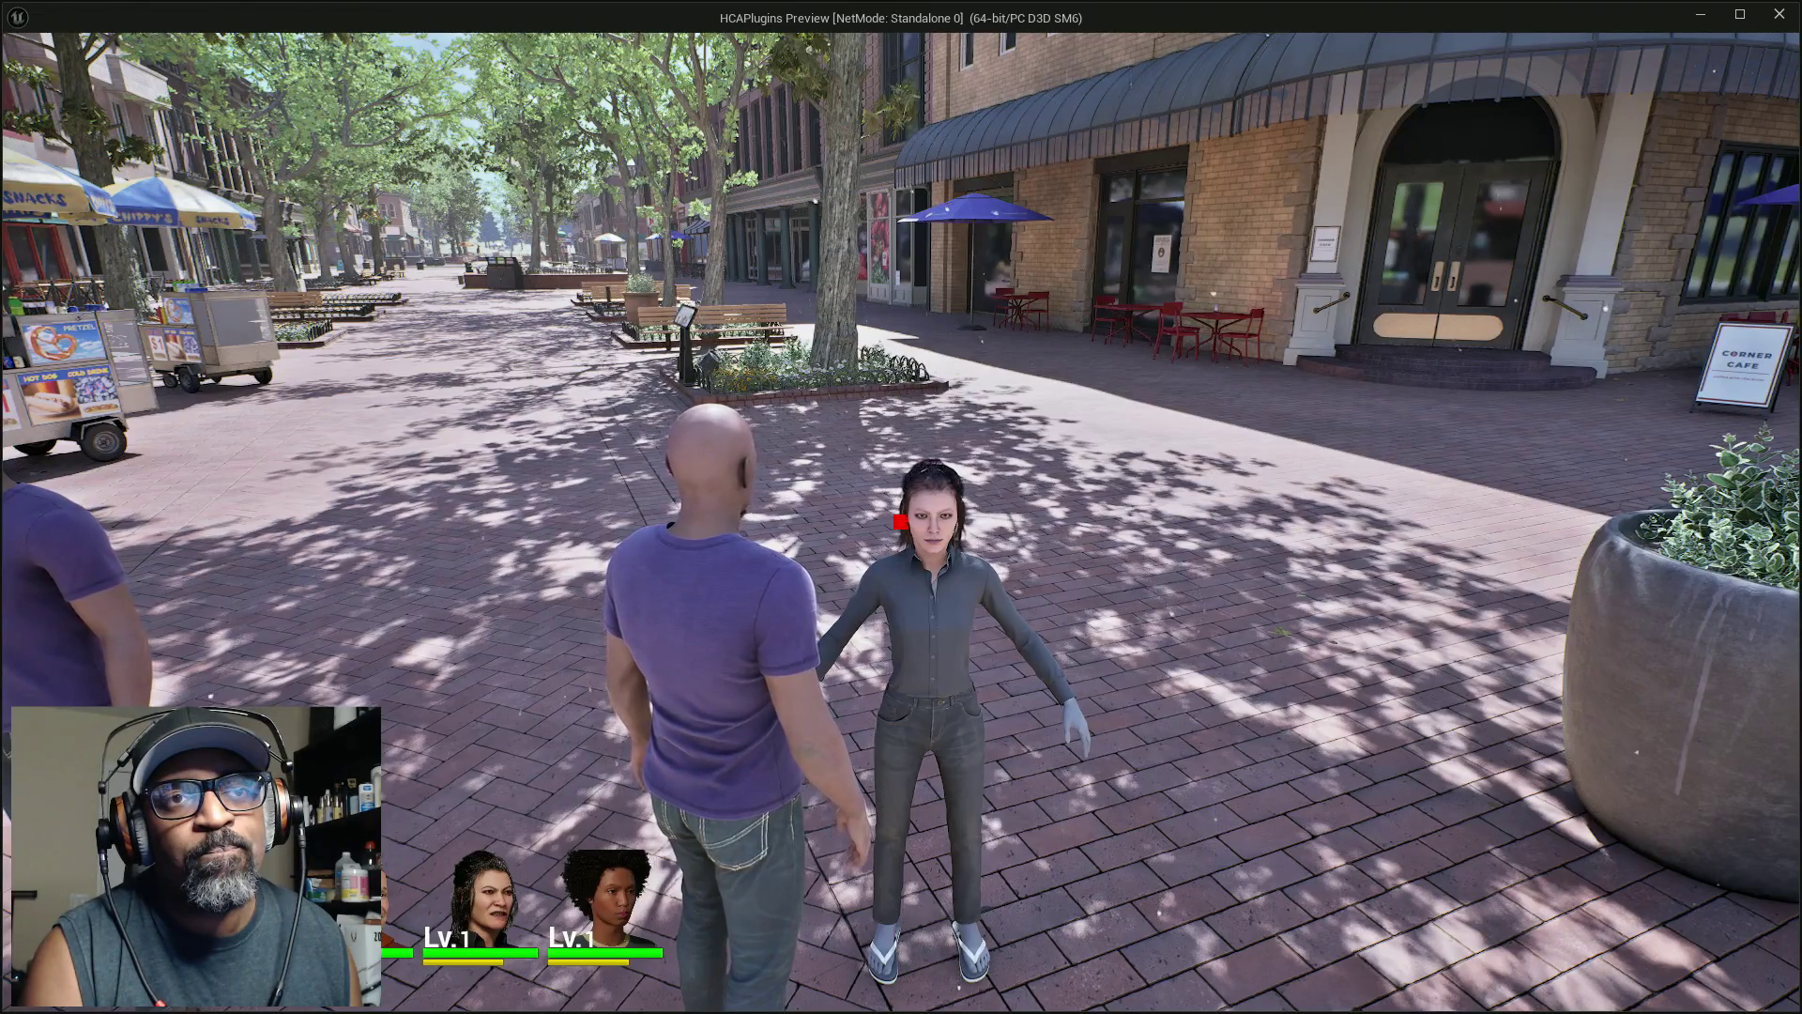
{"action": "key", "text": "s"}
{"action": "key", "text": "w"}
{"action": "key", "text": "w"}
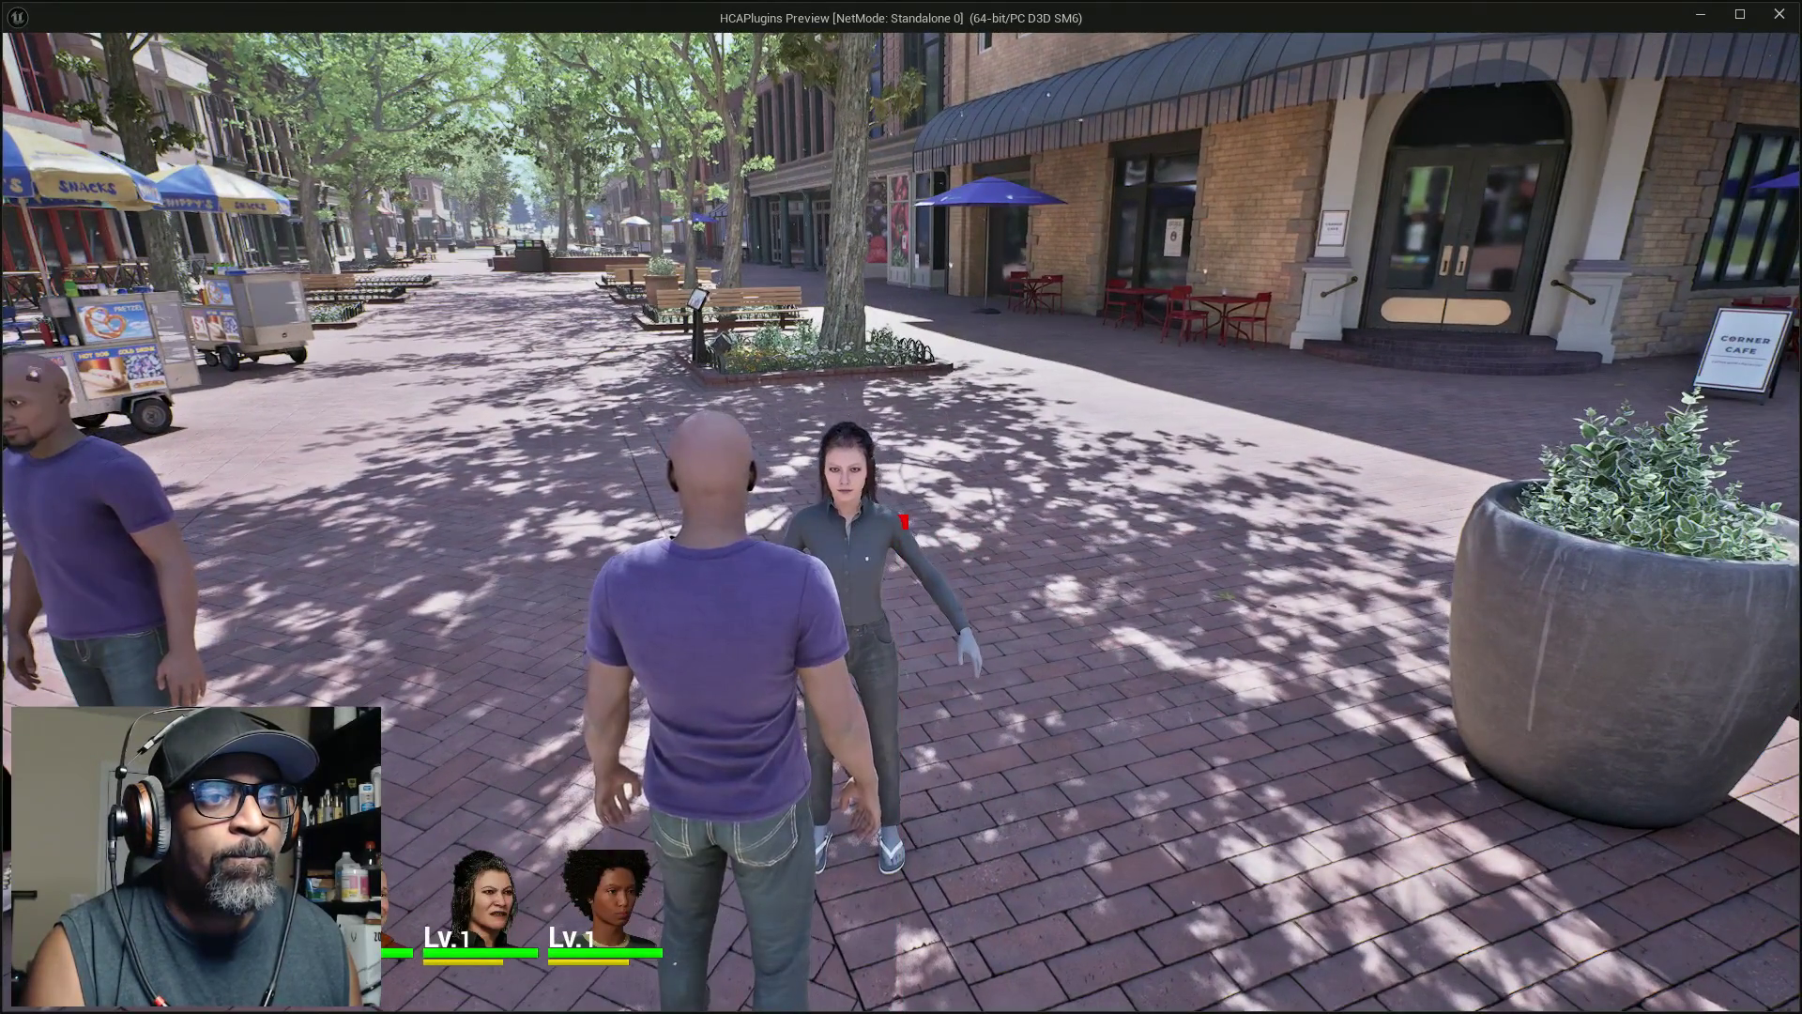
{"action": "key", "text": "s"}
{"action": "key", "text": "w"}
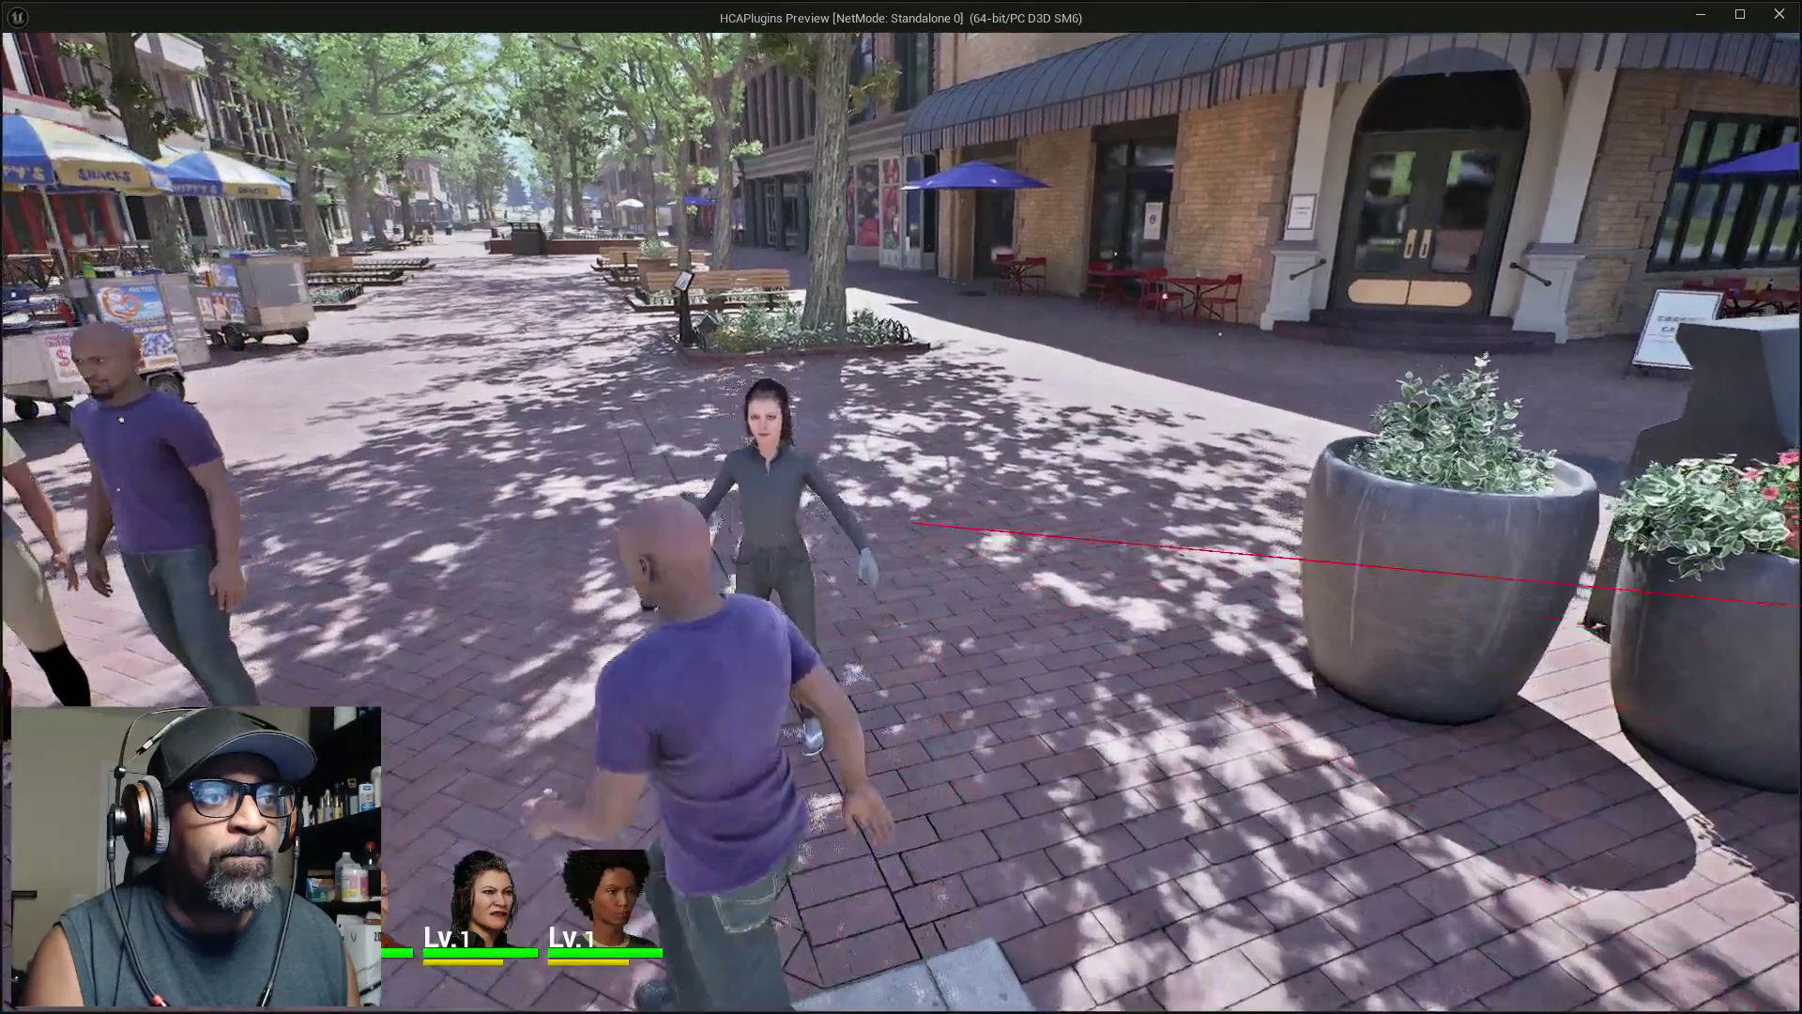
{"action": "key", "text": "s"}
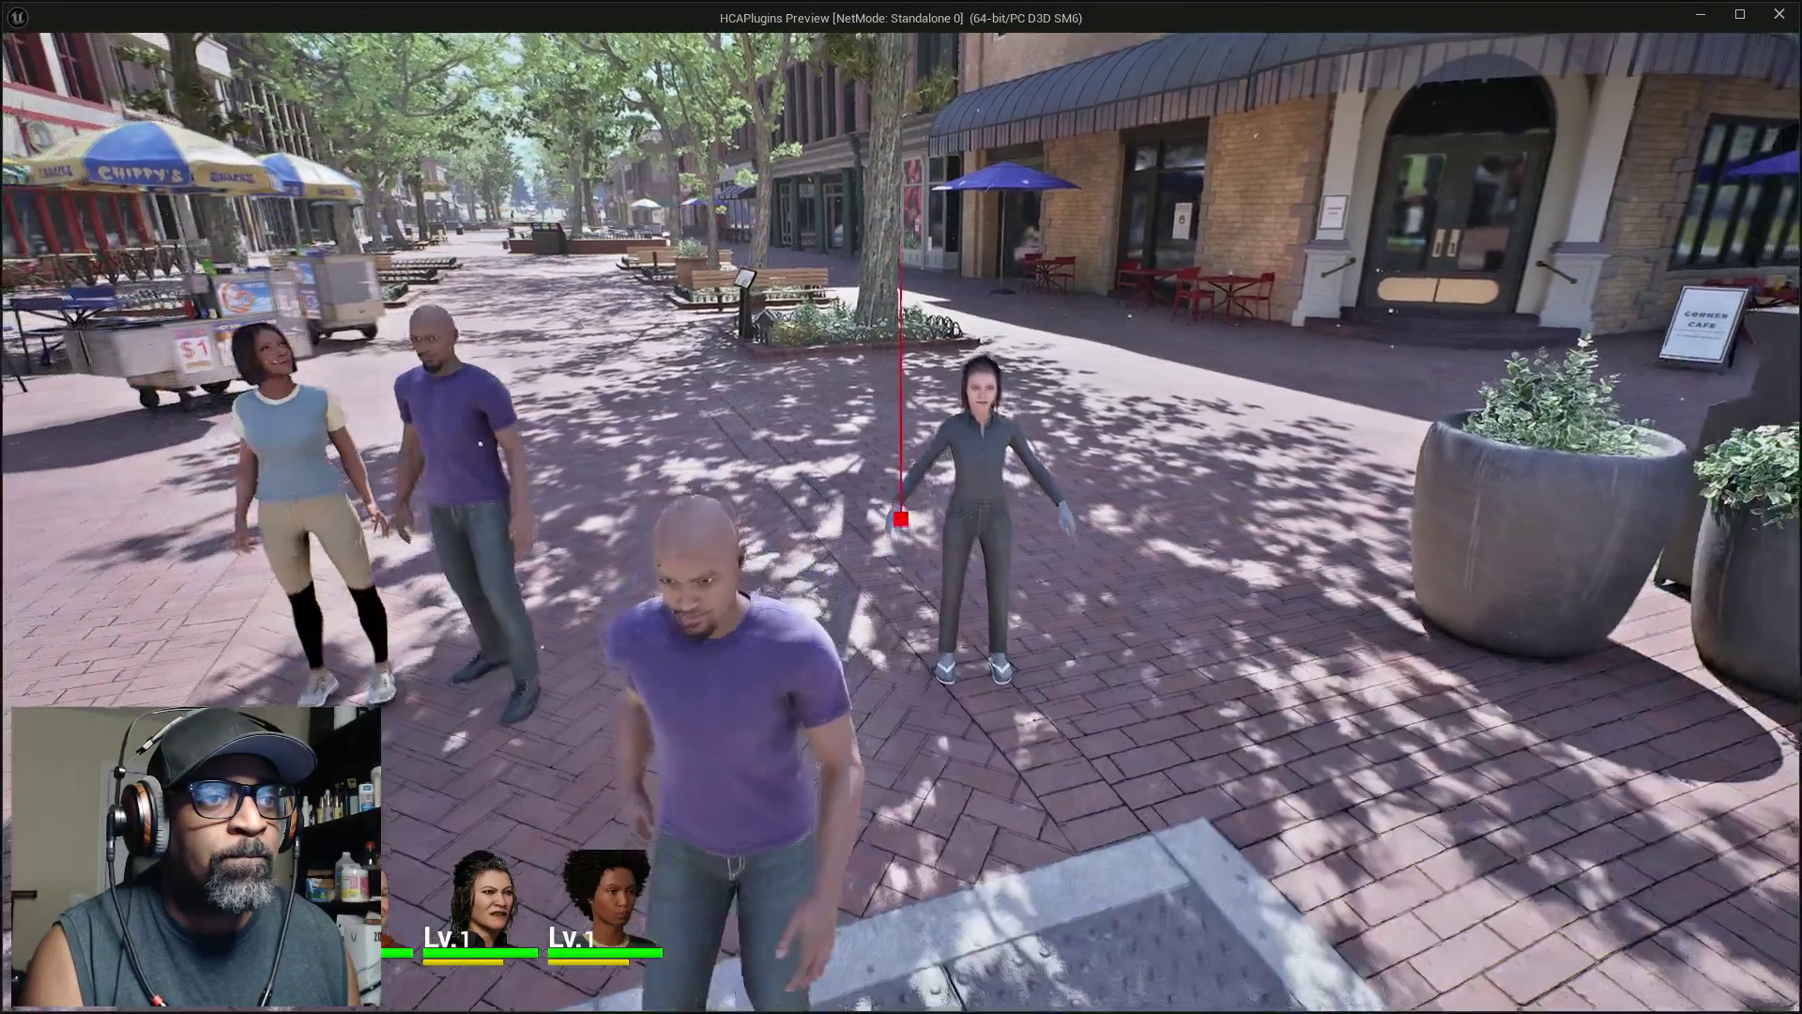
{"action": "key", "text": "w"}
{"action": "key", "text": "w"}
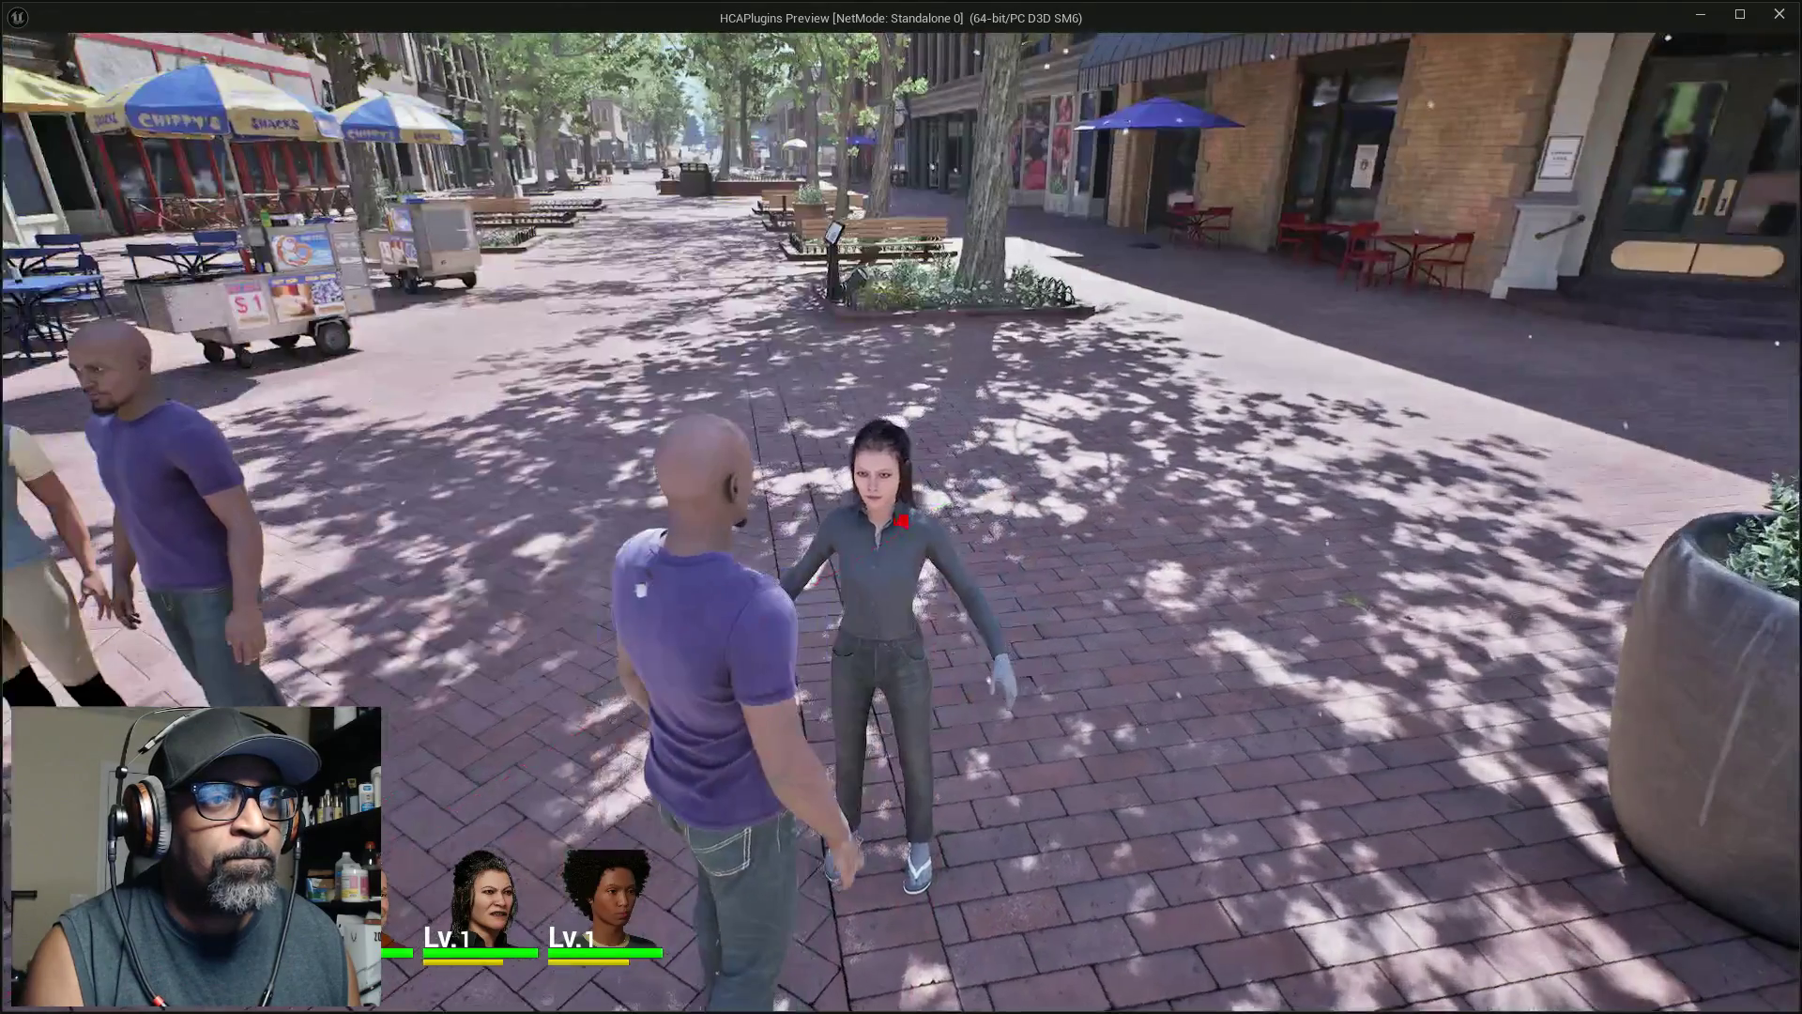
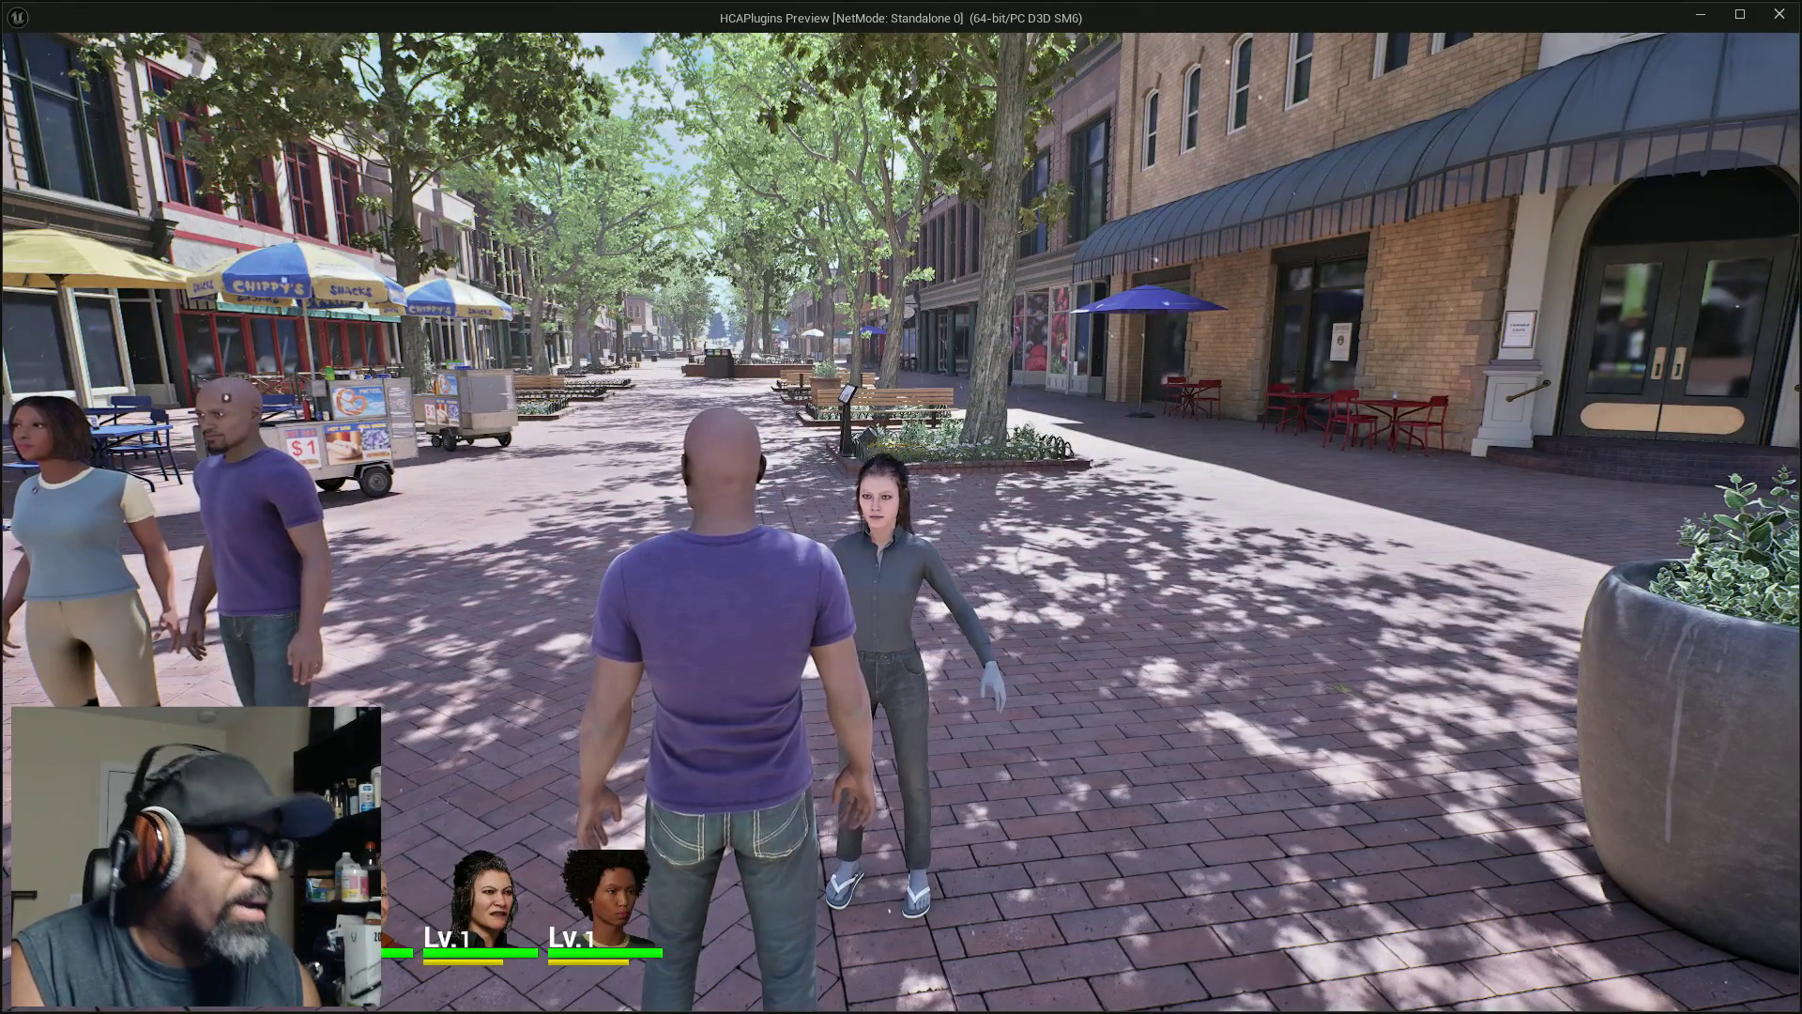
Walk the player character up to the woman NPC and interact to trigger the conversation camera
{"action": "key", "text": "s"}
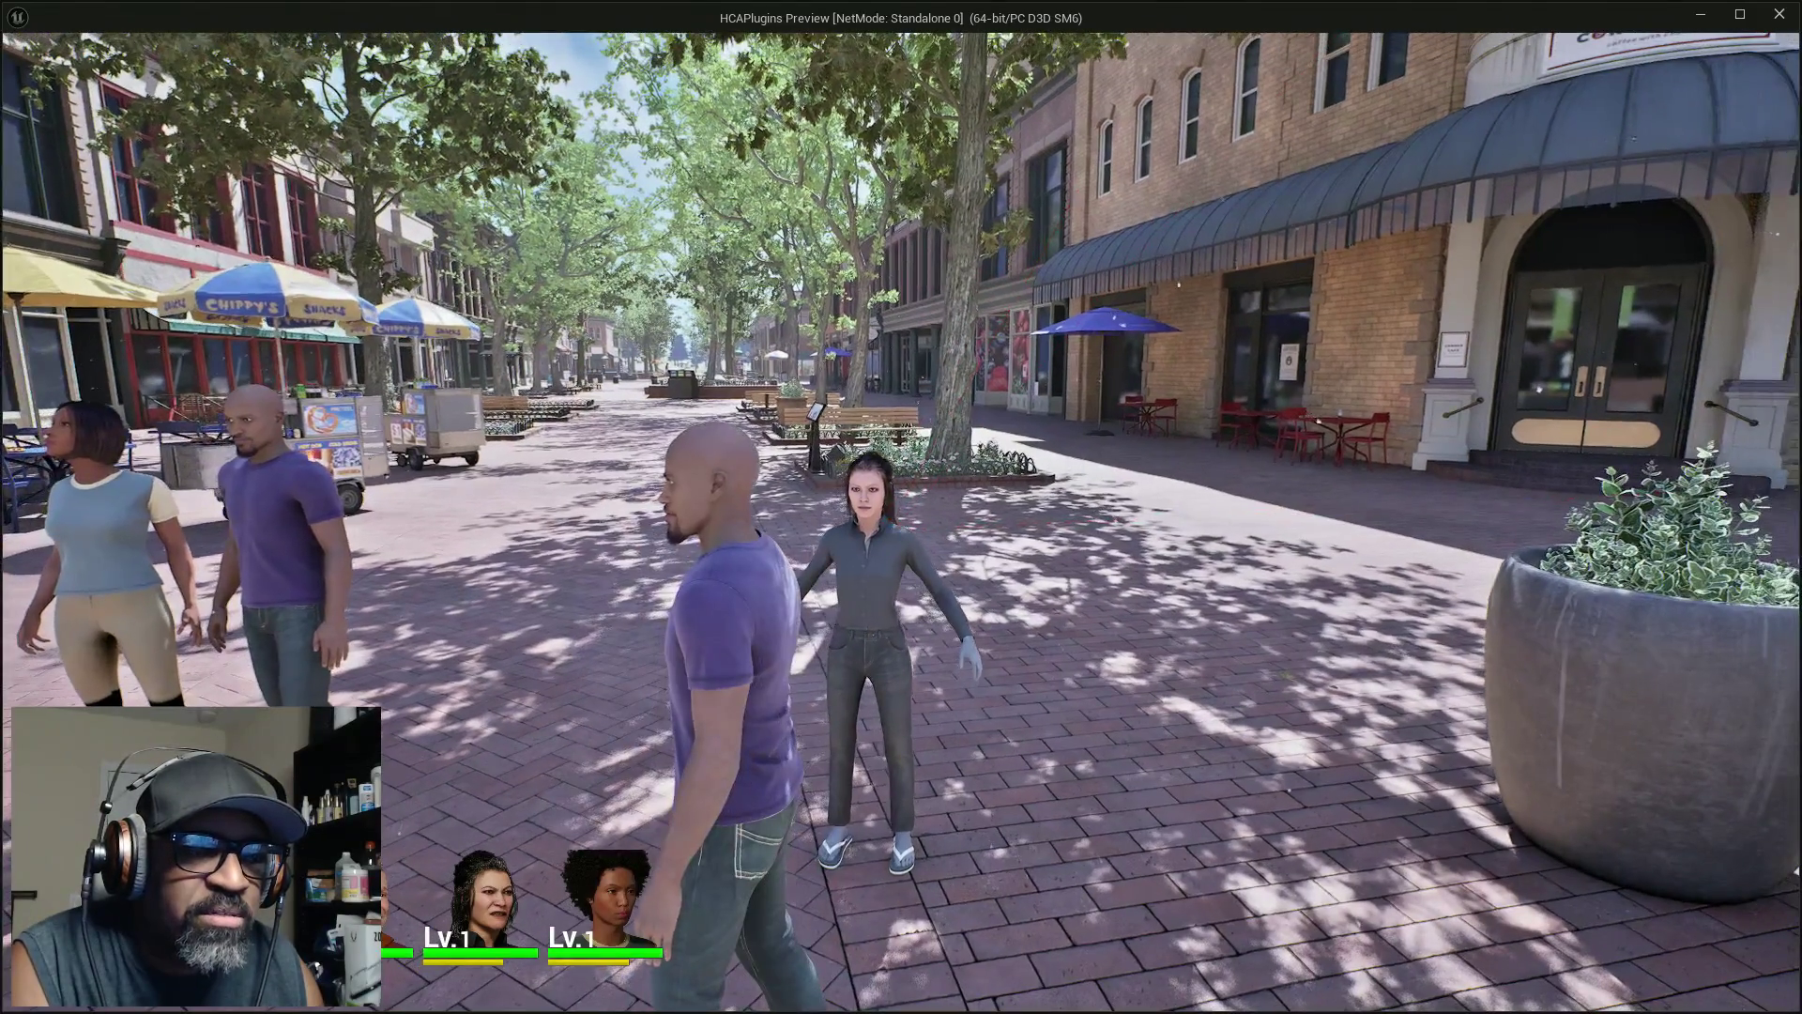
{"action": "key", "text": "s"}
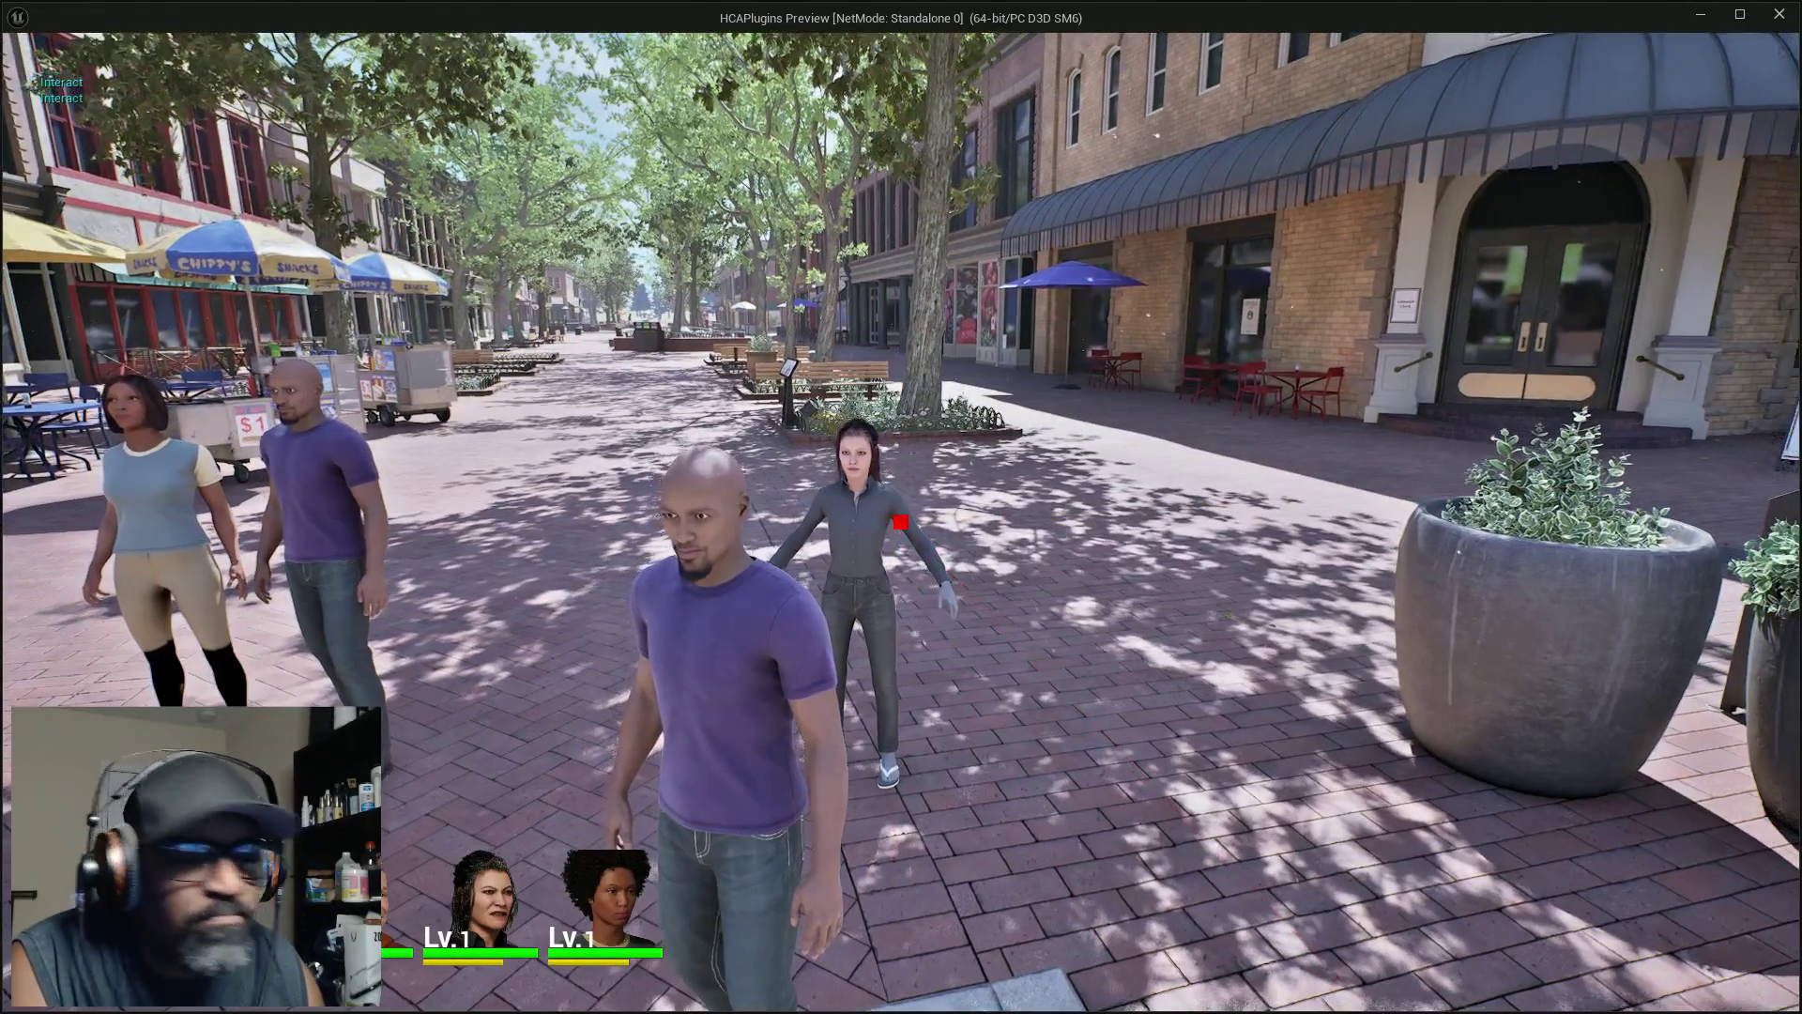
{"action": "key", "text": "w"}
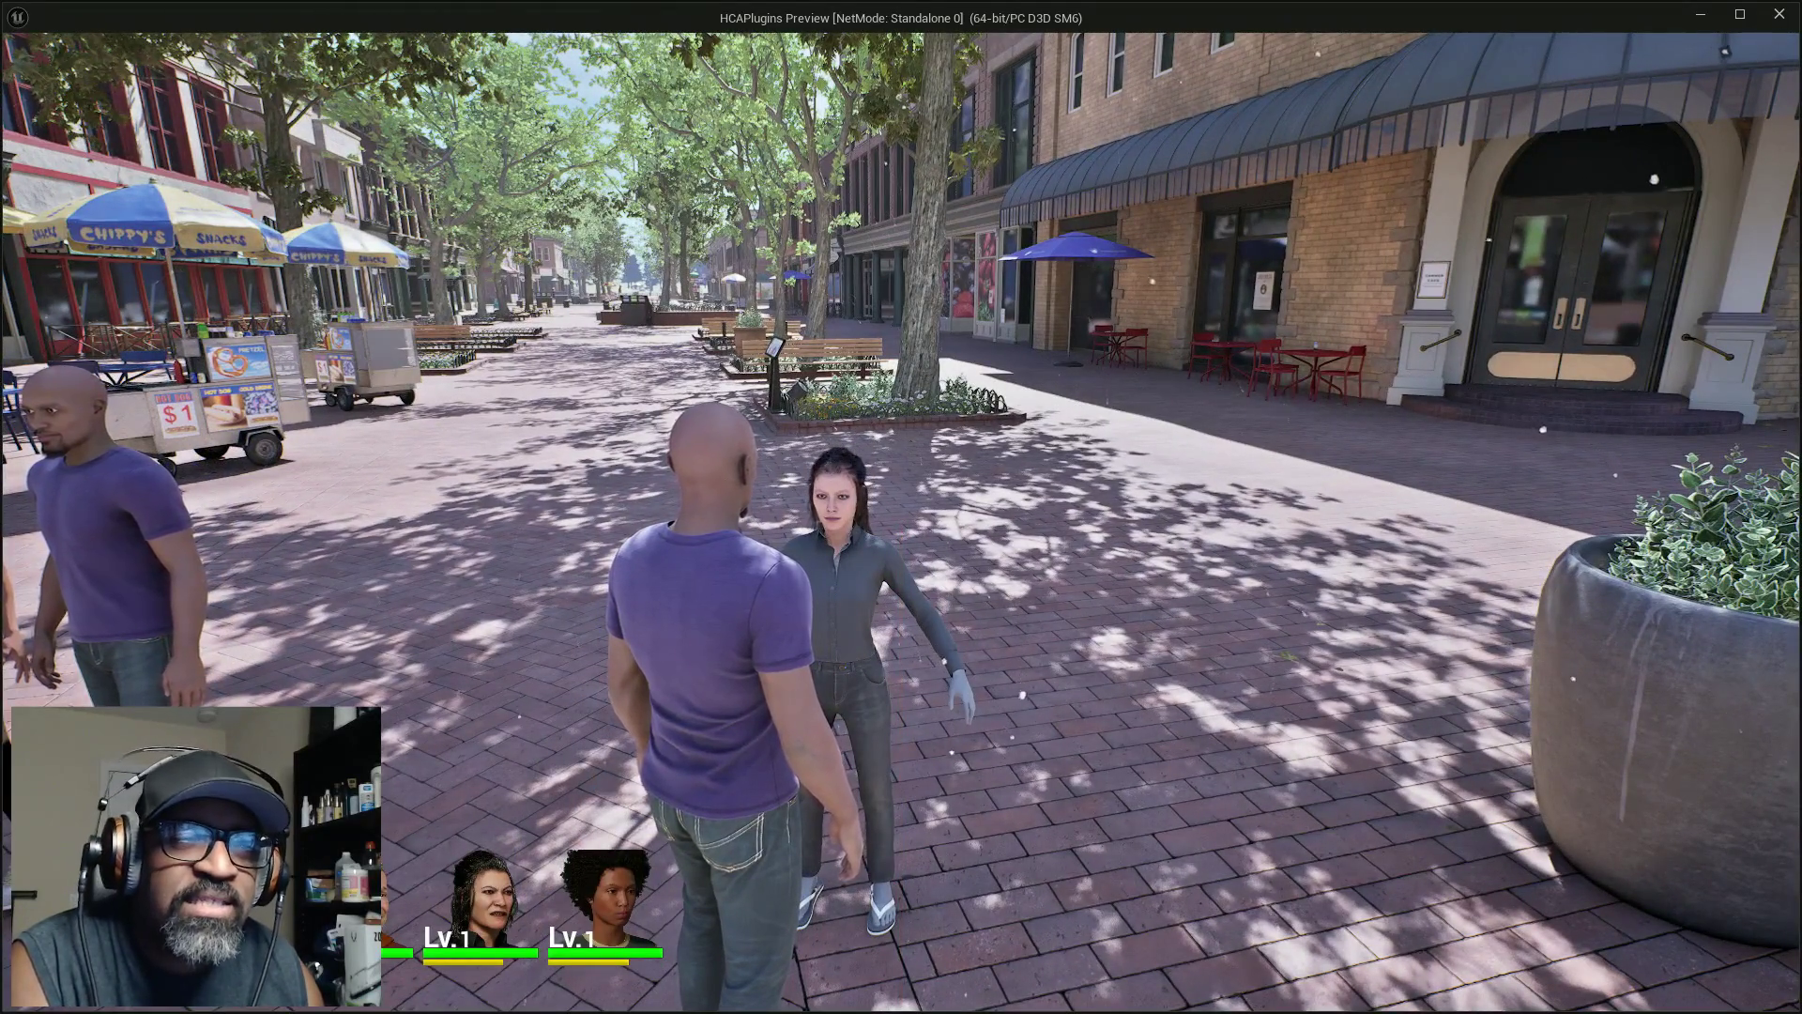
{"action": "key", "text": "e"}
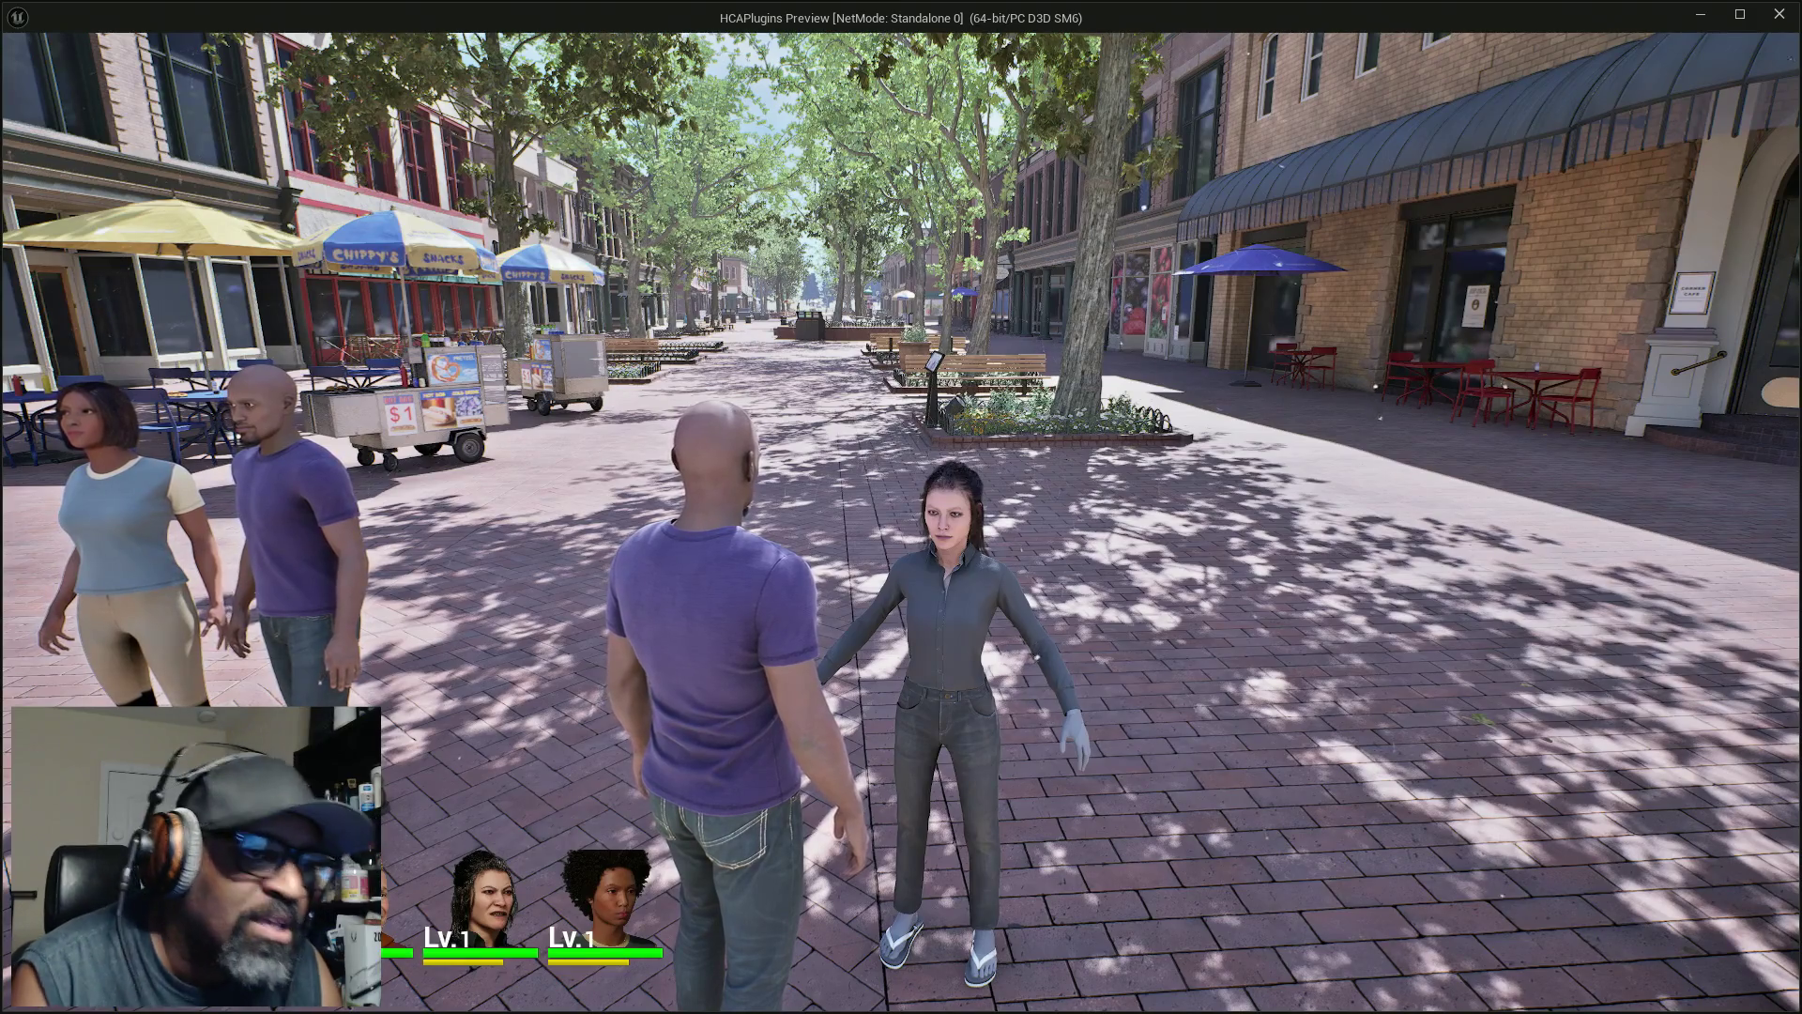
Trigger the conversation camera on the woman, then put the camera back behind the player
{"action": "key", "text": "Tab"}
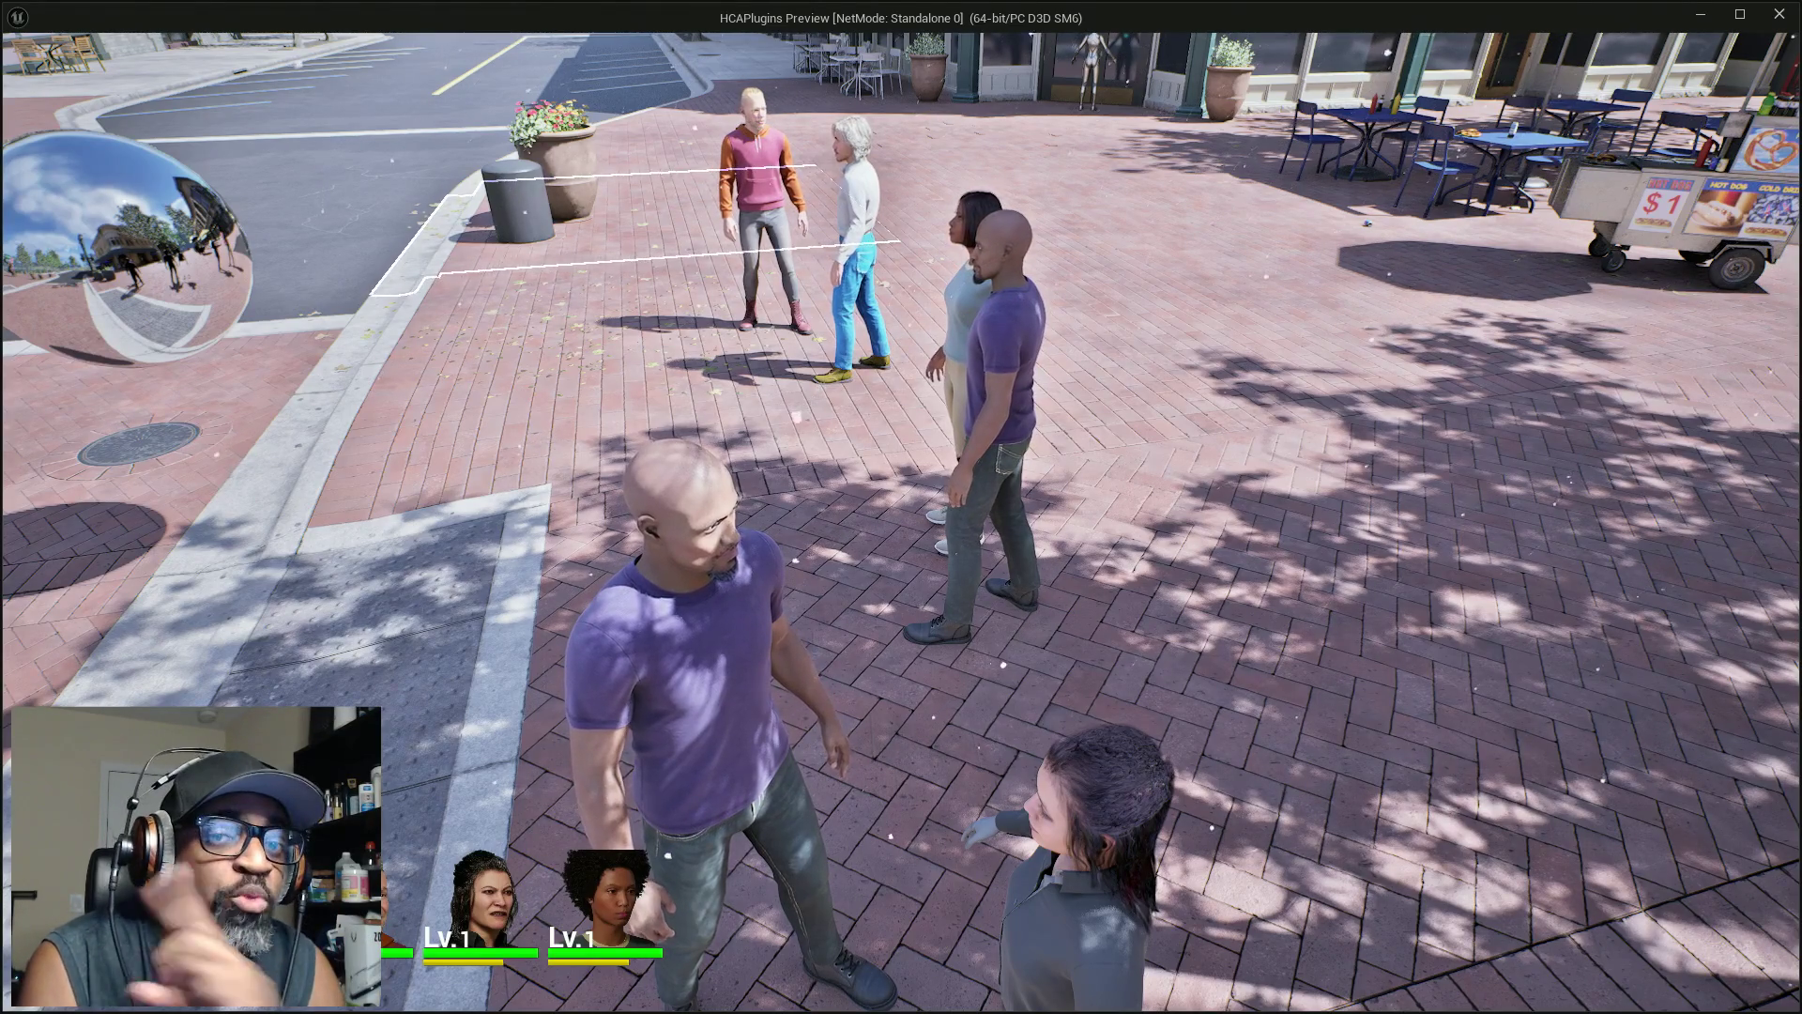
{"action": "key", "text": "v"}
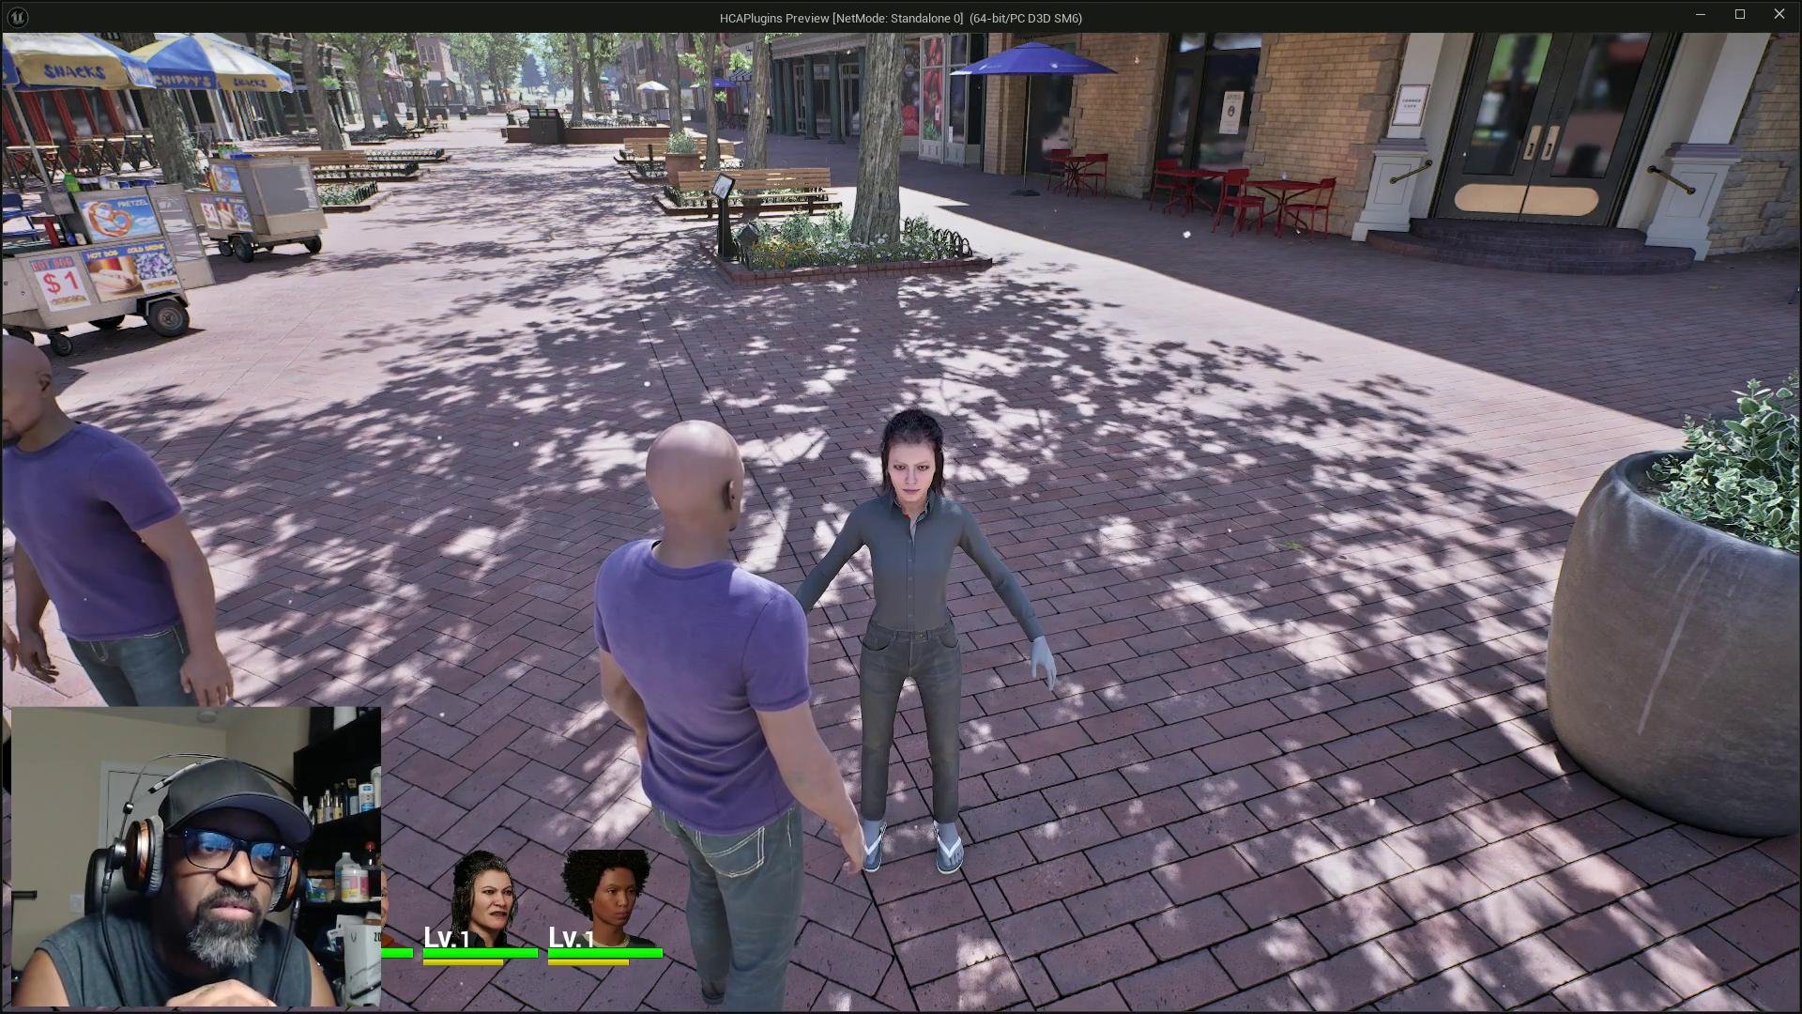
Trigger the conversation camera on the woman again, then stop the game preview
{"action": "key", "text": "e"}
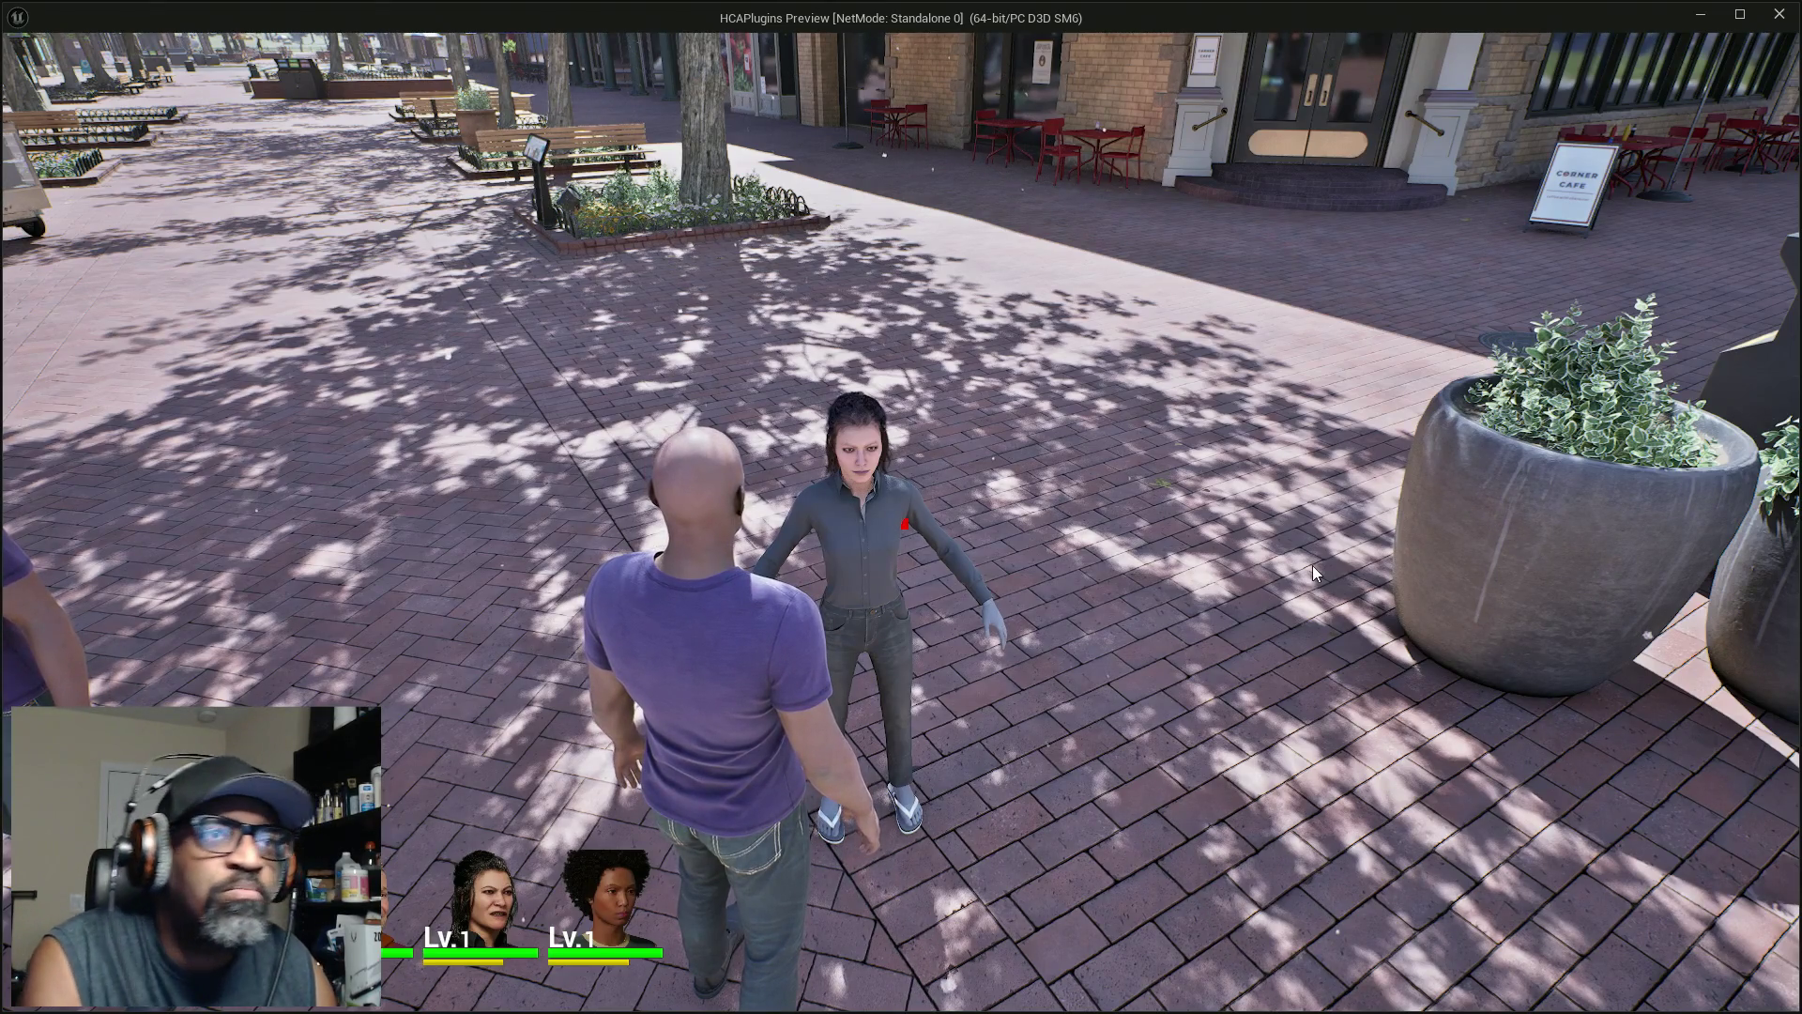
{"action": "key", "text": "Escape"}
Return to level editing and show the HCA_InteractionSystem BPs folder in the Content Browser
{"action": "left_click", "coordinate": [820, 450]}
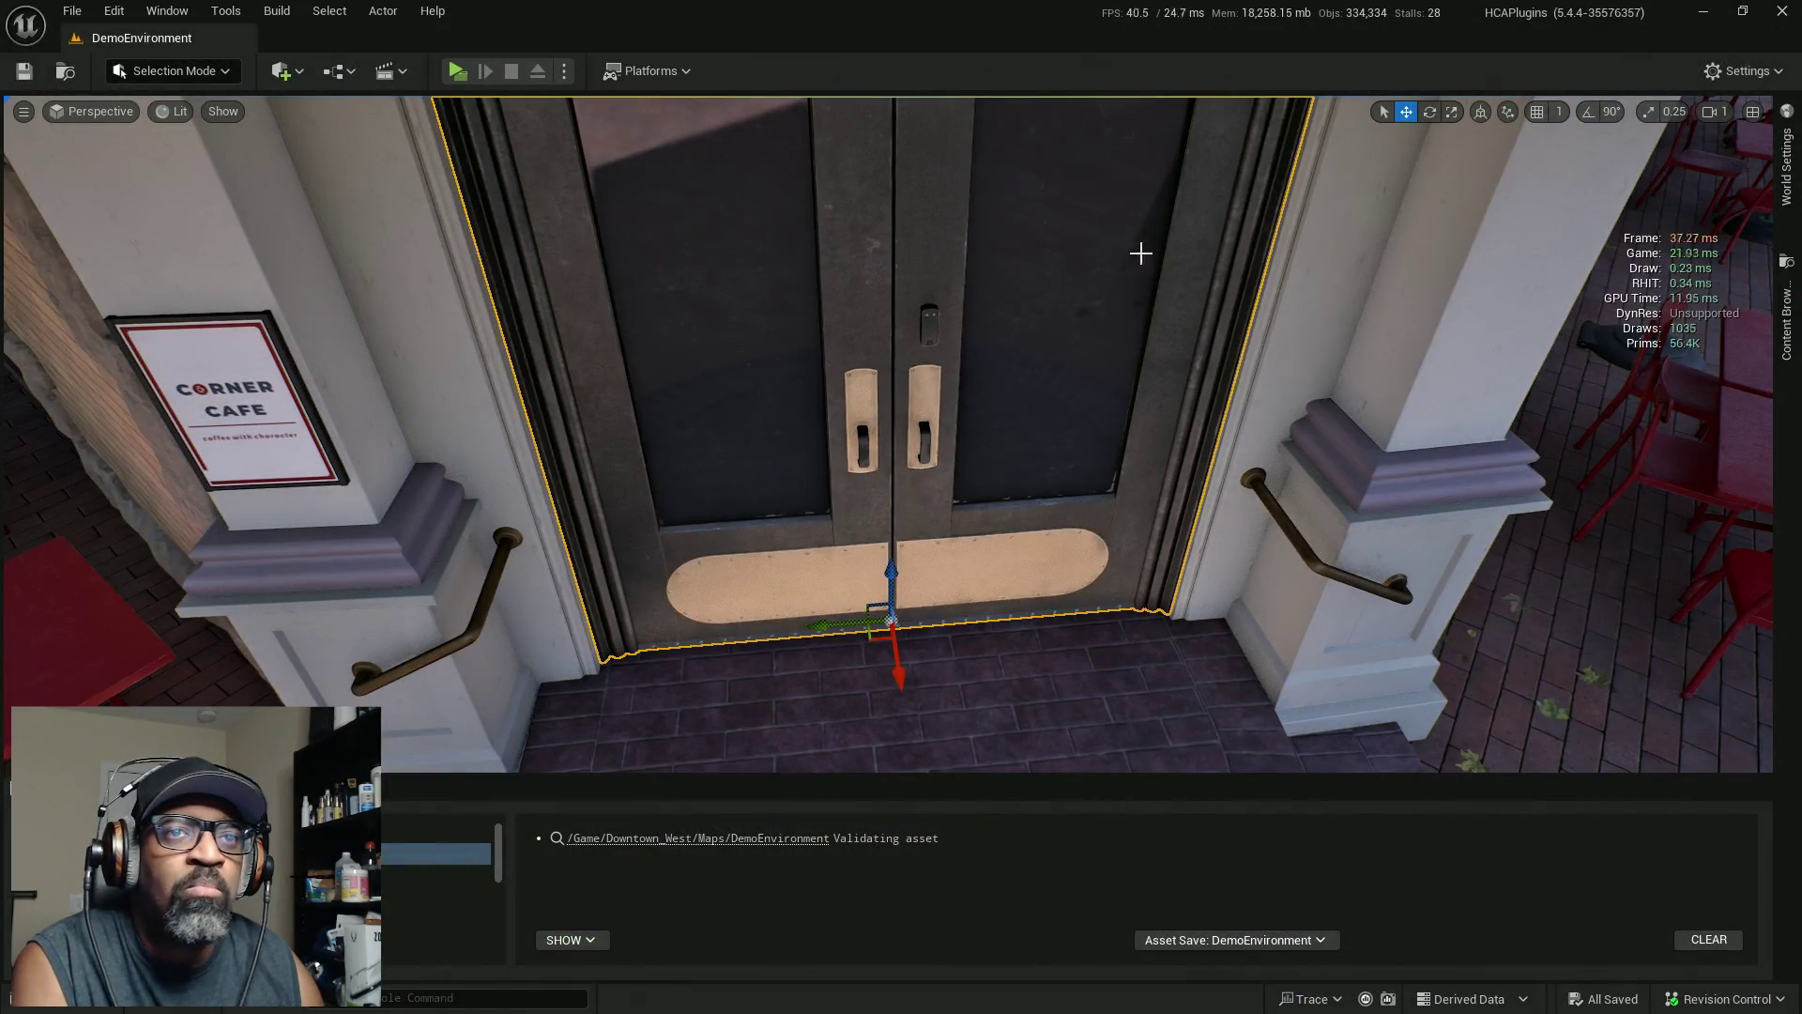
{"action": "left_click", "coordinate": [1789, 319]}
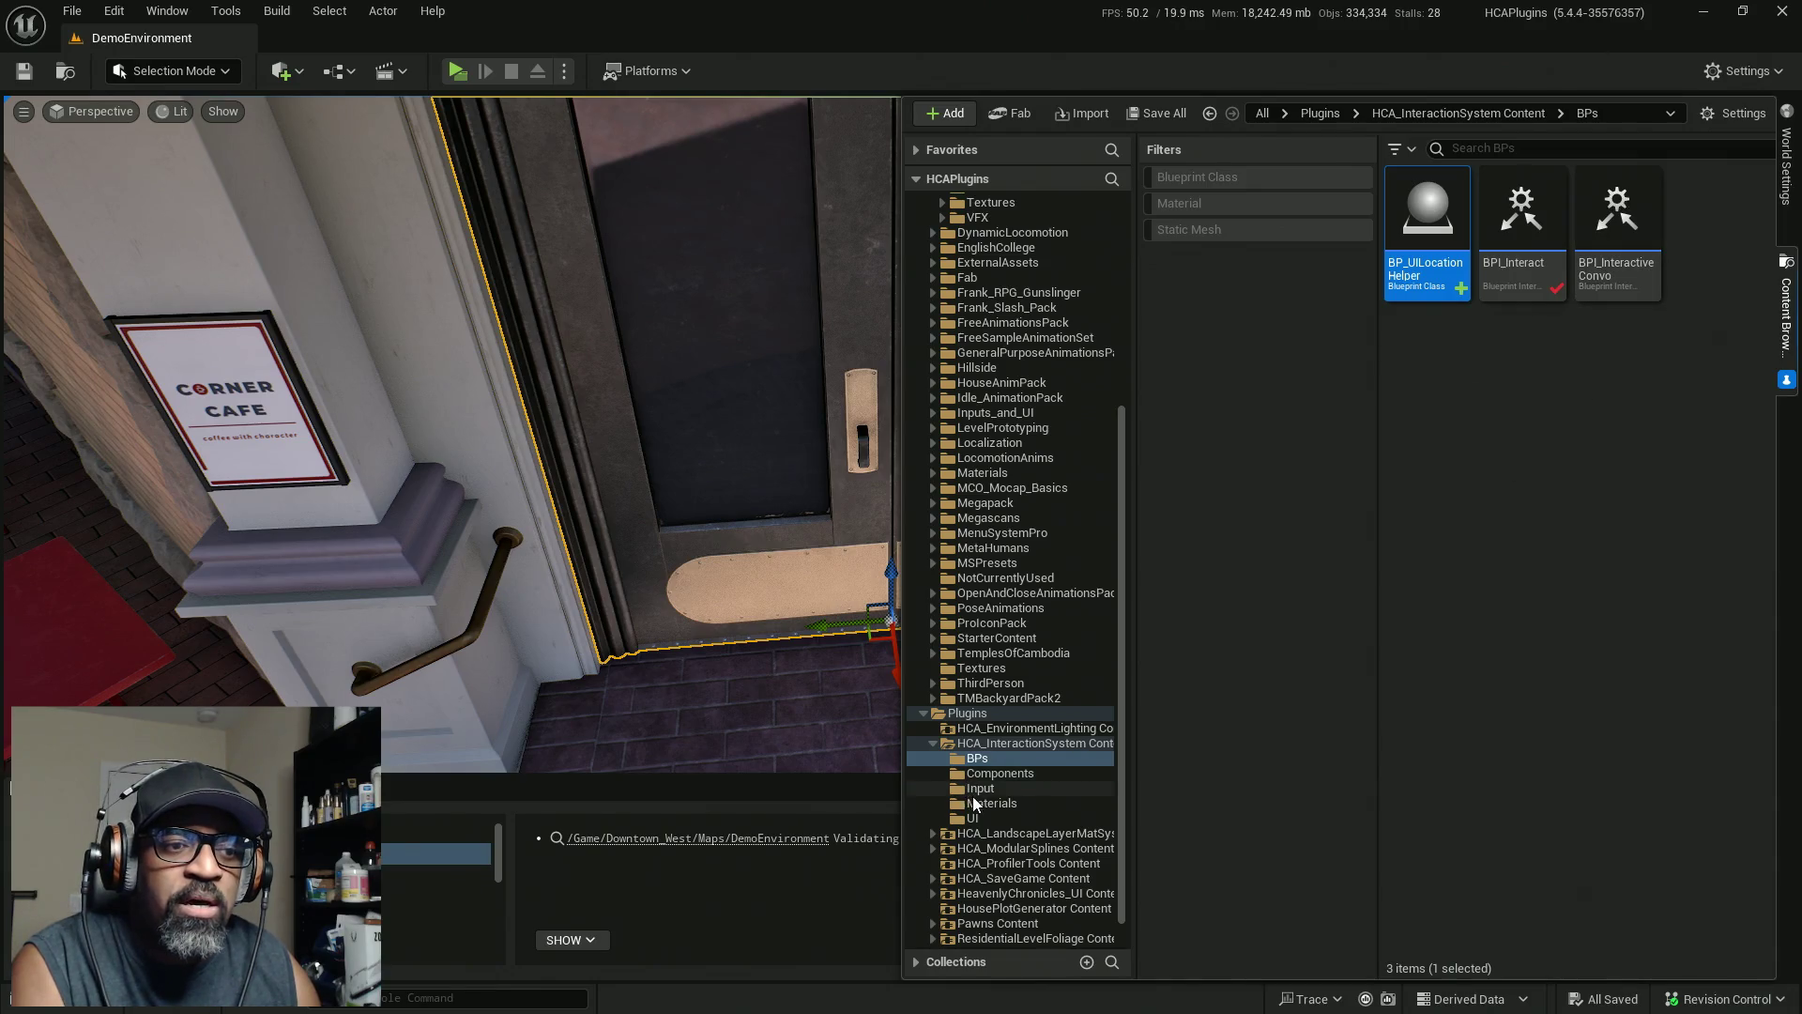
{"action": "right_click", "coordinate": [1583, 396]}
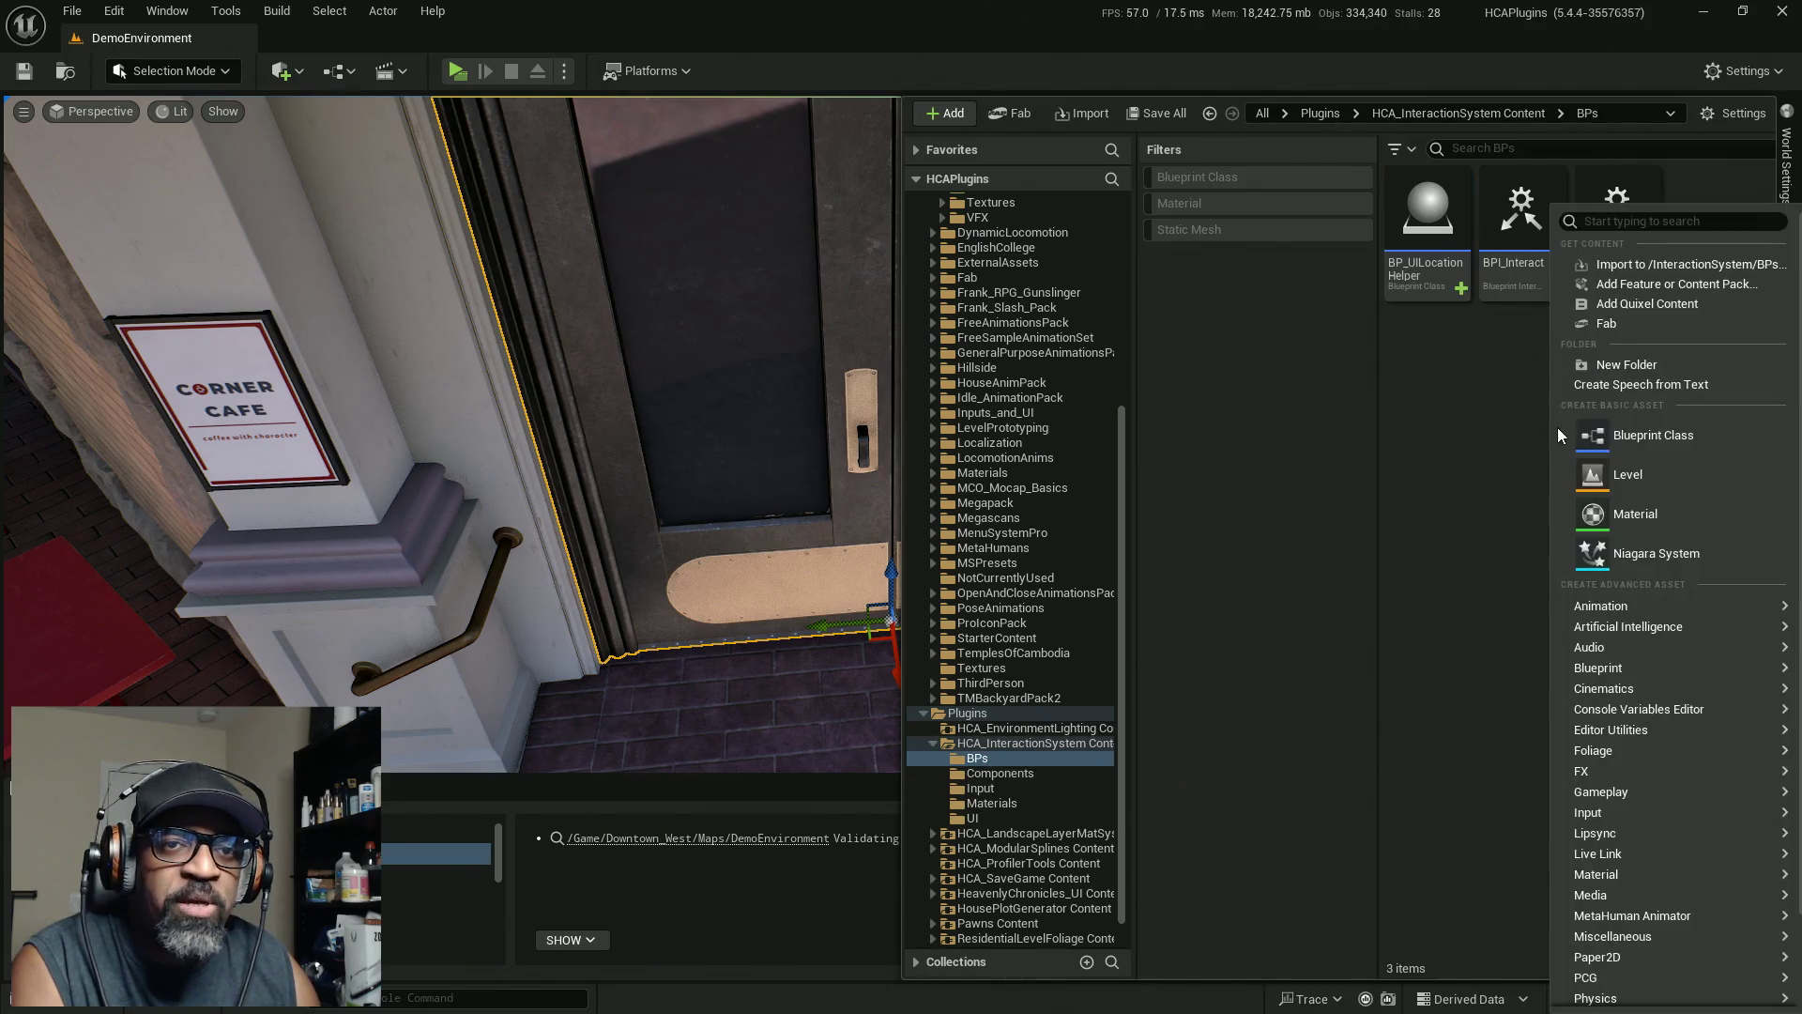
Create an Actor-based Blueprint named BP_NPCConvoCam in BPs, then save and check it out
{"action": "left_click", "coordinate": [1608, 435]}
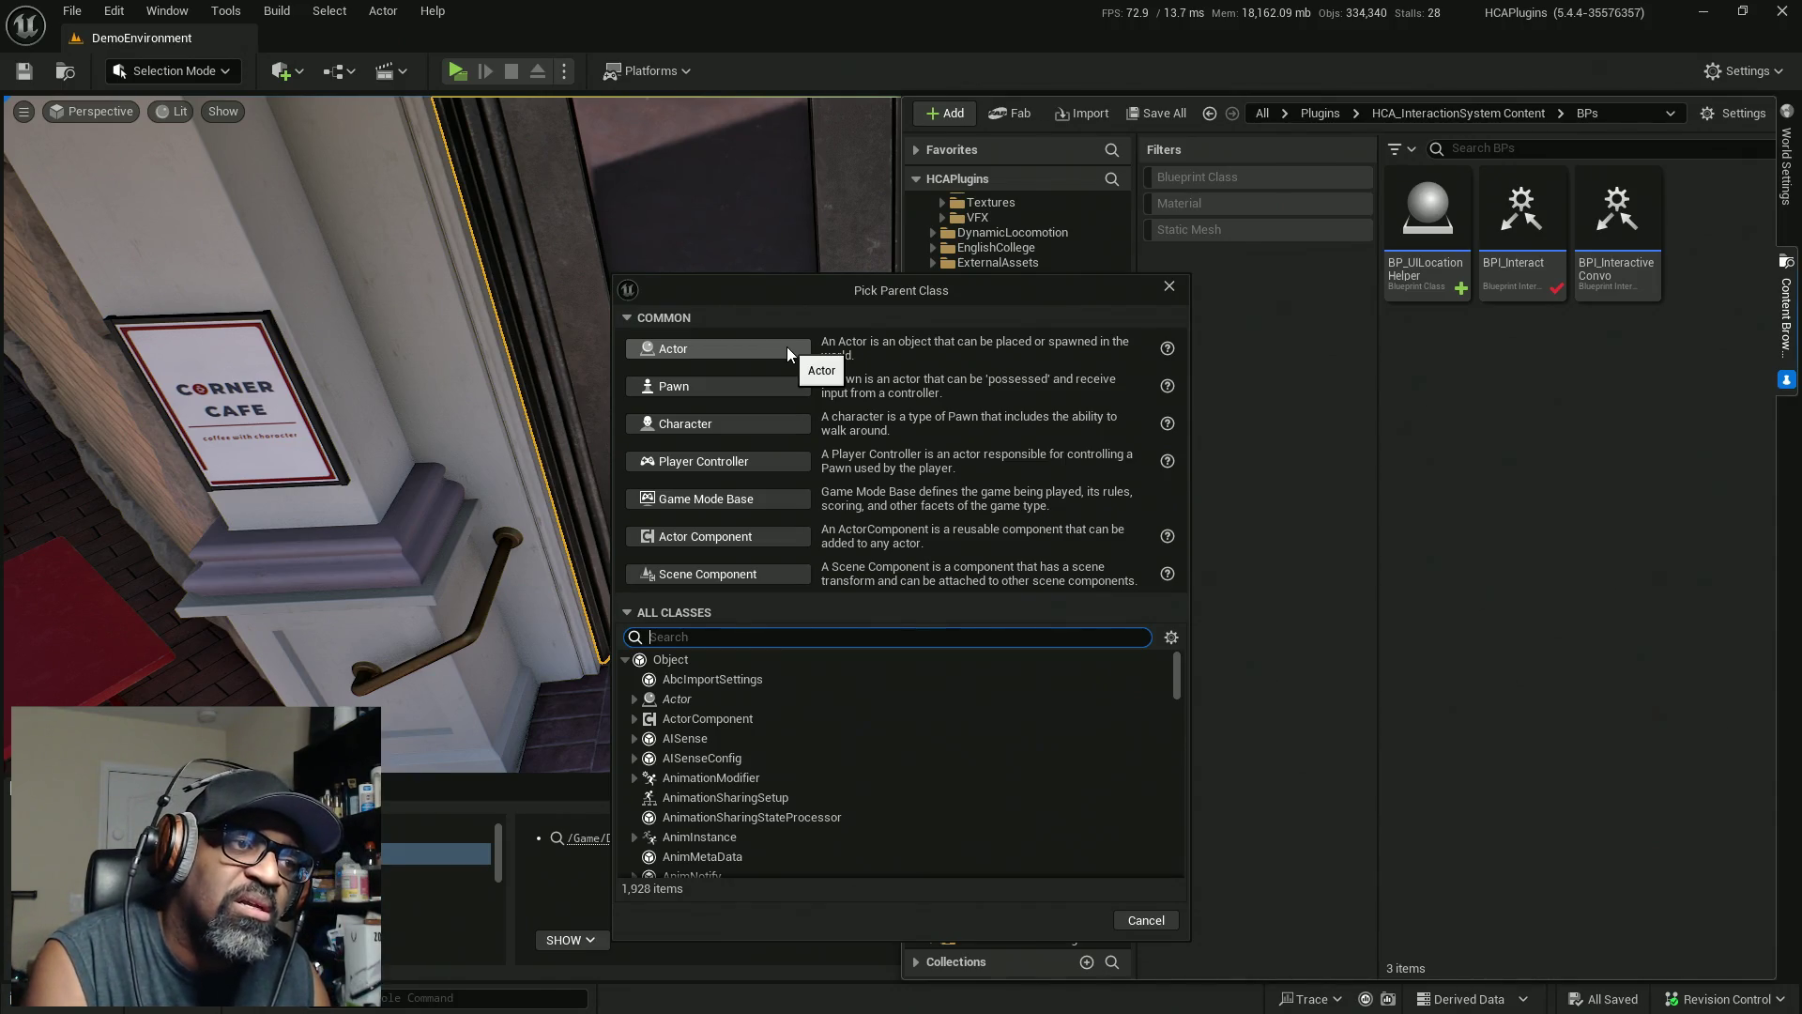
{"action": "left_click", "coordinate": [785, 346]}
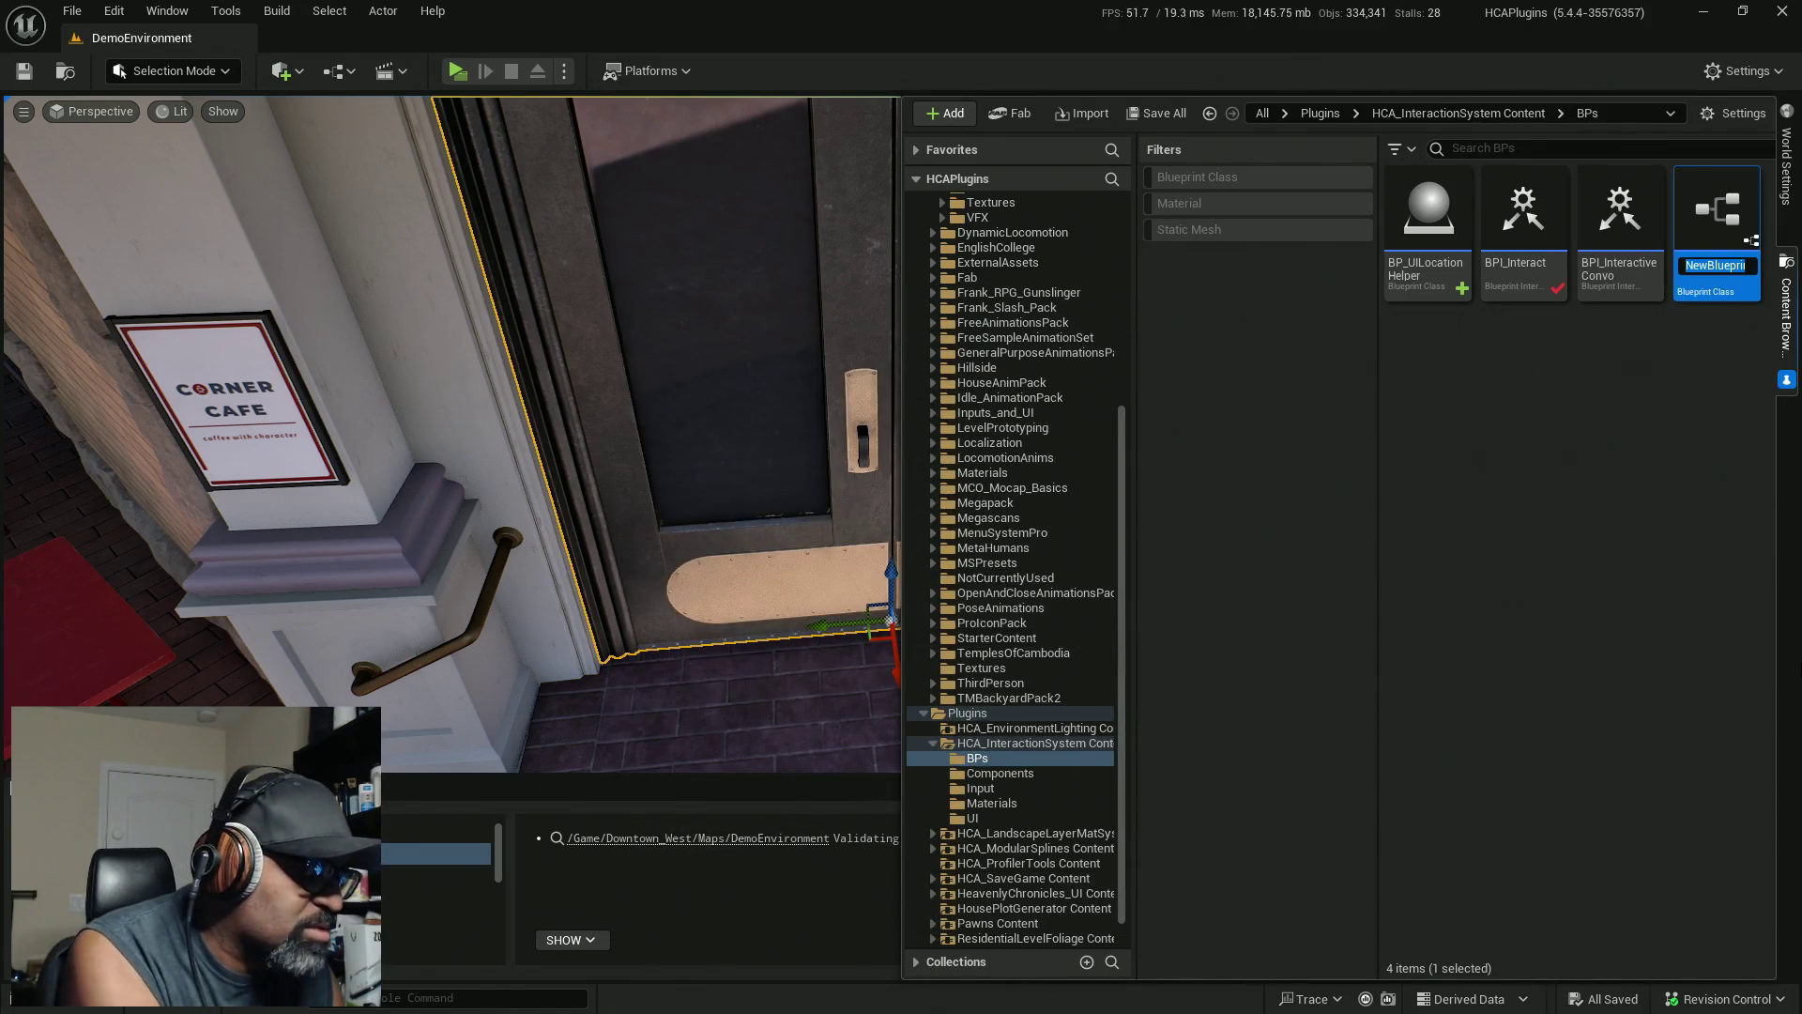
{"action": "type", "text": "BP_"}
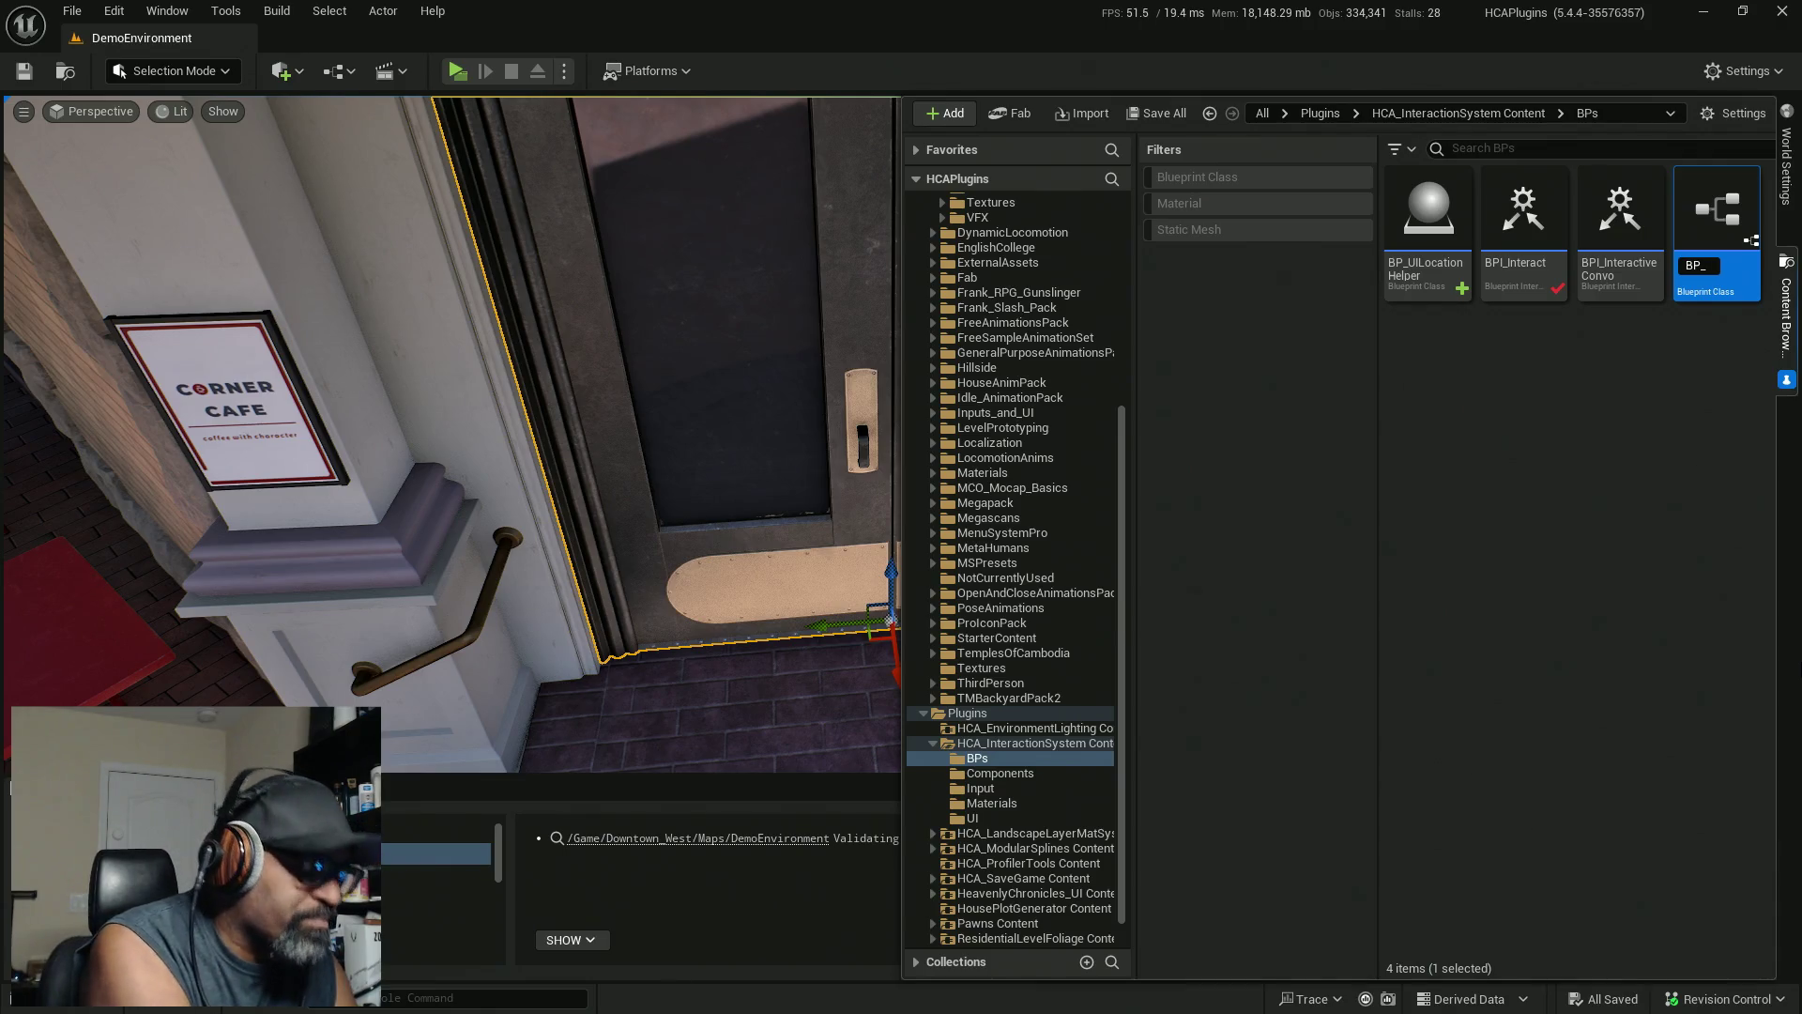
{"action": "type", "text": "NPC"}
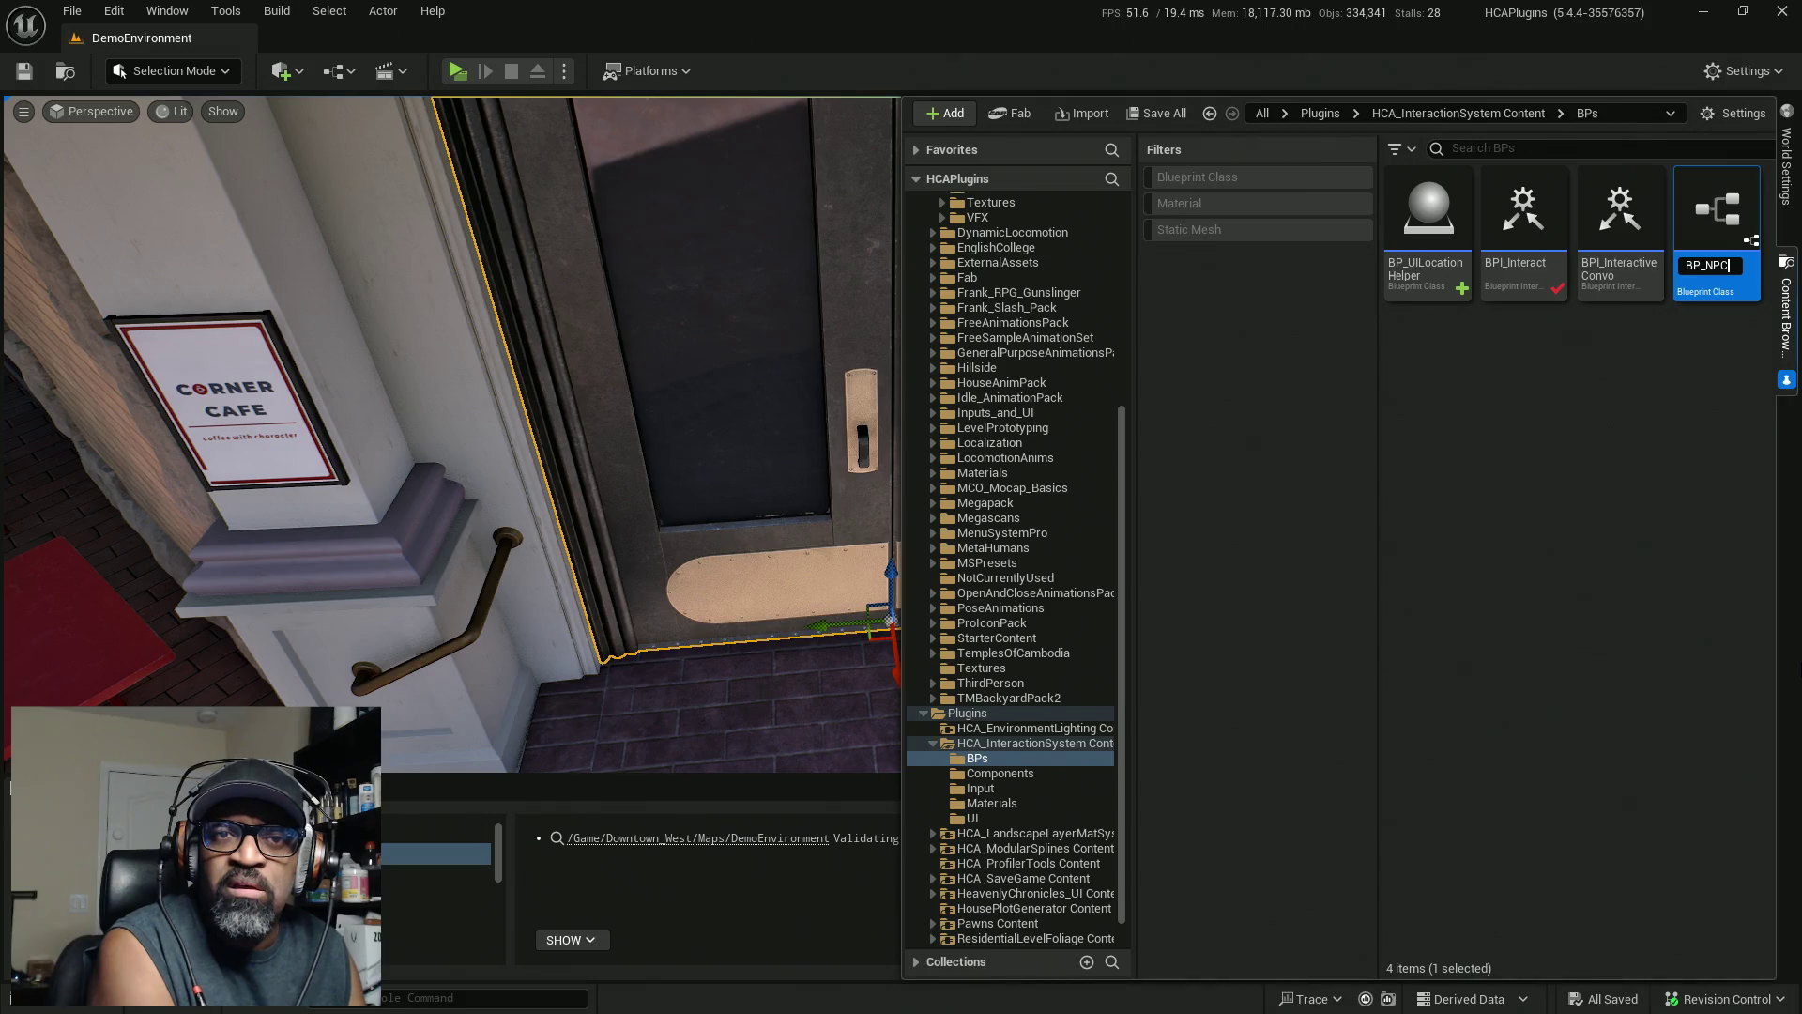
{"action": "type", "text": "onv"}
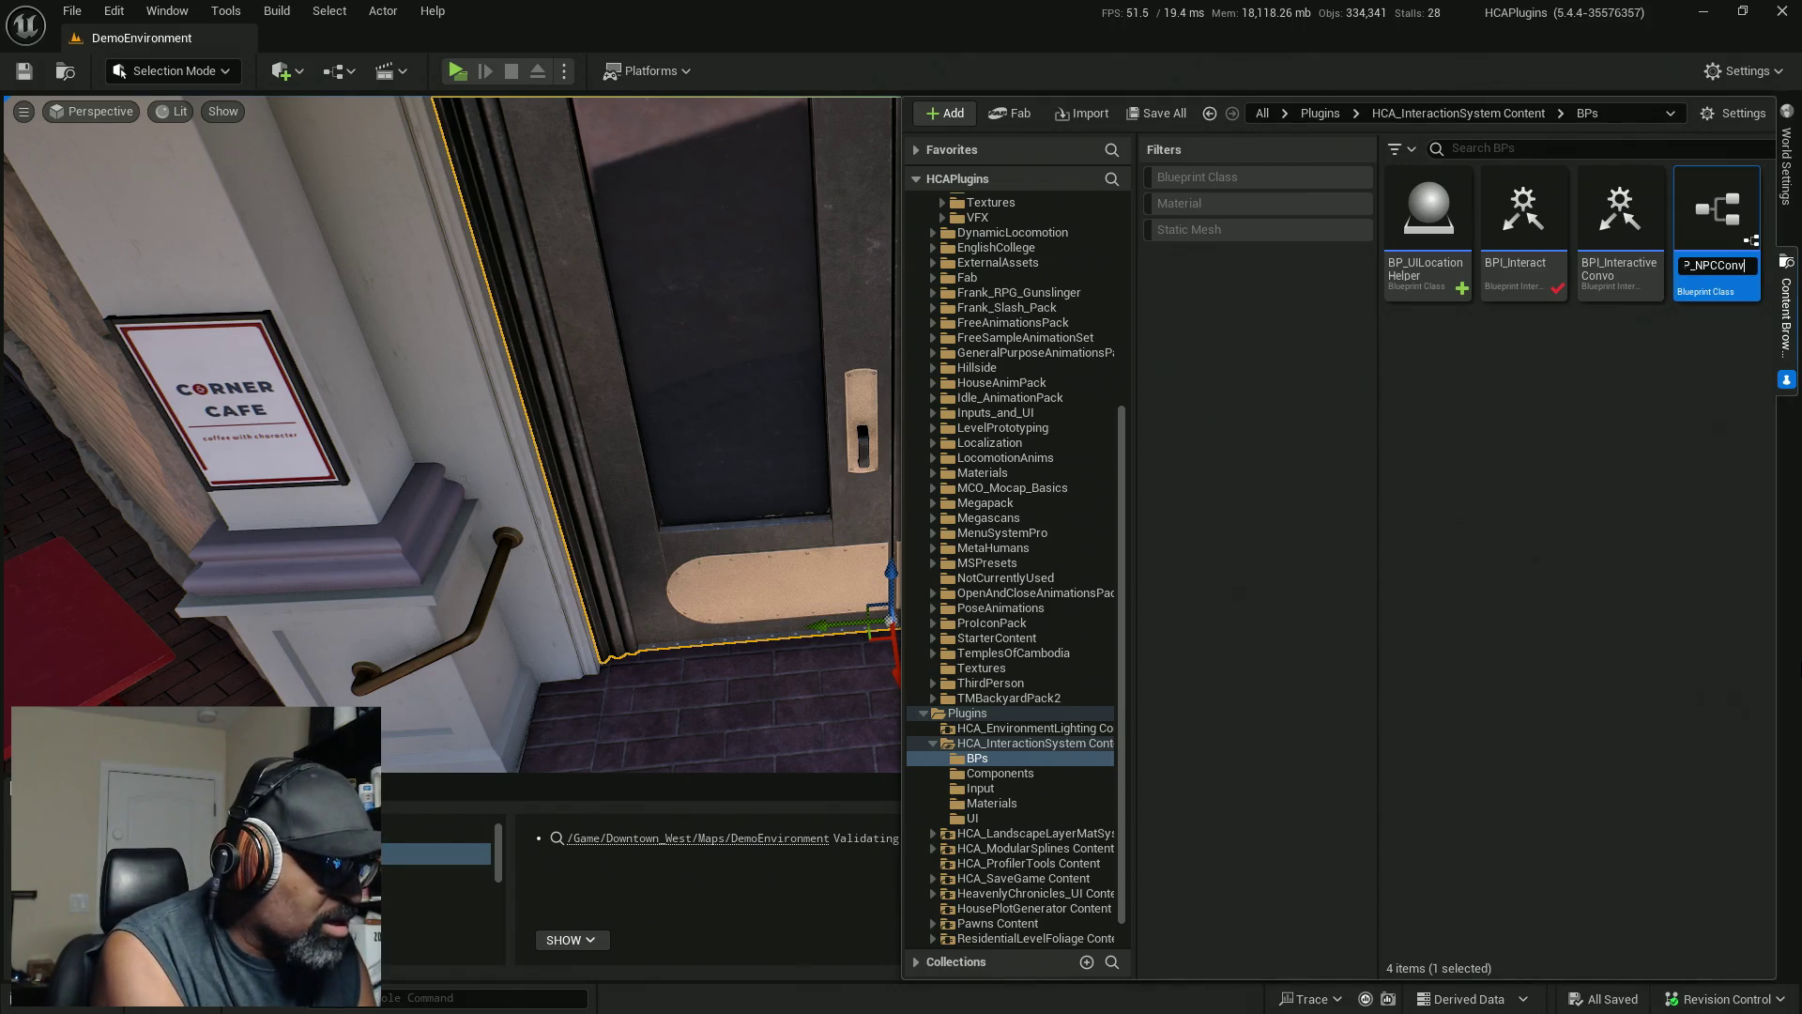
{"action": "type", "text": "oCam"}
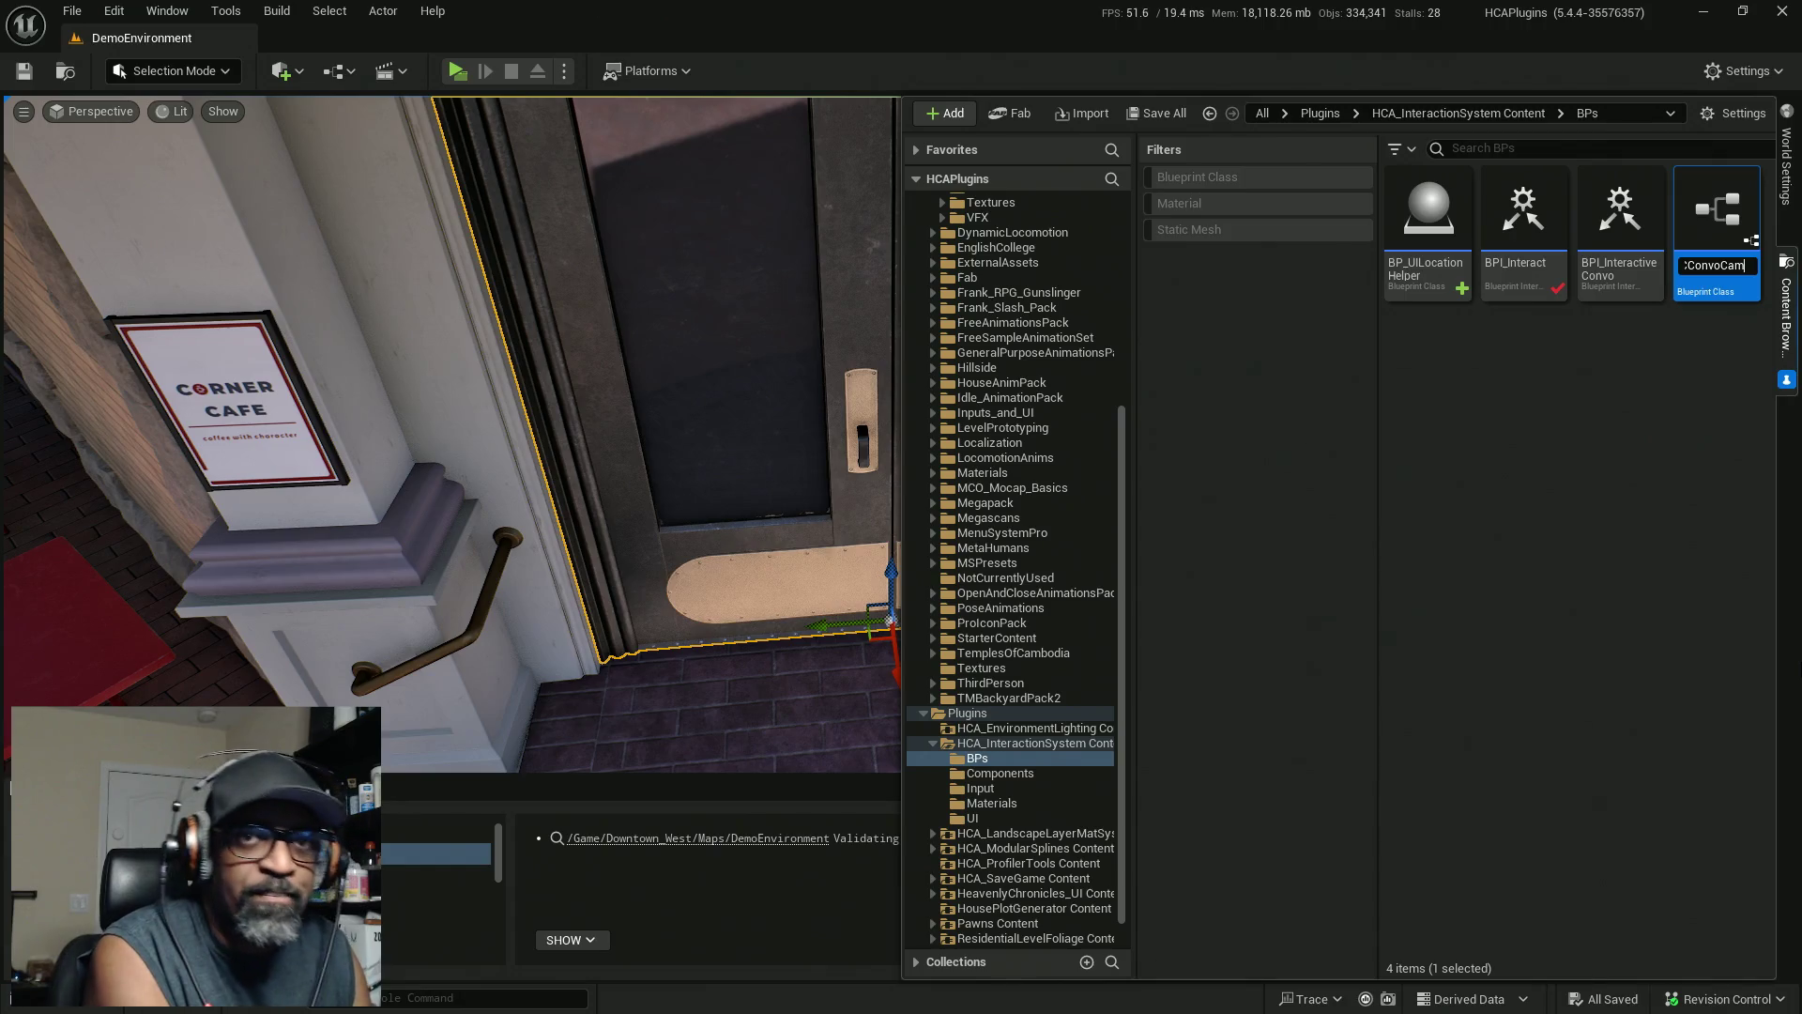
{"action": "key", "text": "Return"}
{"action": "key", "text": "ctrl+s"}
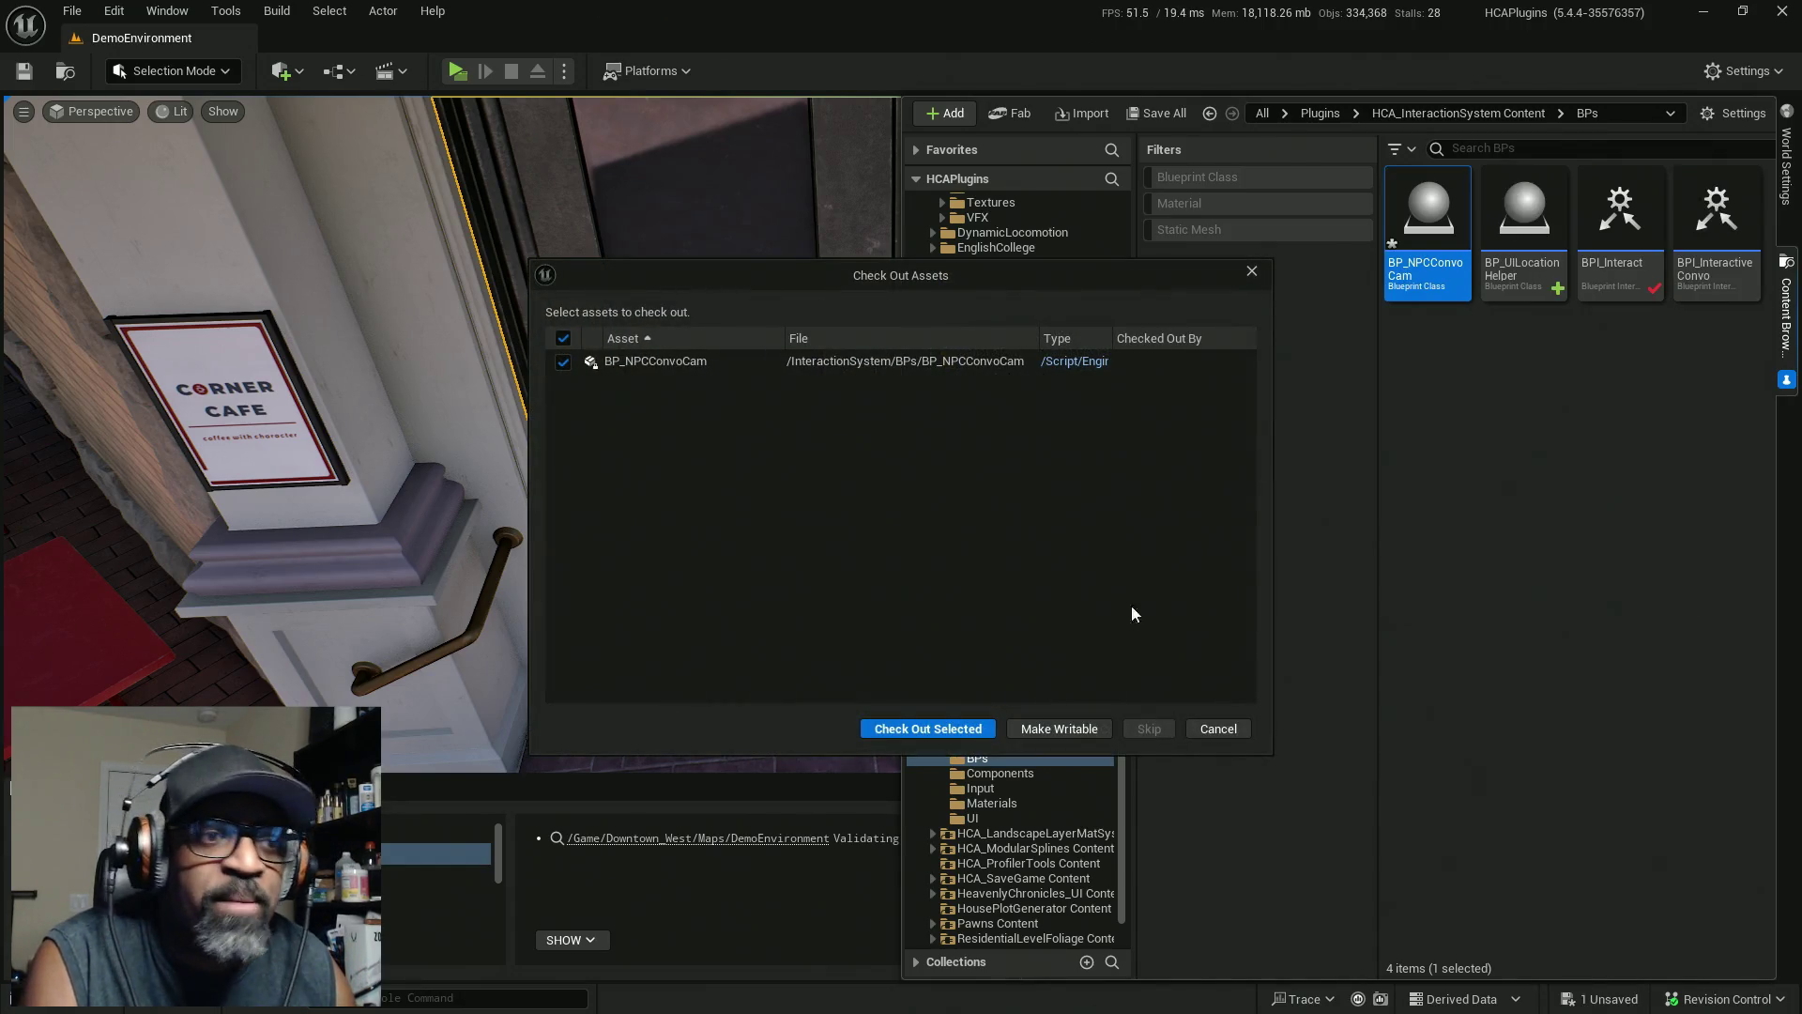
{"action": "left_click", "coordinate": [957, 730]}
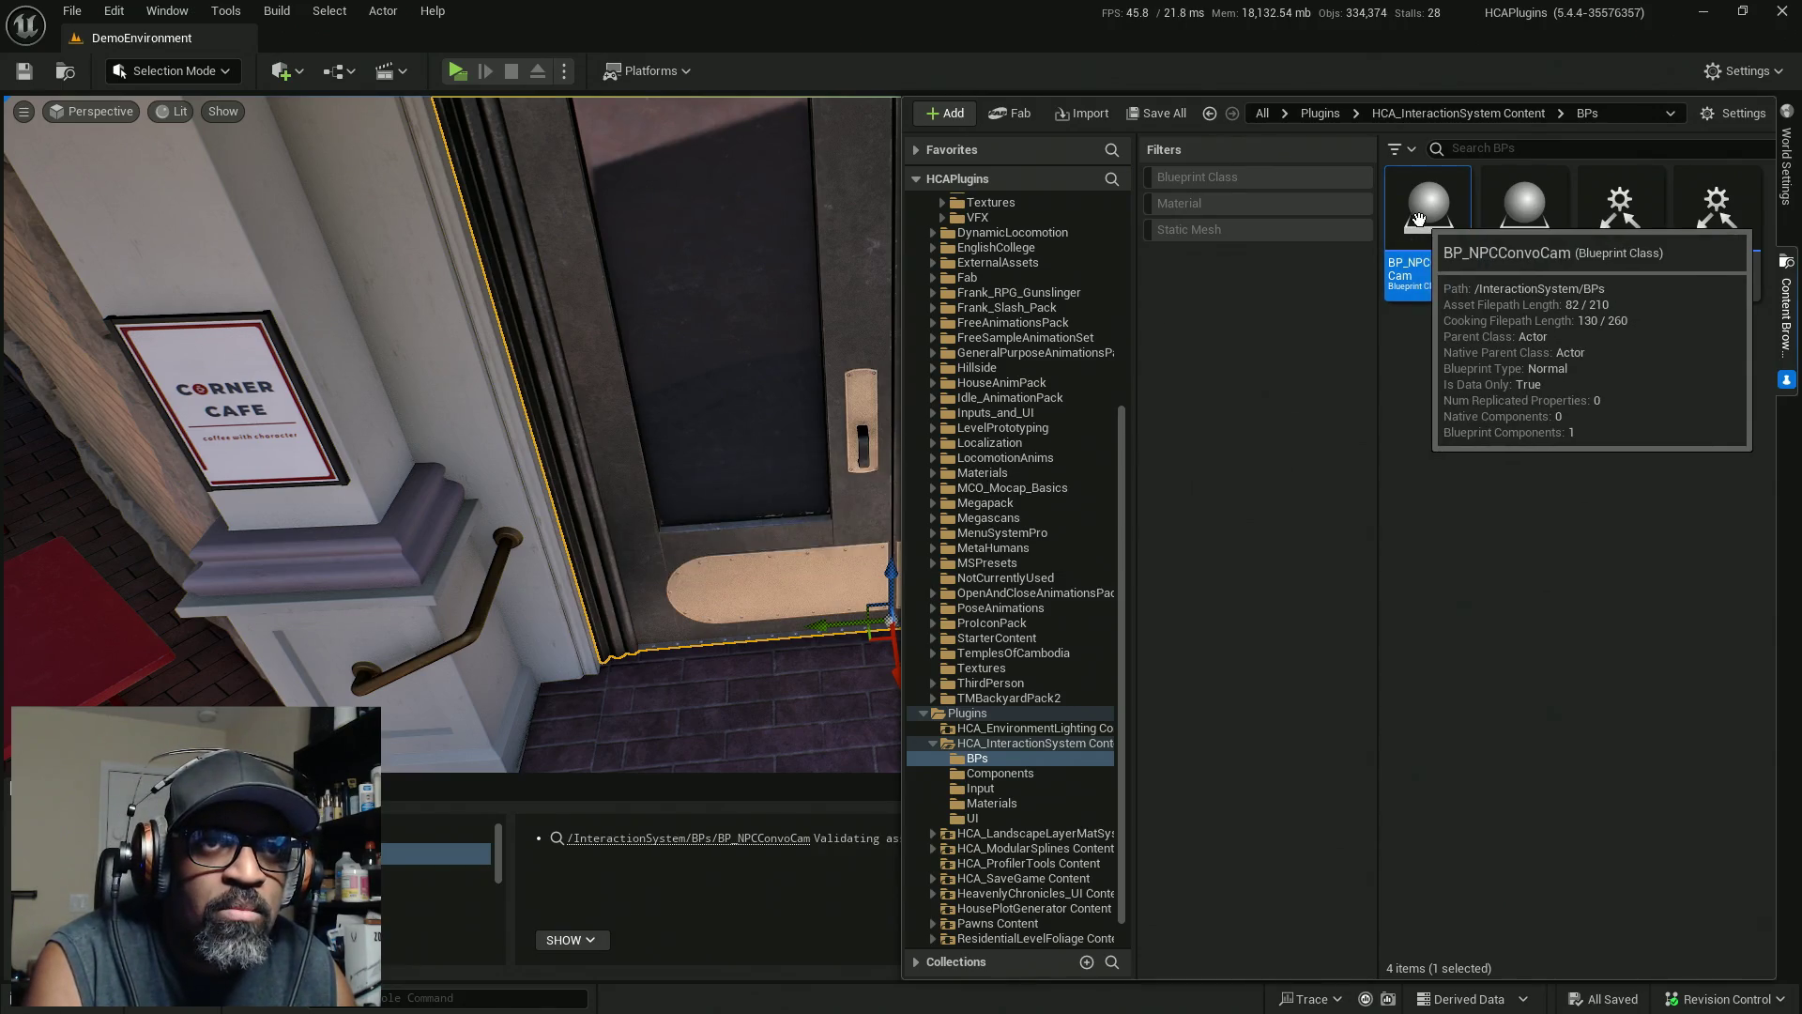
Open BP_NPCConvoCam in the Blueprint editor and enlarge its Components panel
{"action": "double_click", "coordinate": [1421, 227]}
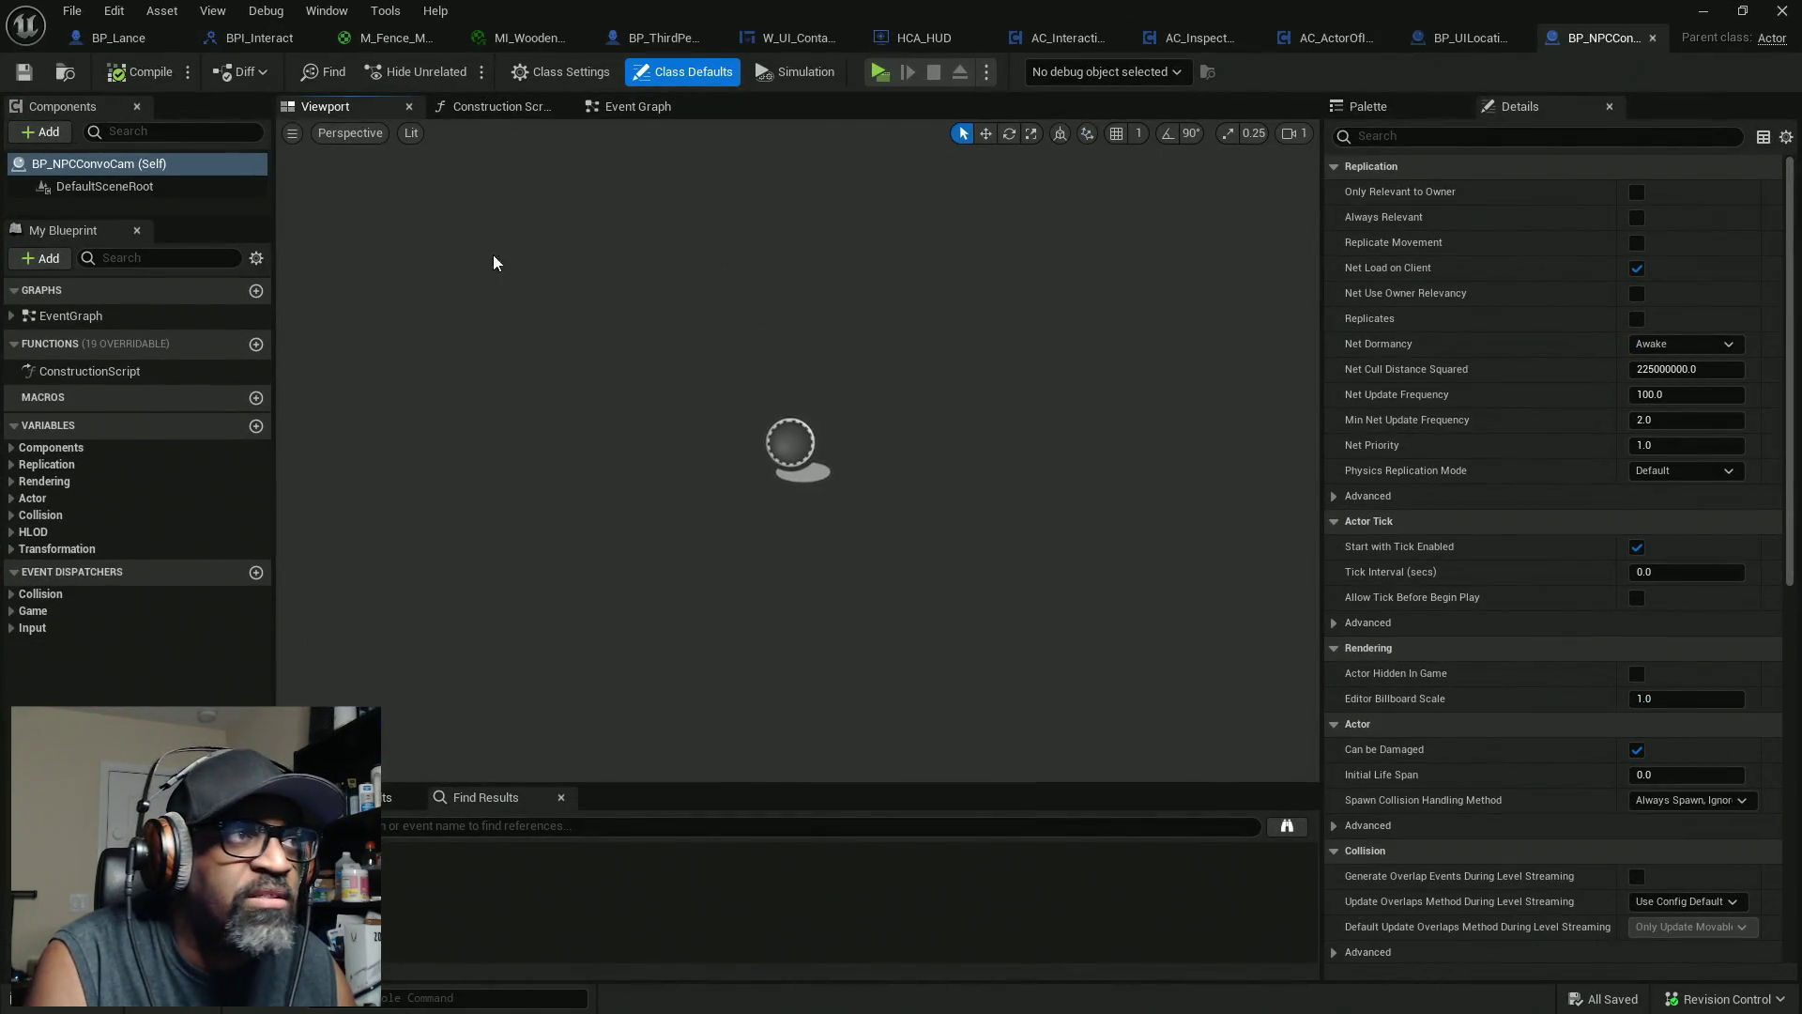
{"action": "left_click_drag", "start_coordinate": [156, 217], "coordinate": [133, 430]}
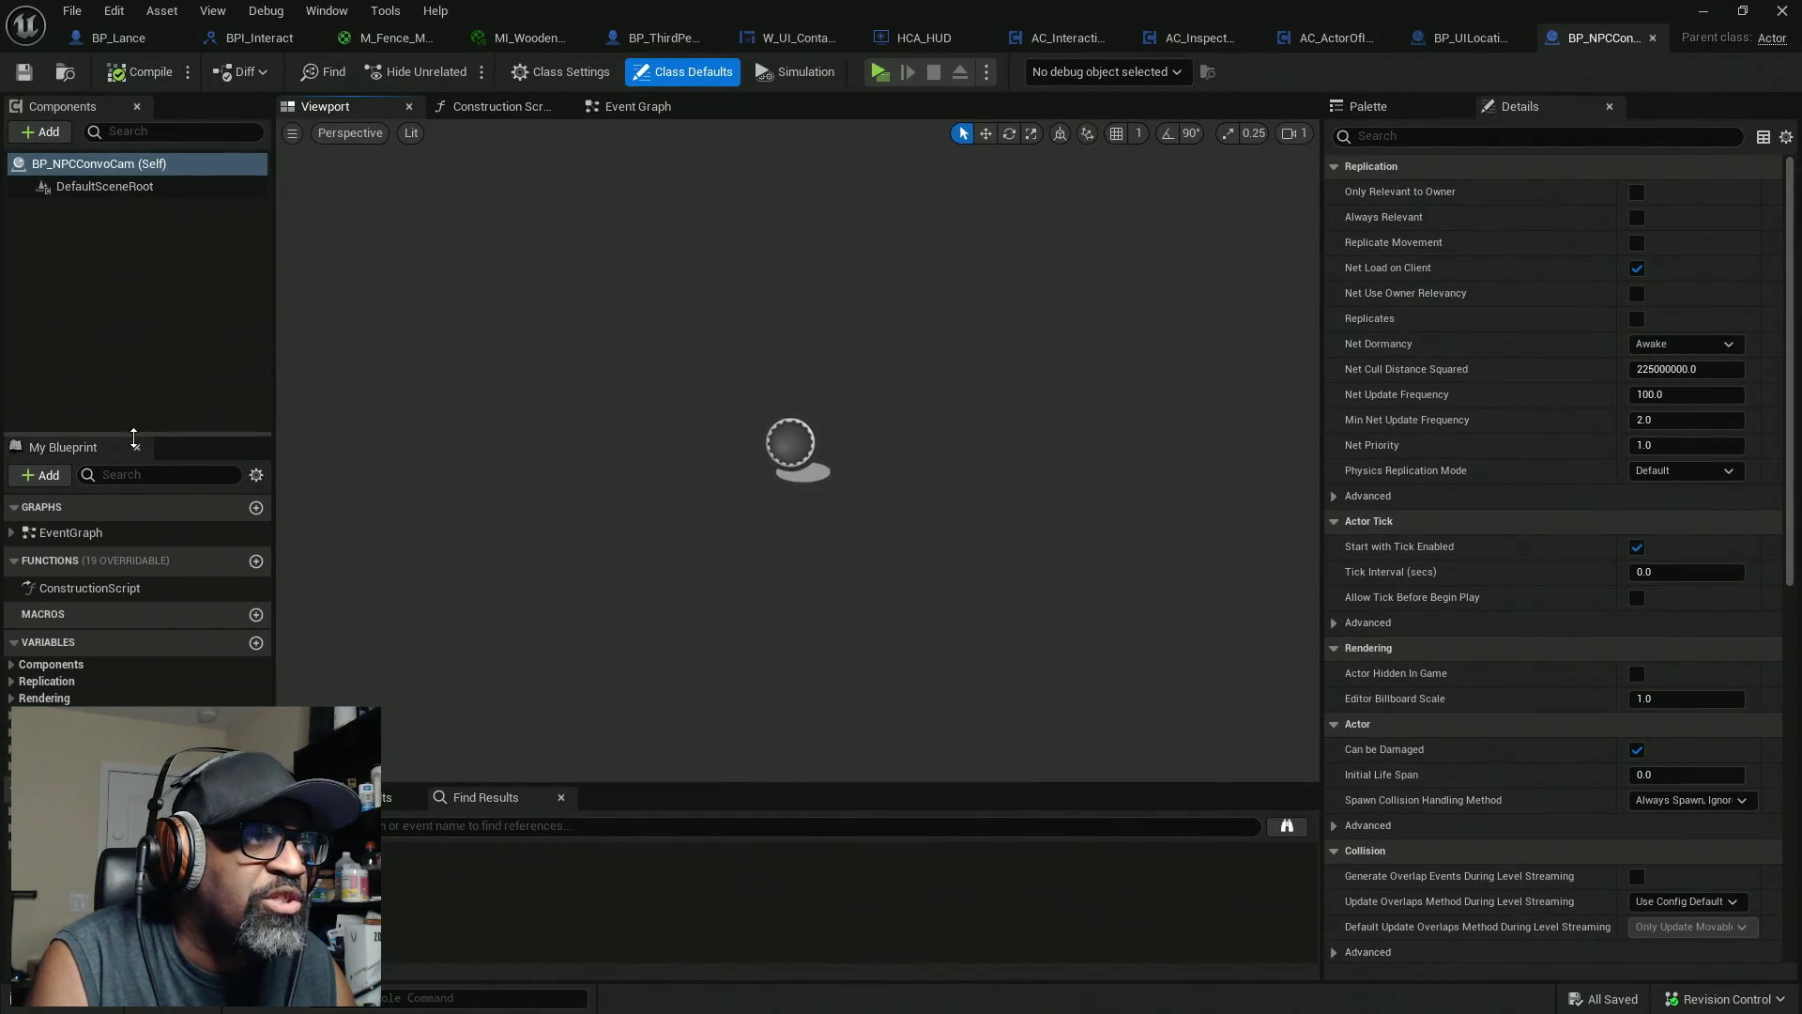
{"action": "left_click", "coordinate": [54, 136]}
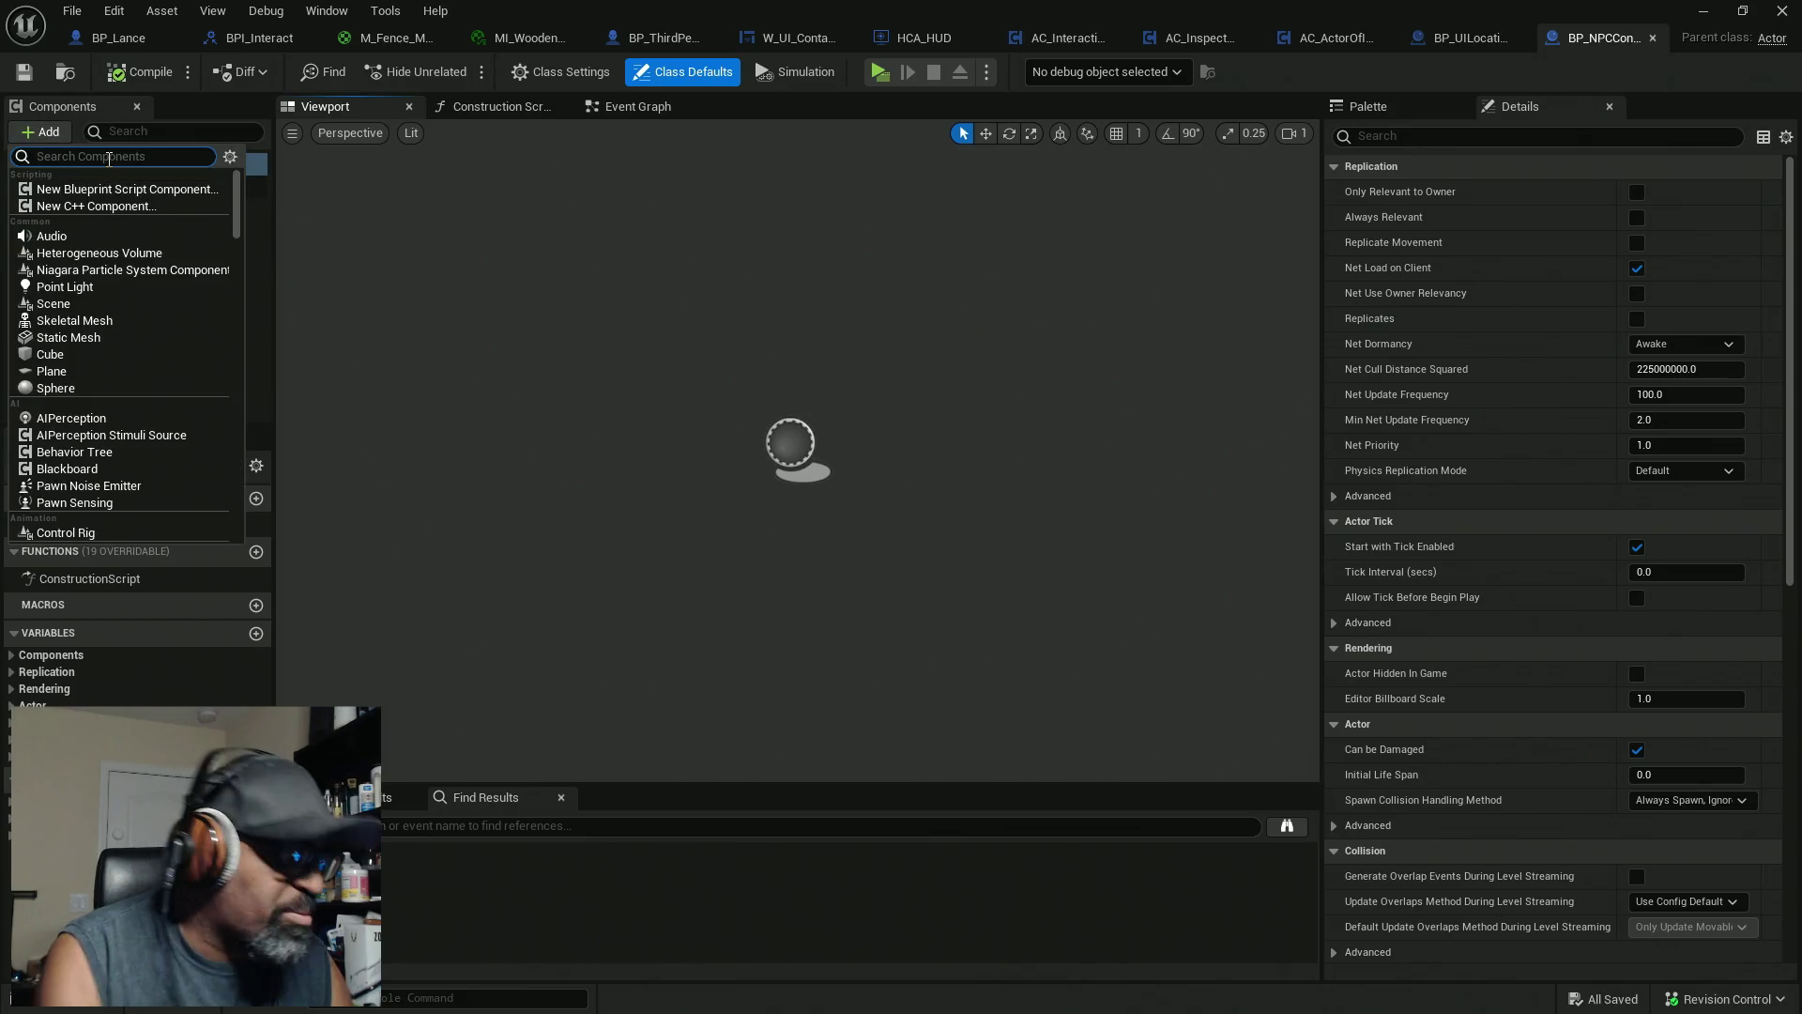
{"action": "type", "text": "boo"}
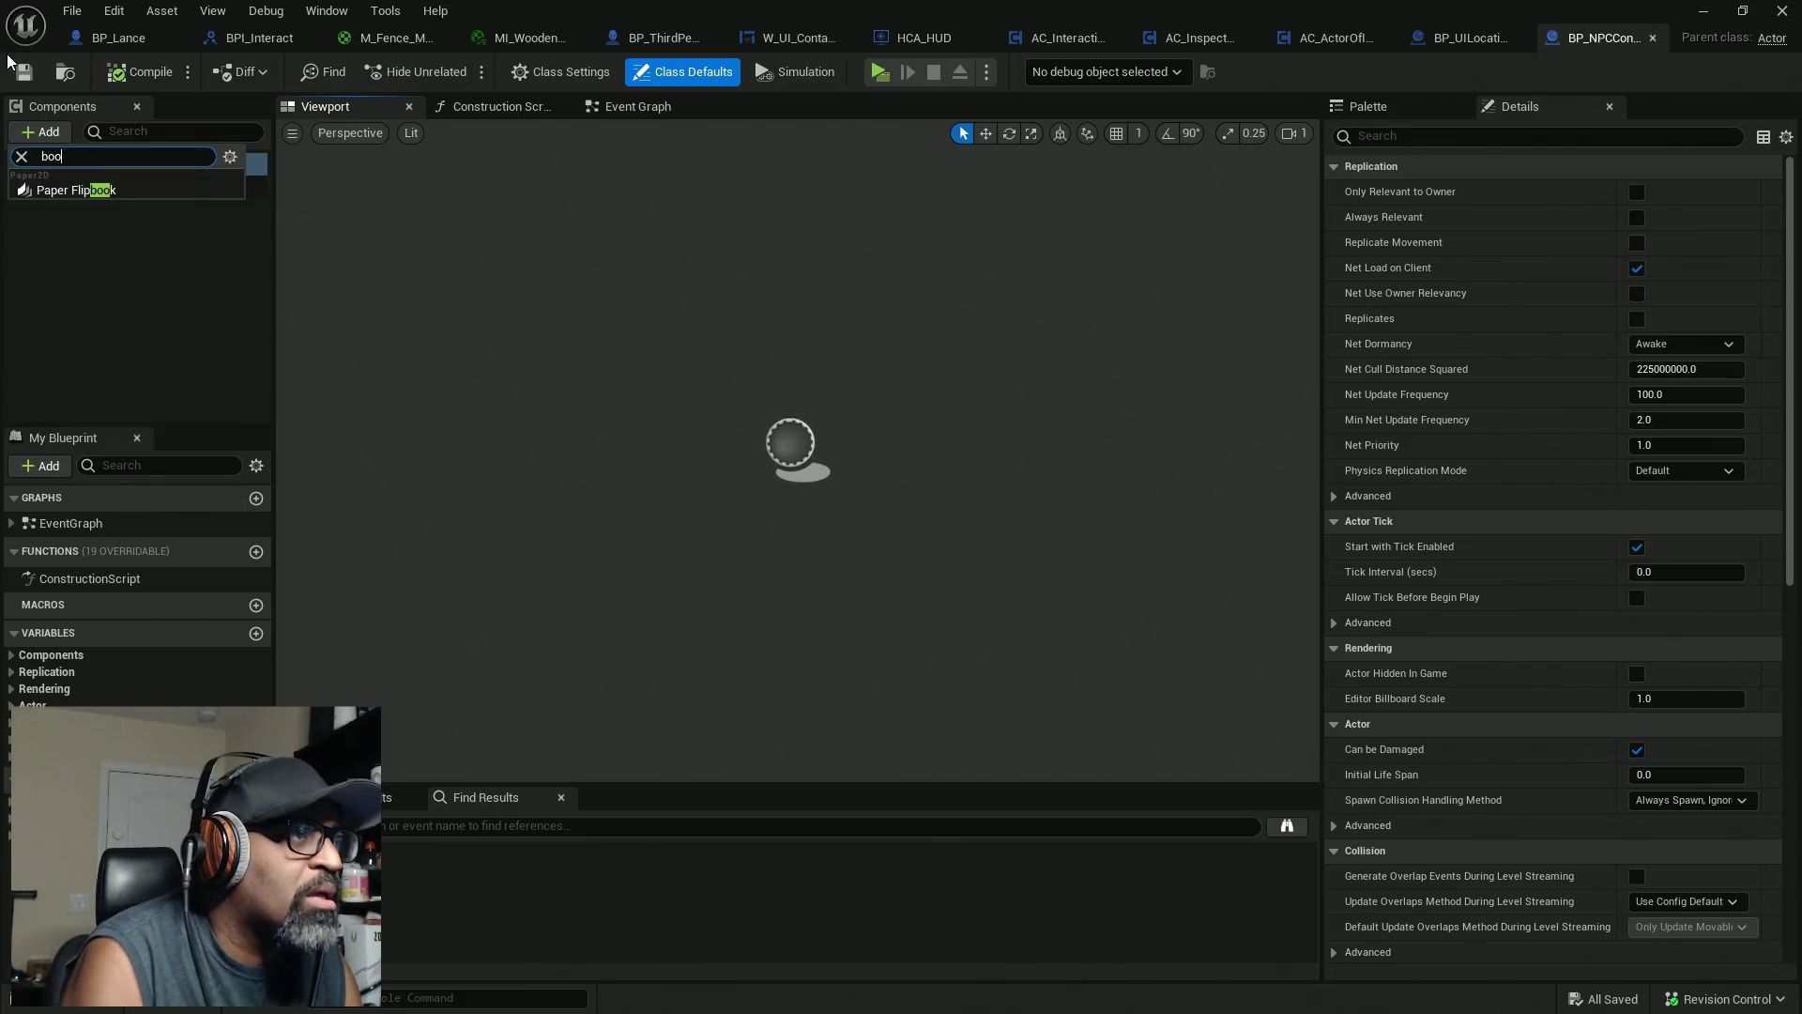
Add a SpringArm component to BP_NPCConvoCam
{"action": "key", "text": "ctrl+a"}
{"action": "type", "text": "spri"}
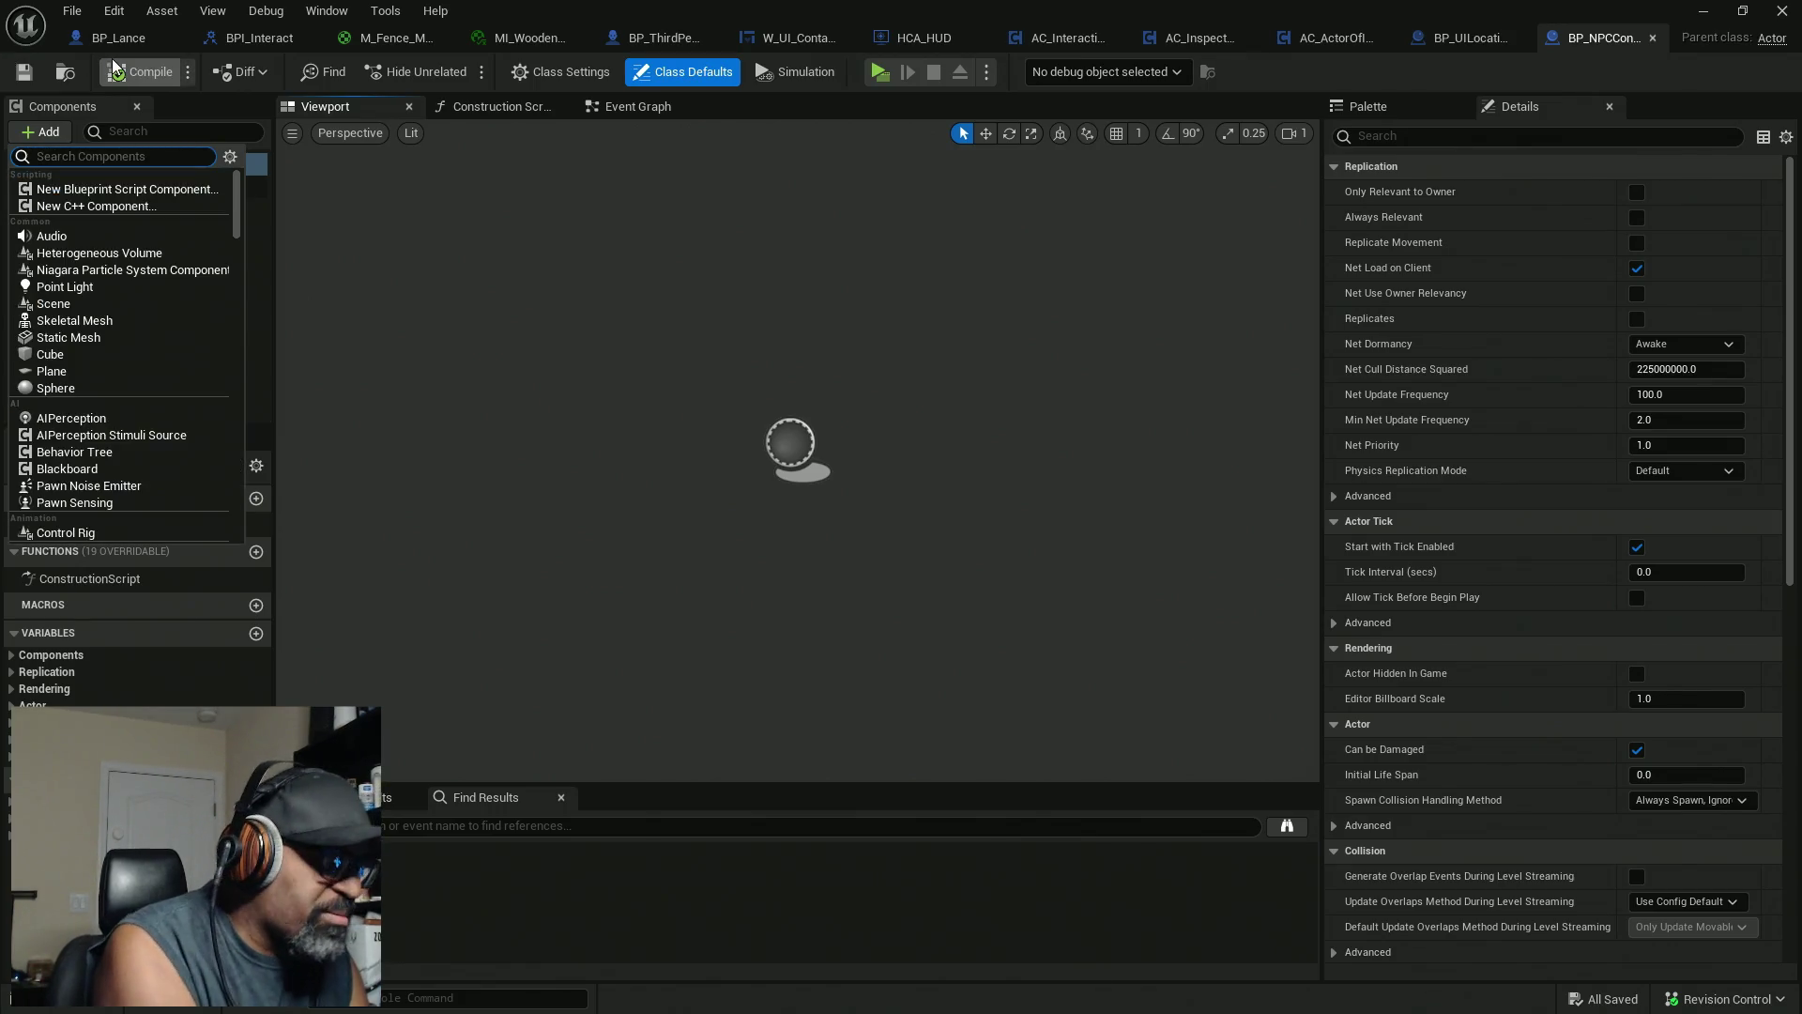
{"action": "type", "text": "ng"}
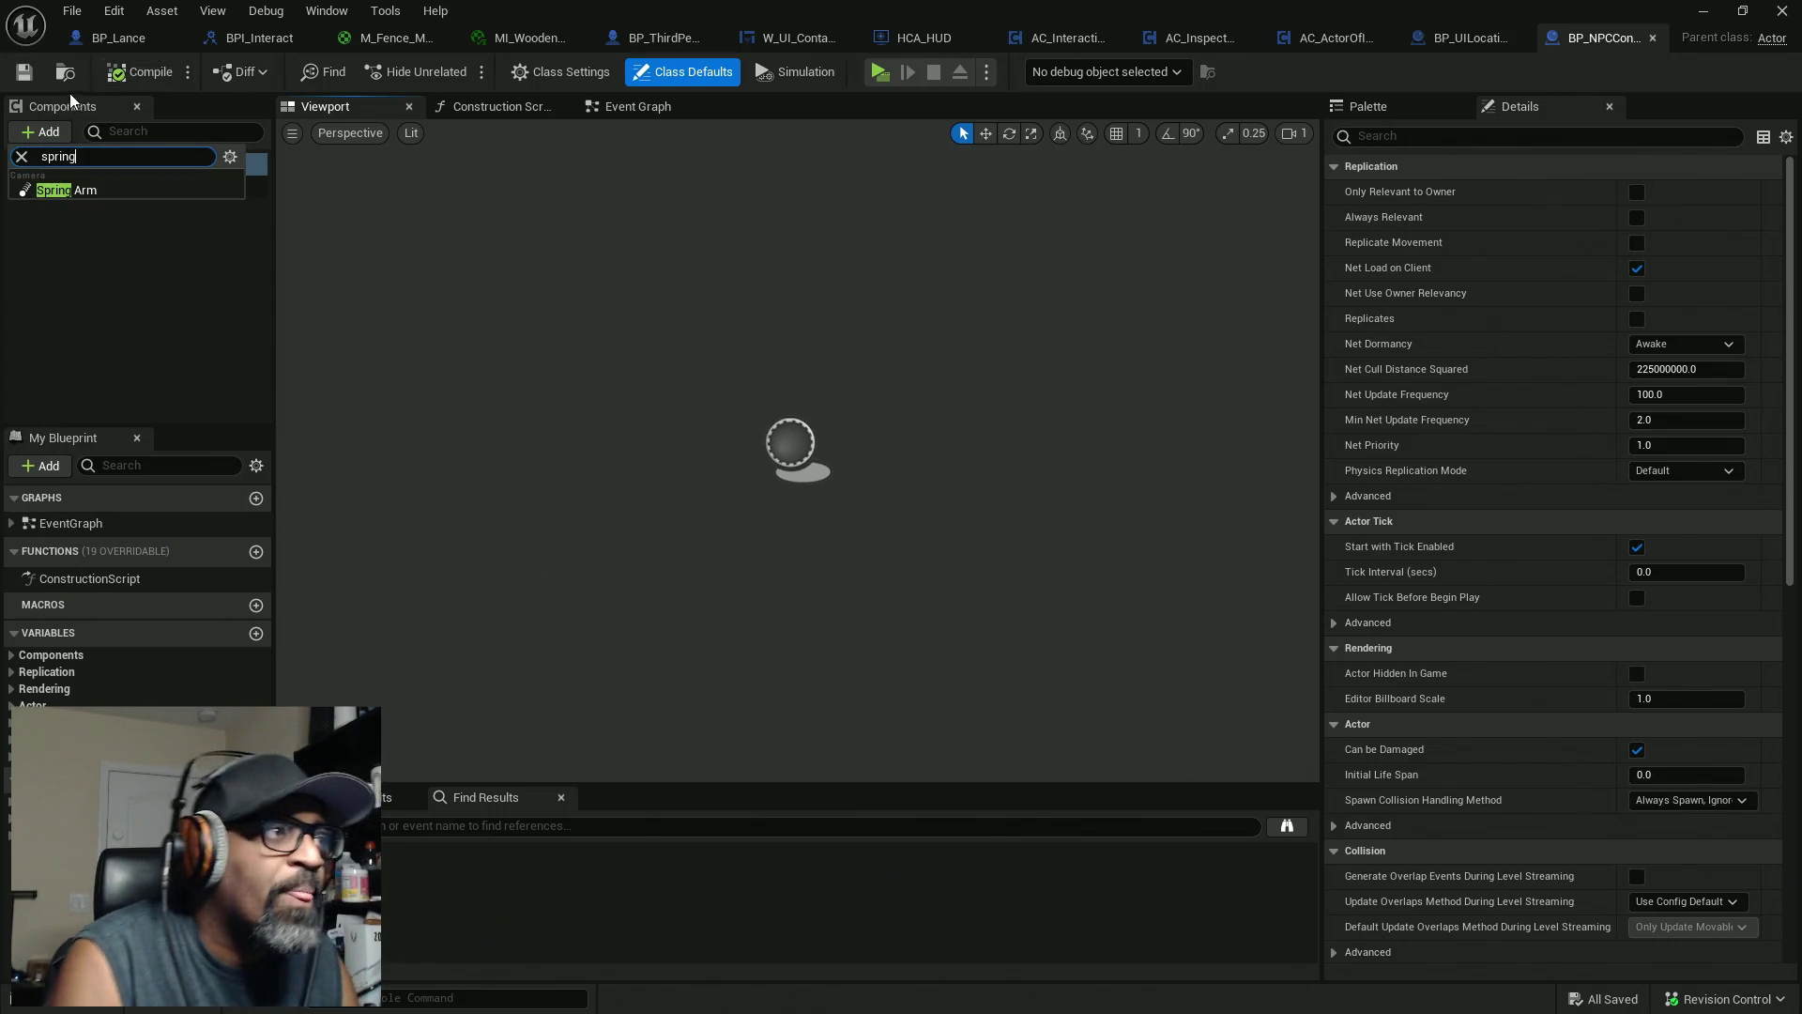
{"action": "left_click", "coordinate": [85, 188]}
{"action": "key", "text": "Return"}
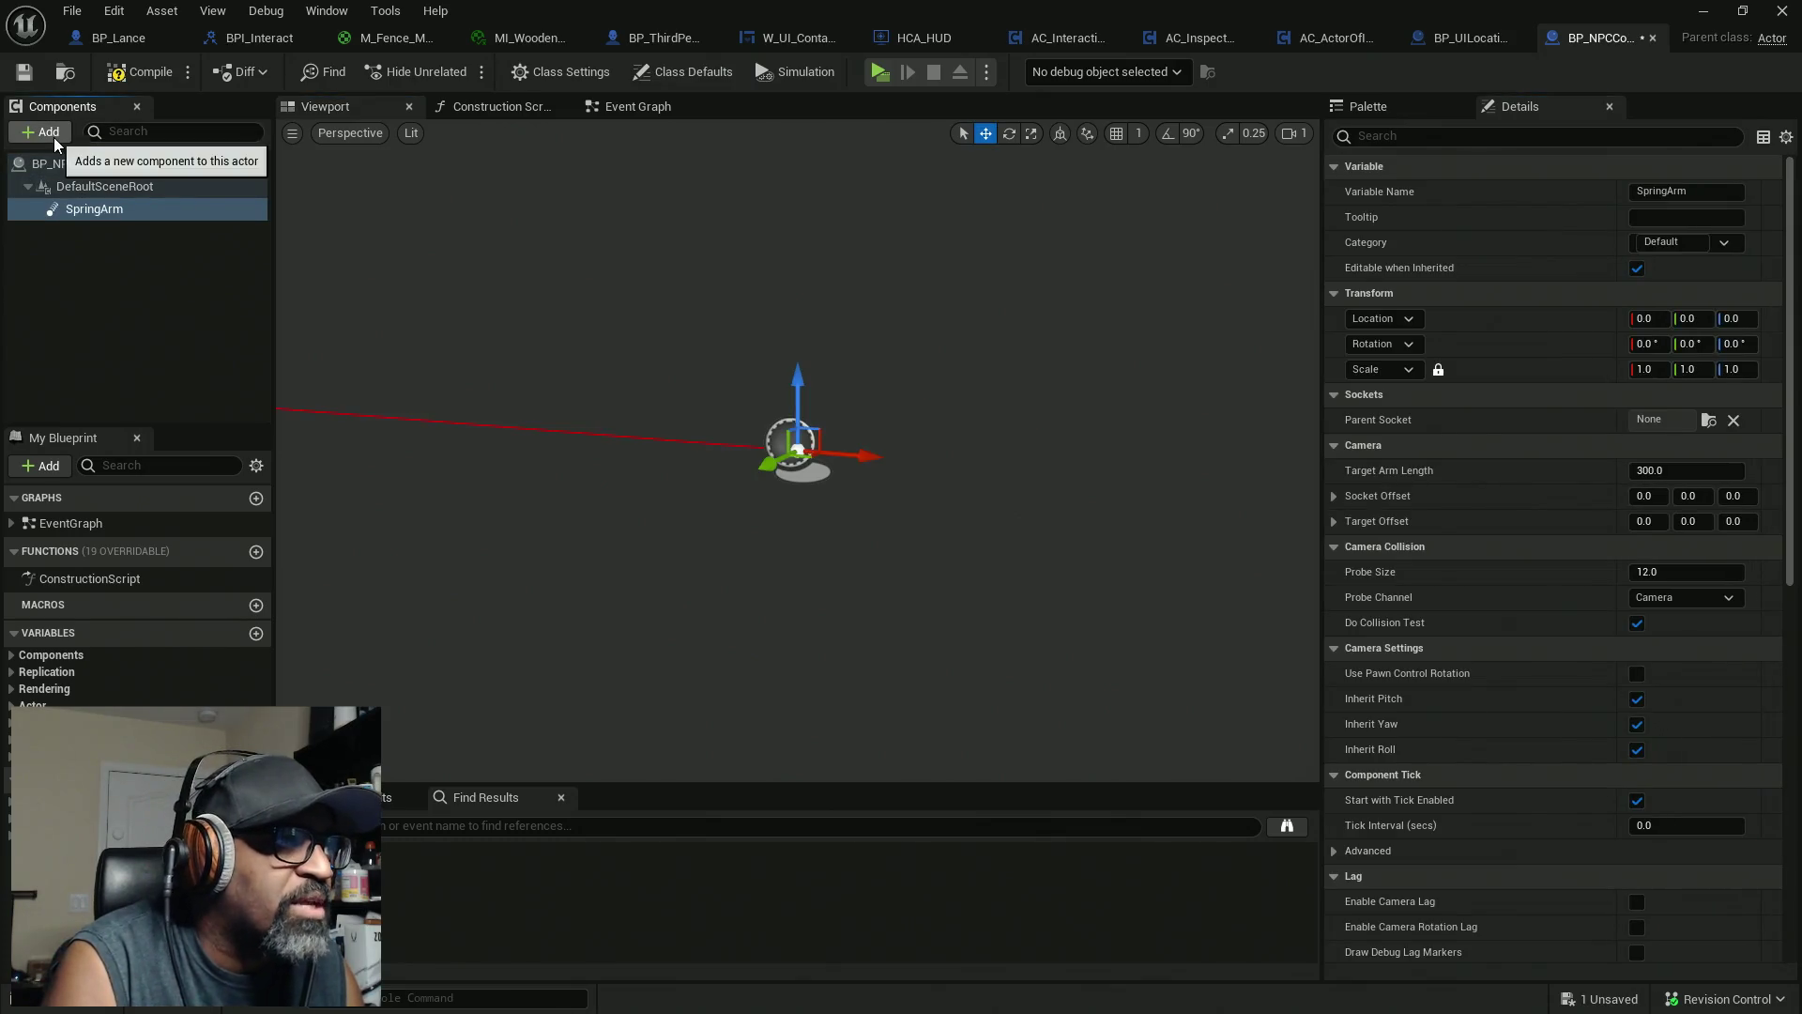
Add a CineCamera component under the SpringArm and compile the Blueprint
{"action": "left_click", "coordinate": [48, 131]}
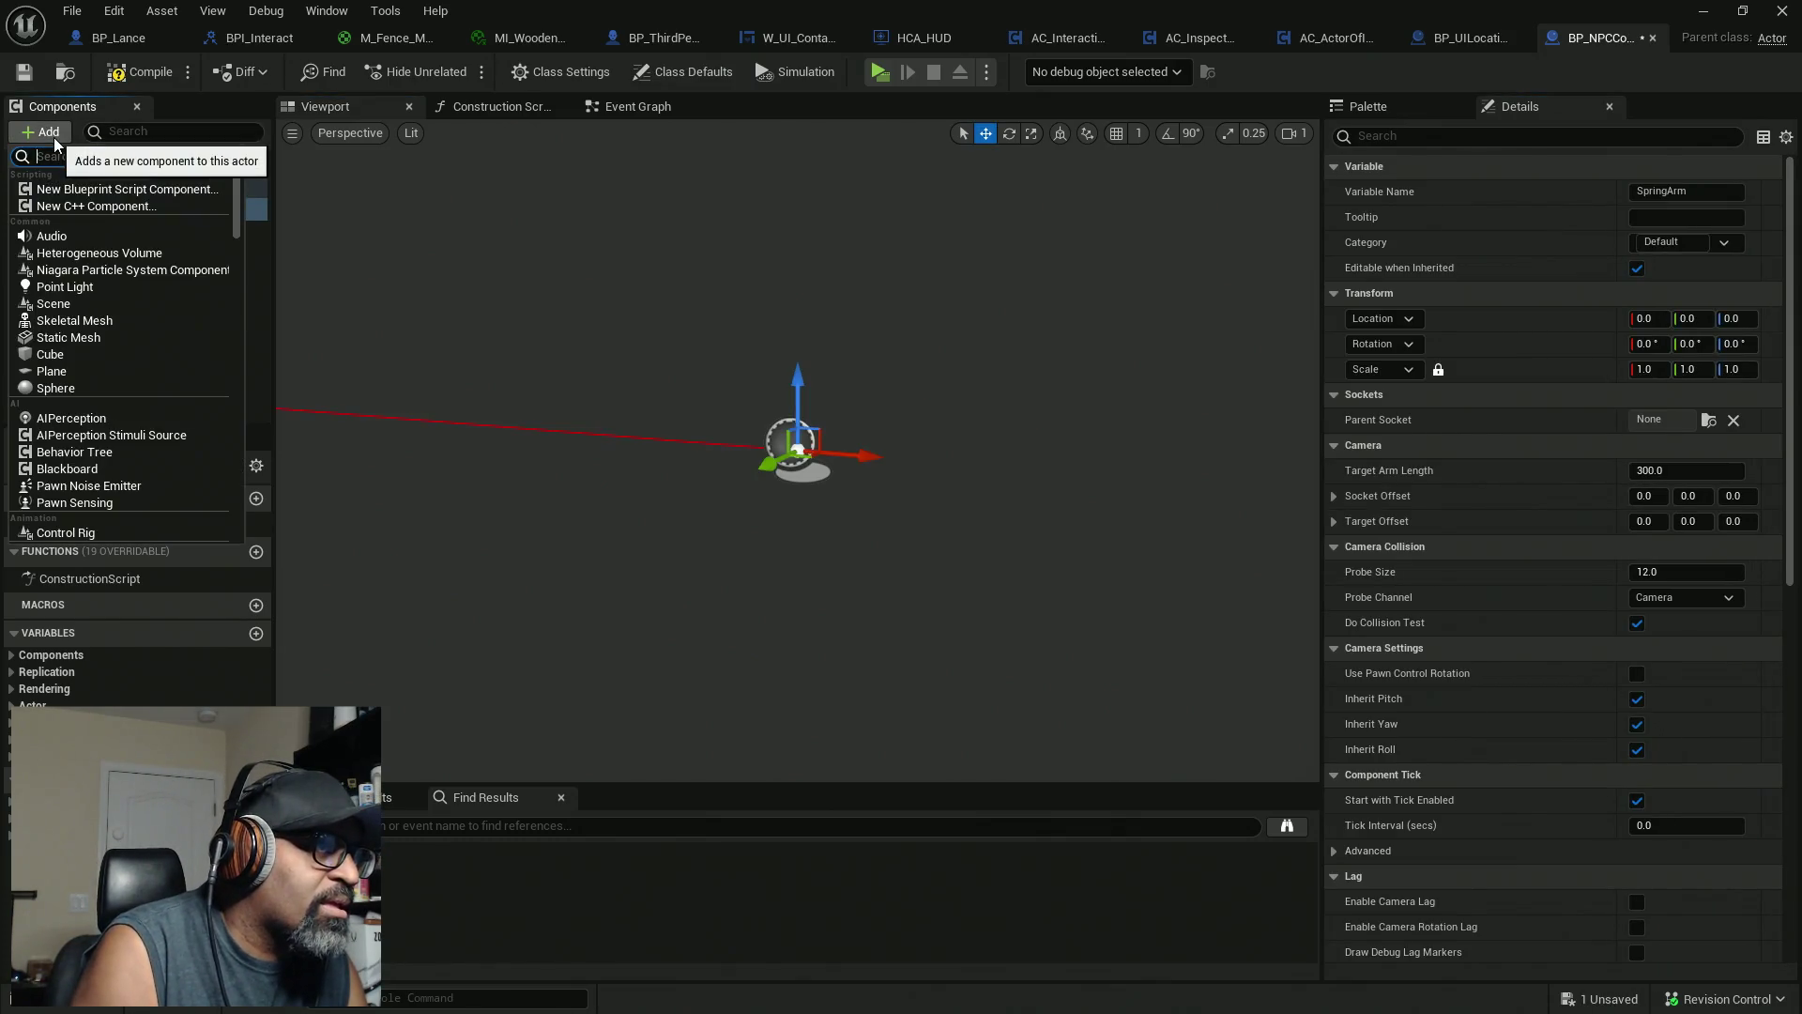
{"action": "type", "text": "camer"}
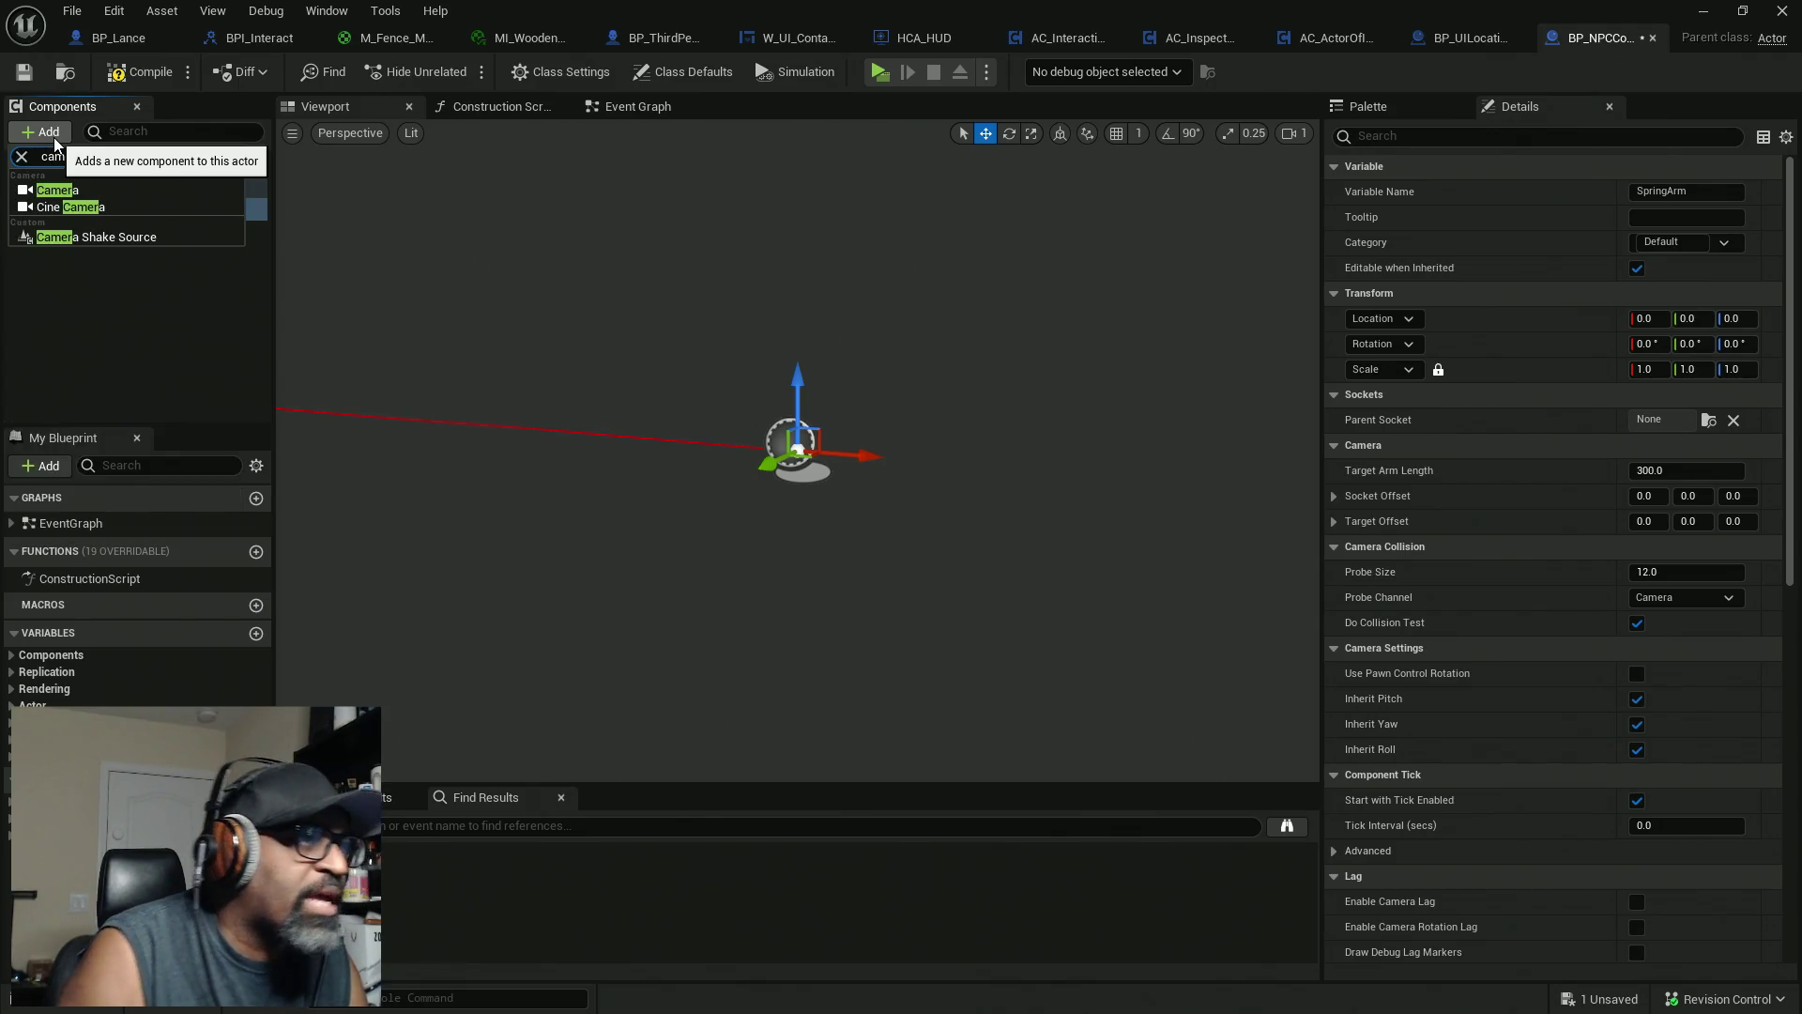
{"action": "left_click", "coordinate": [105, 207]}
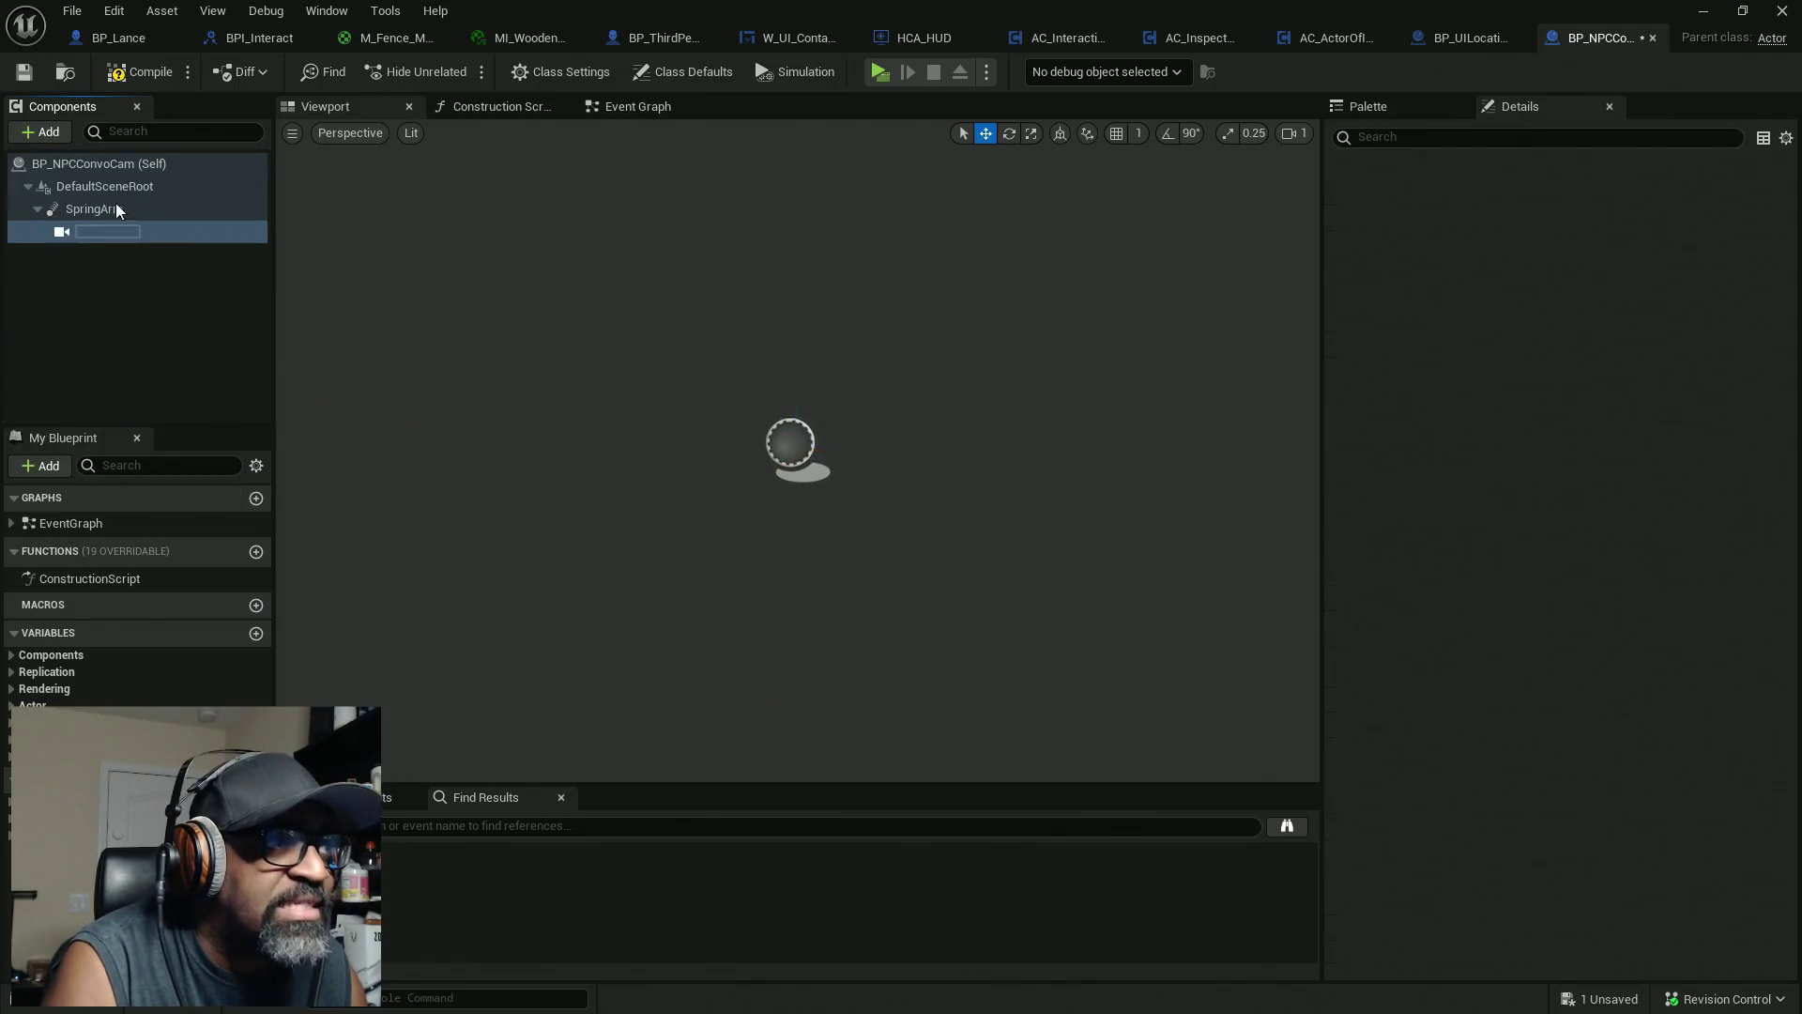
{"action": "key", "text": "Return"}
{"action": "left_click", "coordinate": [136, 73]}
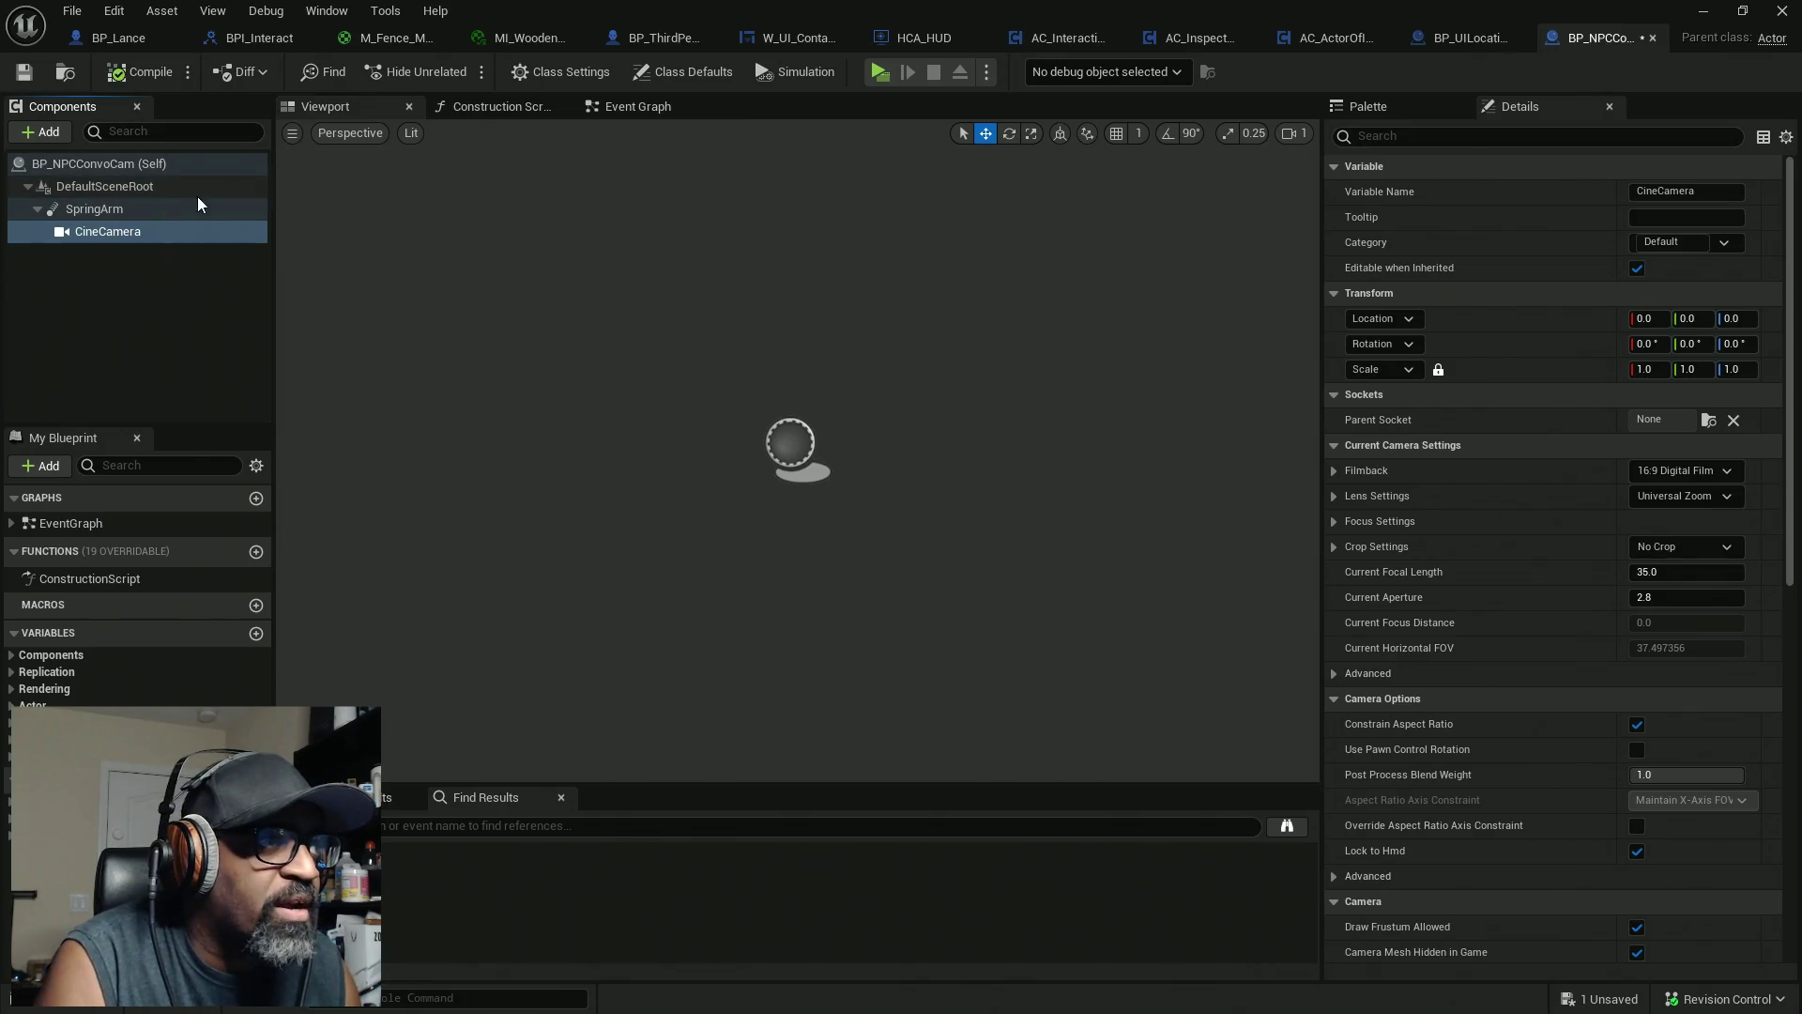
Select the SpringArm and frame it with its camera in the viewport
{"action": "left_click", "coordinate": [163, 209]}
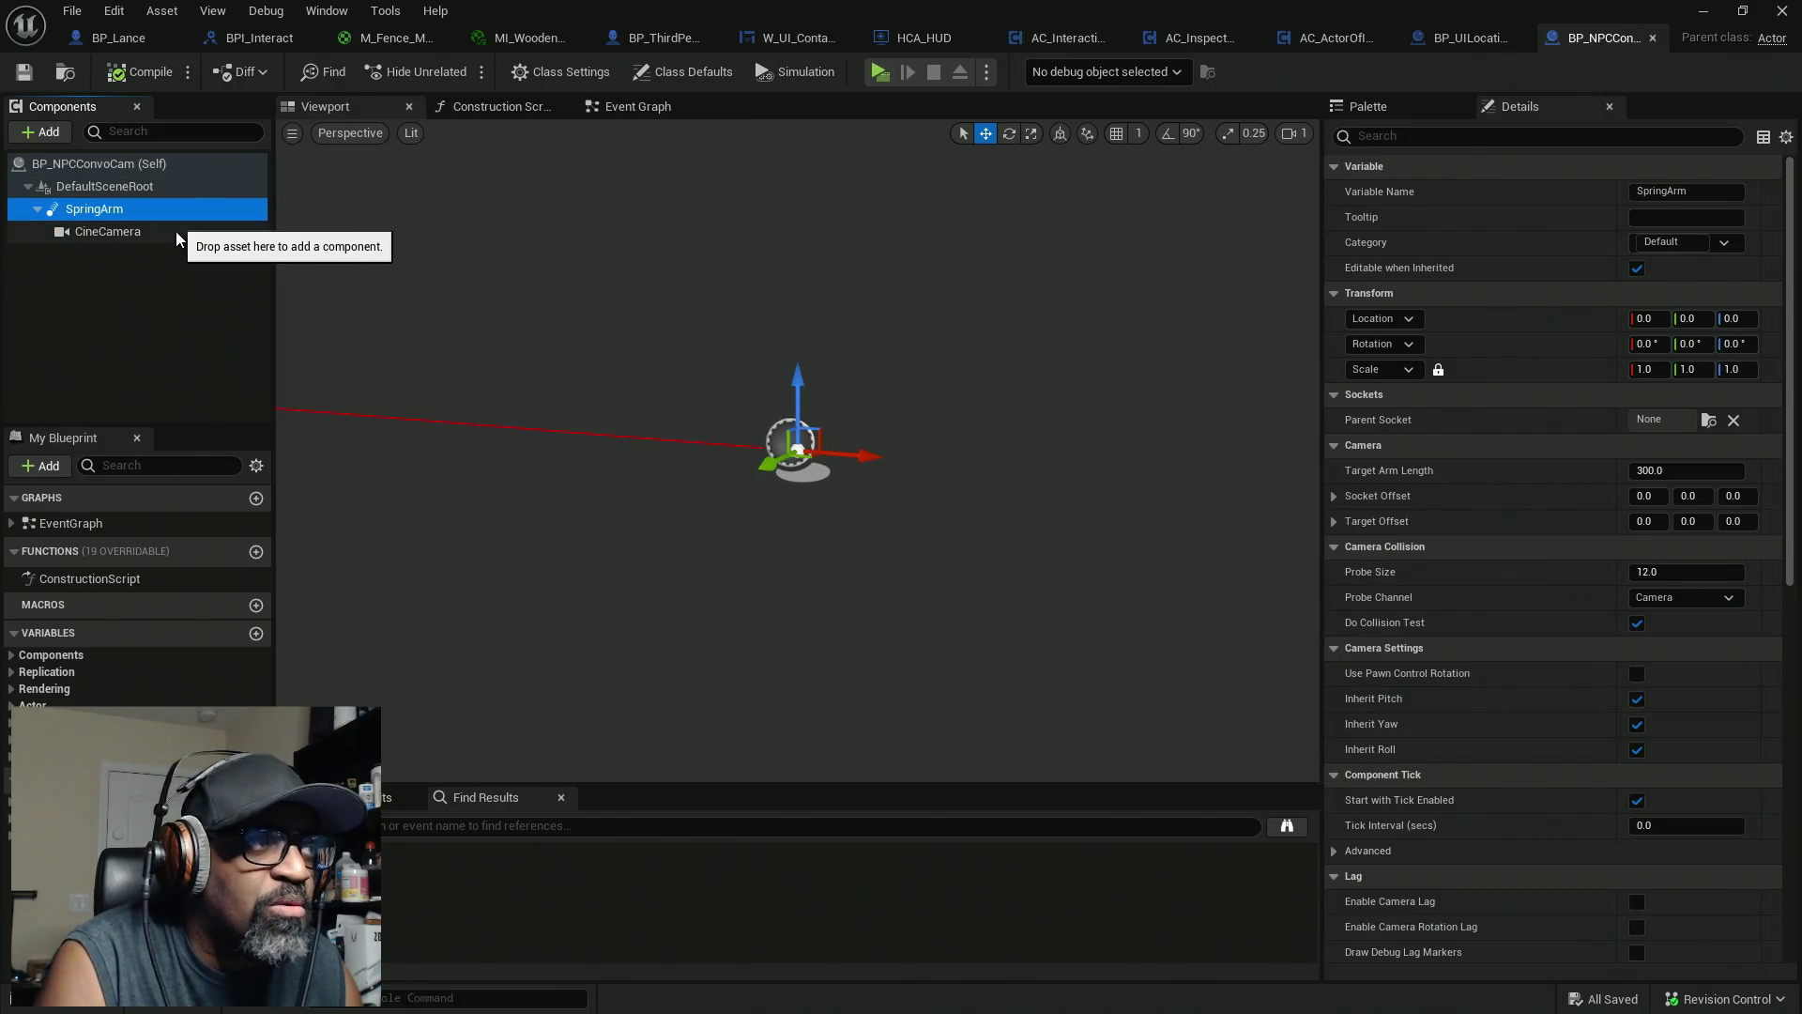
{"action": "key", "text": "f"}
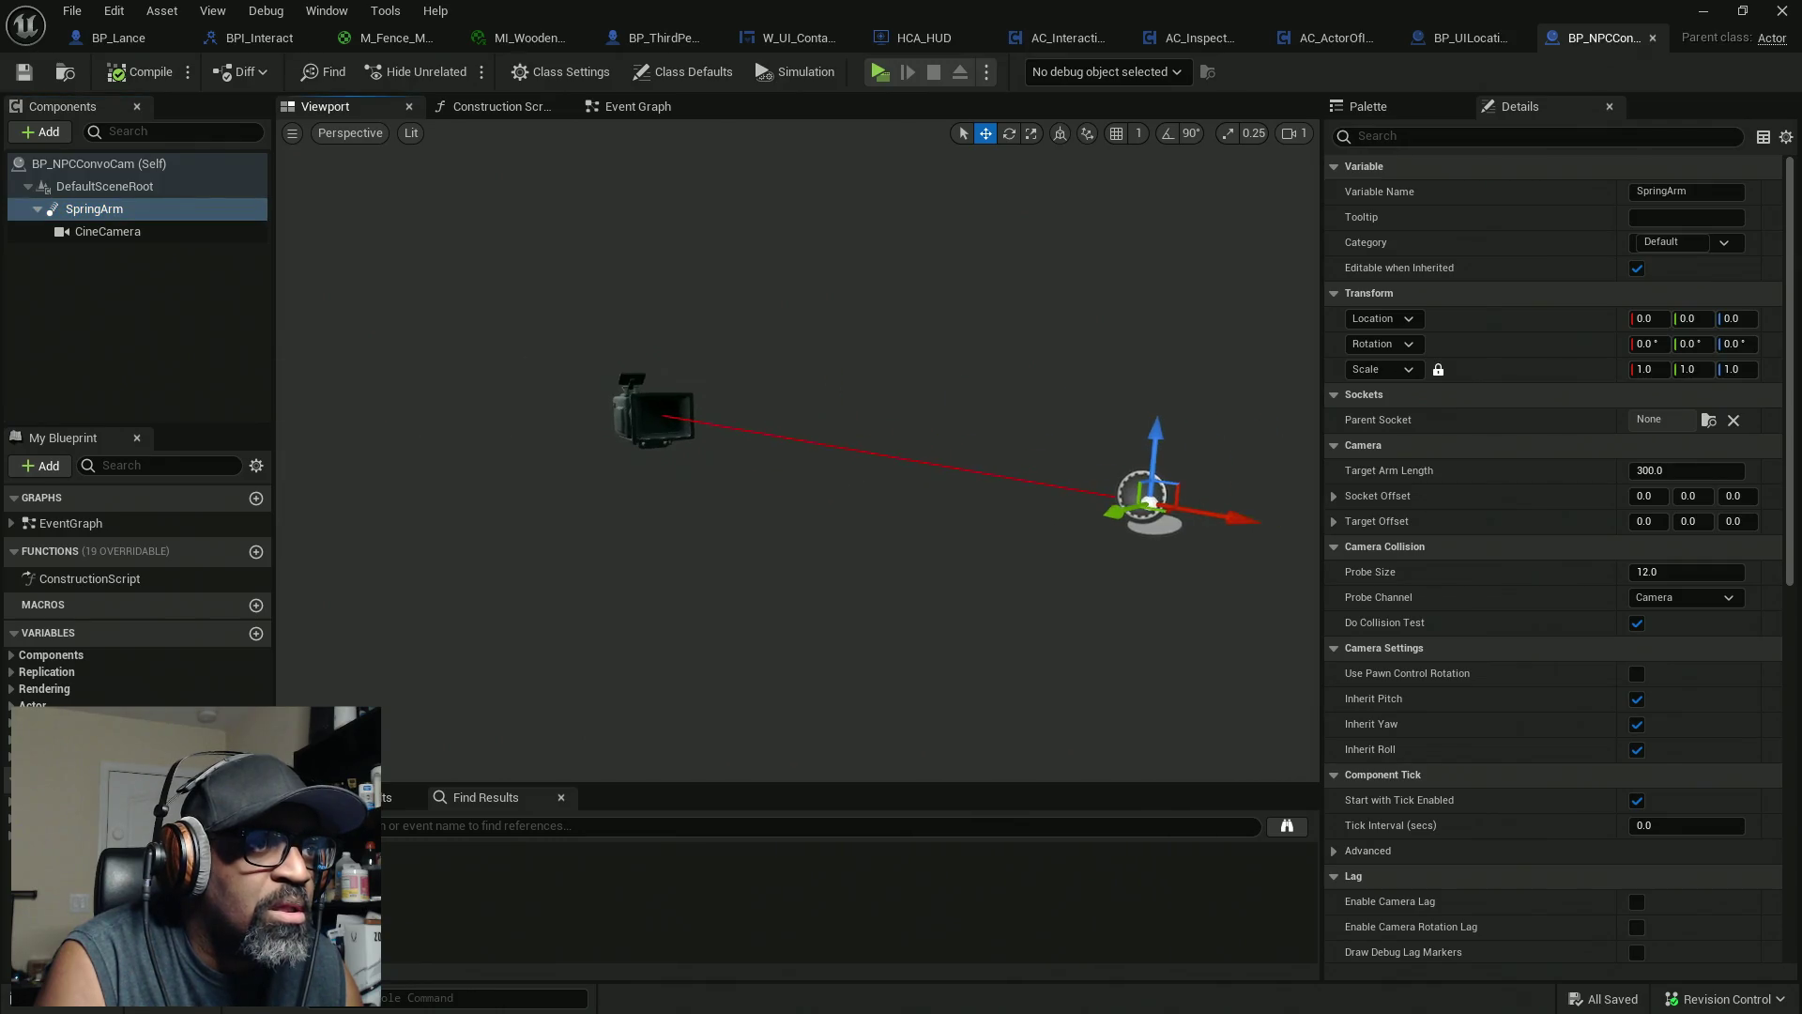
{"action": "key", "text": "alt+Tab"}
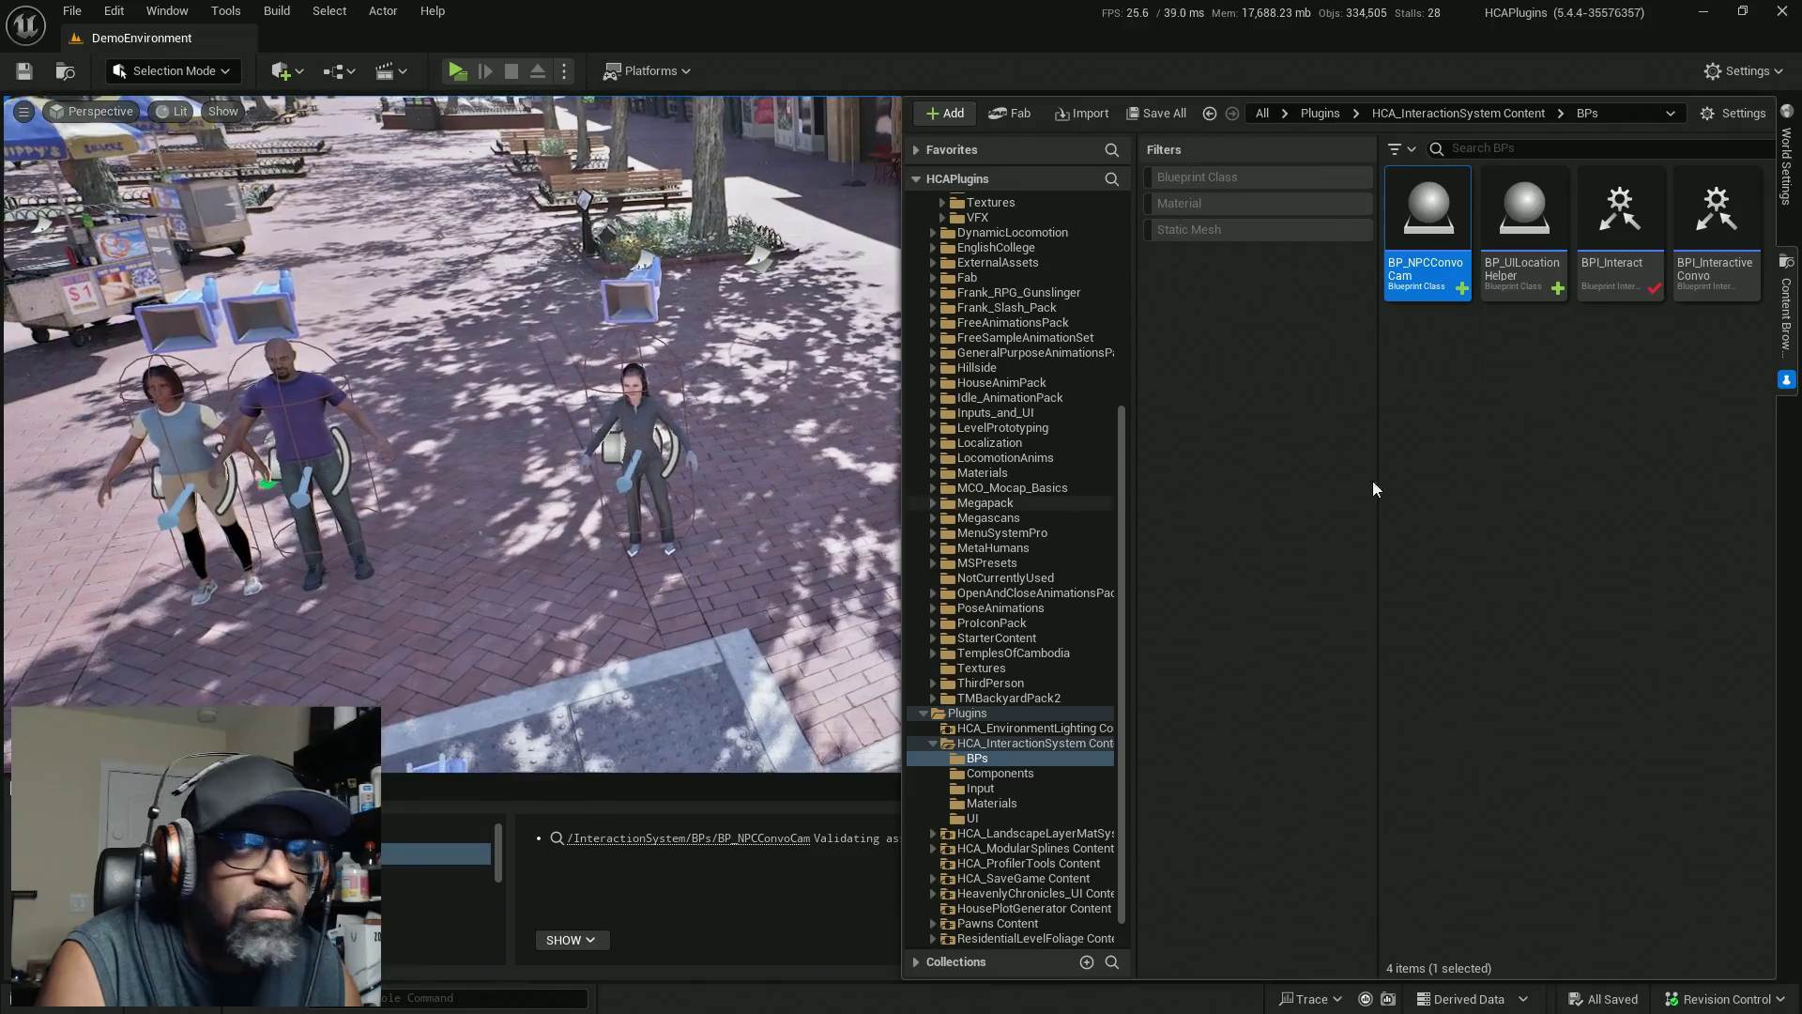
Place a BP_NPCConvoCam actor beside the woman, moved back along X and raised to see her
{"action": "left_click_drag", "start_coordinate": [1374, 274], "coordinate": [654, 554]}
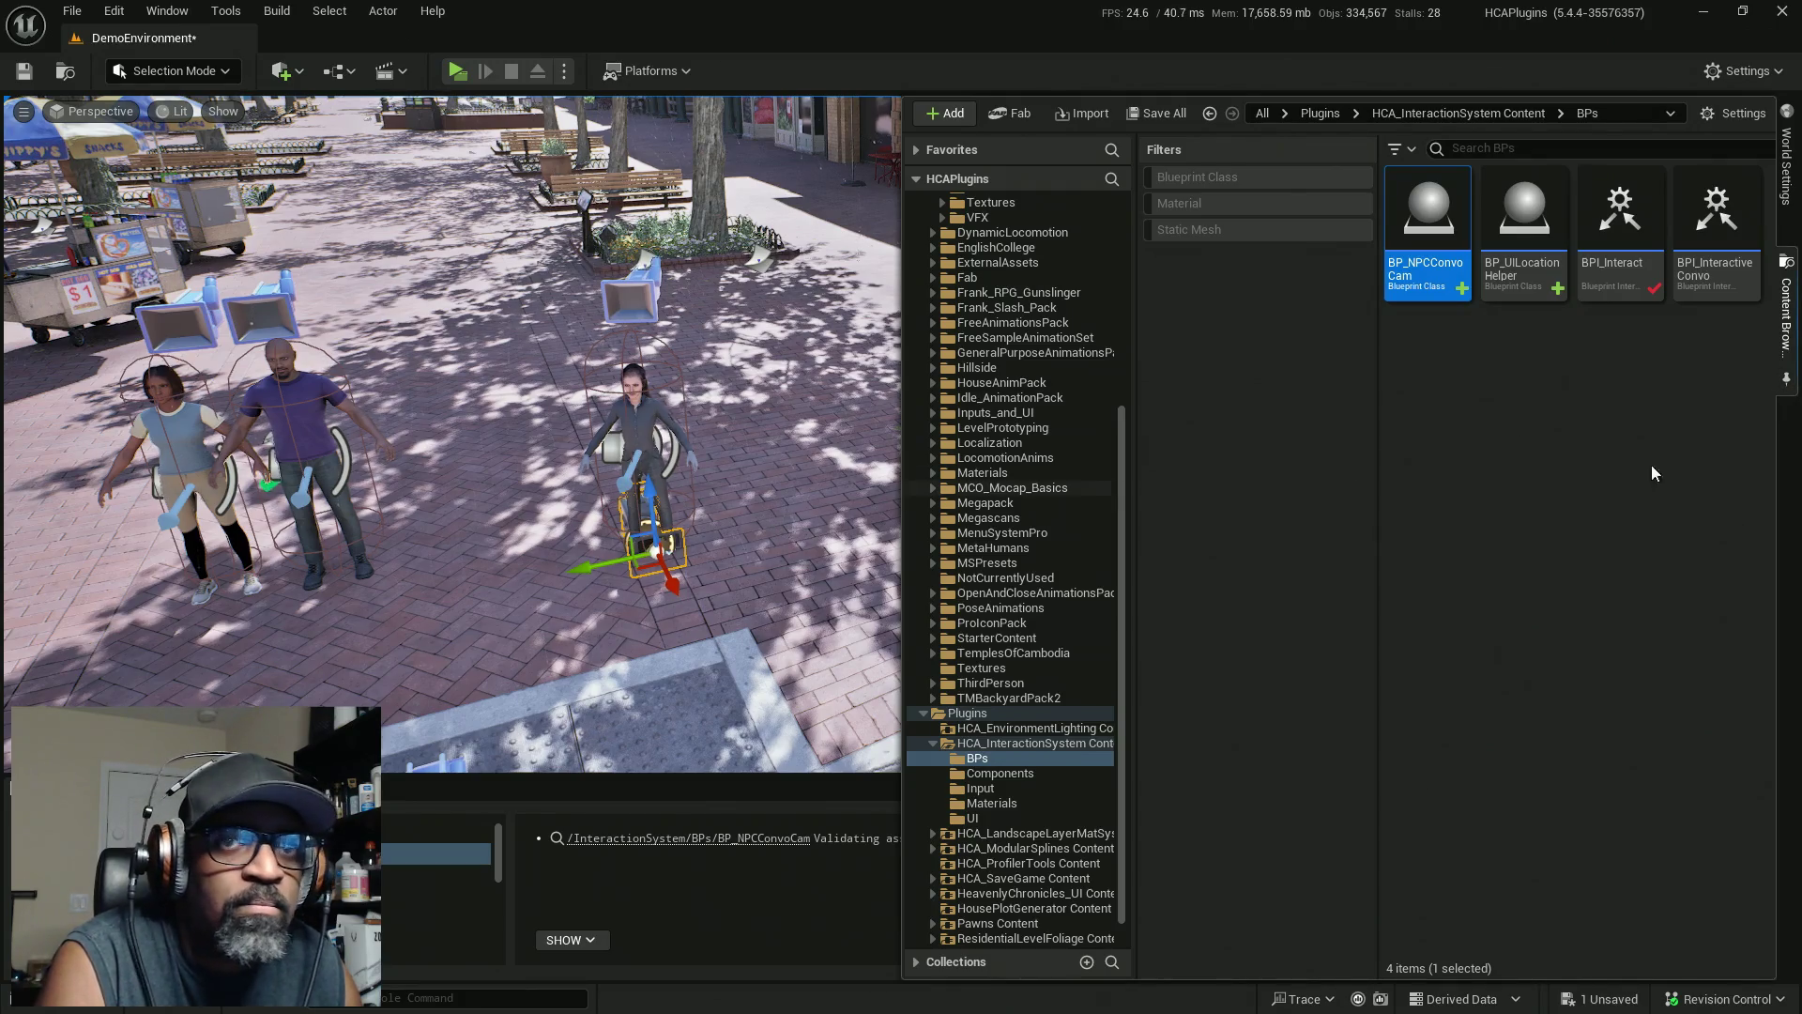
{"action": "key", "text": "ctrl+space"}
{"action": "scroll", "coordinate": [887, 432], "scroll_direction": "down", "scroll_amount": 3}
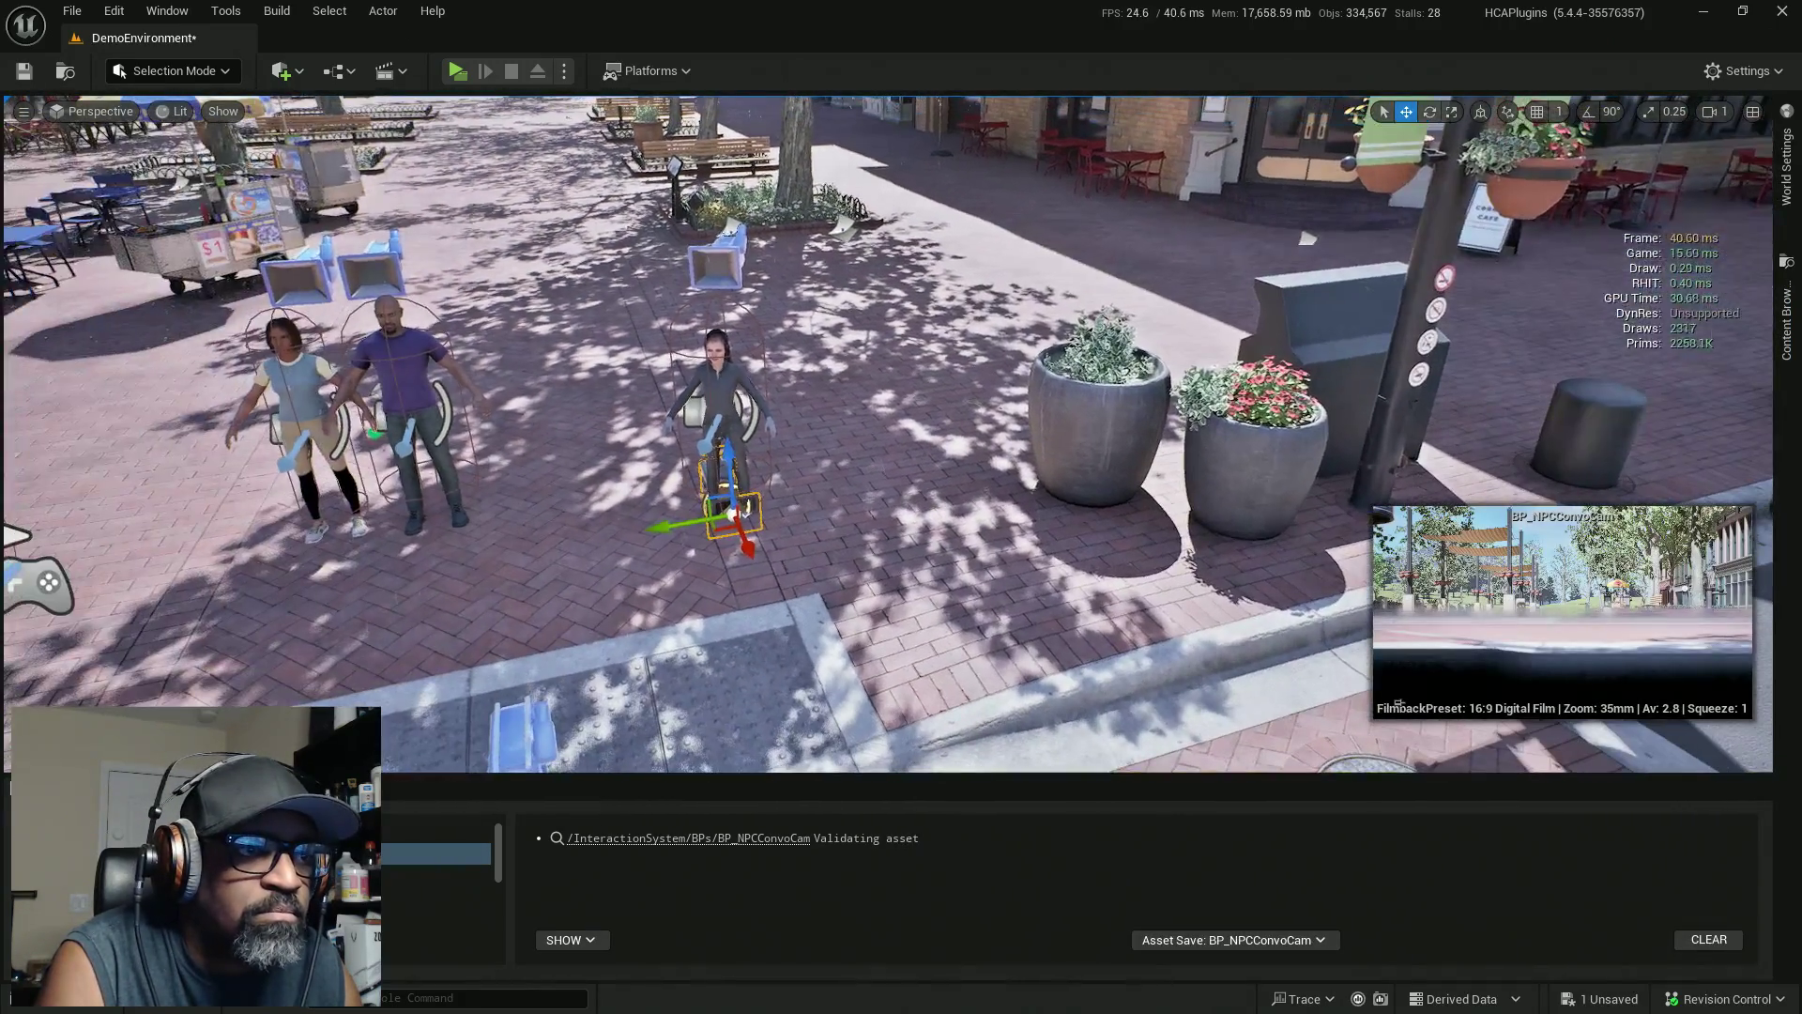
{"action": "scroll", "coordinate": [887, 432], "scroll_direction": "down", "scroll_amount": 2}
{"action": "key", "text": "f"}
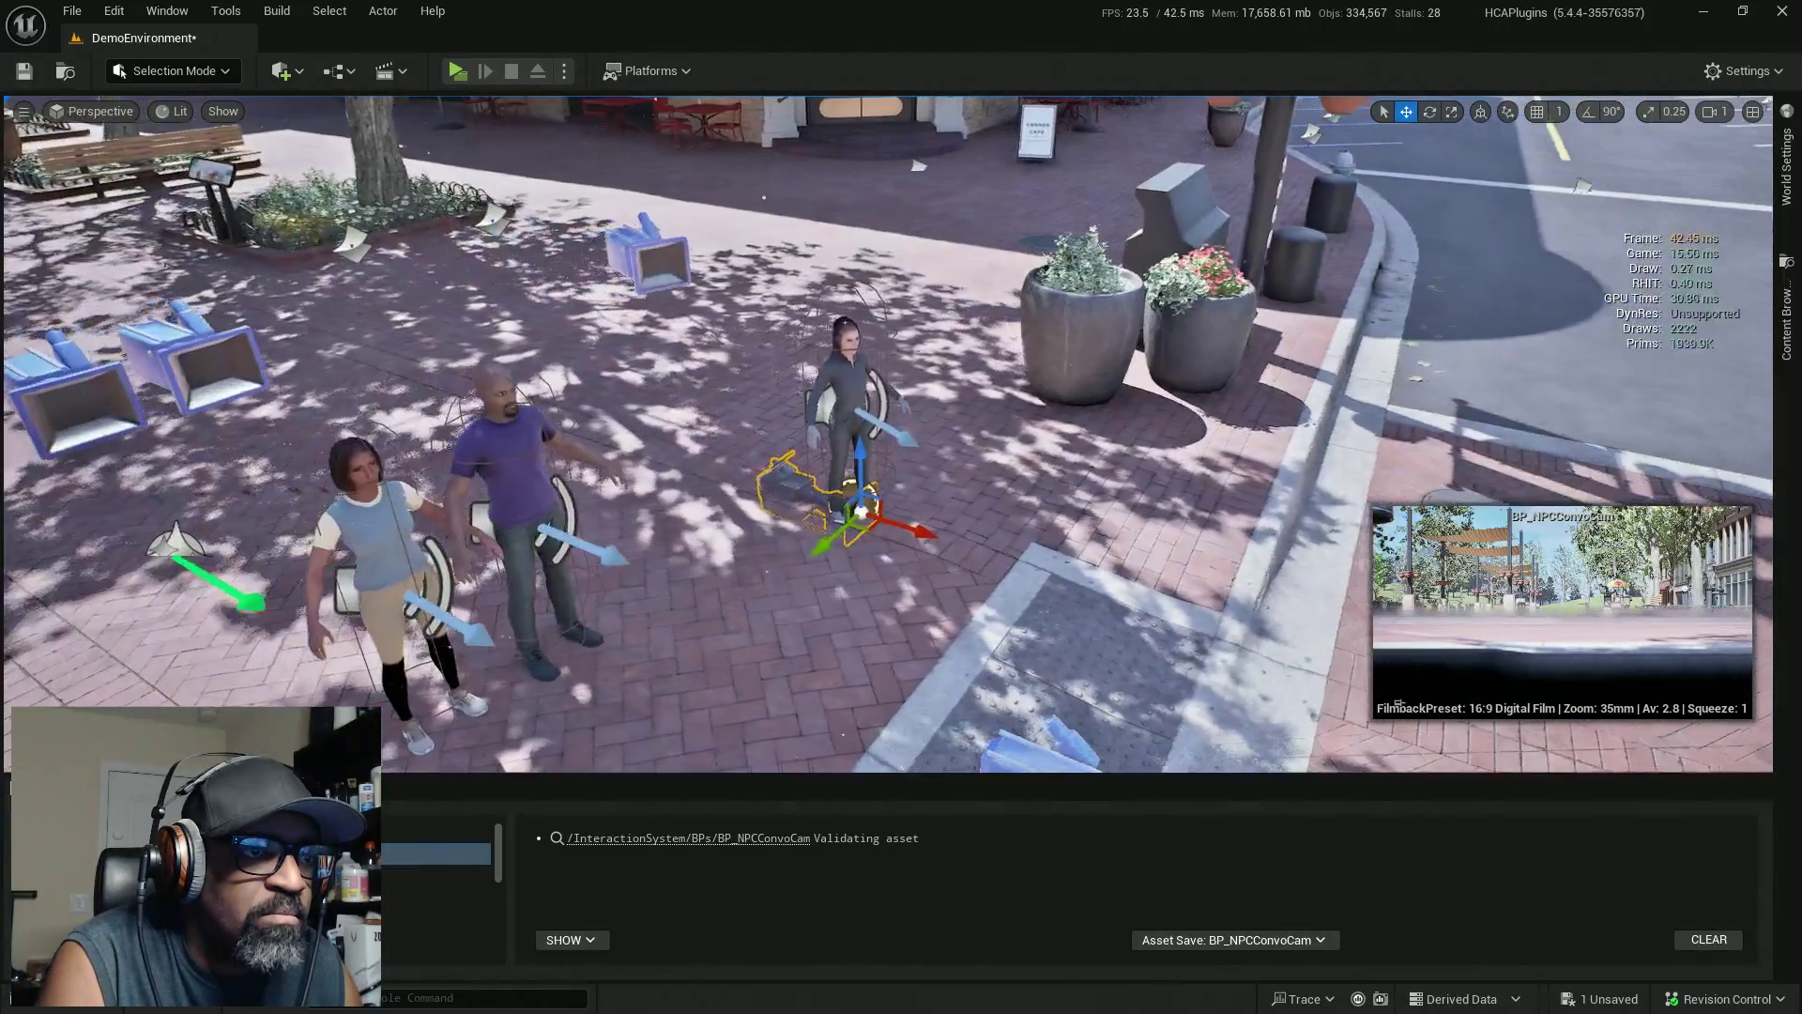
{"action": "left_click_drag", "start_coordinate": [928, 527], "coordinate": [857, 488]}
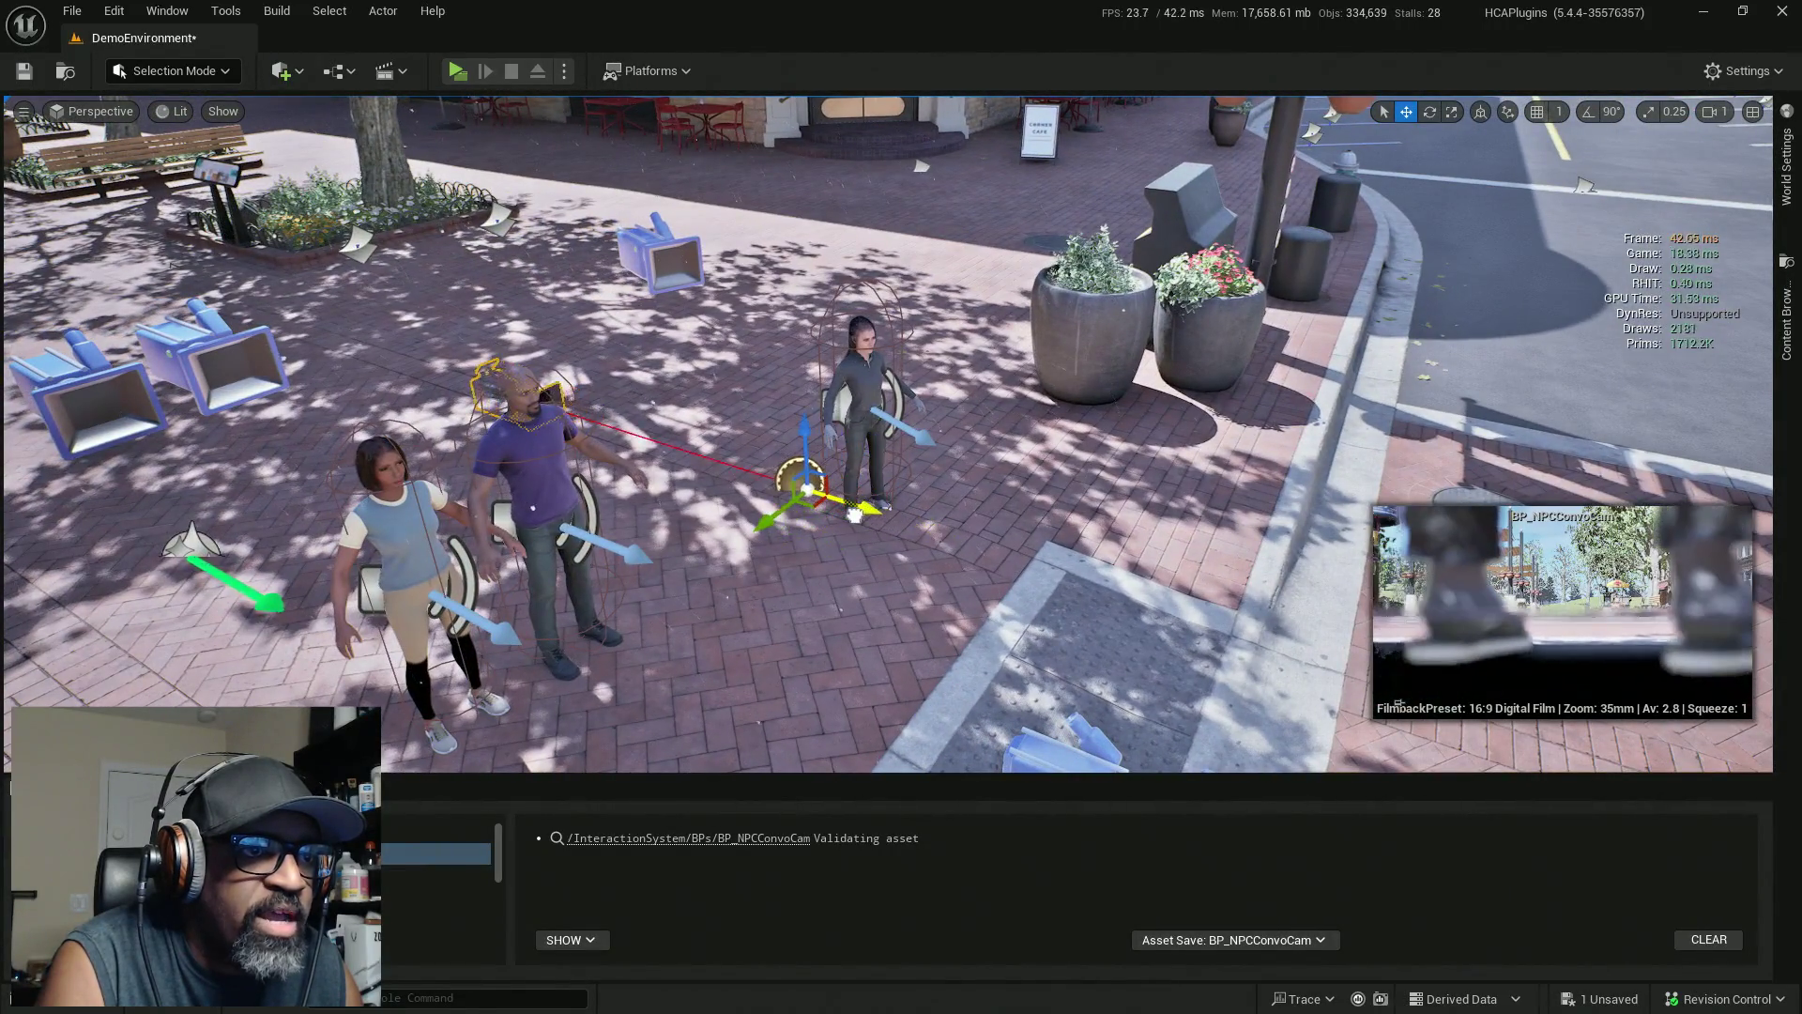
{"action": "mouse_move", "coordinate": [802, 423]}
{"action": "left_mouse_down"}
{"action": "mouse_move", "coordinate": [802, 389]}
{"action": "mouse_move", "coordinate": [845, 469]}
{"action": "mouse_move", "coordinate": [922, 535]}
{"action": "mouse_move", "coordinate": [895, 523]}
{"action": "left_mouse_up"}
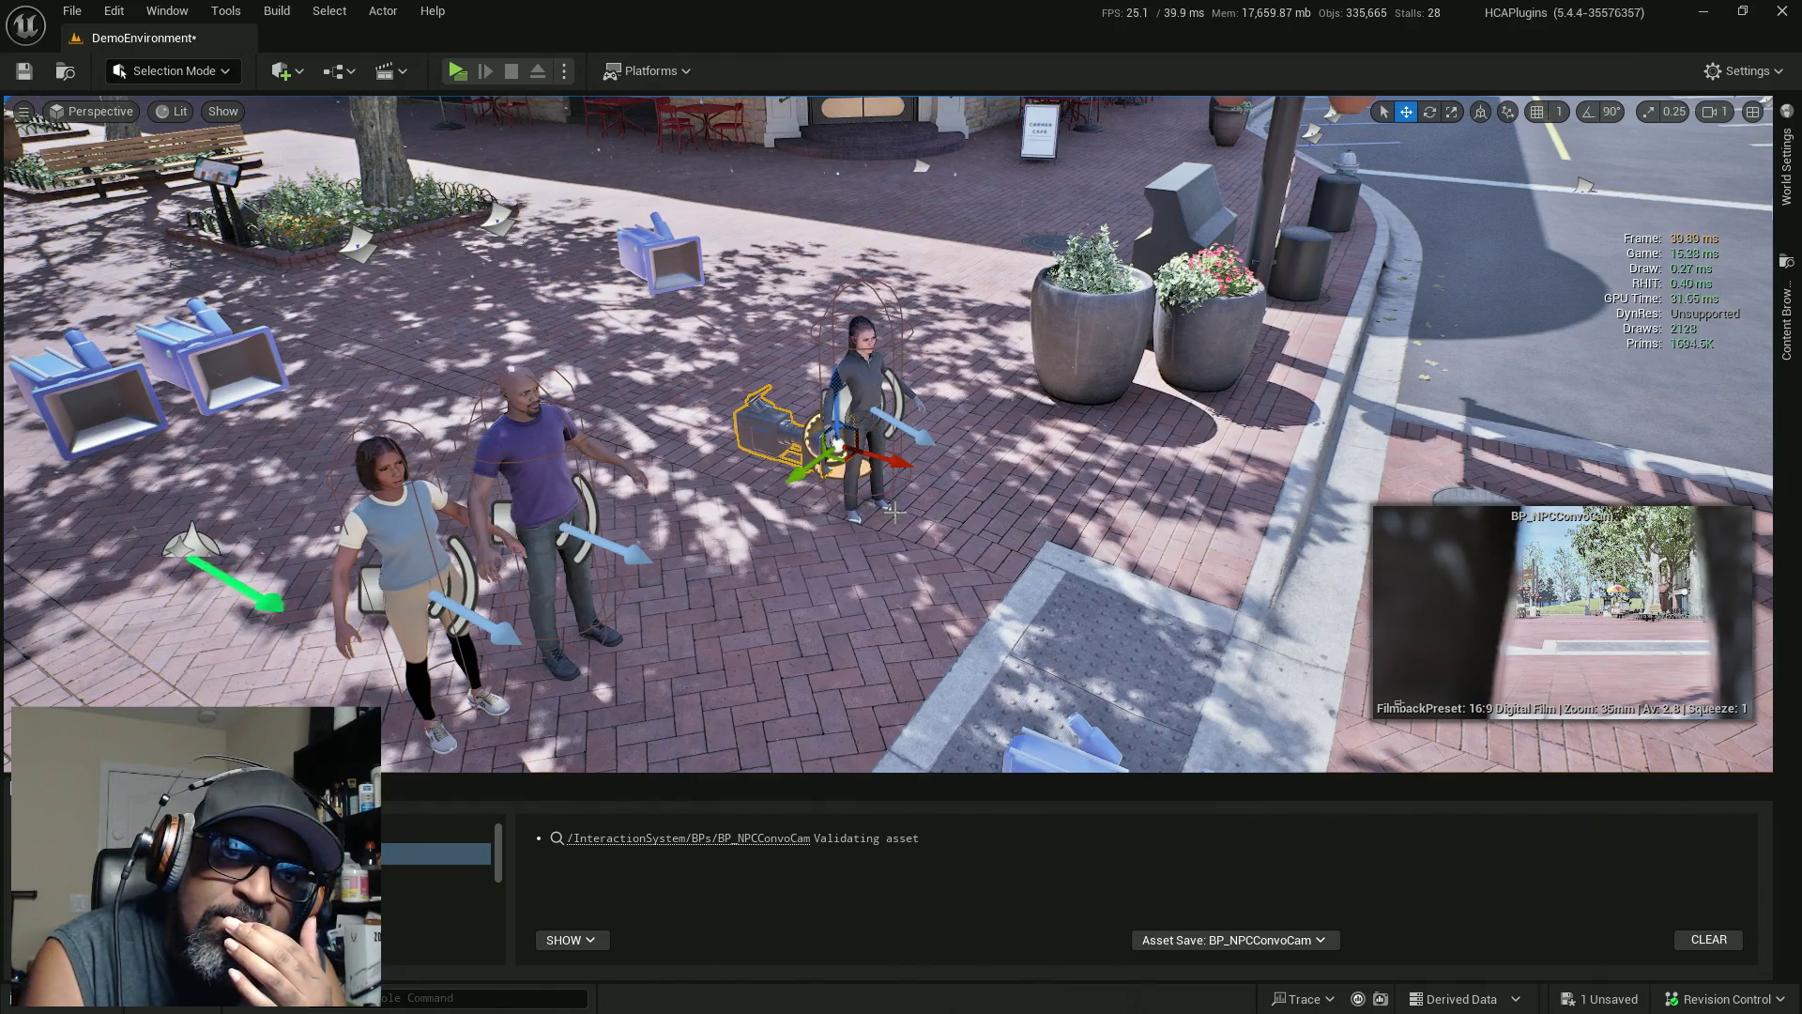
{"action": "key", "text": "ctrl+e"}
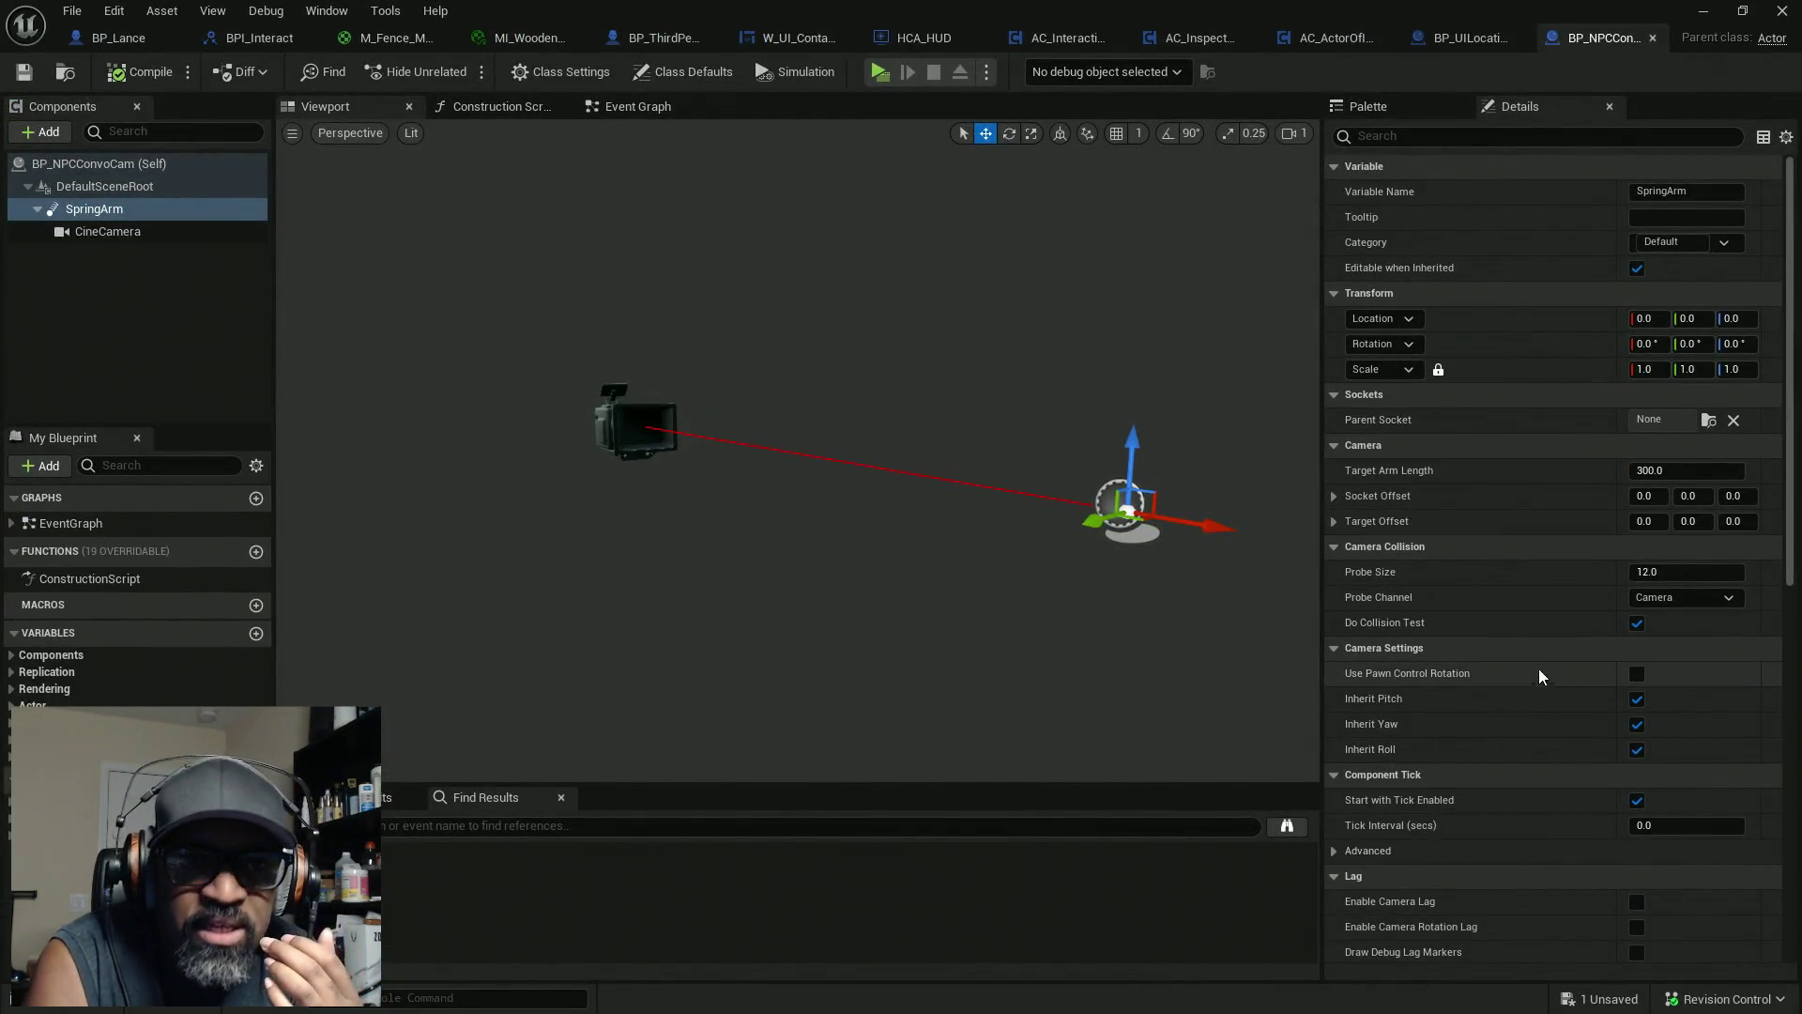
Turn off the SpringArm's Do Collision Test and dock the W_UI_Container tab with the editor tabs
{"action": "left_click", "coordinate": [1637, 623]}
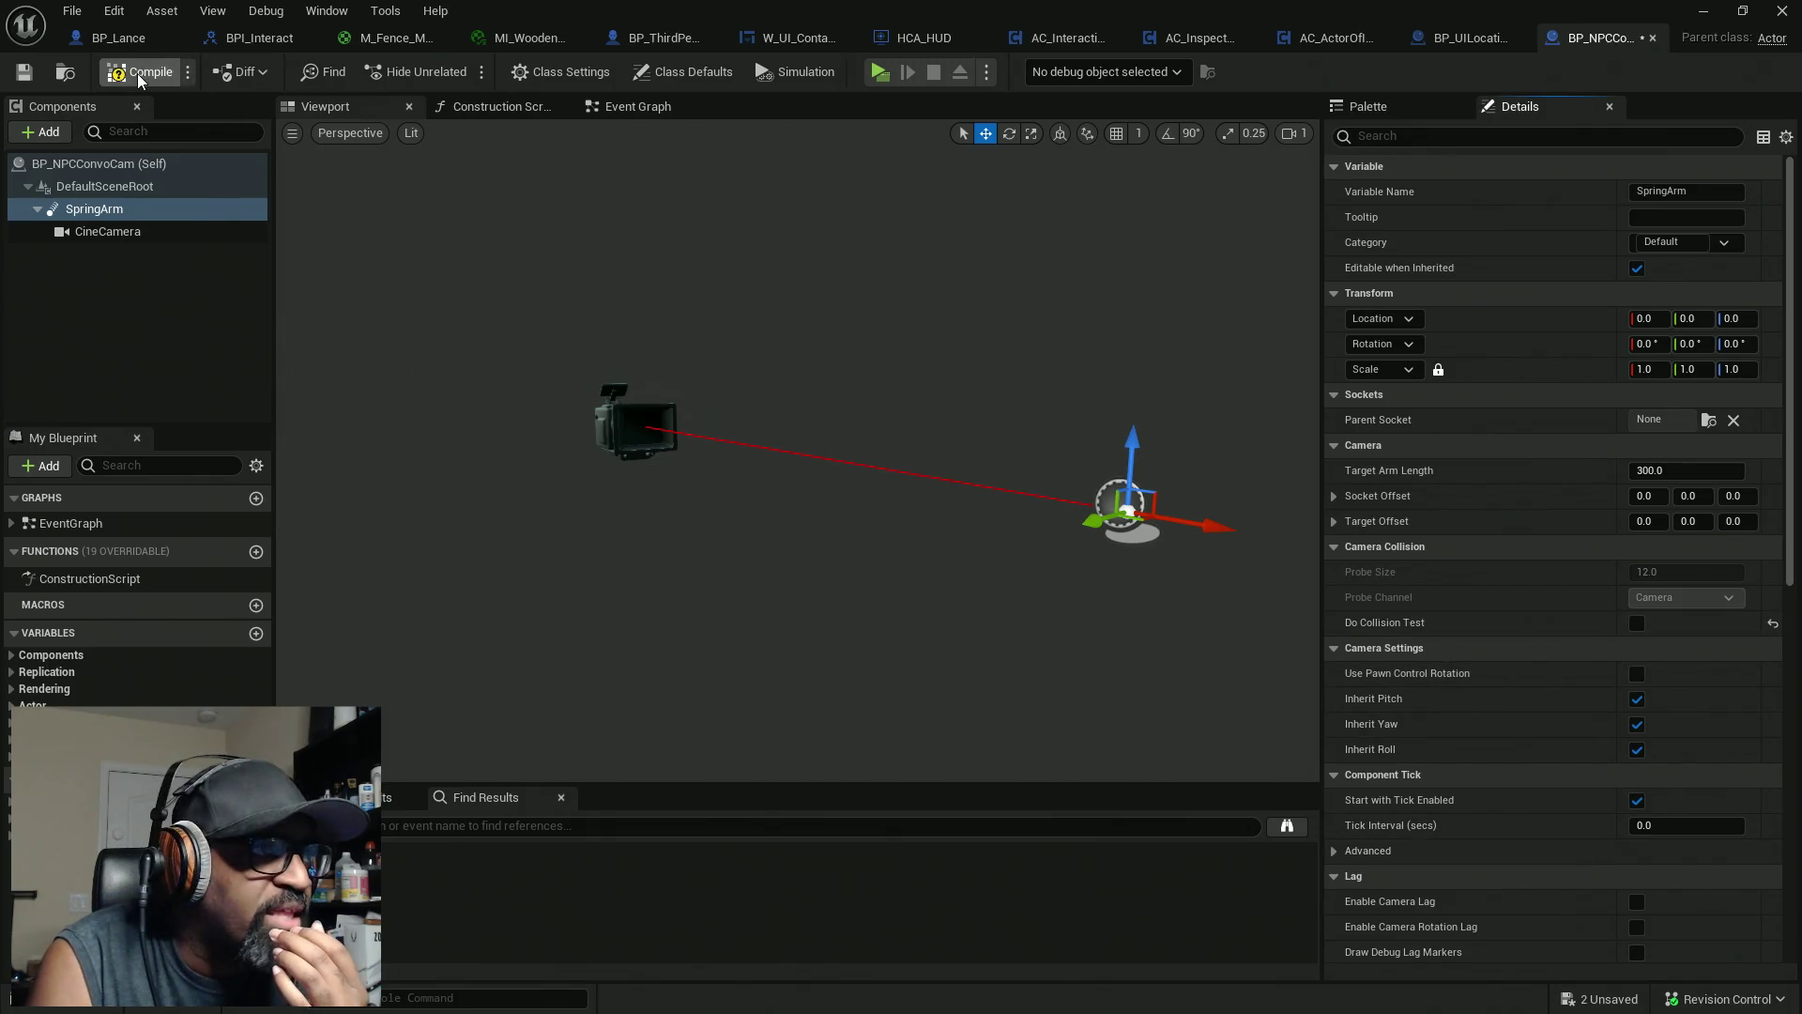
{"action": "left_click", "coordinate": [803, 37]}
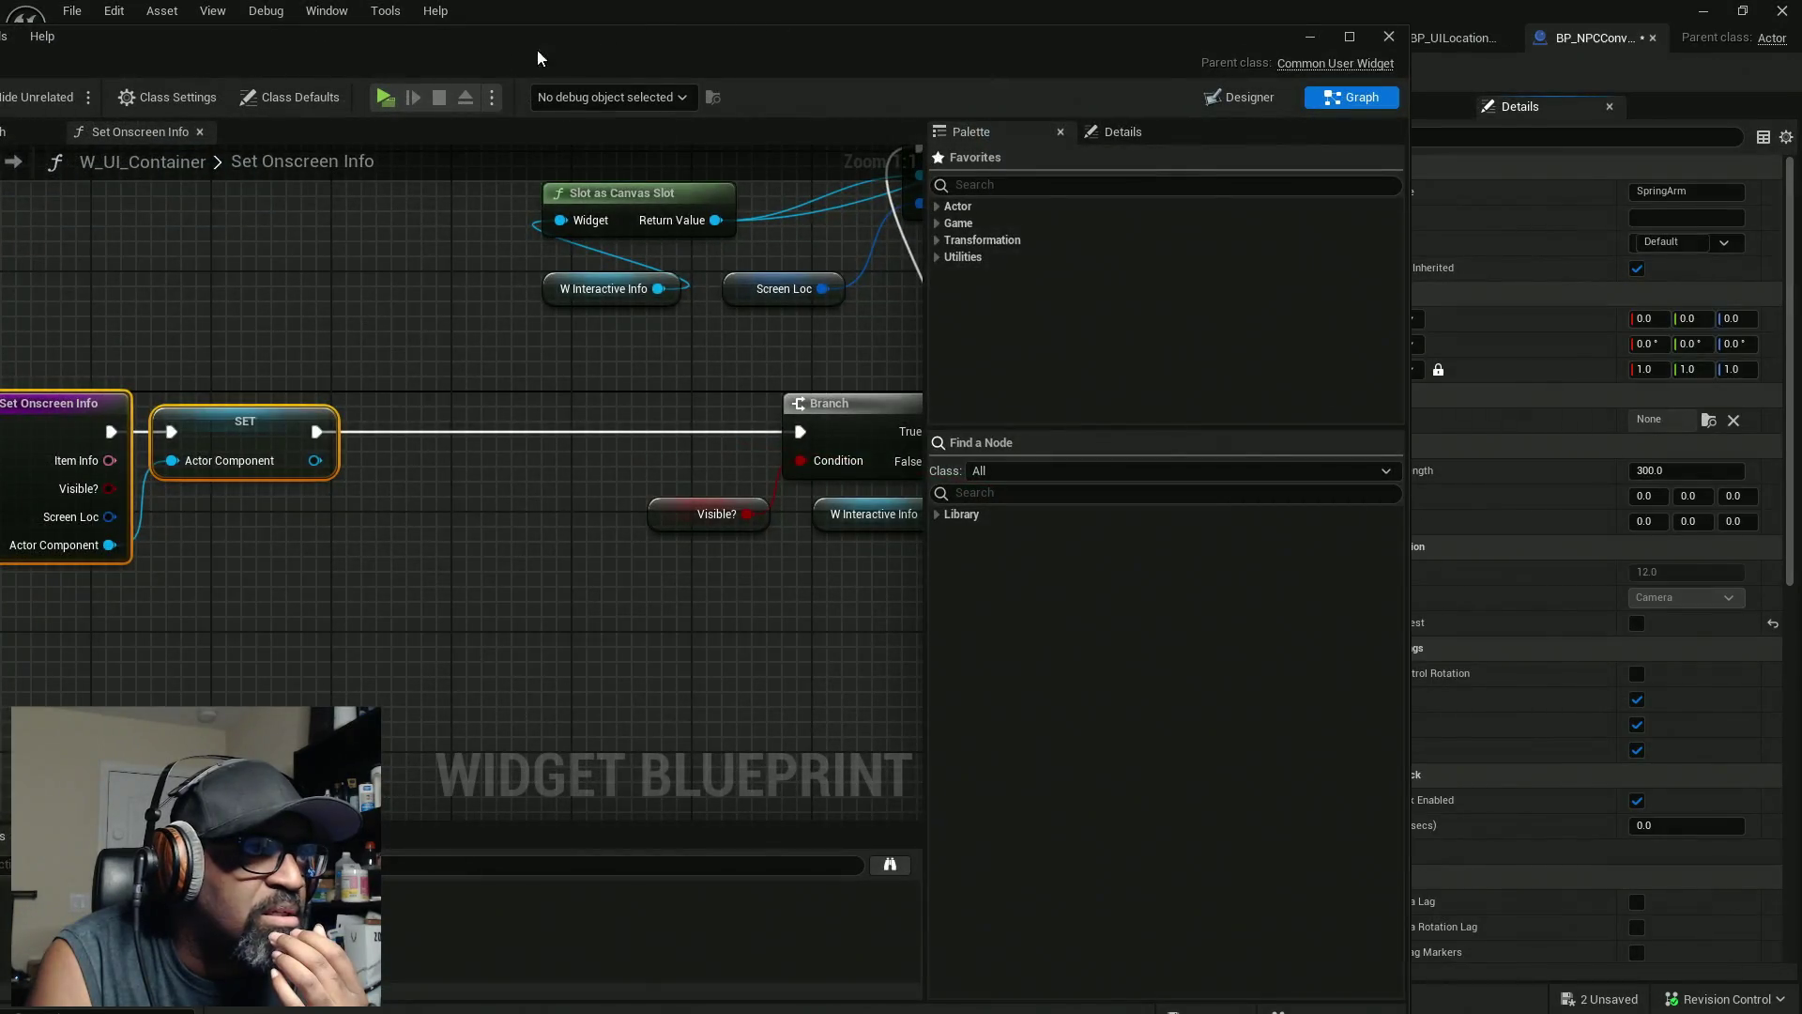
{"action": "left_click_drag", "start_coordinate": [92, 43], "coordinate": [1162, 144]}
{"action": "left_click_drag", "start_coordinate": [779, 154], "coordinate": [1035, 42]}
{"action": "left_click", "coordinate": [1528, 43]}
{"action": "key", "text": "alt+Tab"}
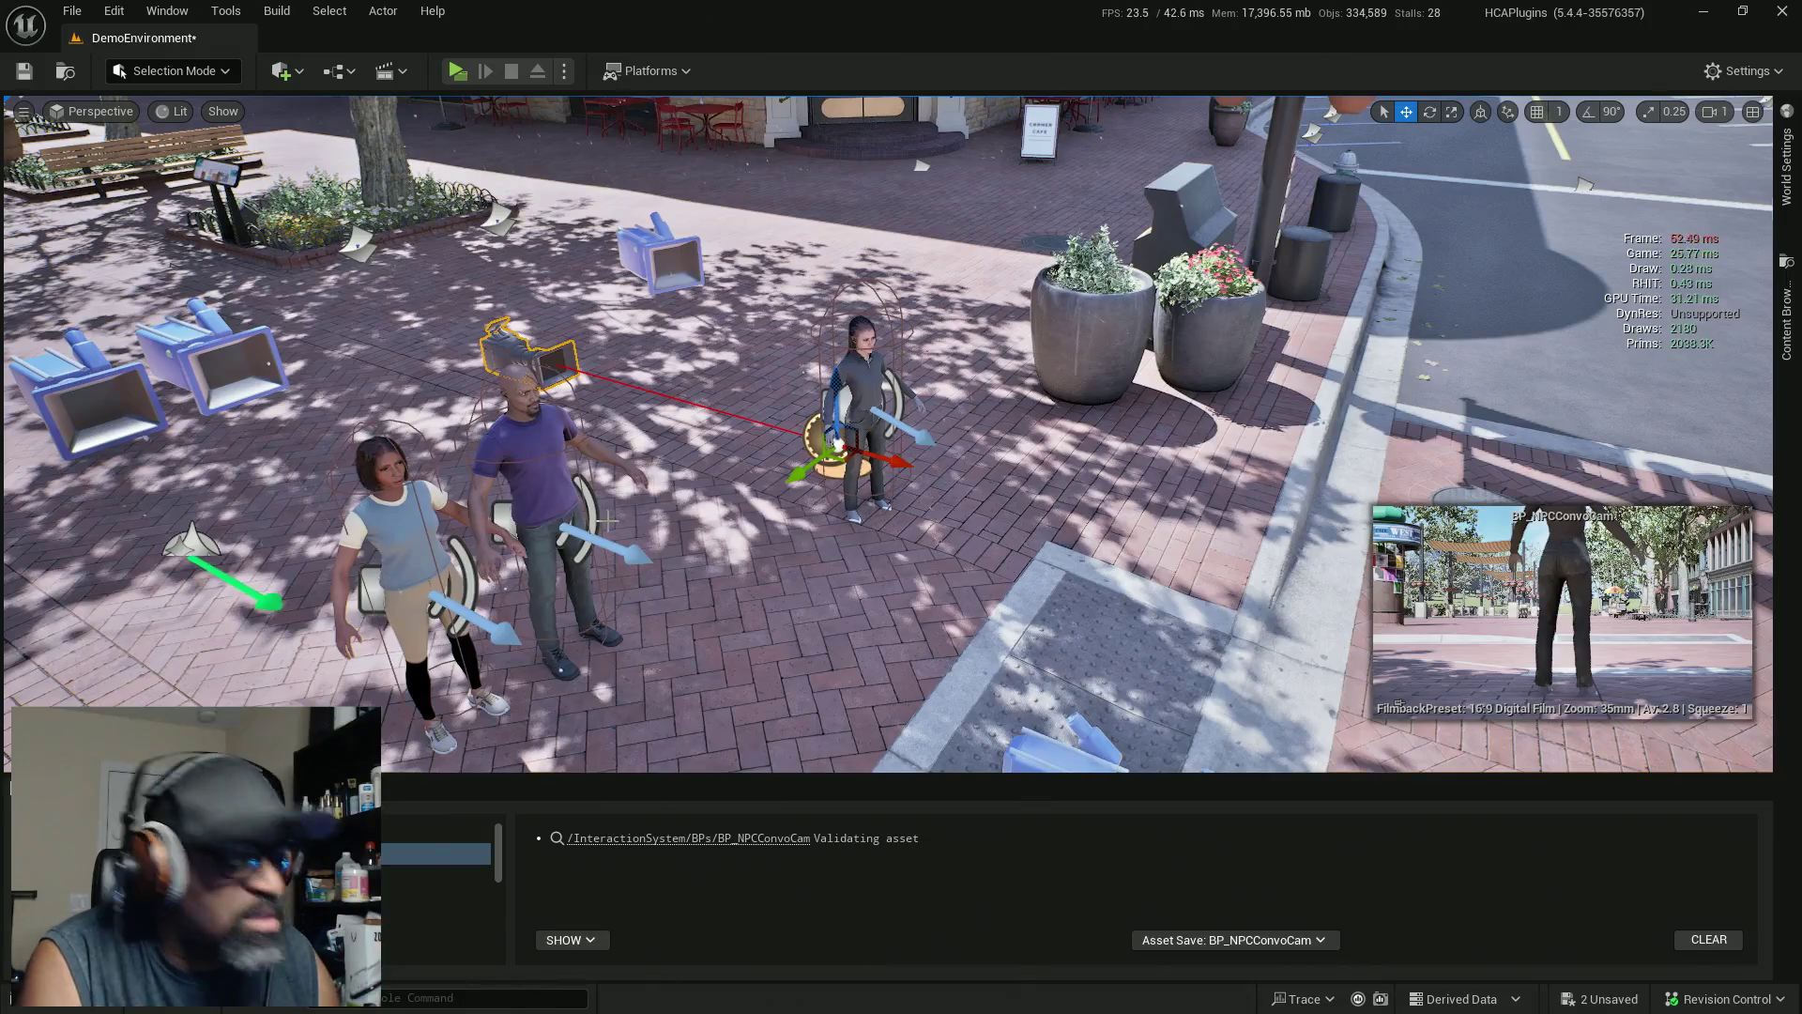
Save everything, then rotate the woman 90 degrees with rotation snapping enabled
{"action": "key", "text": "ctrl+shift+s"}
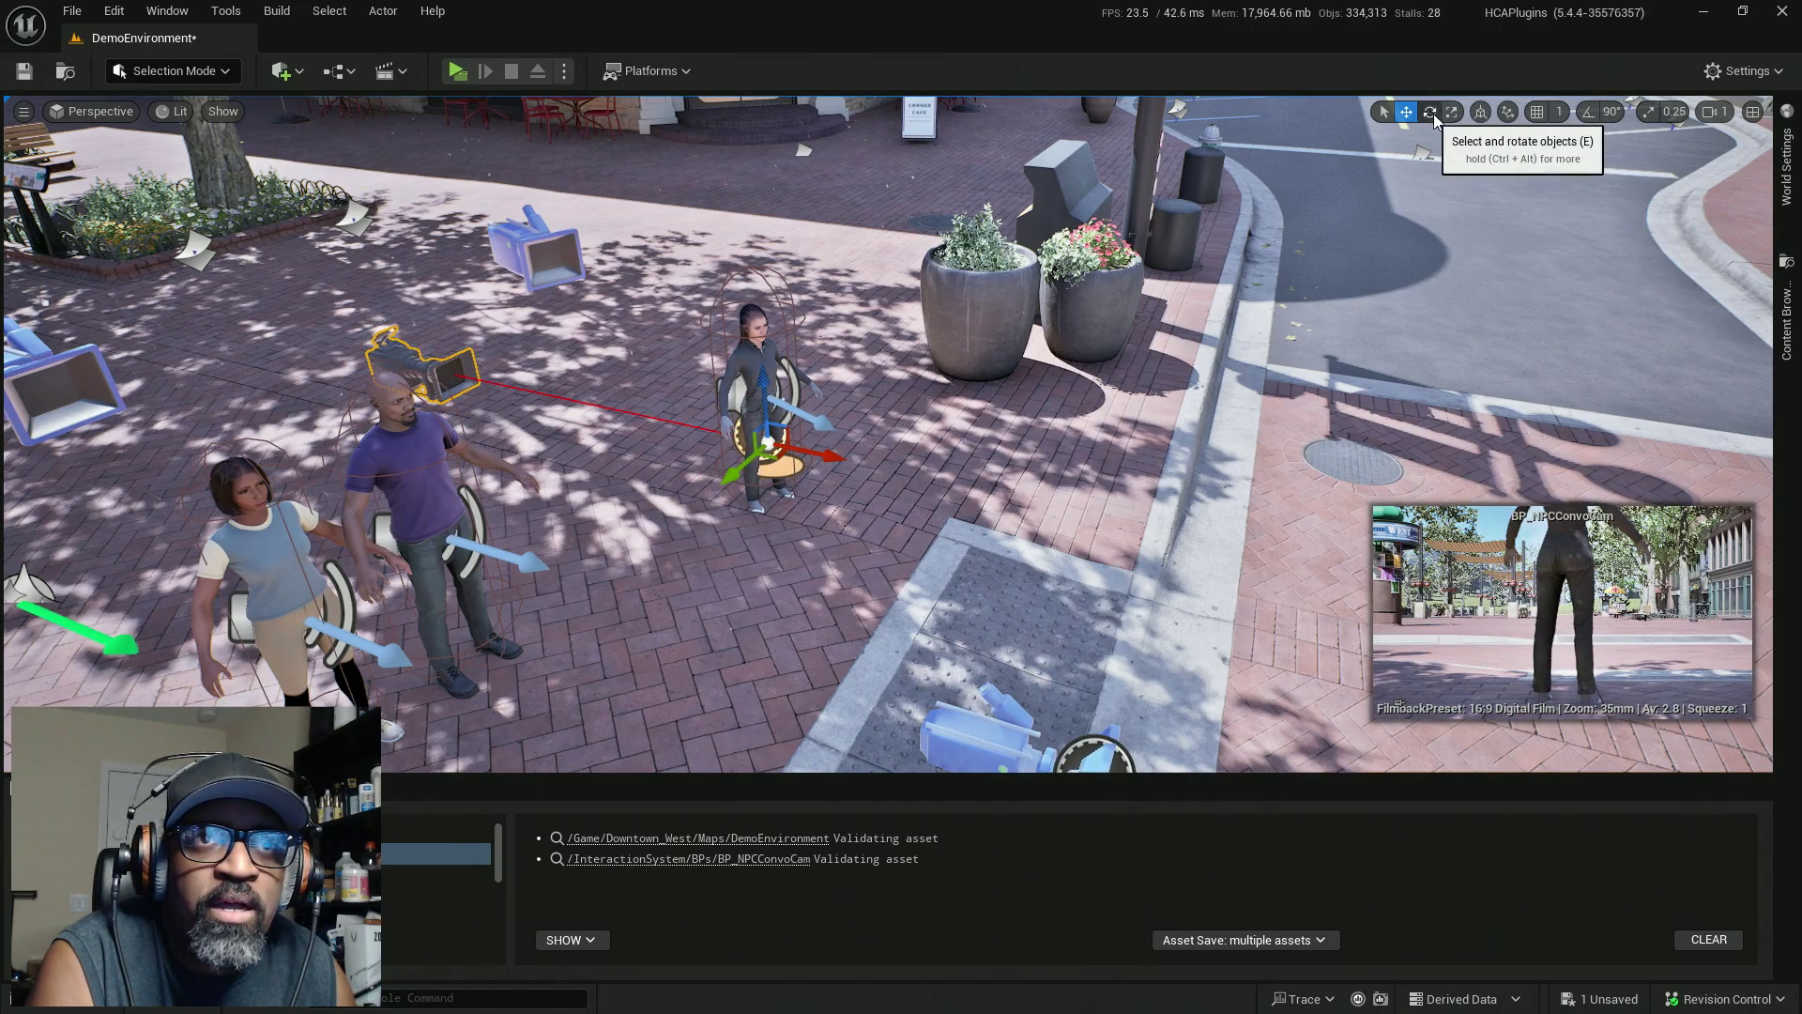
{"action": "key", "text": "e"}
{"action": "left_click", "coordinate": [1588, 112]}
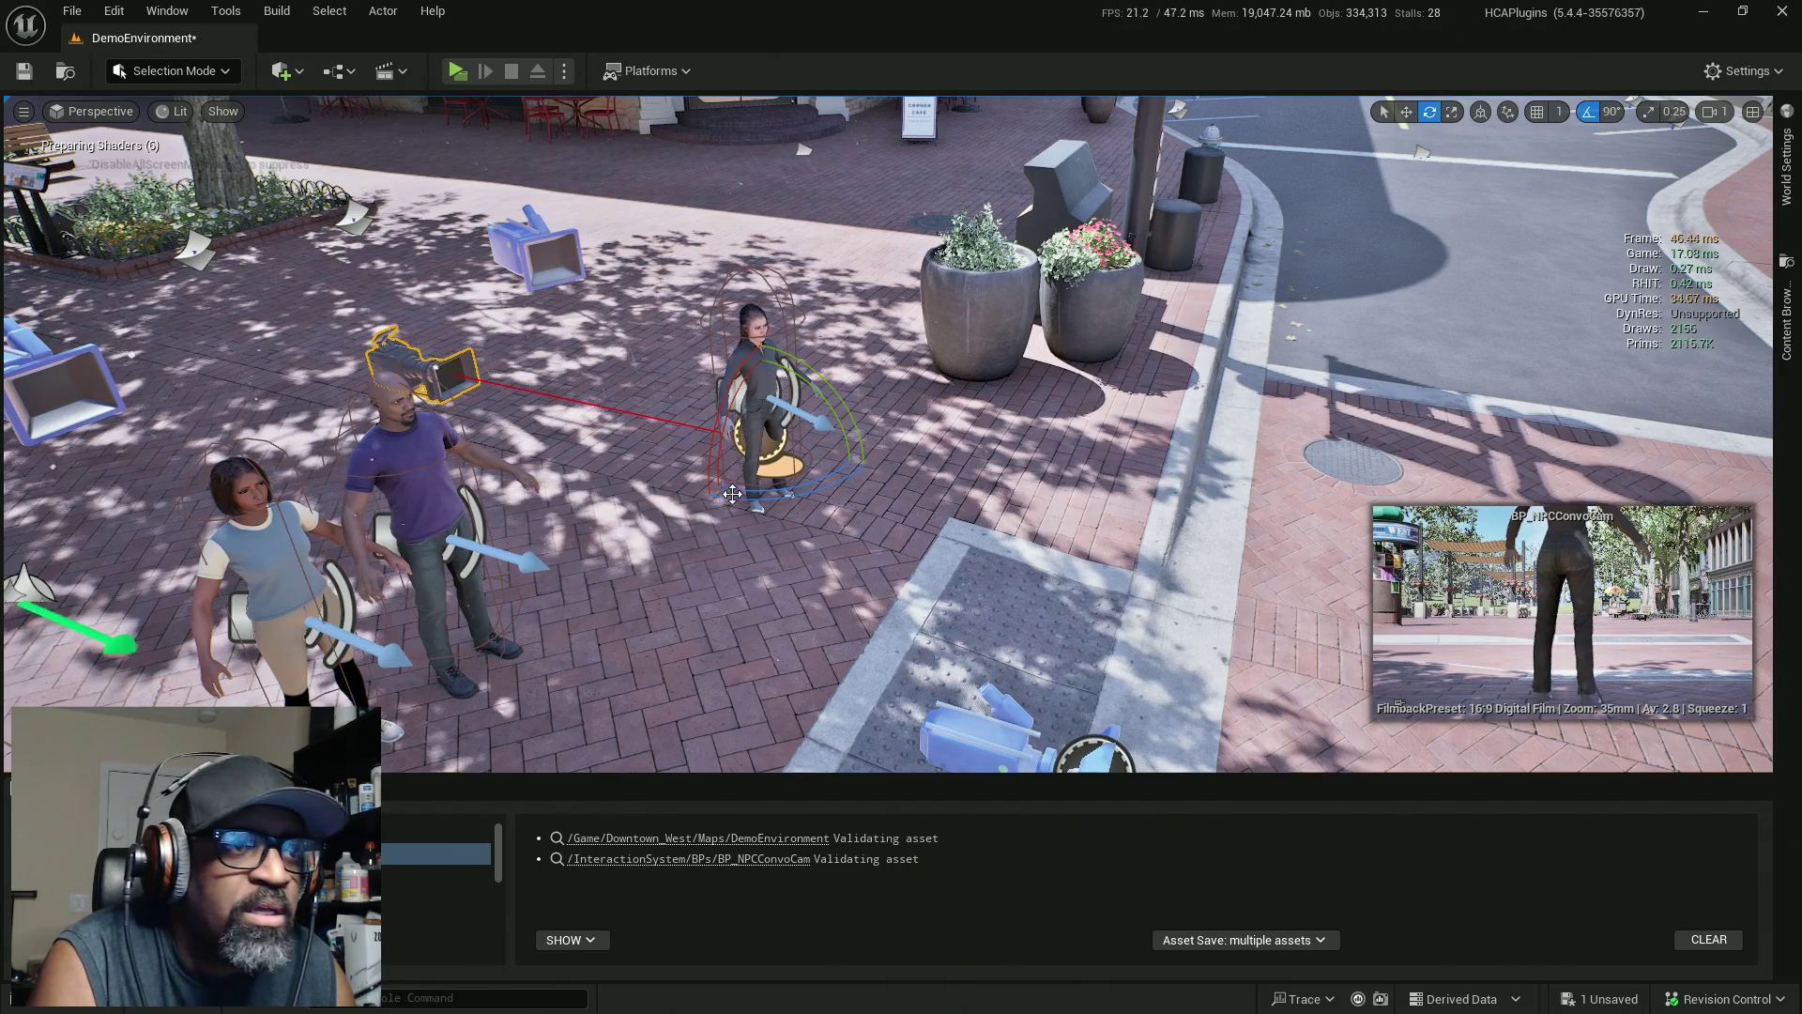
{"action": "left_click_drag", "start_coordinate": [859, 462], "coordinate": [690, 525]}
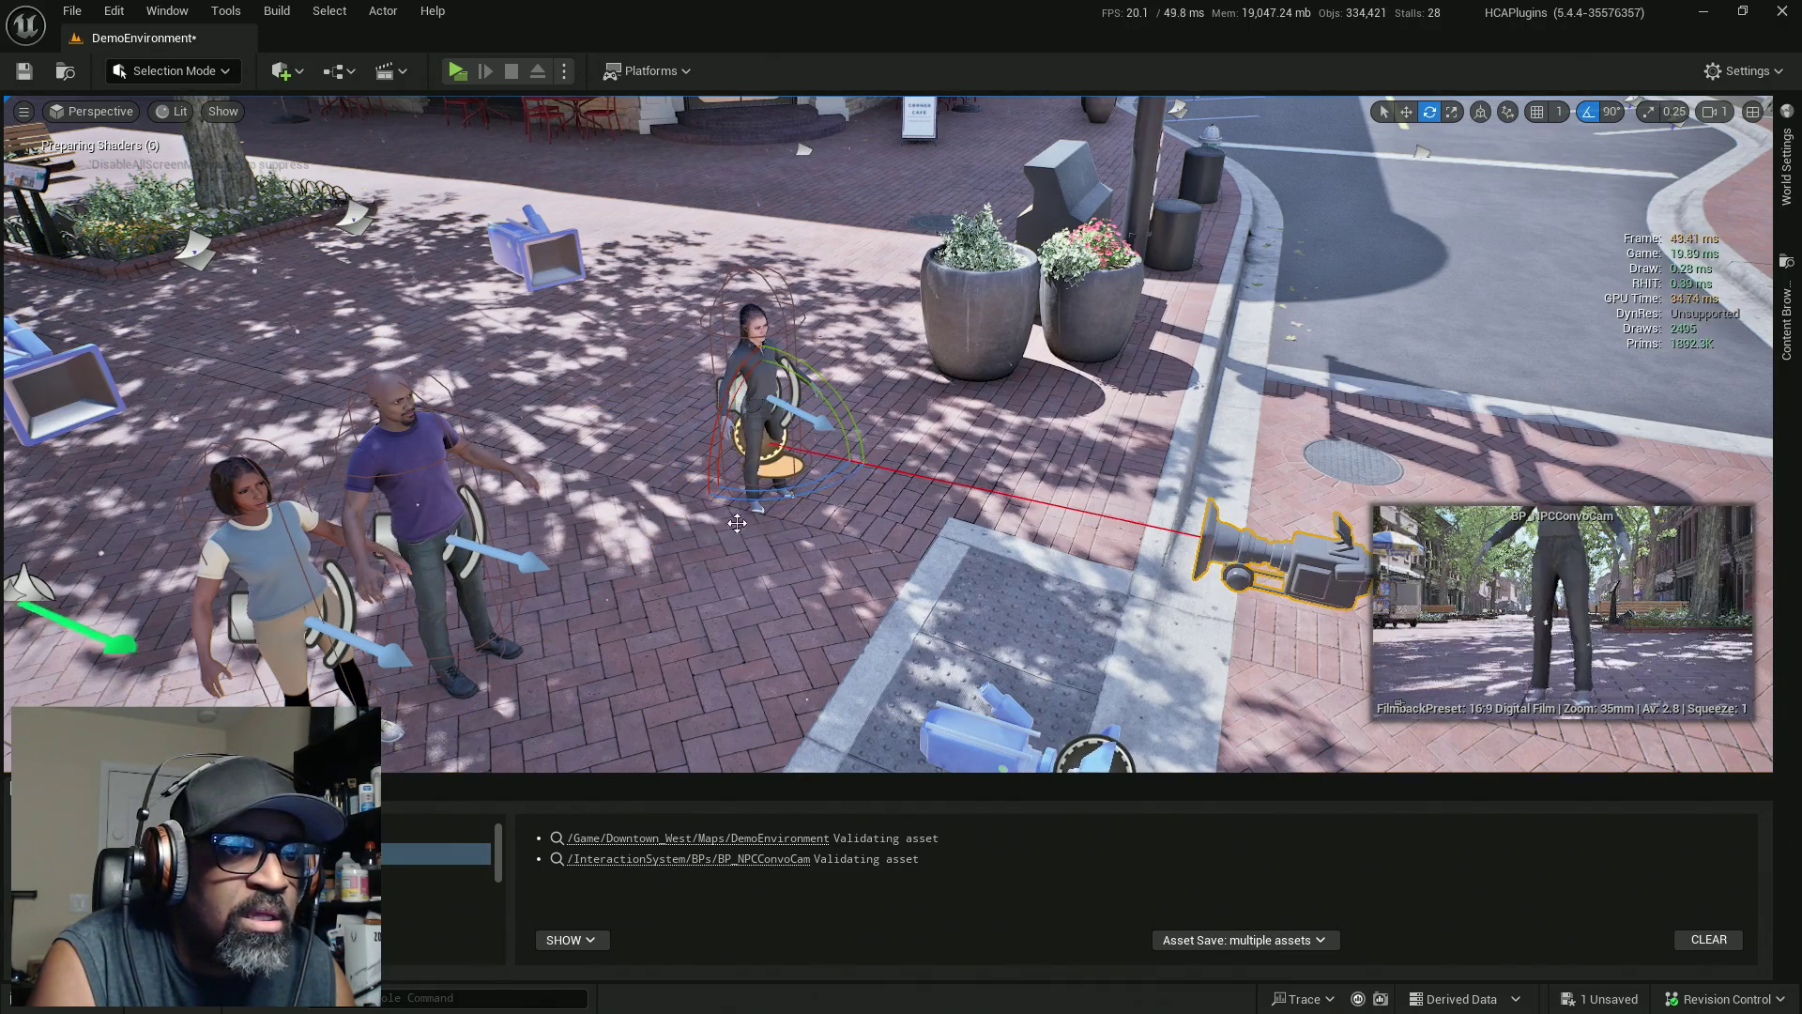
{"action": "scroll", "coordinate": [1089, 426], "scroll_direction": "down", "scroll_amount": 5}
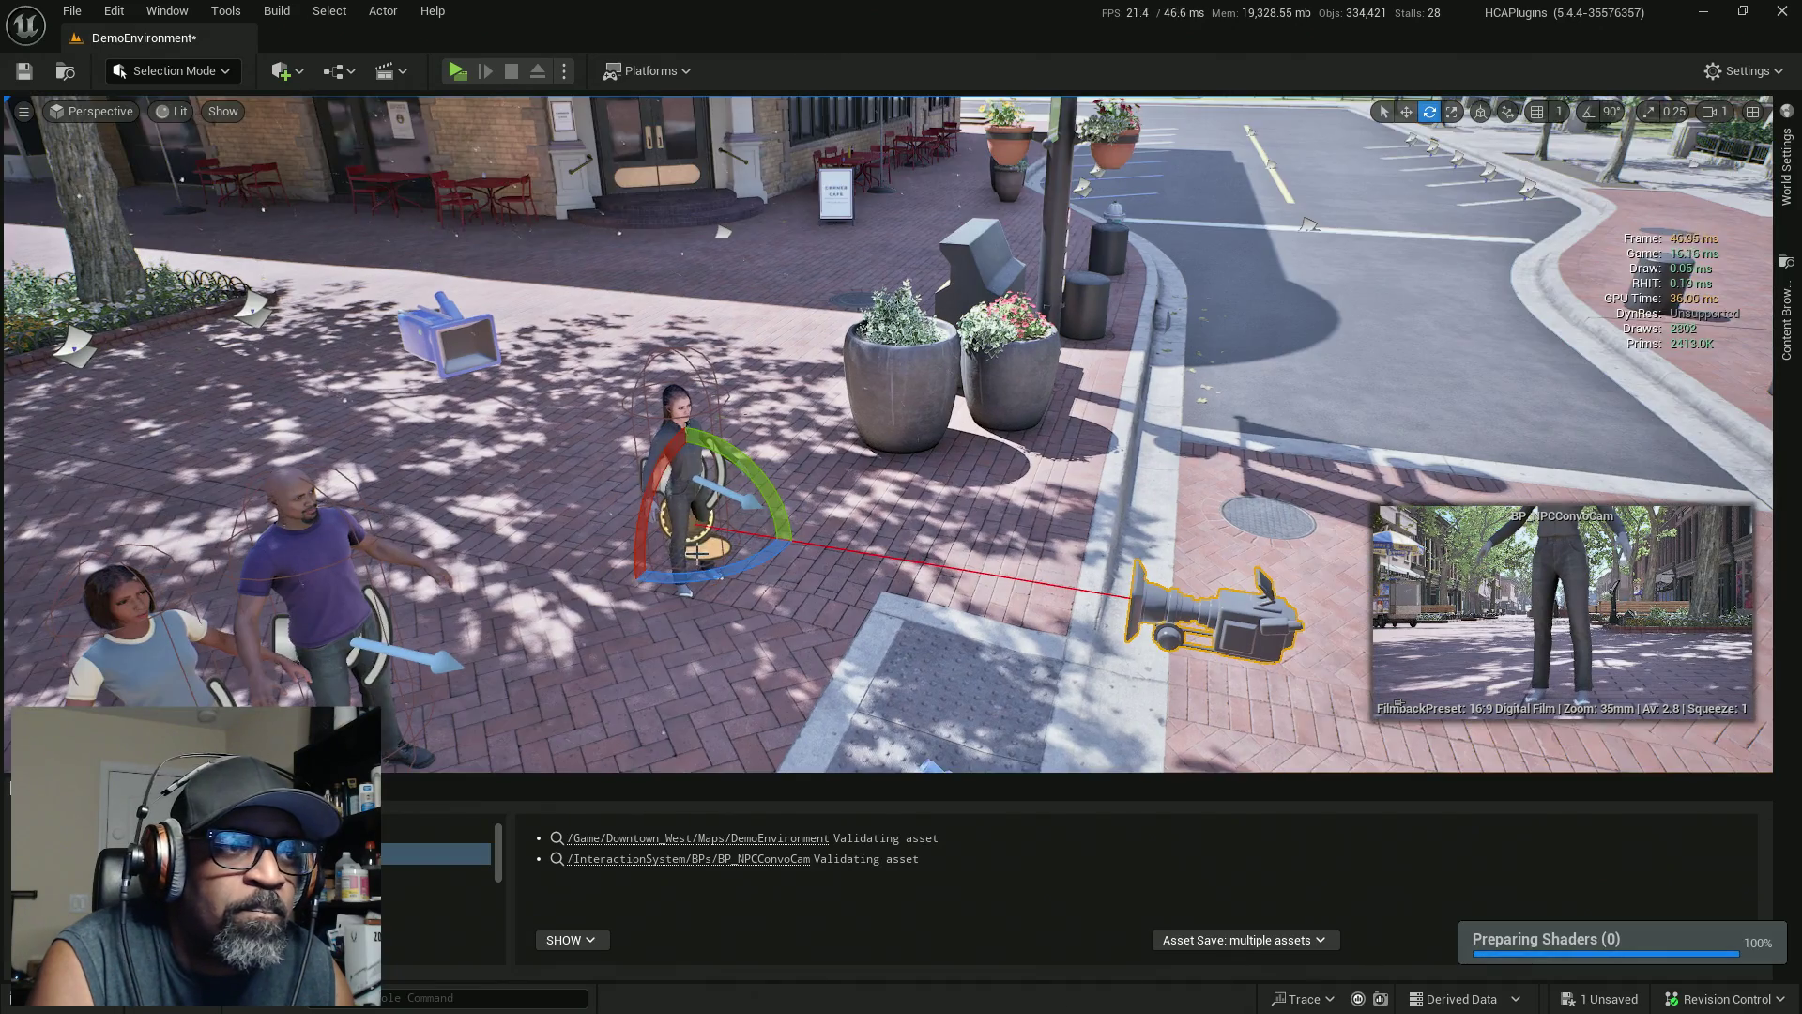
Raise the camera actor to the woman's face and turn it about 9 degrees to frame her
{"action": "key", "text": "w"}
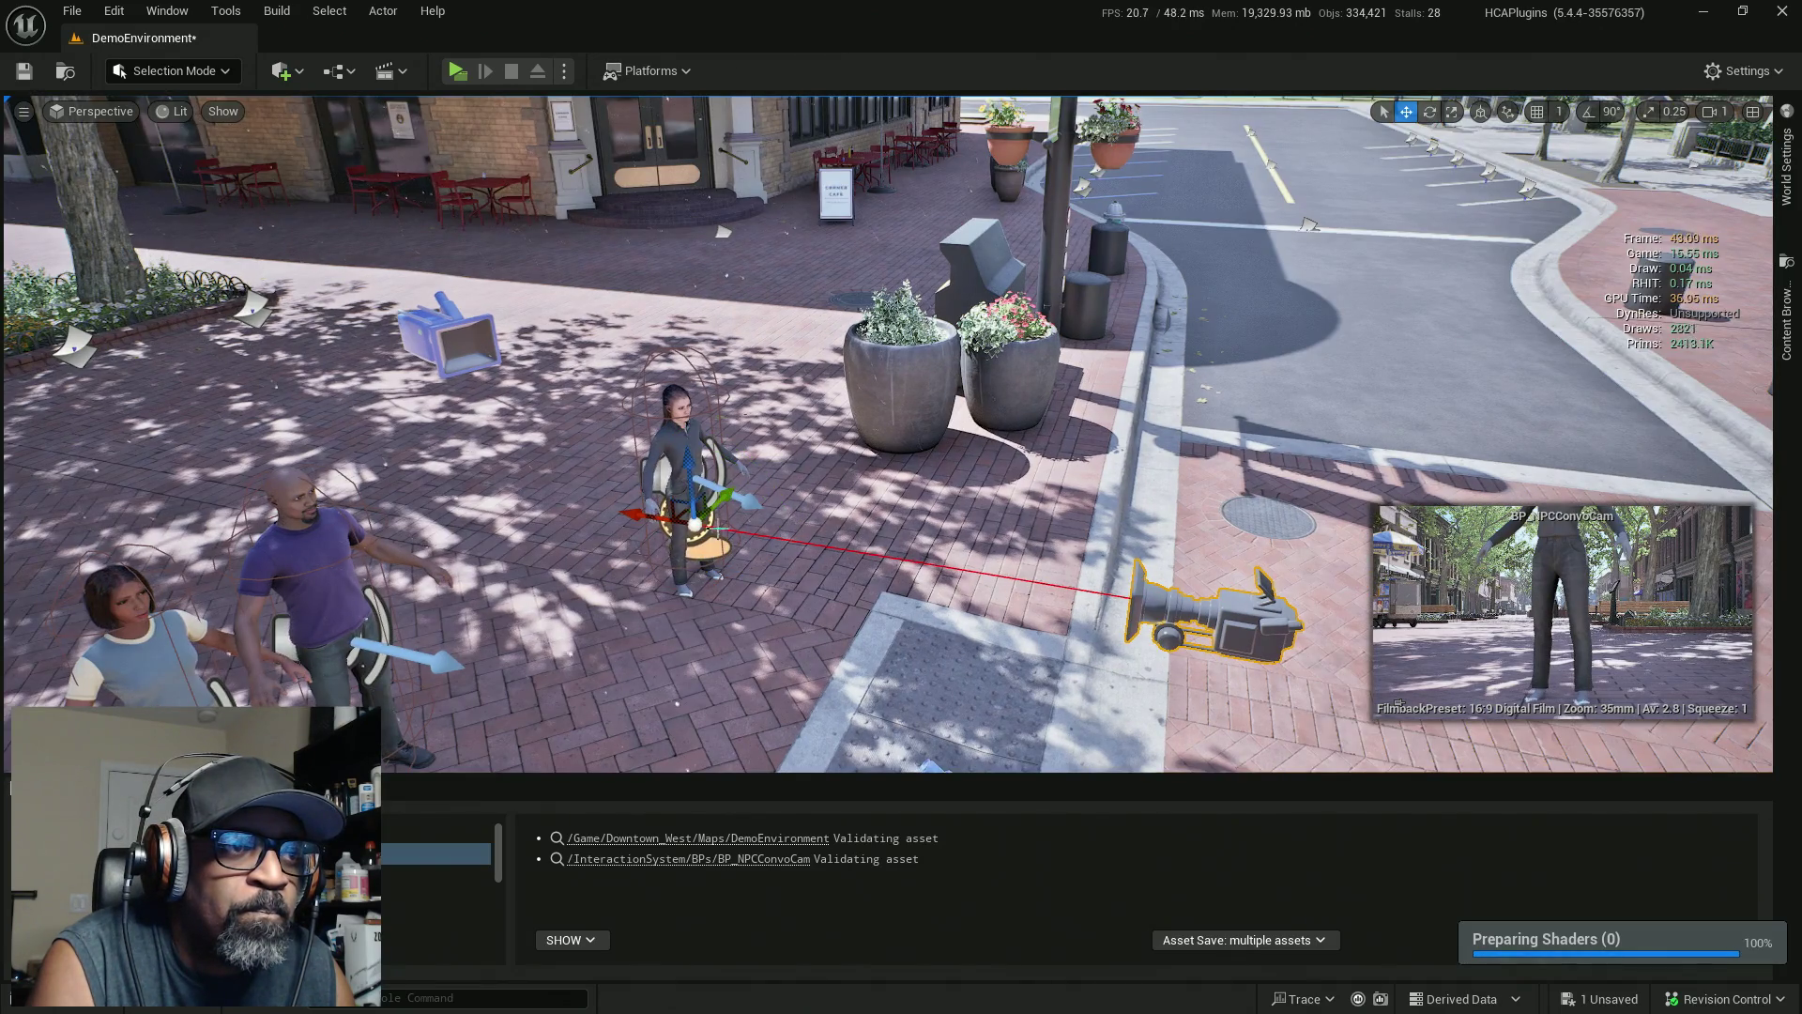
{"action": "left_click_drag", "start_coordinate": [706, 460], "coordinate": [706, 374]}
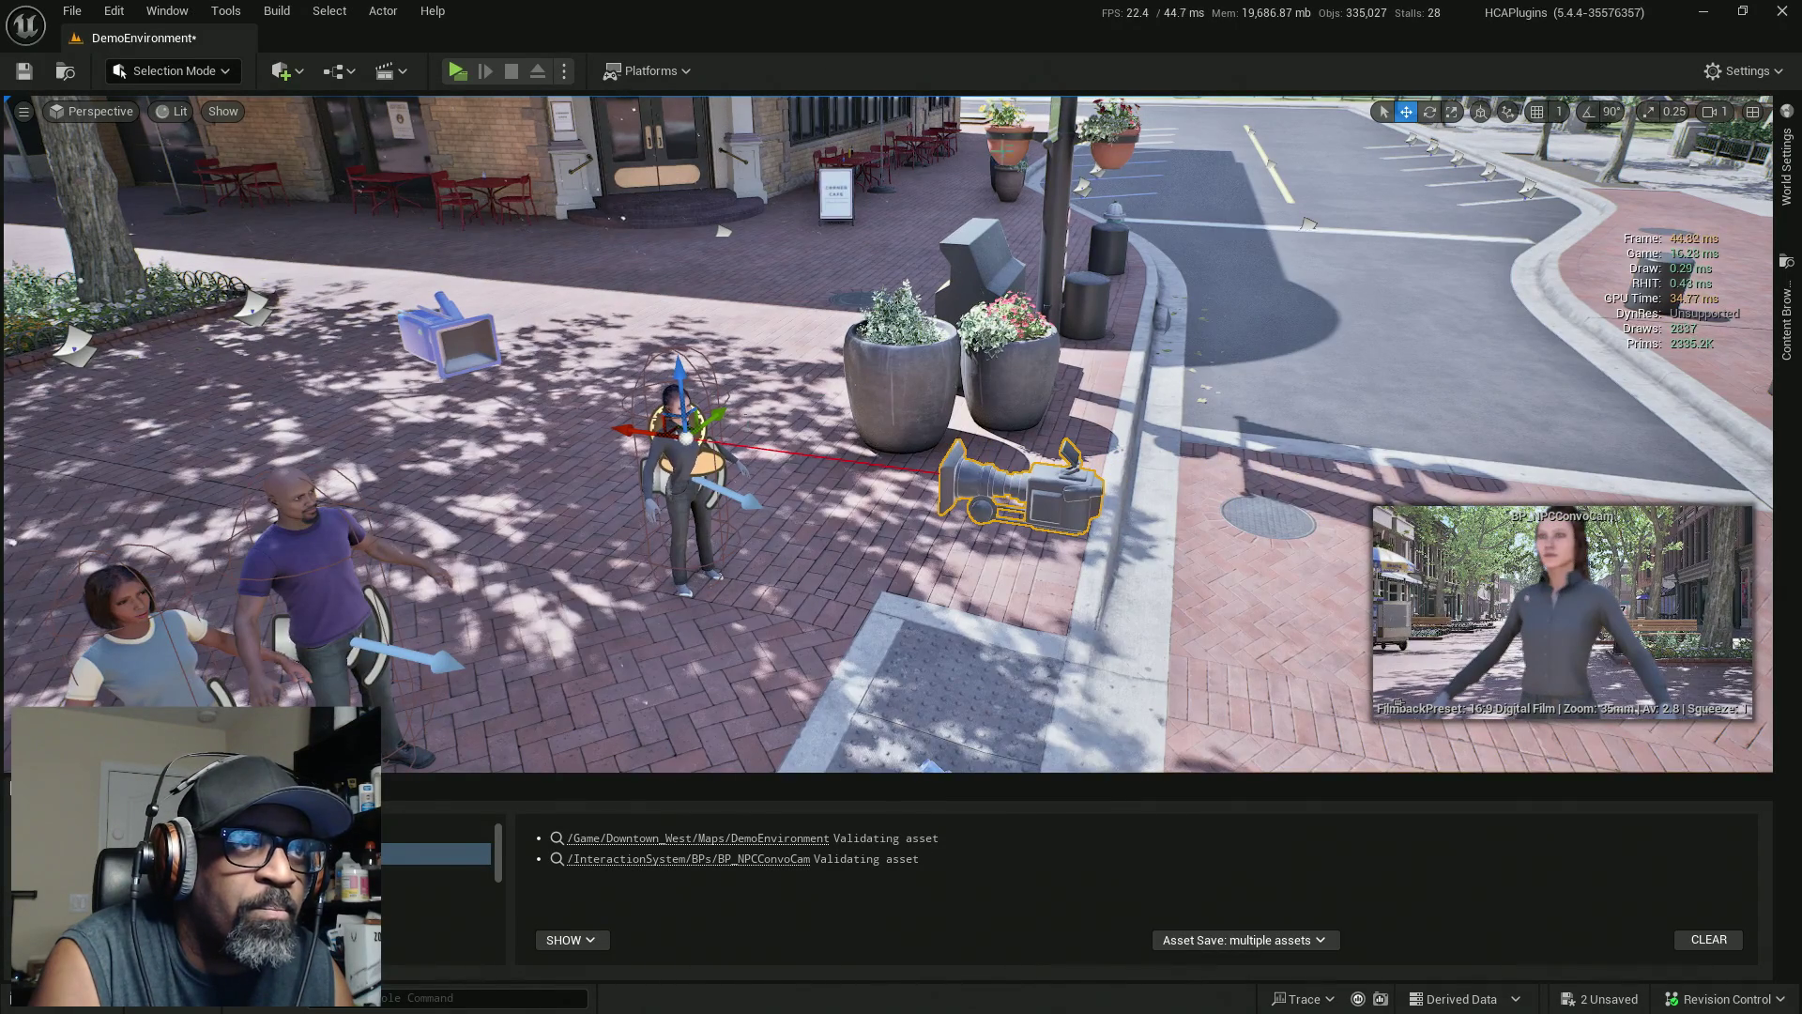
{"action": "key", "text": "e"}
{"action": "left_click_drag", "start_coordinate": [762, 449], "coordinate": [742, 490]}
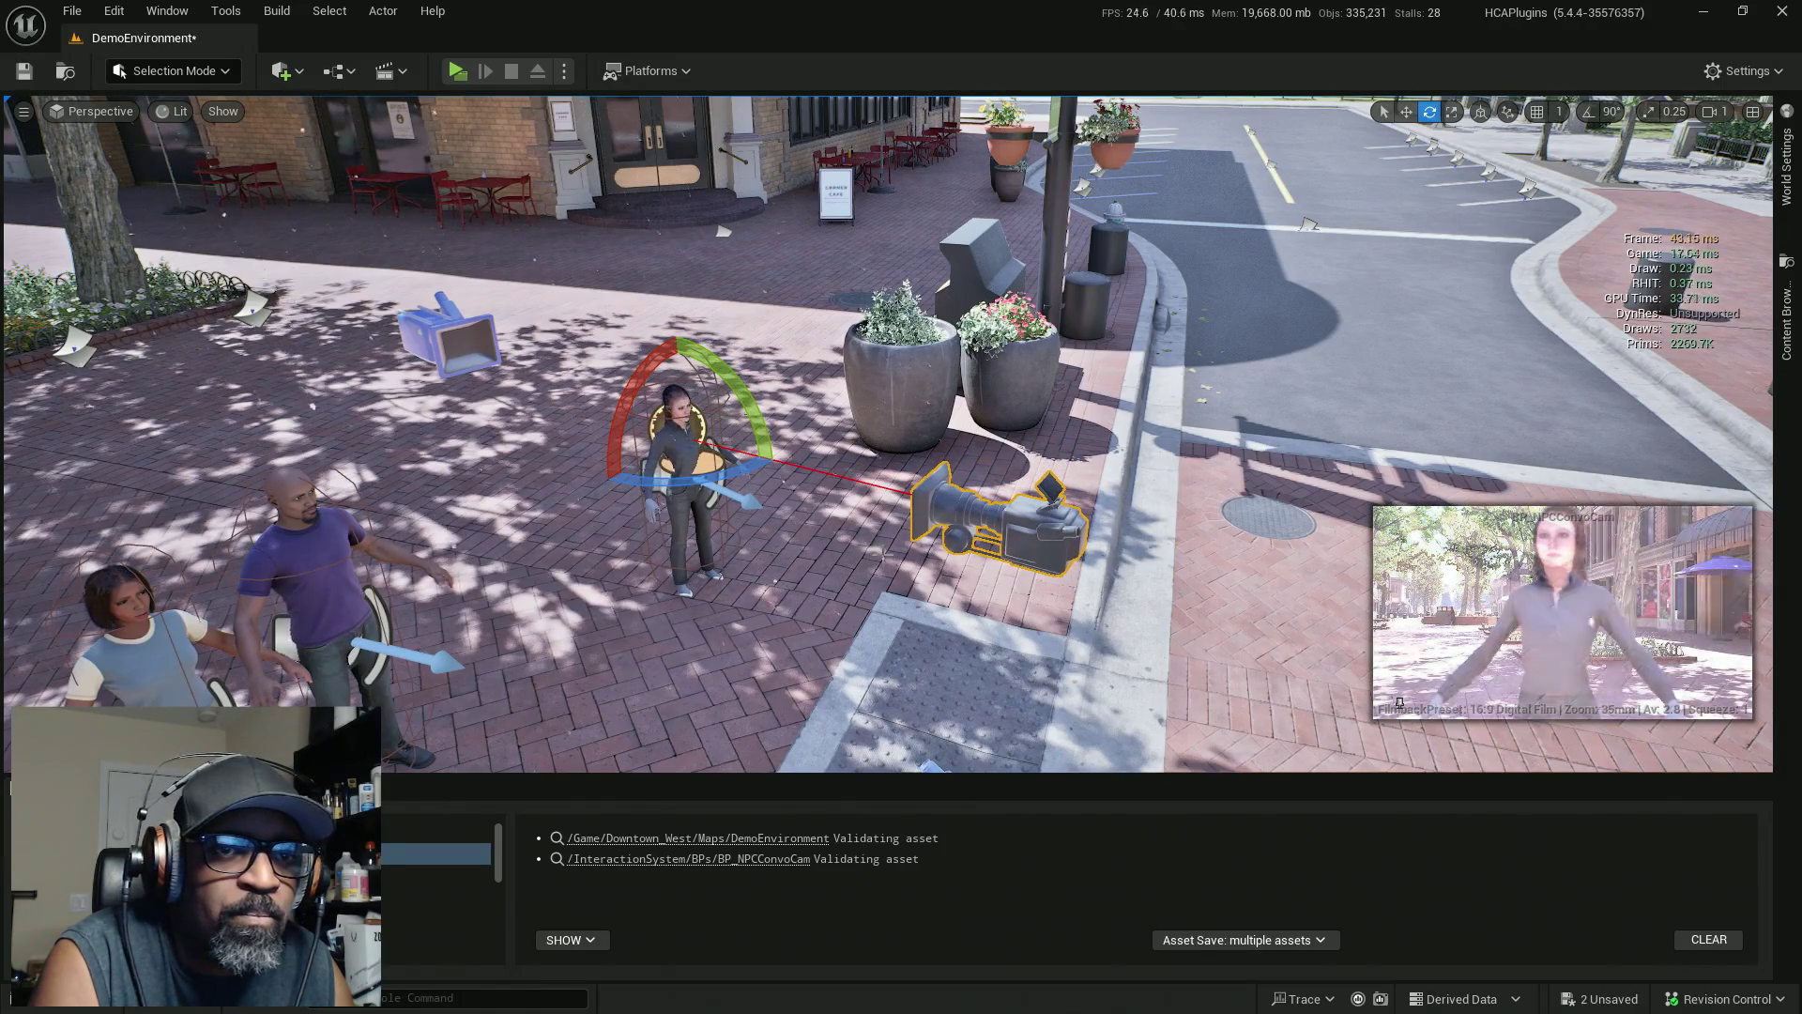
{"action": "left_click_drag", "start_coordinate": [657, 483], "coordinate": [722, 472]}
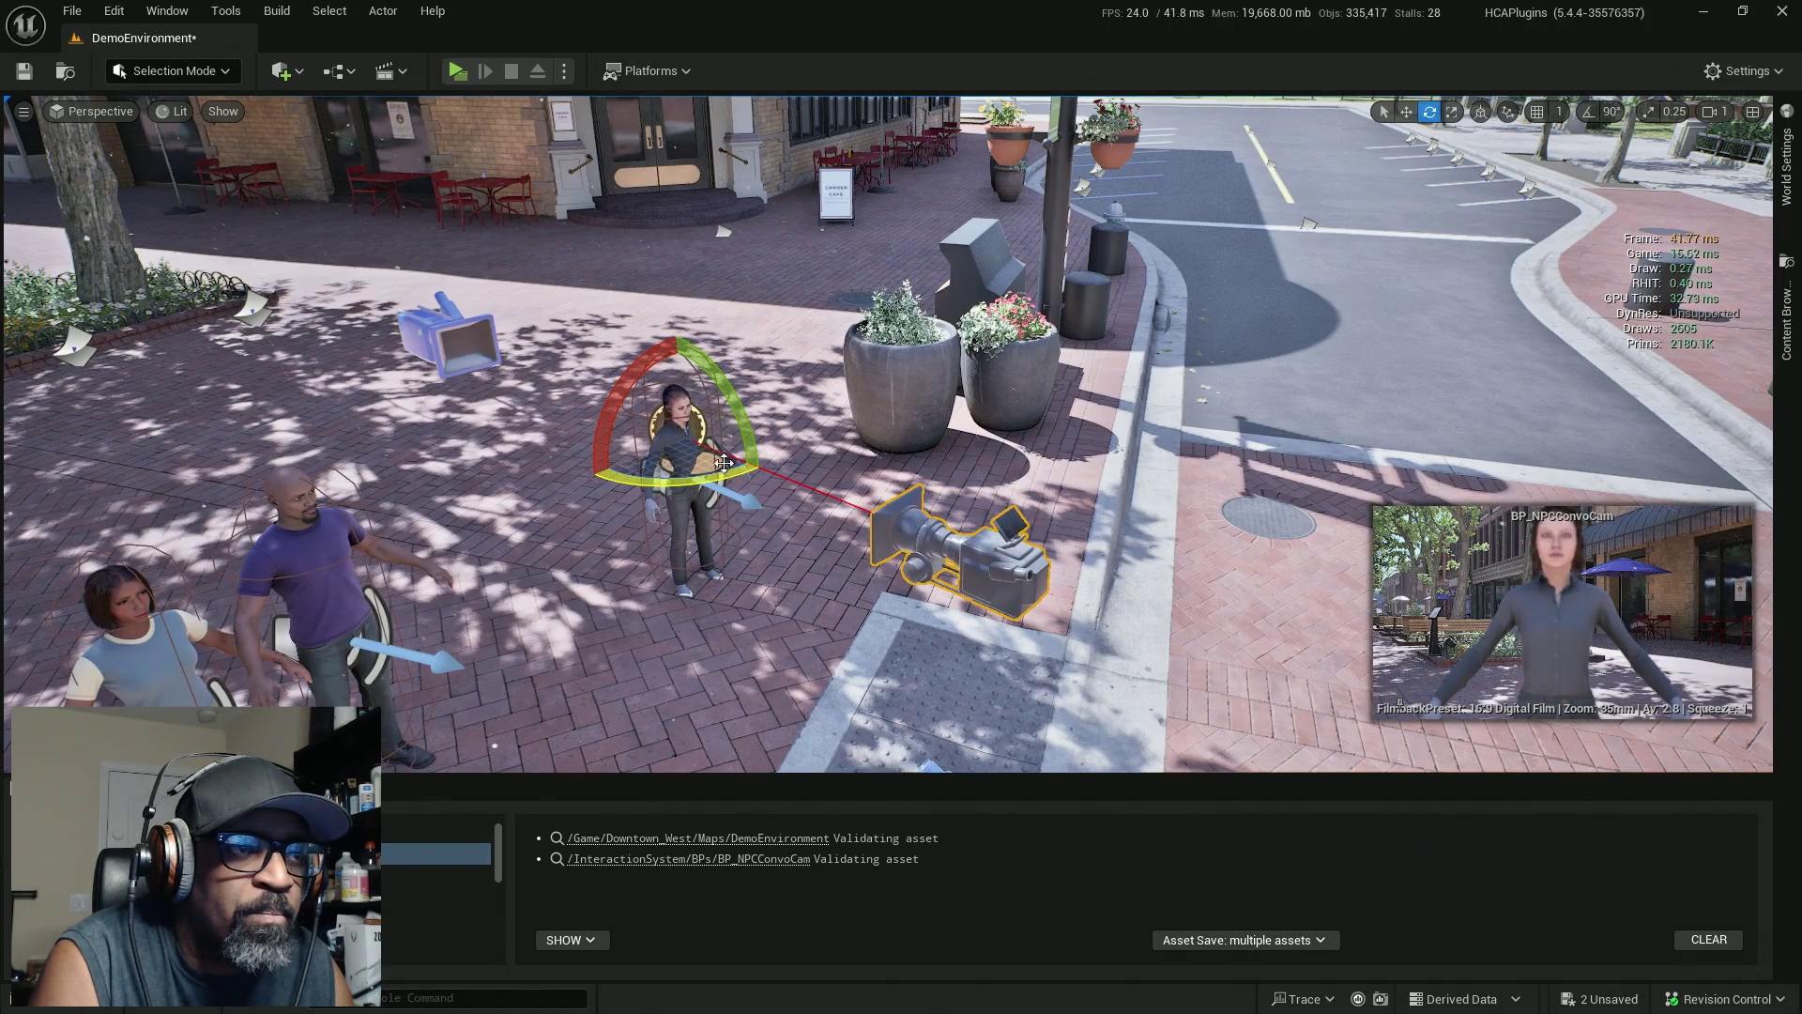
{"action": "key", "text": "w"}
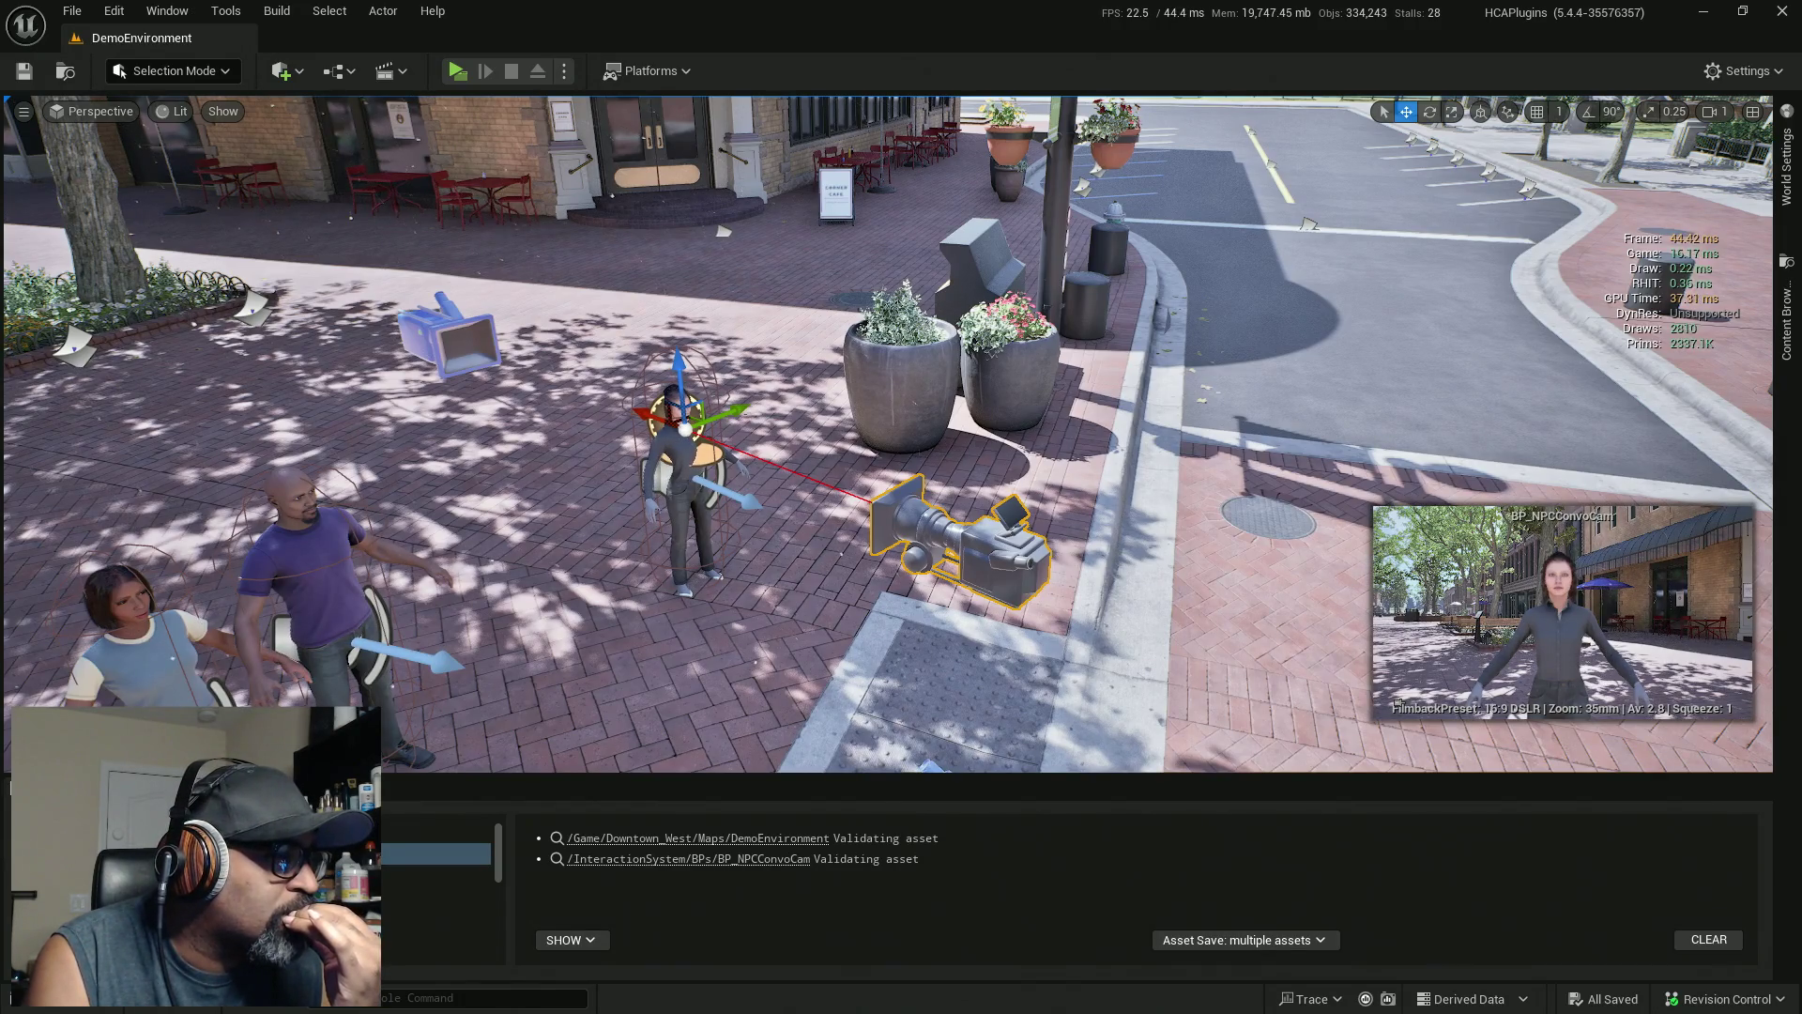
{"action": "key", "text": "ctrl+e"}
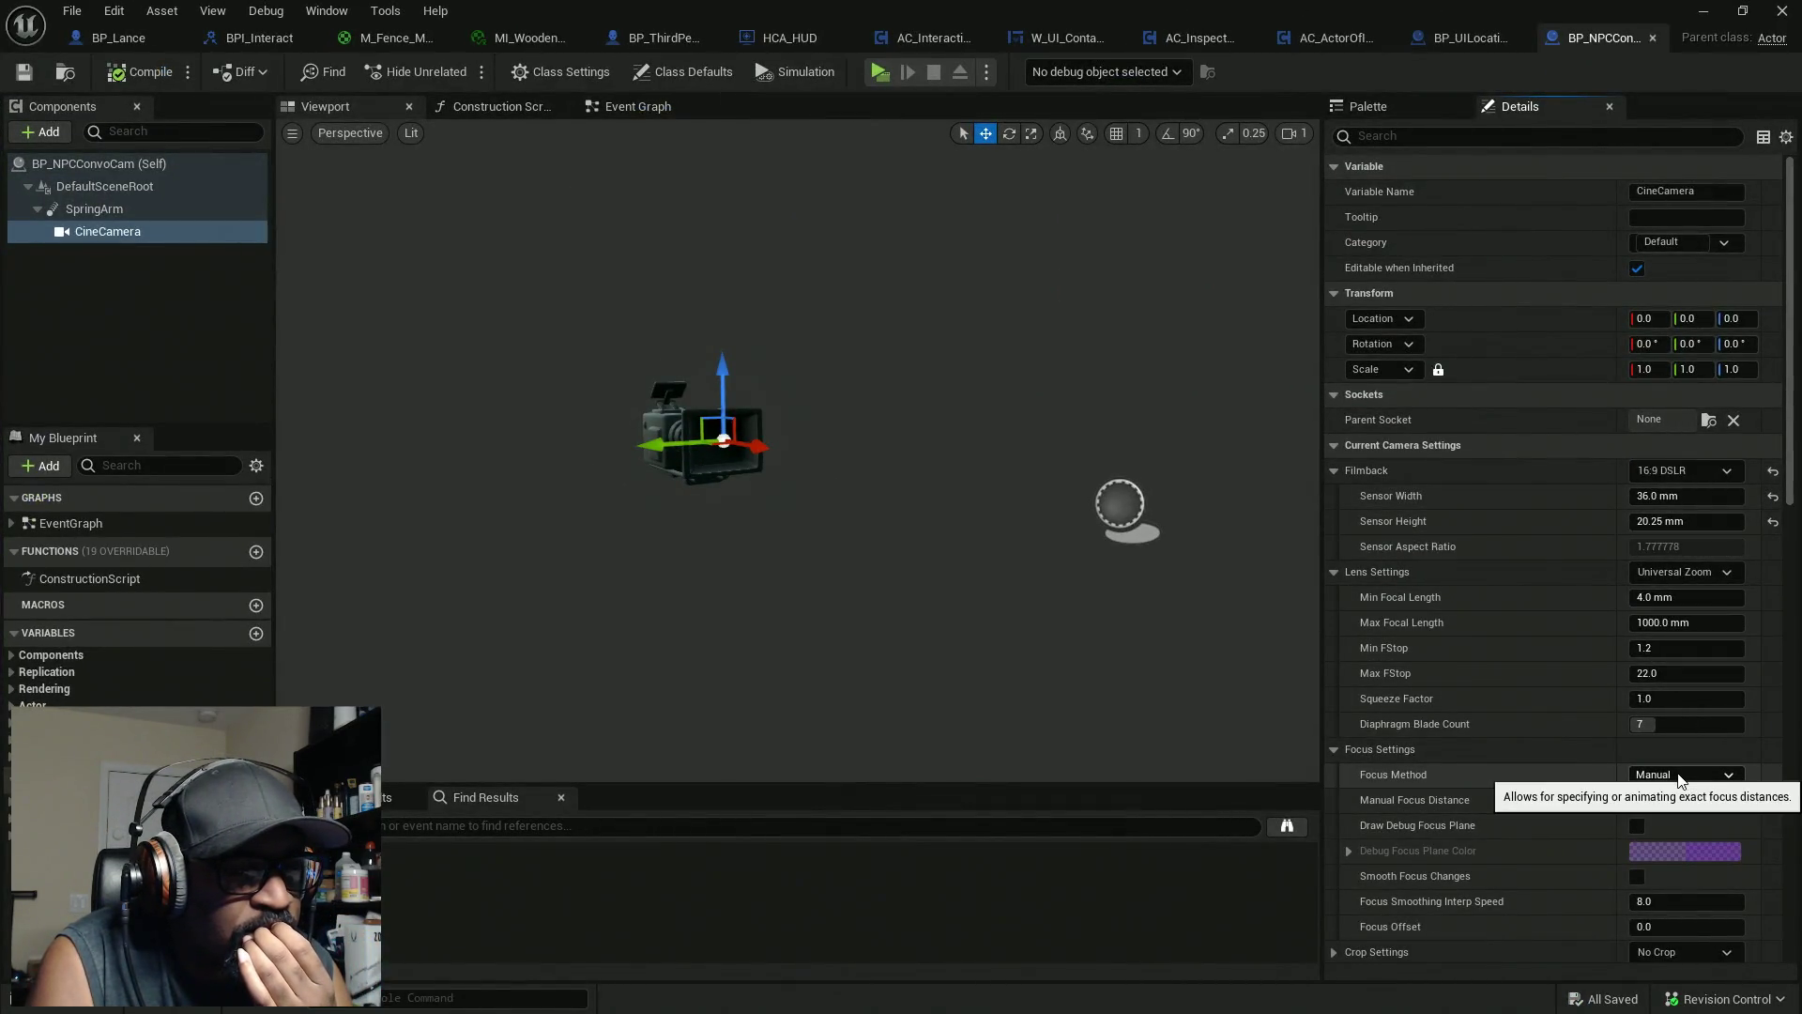
Set the CineCamera's Focus Method to Tracking and bring up the Construction Script graph
{"action": "left_click", "coordinate": [1679, 777]}
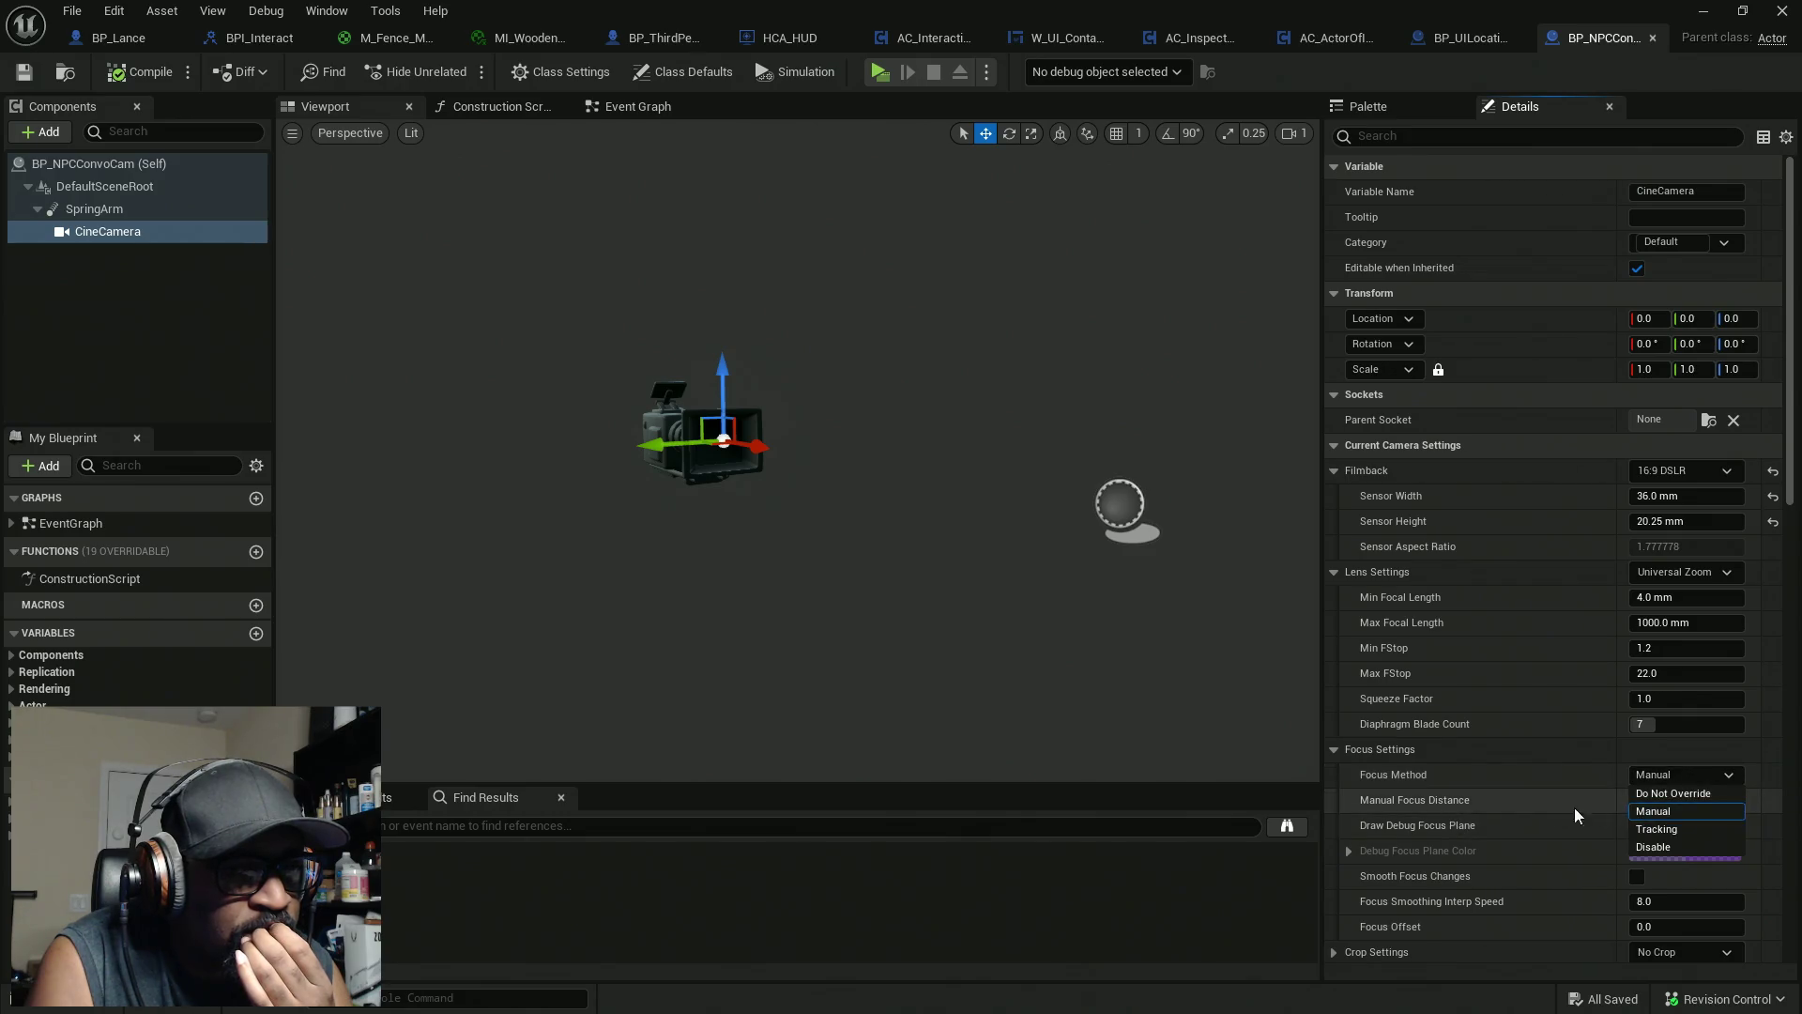
{"action": "key", "text": "Escape"}
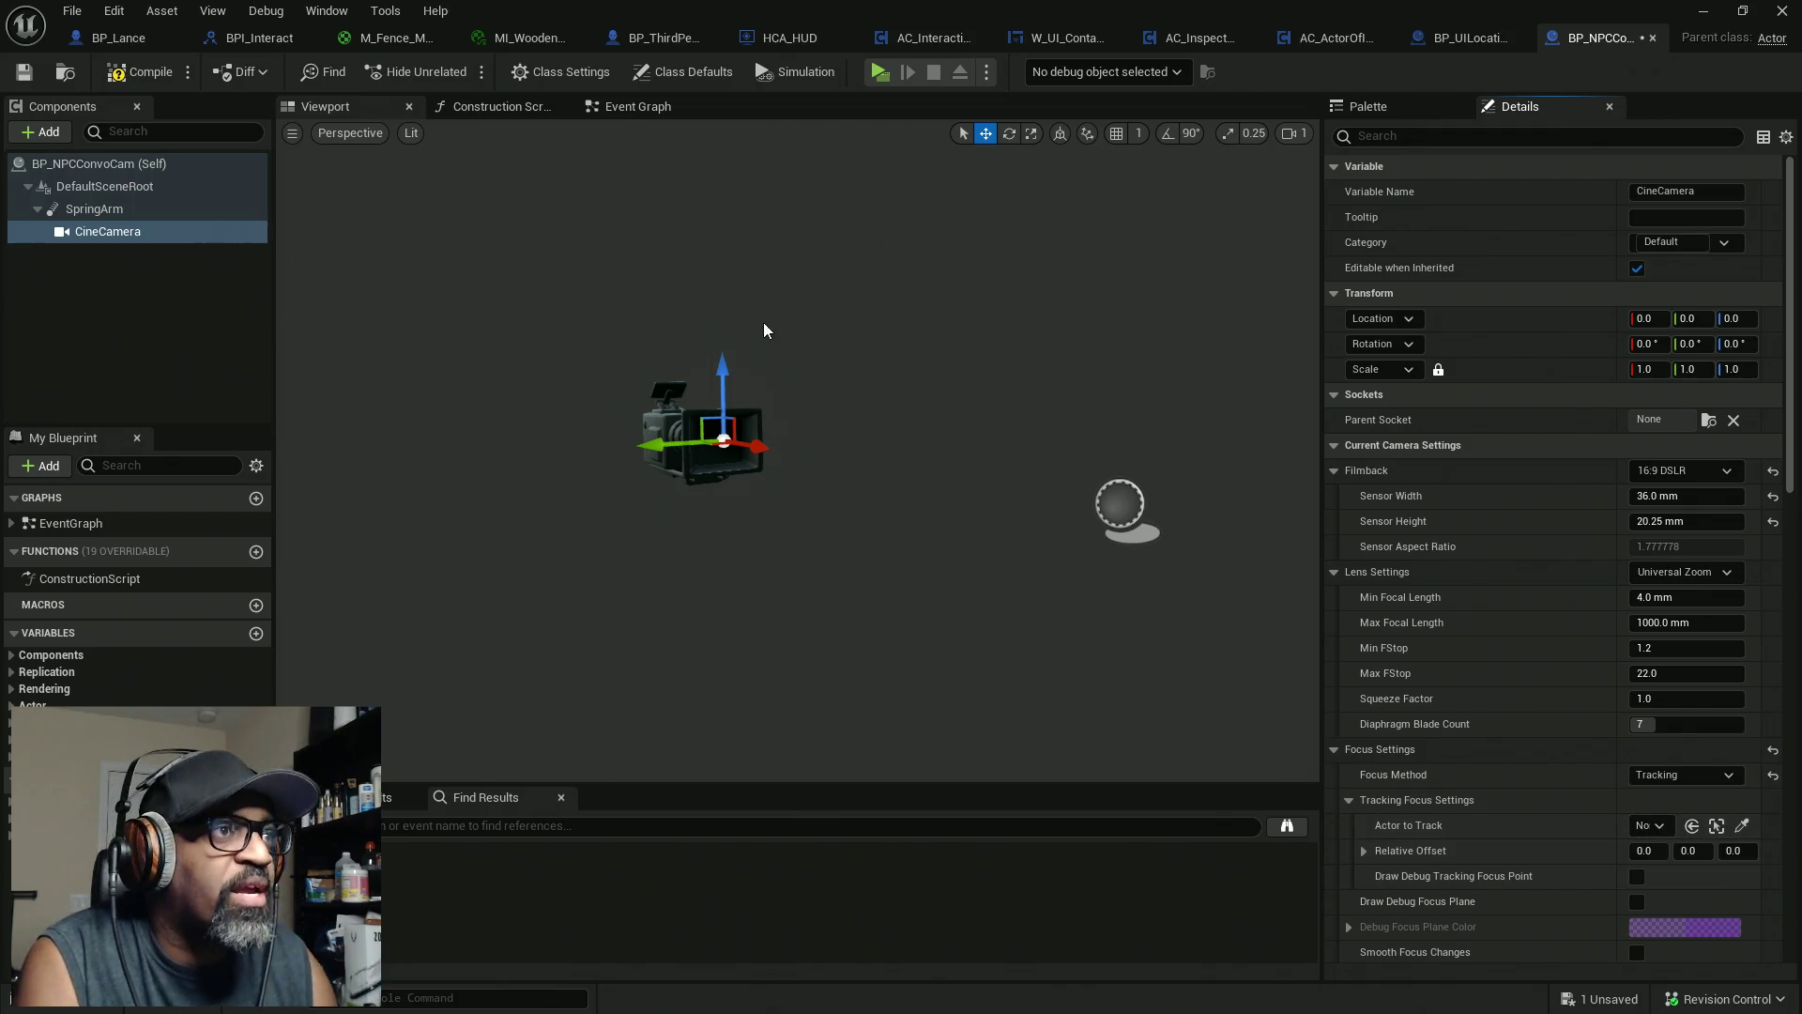
{"action": "left_click", "coordinate": [507, 106]}
{"action": "left_click_drag", "start_coordinate": [736, 516], "coordinate": [514, 439]}
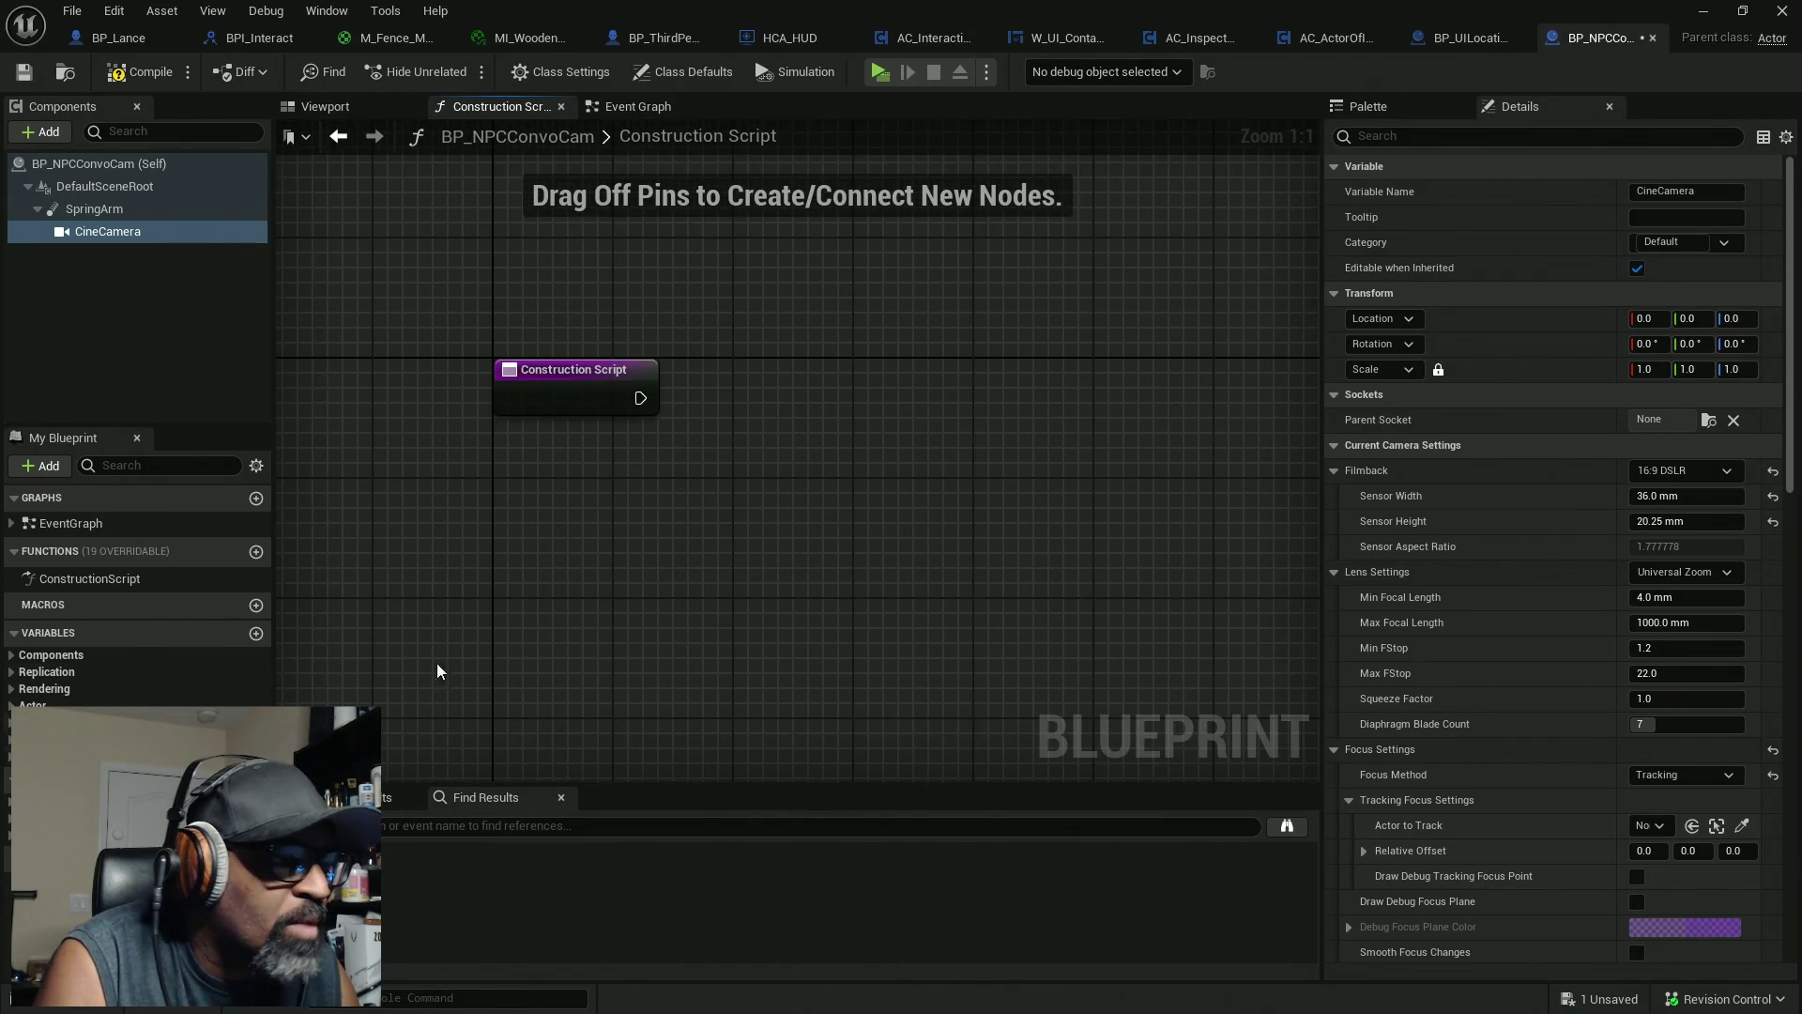
Add a Cine Camera reference node to the Construction Script graph
{"action": "mouse_move", "coordinate": [107, 231]}
{"action": "left_mouse_down"}
{"action": "mouse_move", "coordinate": [660, 385]}
{"action": "mouse_move", "coordinate": [661, 441]}
{"action": "left_mouse_up"}
{"action": "left_click_drag", "start_coordinate": [654, 510], "coordinate": [751, 446]}
{"action": "type", "text": "act"}
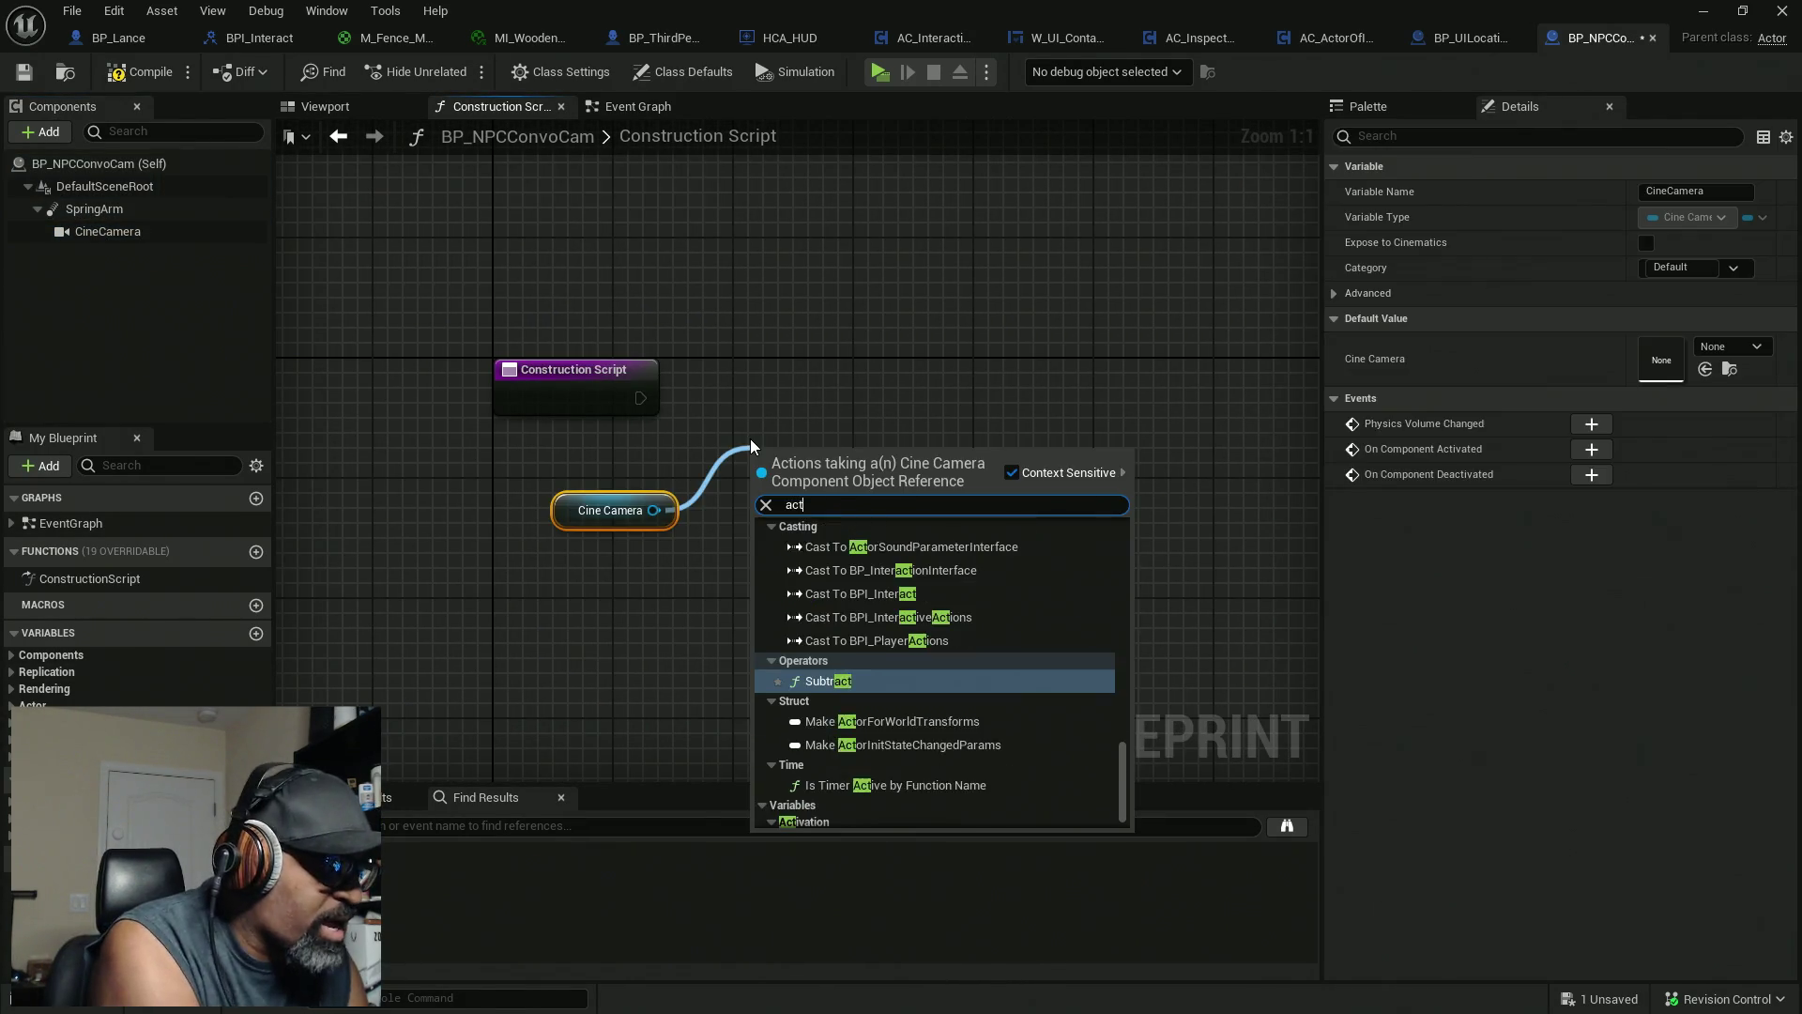
{"action": "type", "text": "or to "}
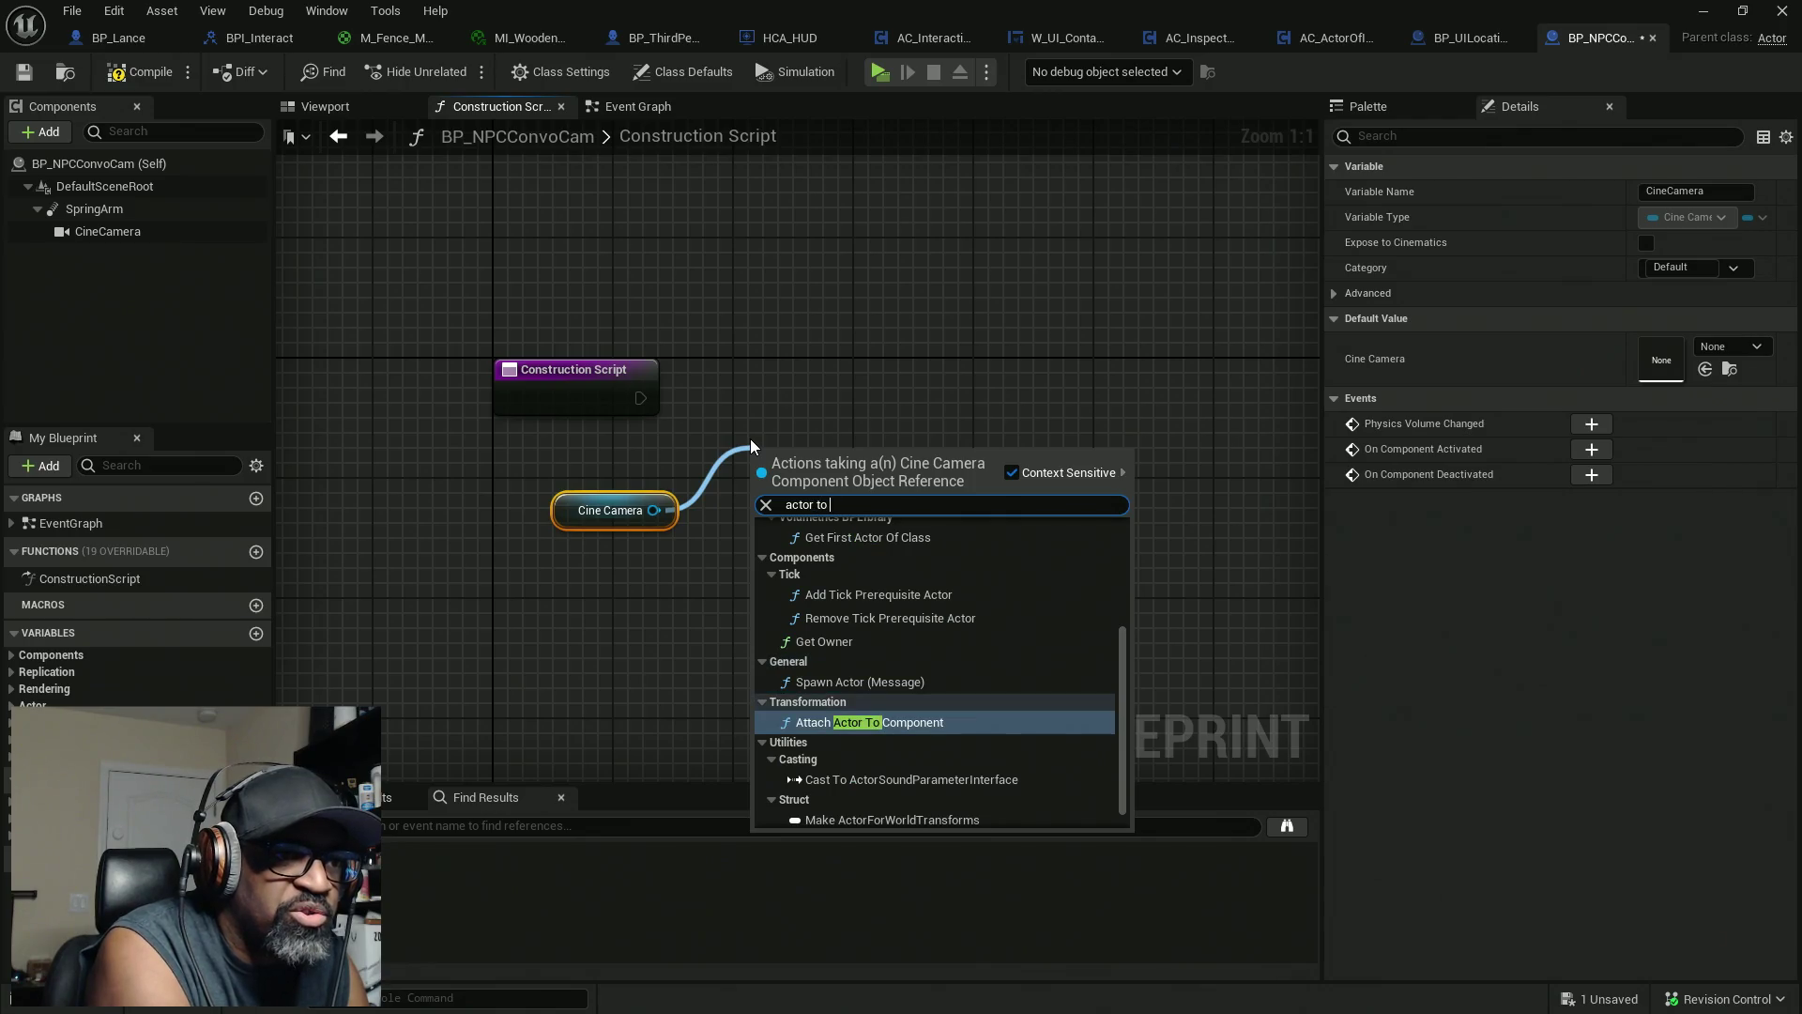
{"action": "type", "text": "tra"}
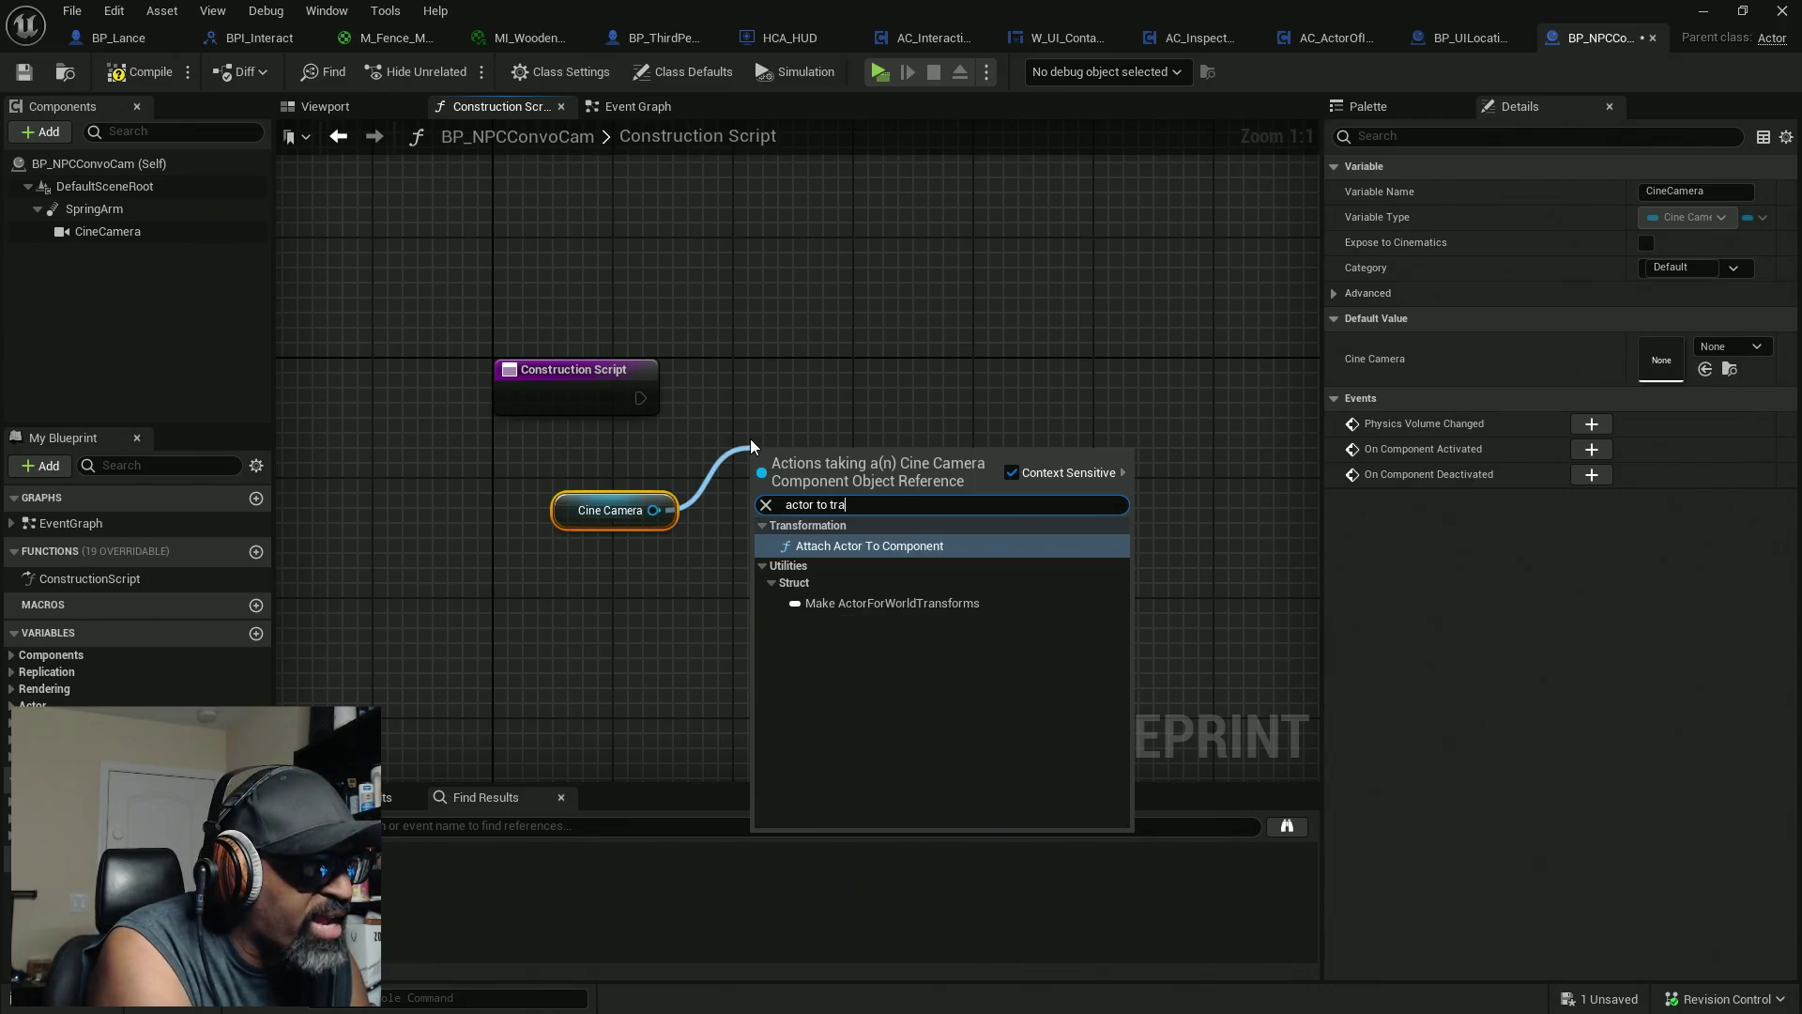
{"action": "key", "text": "BackSpace"}
{"action": "key", "text": "BackSpace"}
{"action": "key", "text": "BackSpace"}
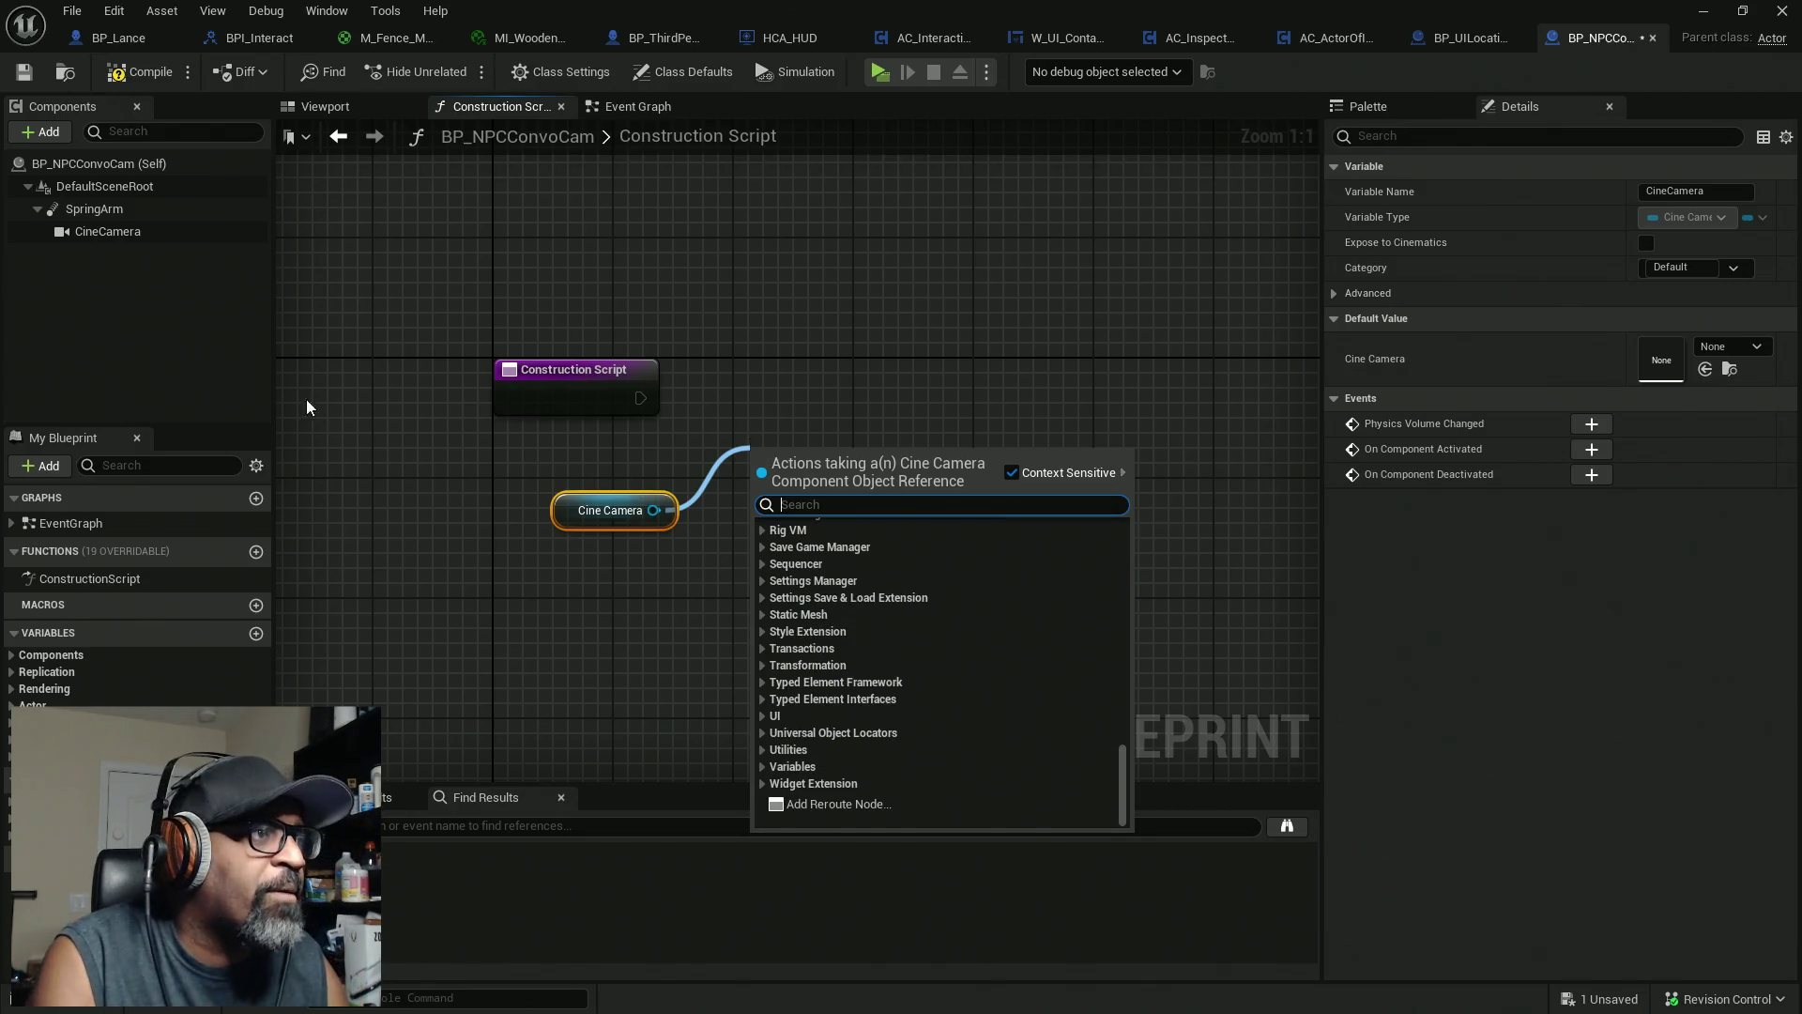
{"action": "left_click", "coordinate": [105, 231]}
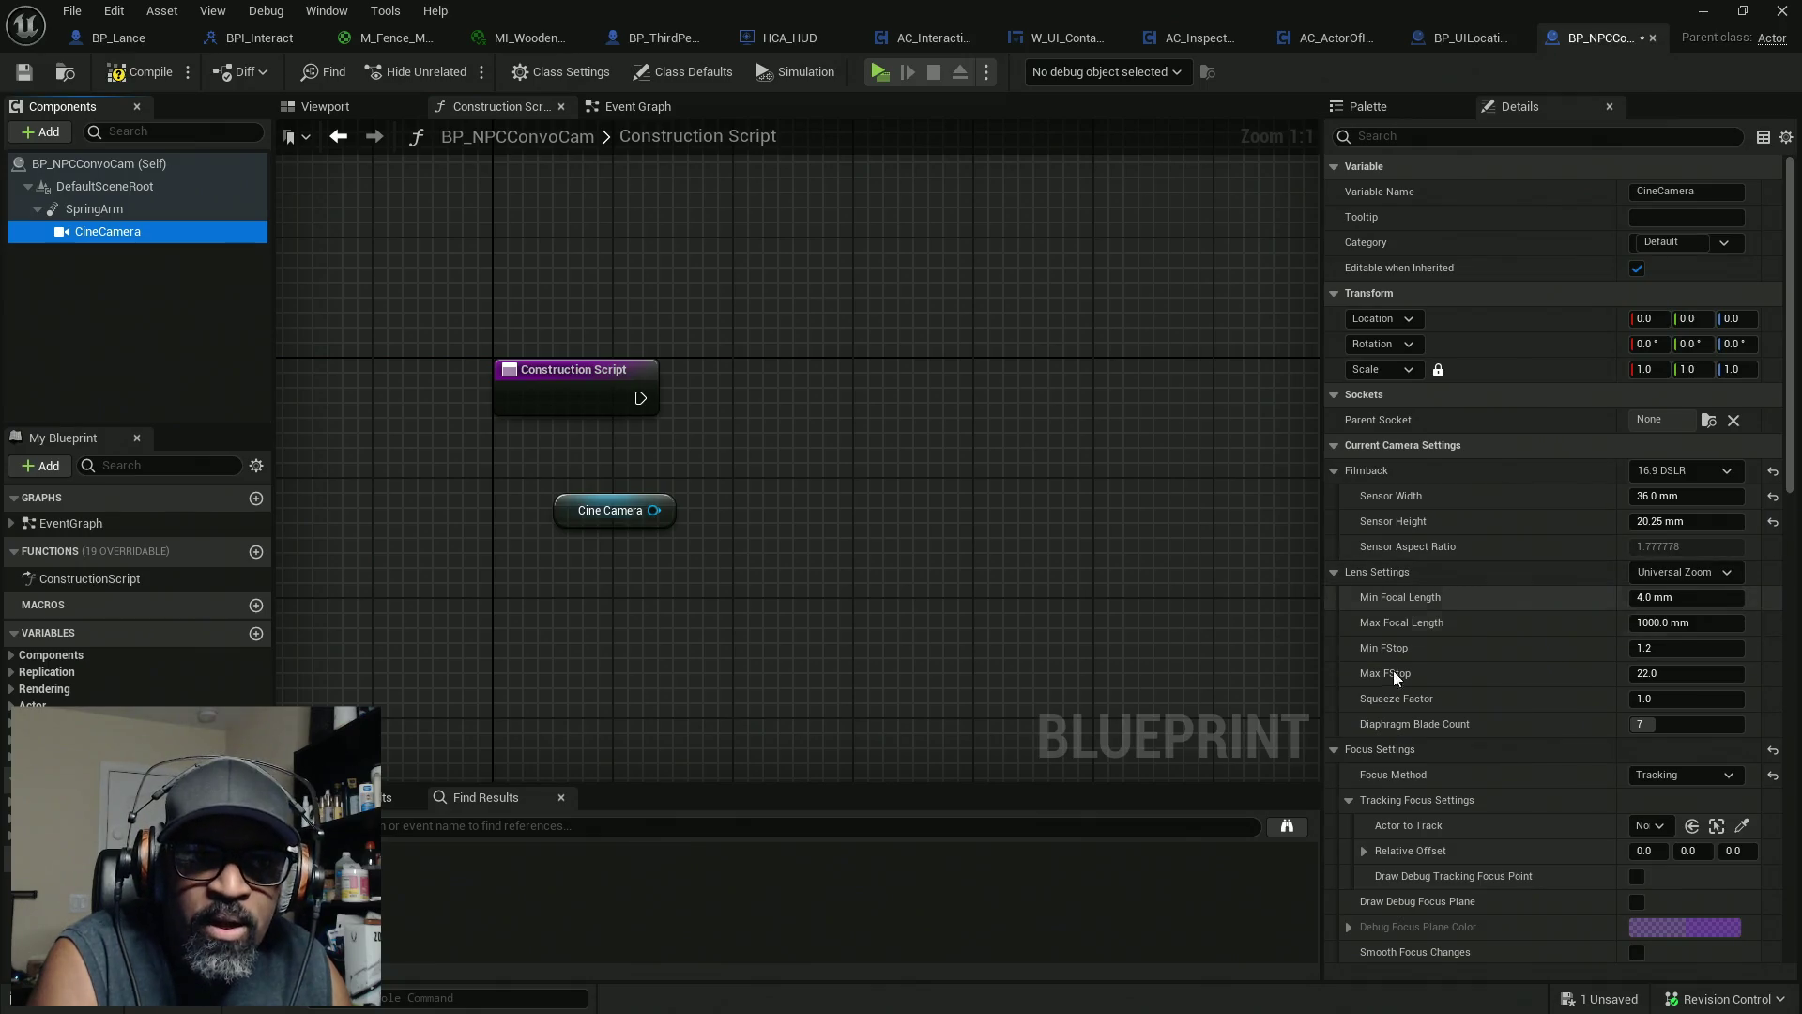
Add a Set Focus Settings node targeting the Cine Camera, found by searching 'focus'
{"action": "left_click_drag", "start_coordinate": [663, 502], "coordinate": [783, 523]}
{"action": "type", "text": "focus"}
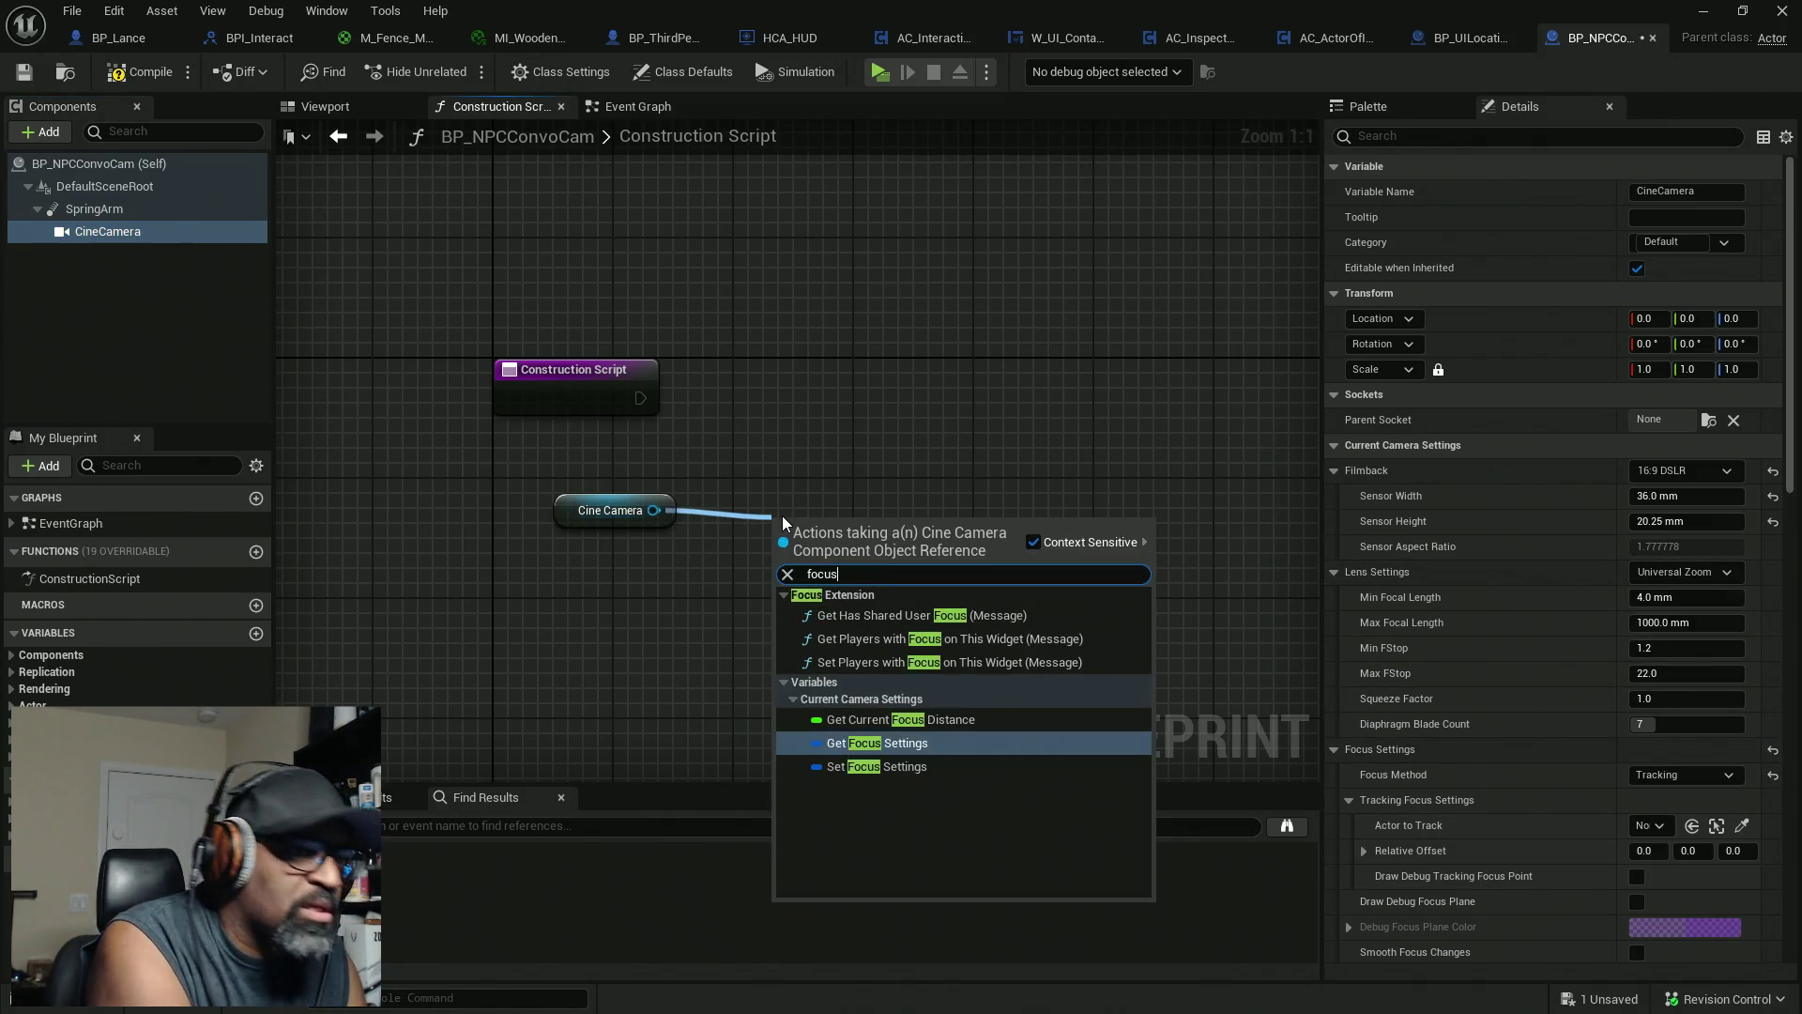
{"action": "left_click", "coordinate": [877, 766]}
{"action": "left_click_drag", "start_coordinate": [833, 527], "coordinate": [861, 460]}
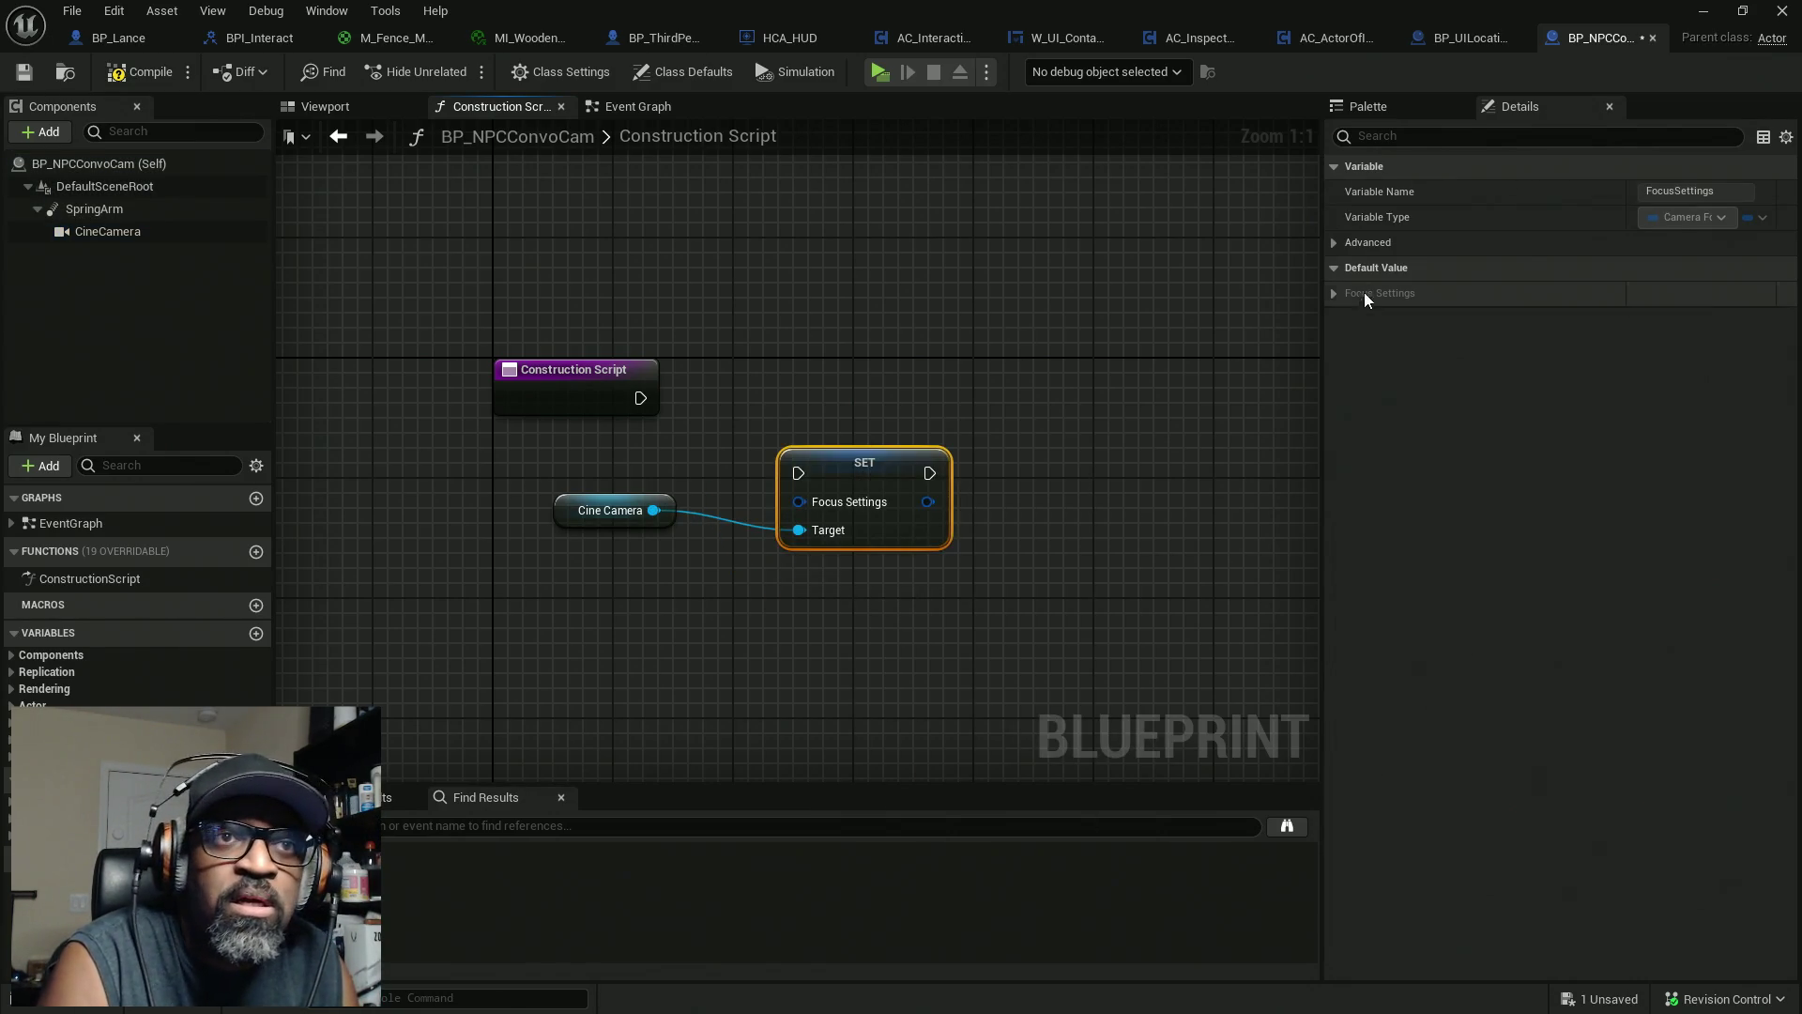
{"action": "left_click", "coordinate": [1334, 293]}
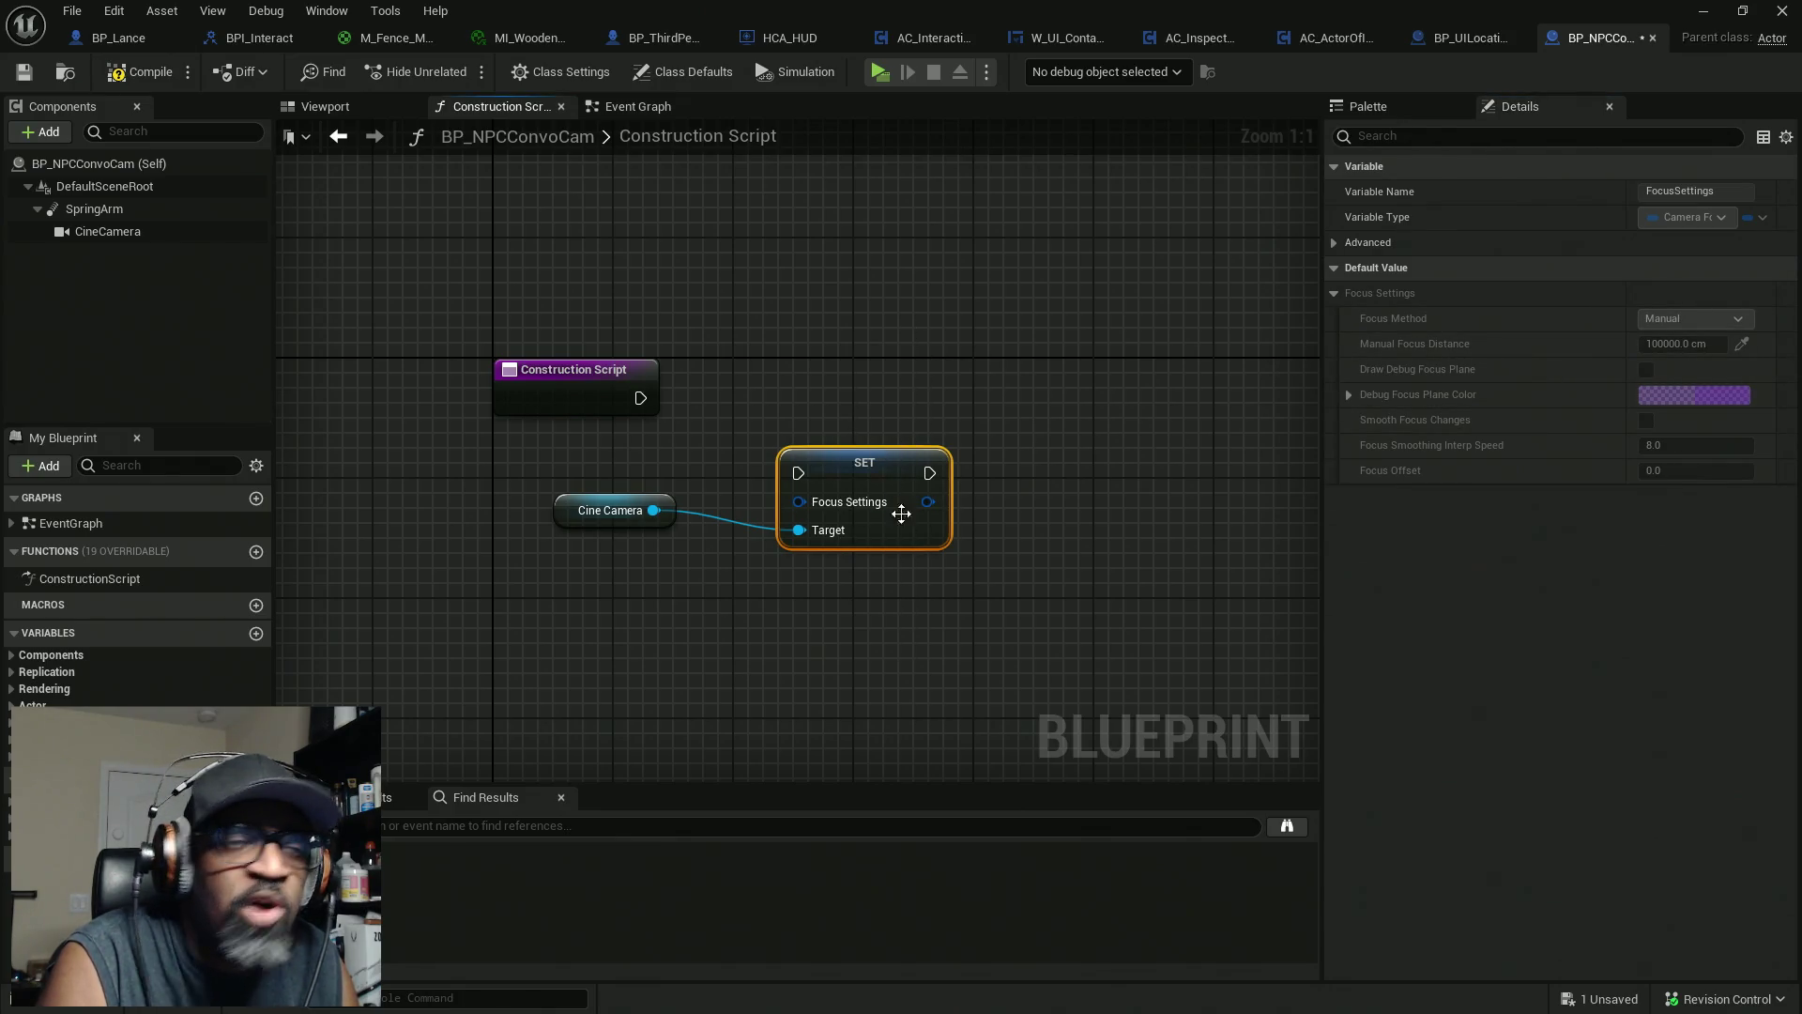
Search the camera's actions for 'focus setti' and reposition the SET Focus Settings node
{"action": "left_click_drag", "start_coordinate": [655, 510], "coordinate": [758, 605]}
{"action": "type", "text": "s"}
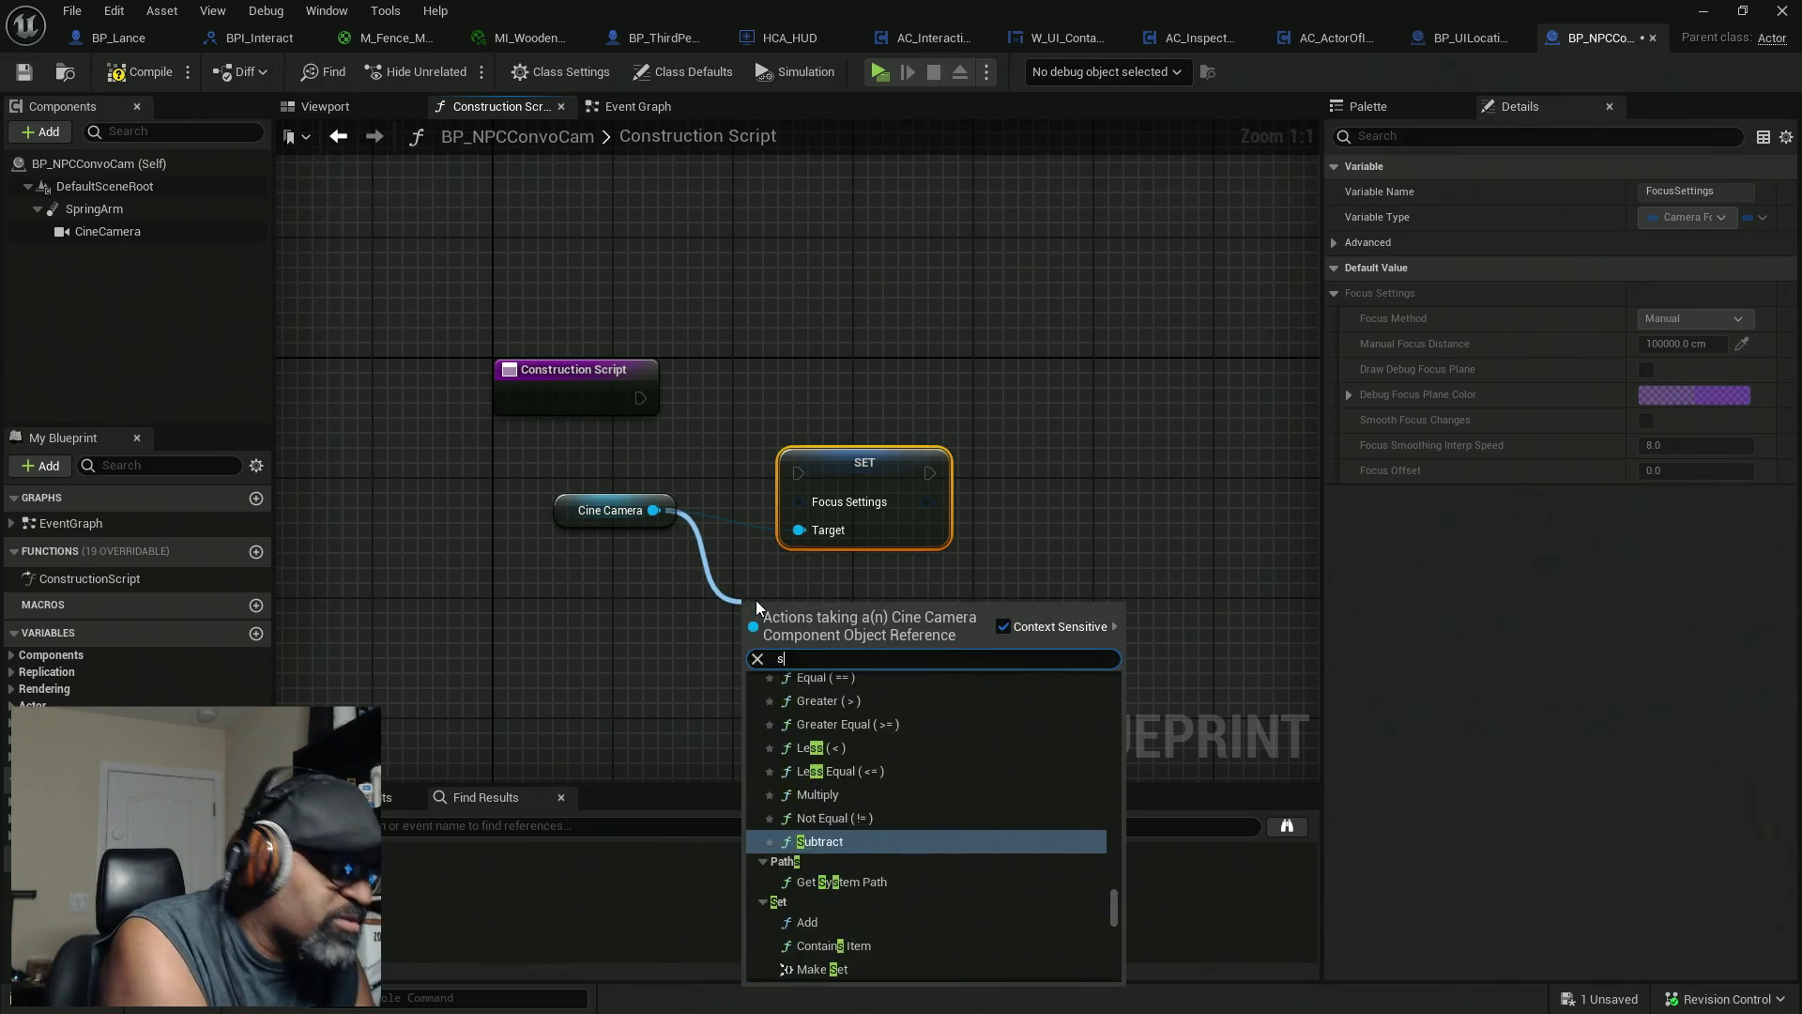
{"action": "key", "text": "BackSpace"}
{"action": "type", "text": "fo"}
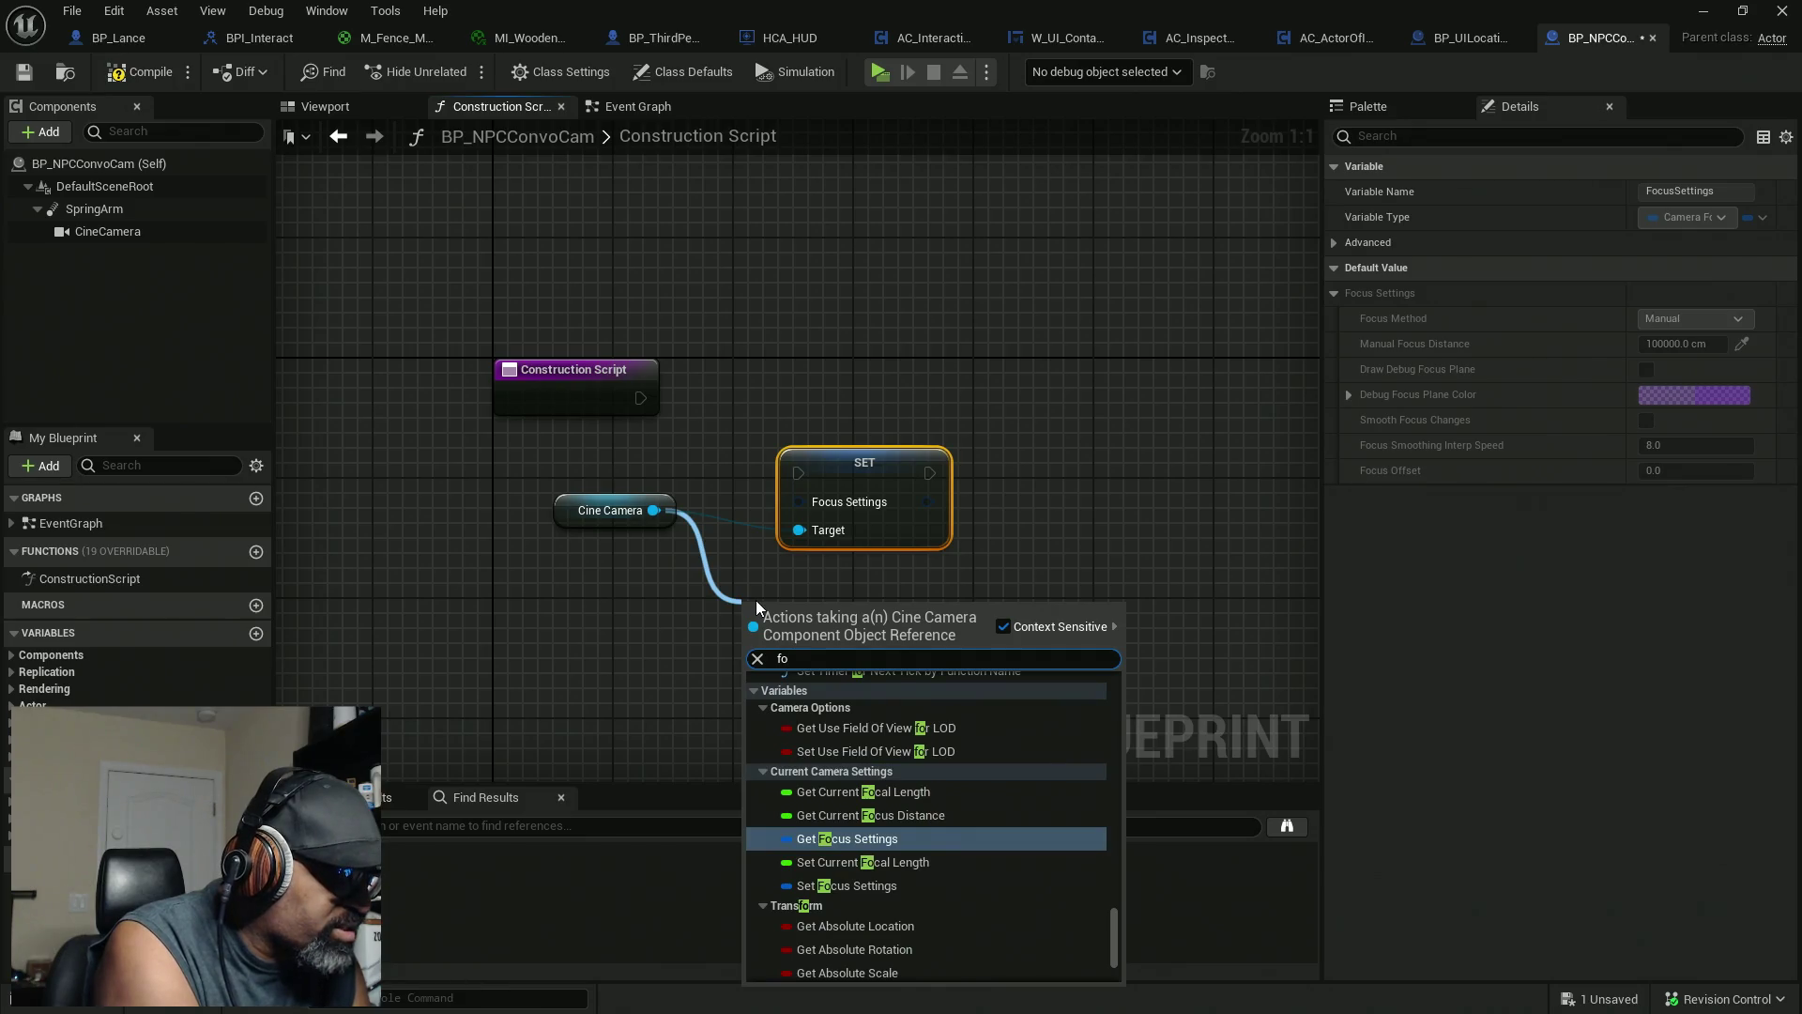
{"action": "type", "text": "cus setting"}
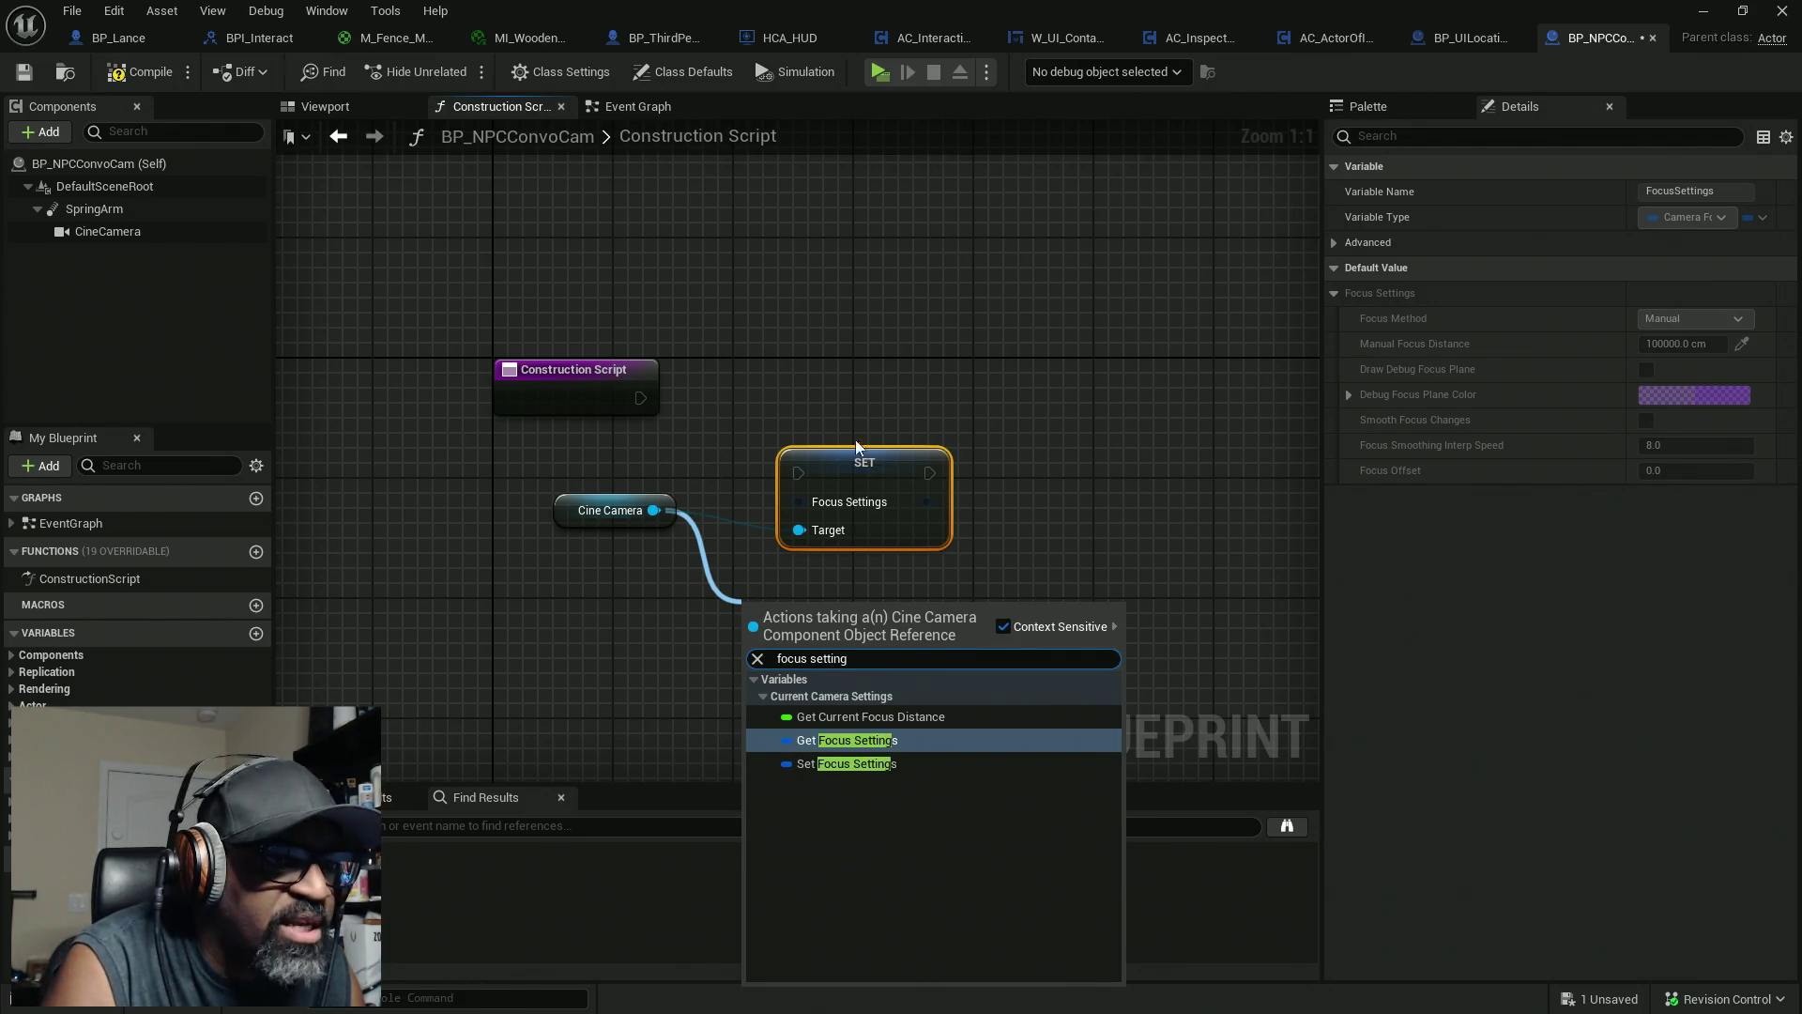
{"action": "left_click_drag", "start_coordinate": [856, 447], "coordinate": [1111, 372]}
{"action": "left_click_drag", "start_coordinate": [1054, 426], "coordinate": [888, 492]}
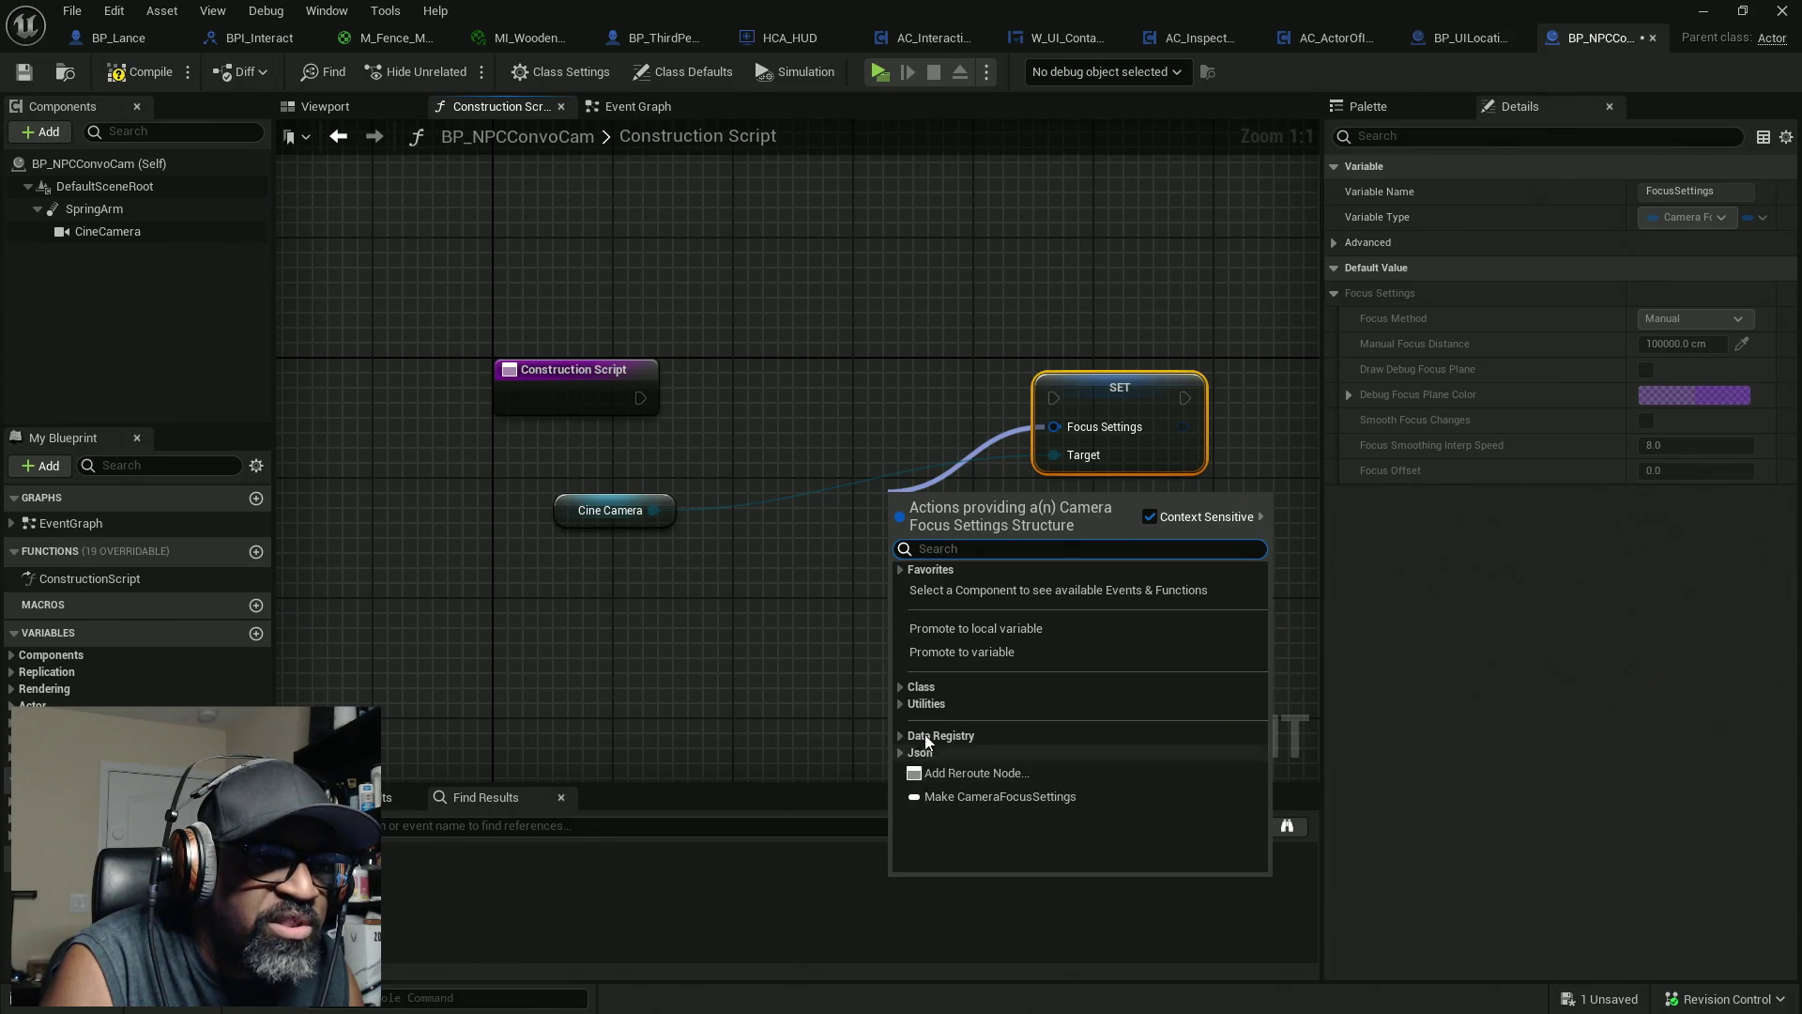
Feed a Make CameraFocusSettings node set to Tracking, with Smooth Focus Changes on and Manual Focus Distance hidden
{"action": "left_click", "coordinate": [977, 796]}
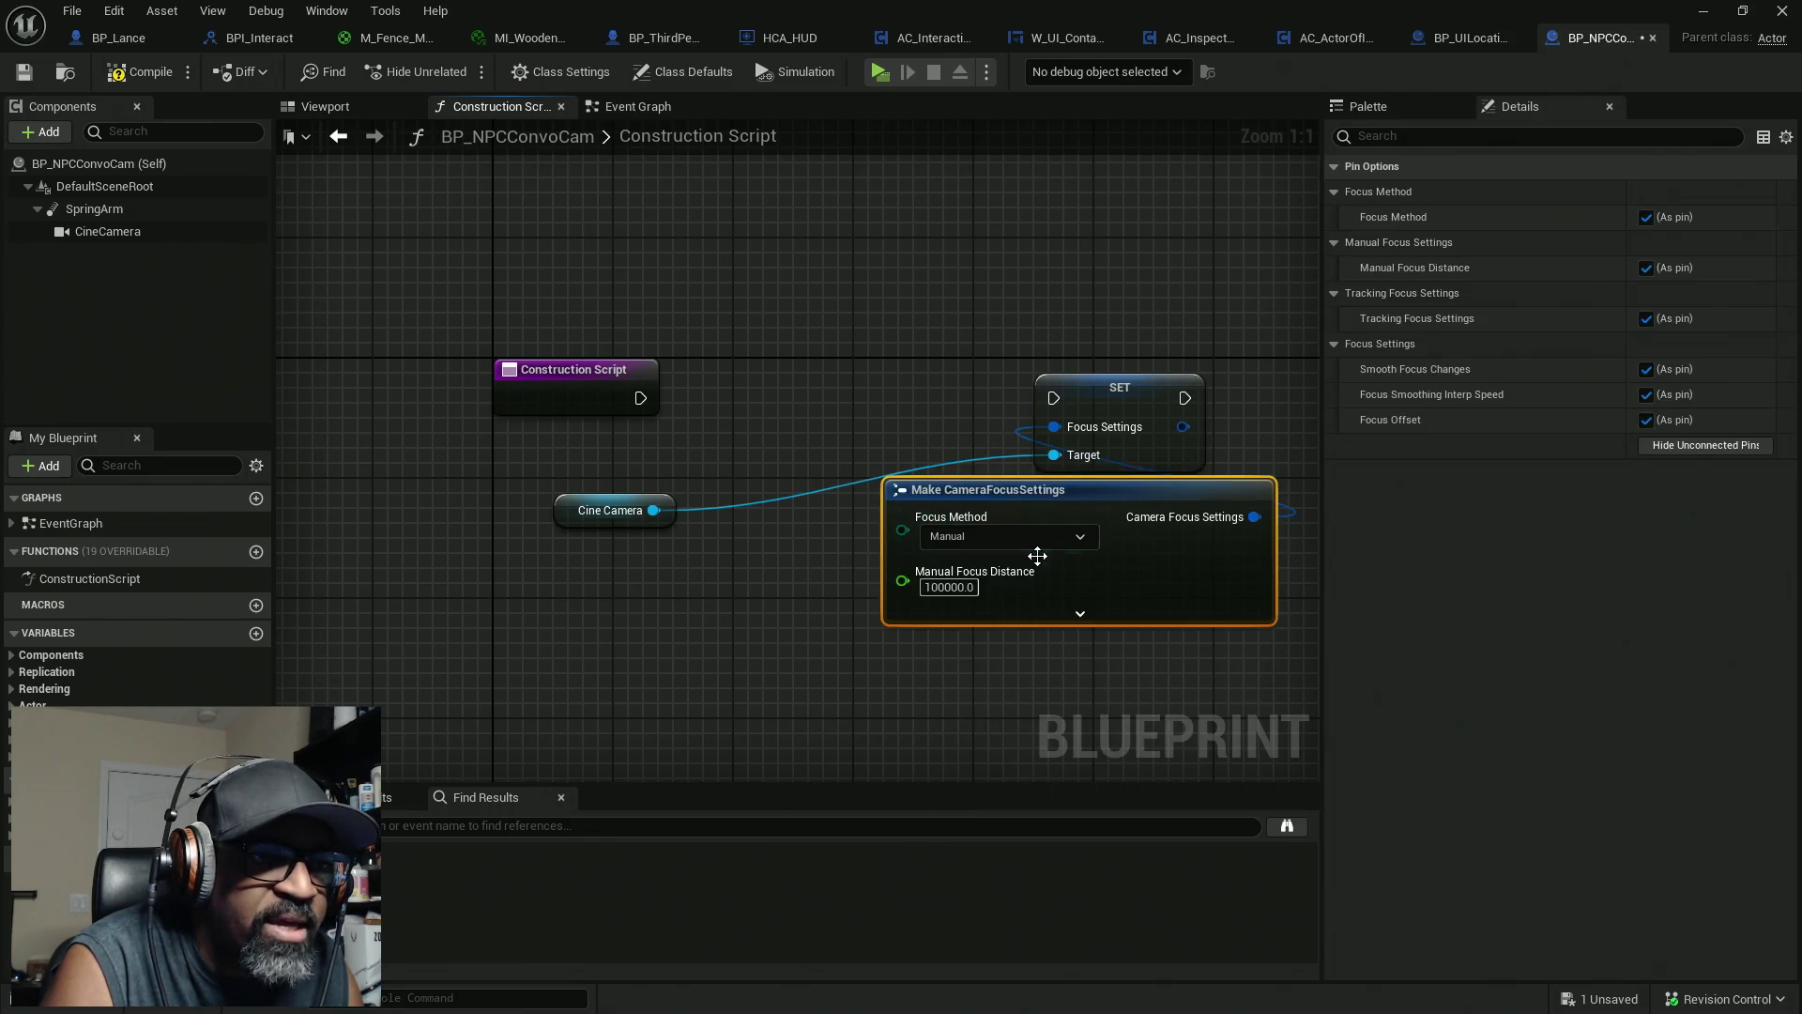
{"action": "mouse_move", "coordinate": [1108, 594]}
{"action": "left_mouse_down"}
{"action": "mouse_move", "coordinate": [989, 618]}
{"action": "mouse_move", "coordinate": [939, 680]}
{"action": "left_mouse_up"}
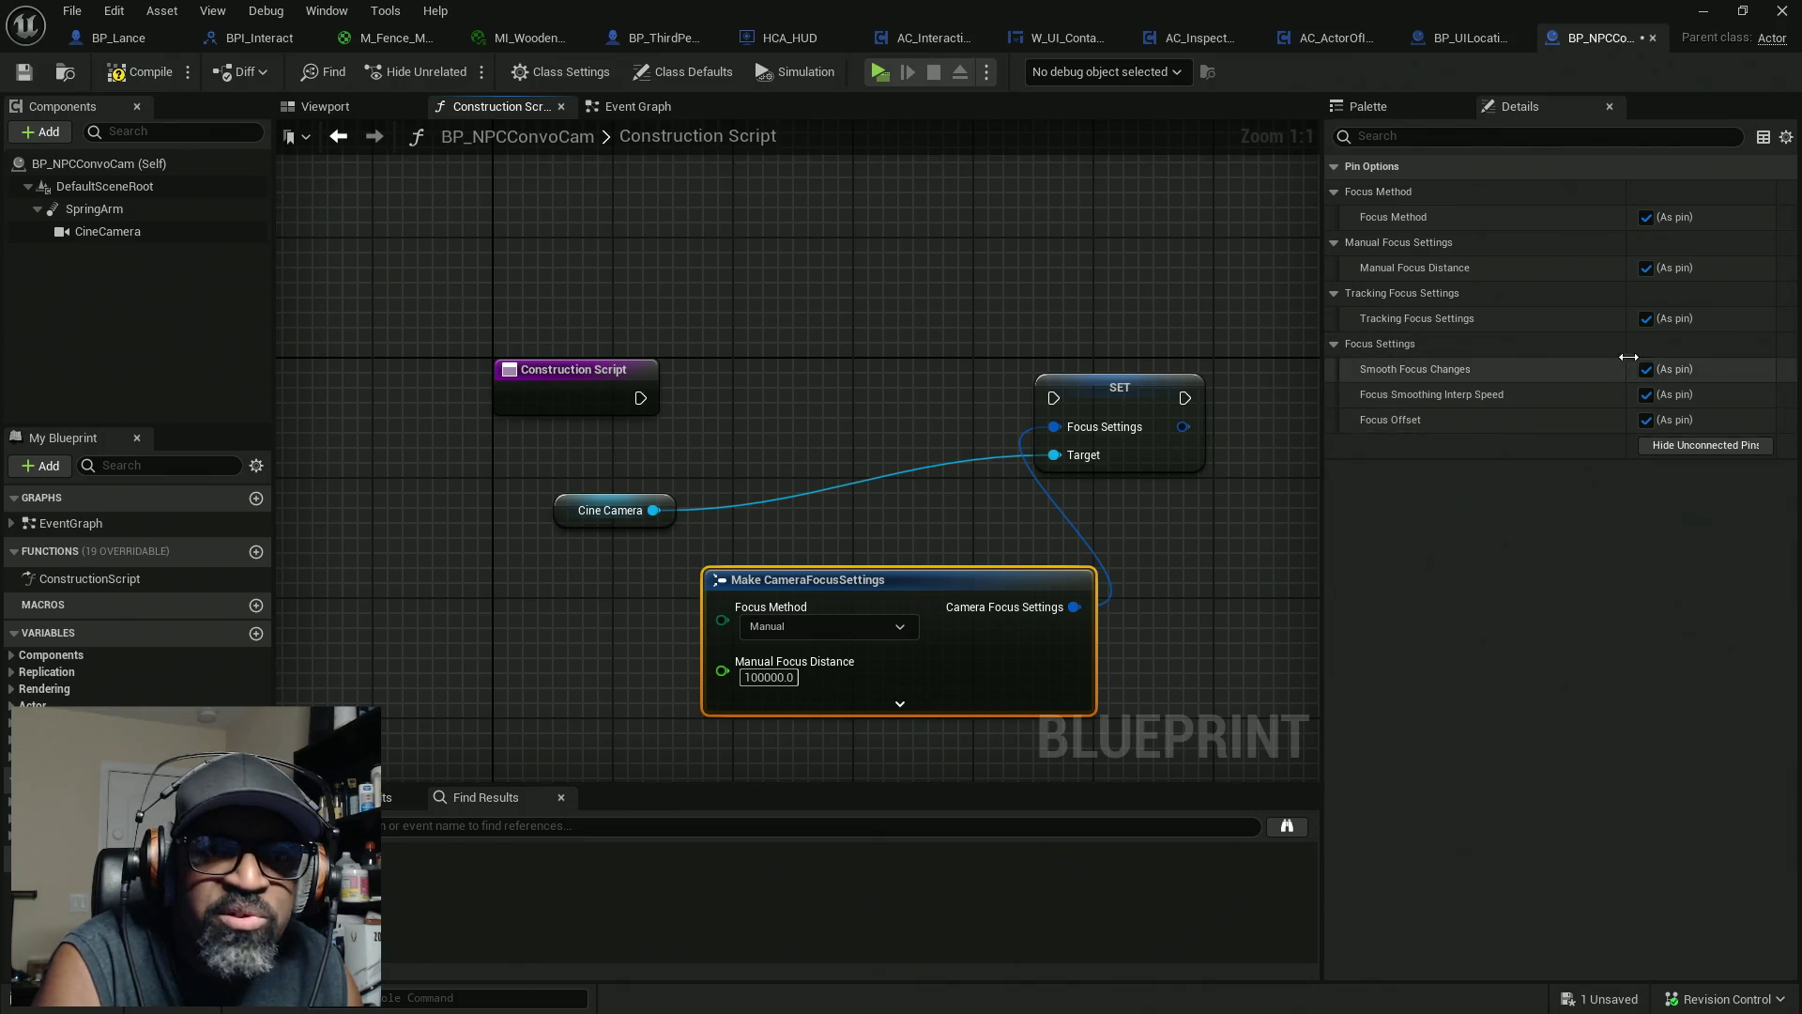
{"action": "left_click", "coordinate": [1647, 269]}
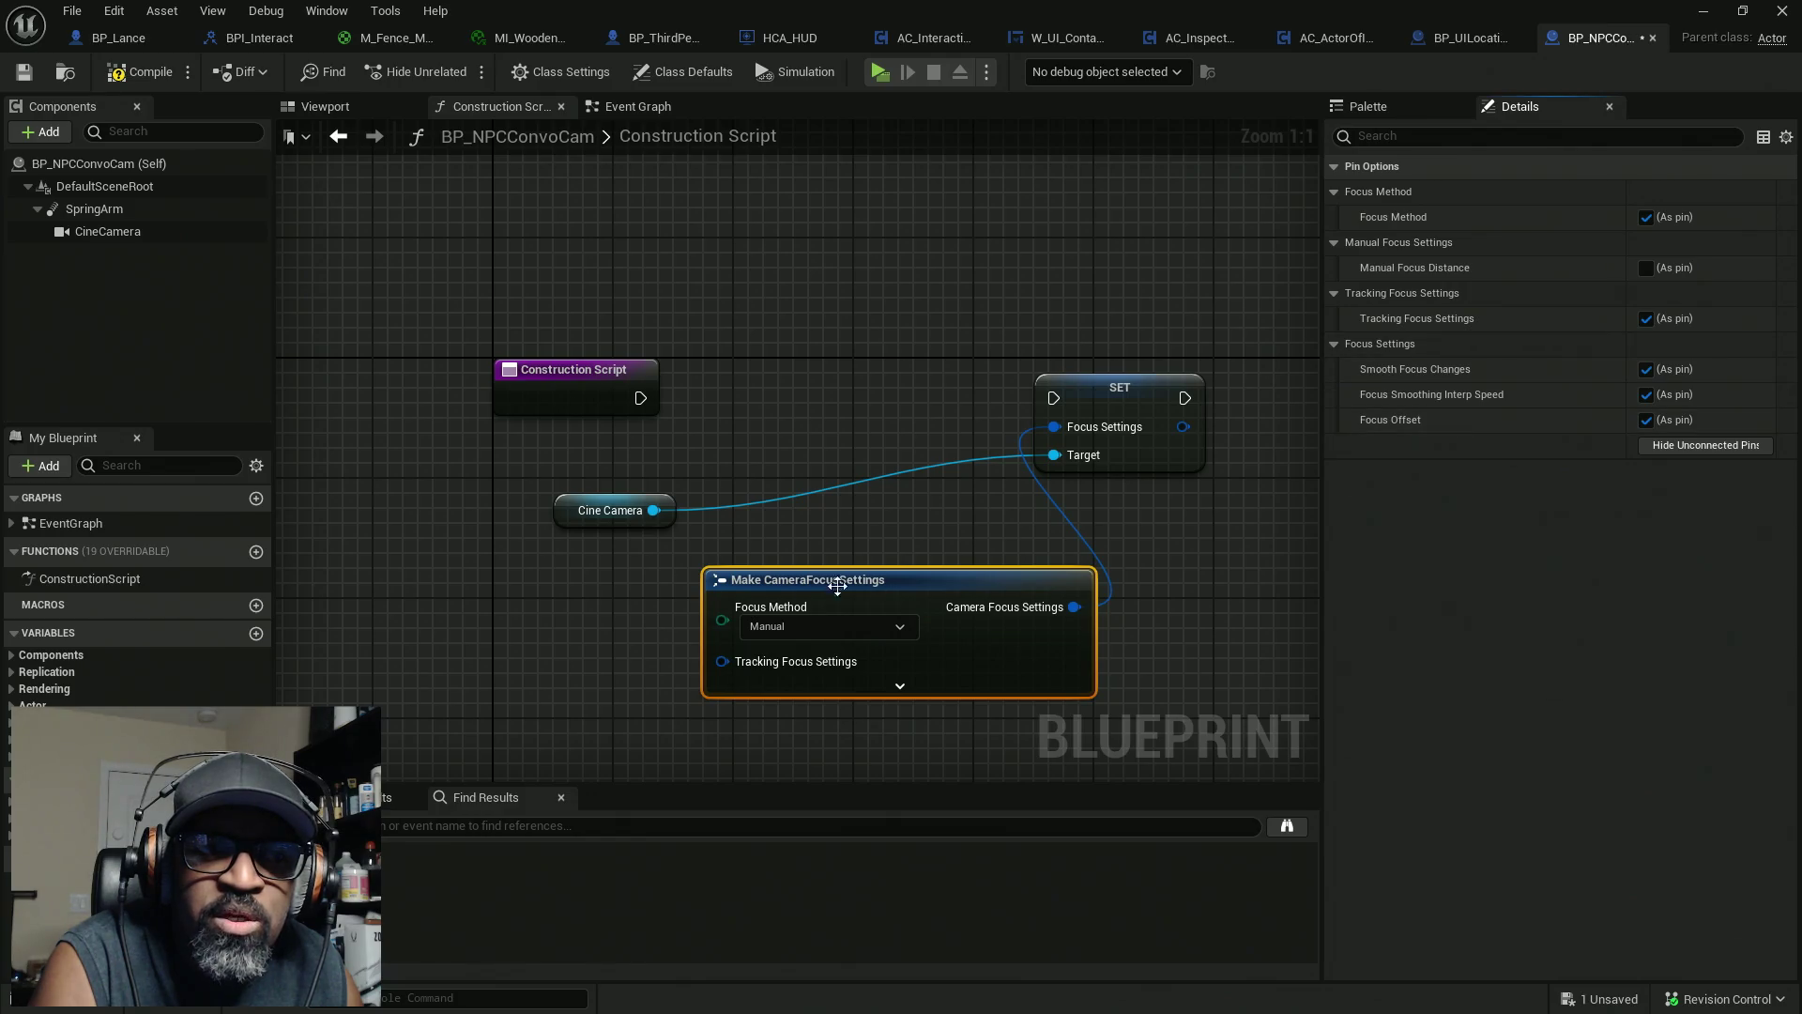
{"action": "left_click", "coordinate": [845, 627]}
{"action": "left_click", "coordinate": [790, 669]}
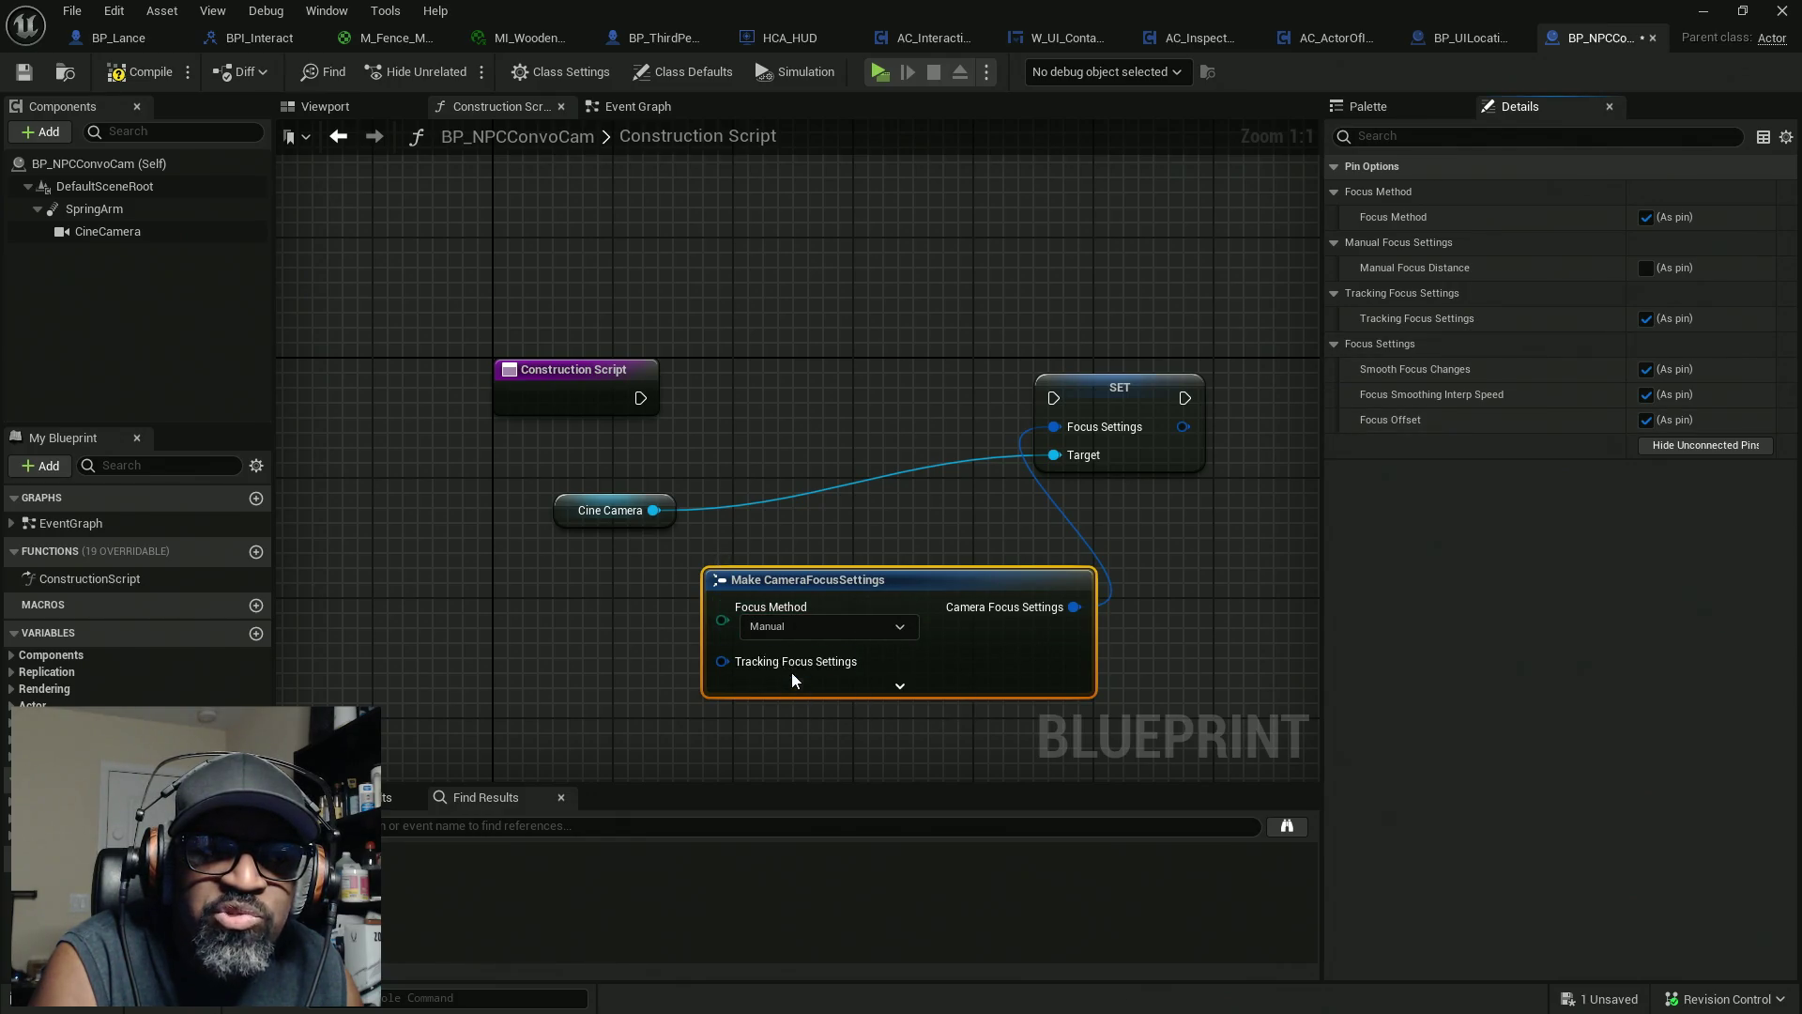
{"action": "left_click_drag", "start_coordinate": [917, 662], "coordinate": [917, 492]}
{"action": "left_click", "coordinate": [740, 506]}
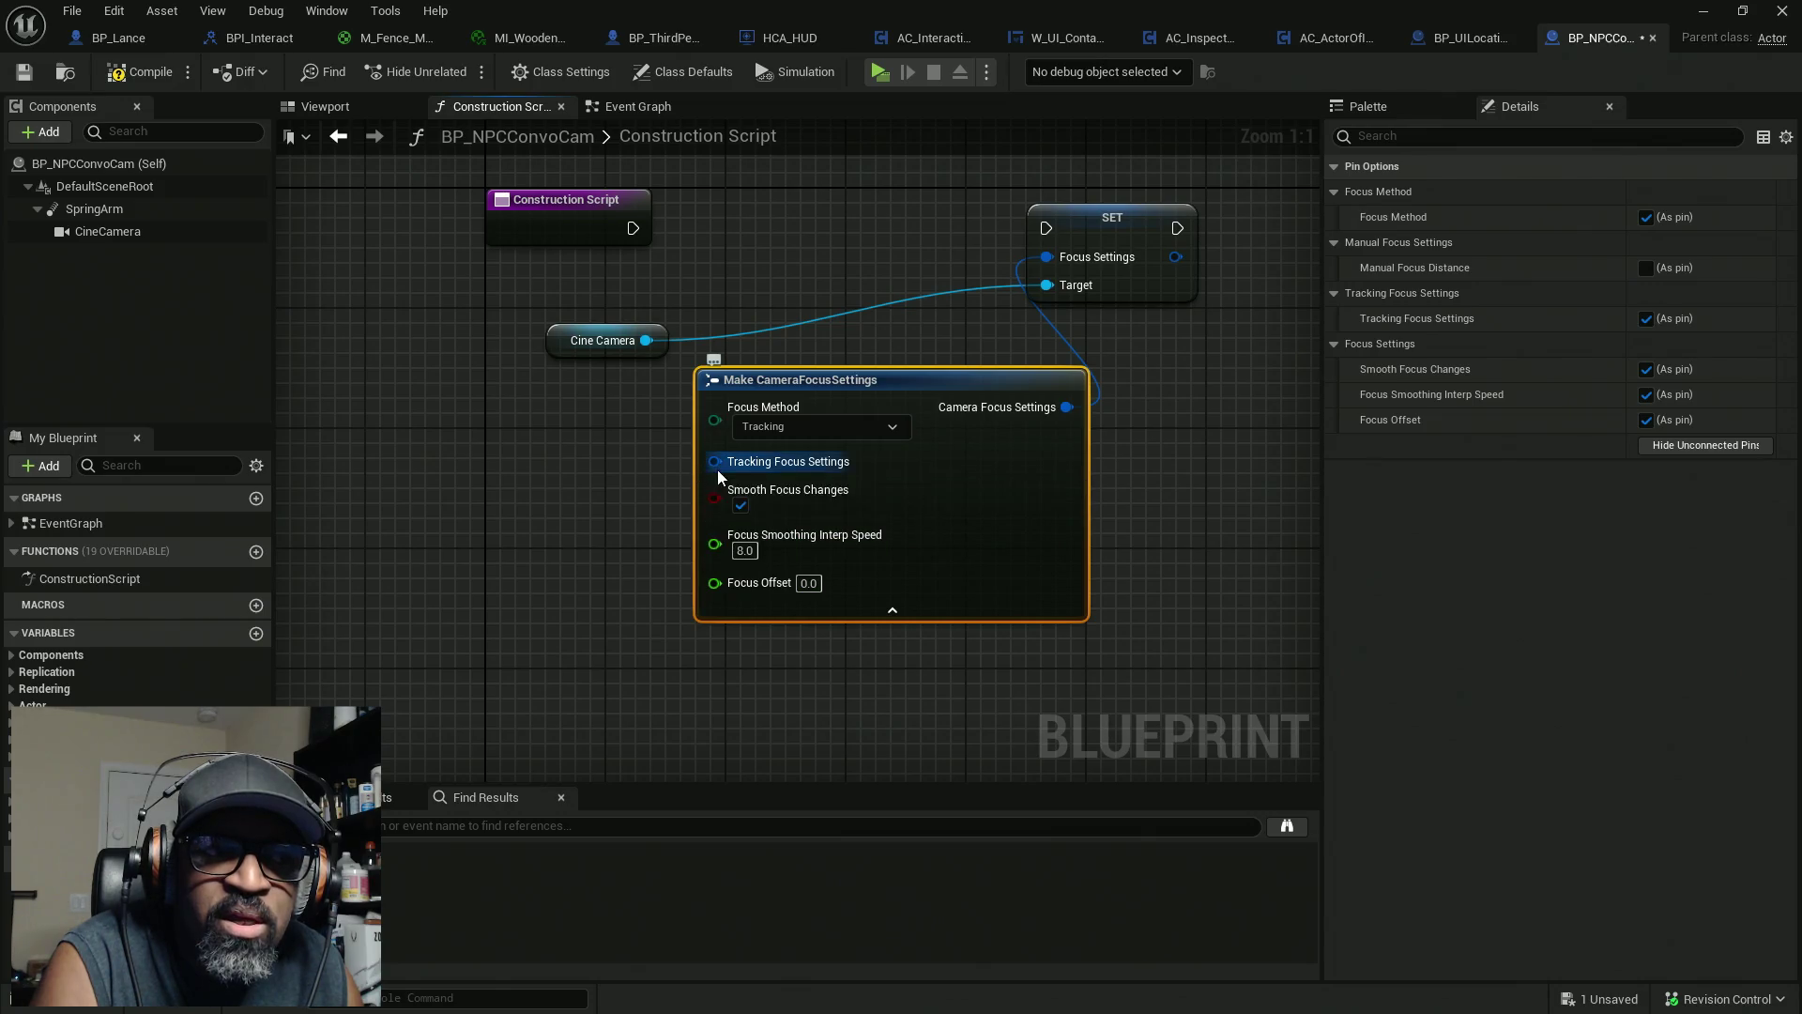
{"action": "mouse_move", "coordinate": [714, 461]}
{"action": "left_mouse_down"}
{"action": "mouse_move", "coordinate": [648, 531]}
{"action": "mouse_move", "coordinate": [657, 511]}
{"action": "left_mouse_up"}
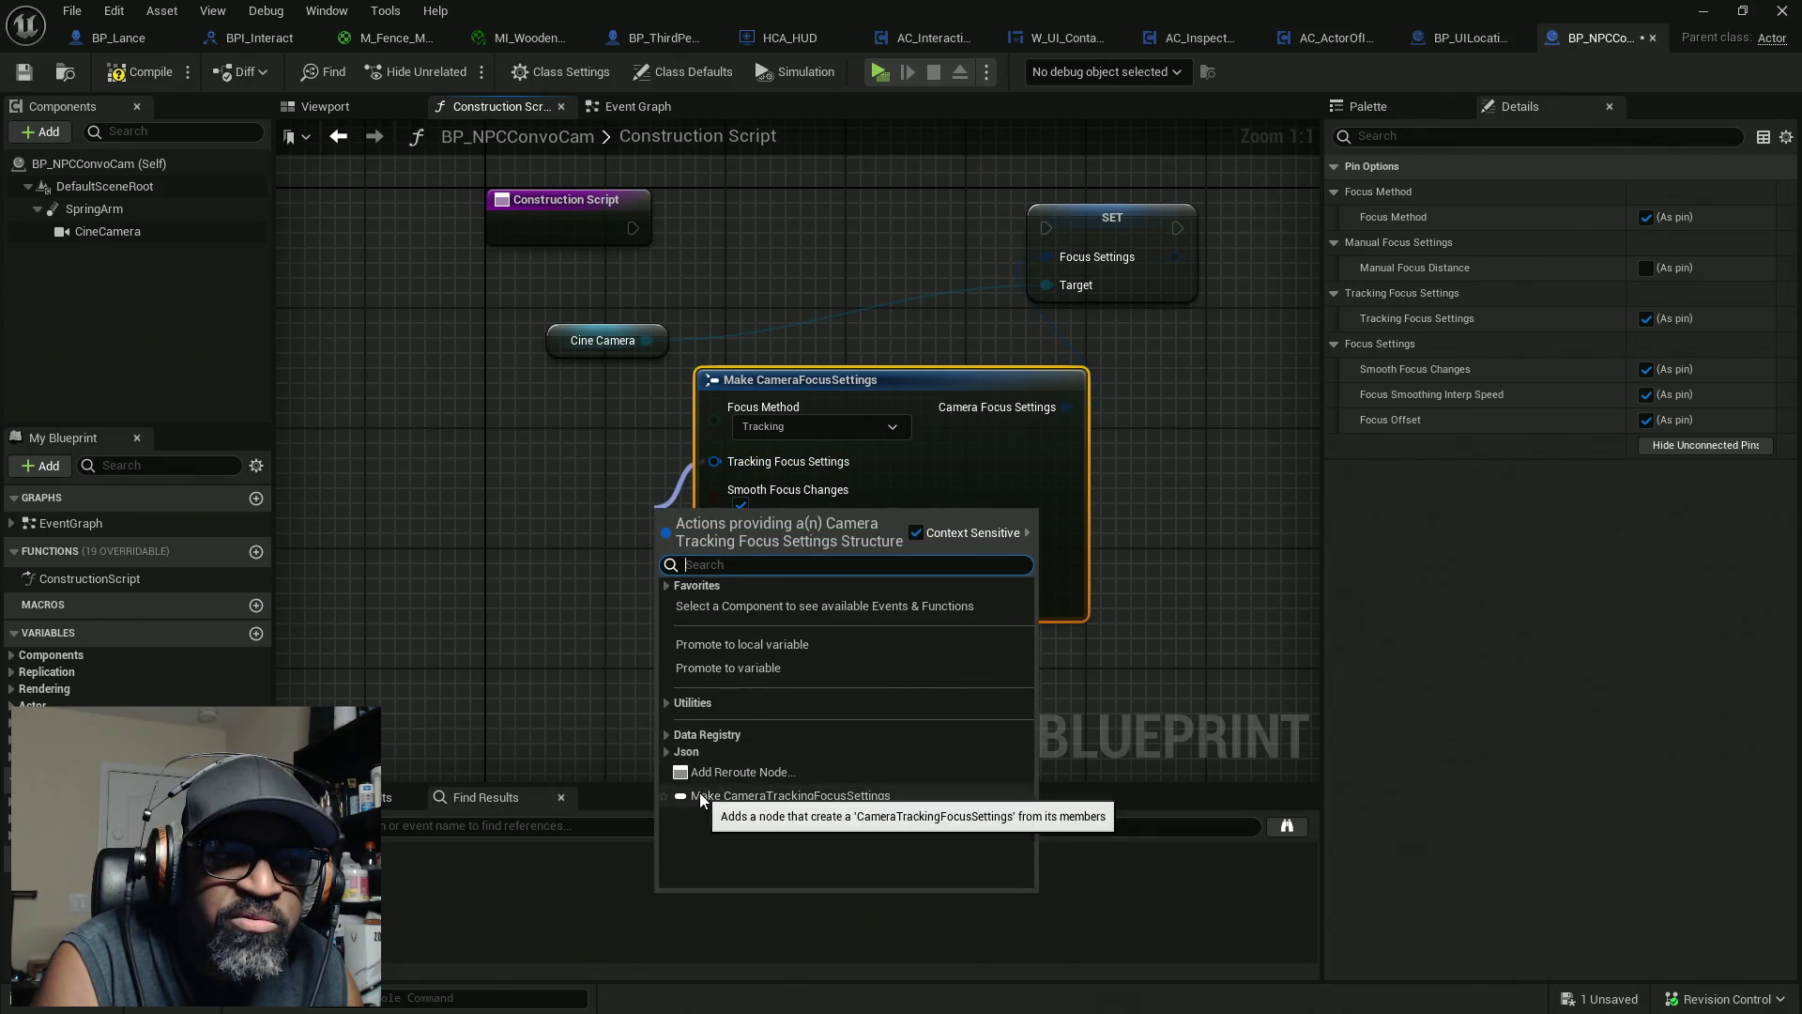
Add a Make CameraTrackingFocusSettings node and wire the Construction Script start into the SET node
{"action": "left_click", "coordinate": [742, 796]}
{"action": "left_click_drag", "start_coordinate": [700, 649], "coordinate": [663, 649]}
{"action": "left_click_drag", "start_coordinate": [798, 379], "coordinate": [933, 474]}
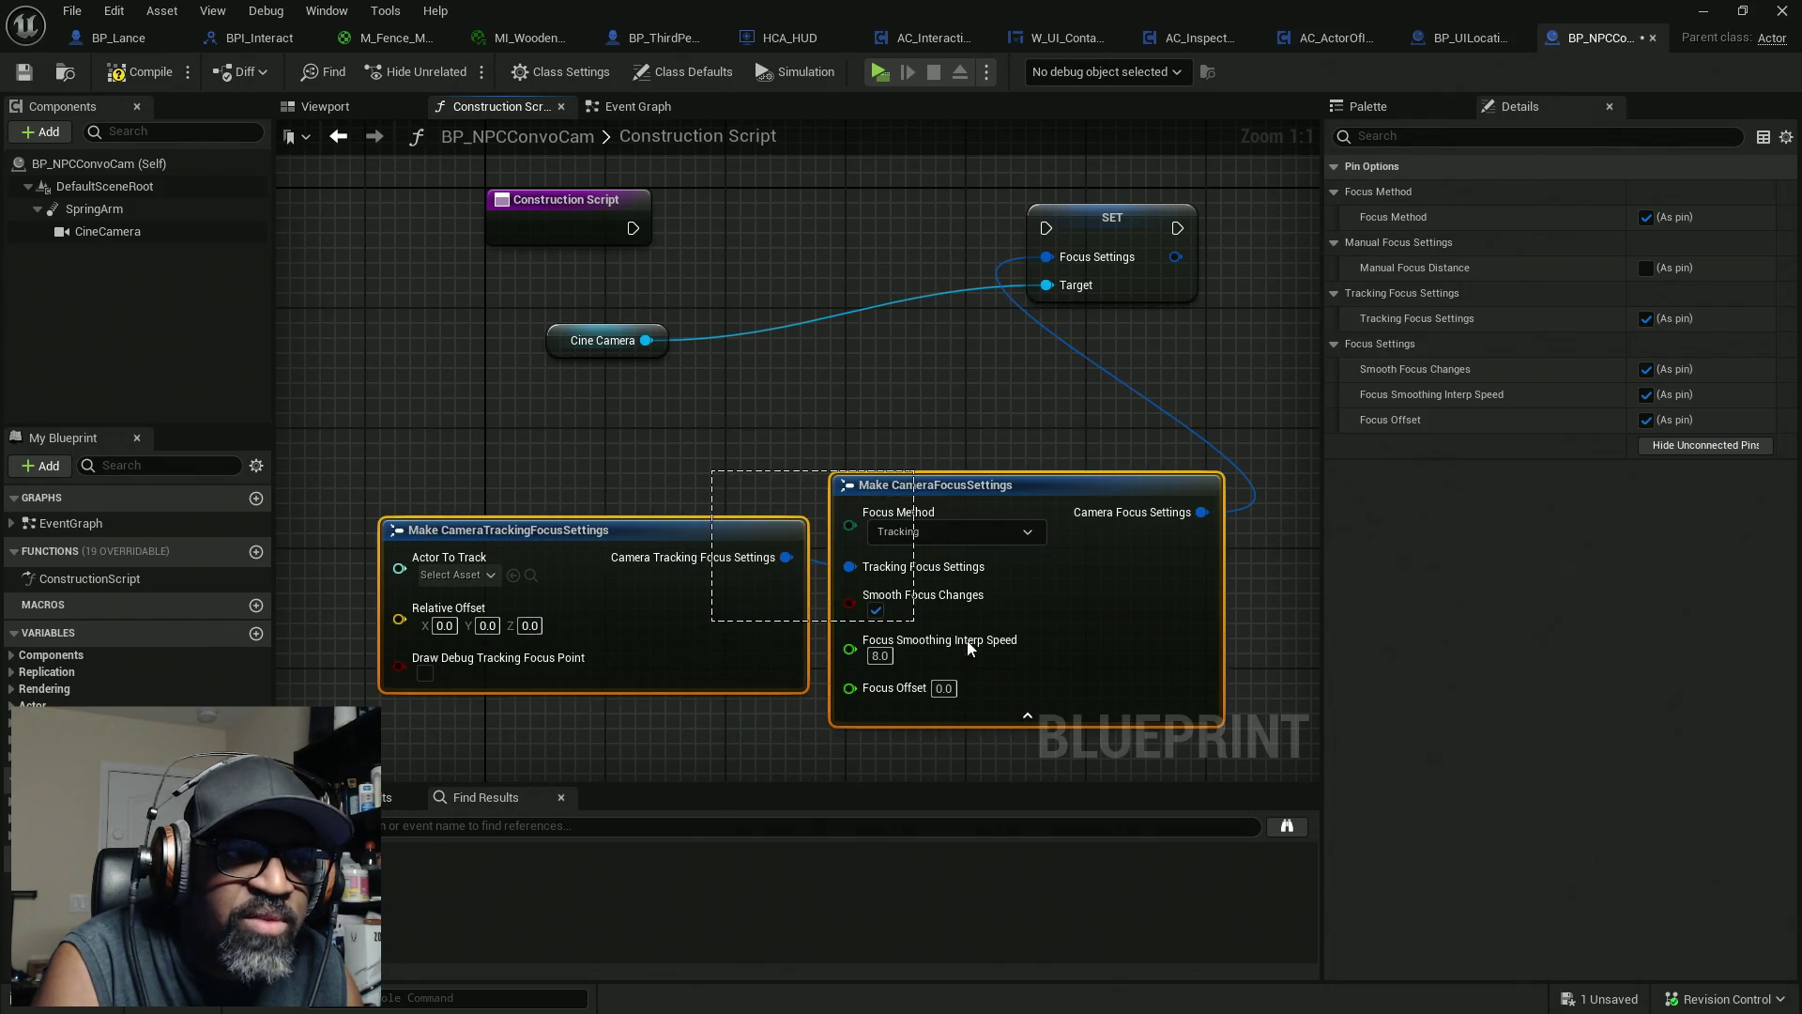
{"action": "mouse_move", "coordinate": [632, 228]}
{"action": "left_mouse_down"}
{"action": "mouse_move", "coordinate": [664, 261]}
{"action": "mouse_move", "coordinate": [1045, 228]}
{"action": "left_mouse_up"}
{"action": "mouse_move", "coordinate": [564, 348]}
{"action": "left_mouse_down"}
{"action": "mouse_move", "coordinate": [877, 289]}
{"action": "mouse_move", "coordinate": [692, 374]}
{"action": "mouse_move", "coordinate": [615, 441]}
{"action": "left_mouse_up"}
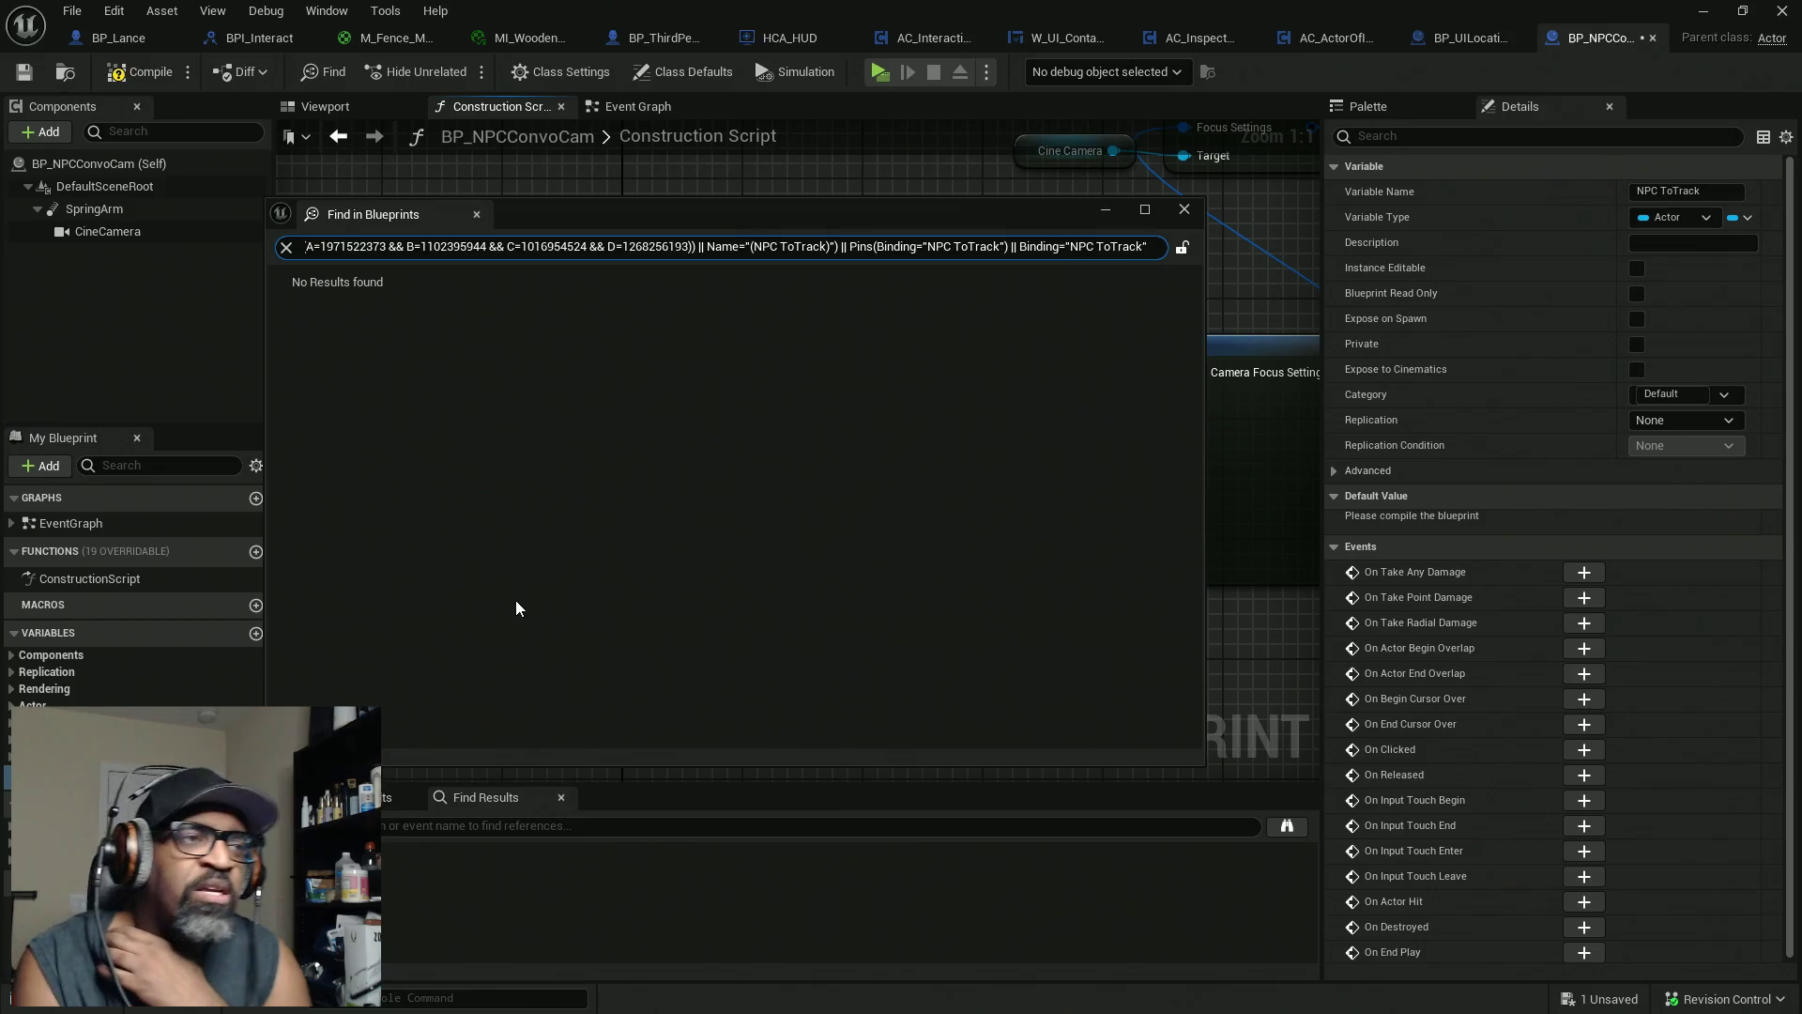
Connect NPC to Track into Actor To Track with a reroute point and tidy the graph
{"action": "left_click", "coordinate": [477, 215]}
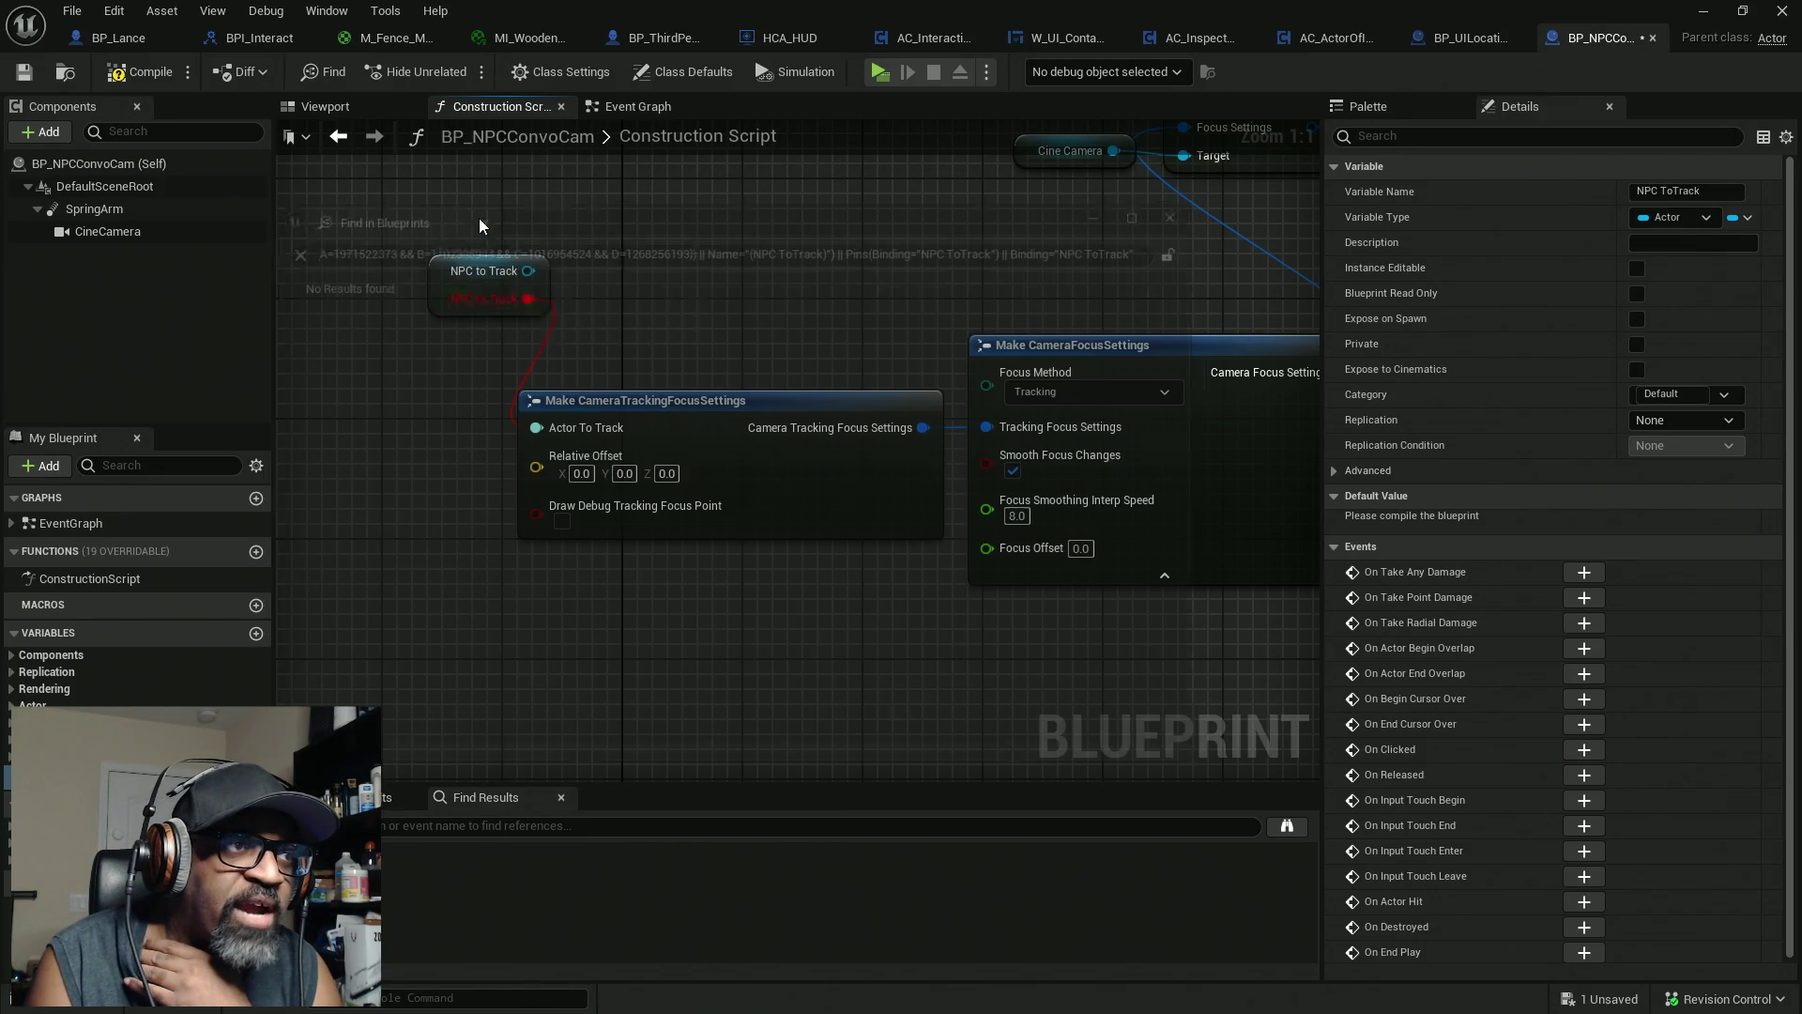
{"action": "left_click", "coordinate": [528, 299], "text": "alt"}
{"action": "left_click_drag", "start_coordinate": [524, 270], "coordinate": [537, 438]}
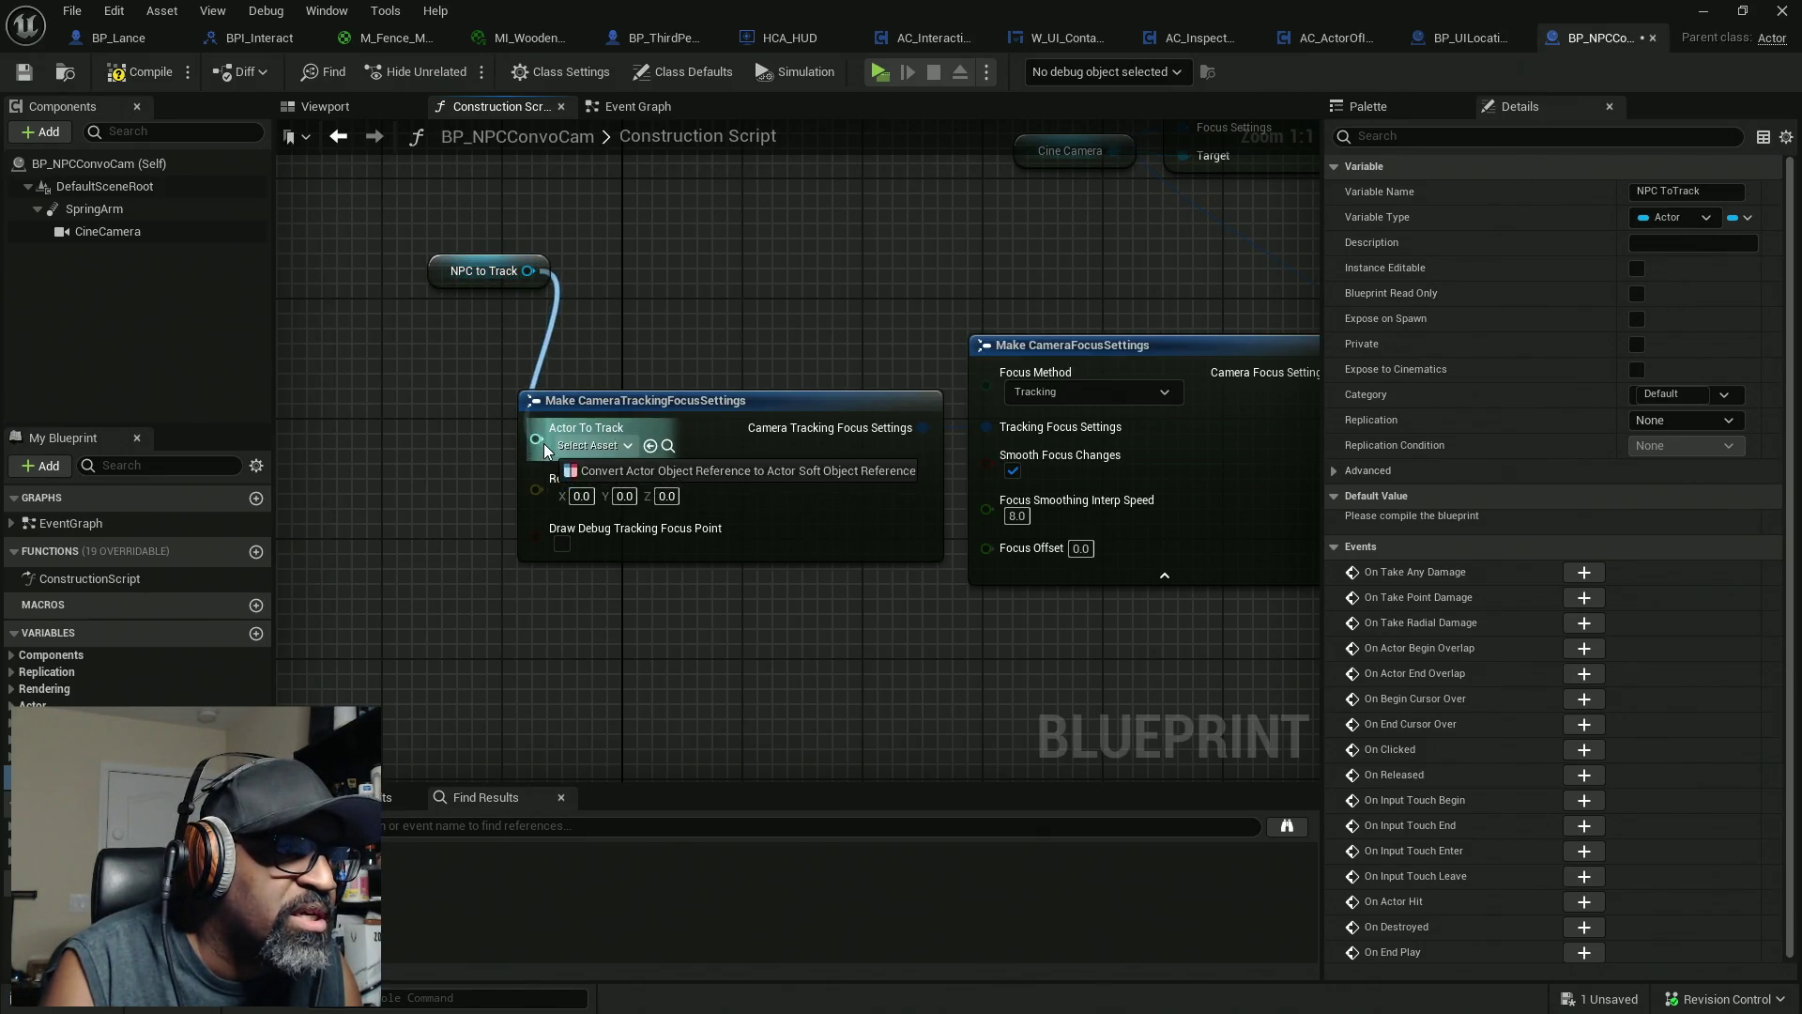
{"action": "double_click", "coordinate": [523, 322]}
{"action": "left_click_drag", "start_coordinate": [530, 216], "coordinate": [705, 323]}
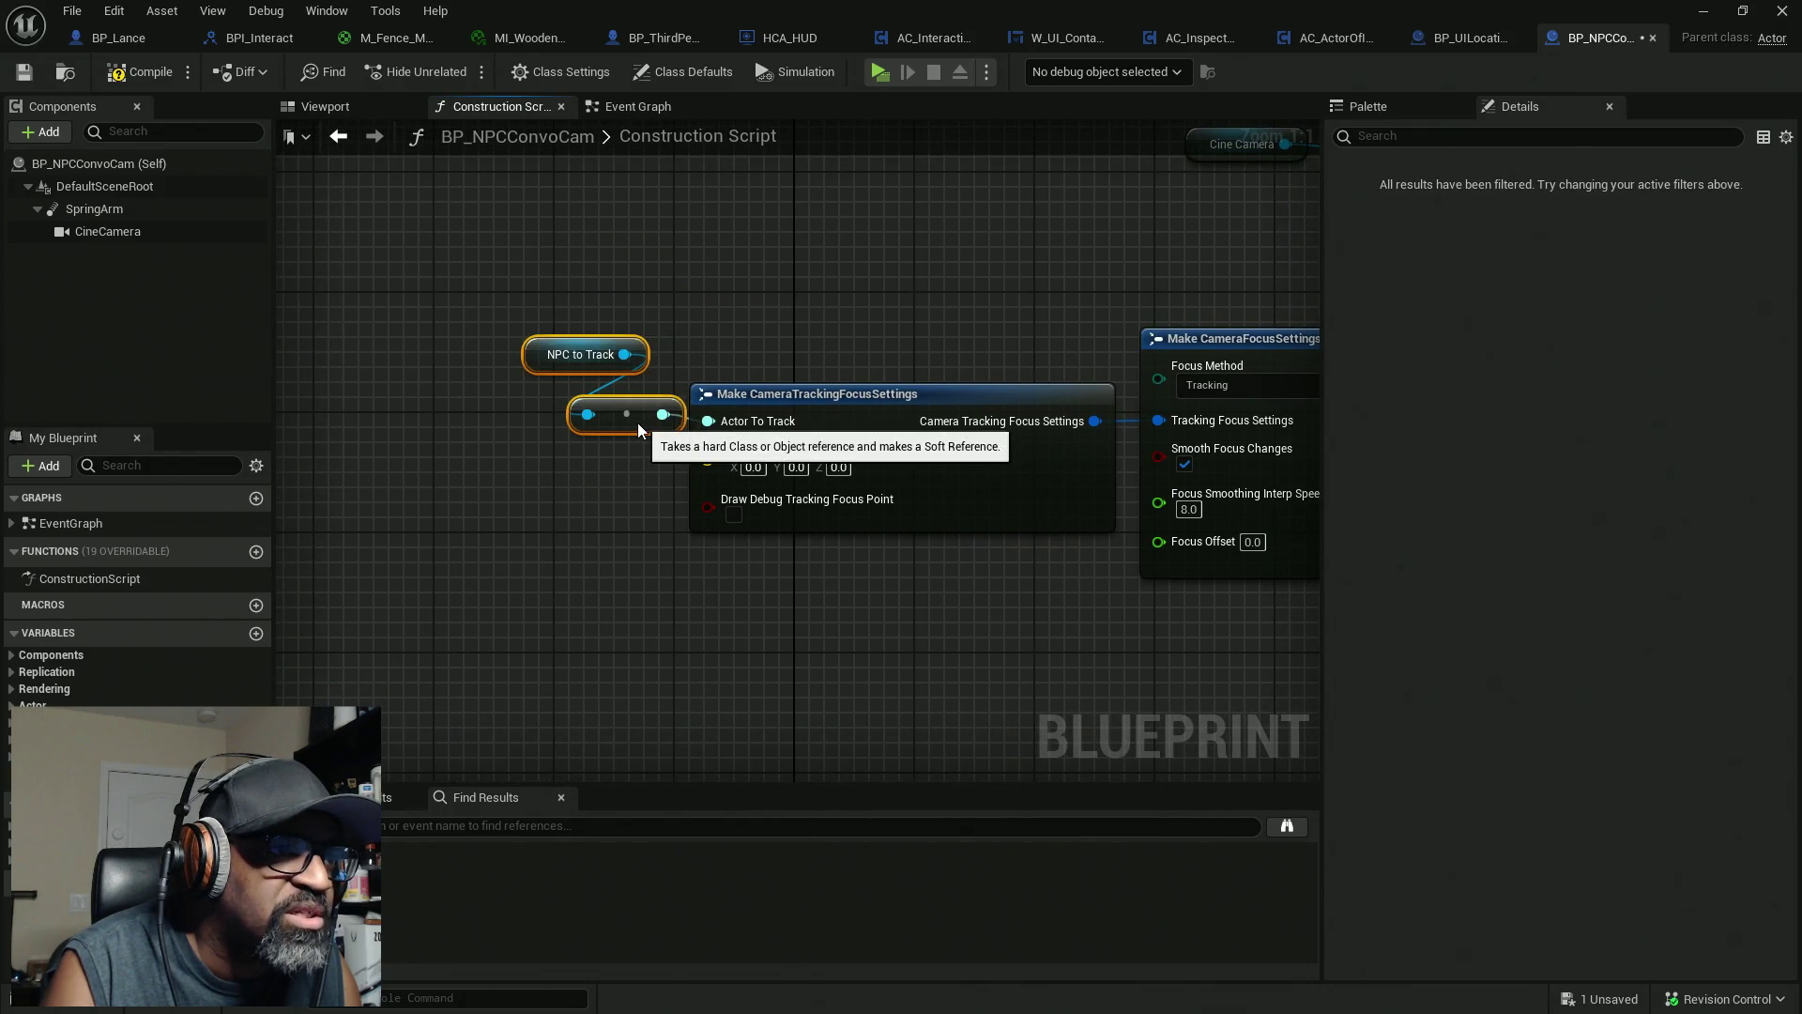
{"action": "scroll", "coordinate": [638, 423], "scroll_direction": "down", "scroll_amount": 1}
{"action": "left_click_drag", "start_coordinate": [638, 422], "coordinate": [249, 517]}
{"action": "mouse_move", "coordinate": [551, 486]}
{"action": "left_mouse_down"}
{"action": "mouse_move", "coordinate": [704, 394]}
{"action": "mouse_move", "coordinate": [853, 338]}
{"action": "left_mouse_up"}
Hide the Draw Debug, Focus Smoothing Interp Speed and Focus Offset pins, then compile
{"action": "left_click", "coordinate": [772, 438]}
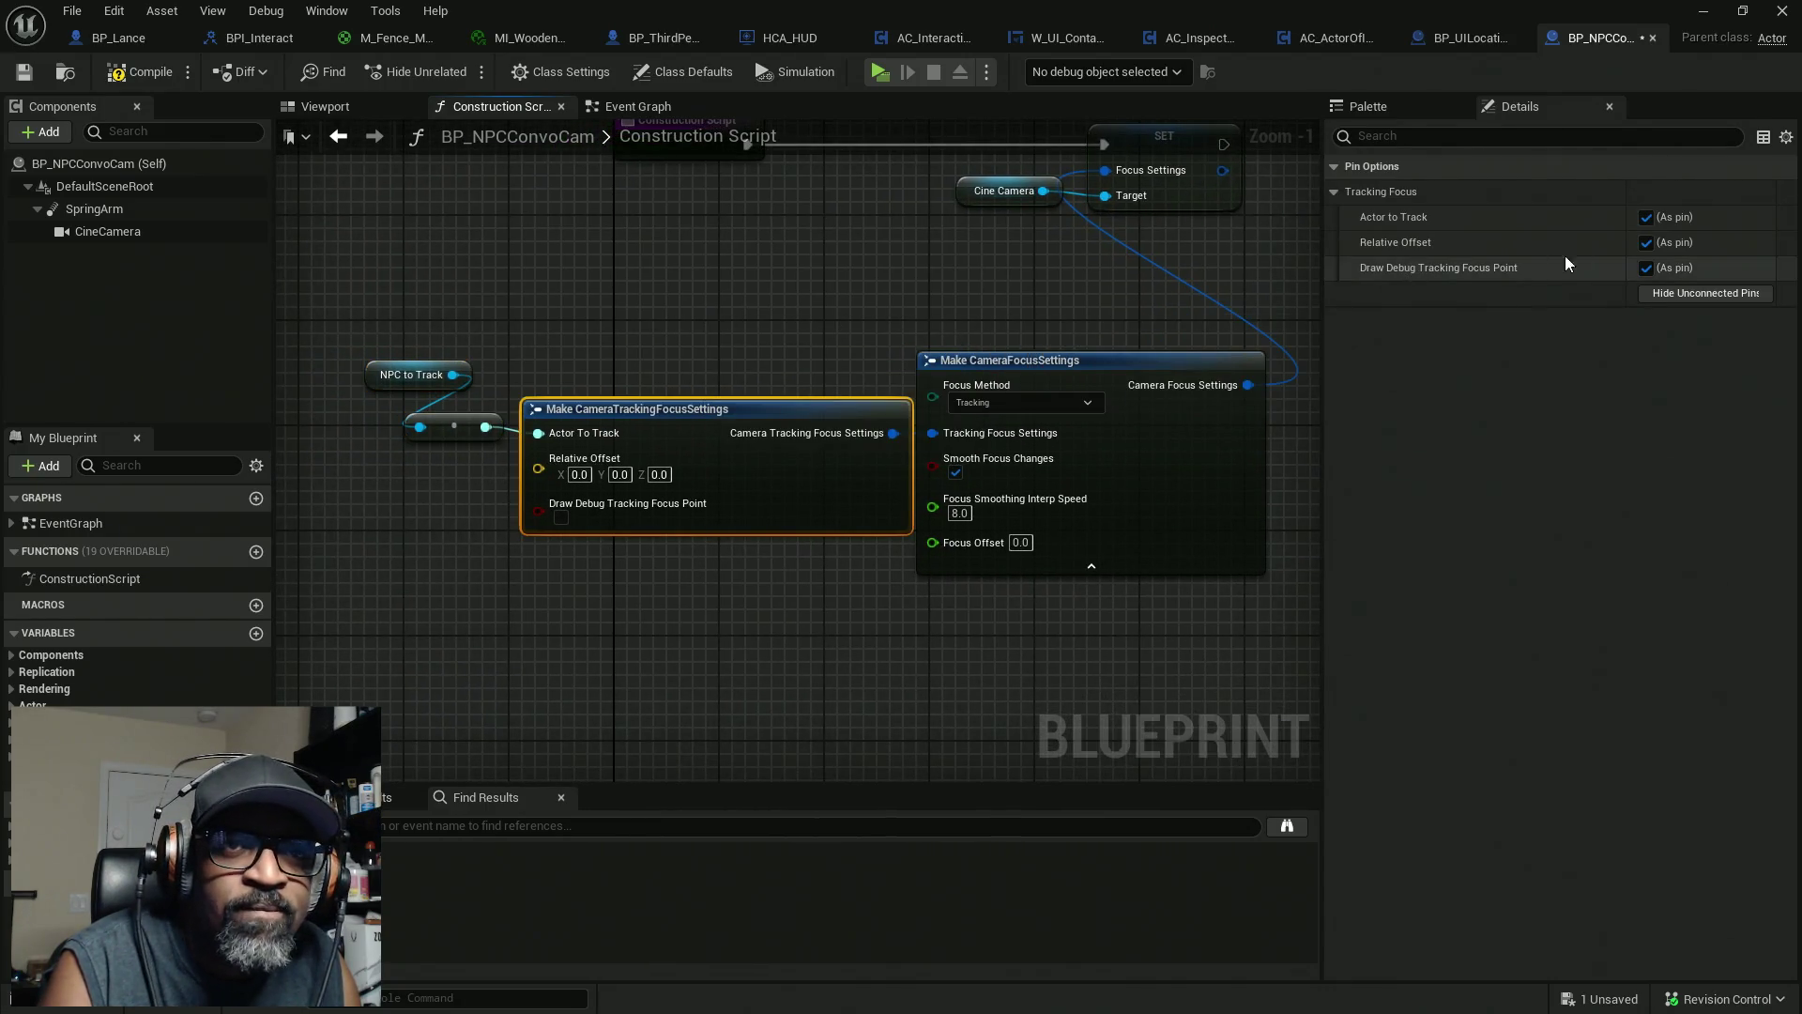
{"action": "left_click", "coordinate": [1646, 268]}
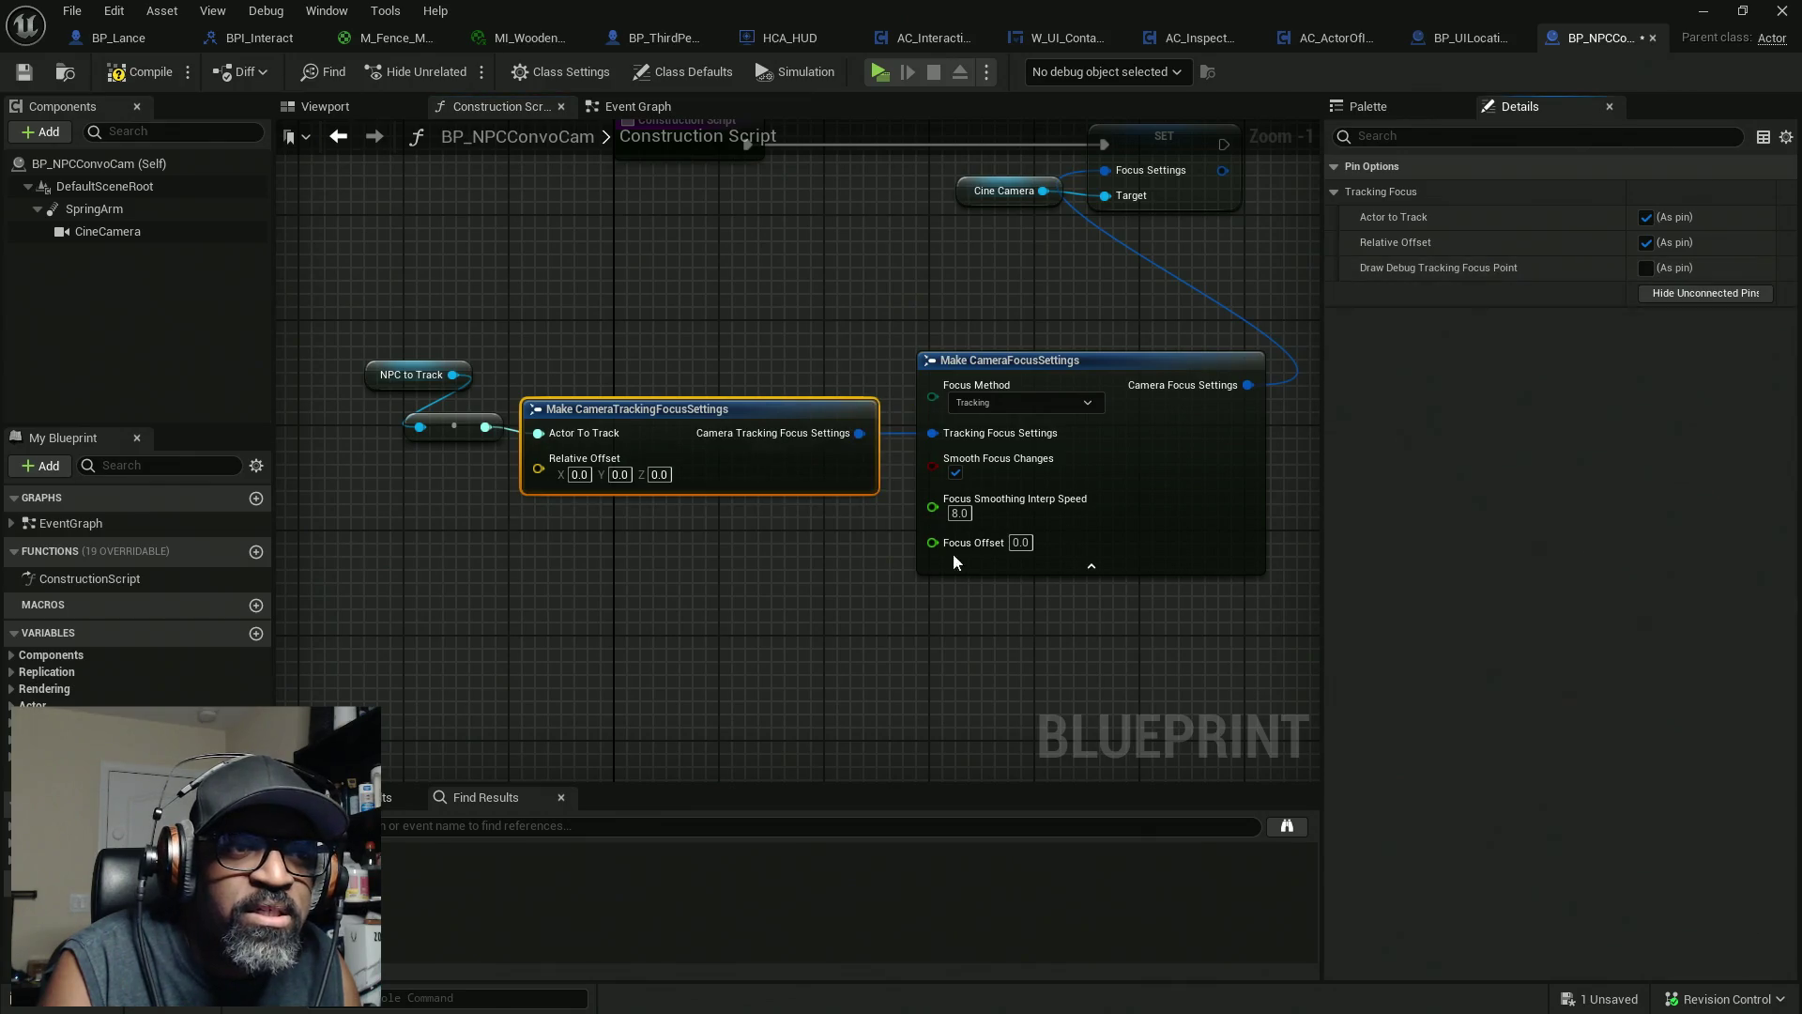
{"action": "left_click", "coordinate": [1087, 361]}
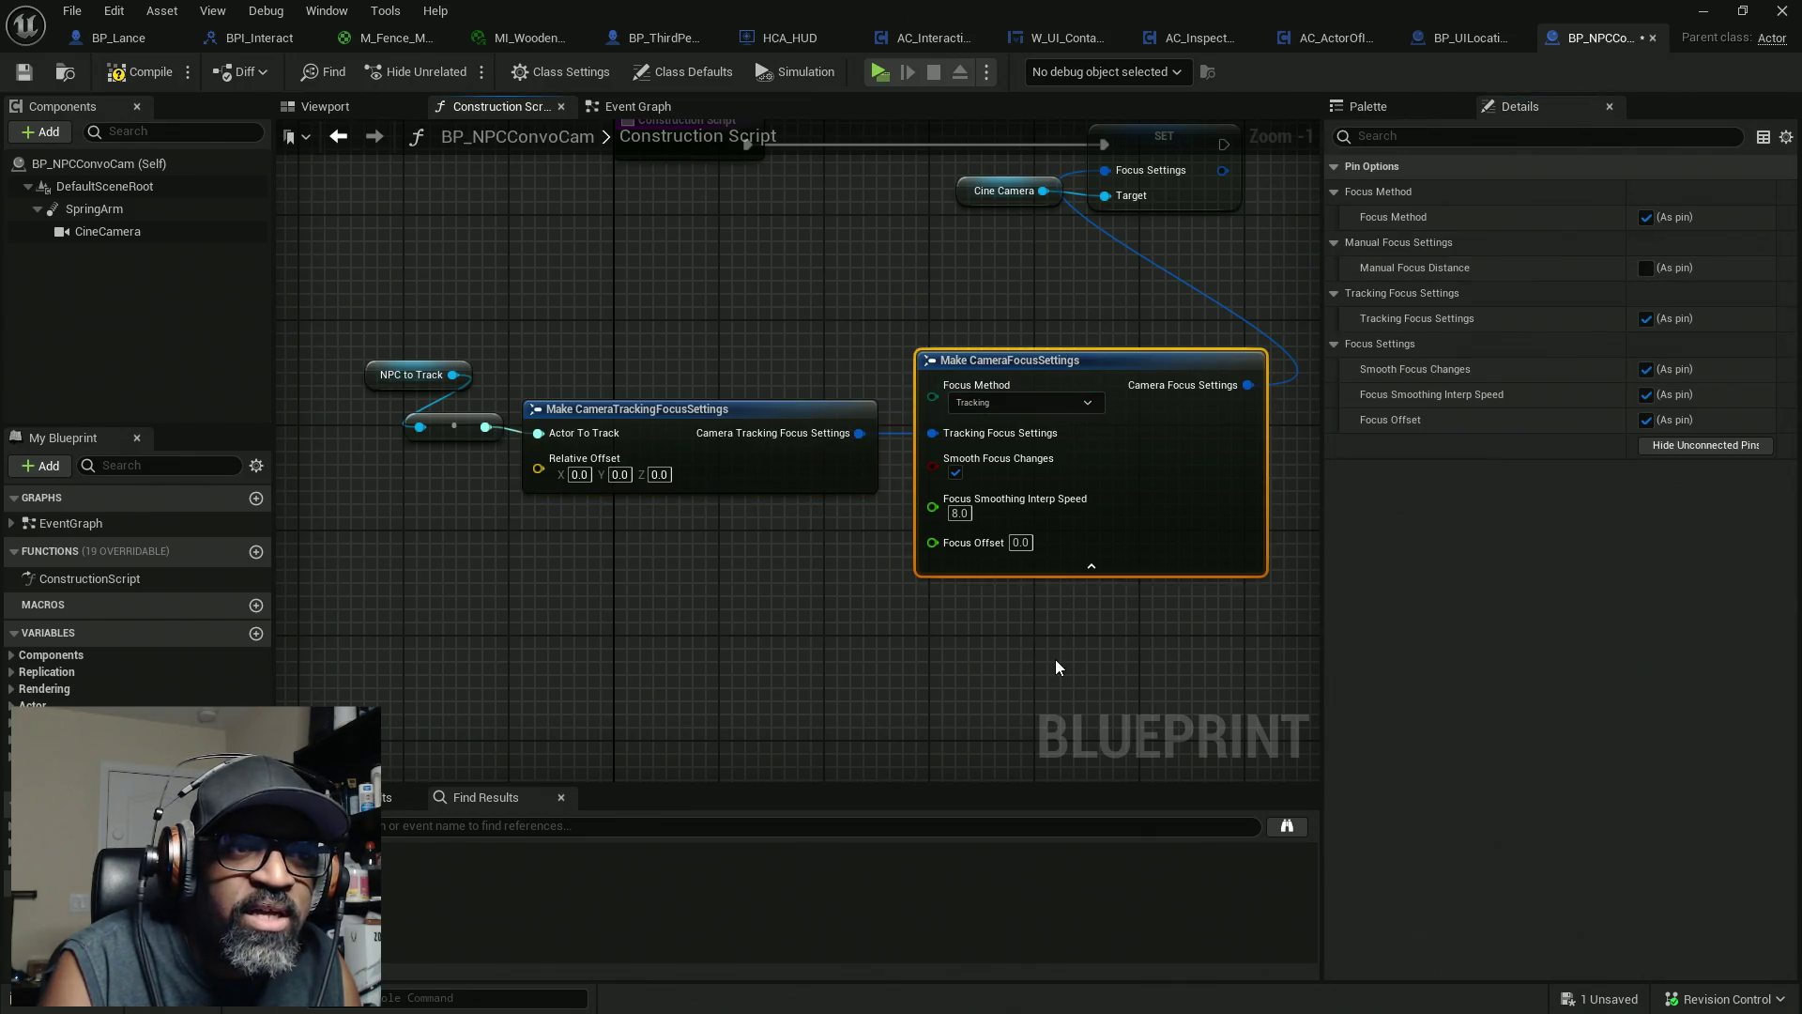
{"action": "left_click", "coordinate": [1646, 395]}
{"action": "left_click", "coordinate": [1647, 420]}
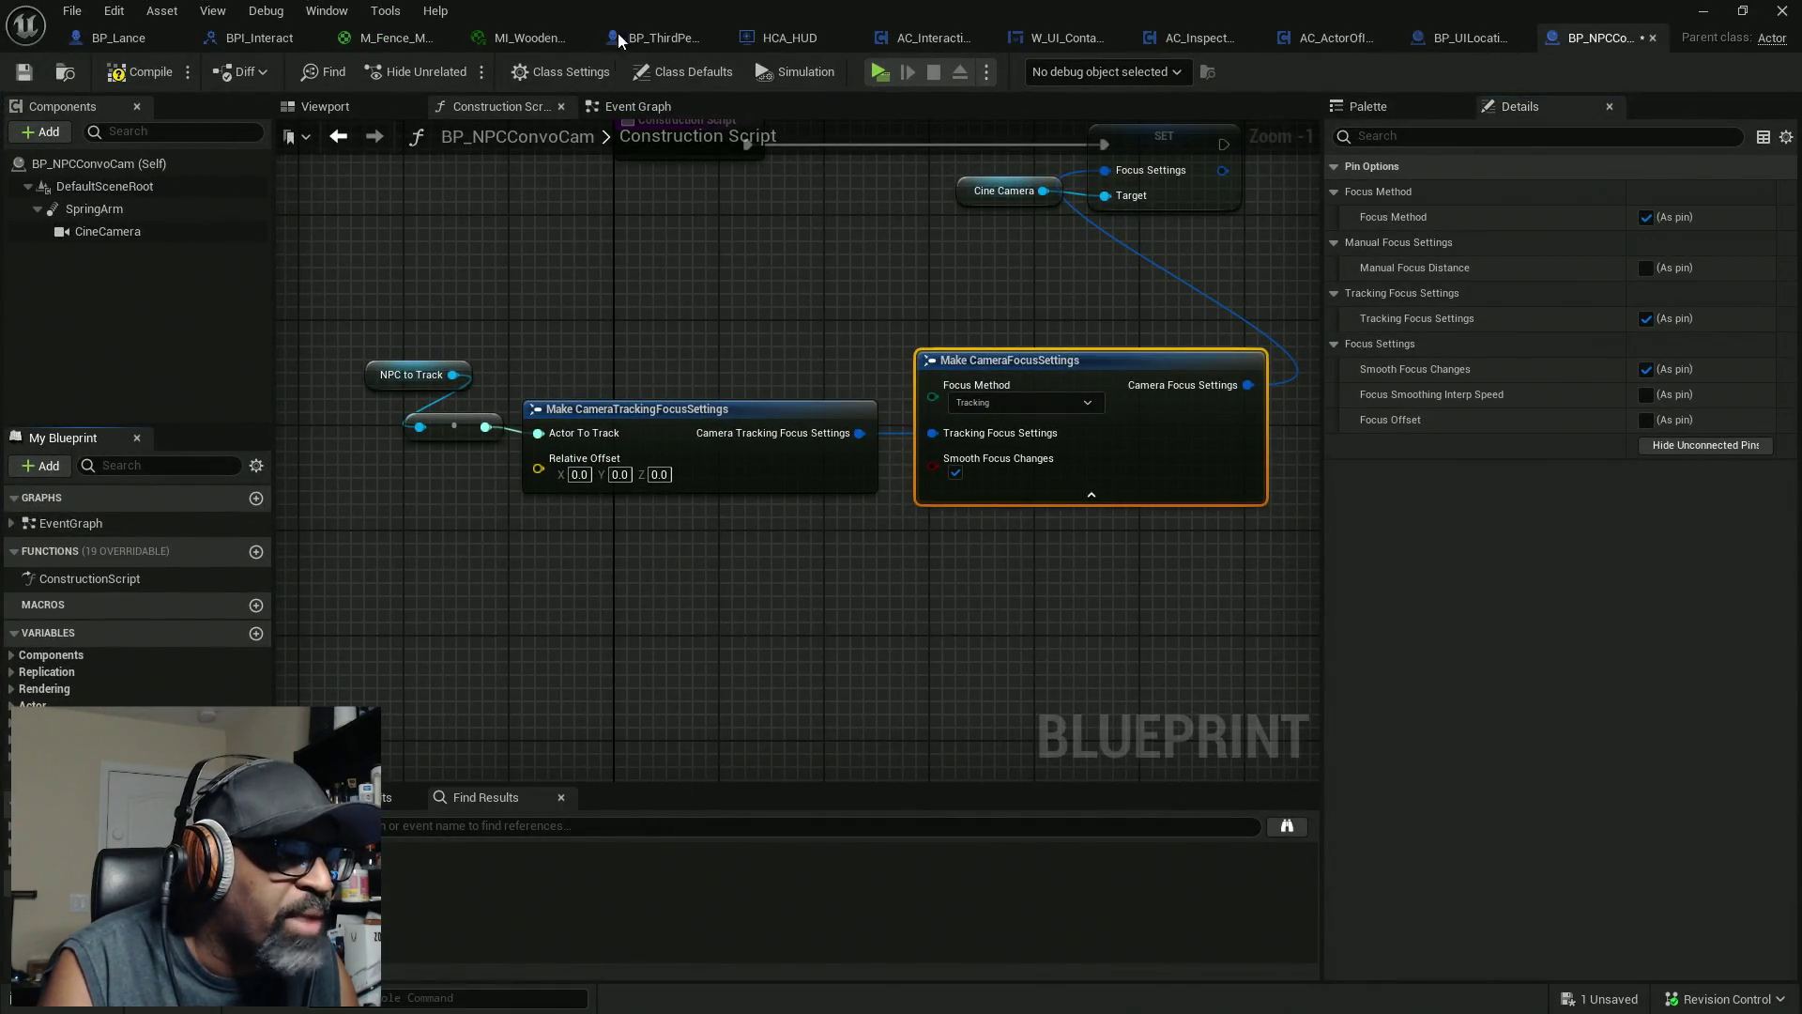
{"action": "left_click", "coordinate": [150, 73]}
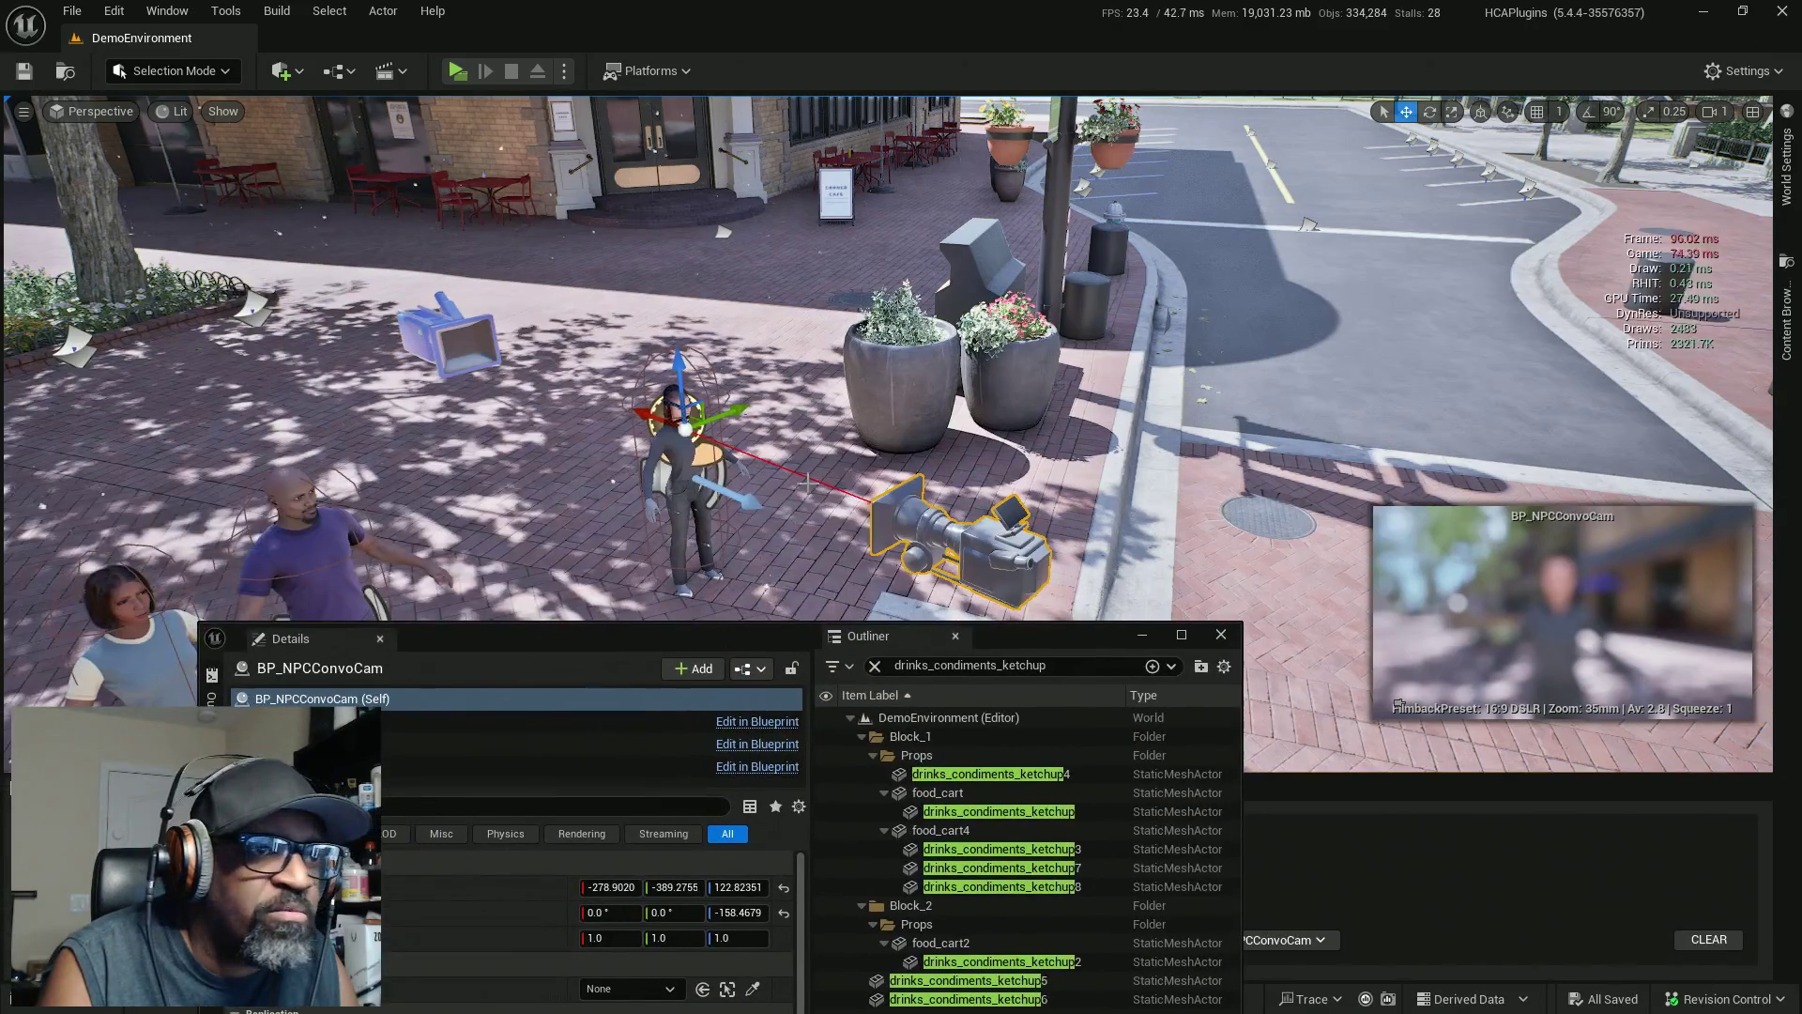
Set the placed BP_NPCConvoCam's NPC to Track to BP_Yumi by picking her in the viewport
{"action": "mouse_move", "coordinate": [400, 642]}
{"action": "left_mouse_down"}
{"action": "mouse_move", "coordinate": [572, 577]}
{"action": "mouse_move", "coordinate": [1252, 233]}
{"action": "mouse_move", "coordinate": [1178, 192]}
{"action": "left_mouse_up"}
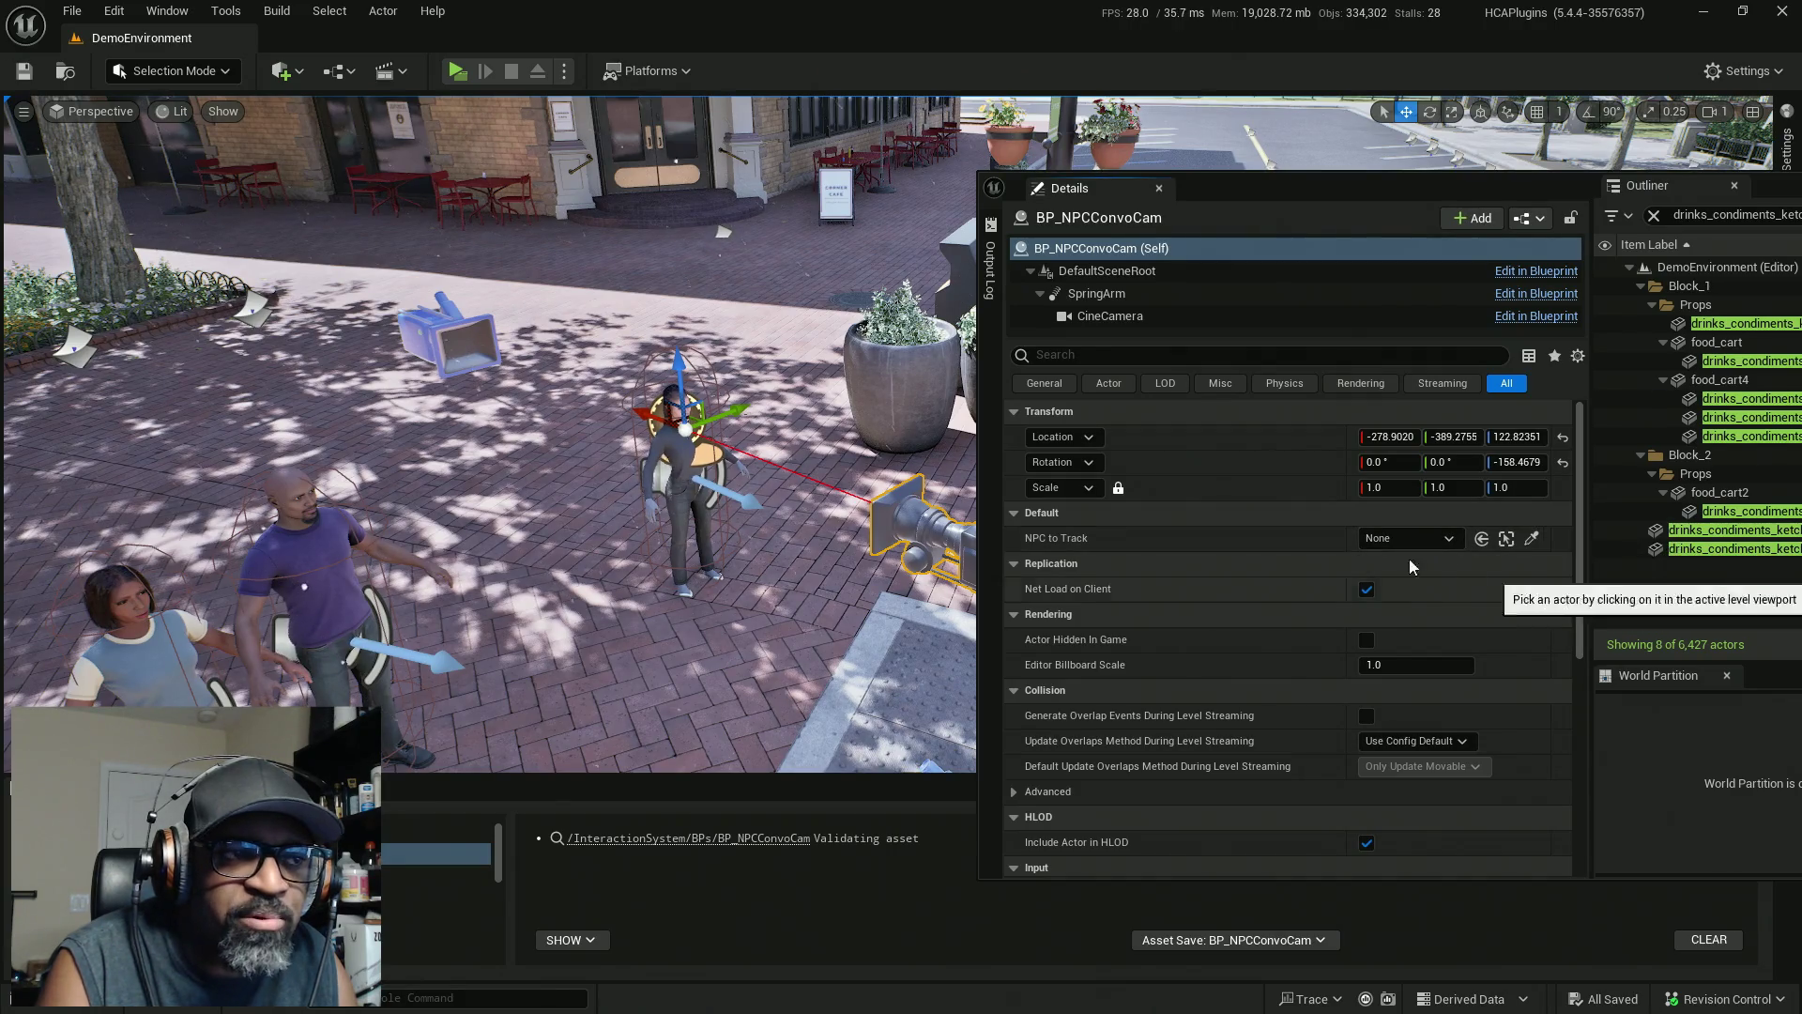
{"action": "left_click", "coordinate": [689, 442]}
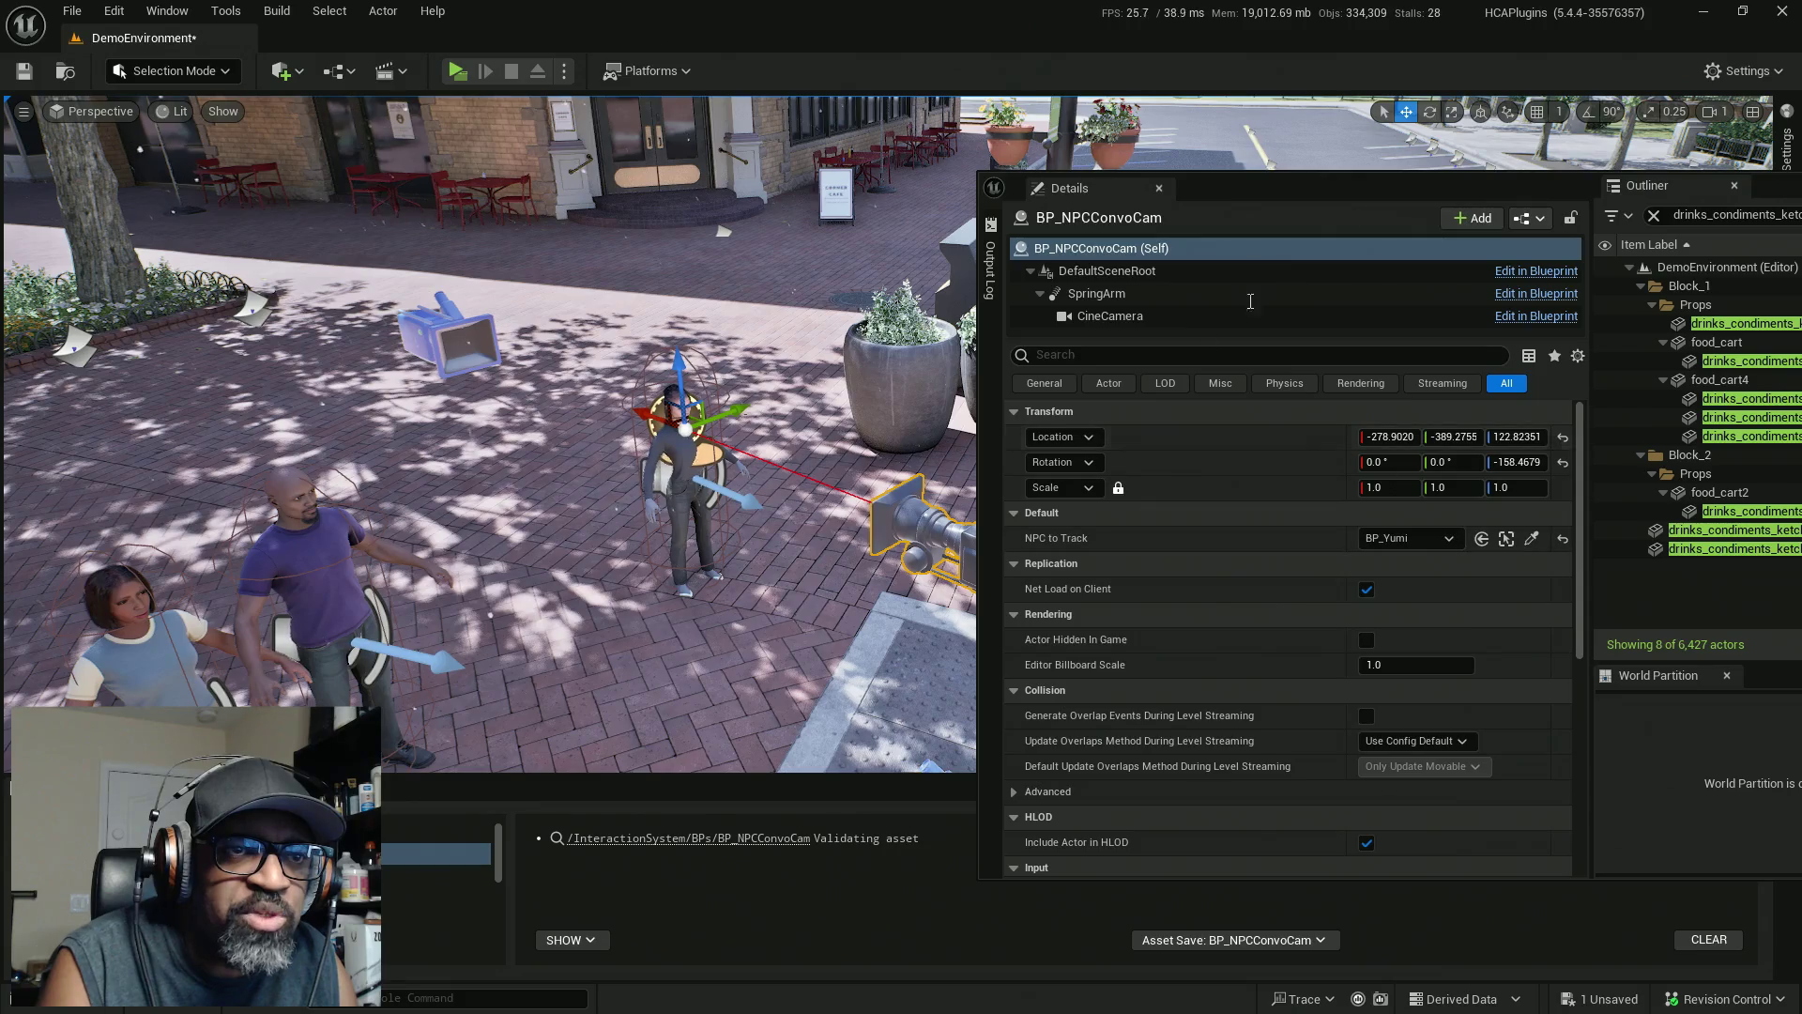
{"action": "left_click_drag", "start_coordinate": [1359, 184], "coordinate": [1801, 184]}
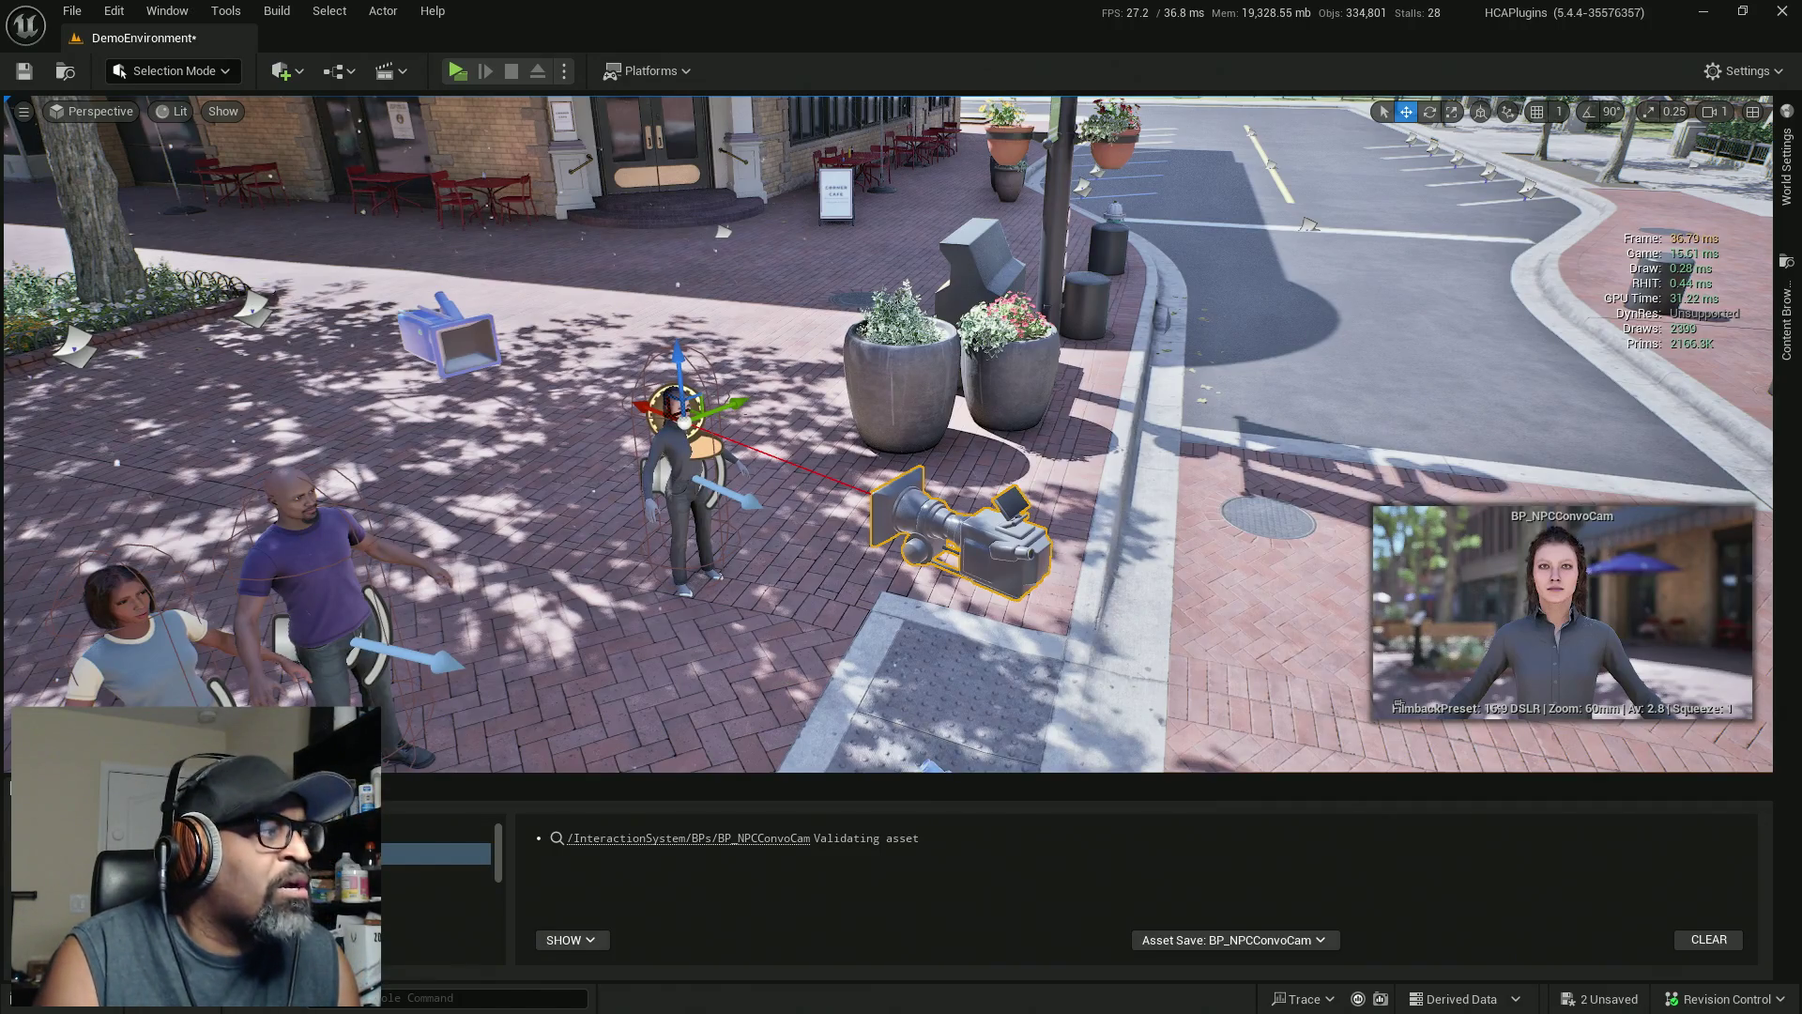
Save, then turn the purple-shirt man about 103 degrees and move him to face the woman
{"action": "key", "text": "ctrl+s"}
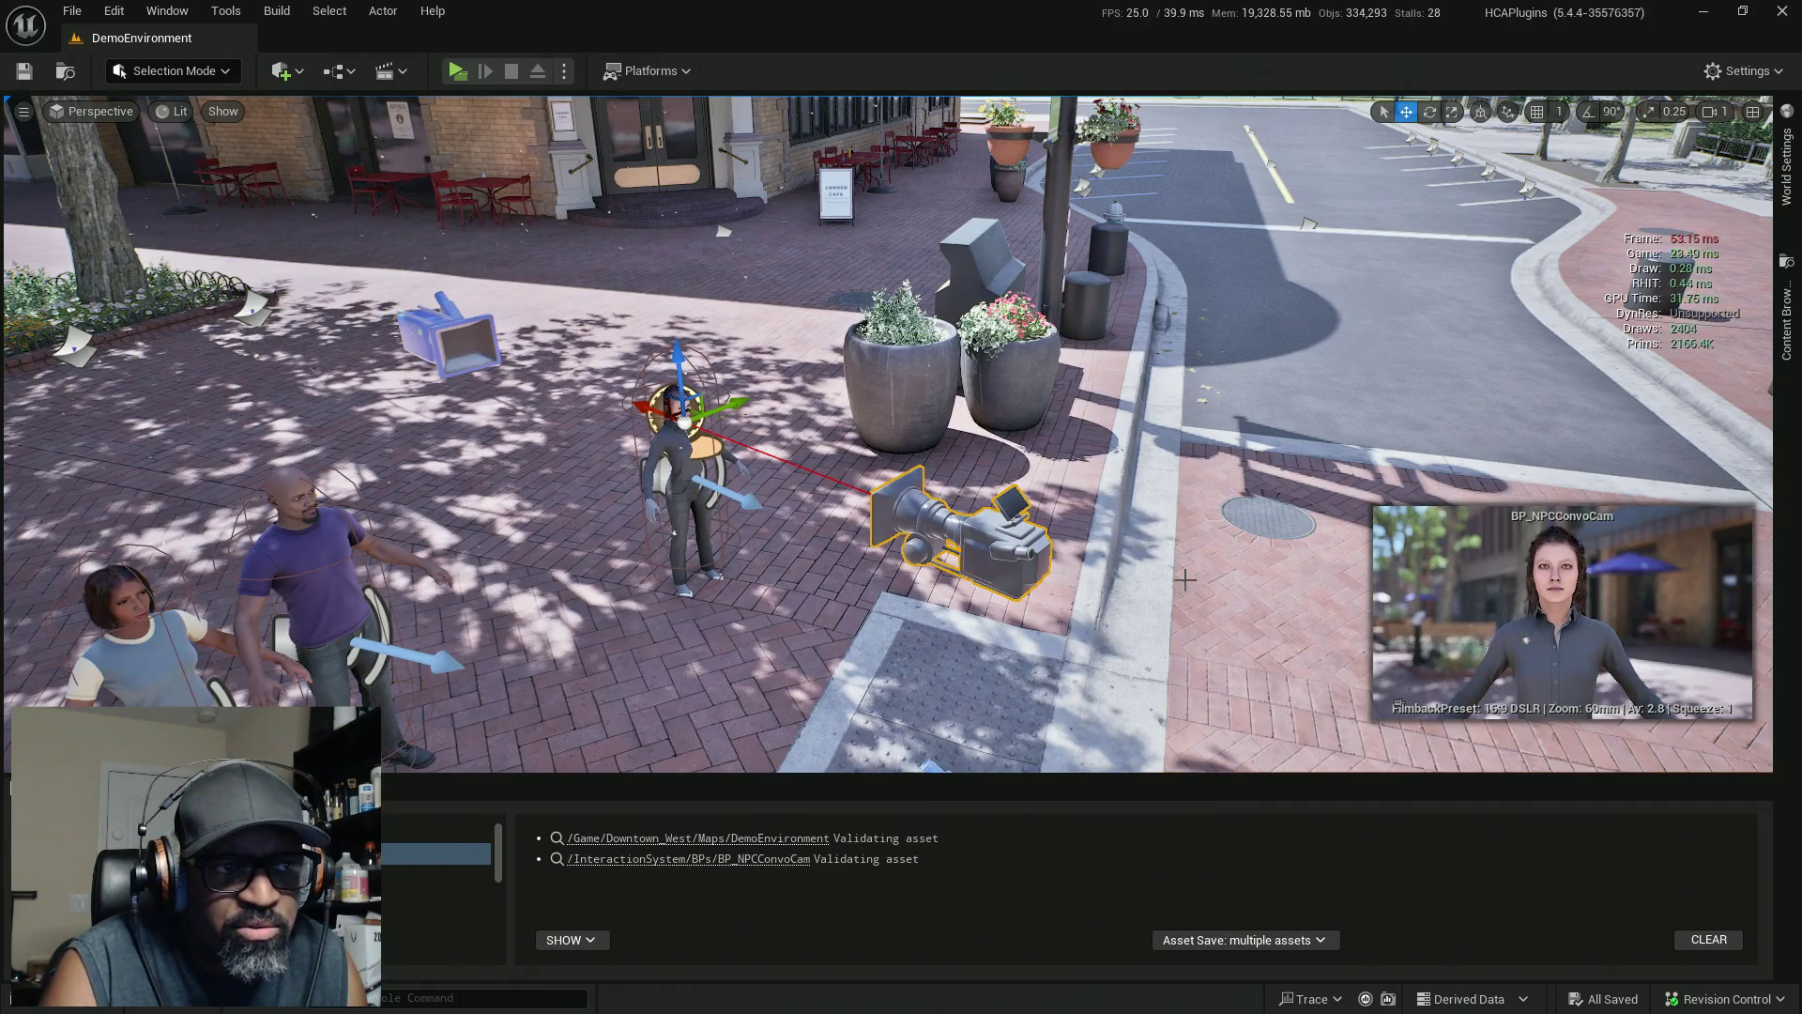
{"action": "mouse_move", "coordinate": [1143, 604]}
{"action": "left_mouse_down"}
{"action": "mouse_move", "coordinate": [1032, 666]}
{"action": "mouse_move", "coordinate": [986, 535]}
{"action": "mouse_move", "coordinate": [1134, 573]}
{"action": "mouse_move", "coordinate": [1117, 647]}
{"action": "mouse_move", "coordinate": [1135, 605]}
{"action": "left_mouse_up"}
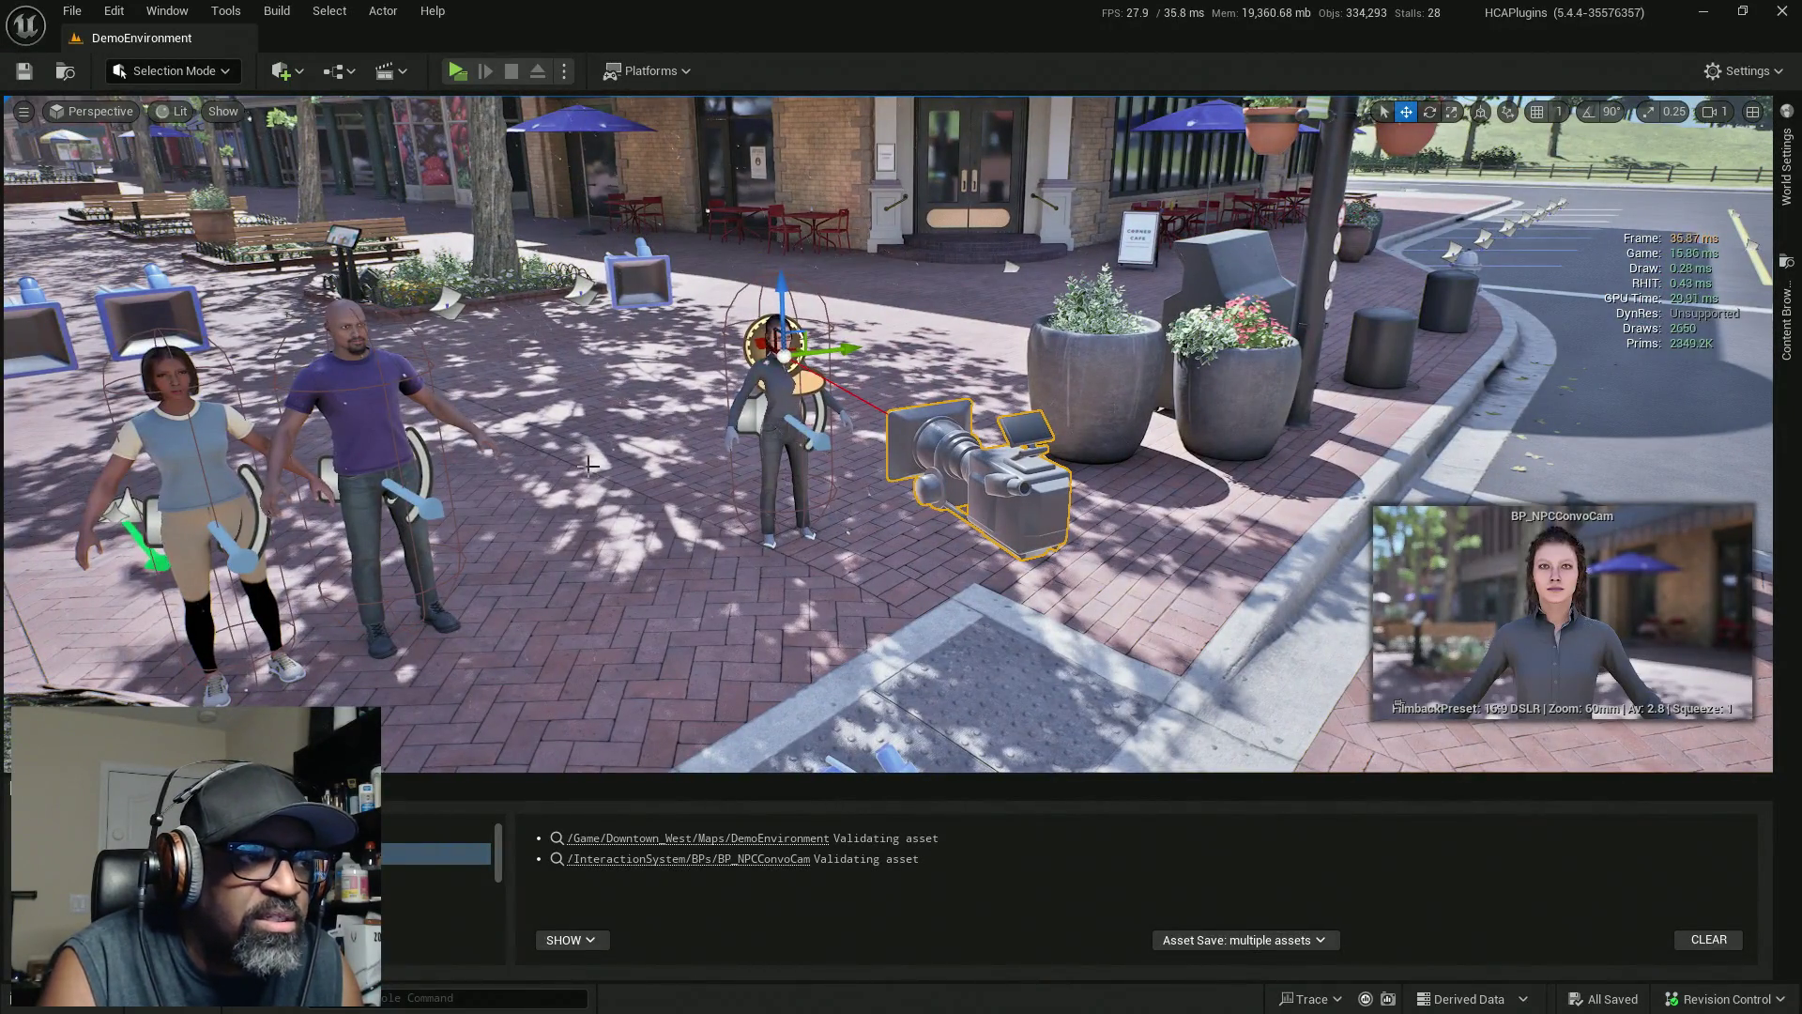
{"action": "left_click", "coordinate": [403, 590]}
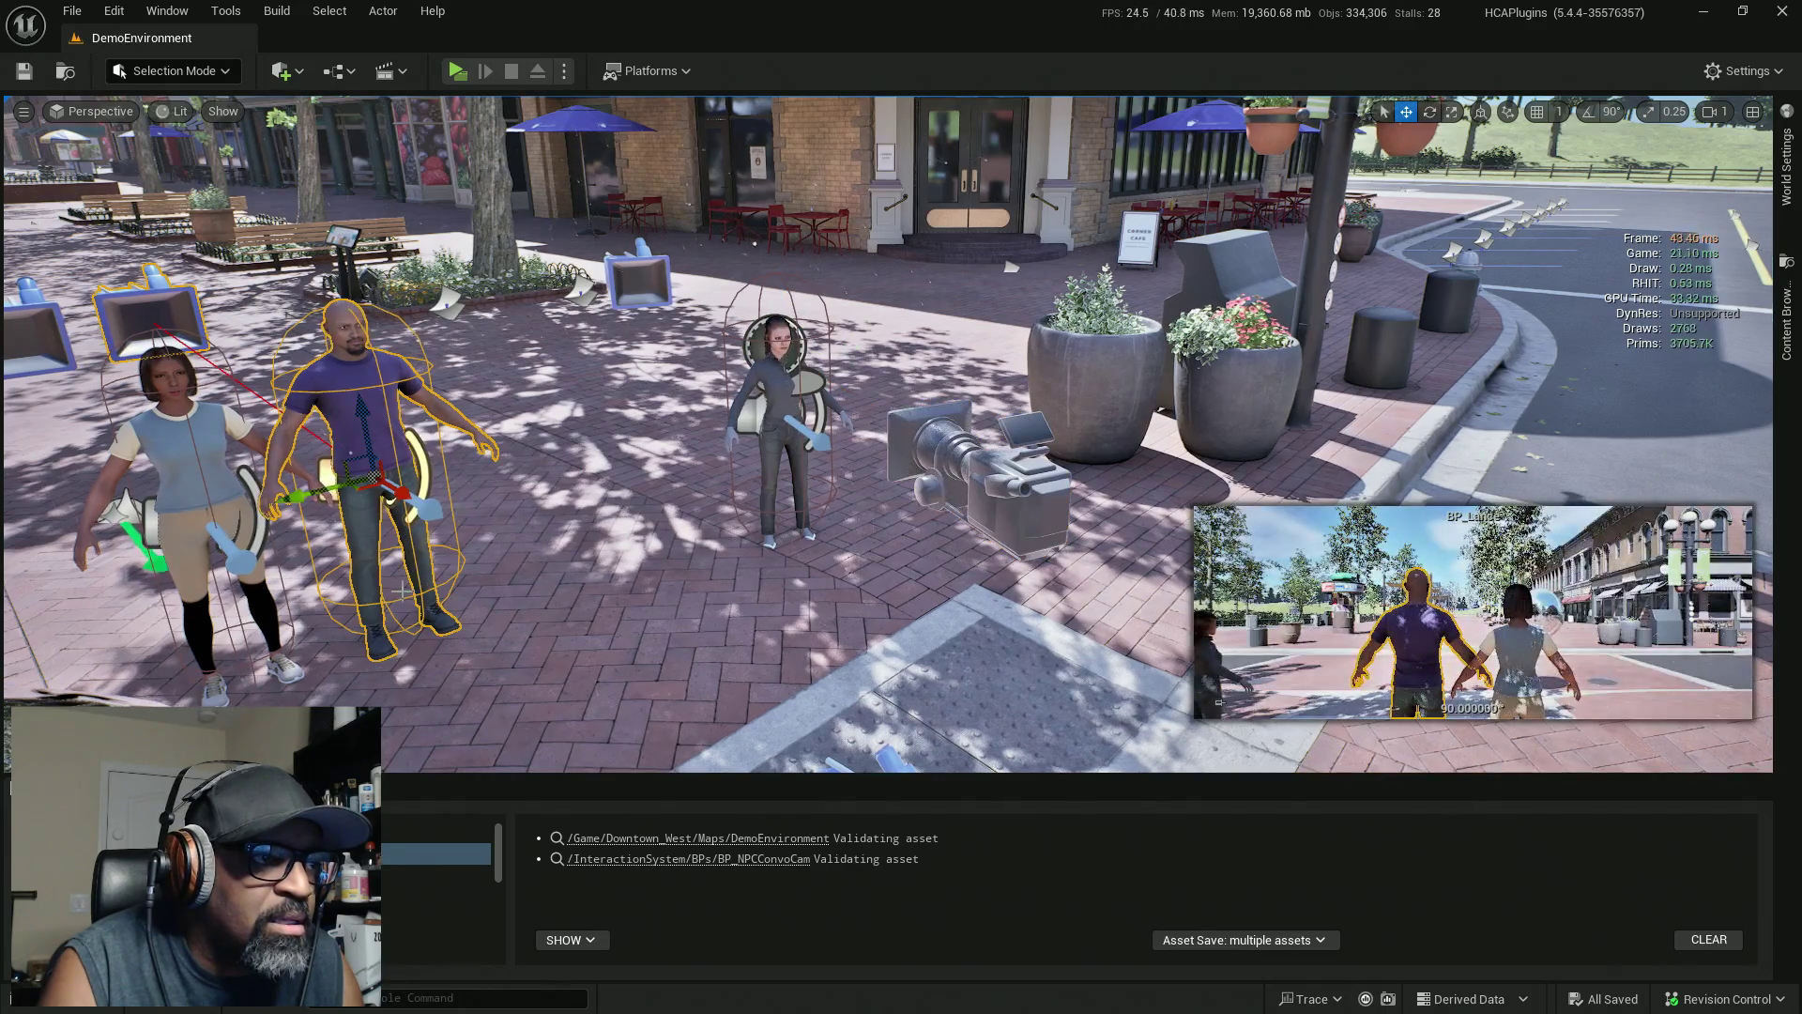
{"action": "key", "text": "e"}
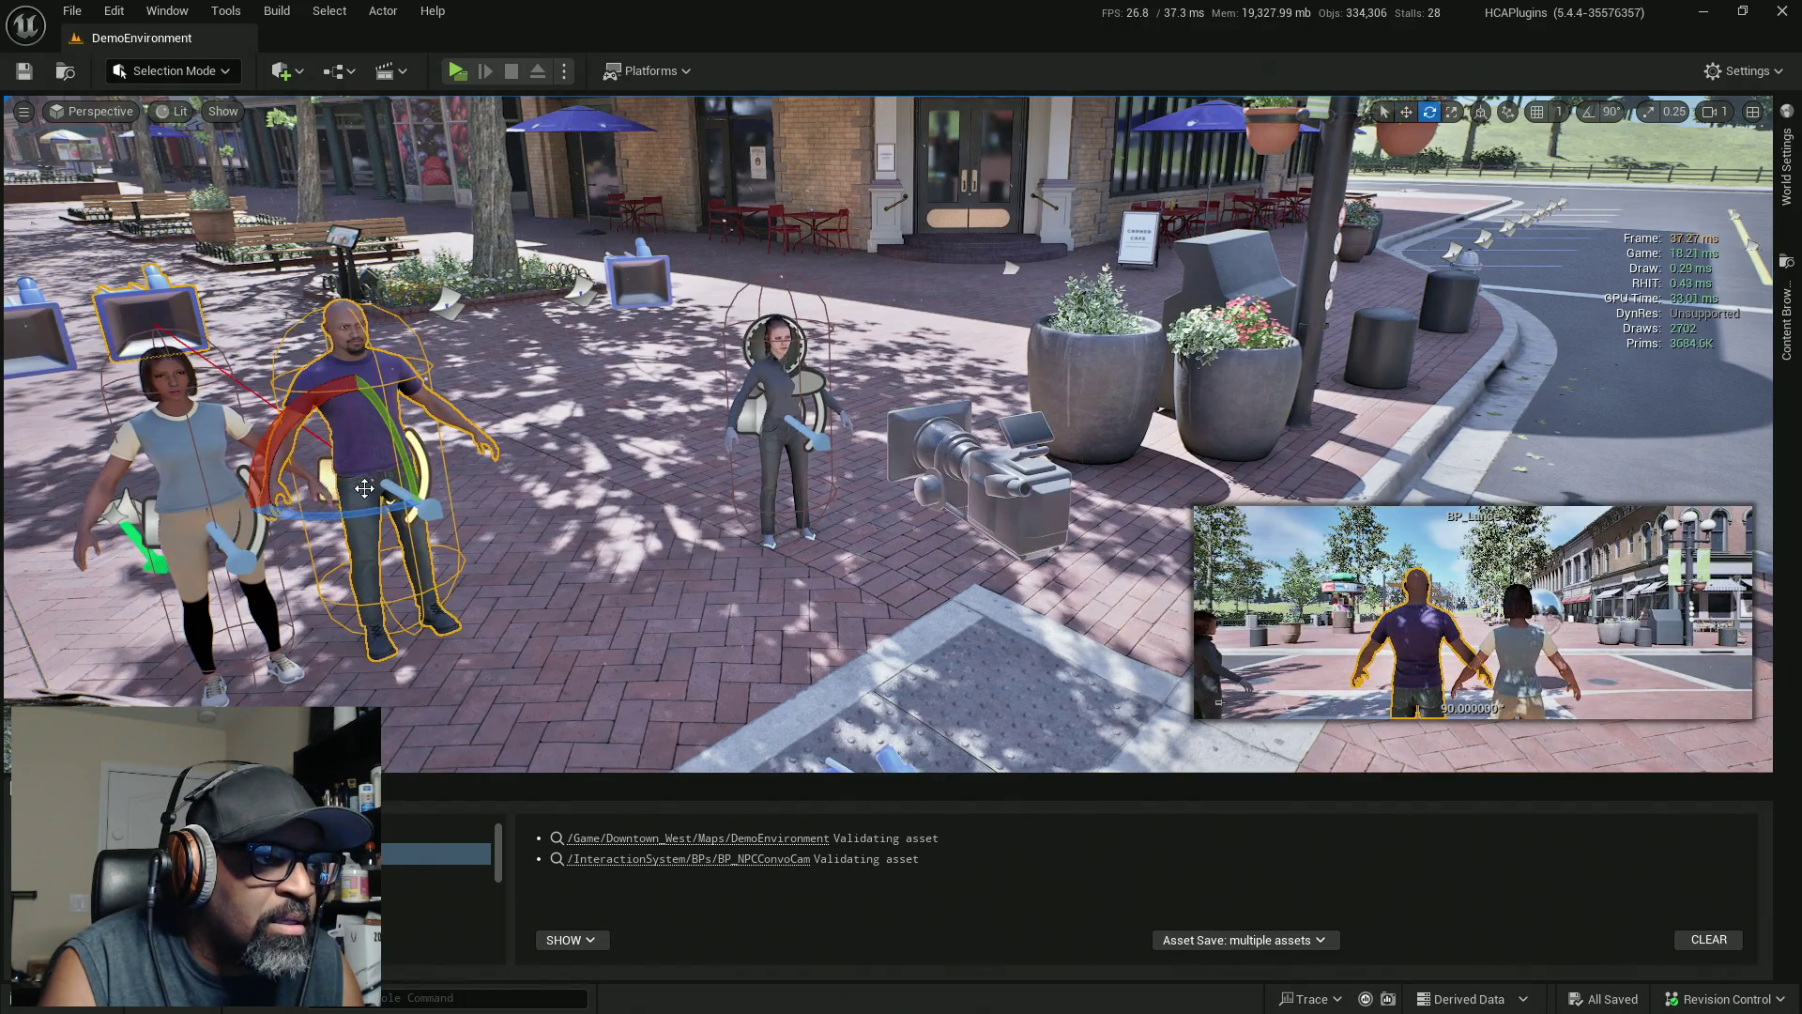
{"action": "left_click_drag", "start_coordinate": [364, 488], "coordinate": [474, 488]}
{"action": "key", "text": "w"}
{"action": "mouse_move", "coordinate": [361, 502]}
{"action": "left_mouse_down"}
{"action": "mouse_move", "coordinate": [668, 485]}
{"action": "mouse_move", "coordinate": [797, 444]}
{"action": "mouse_move", "coordinate": [778, 447]}
{"action": "left_mouse_up"}
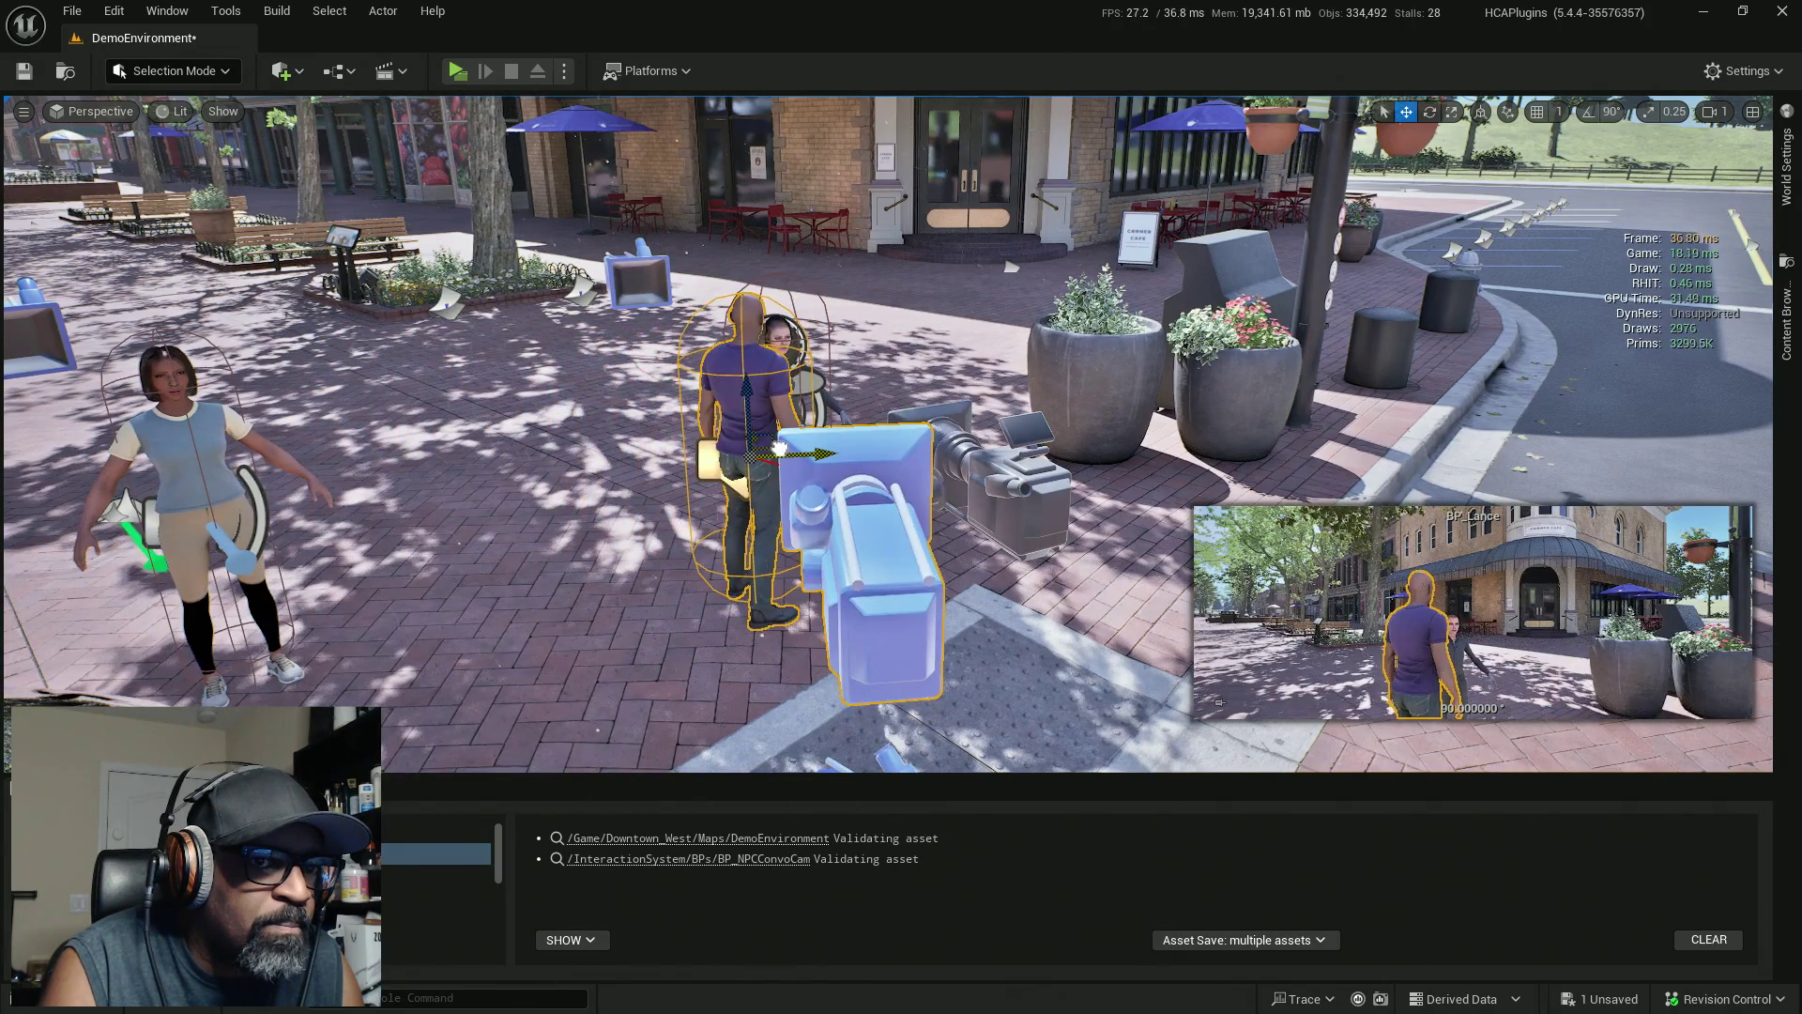
Tilt the convo camera slightly and lower it to the woman's chest height
{"action": "left_click", "coordinate": [1028, 464]}
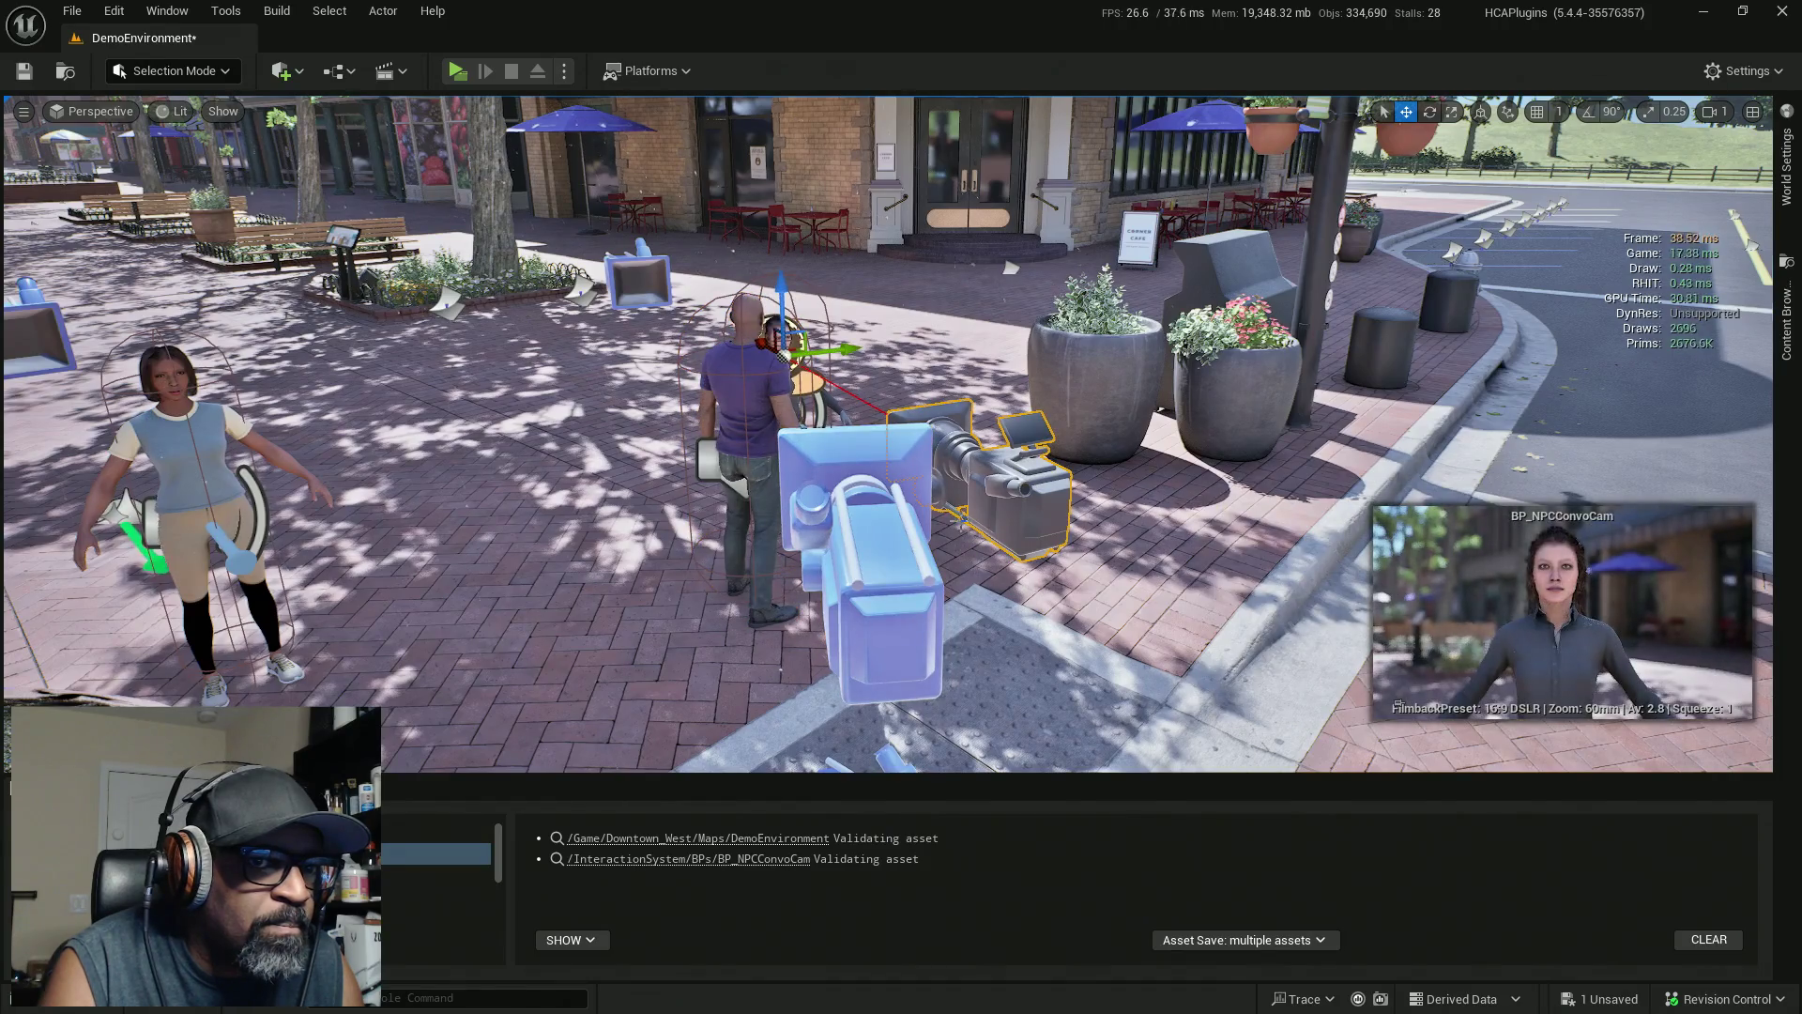
{"action": "key", "text": "f"}
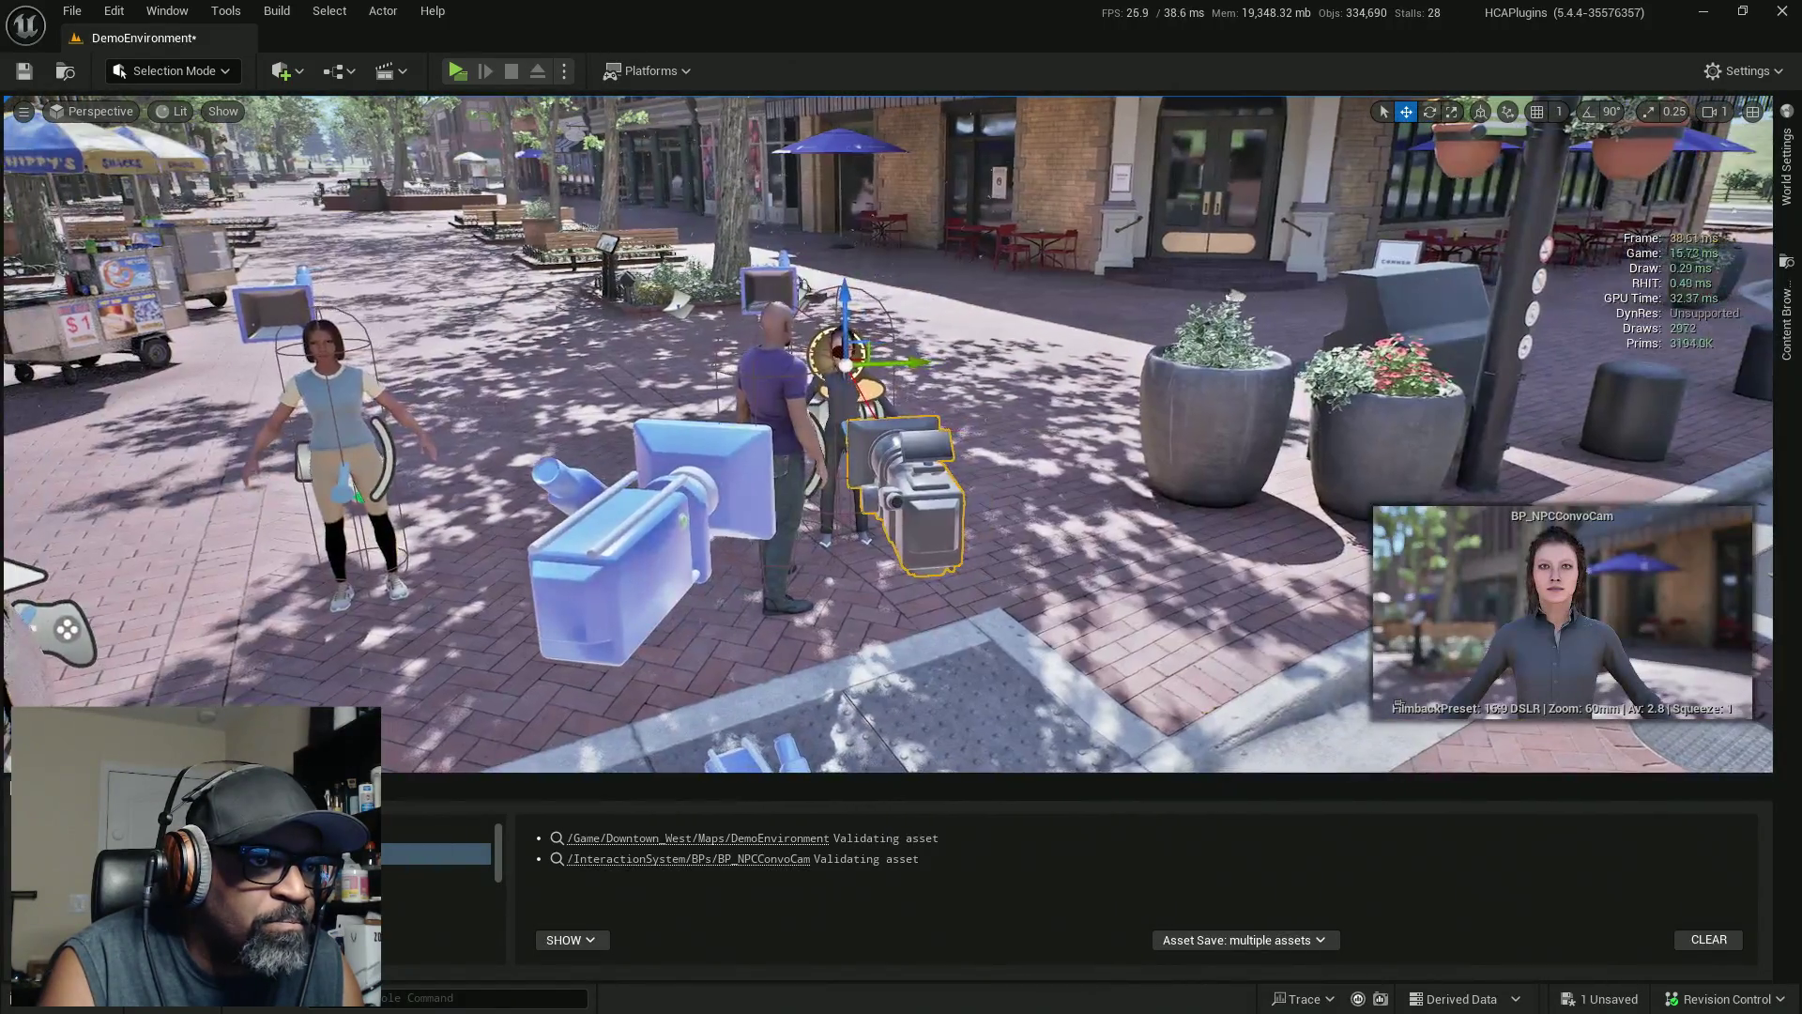
{"action": "scroll", "coordinate": [887, 434], "scroll_direction": "down", "scroll_amount": 1}
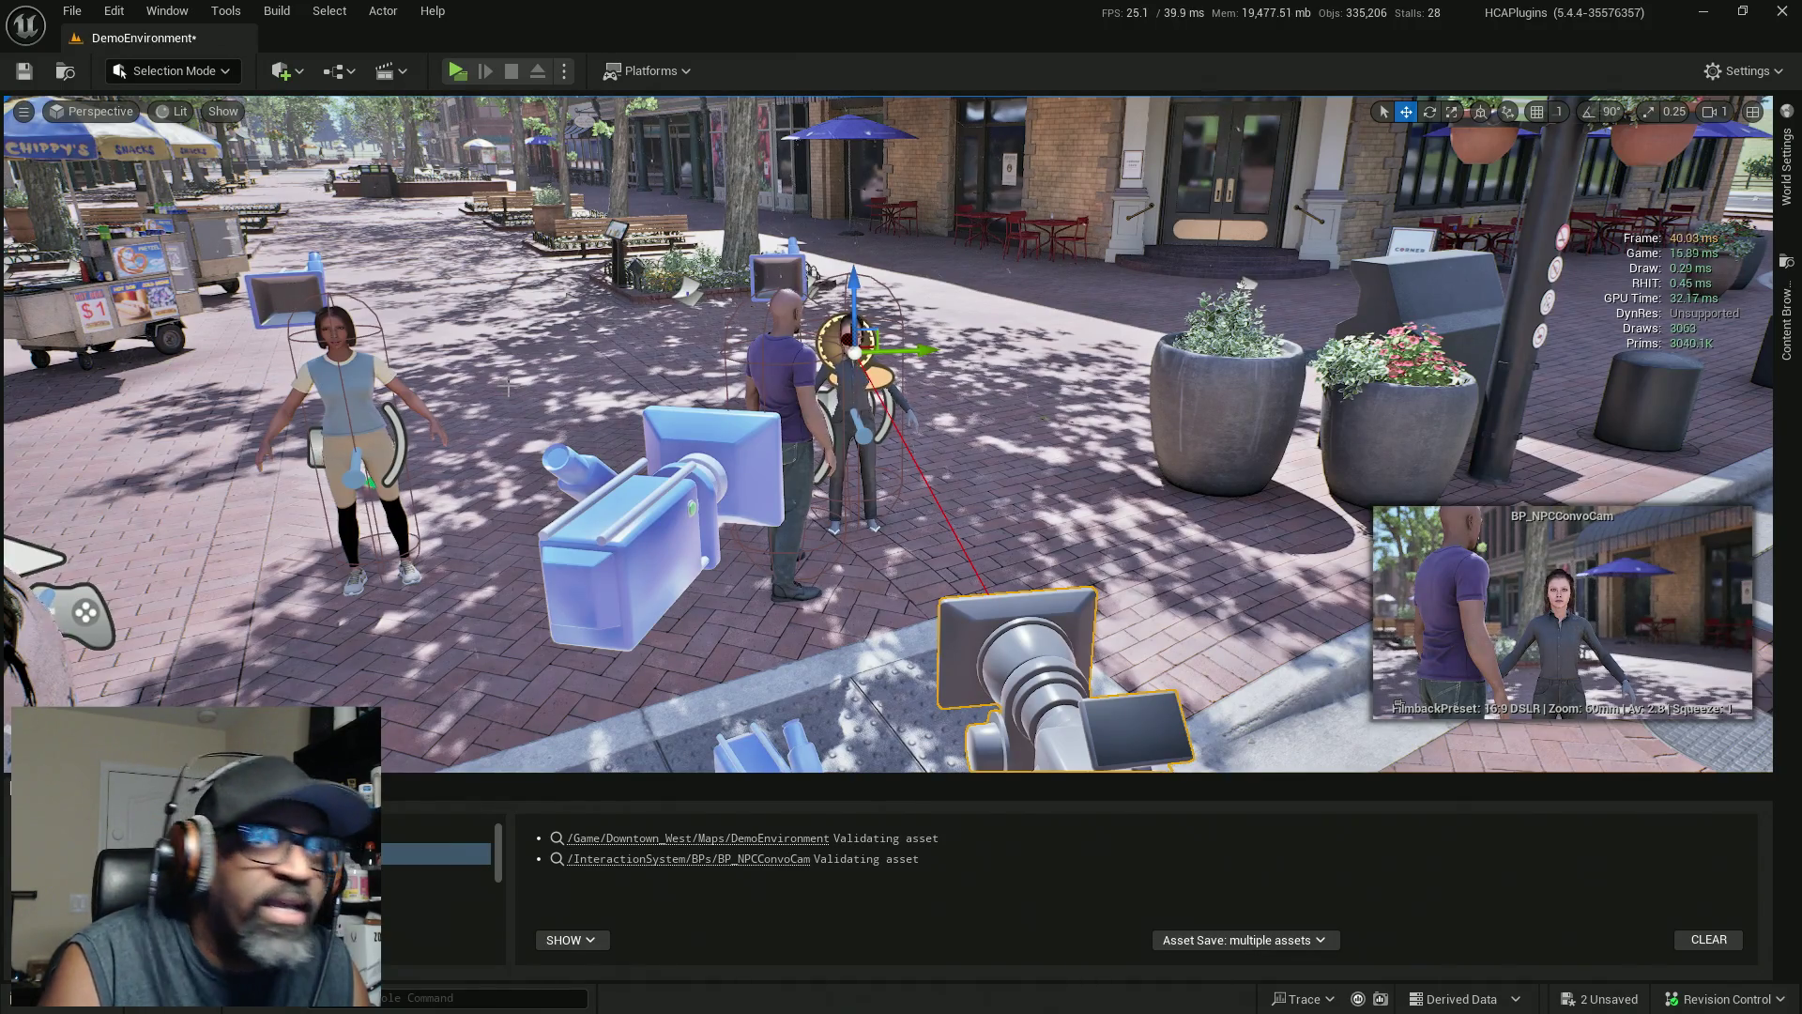
{"action": "key", "text": "e"}
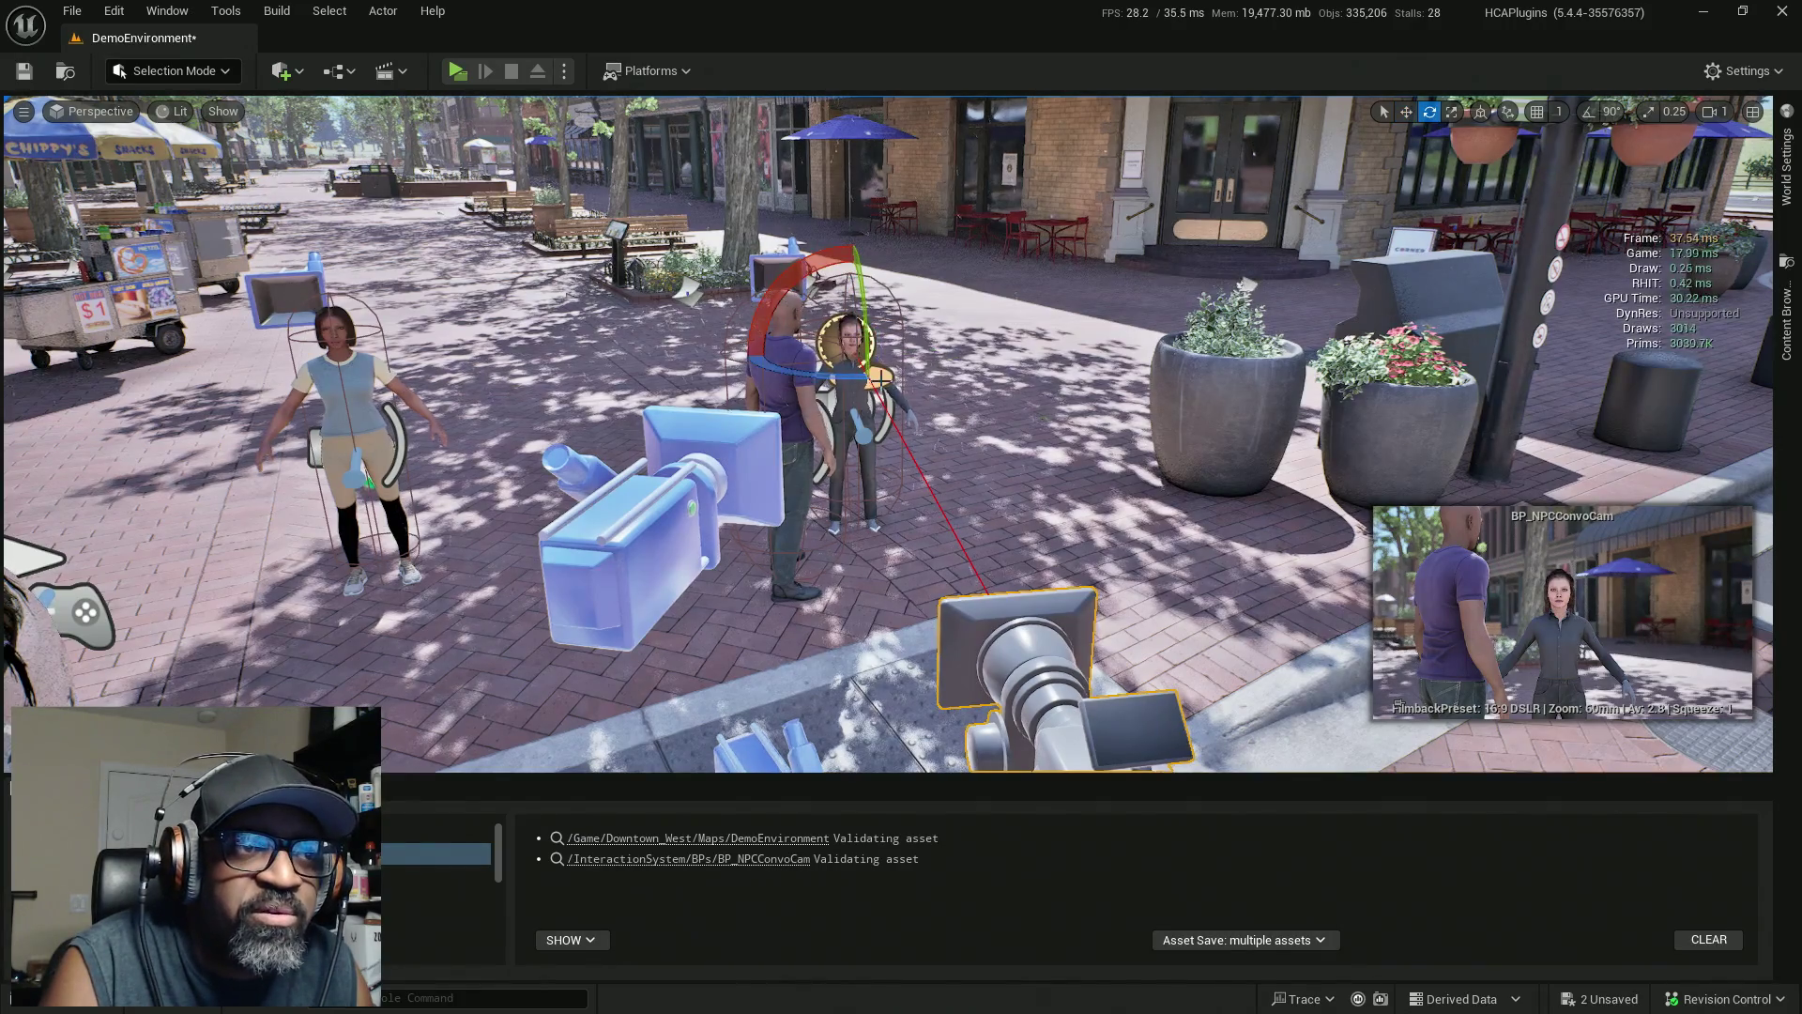
{"action": "mouse_move", "coordinate": [838, 377]}
{"action": "left_mouse_down"}
{"action": "mouse_move", "coordinate": [849, 327]}
{"action": "mouse_move", "coordinate": [850, 342]}
{"action": "left_mouse_up"}
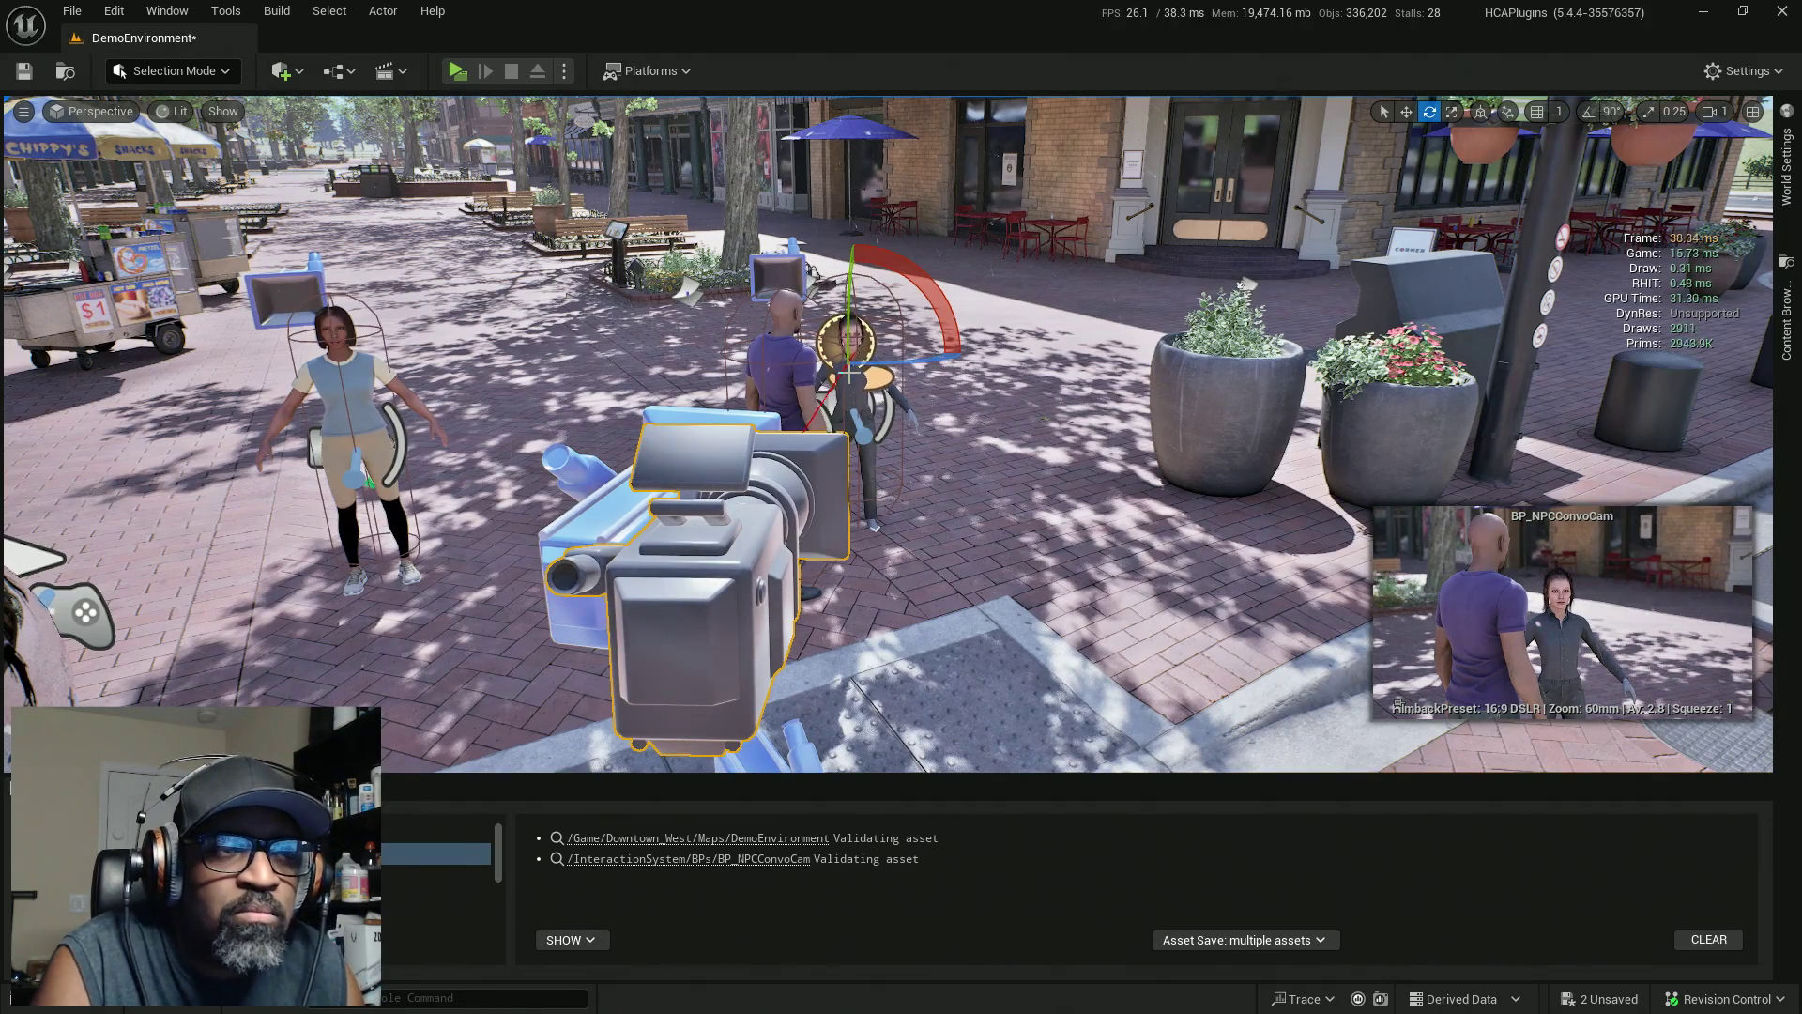
{"action": "mouse_move", "coordinate": [938, 563]}
{"action": "left_mouse_down"}
{"action": "mouse_move", "coordinate": [845, 657]}
{"action": "mouse_move", "coordinate": [882, 545]}
{"action": "mouse_move", "coordinate": [882, 610]}
{"action": "left_mouse_up"}
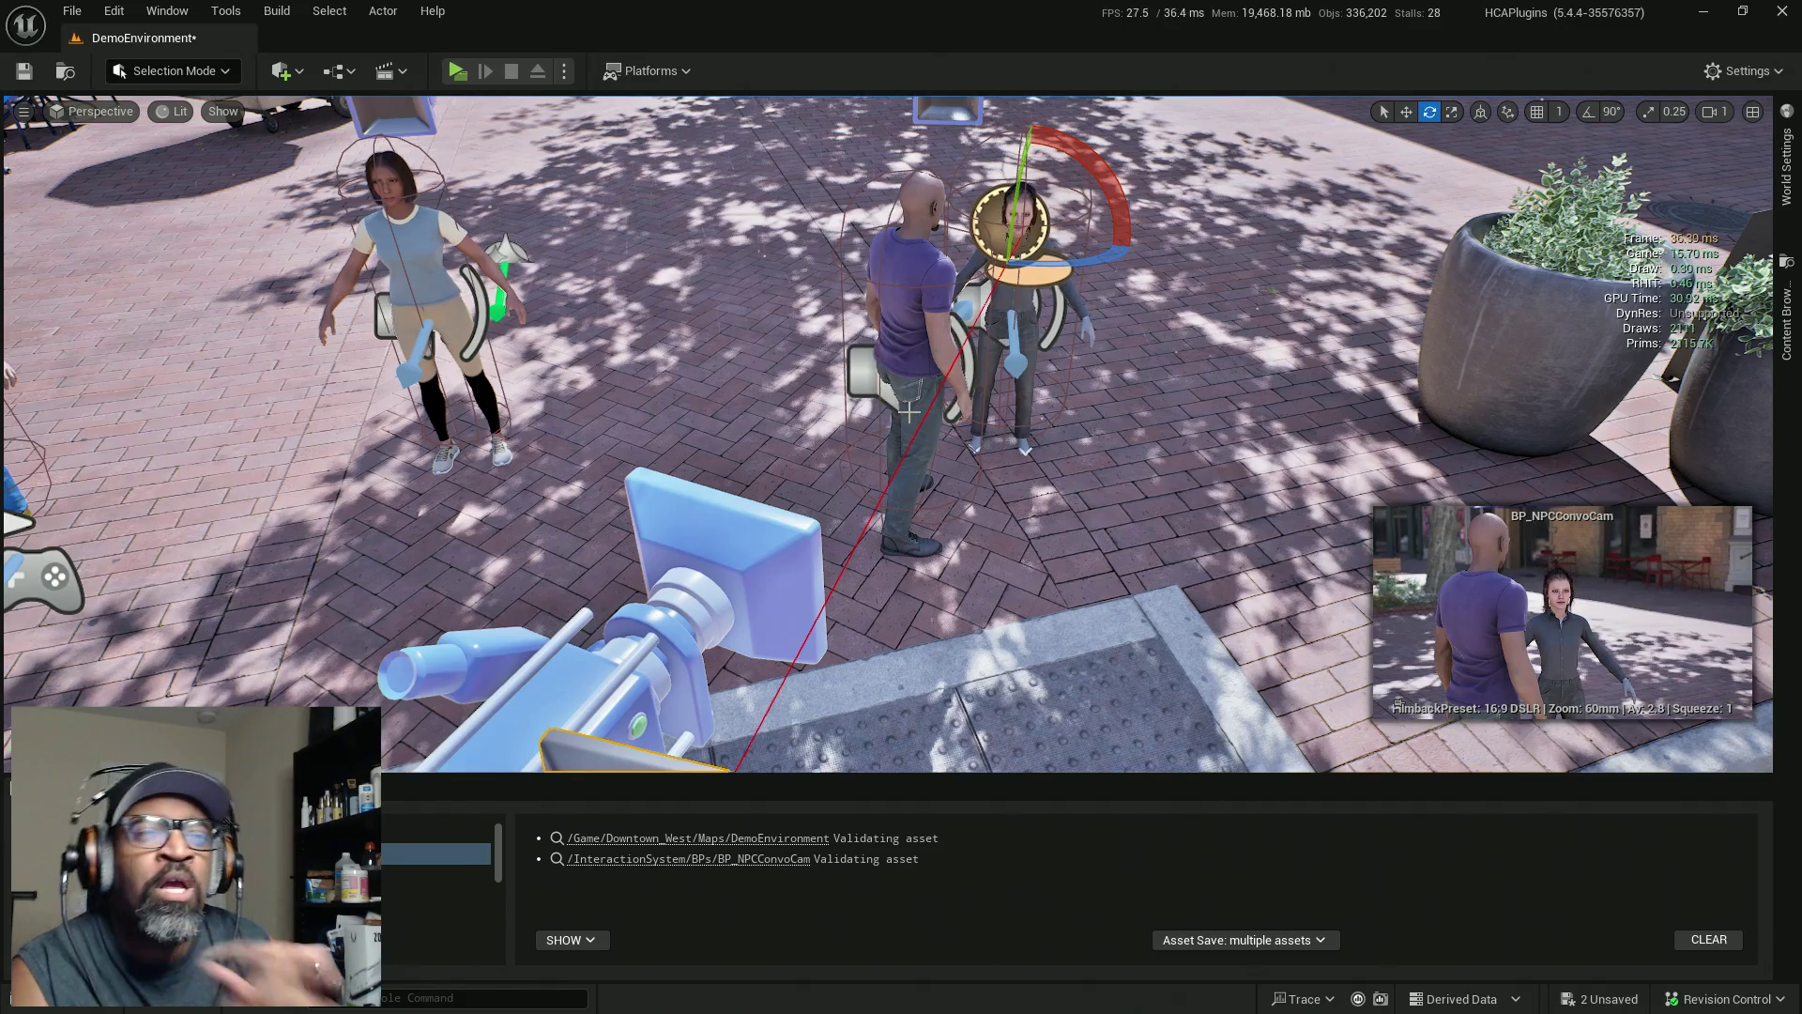
{"action": "key", "text": "w"}
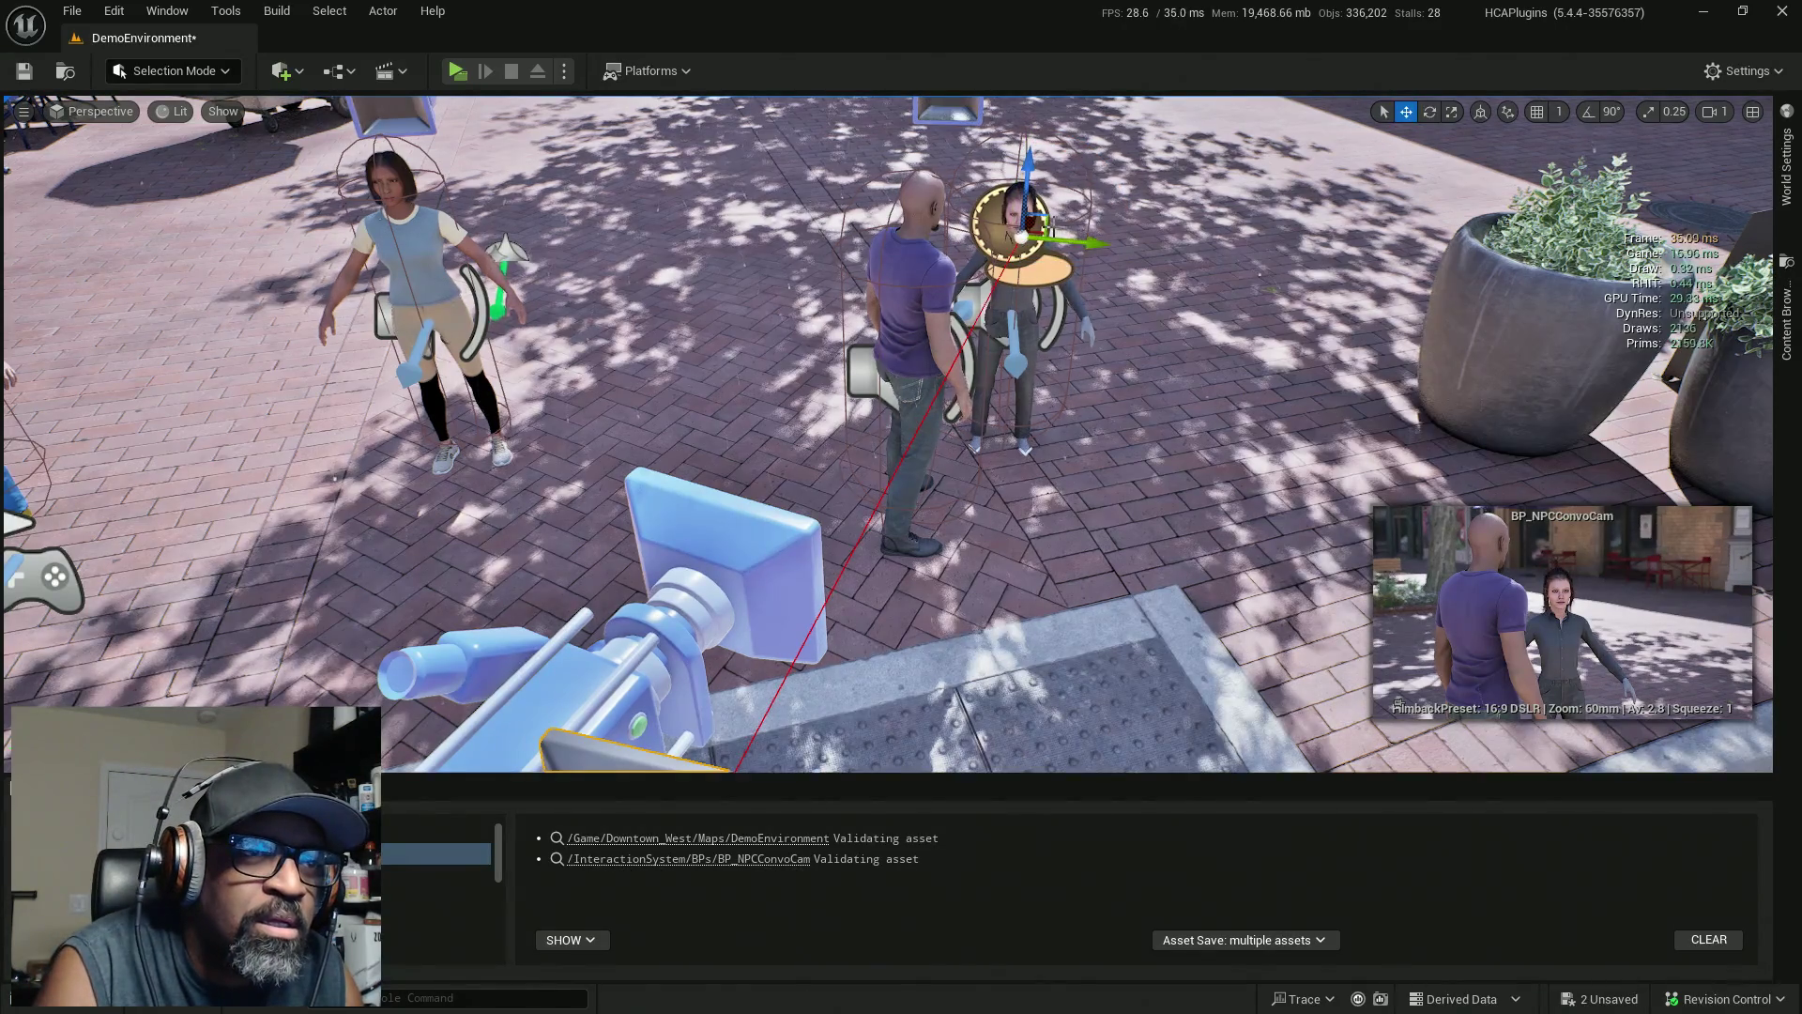
{"action": "left_click_drag", "start_coordinate": [1021, 234], "coordinate": [965, 309]}
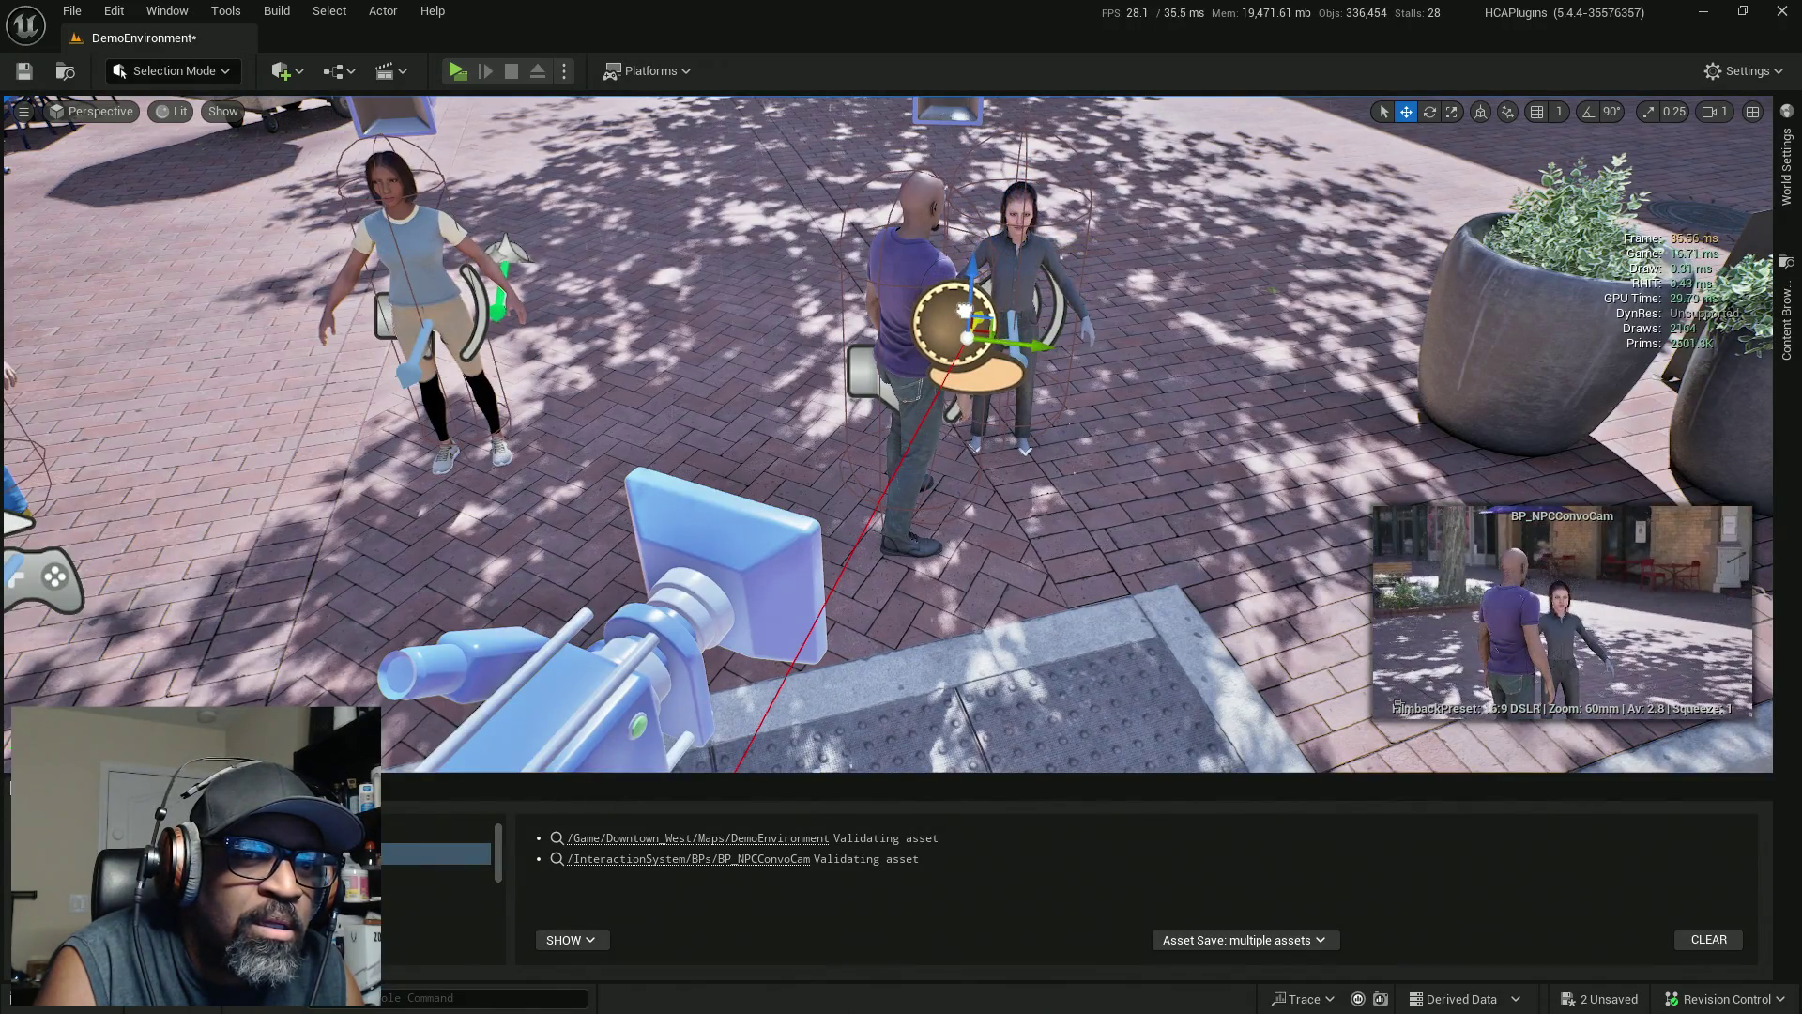
{"action": "left_click_drag", "start_coordinate": [1006, 414], "coordinate": [790, 161]}
{"action": "left_click", "coordinate": [812, 157]}
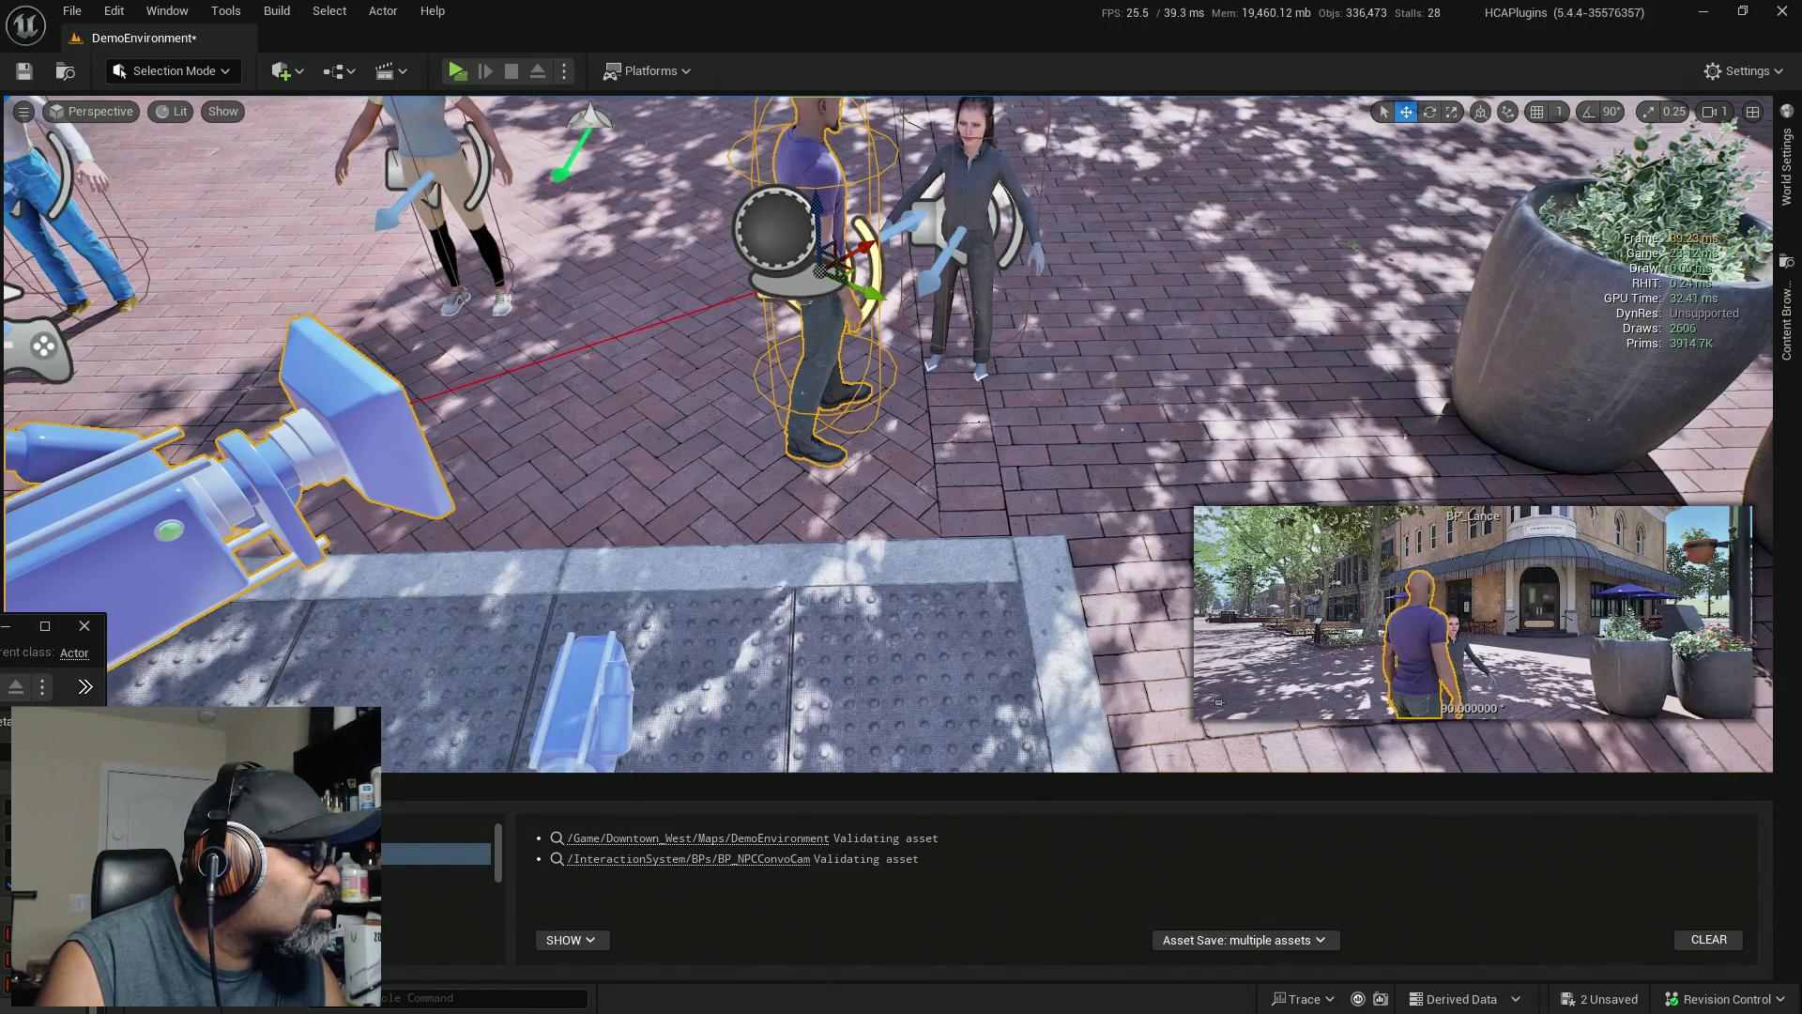
Bring the BP_NPCConvoCam Blueprint editor up full-size with its focus-tracking graph and SpringArm settings
{"action": "left_click", "coordinate": [817, 120]}
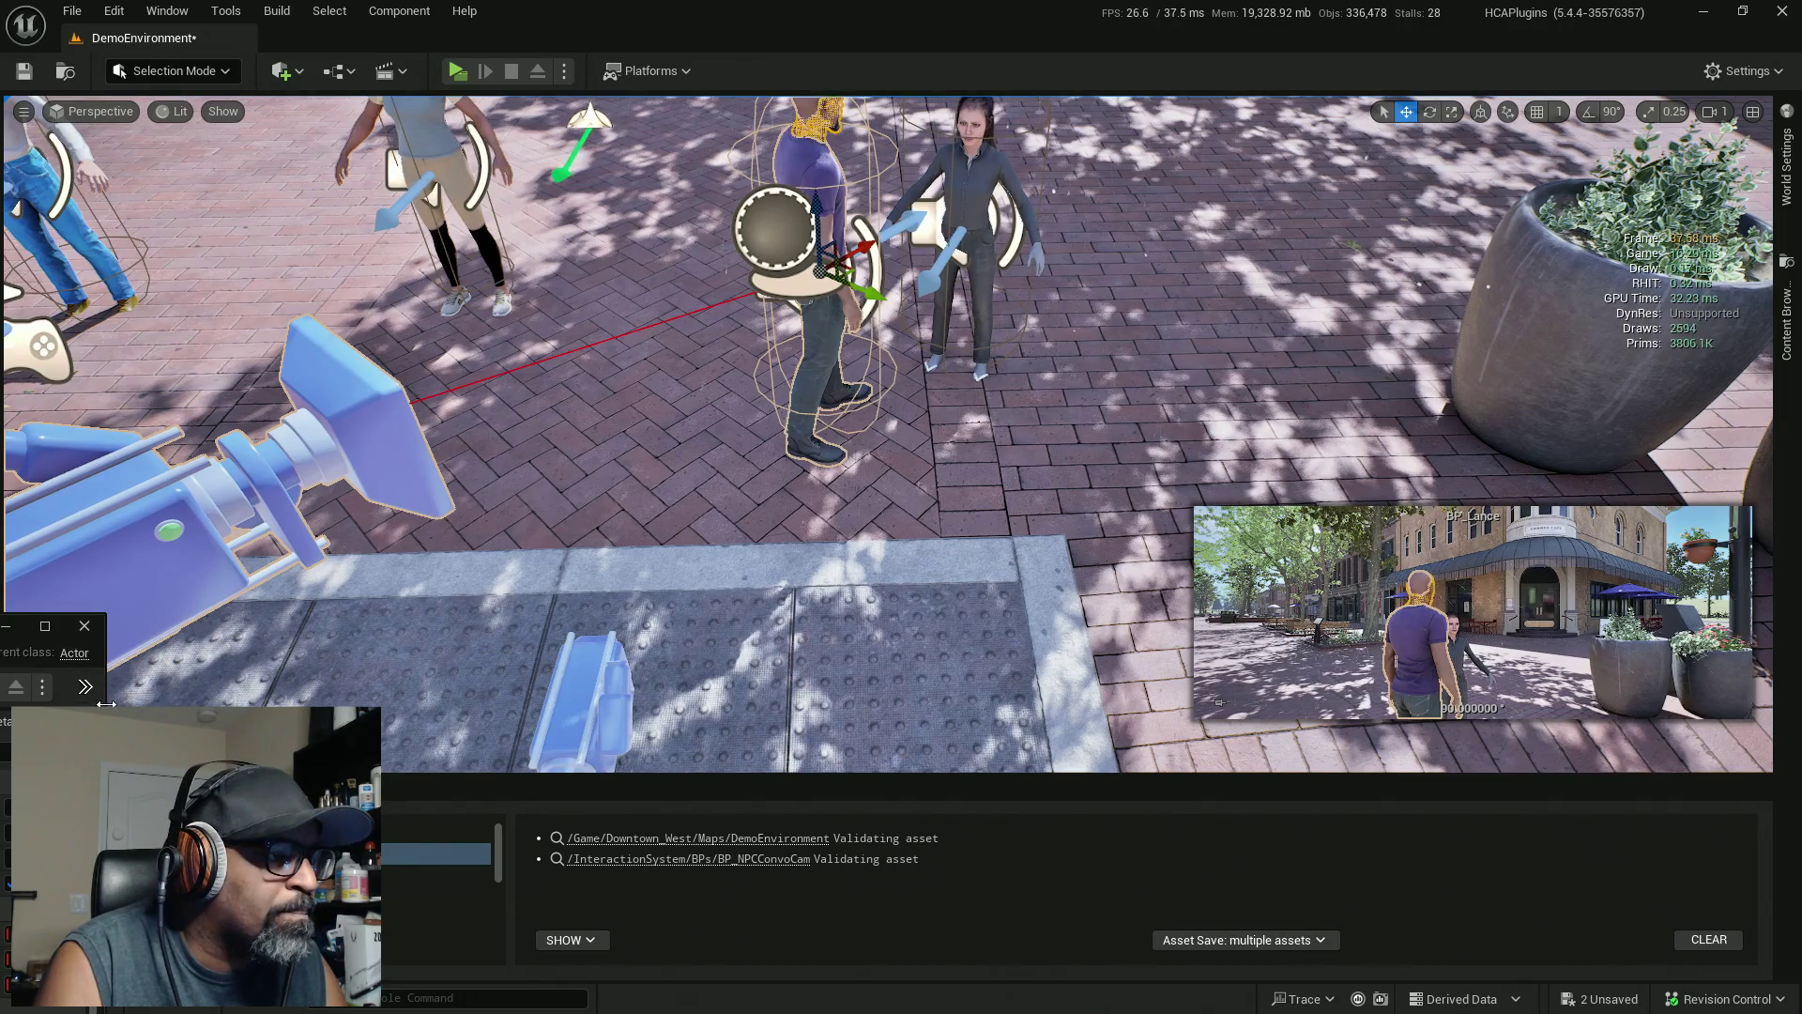
{"action": "left_click", "coordinate": [45, 625]}
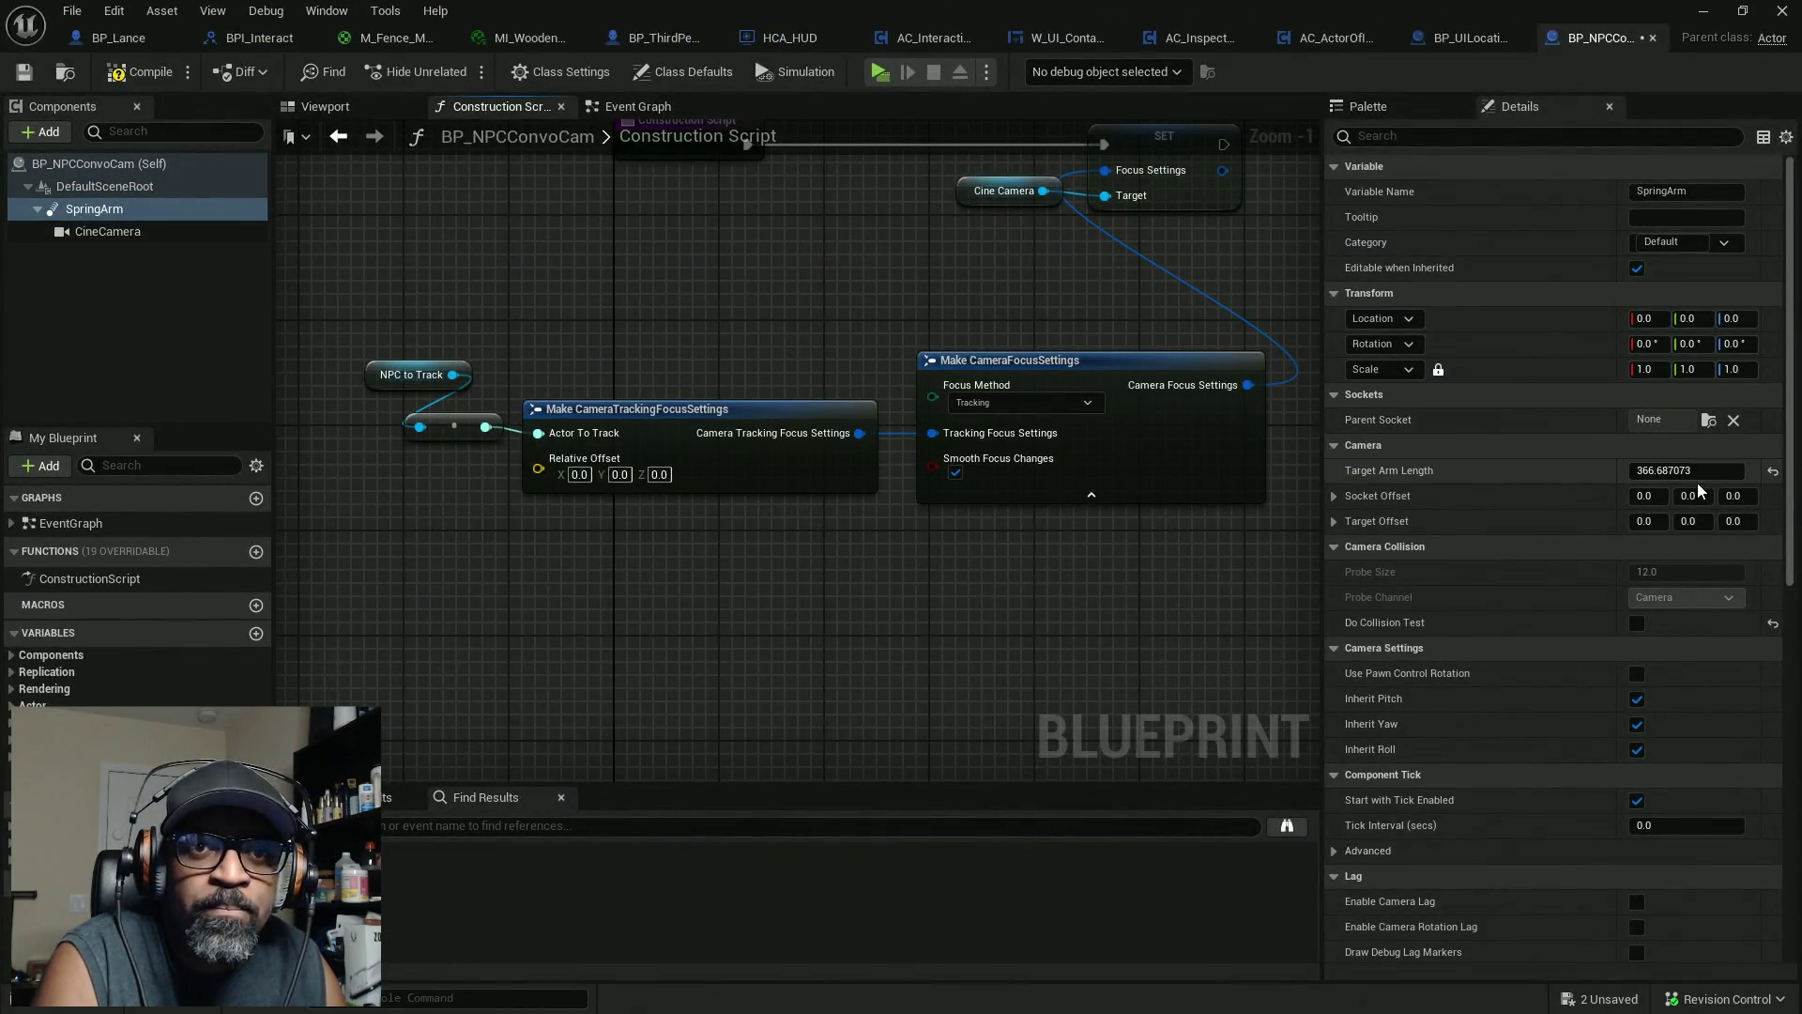
Paste 200.0 into the SpringArm's Target Arm Length, compile and save, and return to the level
{"action": "right_click", "coordinate": [1751, 478]}
{"action": "left_click", "coordinate": [1710, 531]}
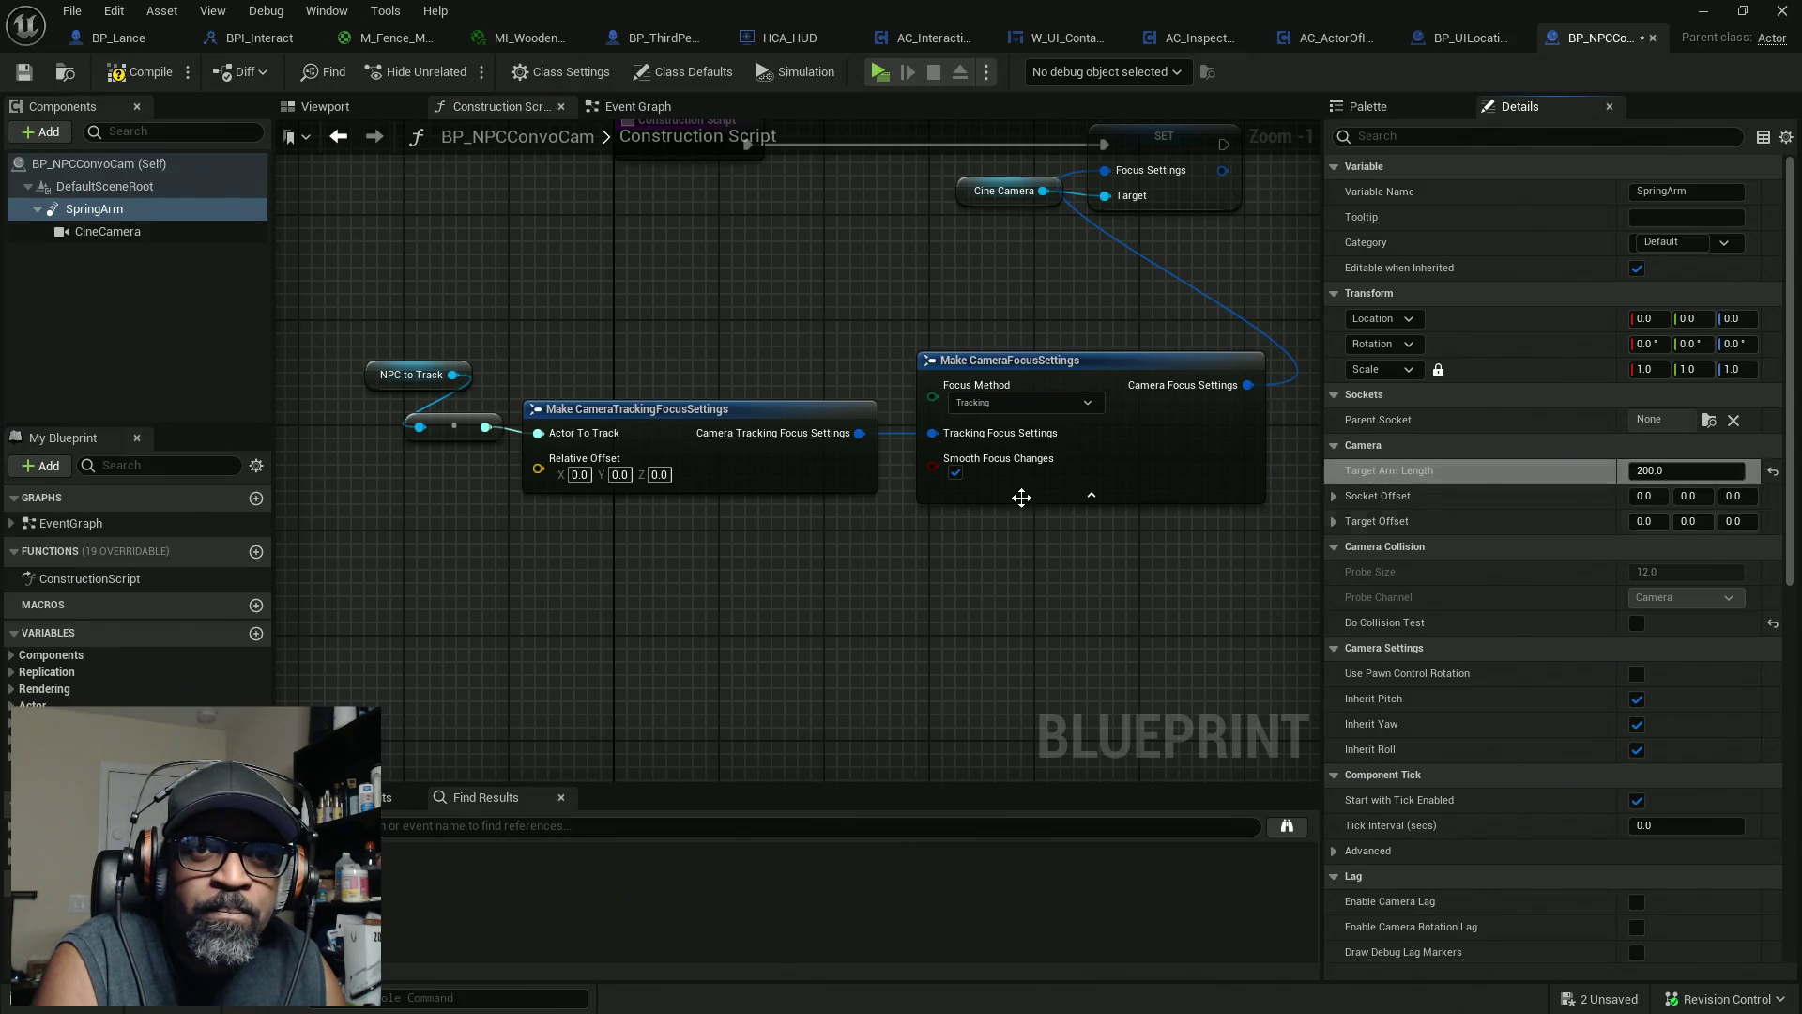
{"action": "key", "text": "ctrl+shift+s"}
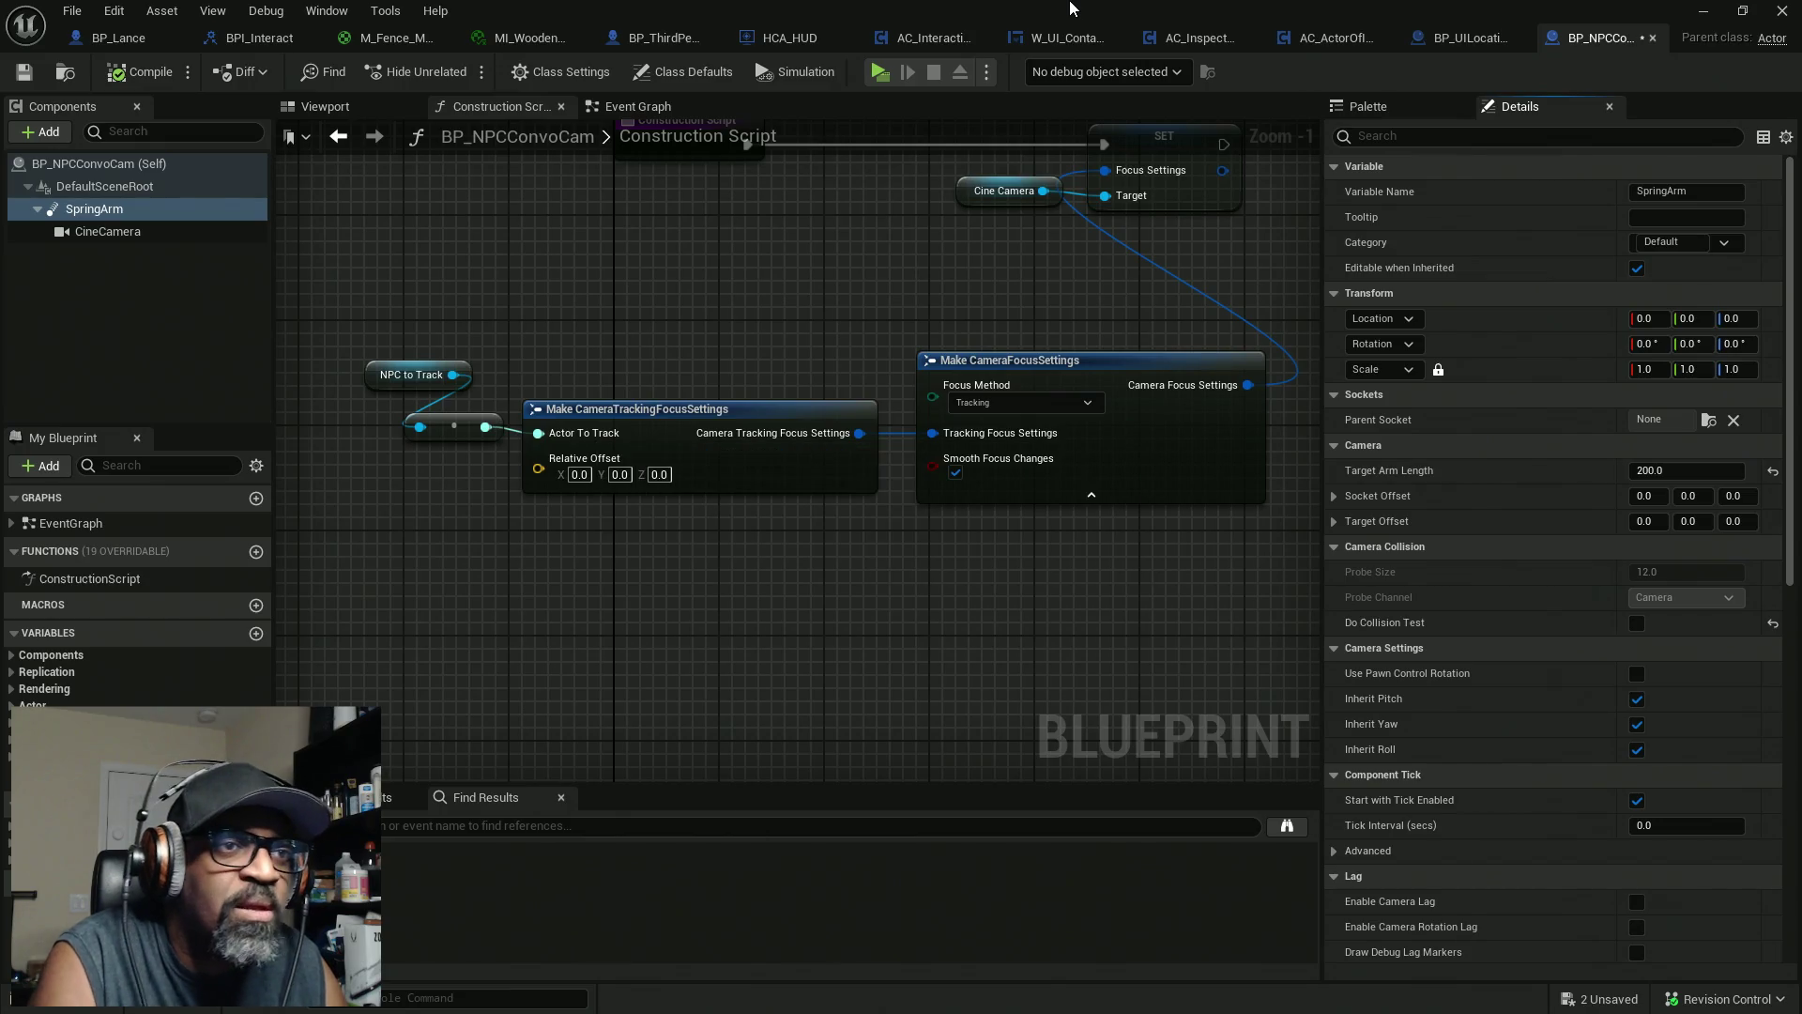
{"action": "key", "text": "alt+Tab"}
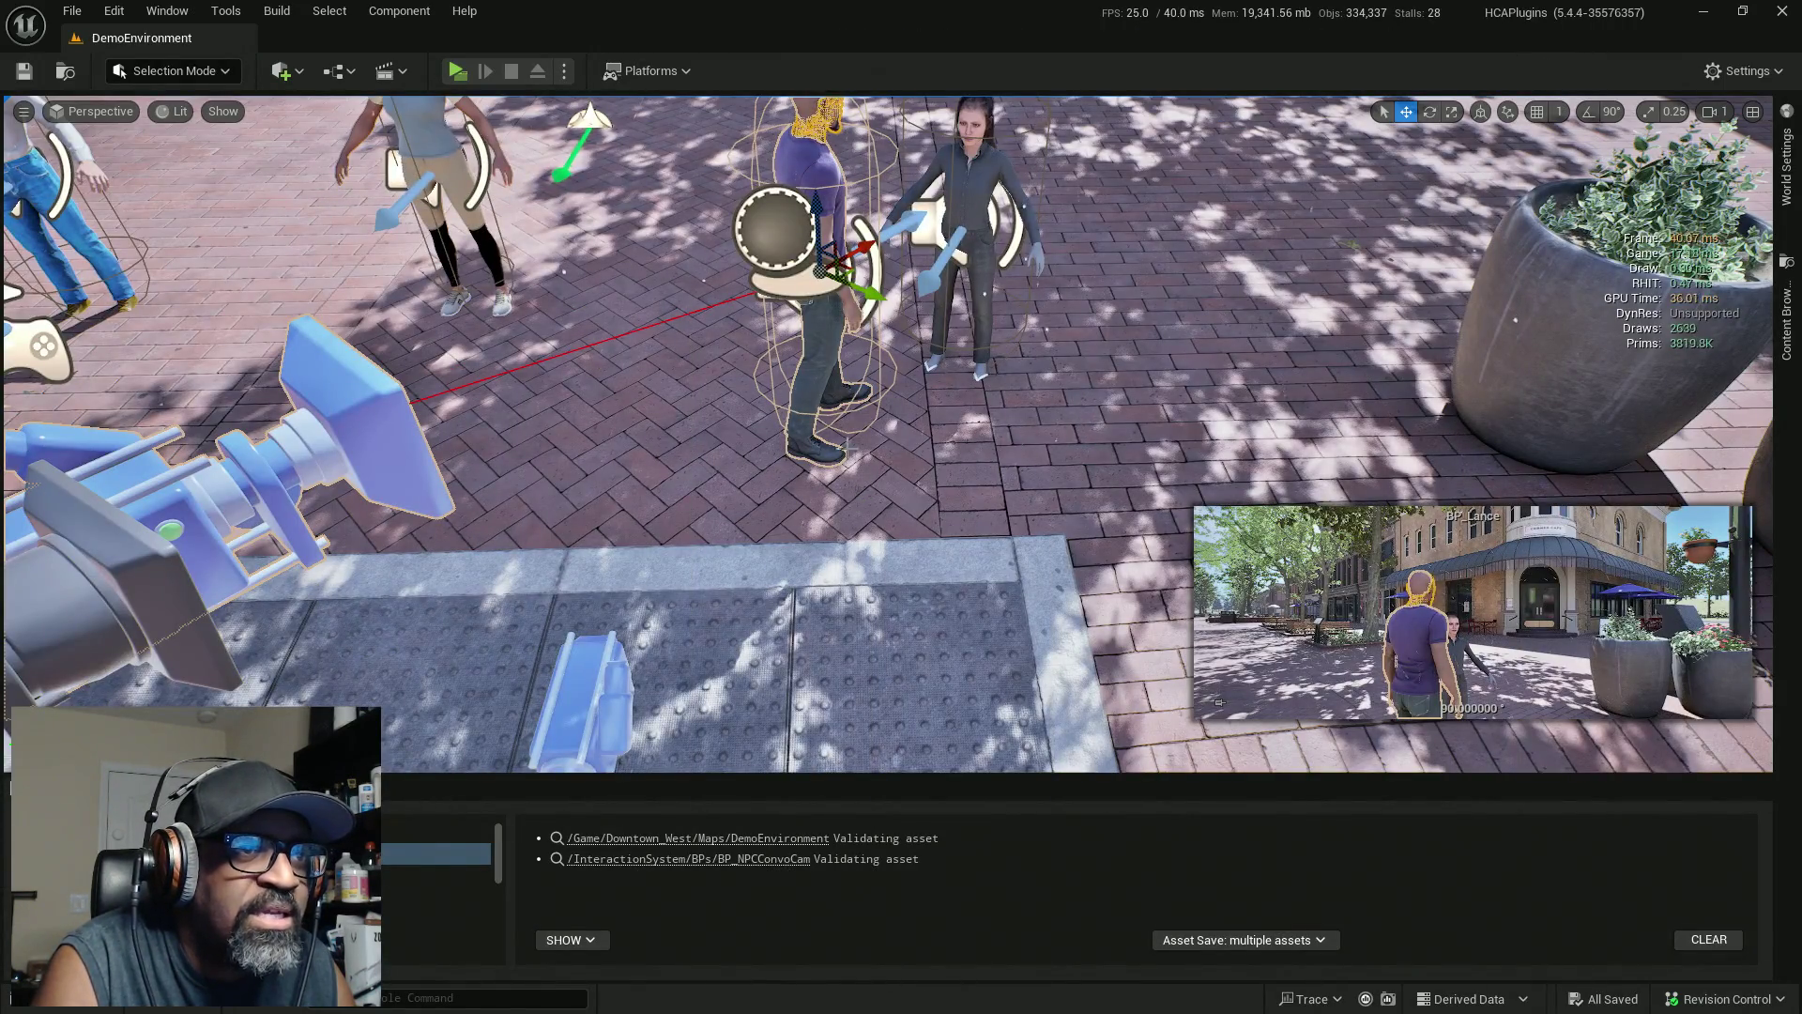
Fly the viewport in close to the purple-shirted man, the woman and the convo camera
{"action": "scroll", "coordinate": [911, 320], "scroll_direction": "up", "scroll_amount": 5}
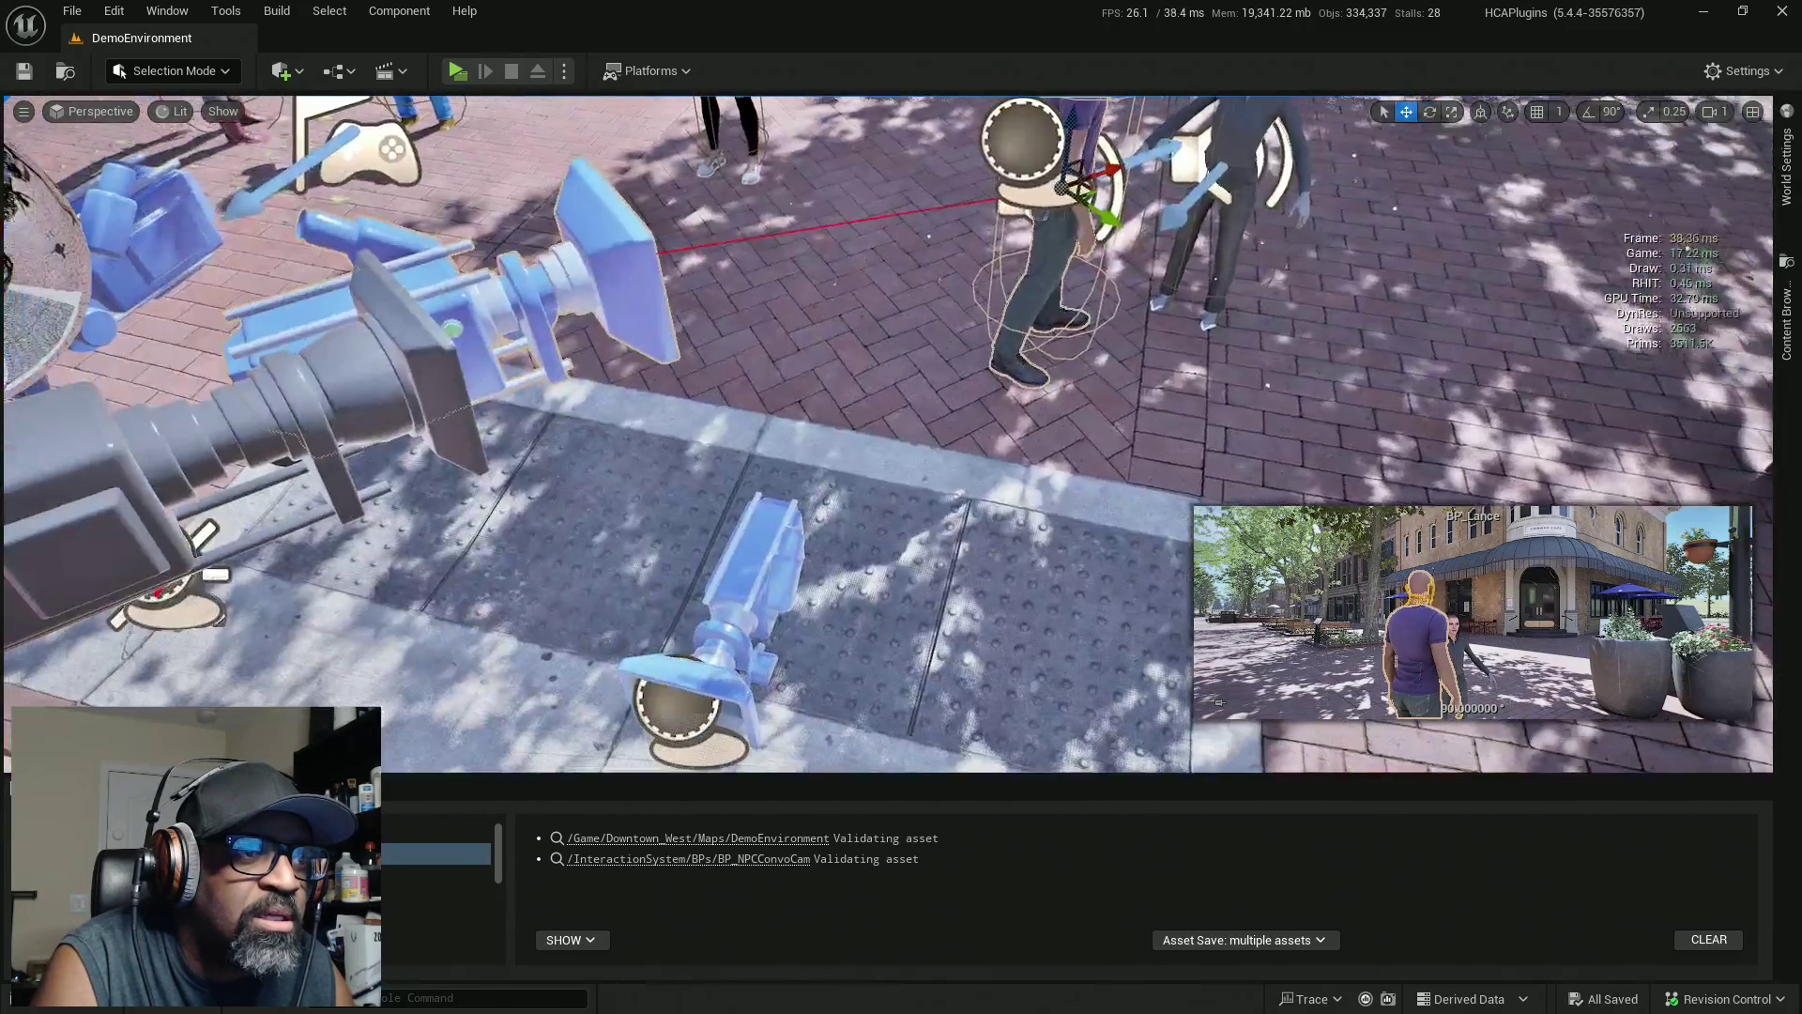
{"action": "left_click_drag", "start_coordinate": [901, 431], "coordinate": [807, 375]}
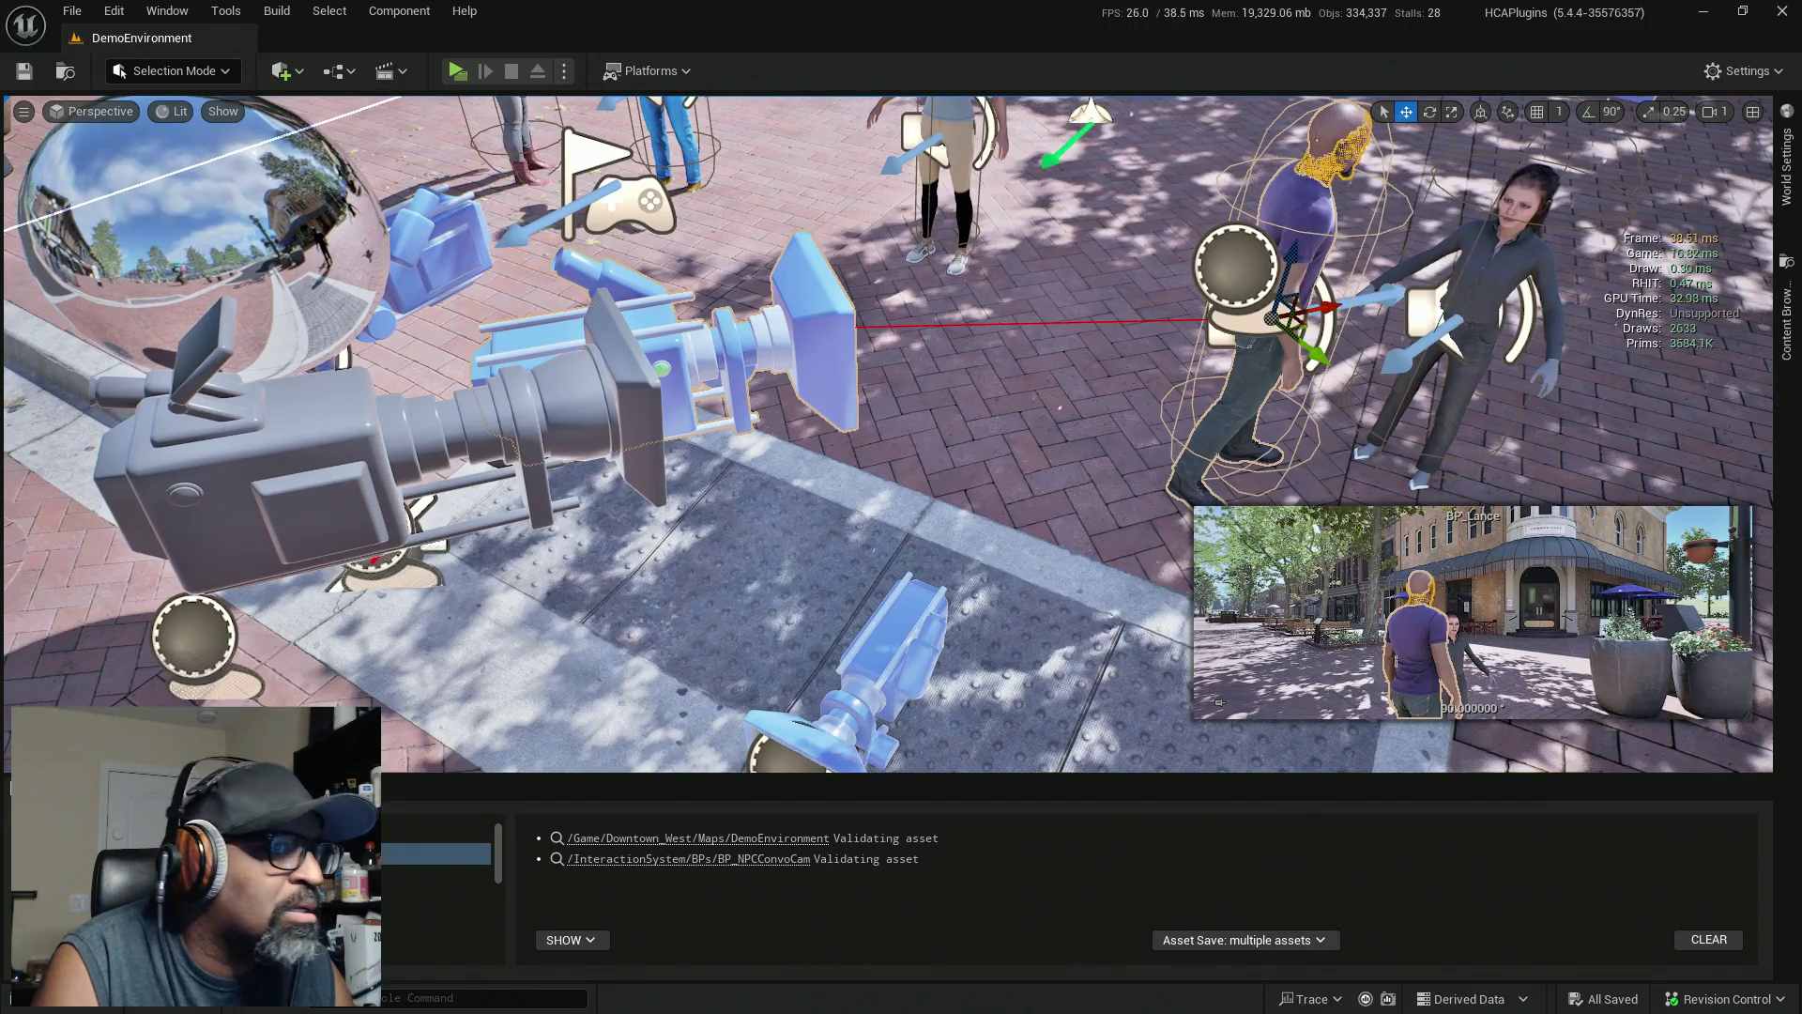
{"action": "scroll", "coordinate": [901, 431], "scroll_direction": "up", "scroll_amount": 5}
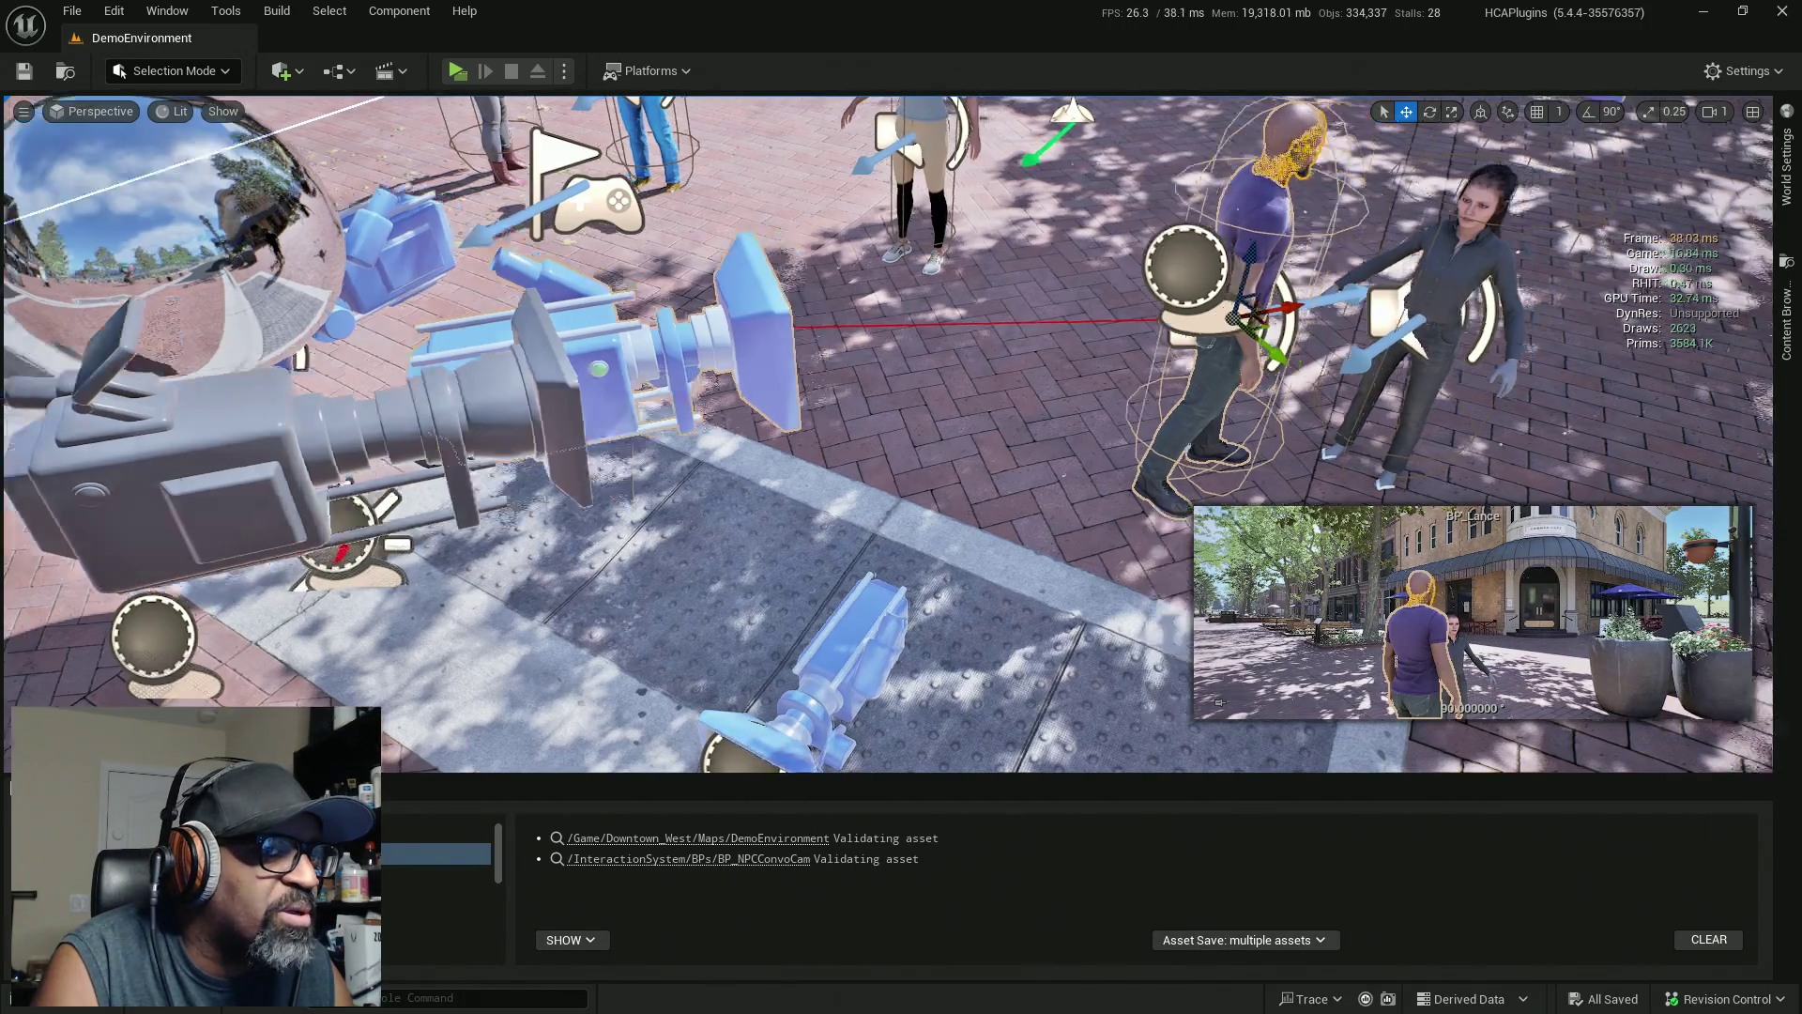
{"action": "mouse_move", "coordinate": [901, 431]}
{"action": "left_mouse_down"}
{"action": "mouse_move", "coordinate": [901, 488]}
{"action": "mouse_move", "coordinate": [826, 422]}
{"action": "left_mouse_up"}
Move BP_NPCConvoCam toward the bald man, undo the accidental lowering, and yaw it about 6°
{"action": "left_click", "coordinate": [873, 272]}
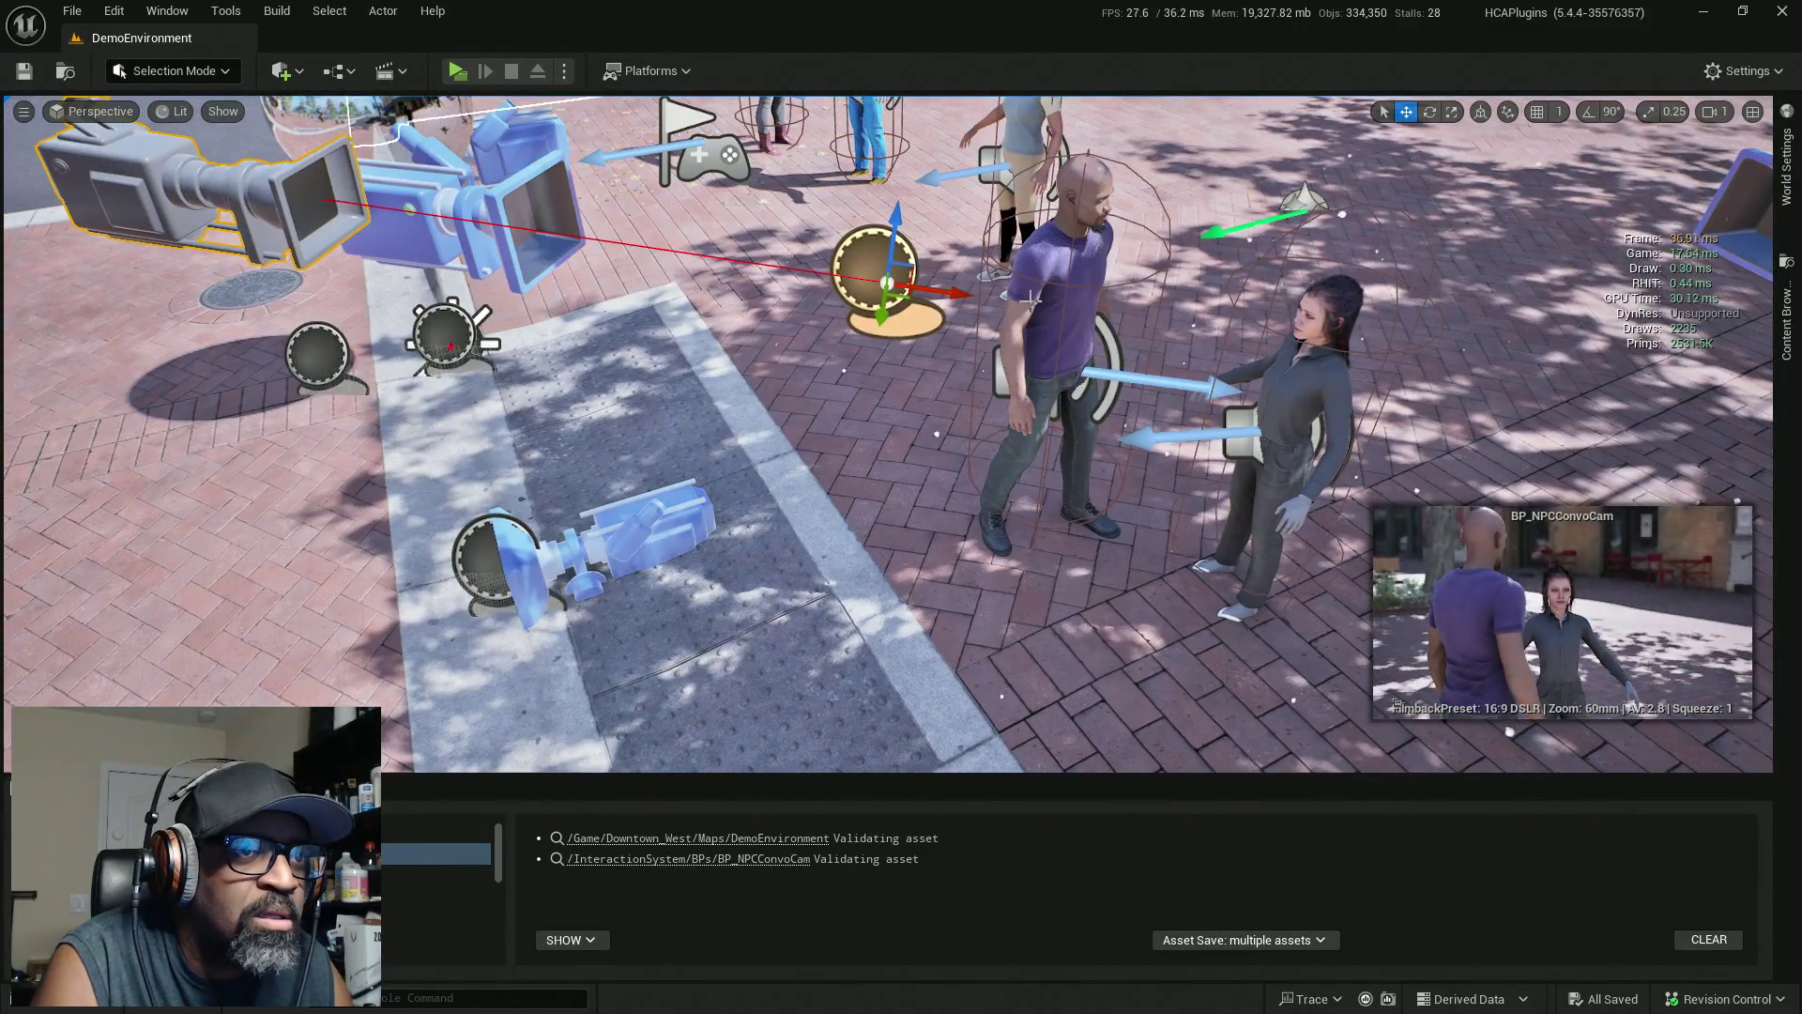
{"action": "mouse_move", "coordinate": [887, 281]}
{"action": "left_mouse_down"}
{"action": "mouse_move", "coordinate": [1054, 290]}
{"action": "mouse_move", "coordinate": [1124, 360]}
{"action": "left_mouse_up"}
{"action": "left_click_drag", "start_coordinate": [1090, 246], "coordinate": [1075, 296]}
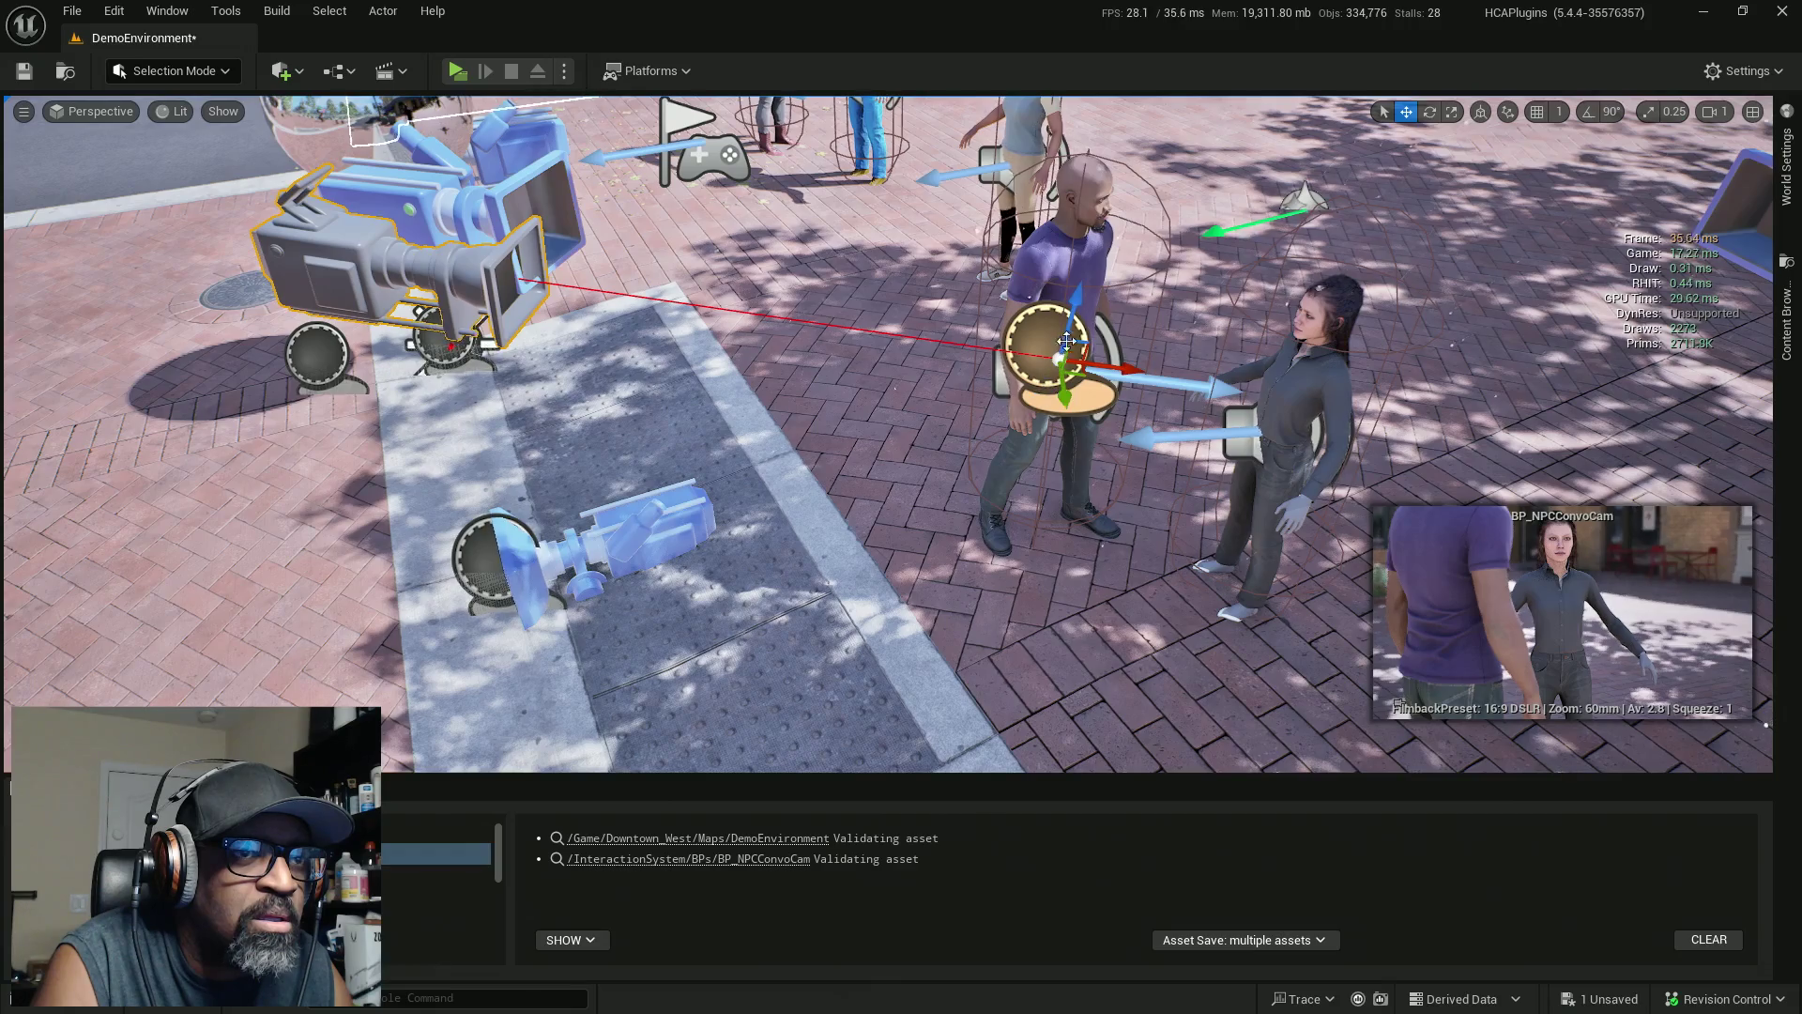
{"action": "key", "text": "ctrl+z"}
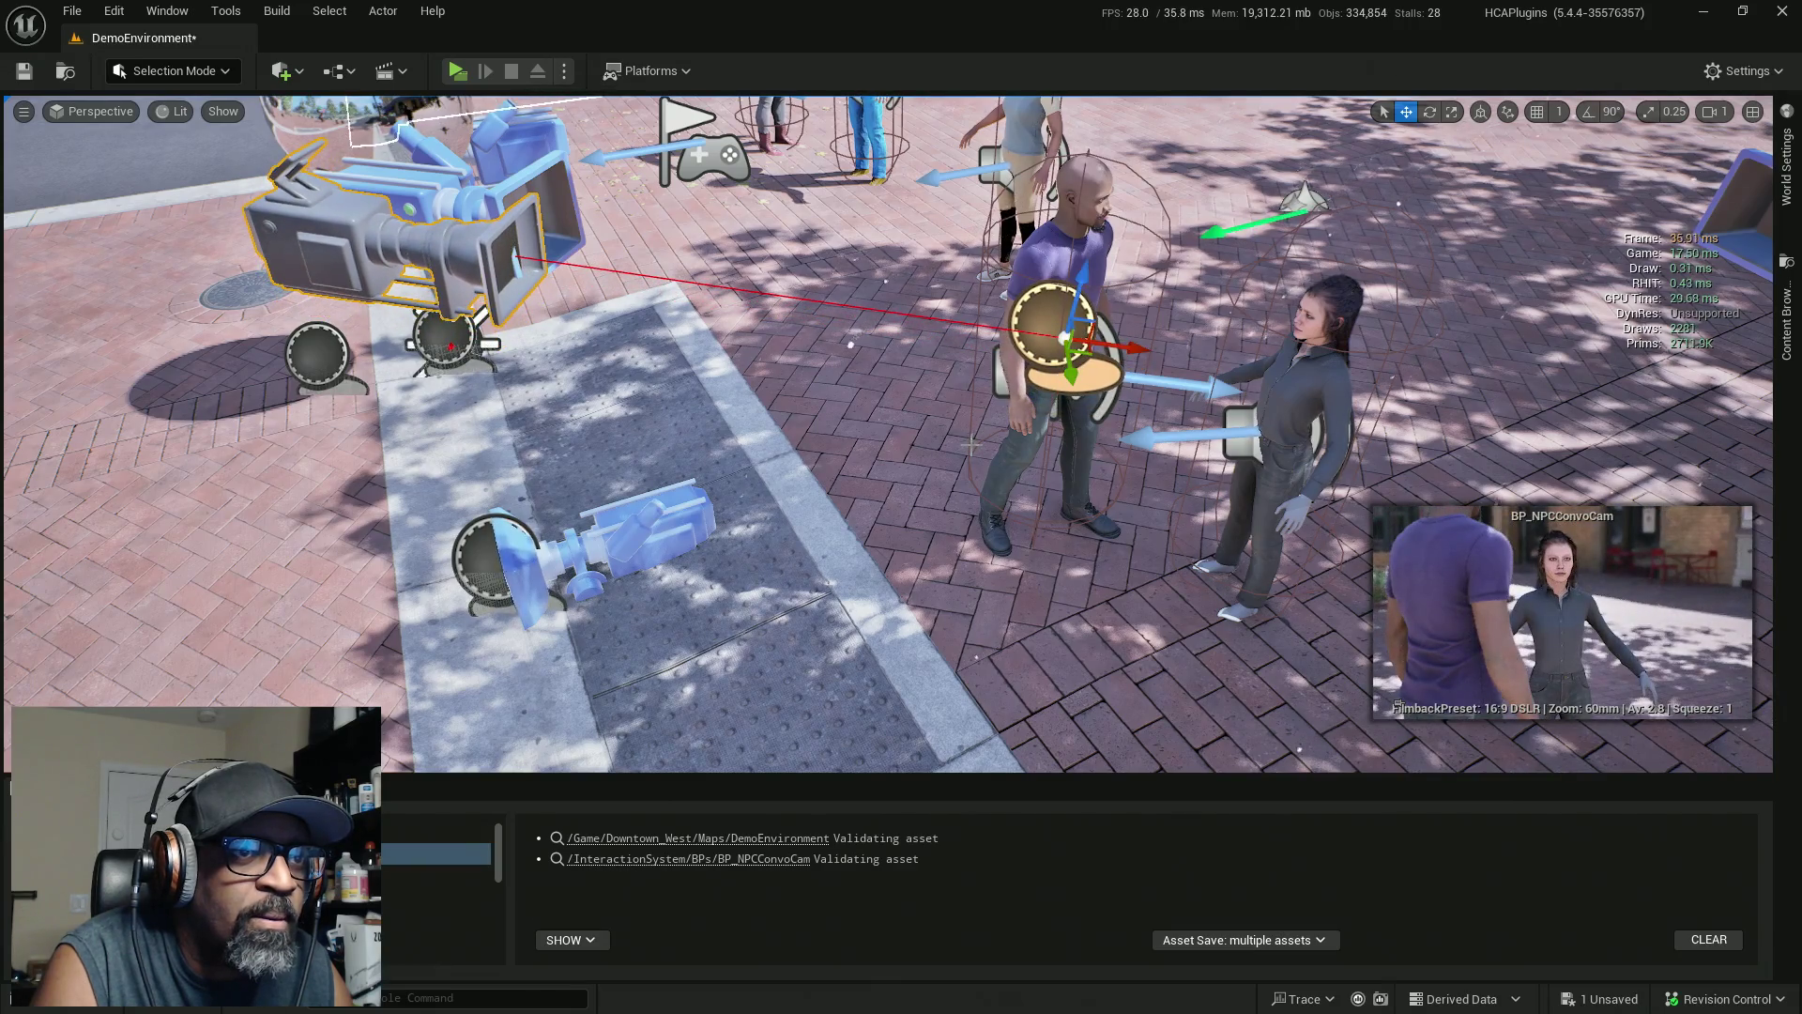
{"action": "key", "text": "e"}
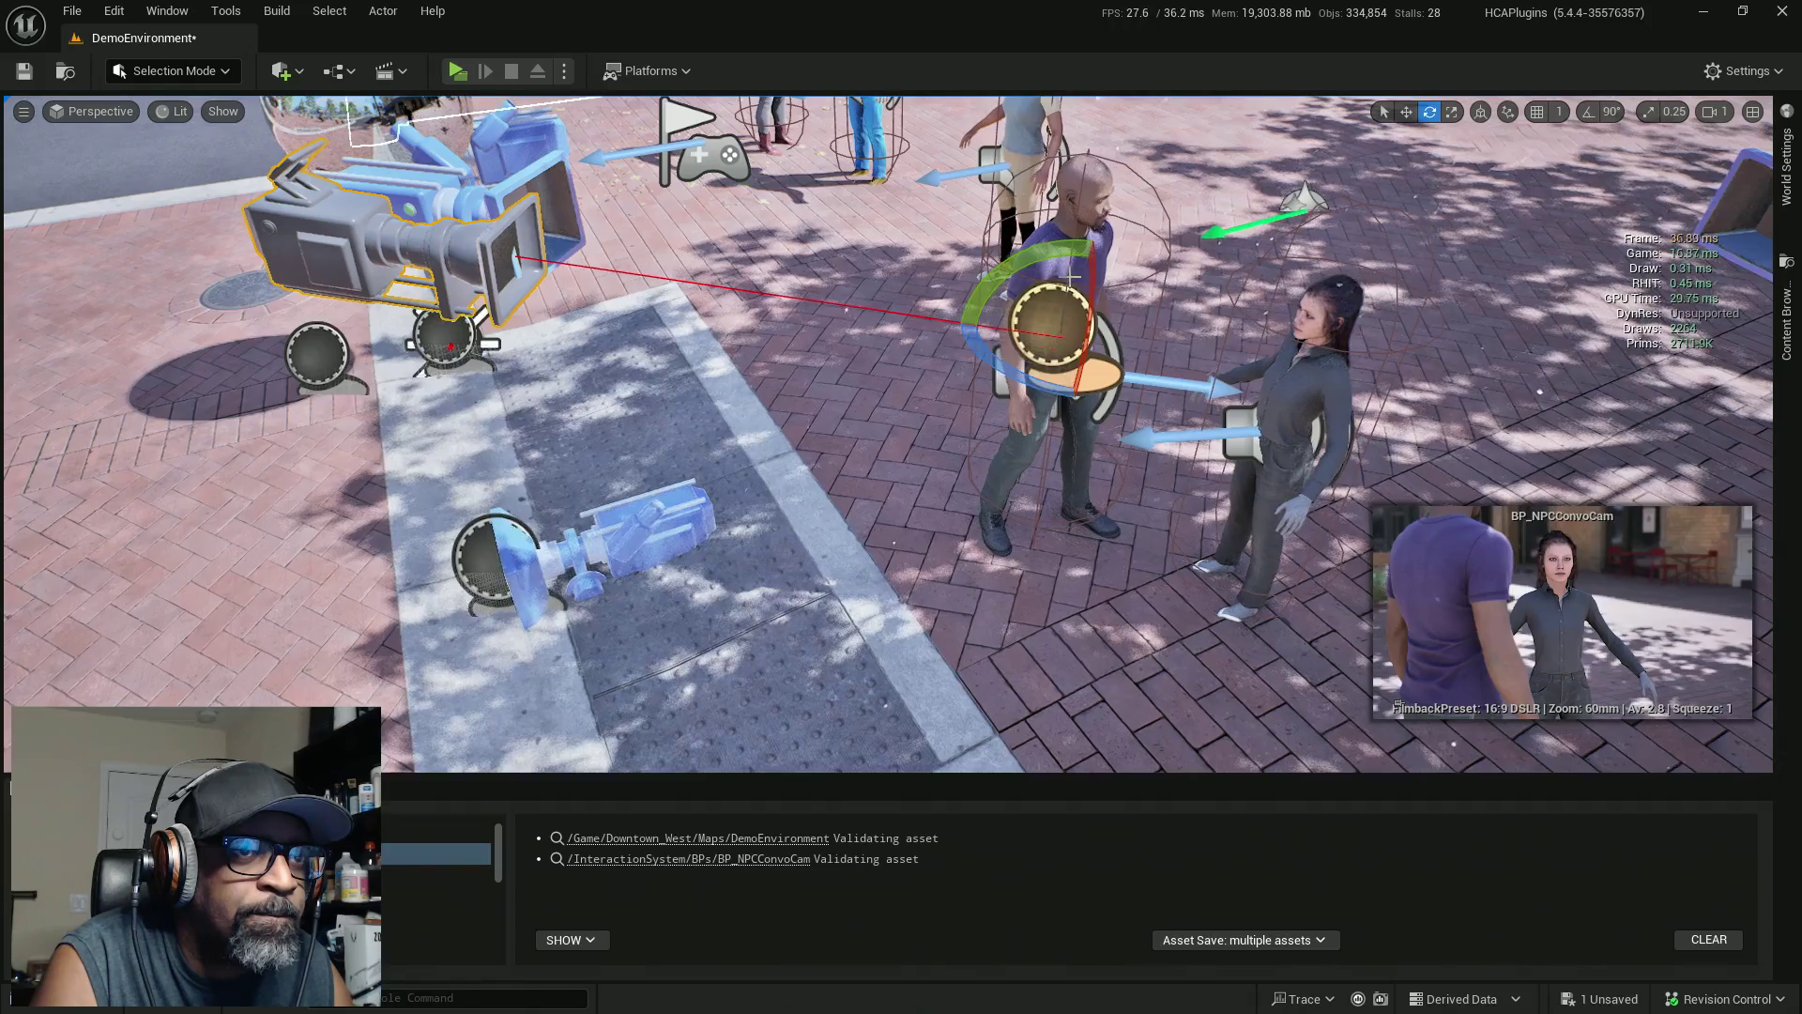
{"action": "left_click_drag", "start_coordinate": [1040, 383], "coordinate": [1172, 373]}
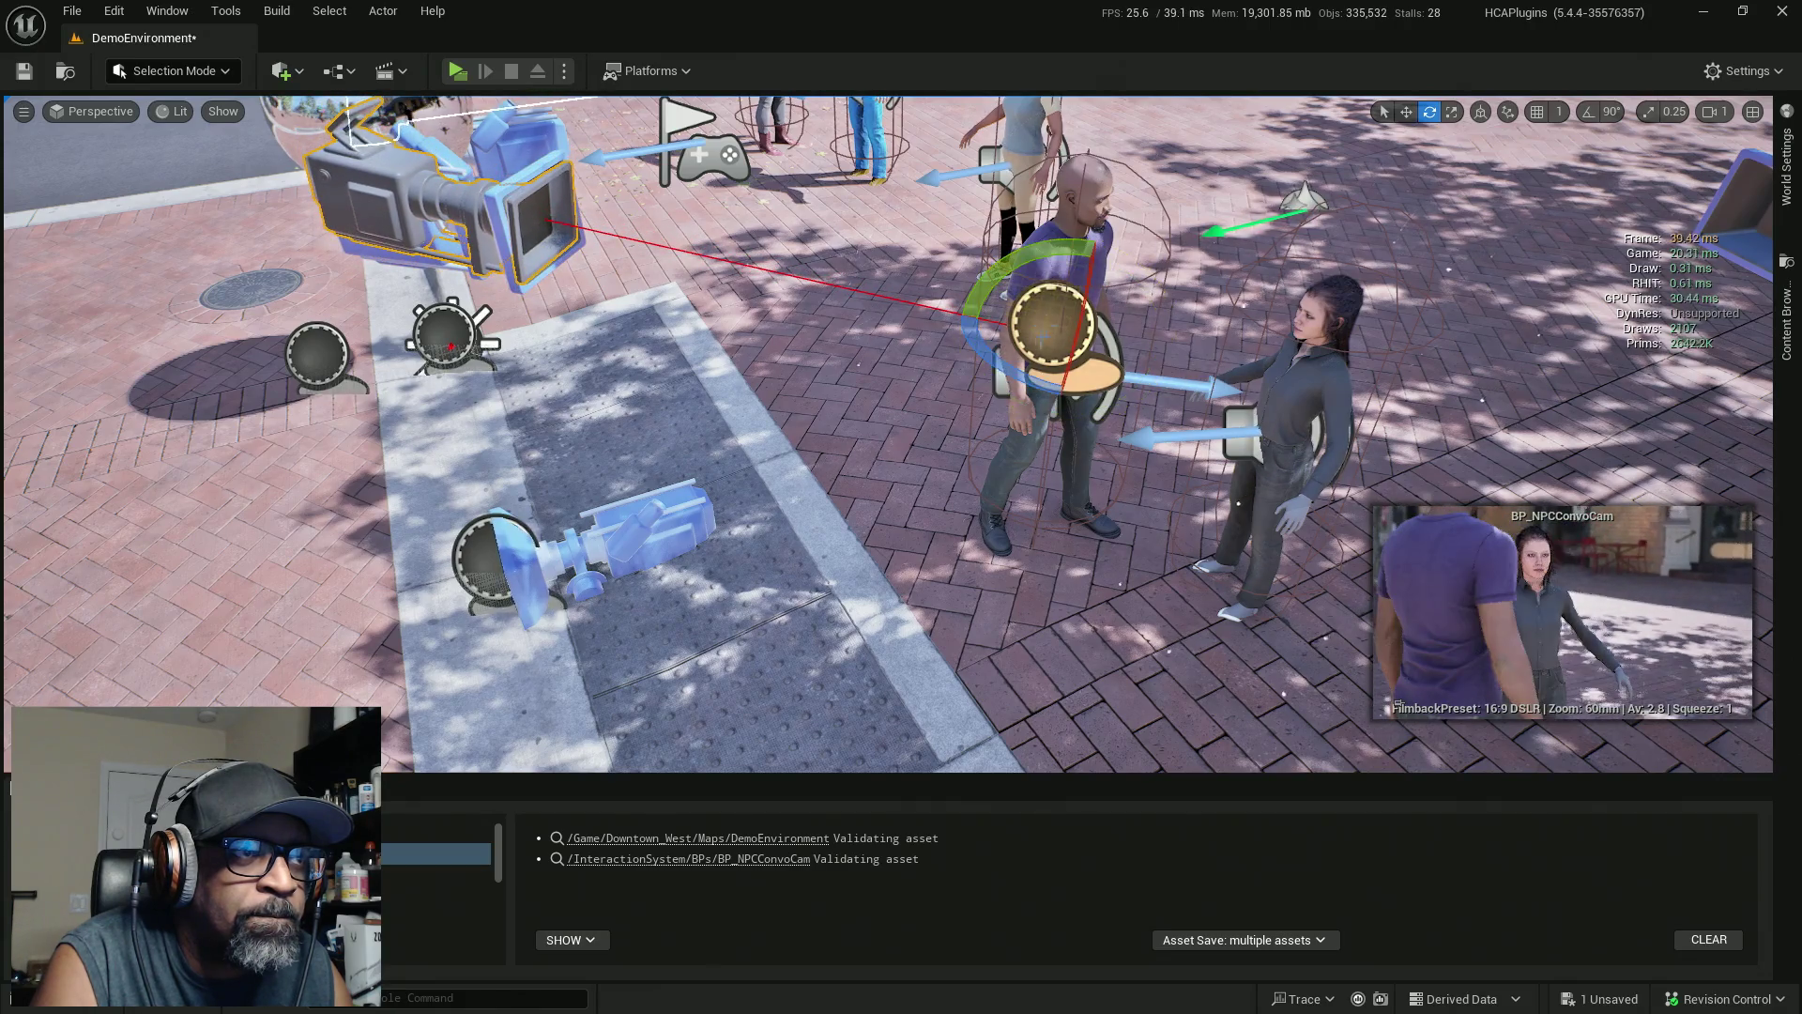
{"action": "mouse_move", "coordinate": [1035, 425]}
{"action": "left_mouse_down"}
{"action": "mouse_move", "coordinate": [1211, 425]}
{"action": "mouse_move", "coordinate": [1089, 425]}
{"action": "left_mouse_up"}
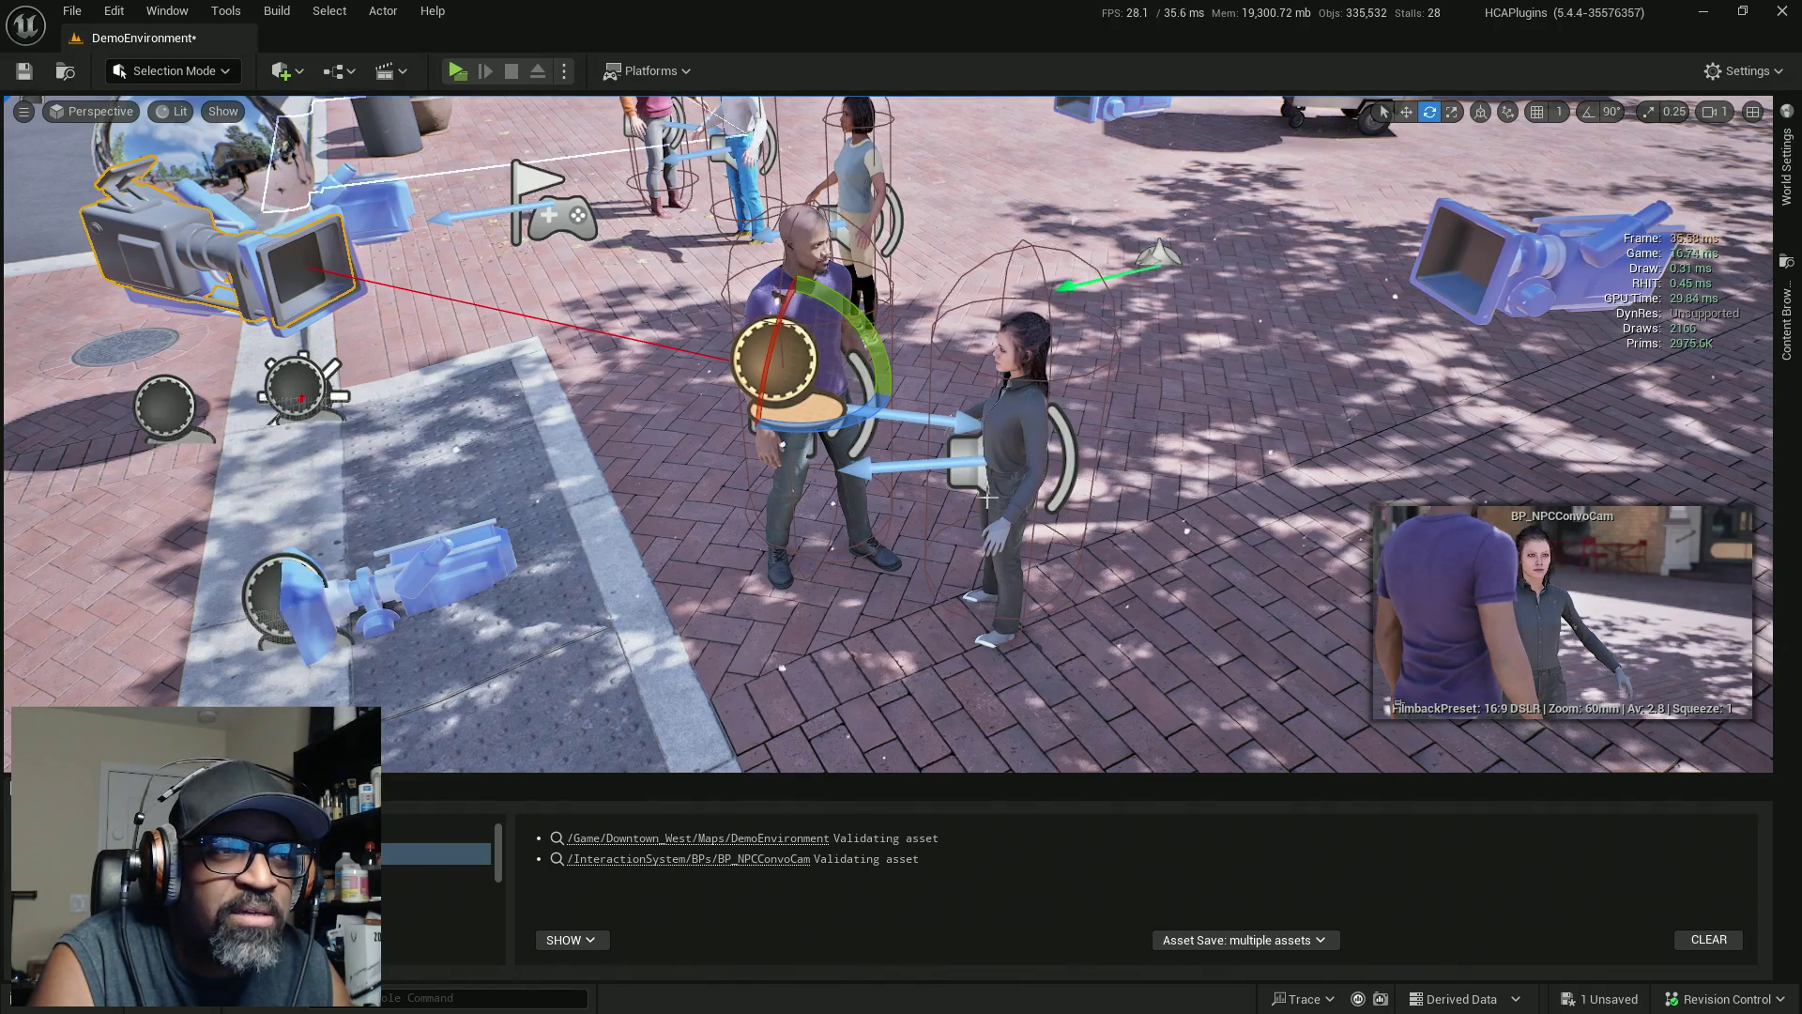
Raise BP_NPCConvoCam and slide it toward the woman for a close-up of her face over his shoulder
{"action": "key", "text": "w"}
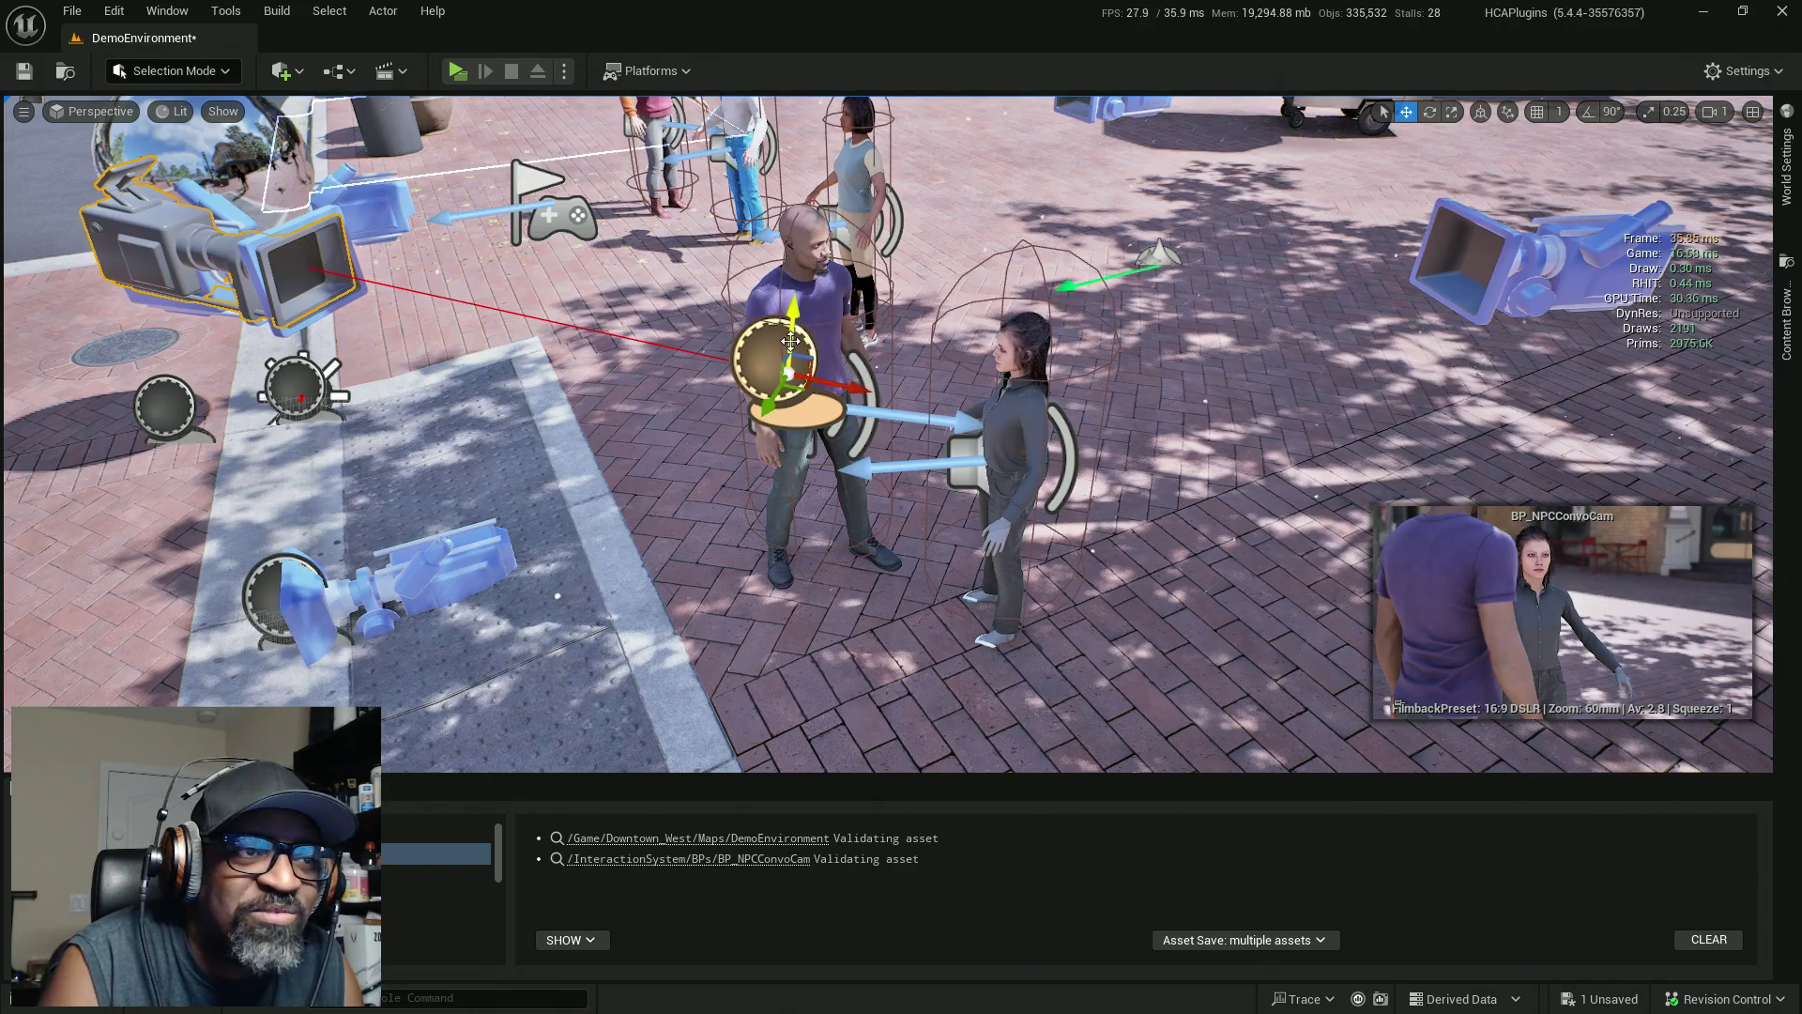
{"action": "left_click_drag", "start_coordinate": [790, 373], "coordinate": [798, 283]}
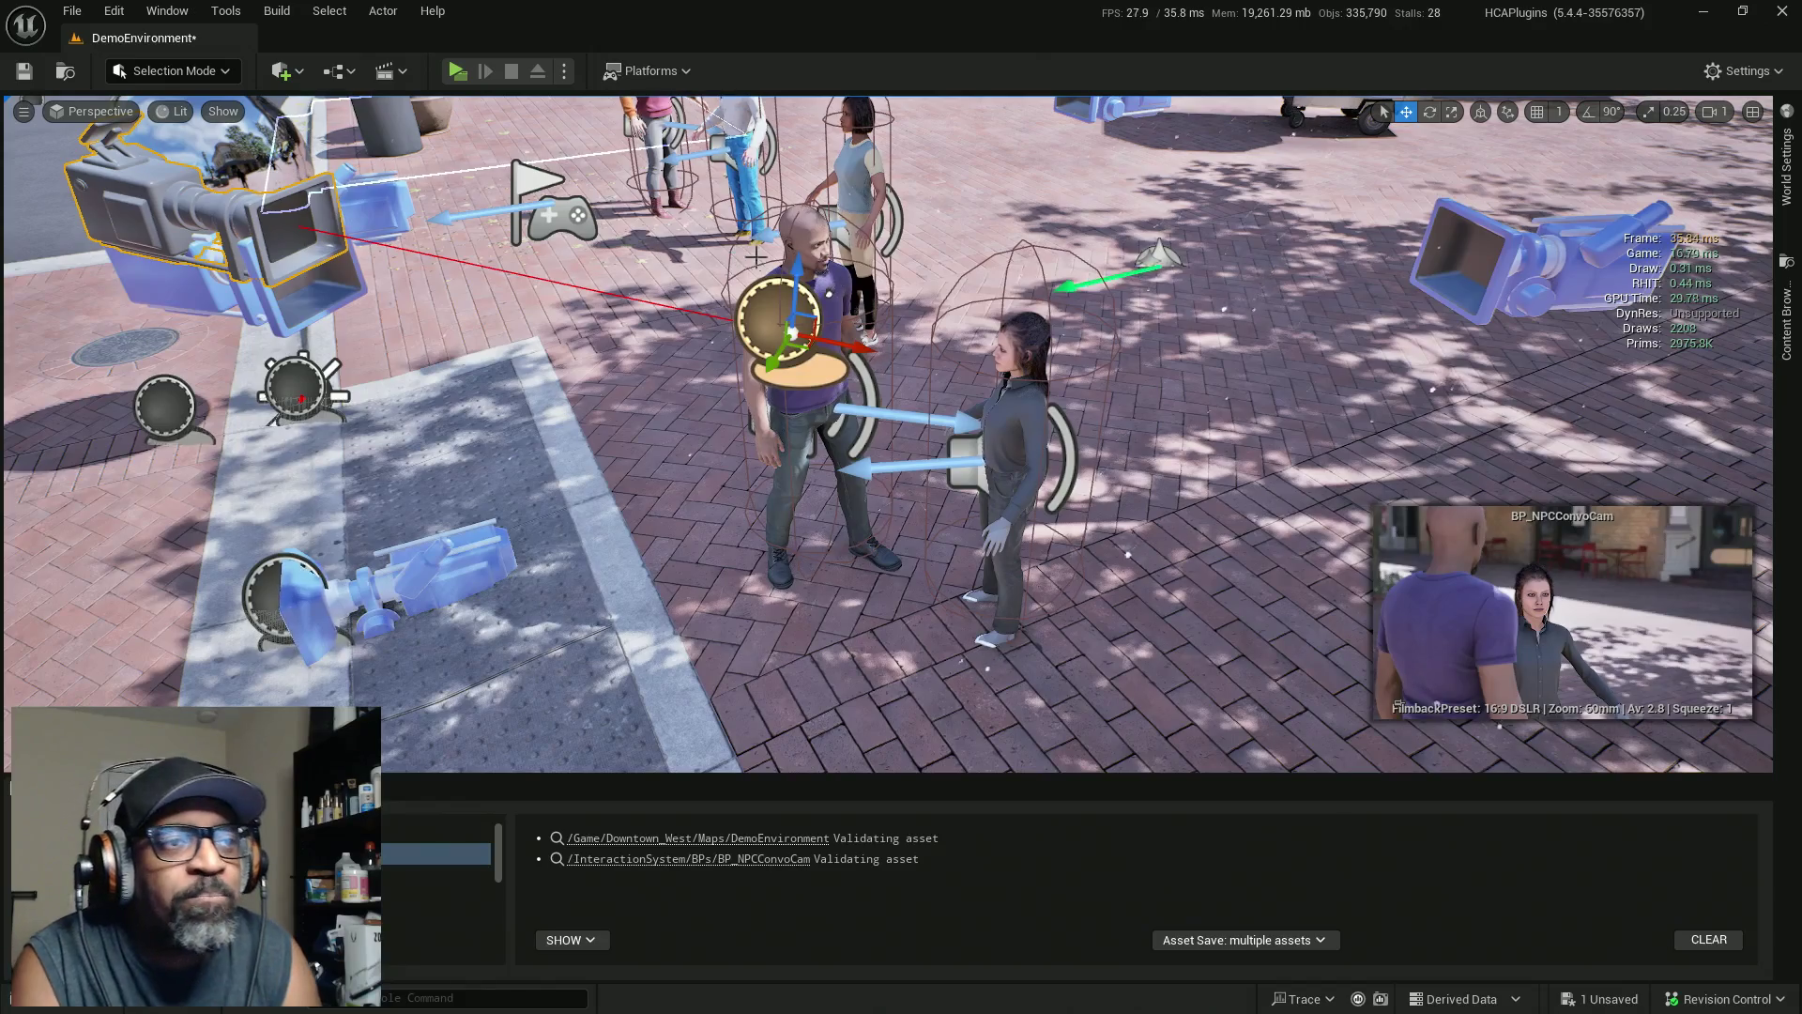
{"action": "left_click_drag", "start_coordinate": [796, 272], "coordinate": [796, 246]}
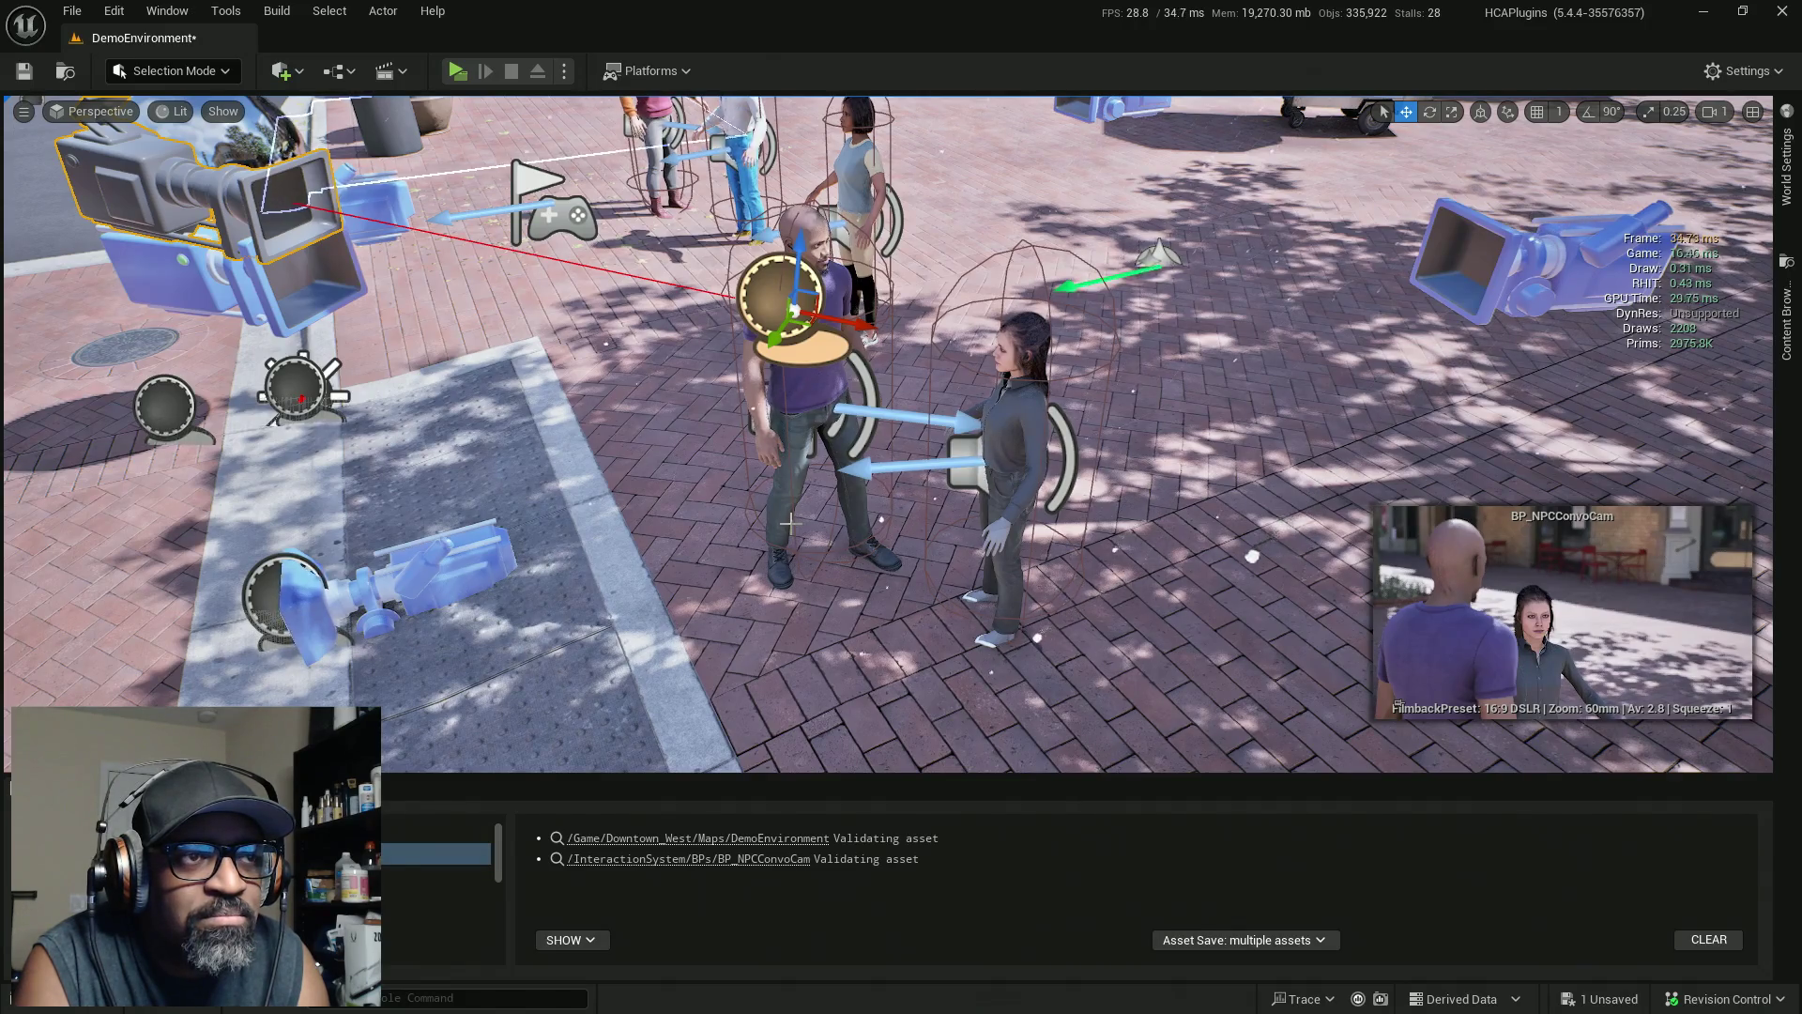
{"action": "mouse_move", "coordinate": [869, 322]}
{"action": "left_mouse_down"}
{"action": "mouse_move", "coordinate": [1009, 368]}
{"action": "mouse_move", "coordinate": [1253, 407]}
{"action": "mouse_move", "coordinate": [938, 376]}
{"action": "mouse_move", "coordinate": [1015, 376]}
{"action": "mouse_move", "coordinate": [946, 363]}
{"action": "left_mouse_up"}
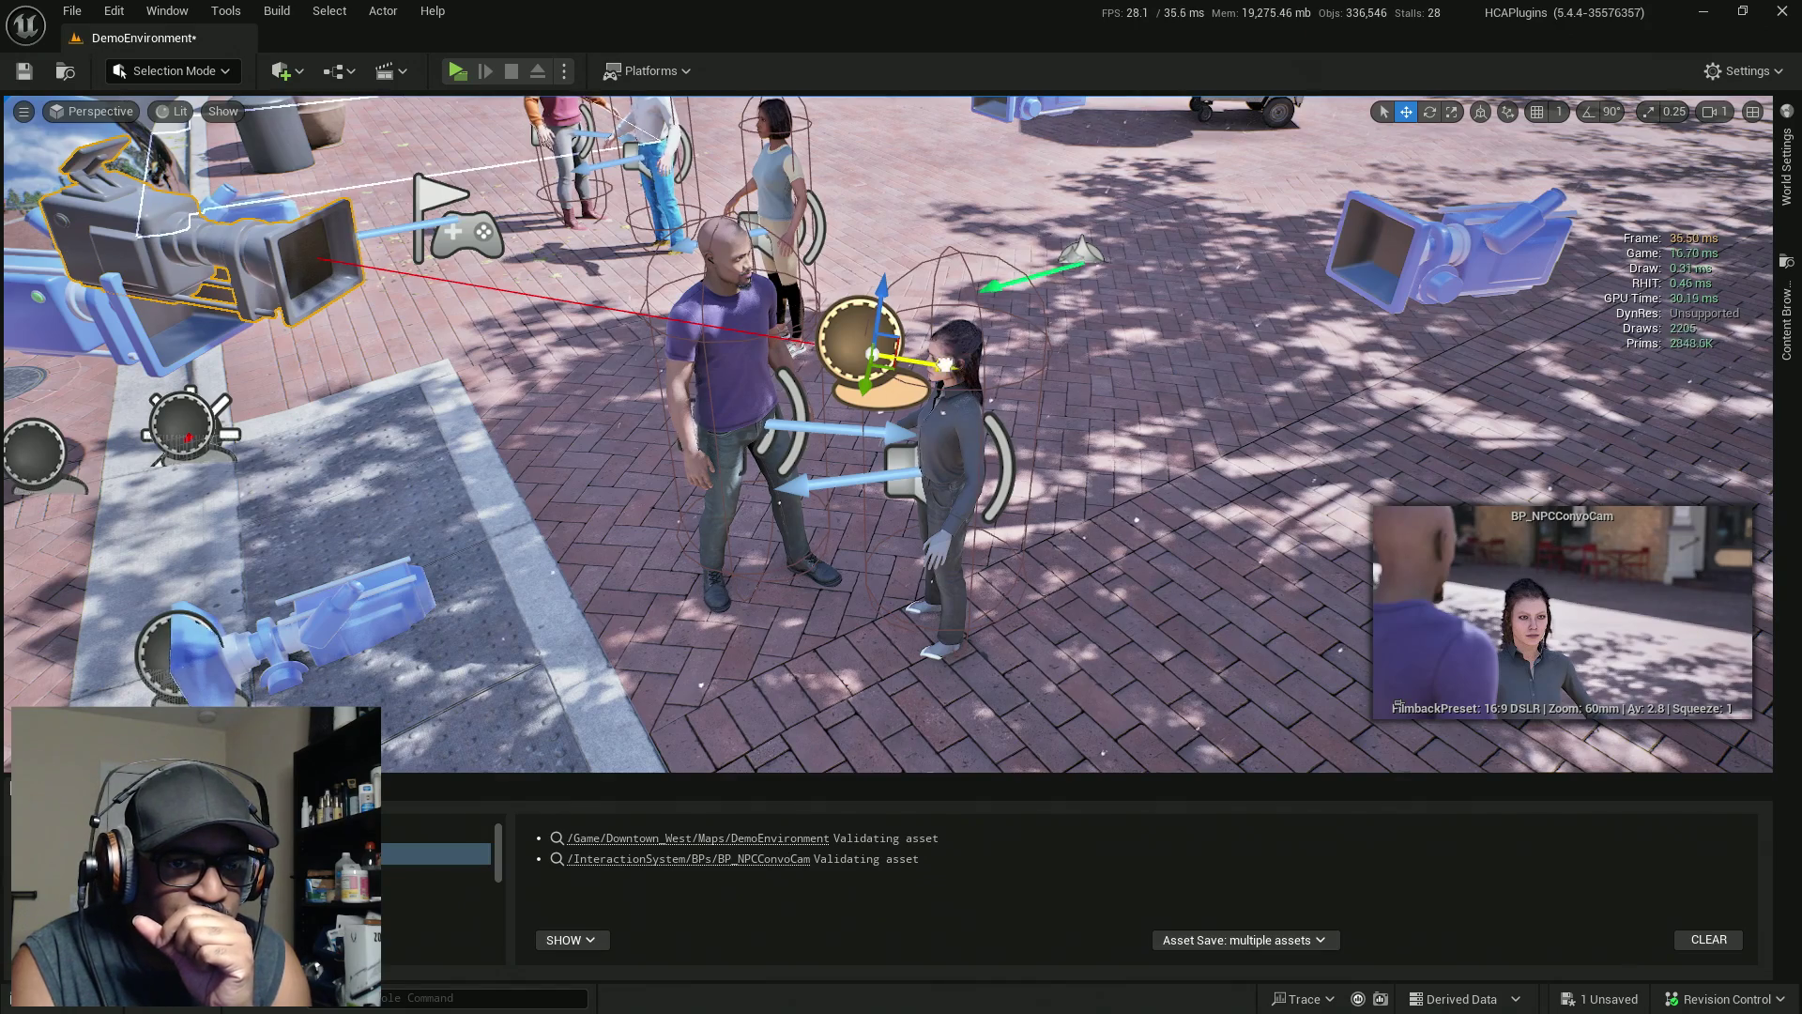
{"action": "left_click_drag", "start_coordinate": [946, 363], "coordinate": [916, 364]}
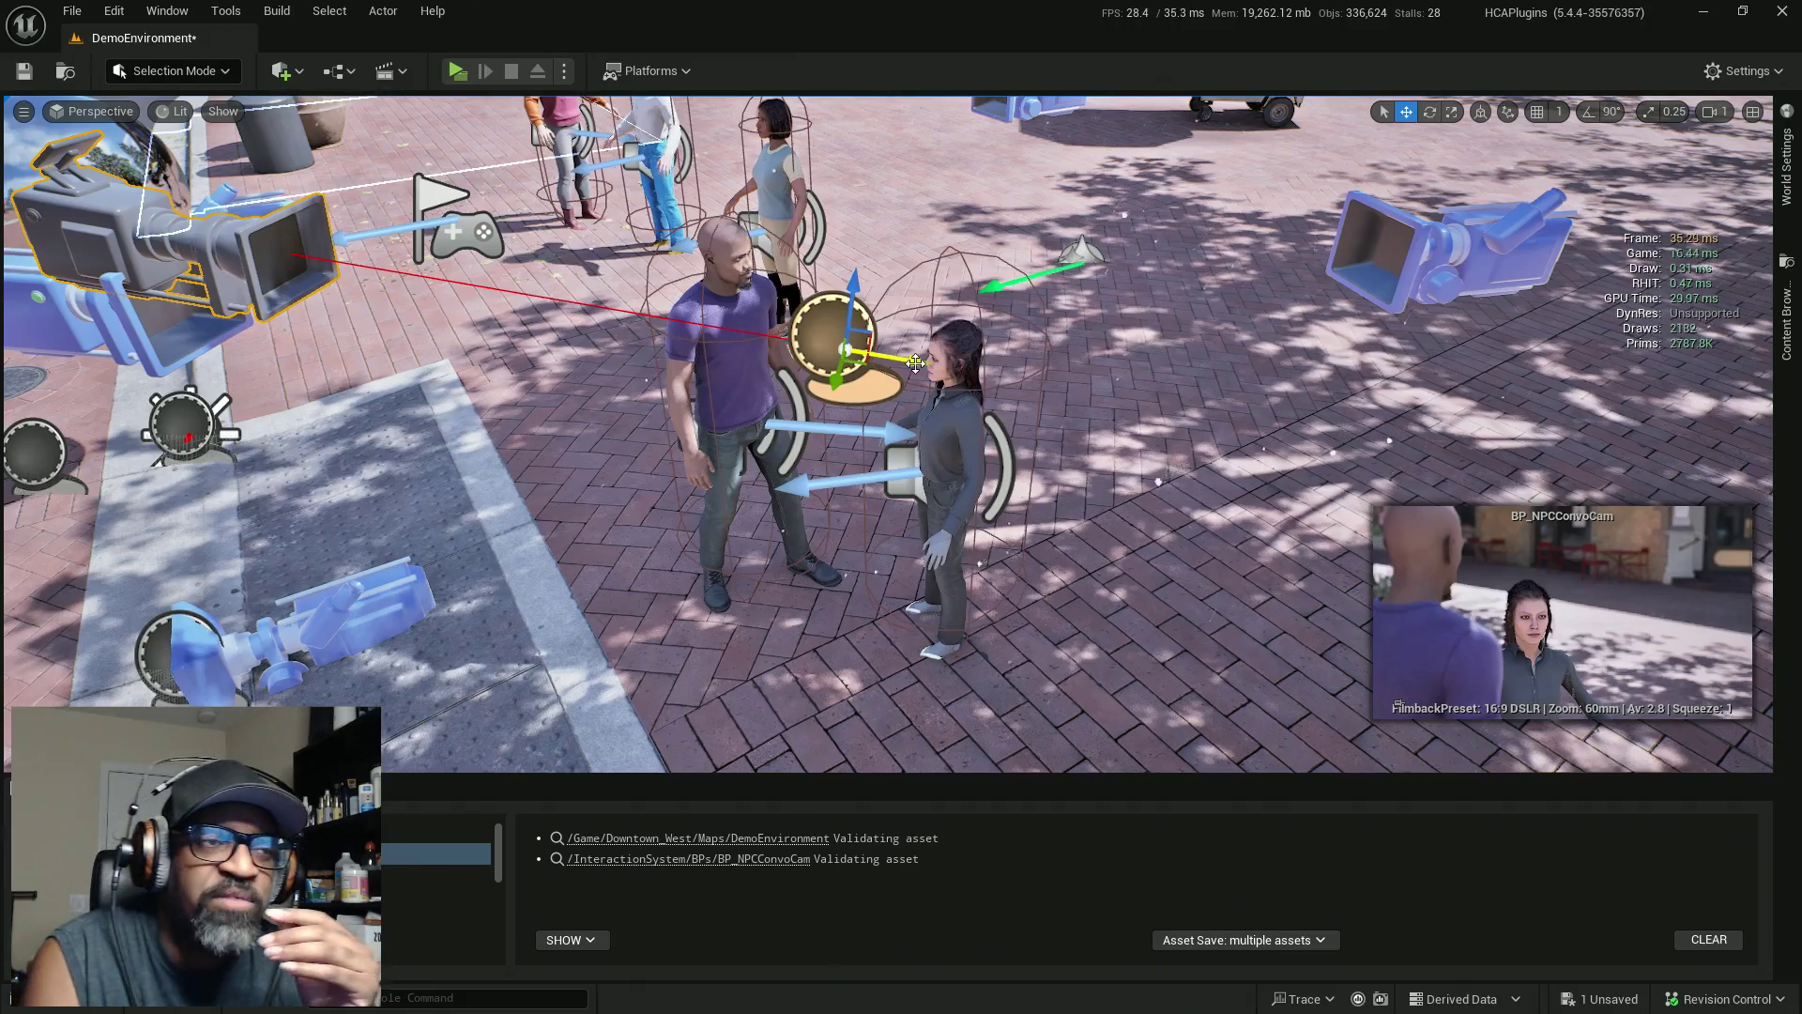
{"action": "left_click_drag", "start_coordinate": [915, 363], "coordinate": [906, 361]}
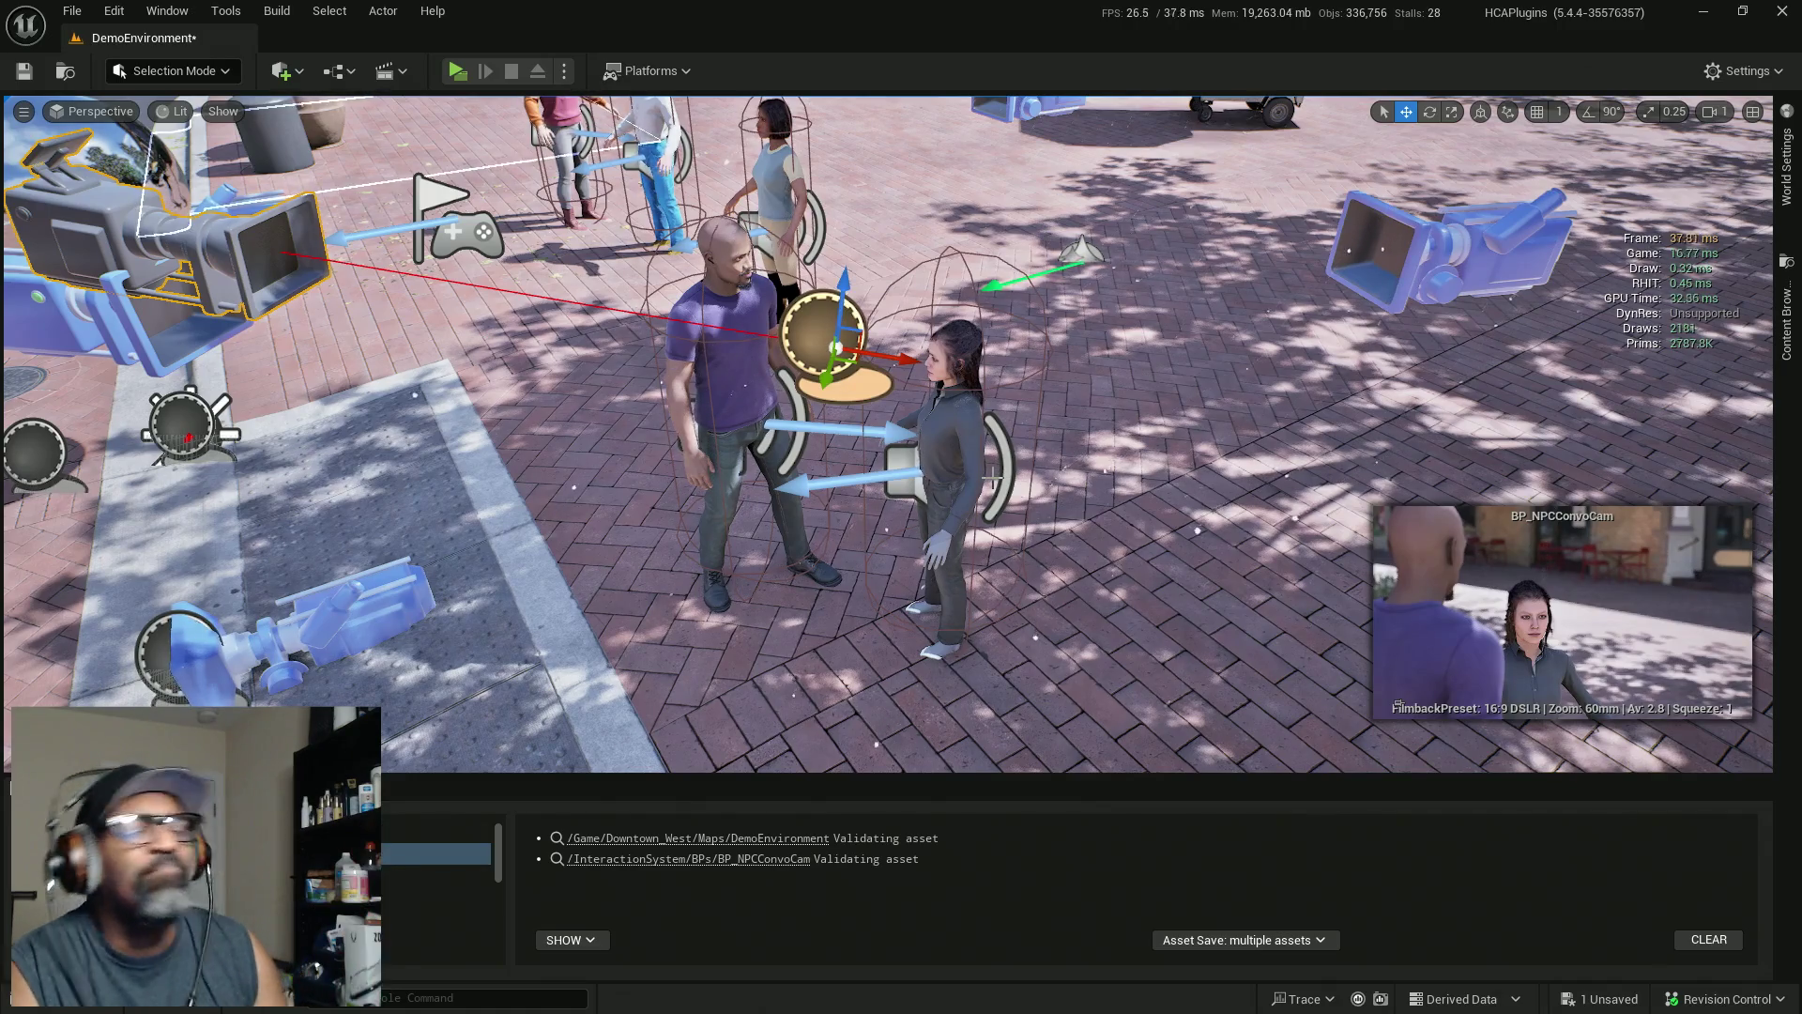
{"action": "key", "text": "alt+Tab"}
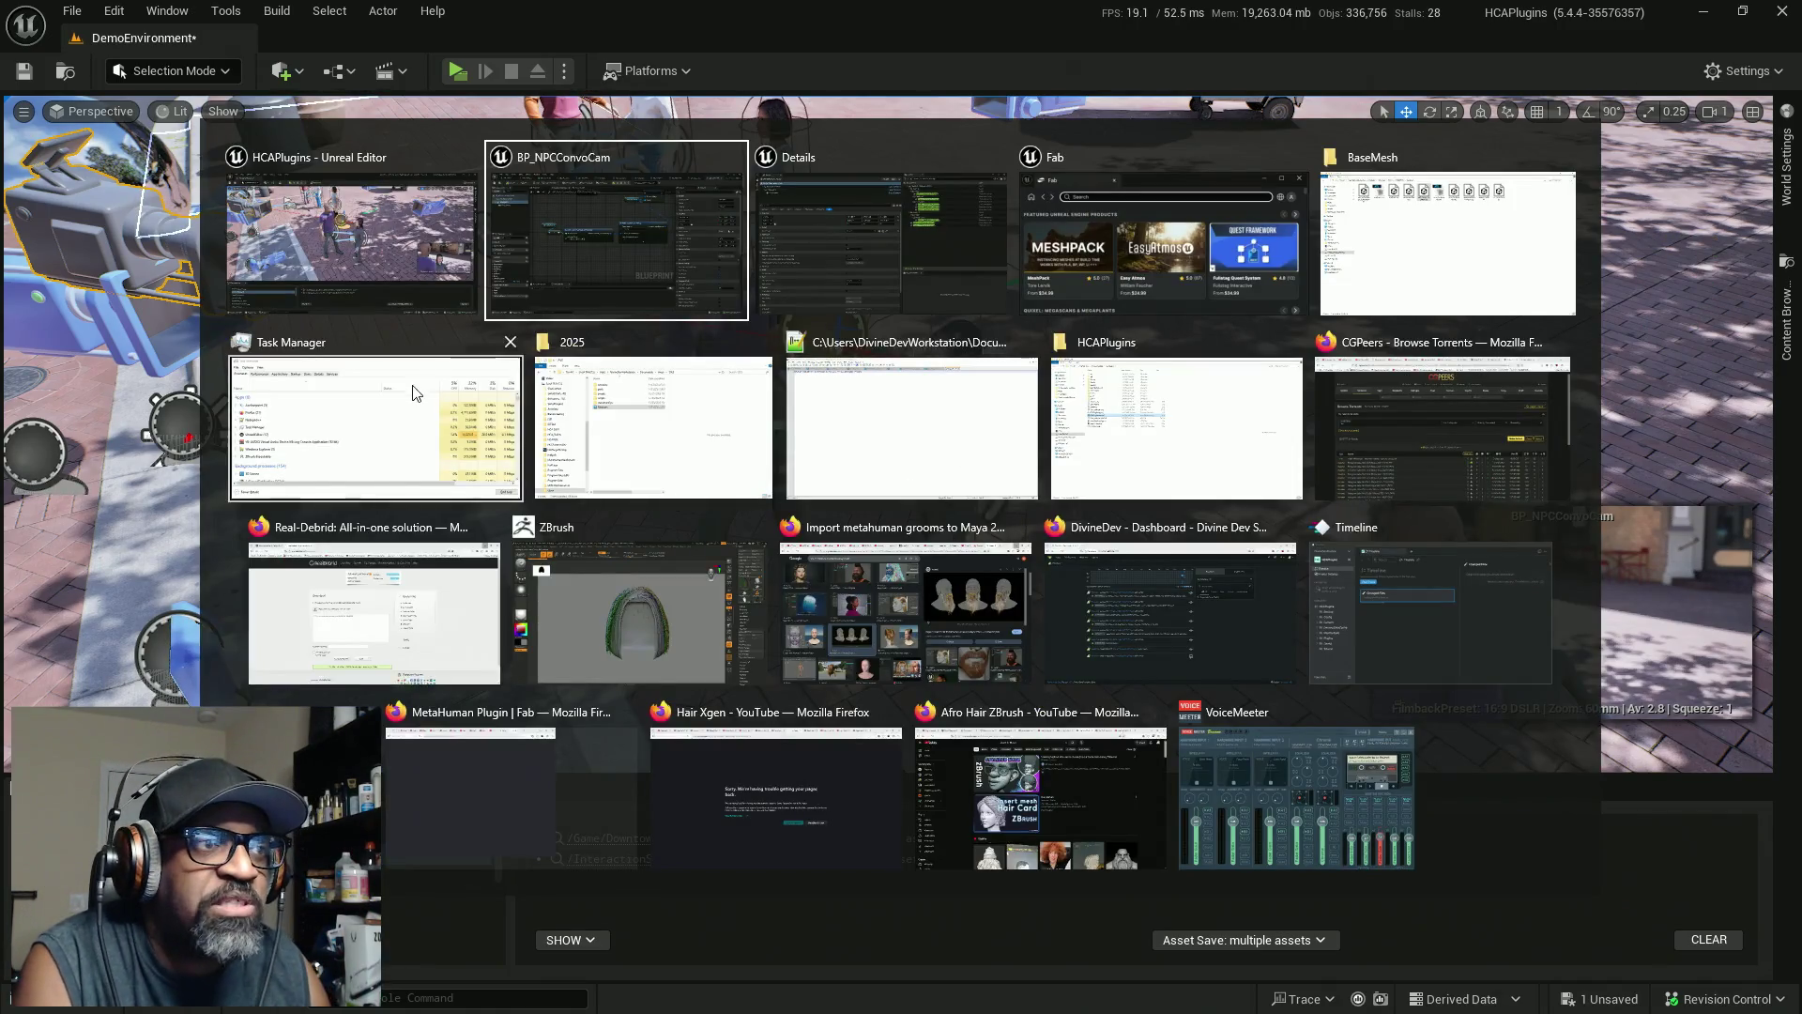
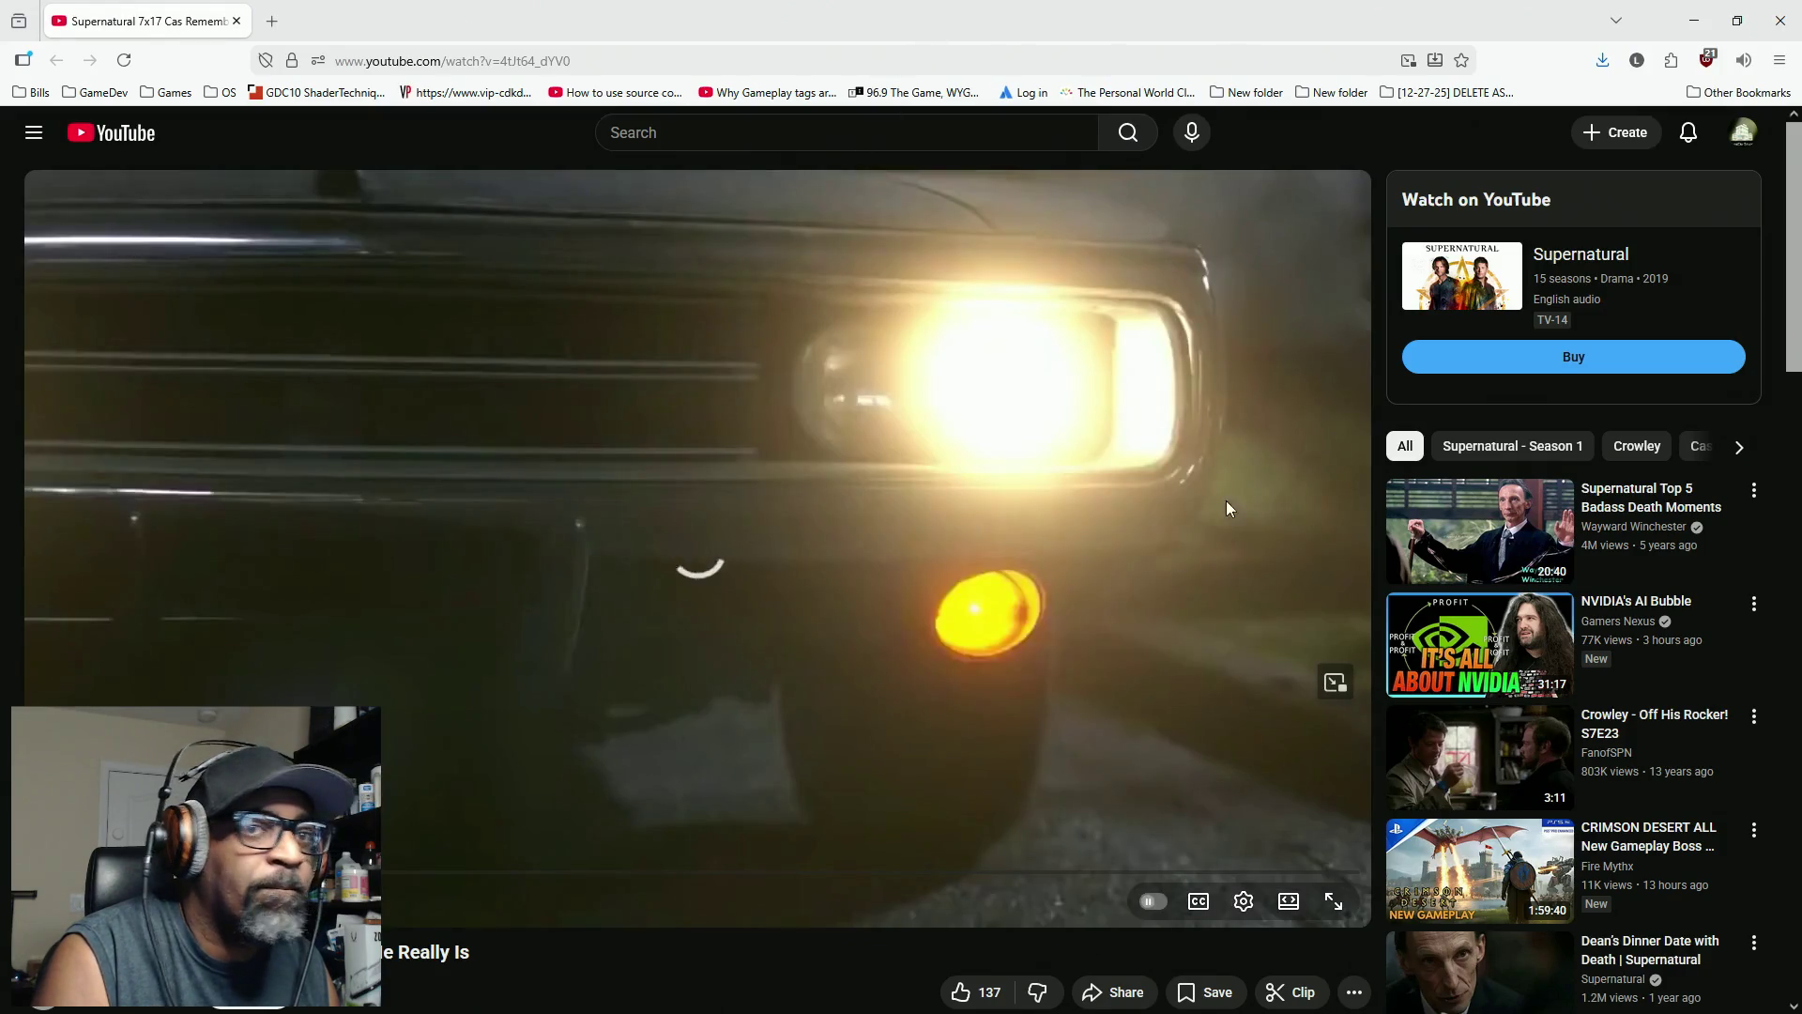
Play the Supernatural 7x17 clip fullscreen and resume it
{"action": "key", "text": "f"}
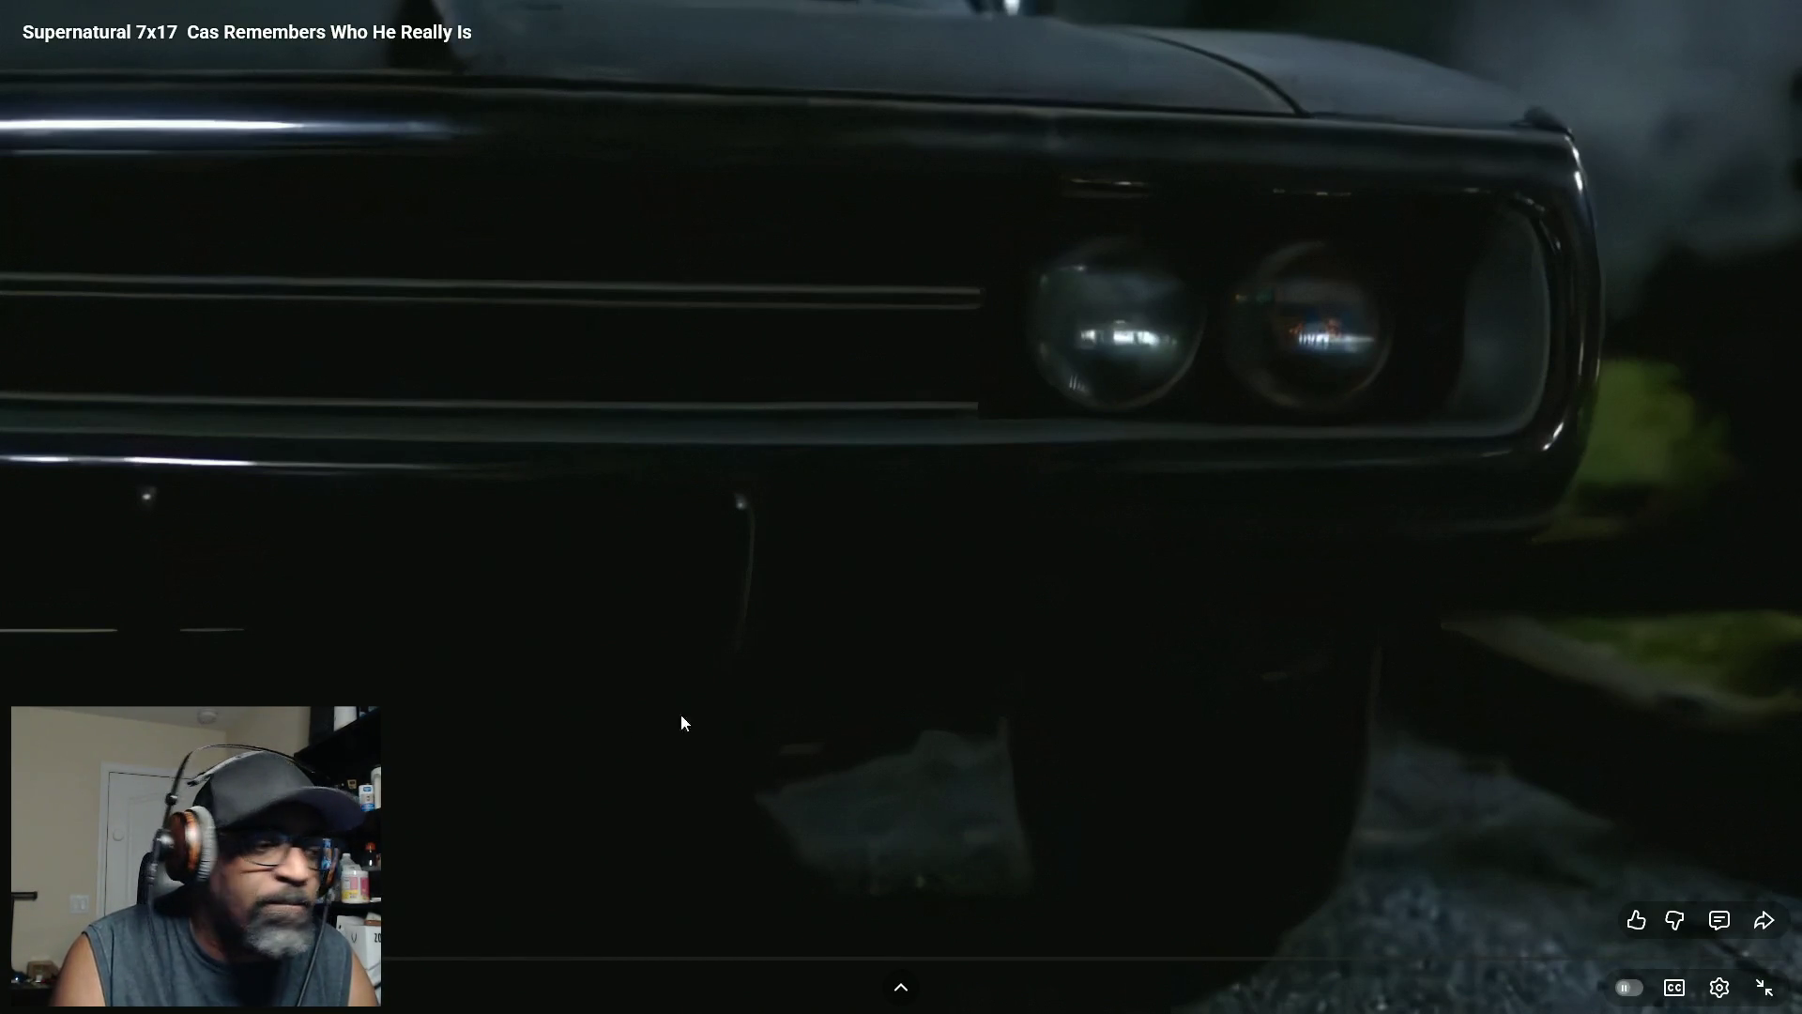
{"action": "left_click", "coordinate": [713, 664]}
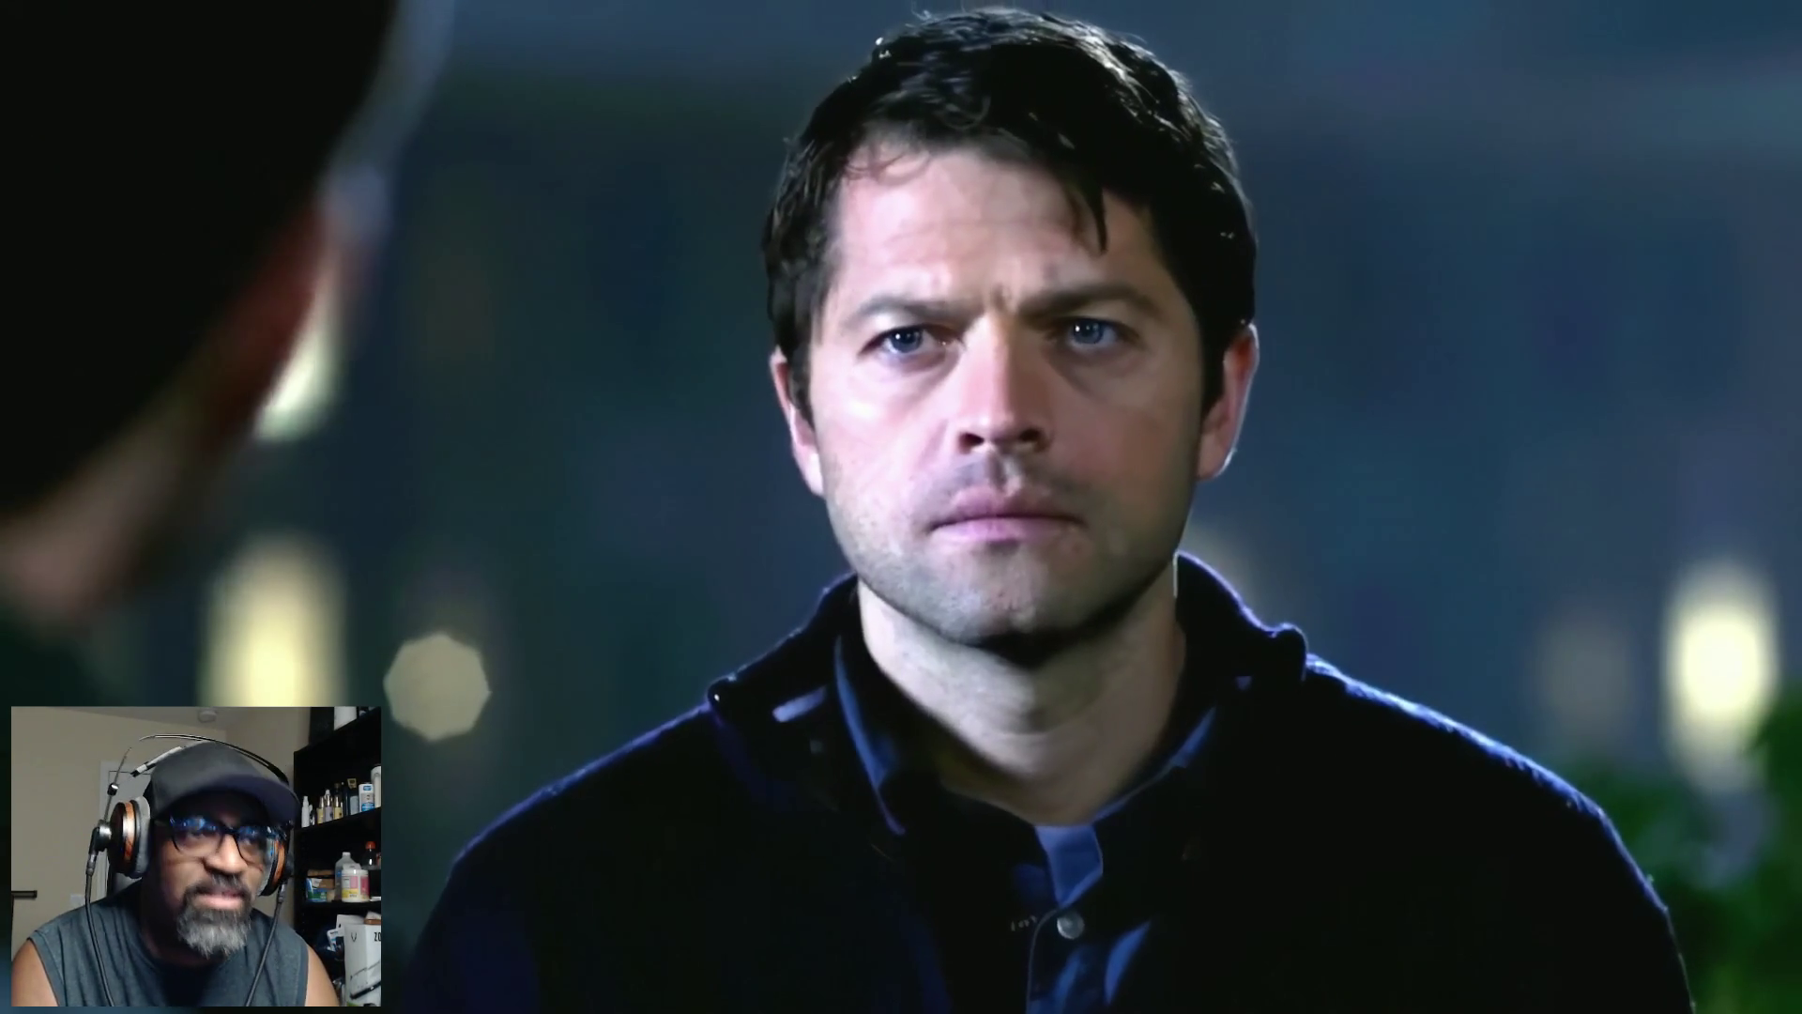
Let the fullscreen clip play to near its end, then jump back ten seconds
{"action": "mouse_move", "coordinate": [972, 713]}
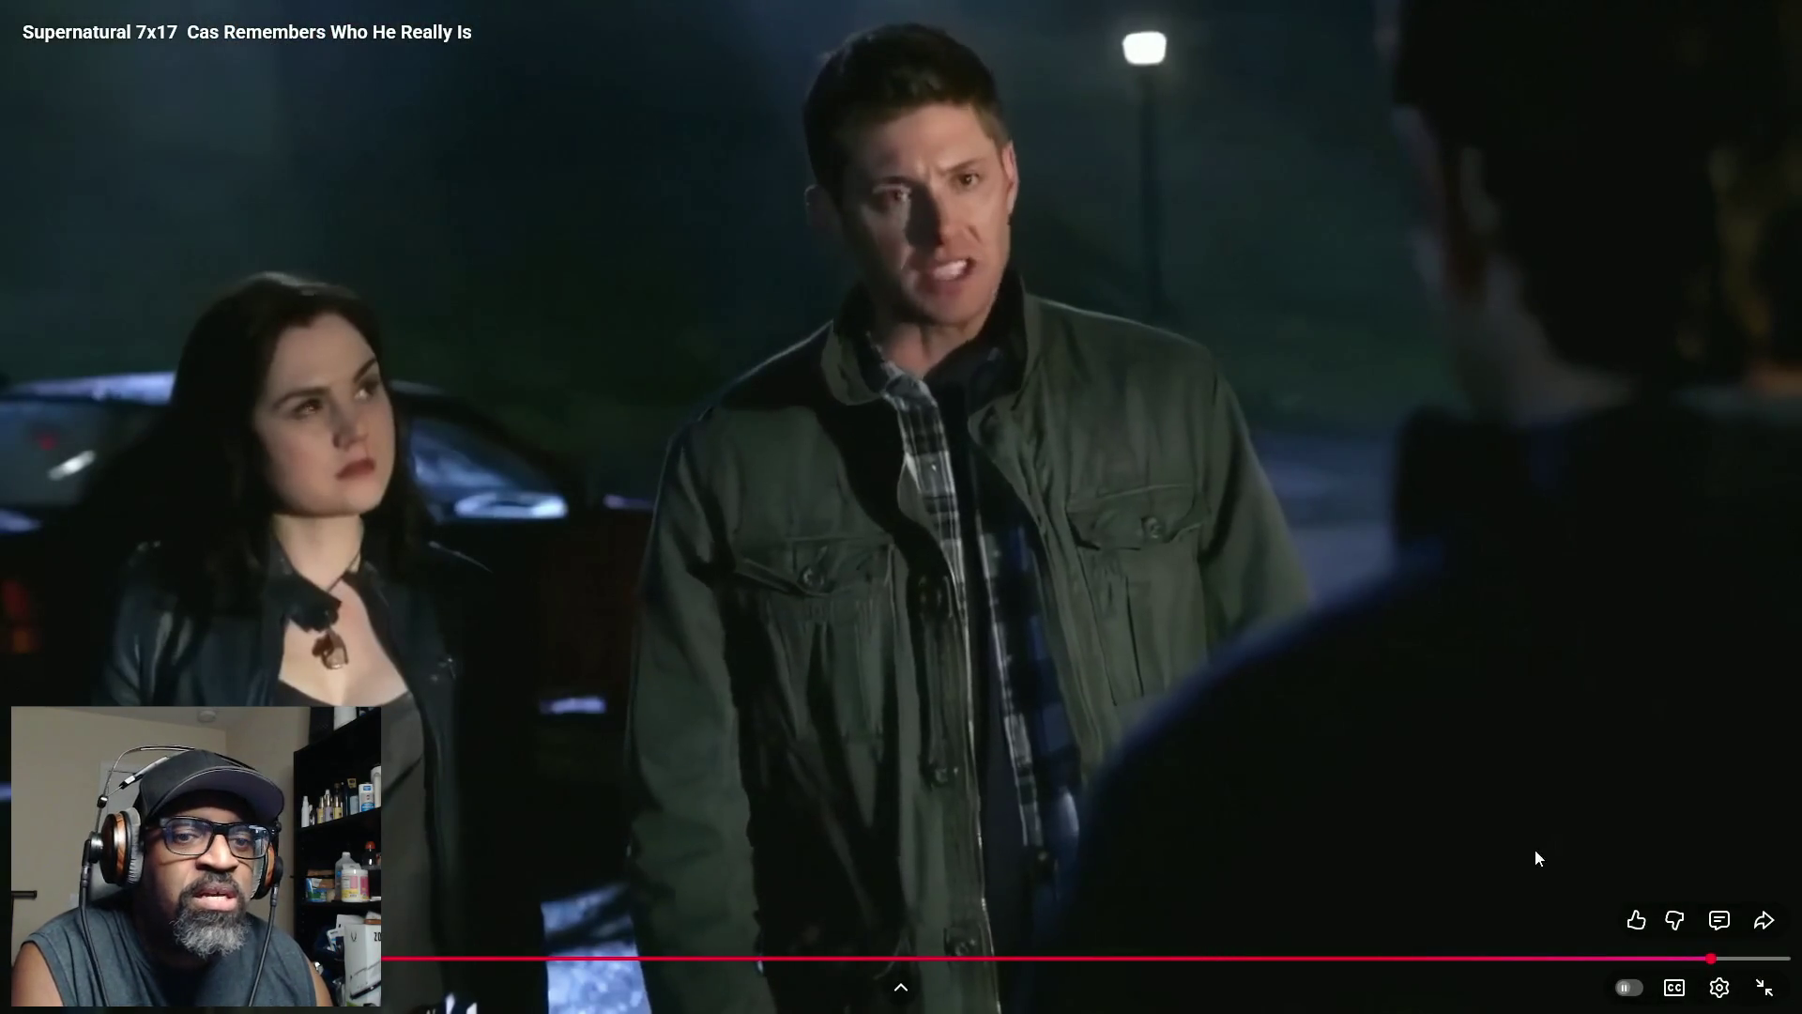
{"action": "key", "text": "j"}
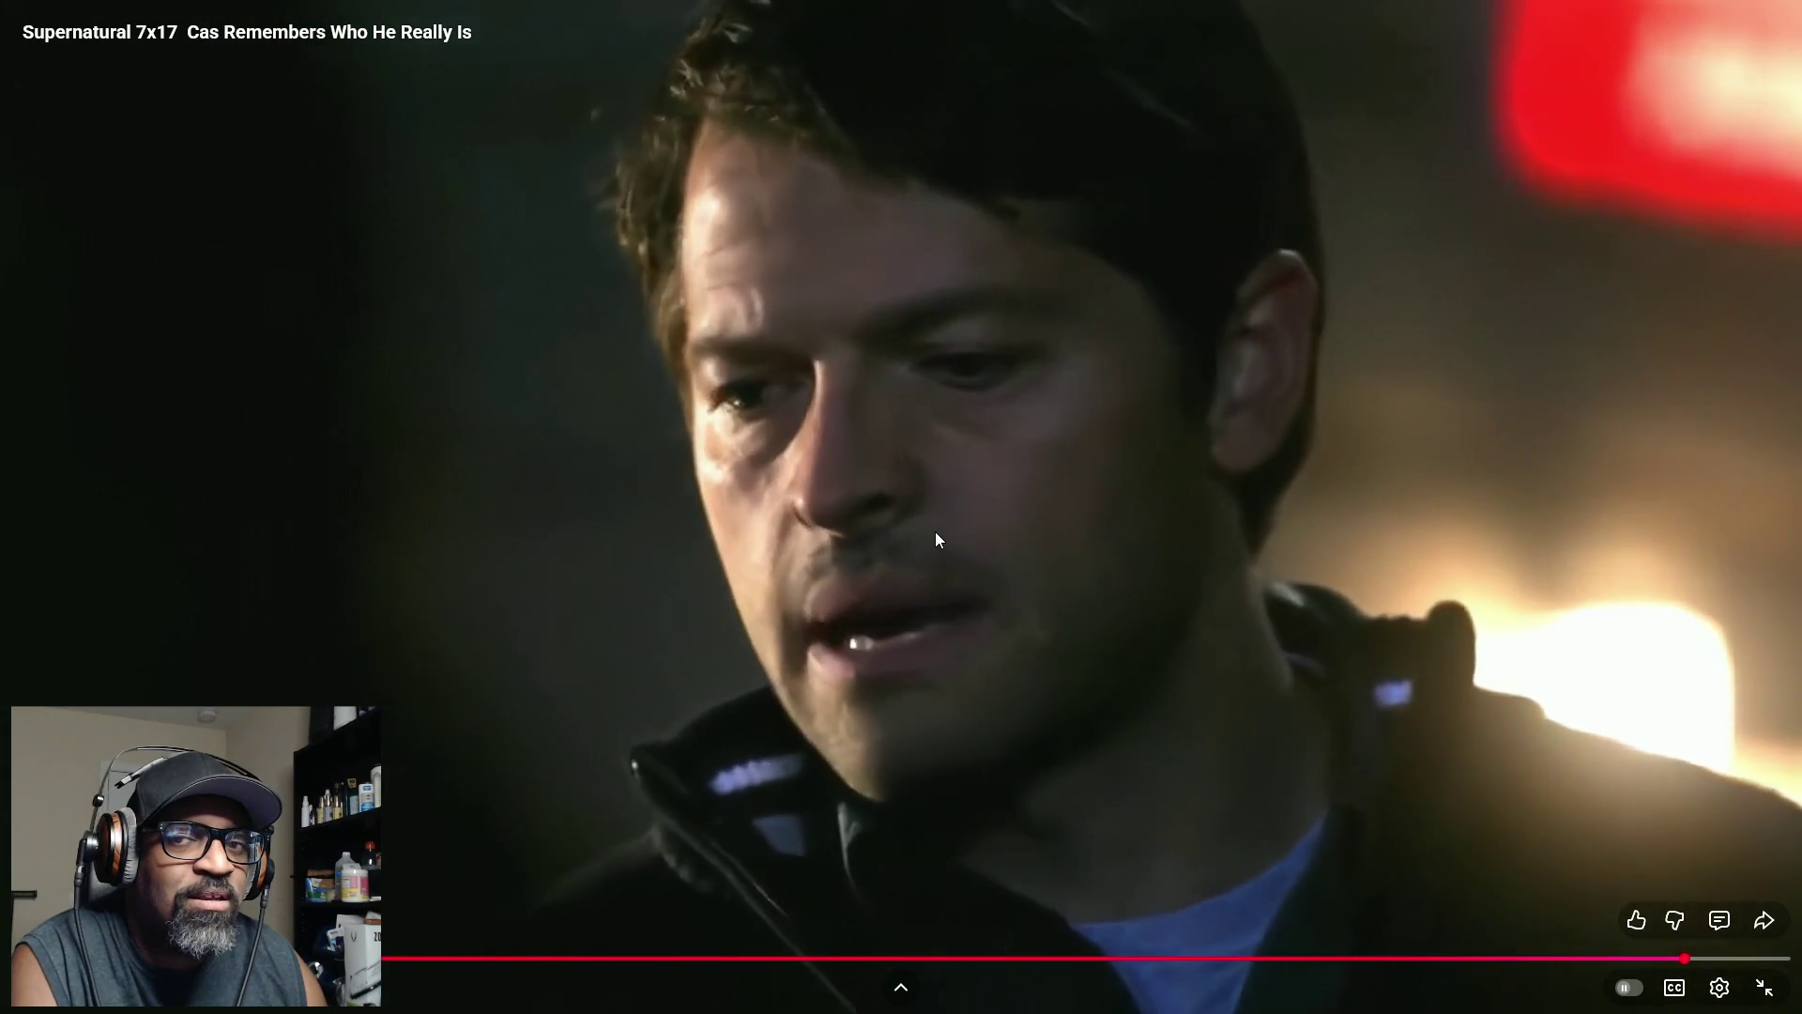
Pause and resume the clip several times, then leave fullscreen playback
{"action": "left_click", "coordinate": [935, 532]}
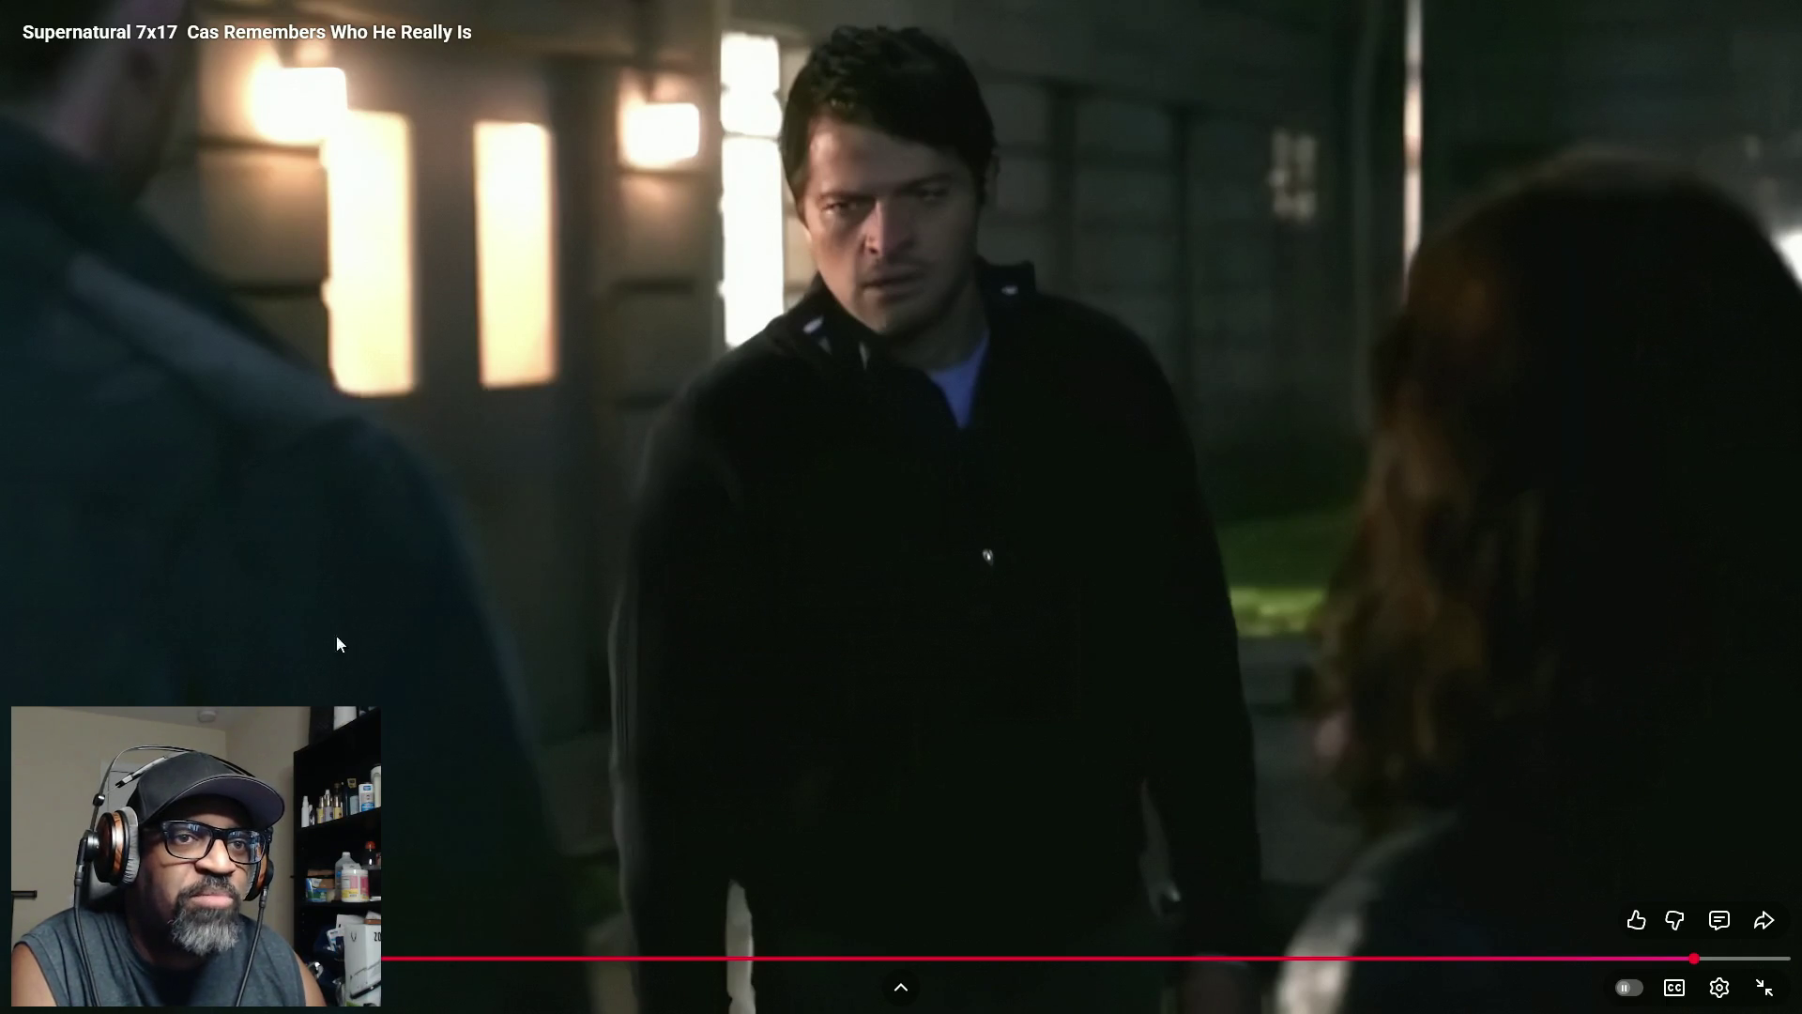
{"action": "left_click", "coordinate": [902, 644]}
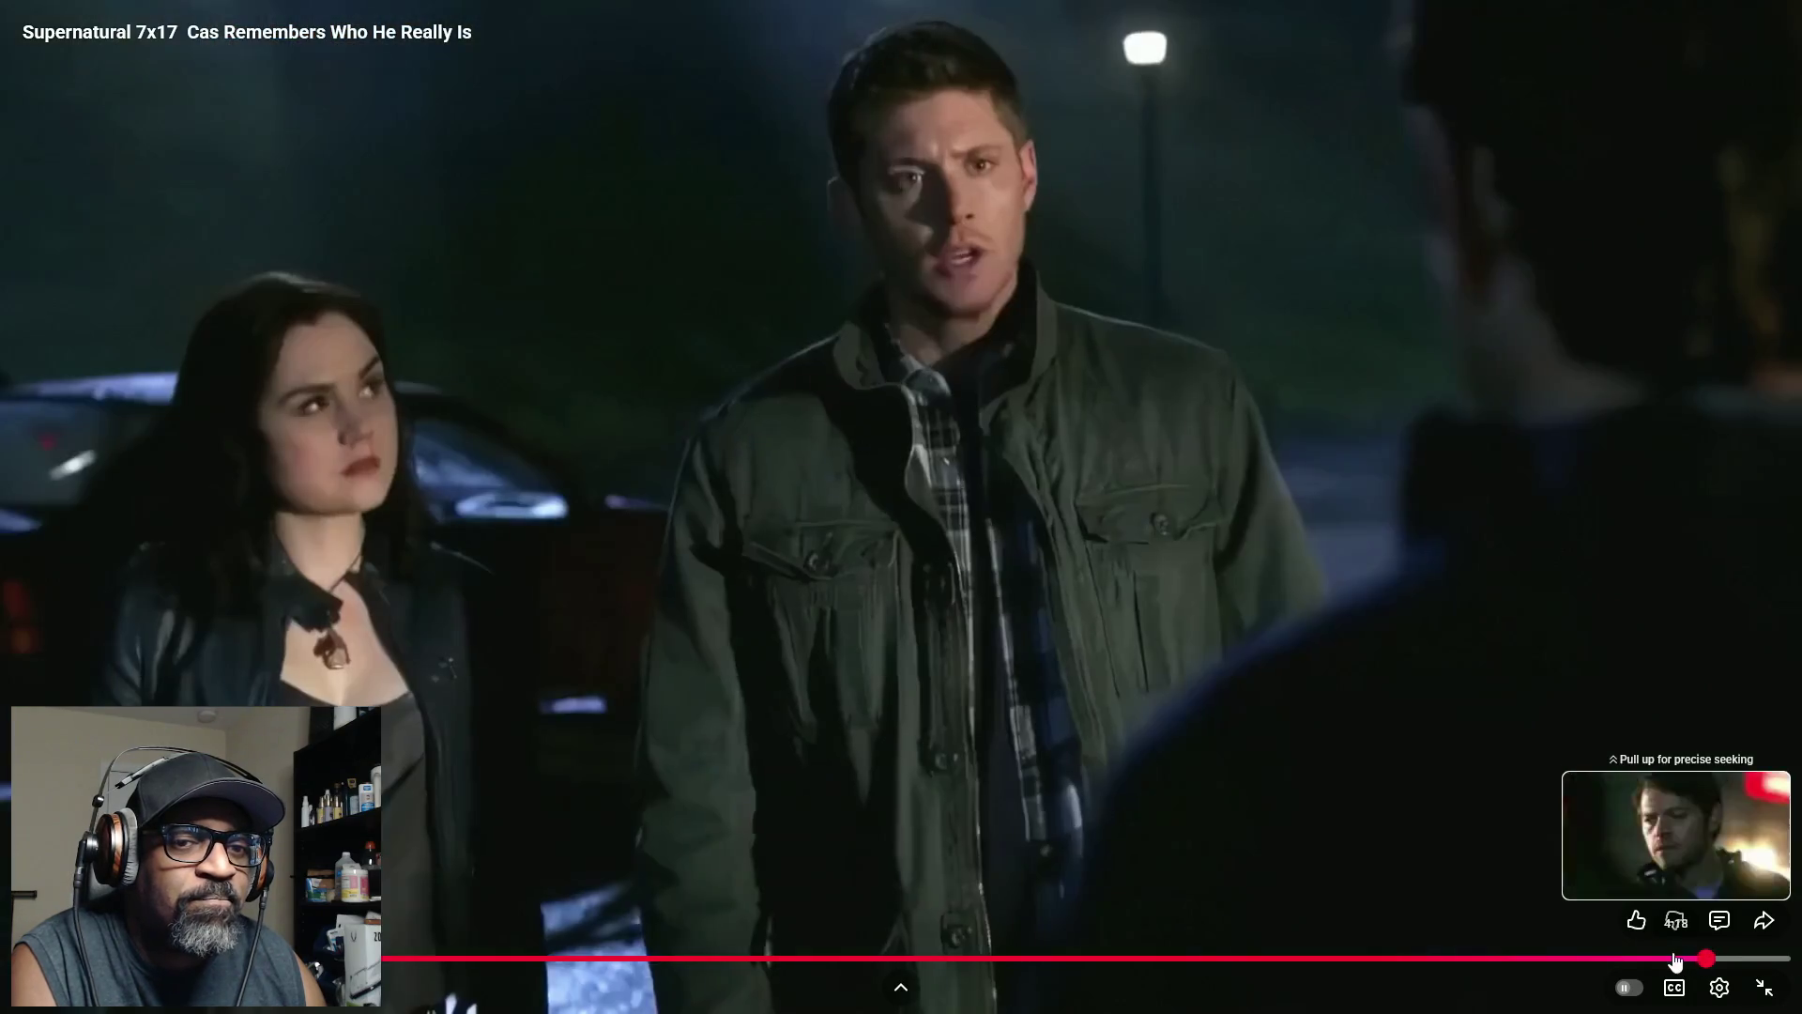
{"action": "left_click", "coordinate": [1004, 466]}
{"action": "left_click", "coordinate": [1111, 453]}
{"action": "left_click", "coordinate": [950, 409]}
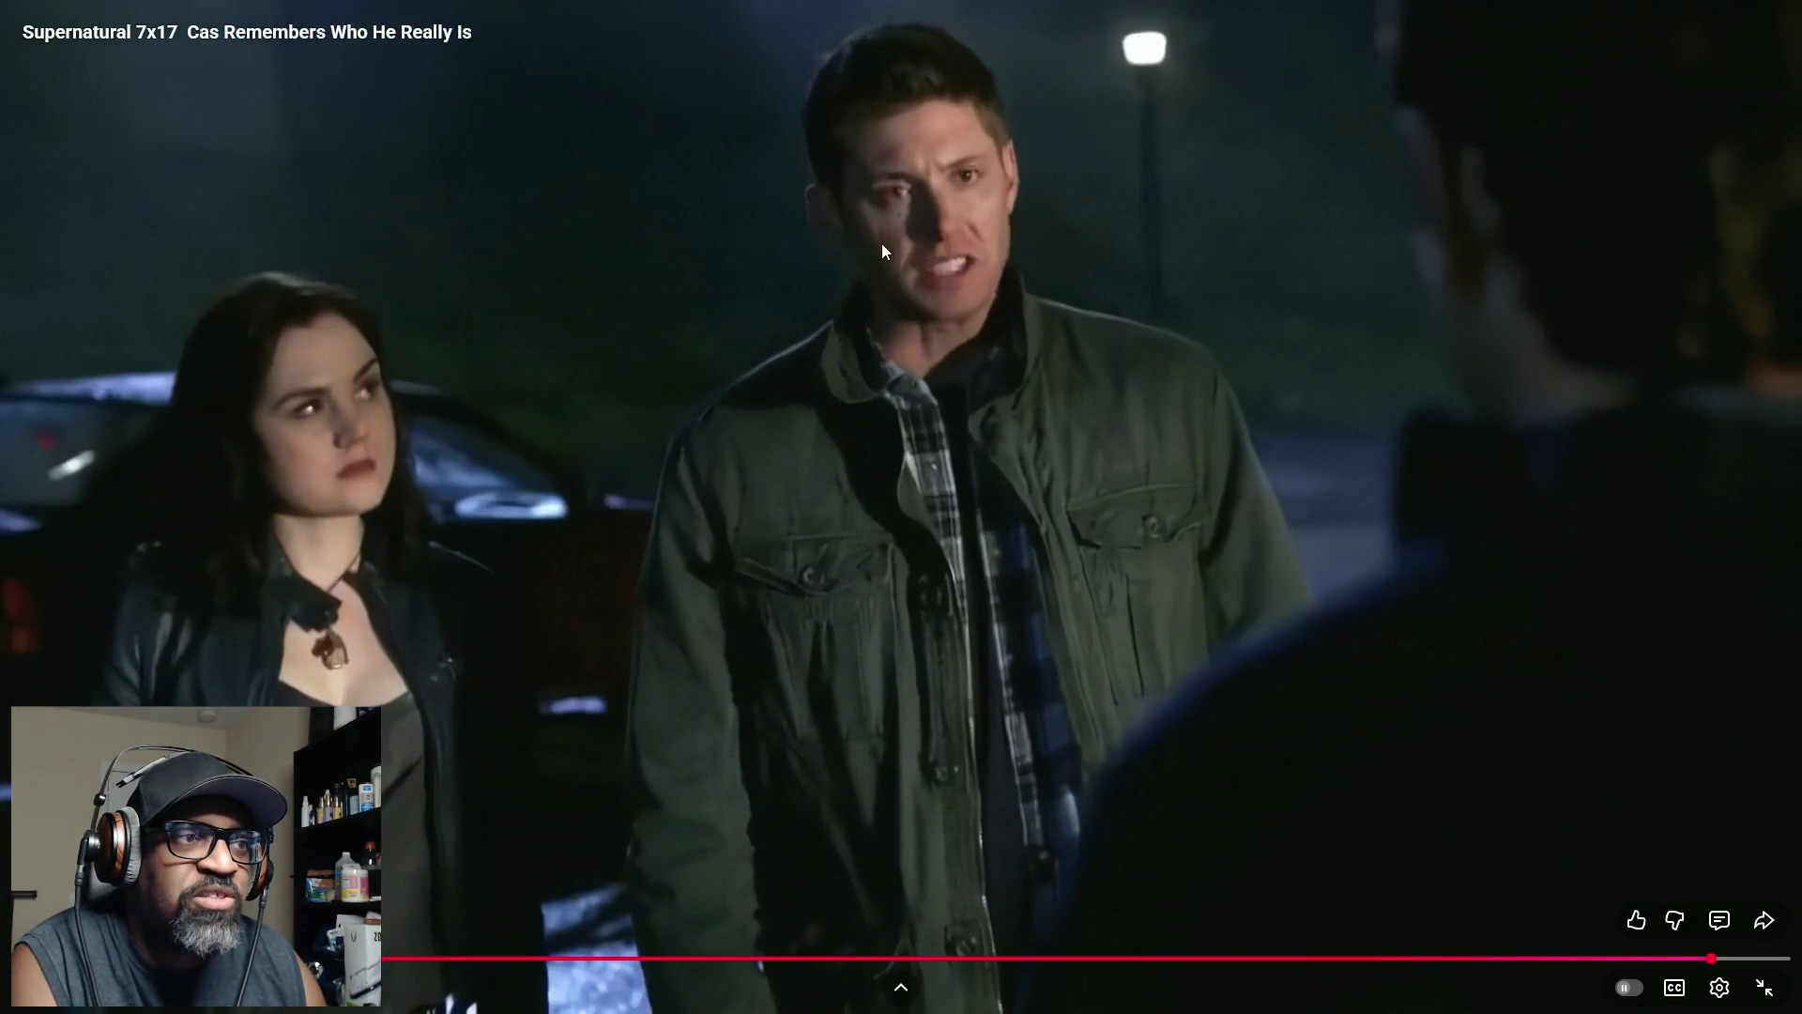
{"action": "left_click", "coordinate": [993, 469]}
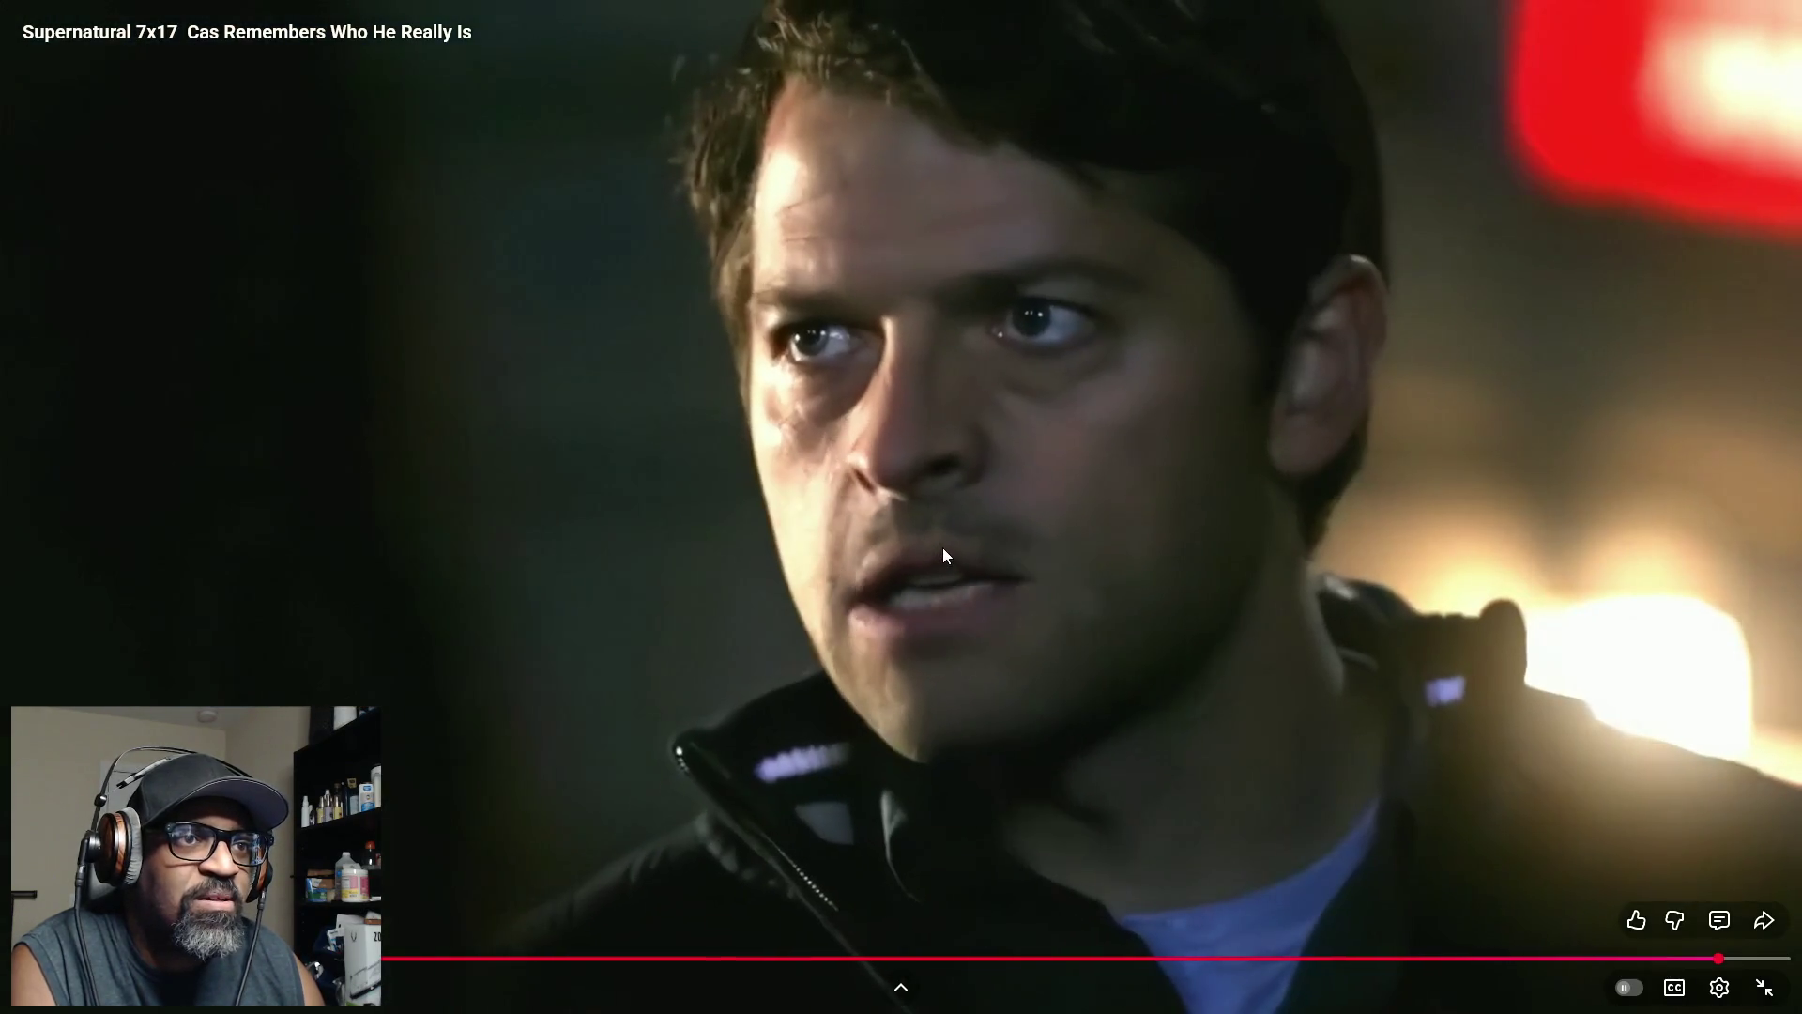
{"action": "left_click", "coordinate": [1189, 395]}
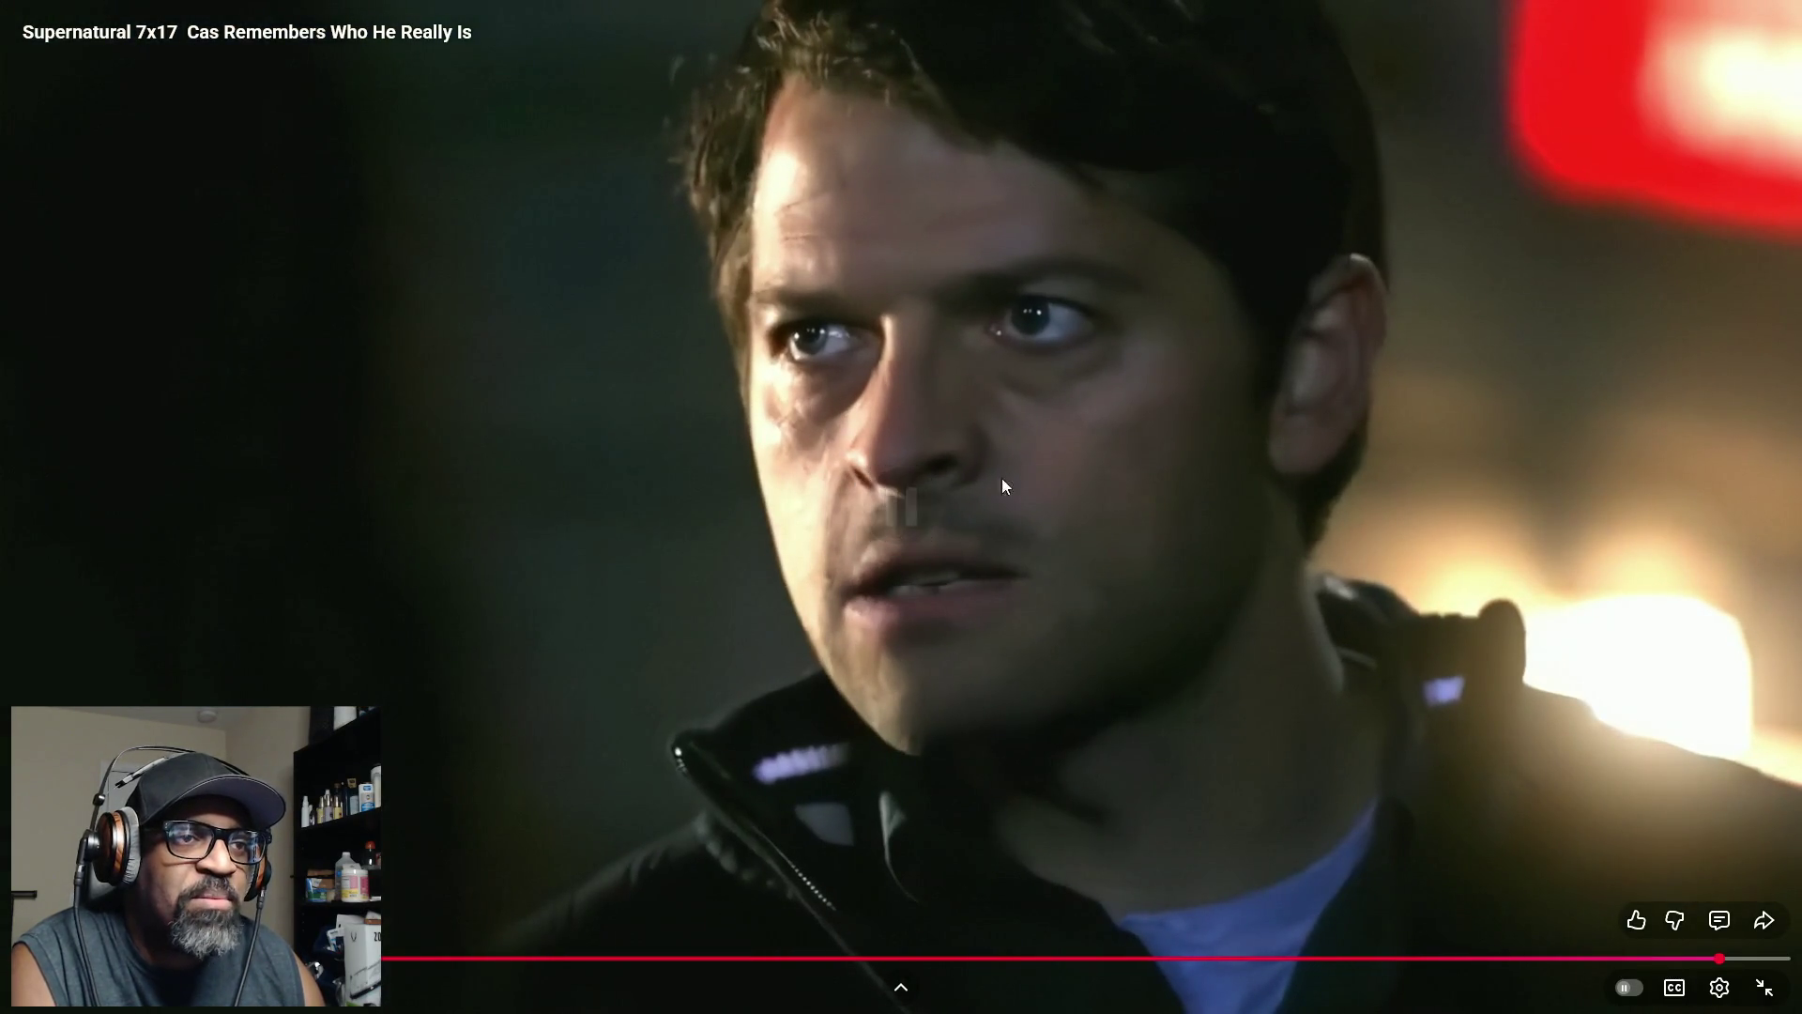
{"action": "key", "text": "Escape"}
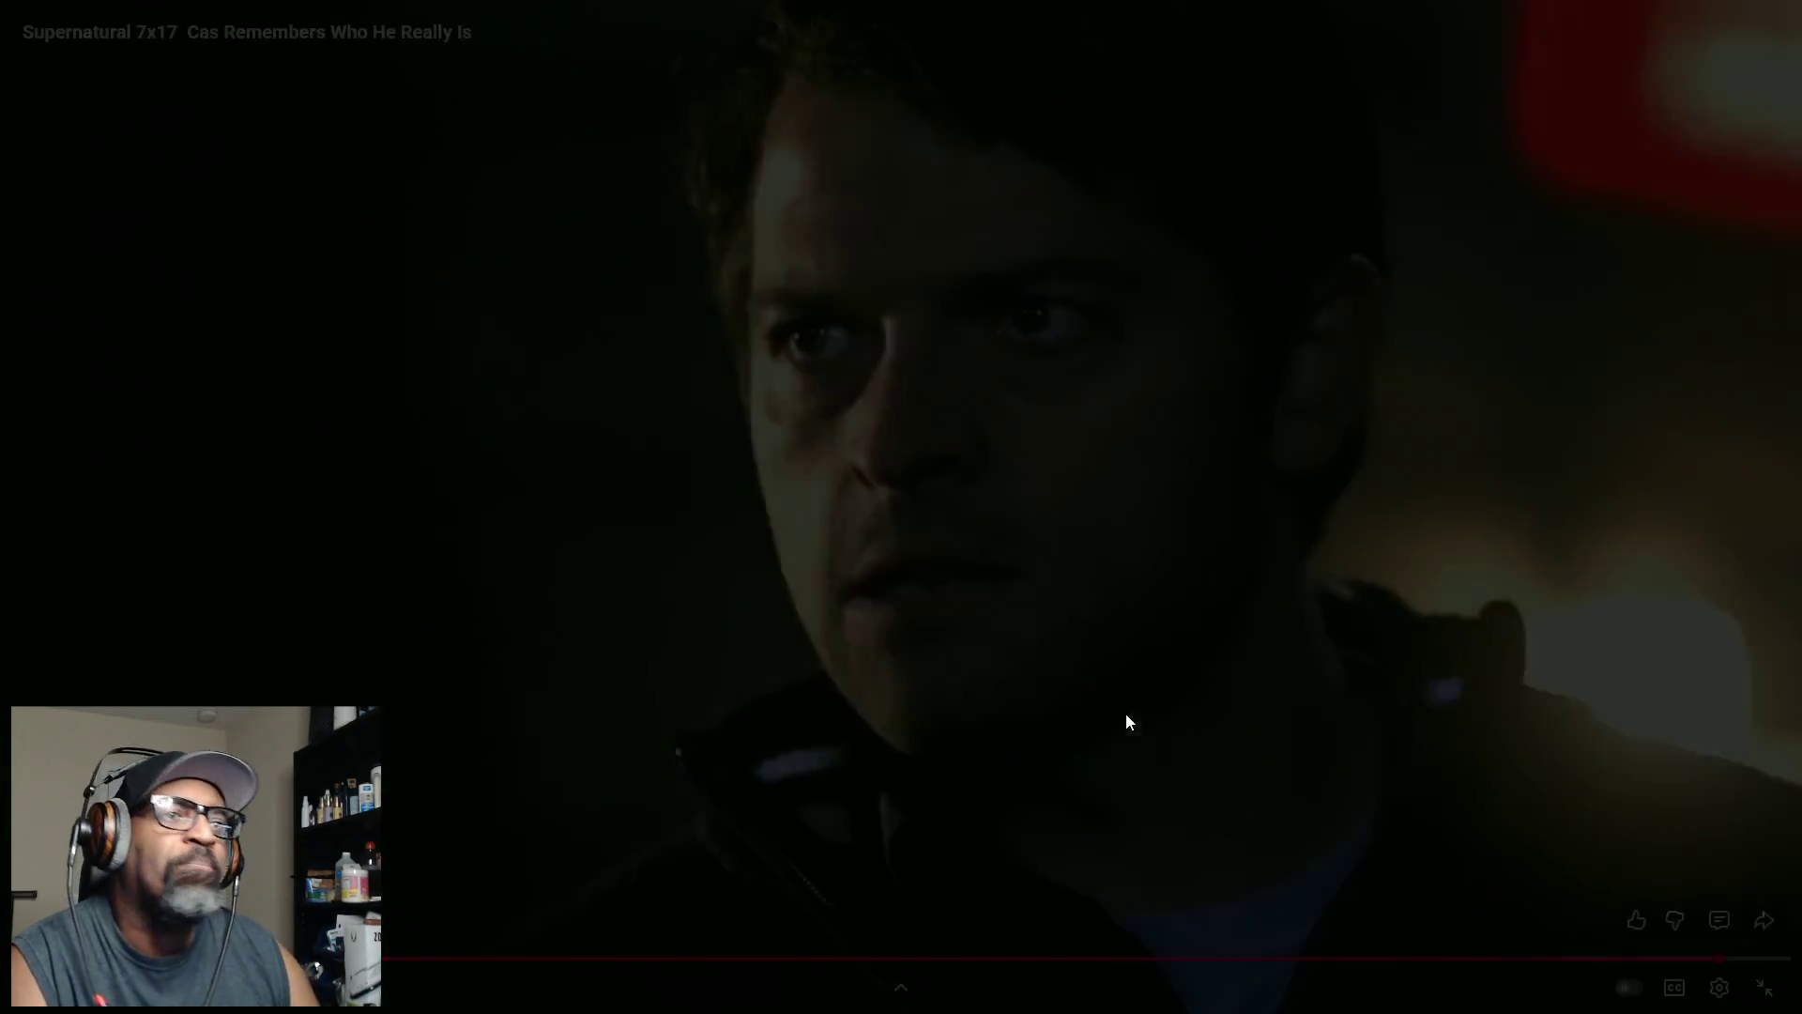
Move the browser aside, bring Unreal forward, zoom out the viewport, and reposition the BP_NPCConvoCam window
{"action": "left_click_drag", "start_coordinate": [1237, 20], "coordinate": [0, 201]}
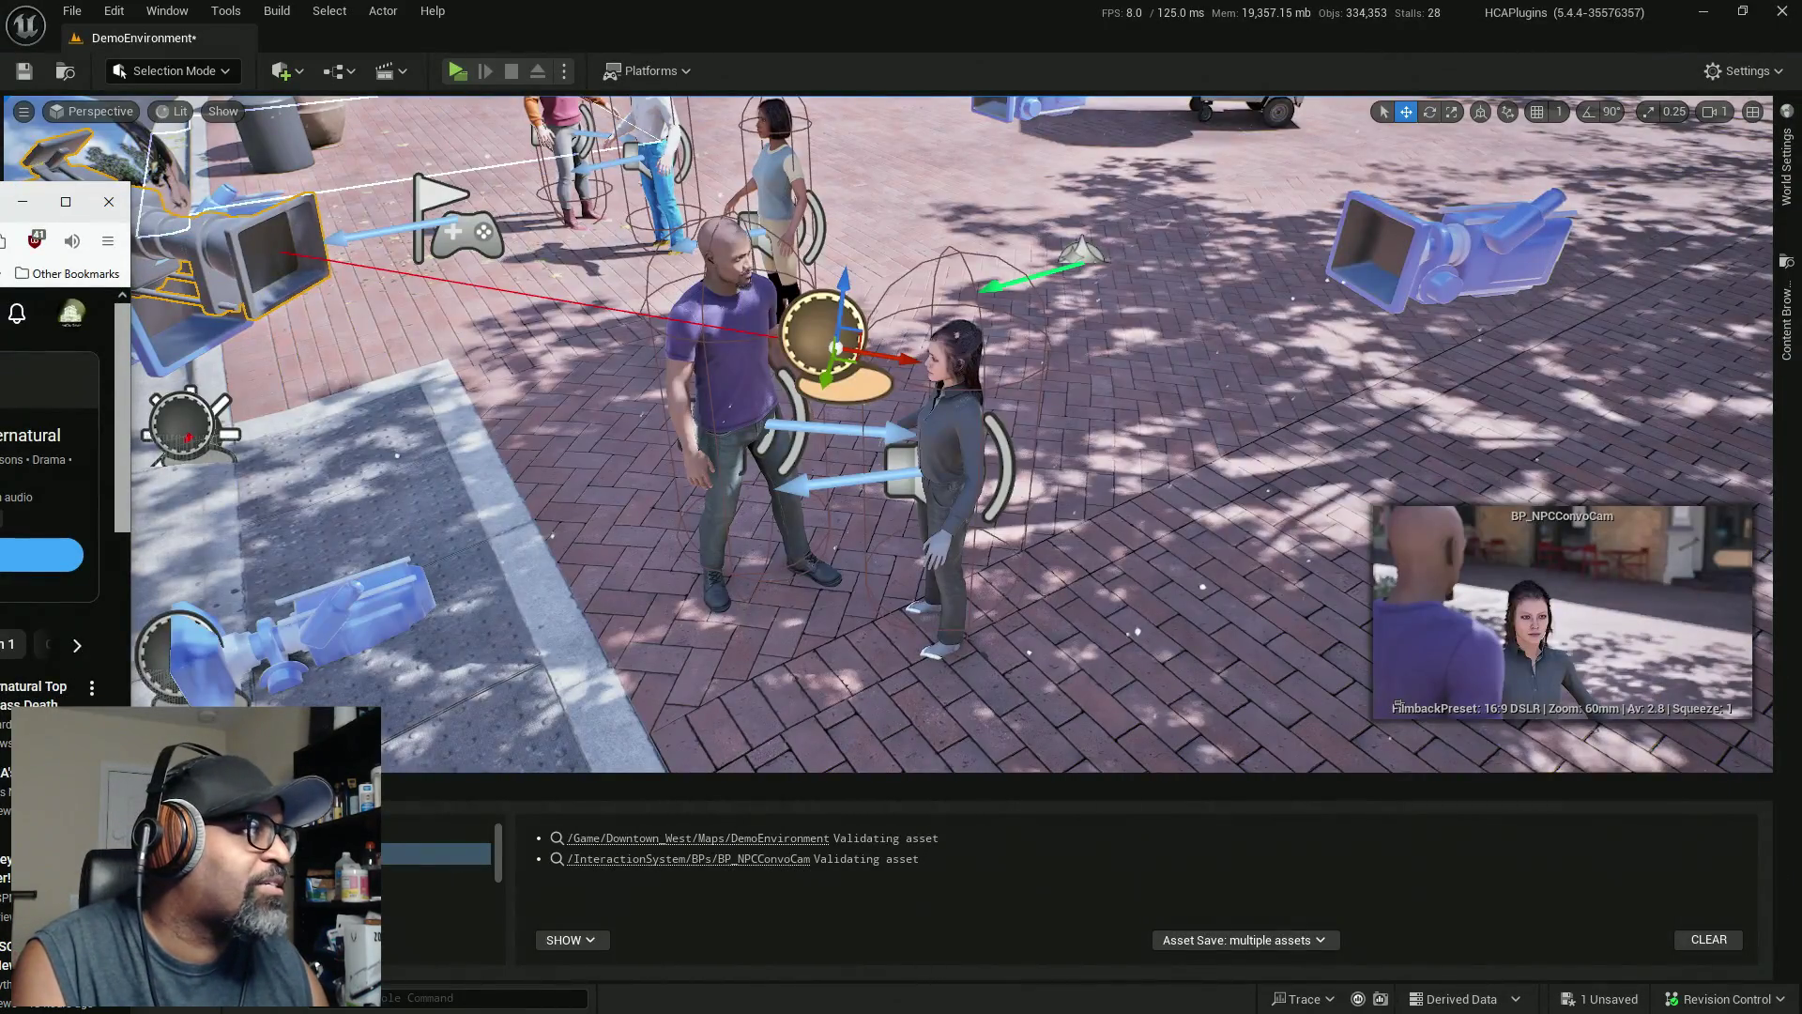
{"action": "left_click", "coordinate": [581, 350]}
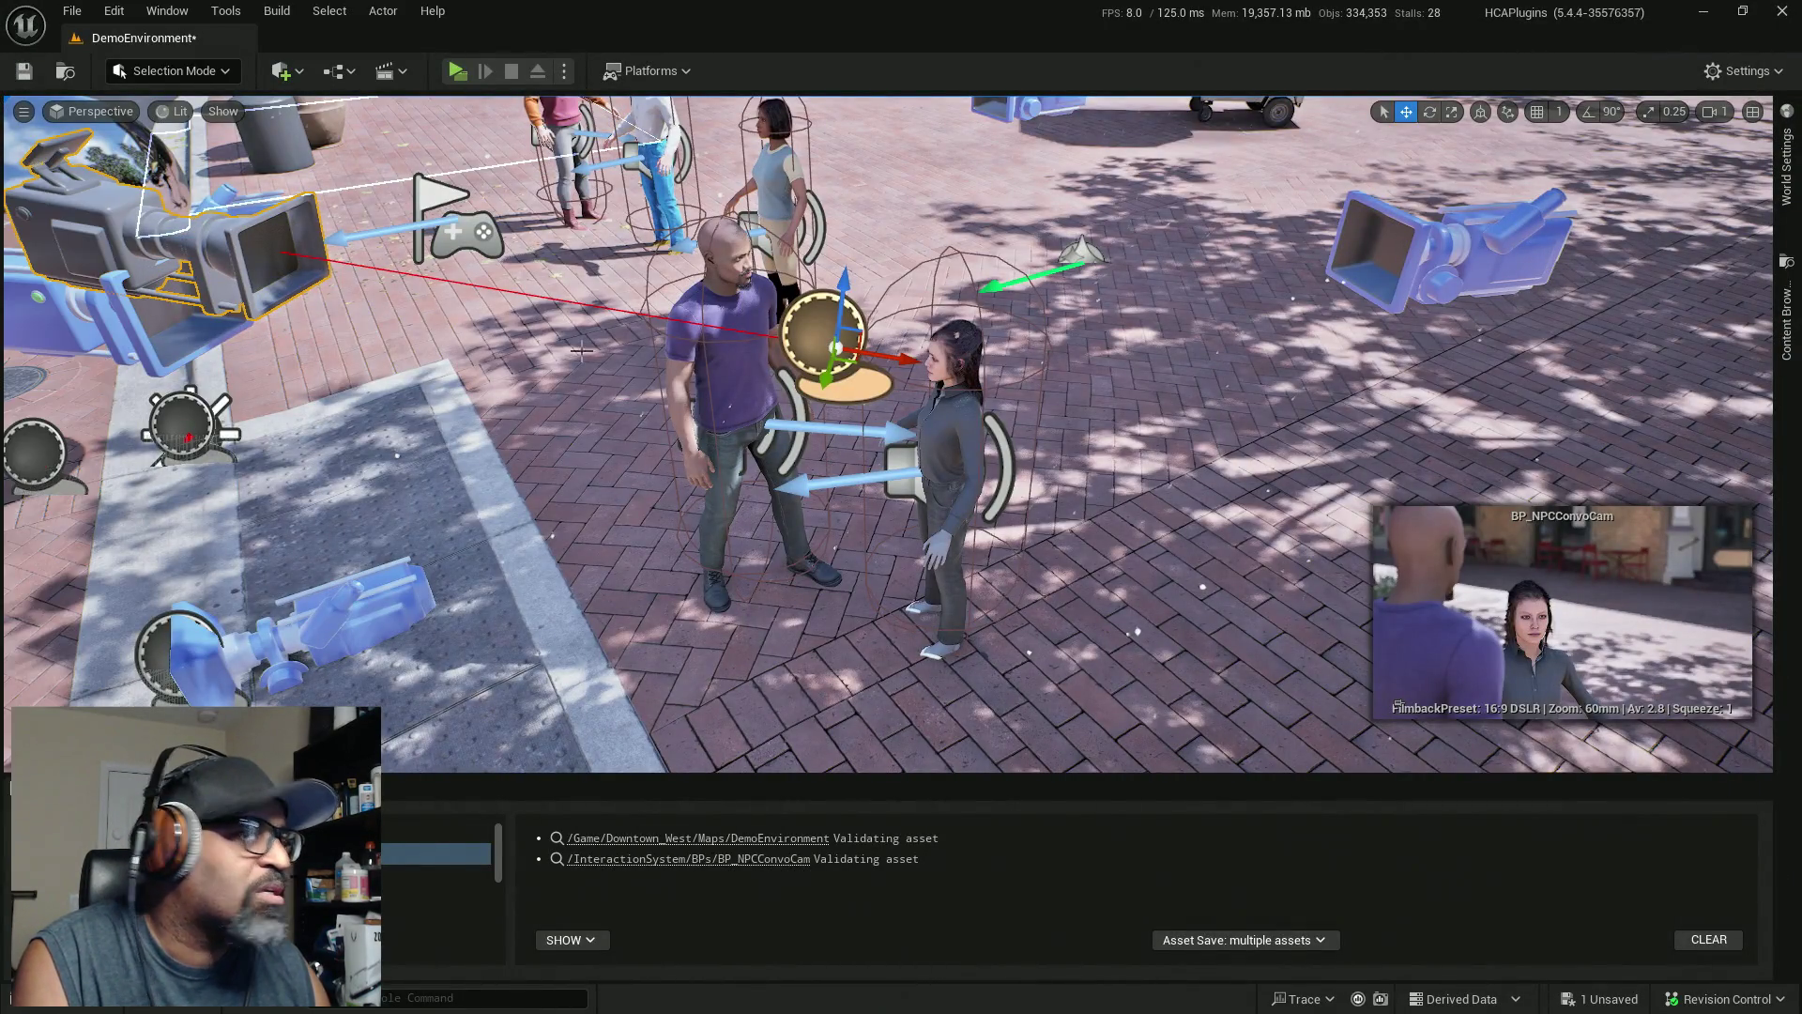
{"action": "scroll", "coordinate": [899, 442], "scroll_direction": "down", "scroll_amount": 3}
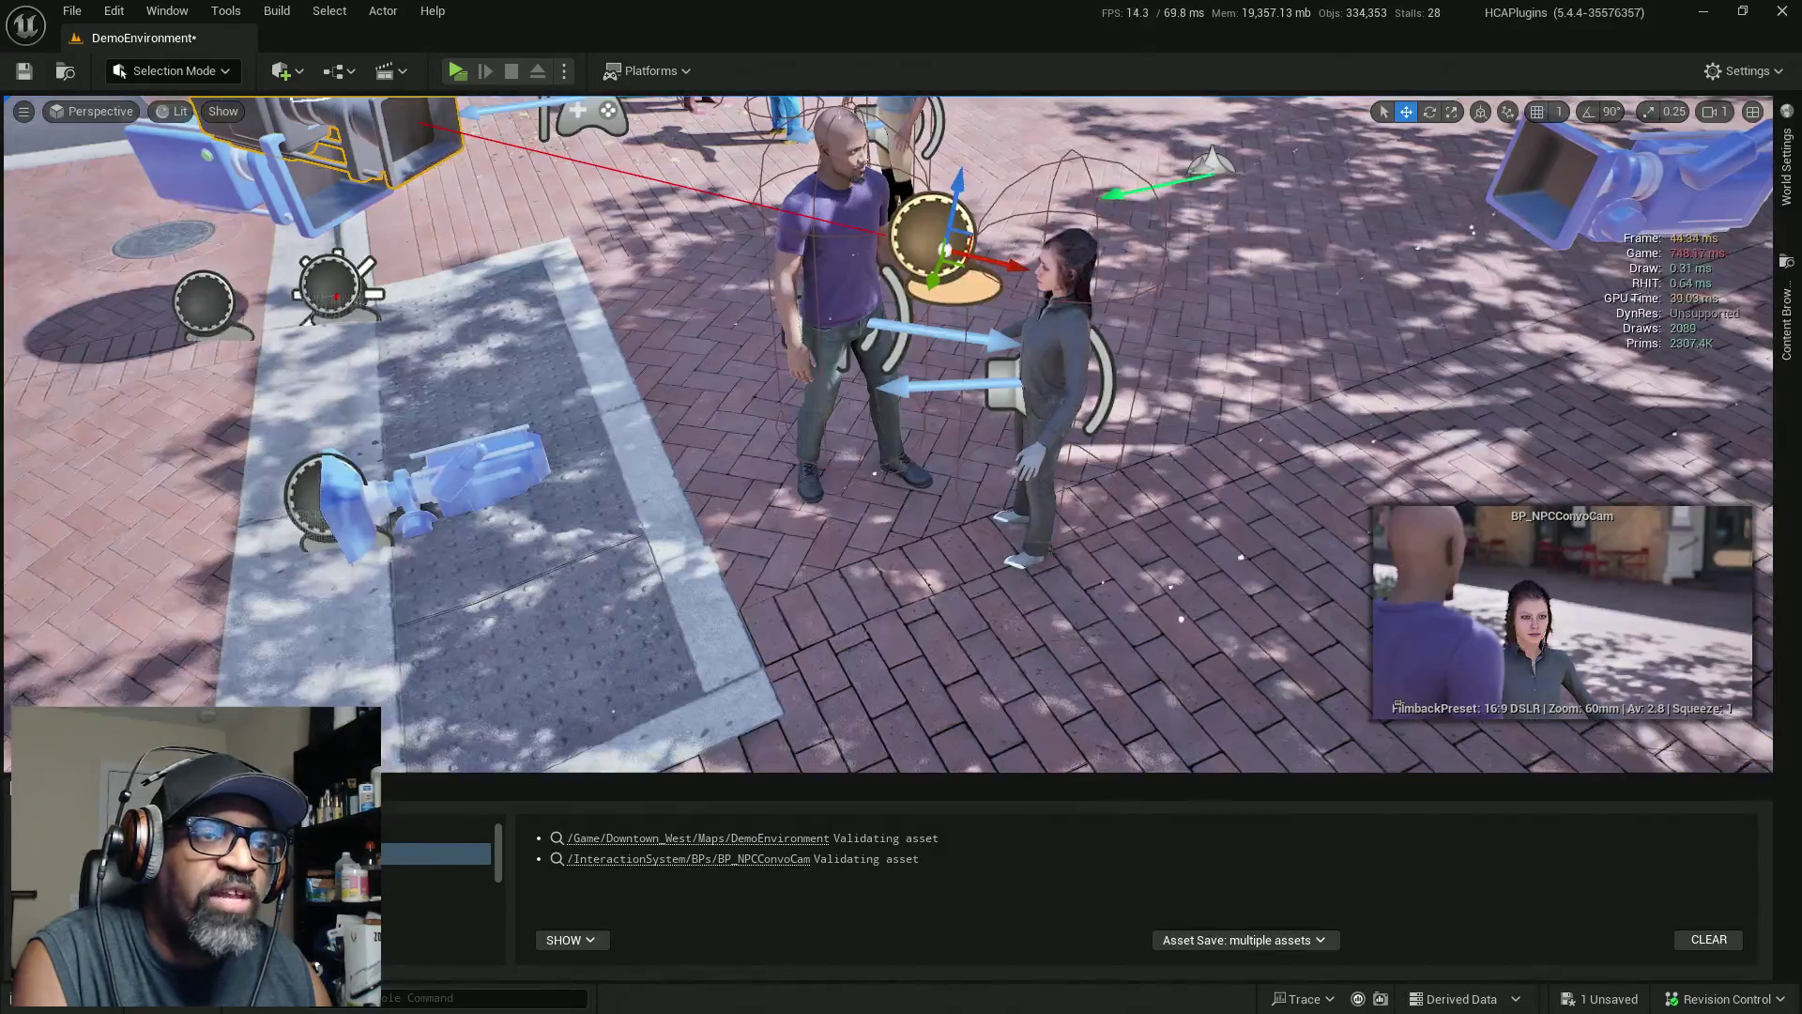
{"action": "scroll", "coordinate": [899, 441], "scroll_direction": "down", "scroll_amount": 5}
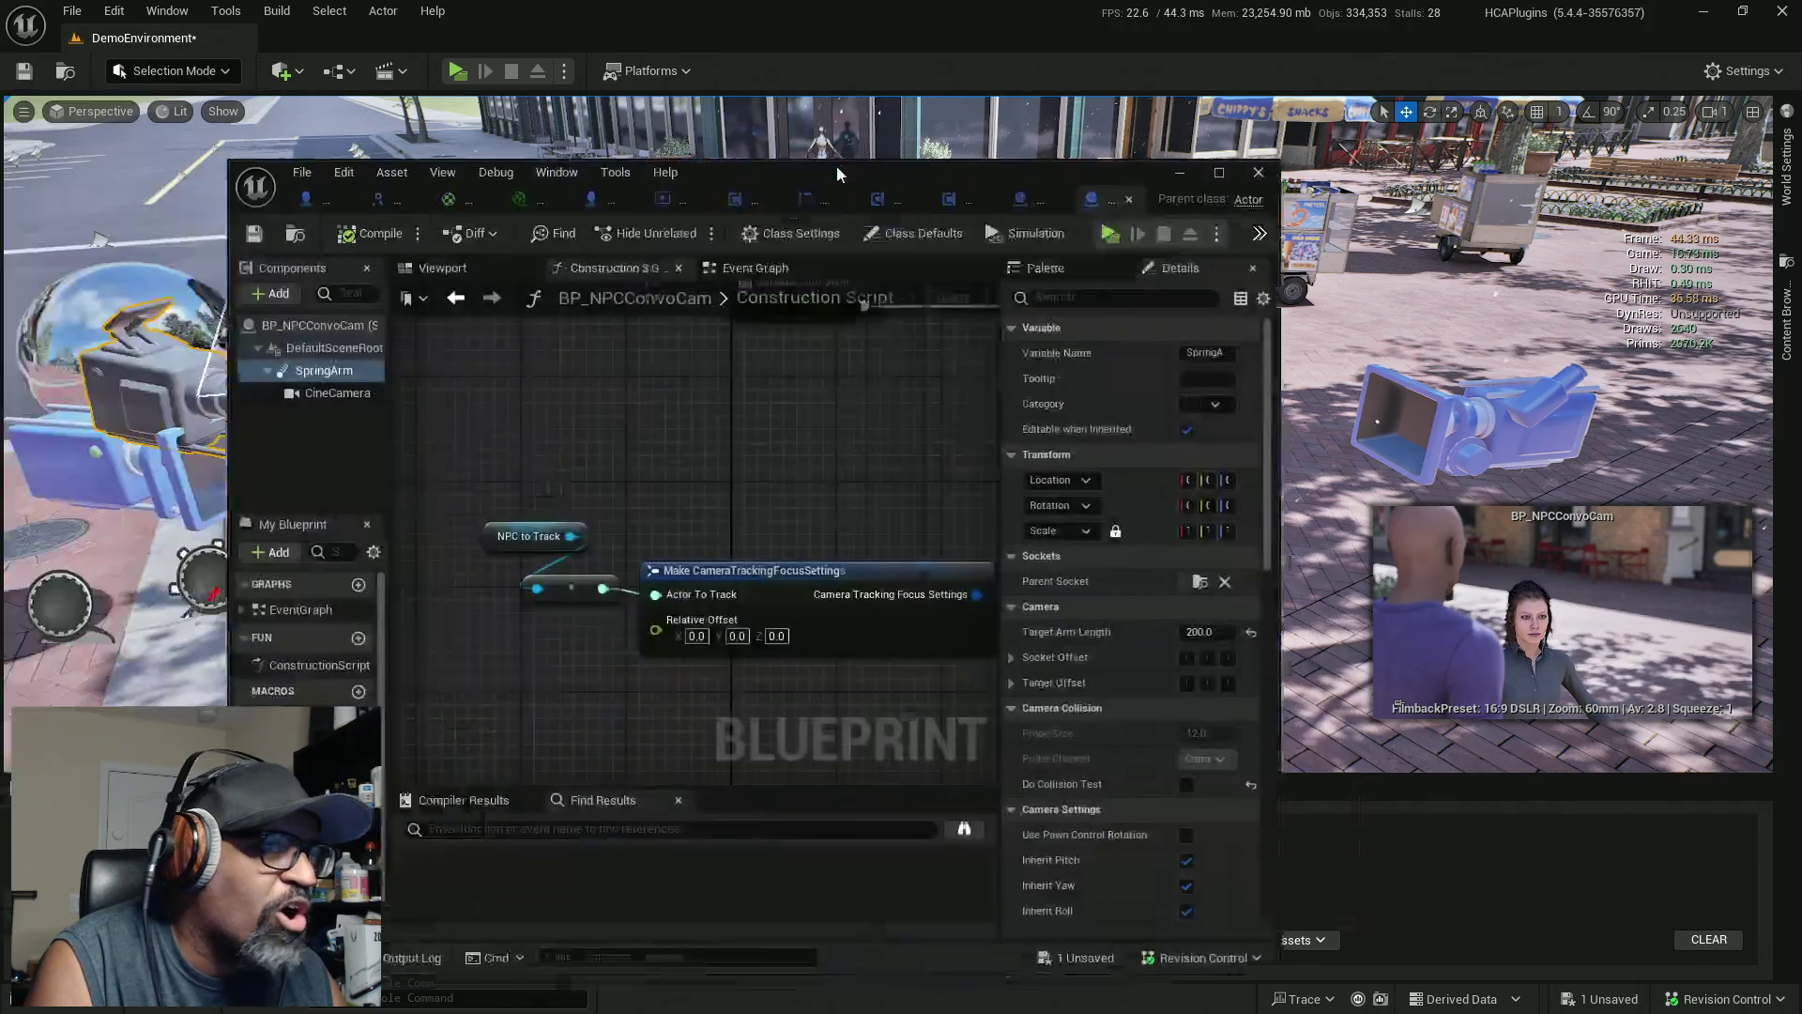
{"action": "mouse_move", "coordinate": [836, 165]}
{"action": "left_mouse_down"}
{"action": "mouse_move", "coordinate": [1032, 19]}
{"action": "mouse_move", "coordinate": [555, 163]}
{"action": "mouse_move", "coordinate": [765, 7]}
{"action": "left_mouse_up"}
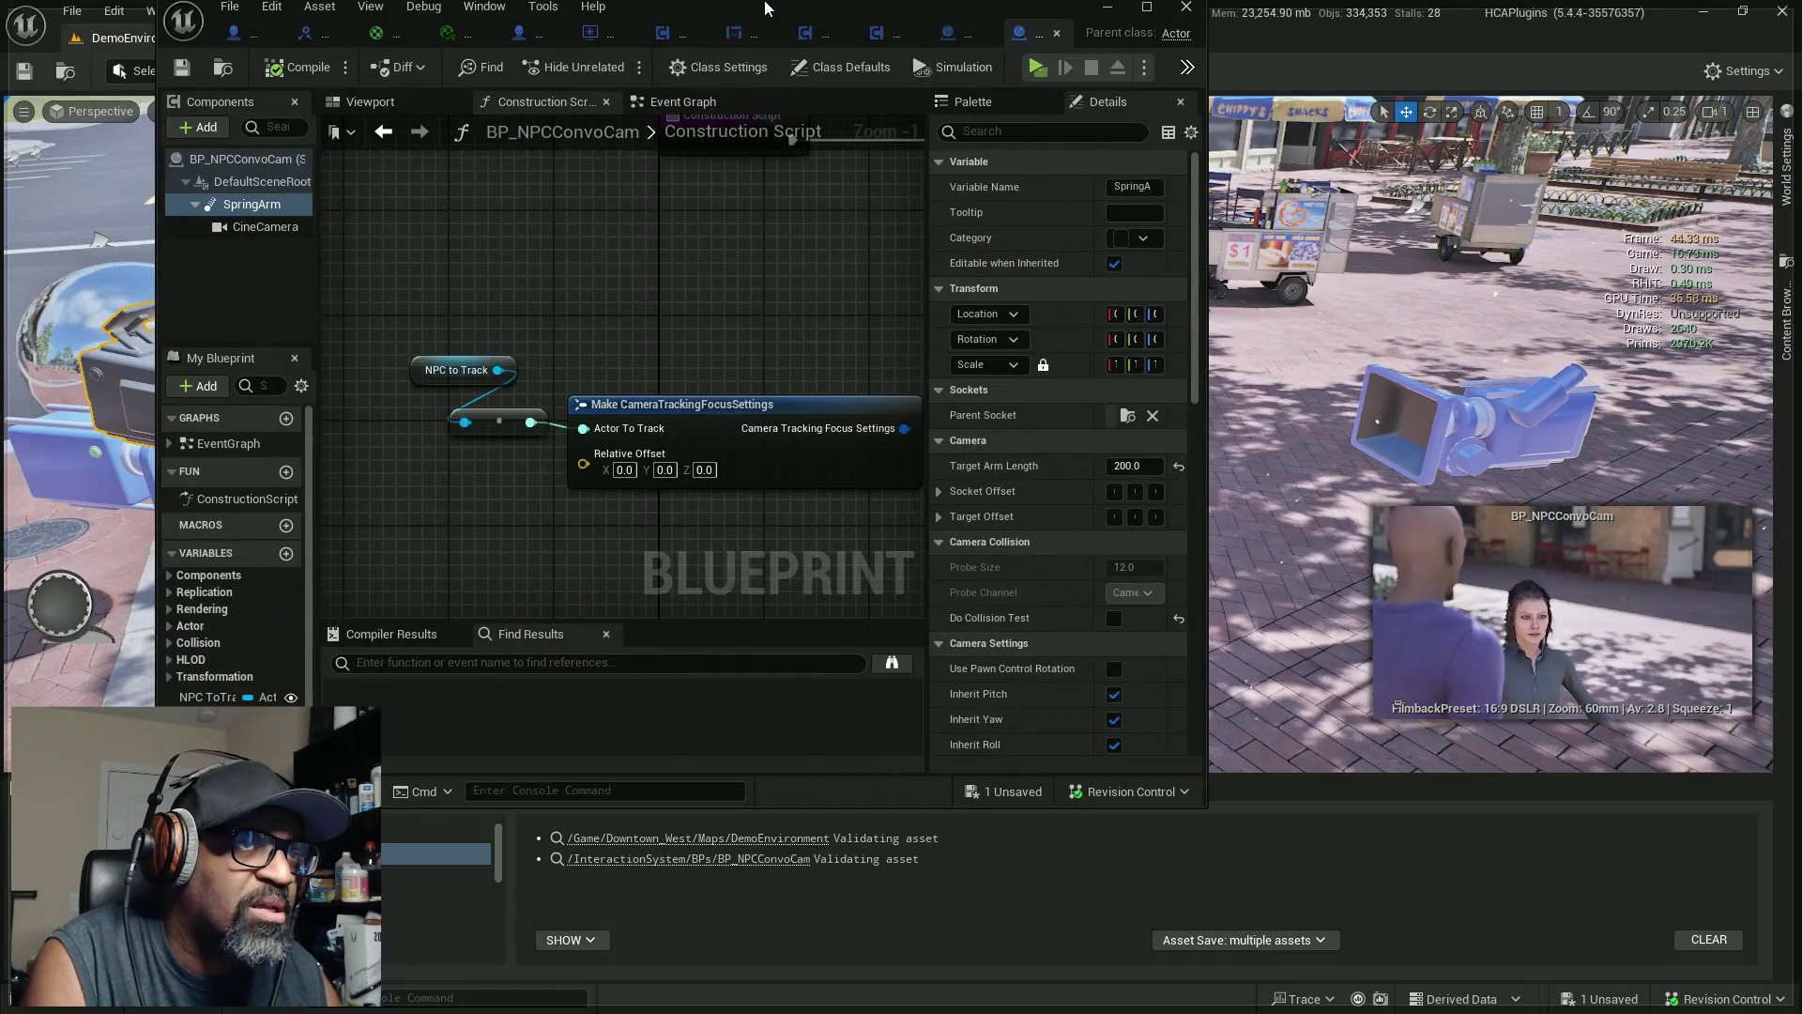
Hide the BP_NPCConvoCam window and open BPI_InteractiveConvo maximized from the Content Drawer
{"action": "left_click", "coordinate": [1106, 7]}
{"action": "left_click", "coordinate": [1788, 309]}
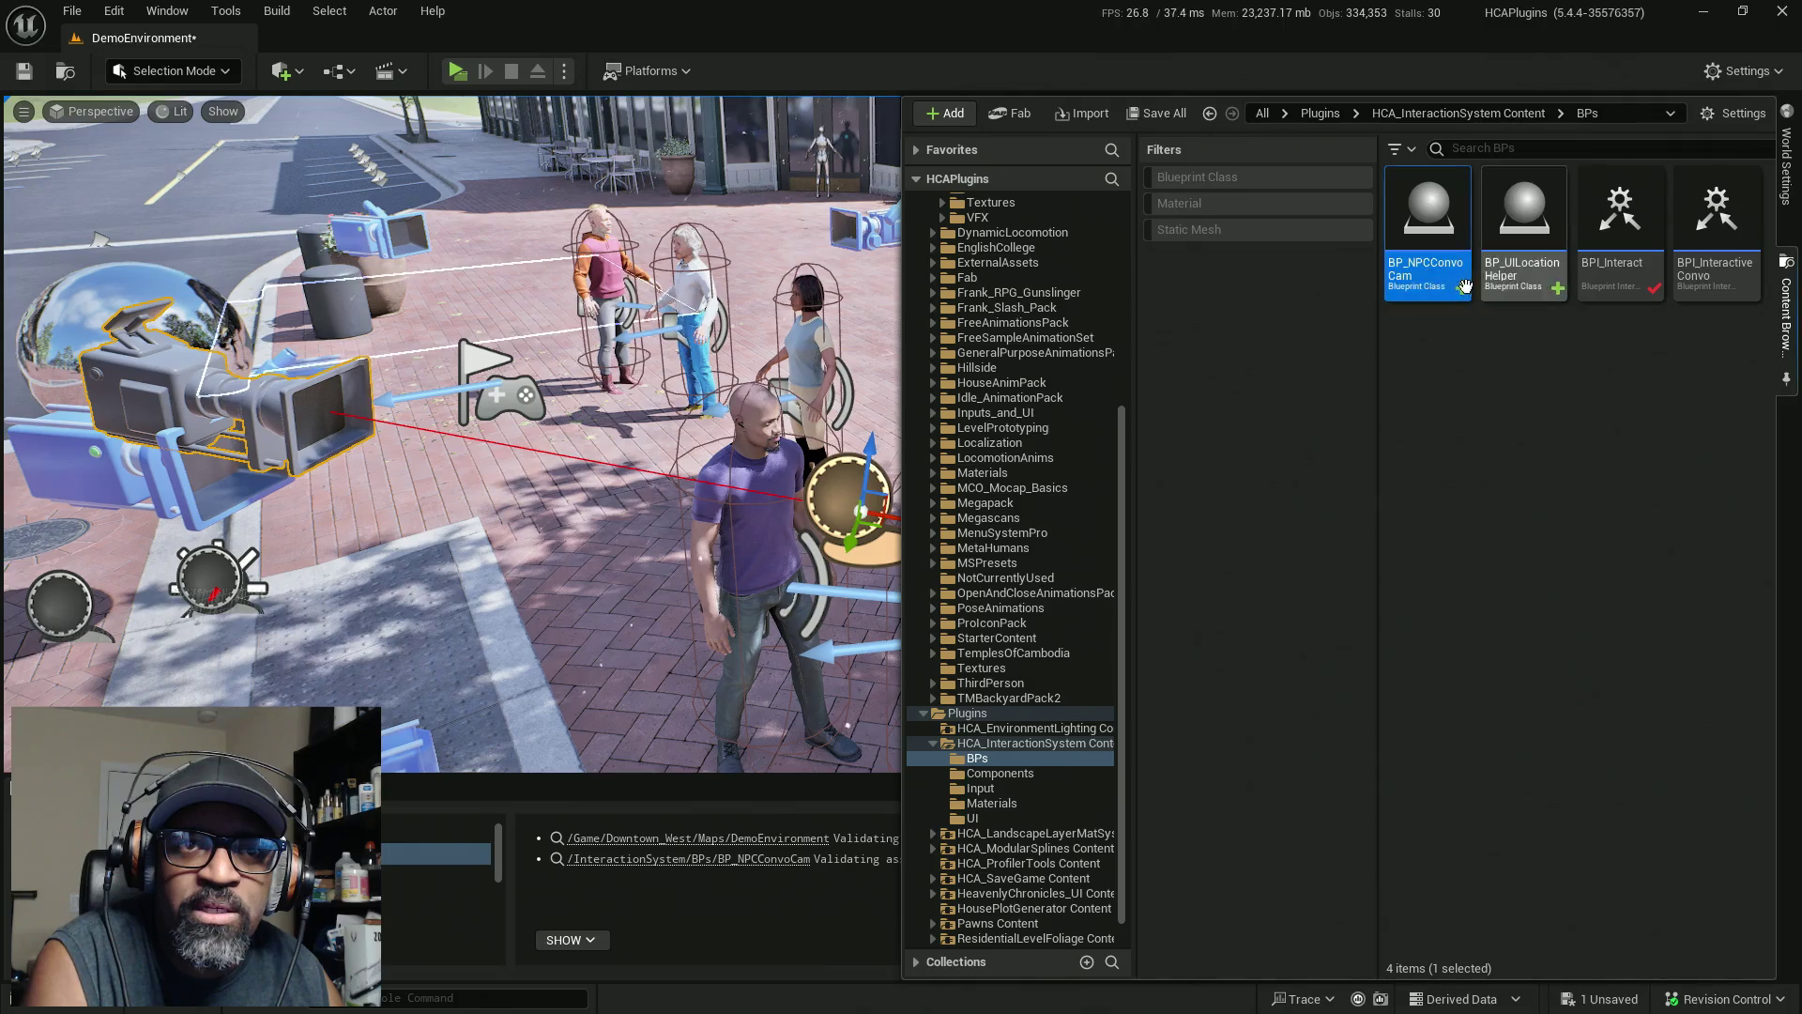
{"action": "key", "text": "ctrl+space"}
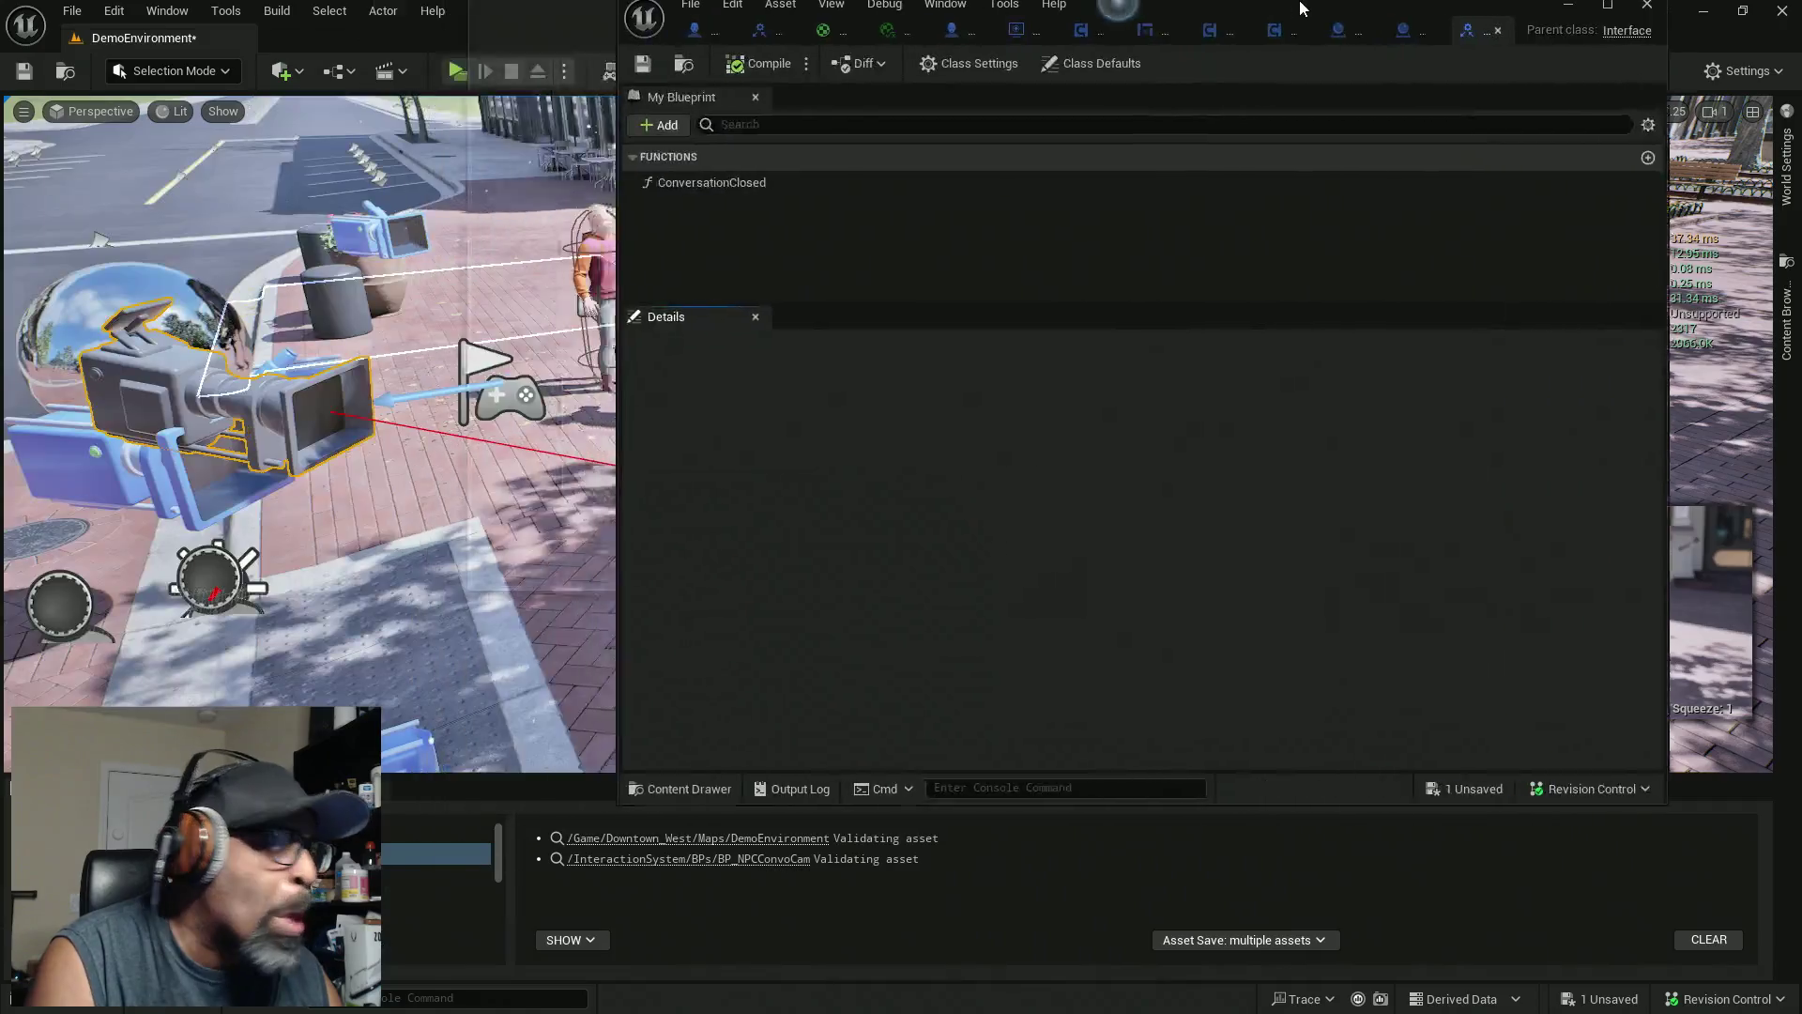
{"action": "double_click", "coordinate": [1301, 9]}
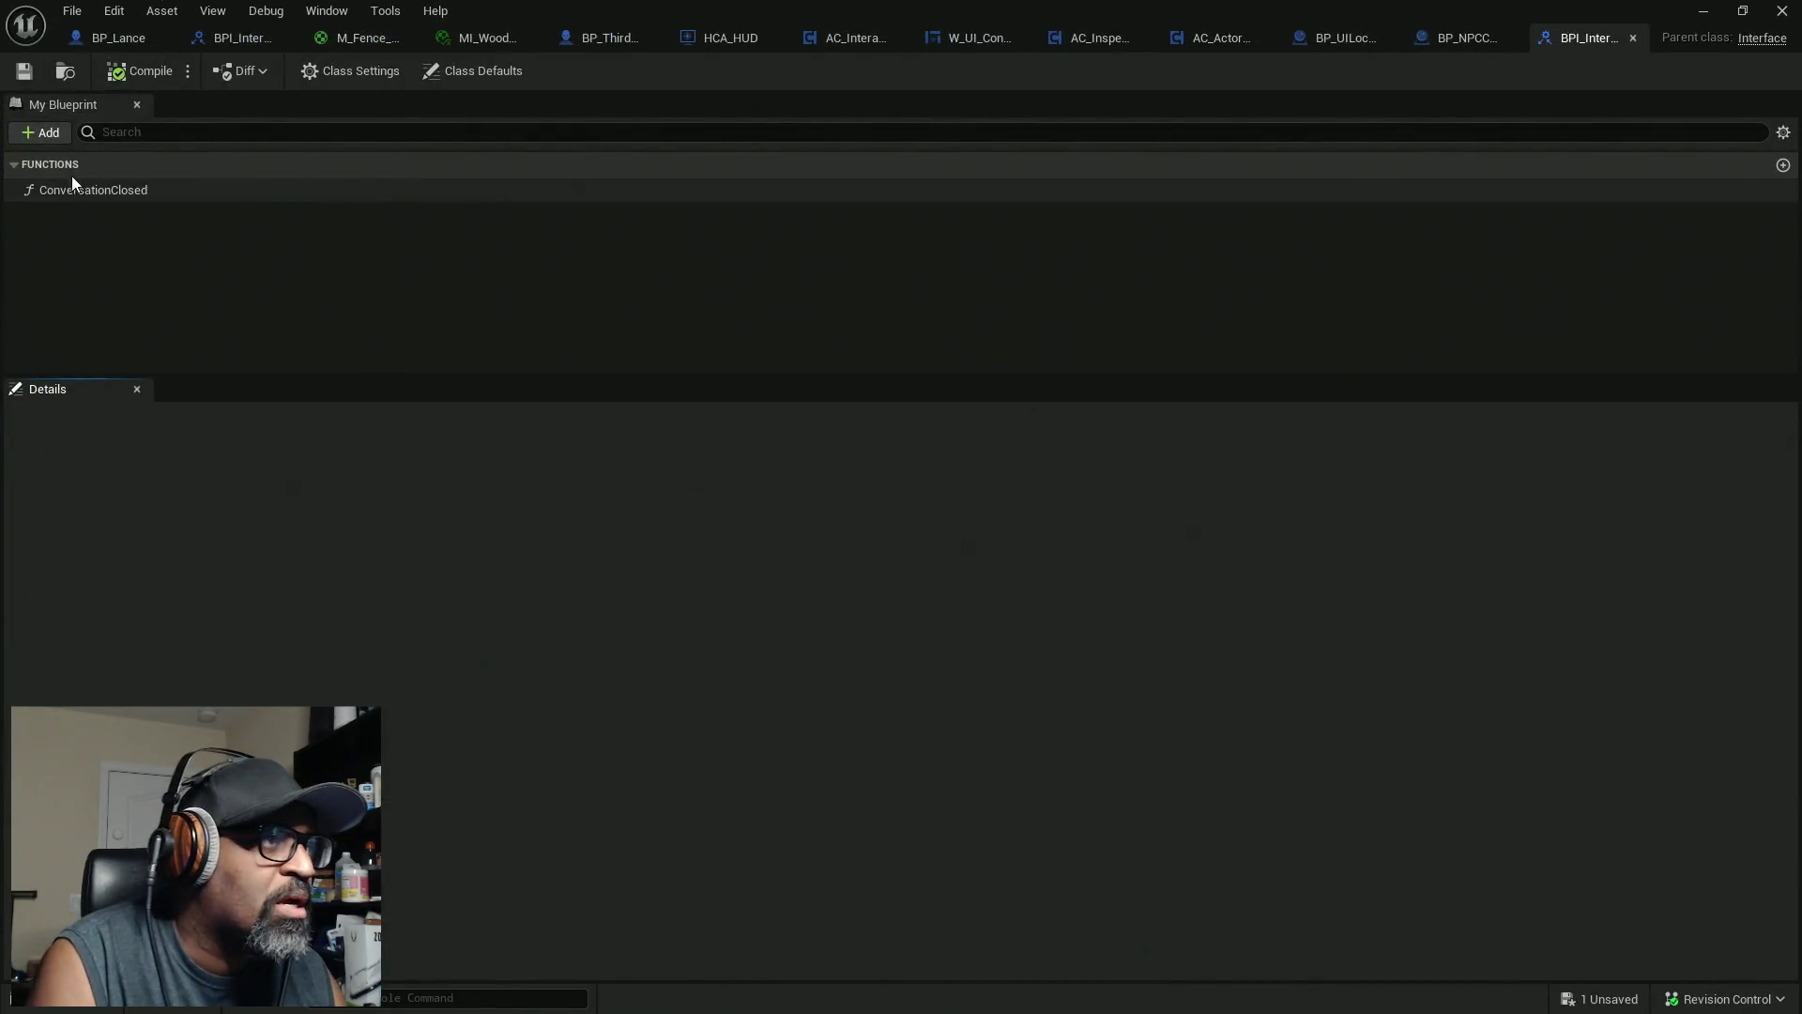
{"action": "left_click", "coordinate": [45, 133]}
Add a ConversationStarted function to BPI_InteractiveConvo, then compile, save and check out the asset
{"action": "left_click", "coordinate": [62, 205]}
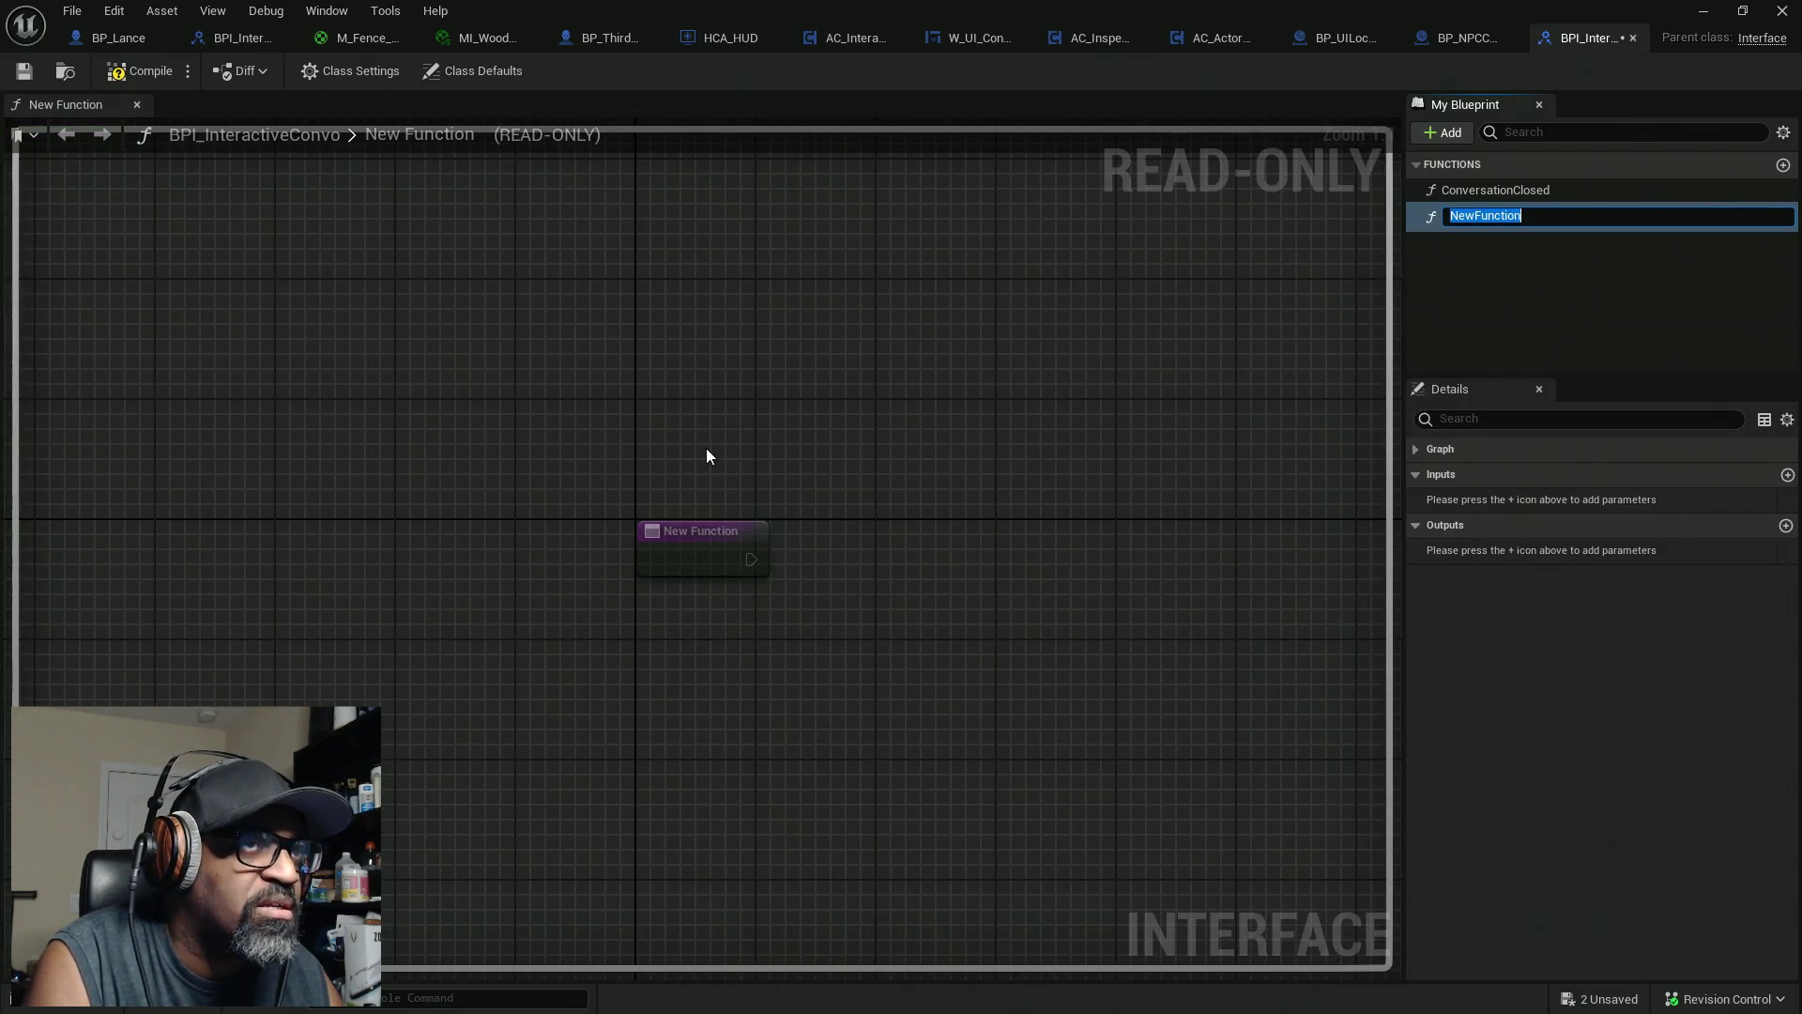
{"action": "type", "text": "ConversationStarted"}
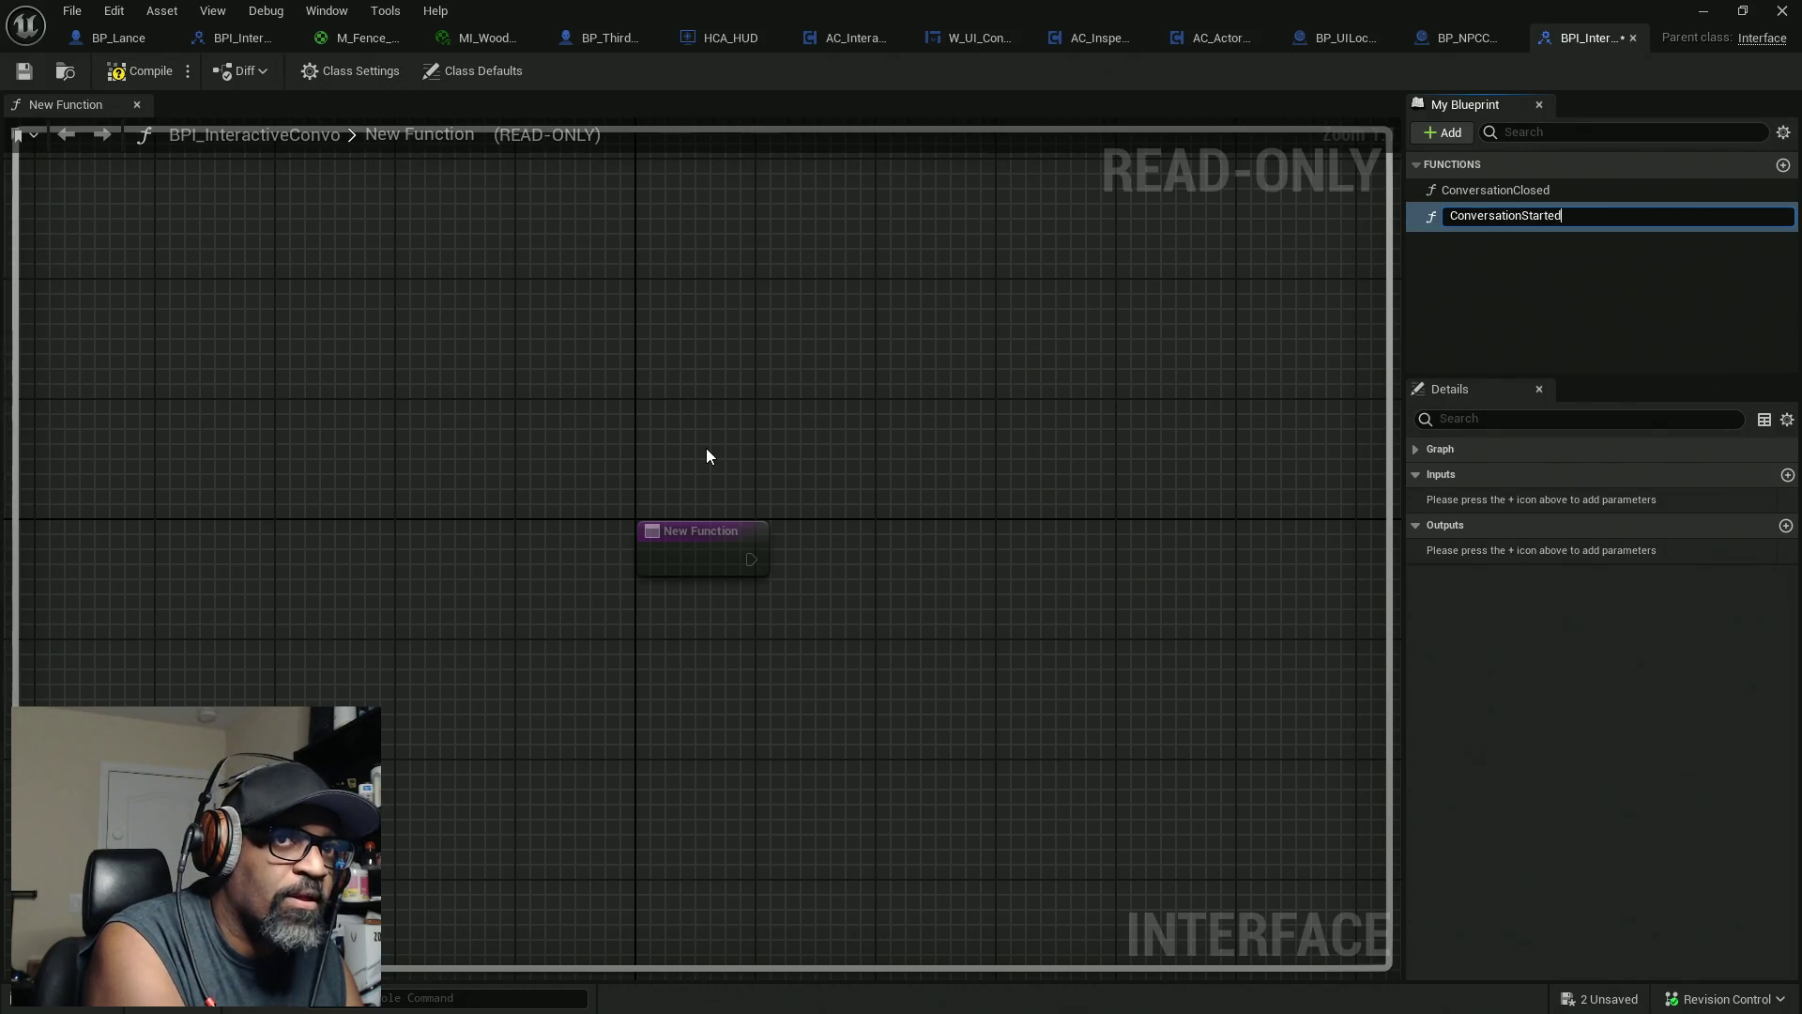
{"action": "key", "text": "Return"}
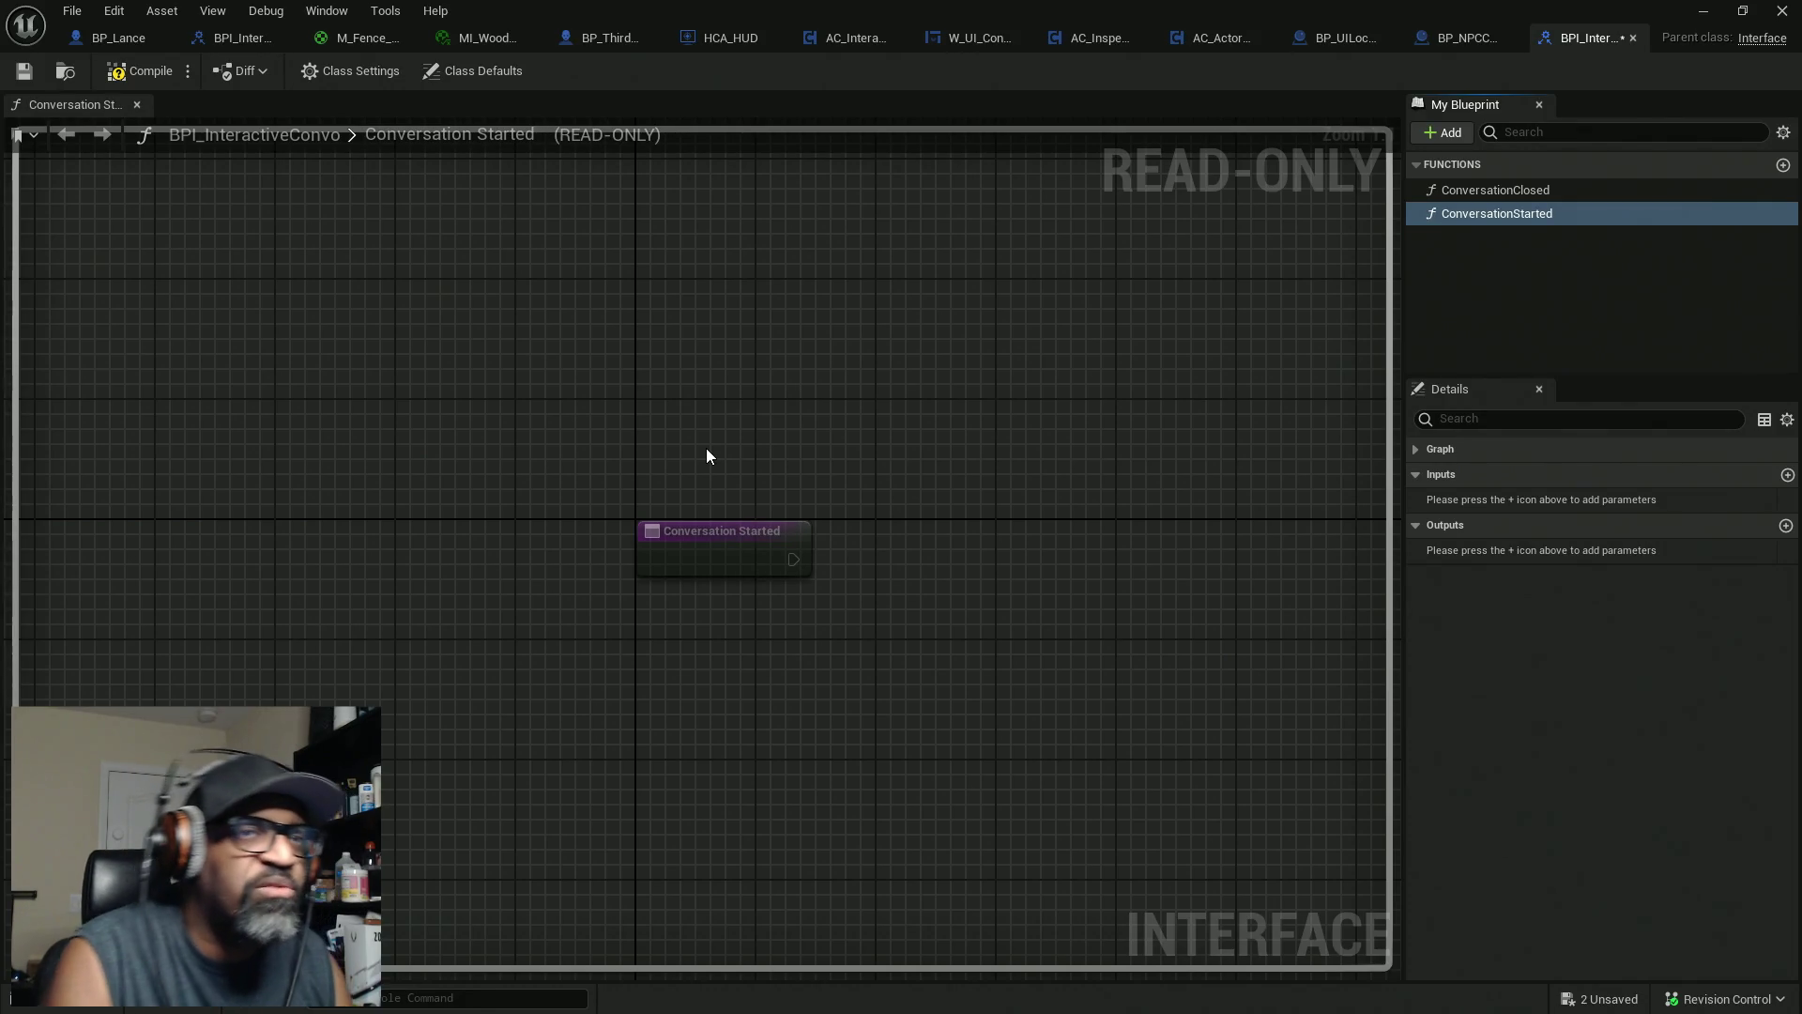
{"action": "left_click", "coordinate": [148, 71]}
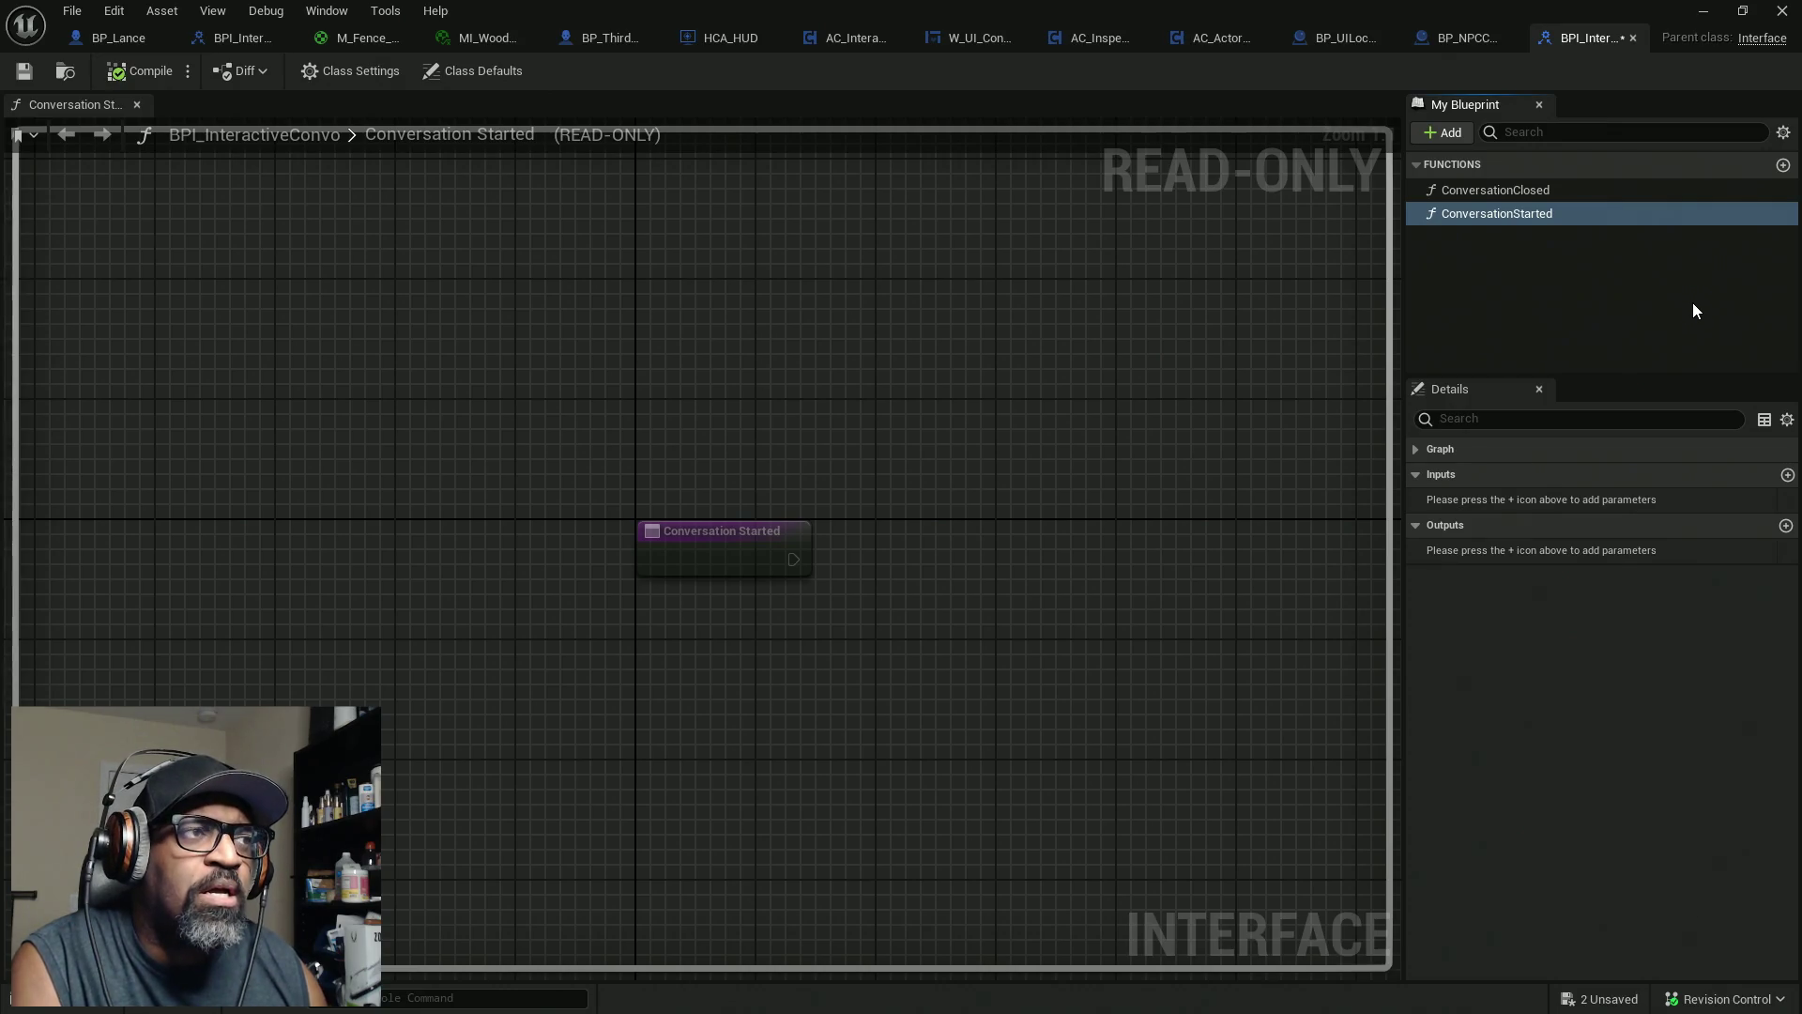
{"action": "key", "text": "ctrl+s"}
{"action": "left_click", "coordinate": [948, 728]}
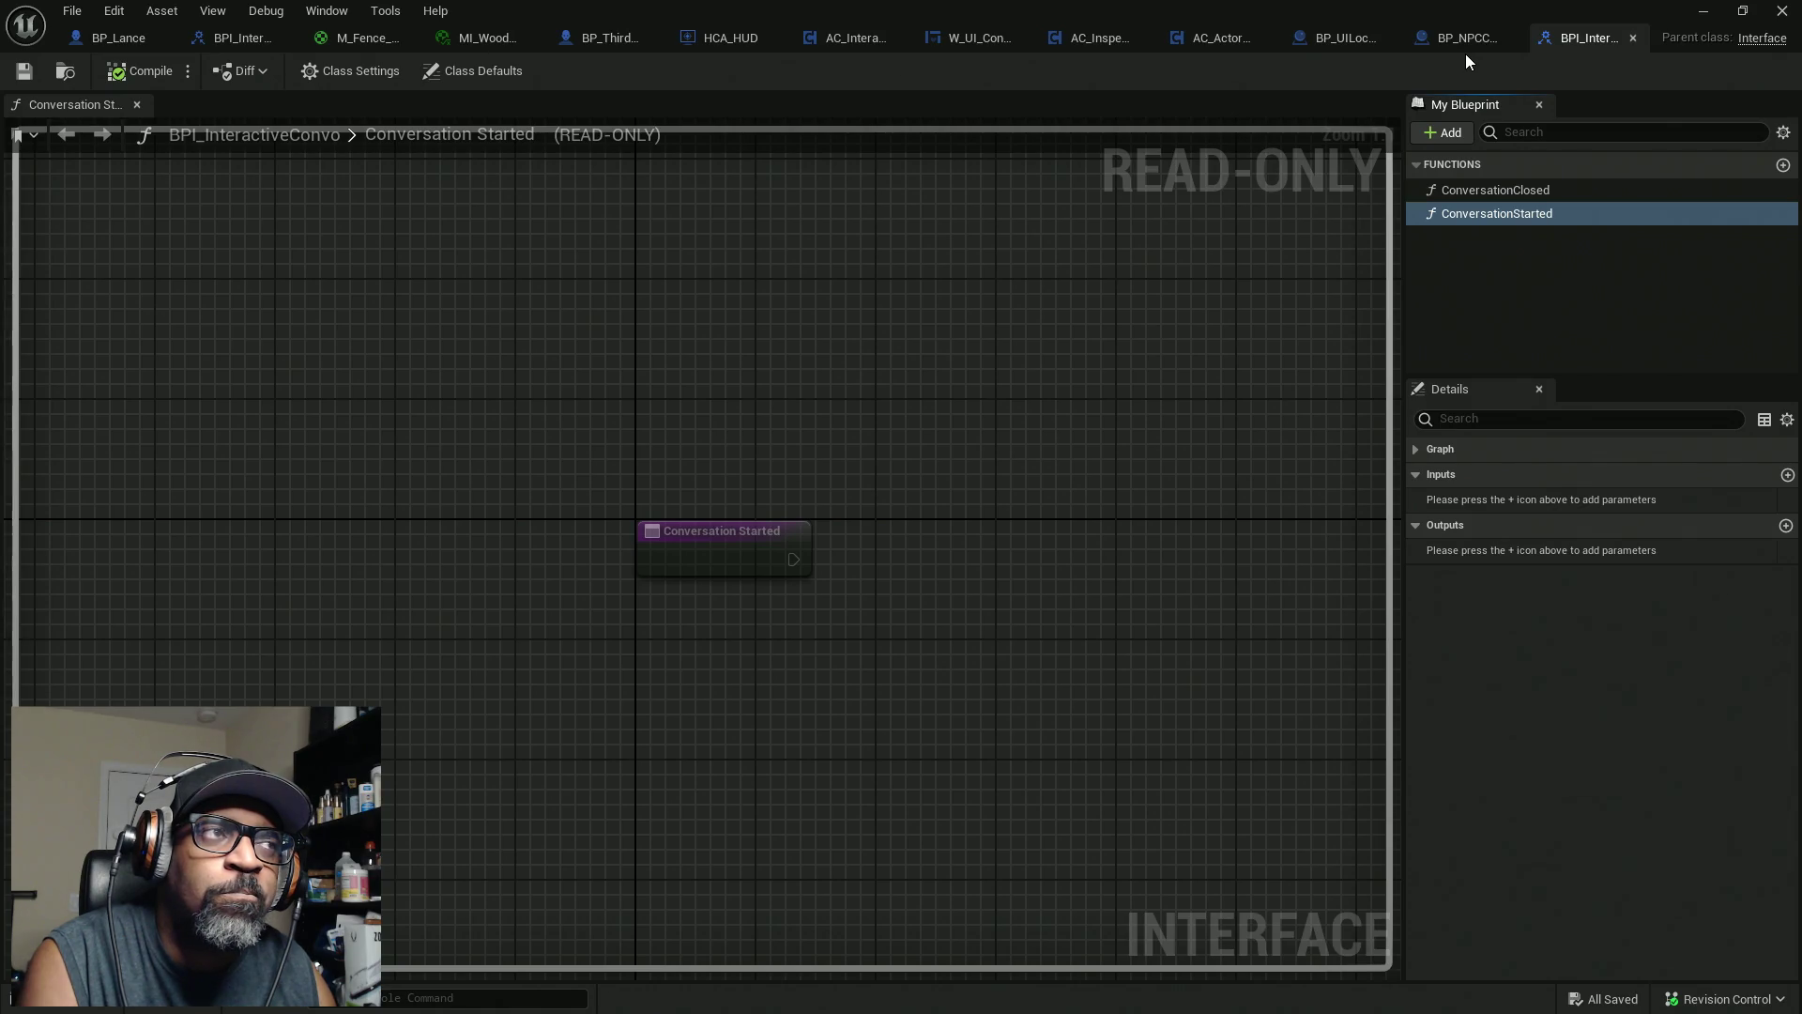
Close the AC_ActorOfInterest and inspection component editors and switch to AC_Interaction_CORE
{"action": "left_click", "coordinate": [1265, 38]}
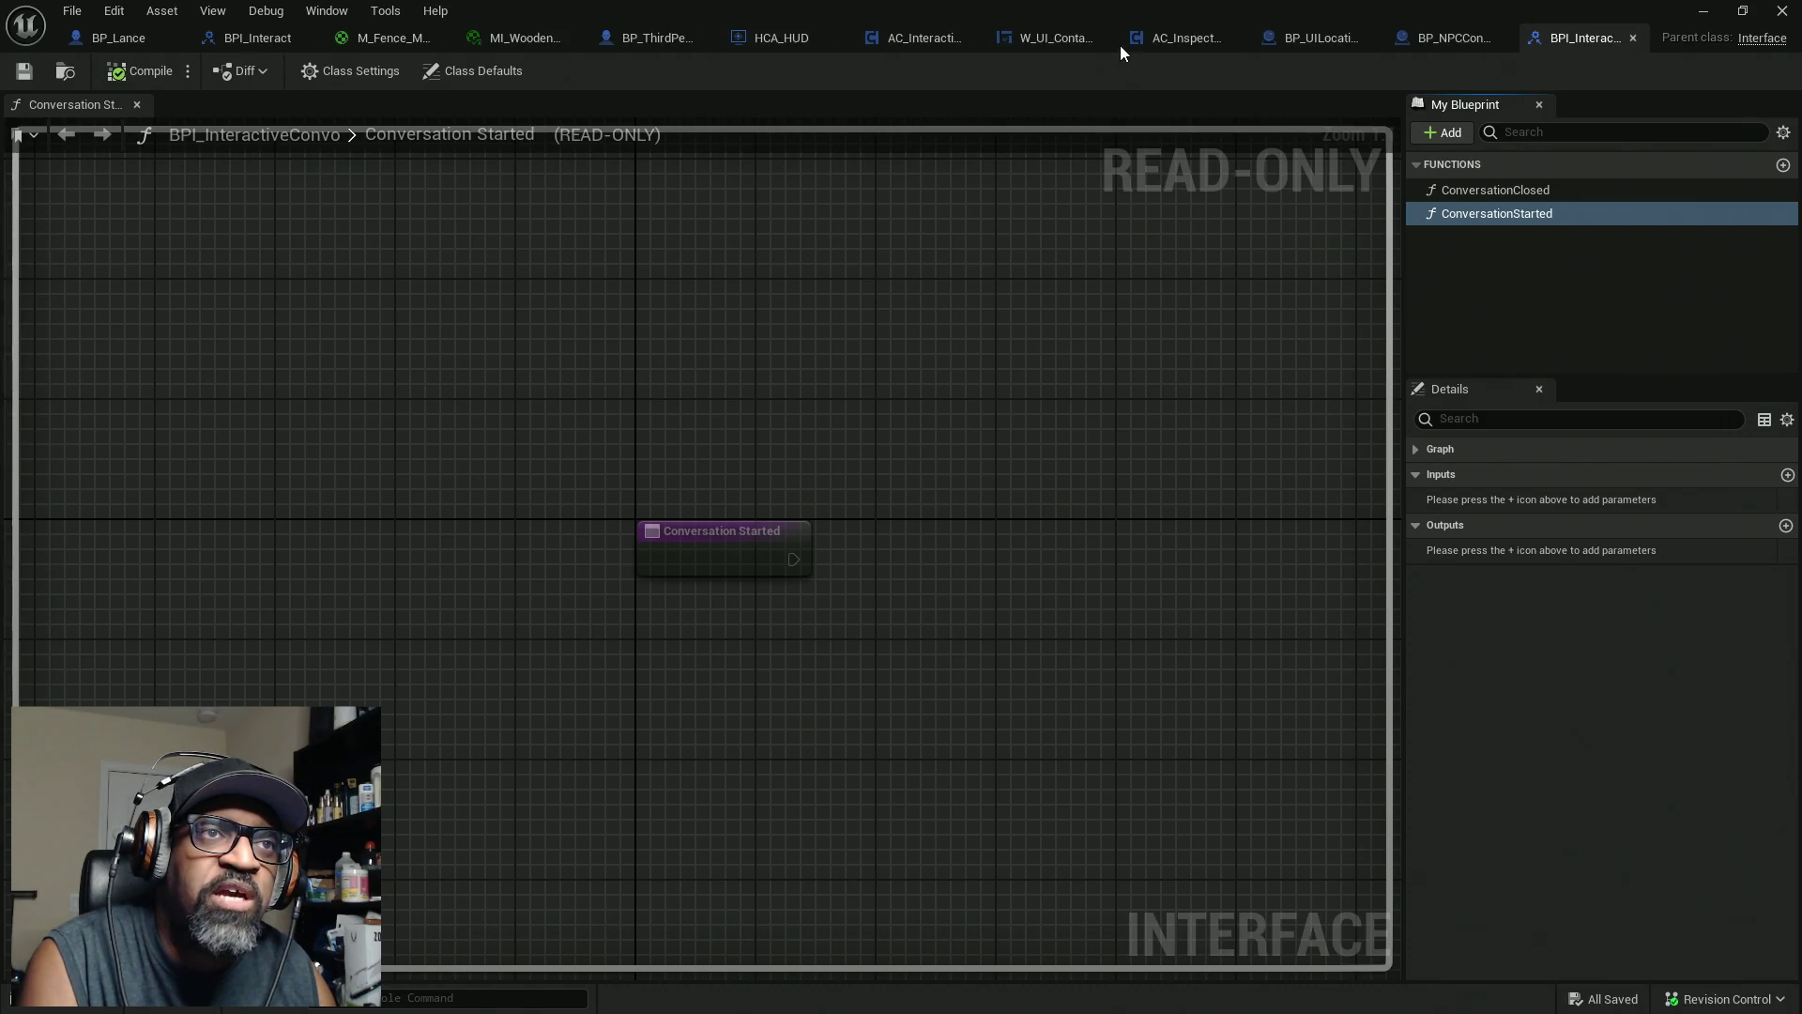
{"action": "left_click", "coordinate": [1235, 38]}
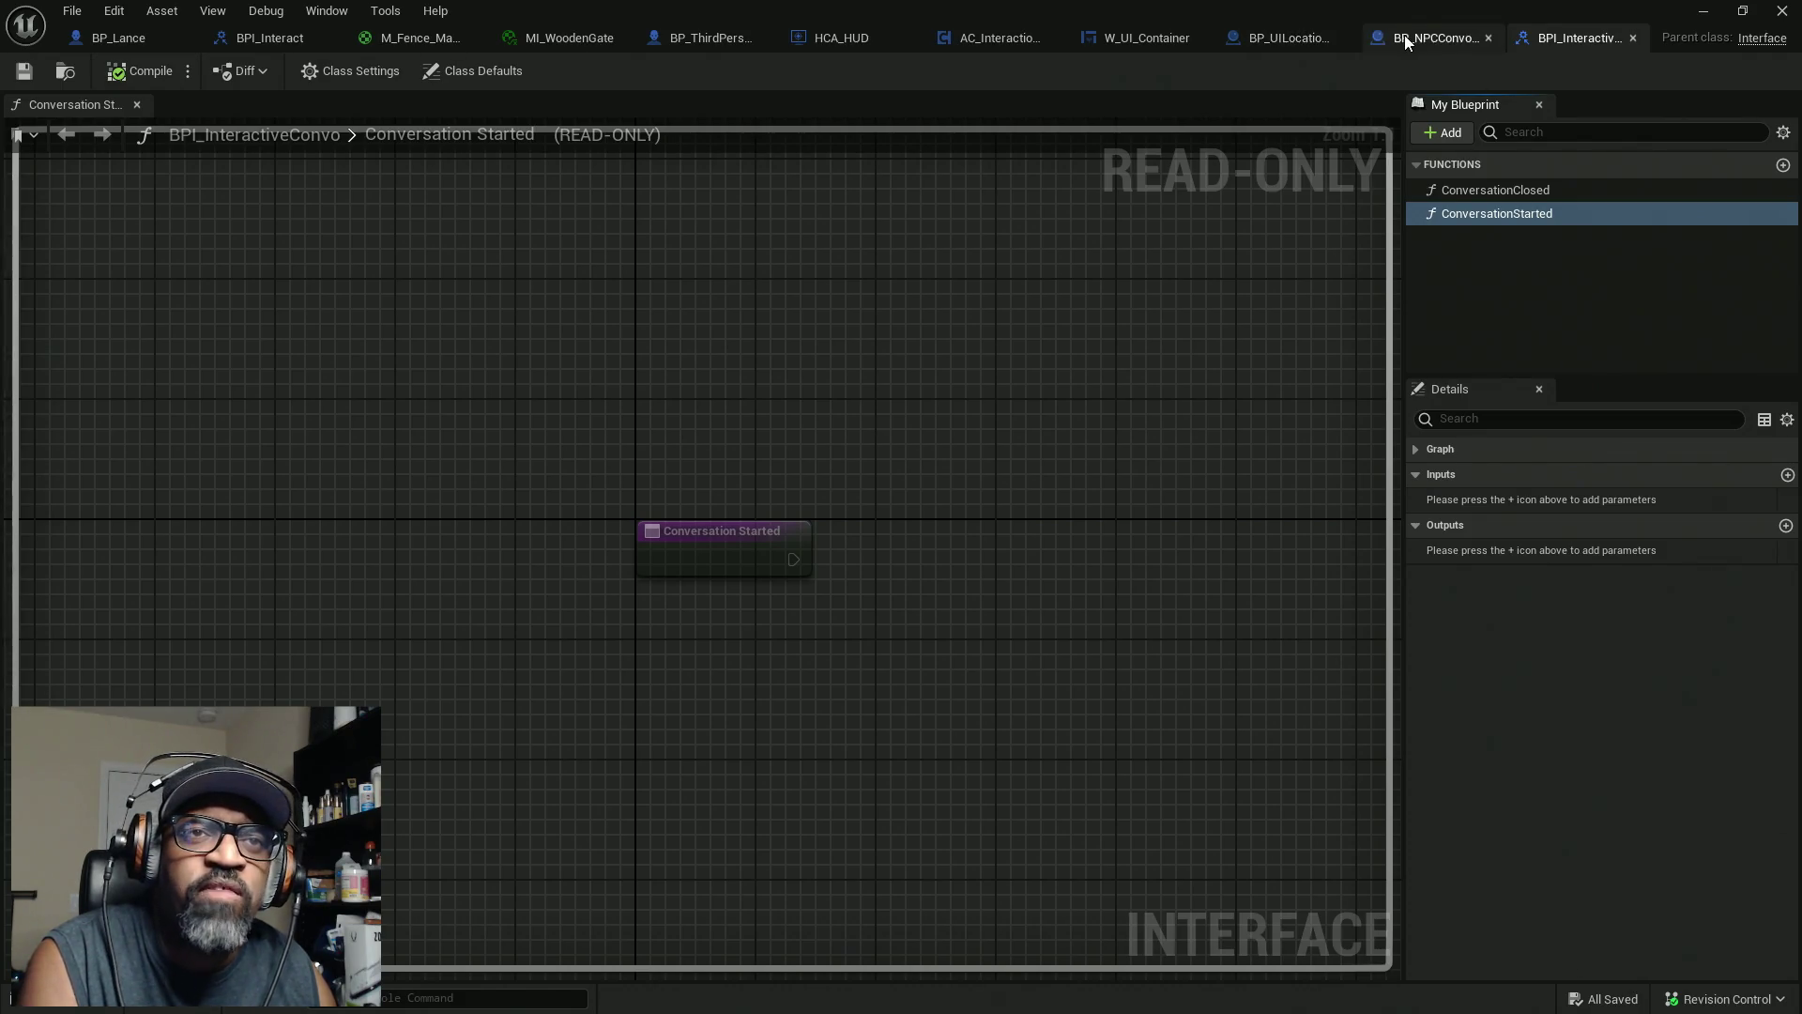
{"action": "left_click", "coordinate": [991, 42]}
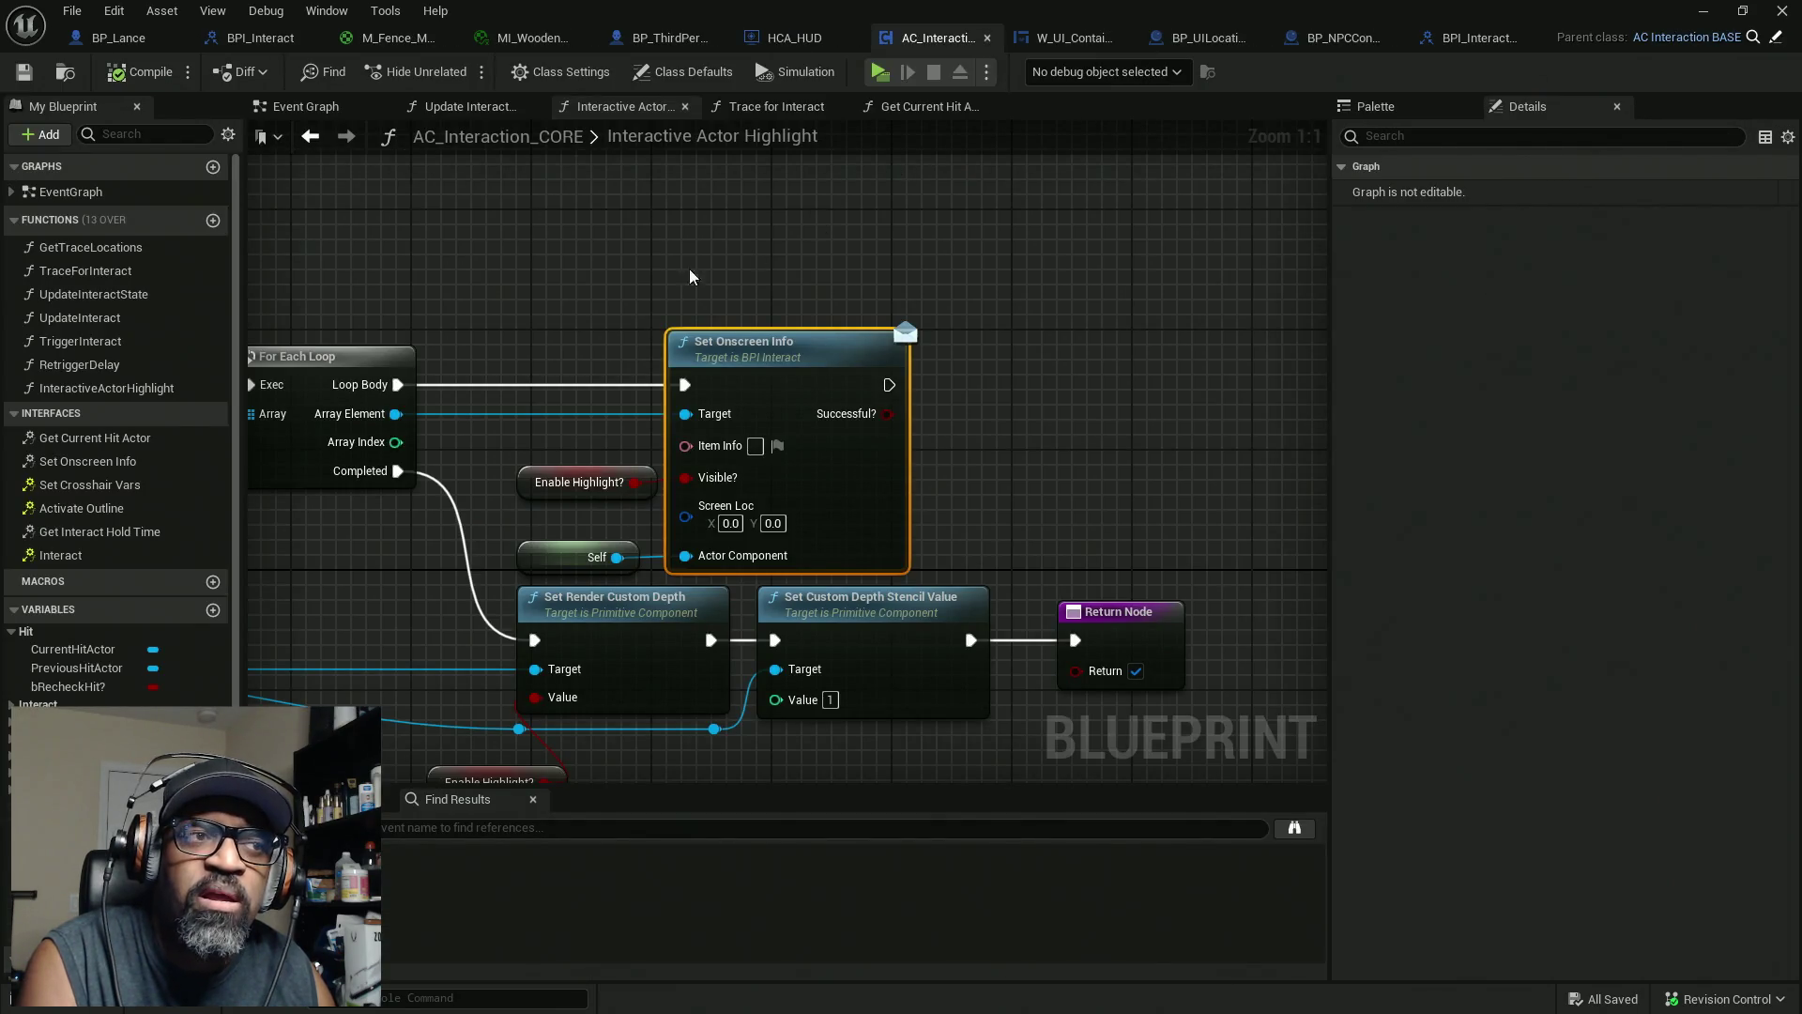
{"action": "scroll", "coordinate": [676, 246], "scroll_direction": "down", "scroll_amount": 5}
{"action": "left_click_drag", "start_coordinate": [676, 246], "coordinate": [1024, 269]}
{"action": "scroll", "coordinate": [938, 300], "scroll_direction": "up", "scroll_amount": 1}
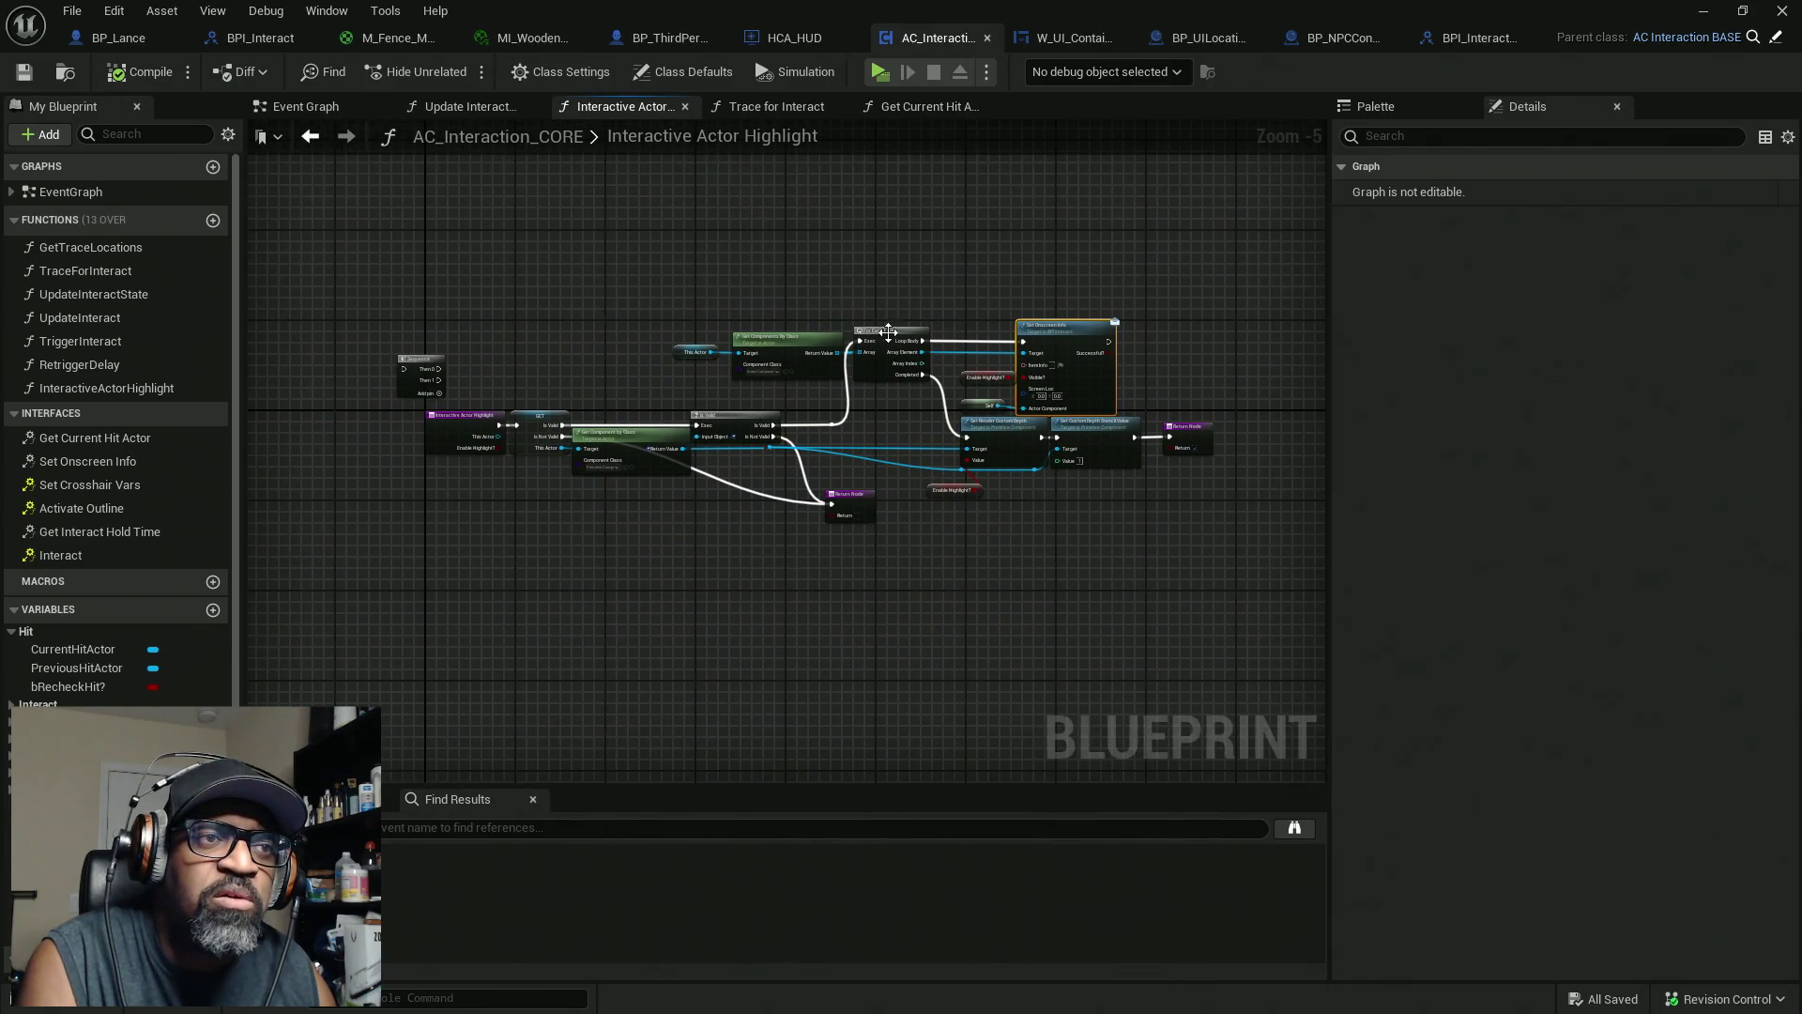
{"action": "scroll", "coordinate": [769, 321], "scroll_direction": "up", "scroll_amount": 1}
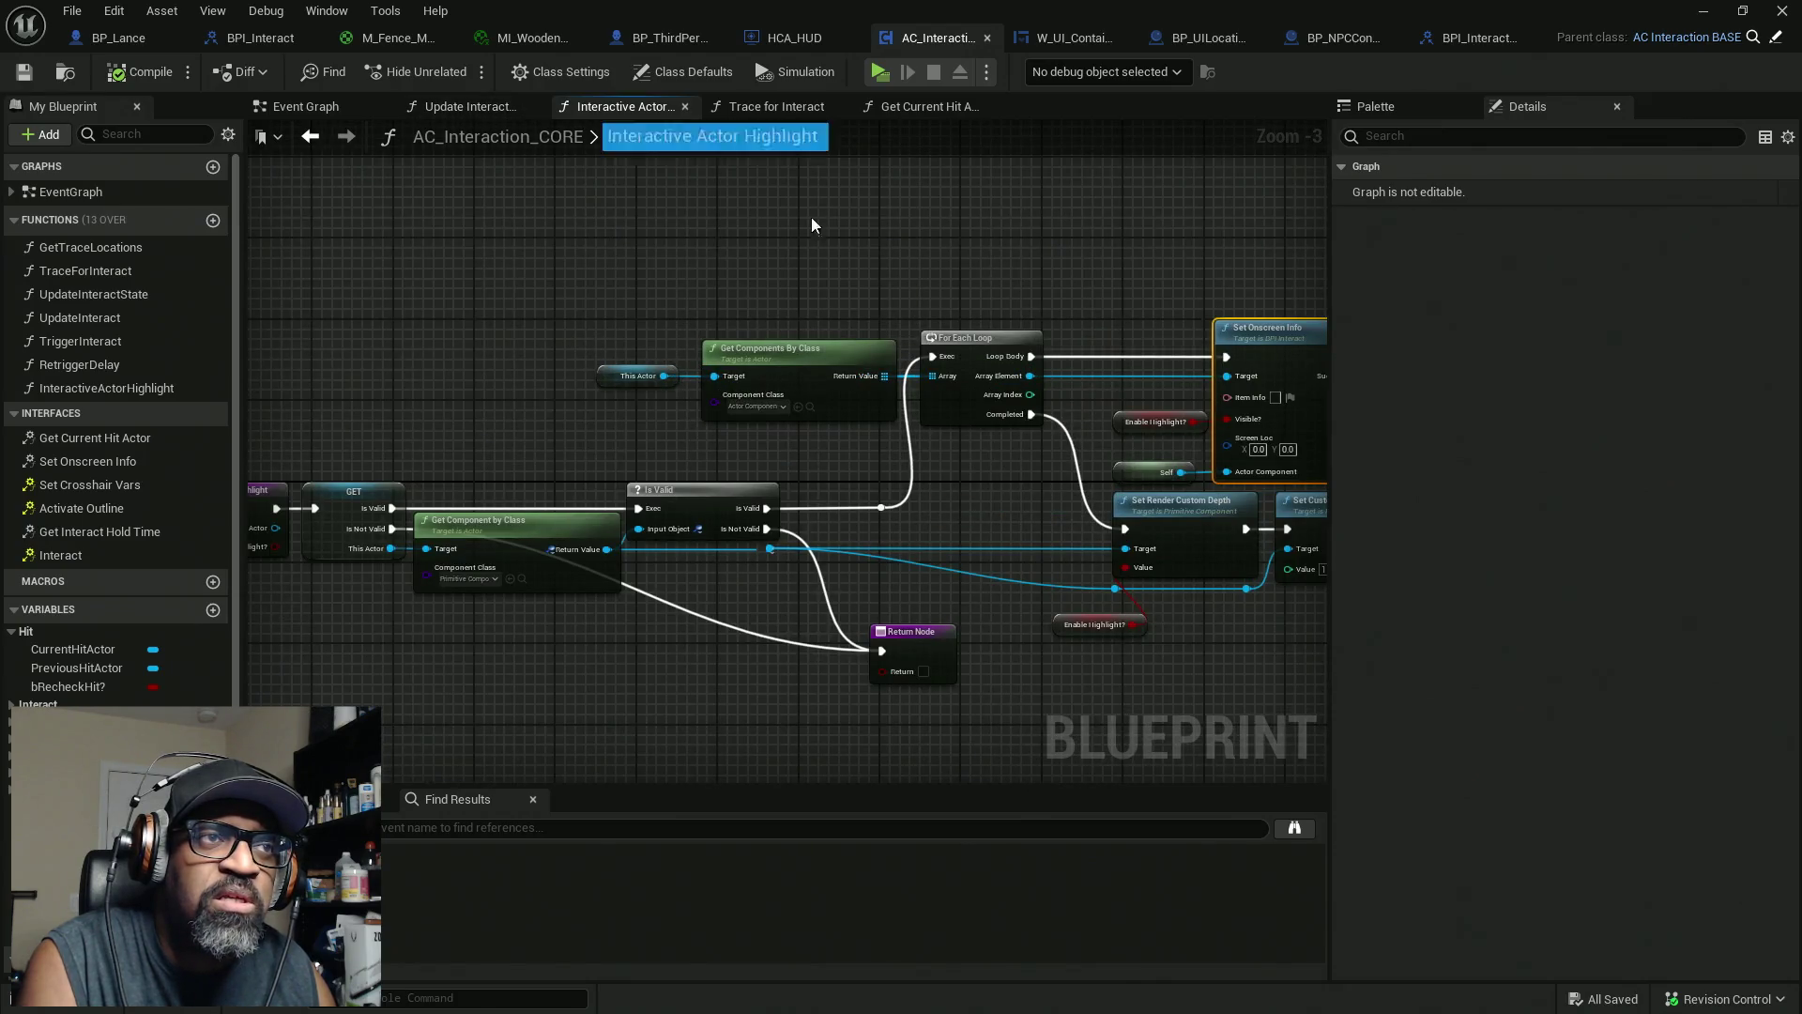
{"action": "mouse_move", "coordinate": [1049, 328]}
{"action": "left_mouse_down"}
{"action": "mouse_move", "coordinate": [941, 300]}
{"action": "mouse_move", "coordinate": [991, 259]}
{"action": "left_mouse_up"}
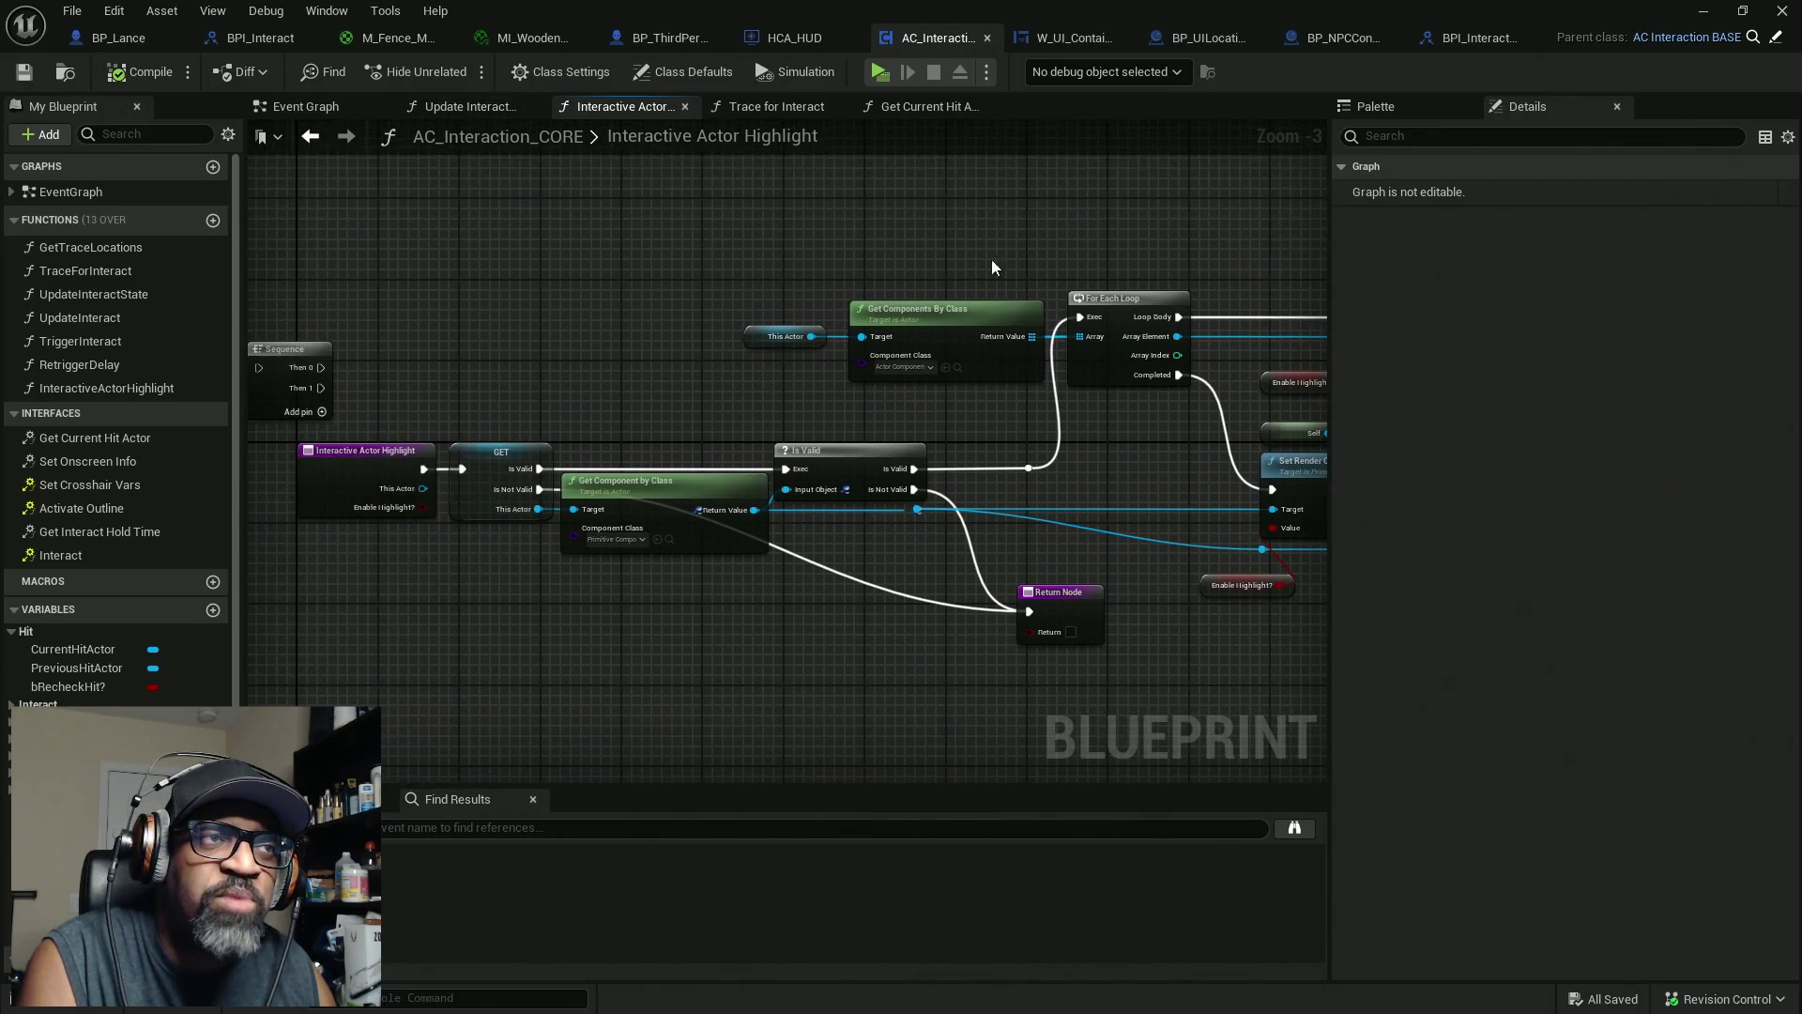
{"action": "left_click", "coordinate": [469, 109]}
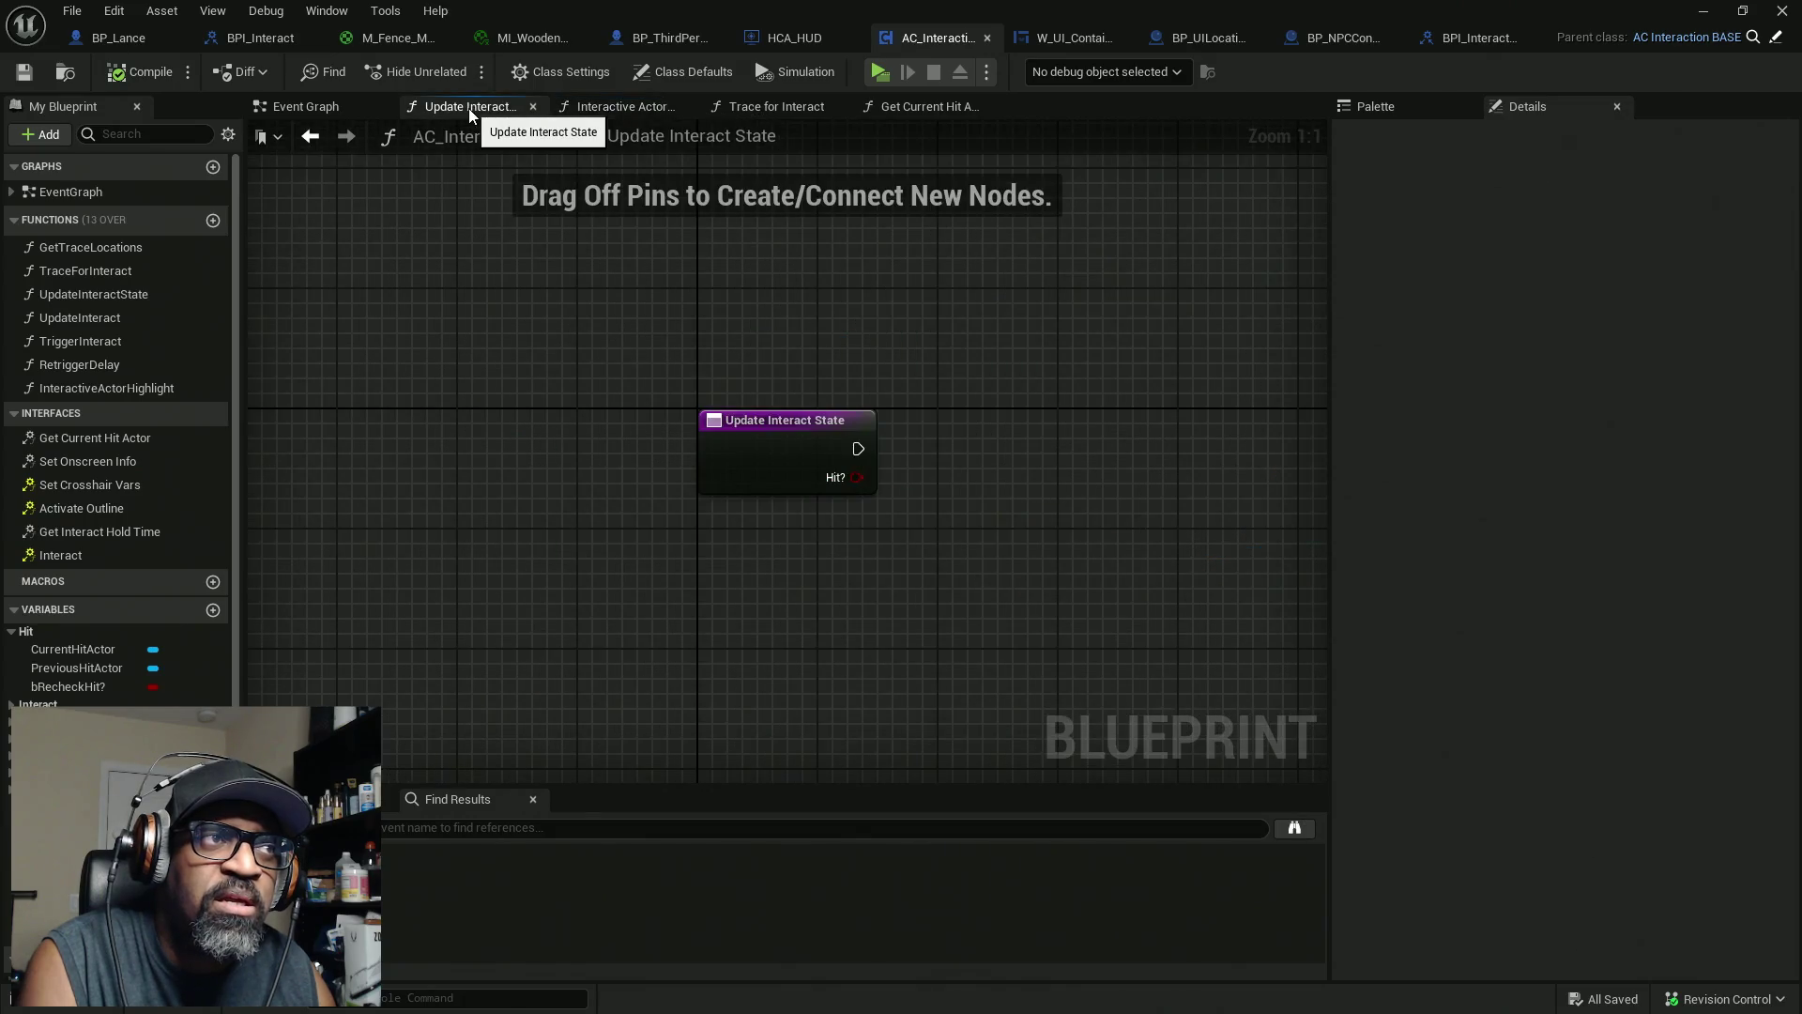
{"action": "left_click", "coordinate": [769, 107]}
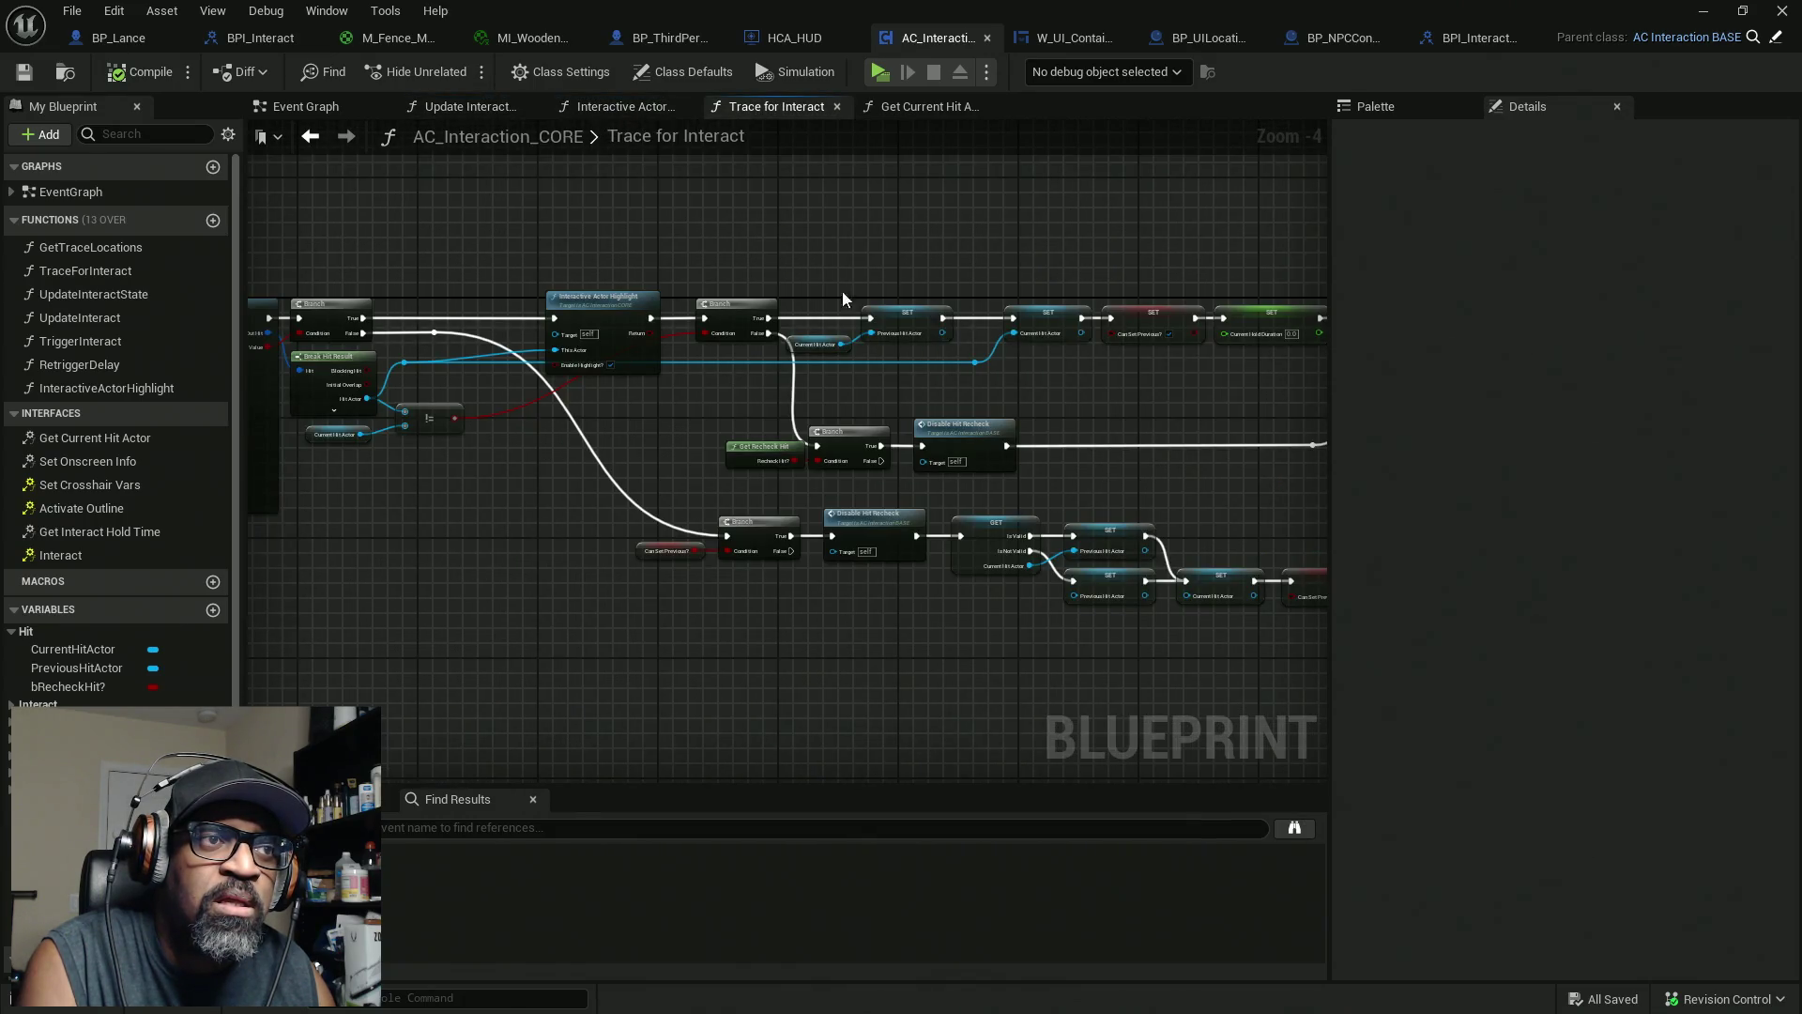
{"action": "scroll", "coordinate": [700, 358], "scroll_direction": "up", "scroll_amount": 4}
{"action": "scroll", "coordinate": [814, 408], "scroll_direction": "down", "scroll_amount": 3}
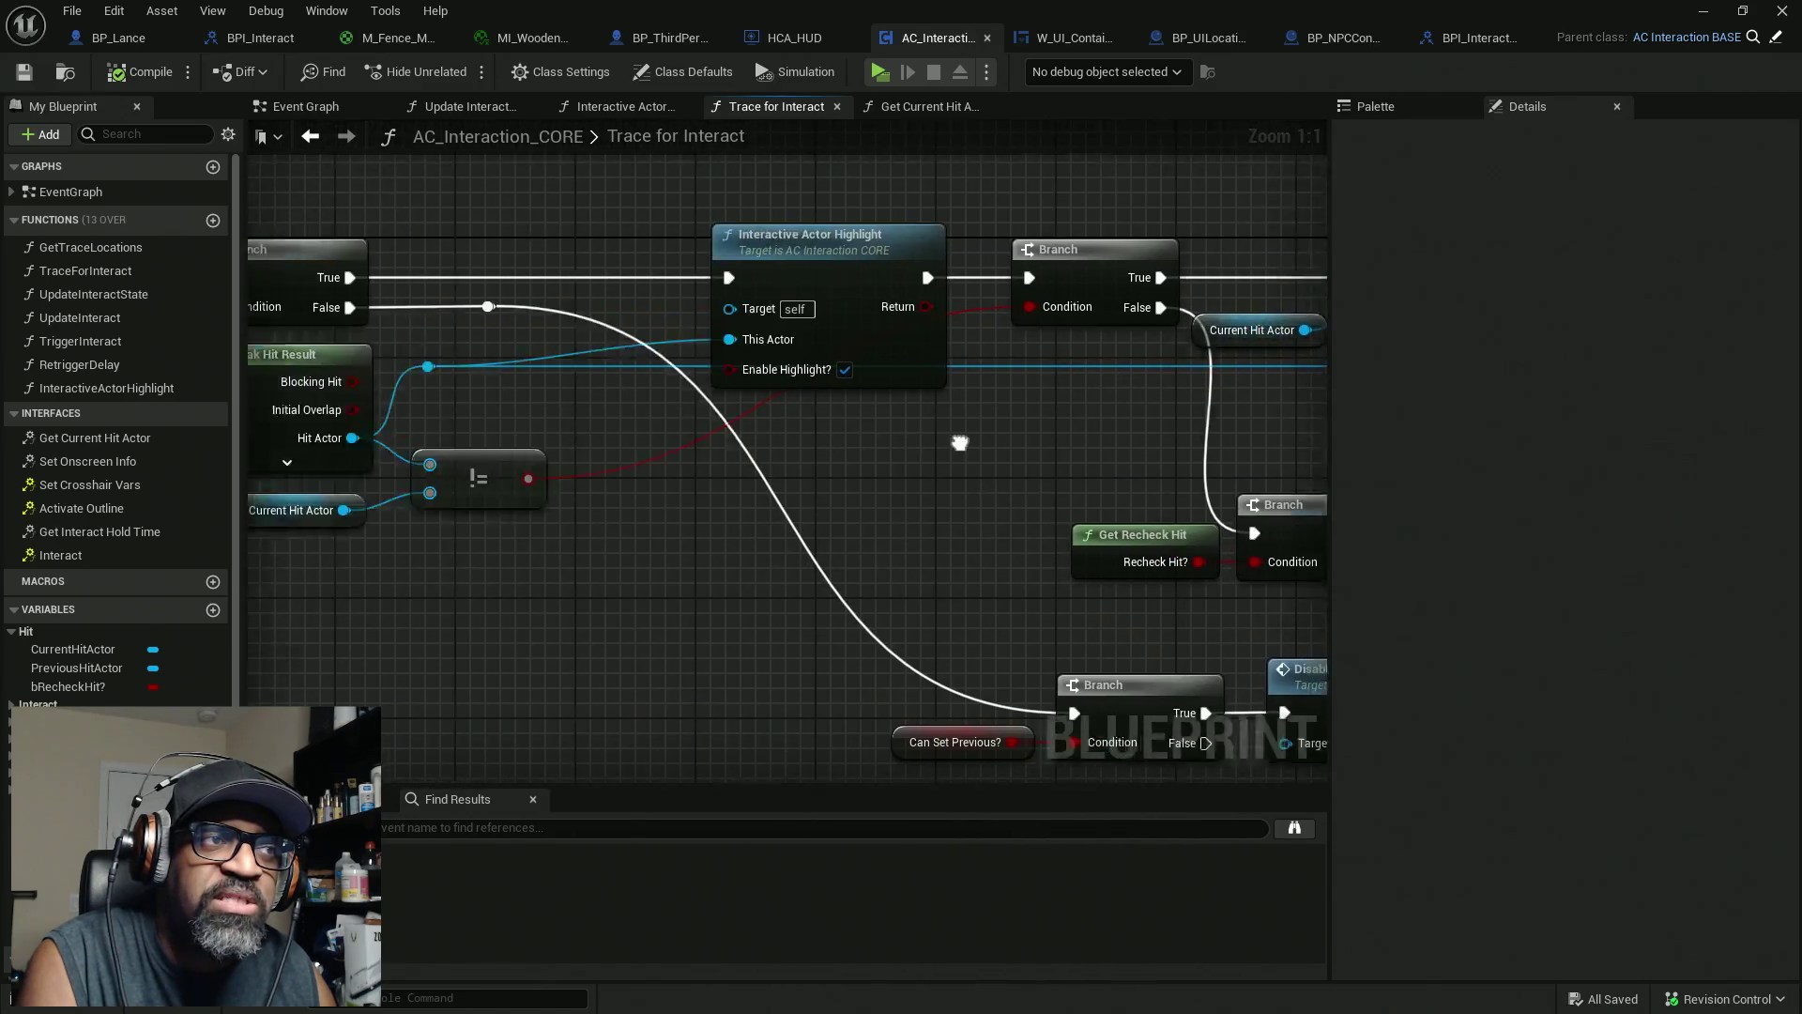
{"action": "scroll", "coordinate": [760, 510], "scroll_direction": "up", "scroll_amount": 1}
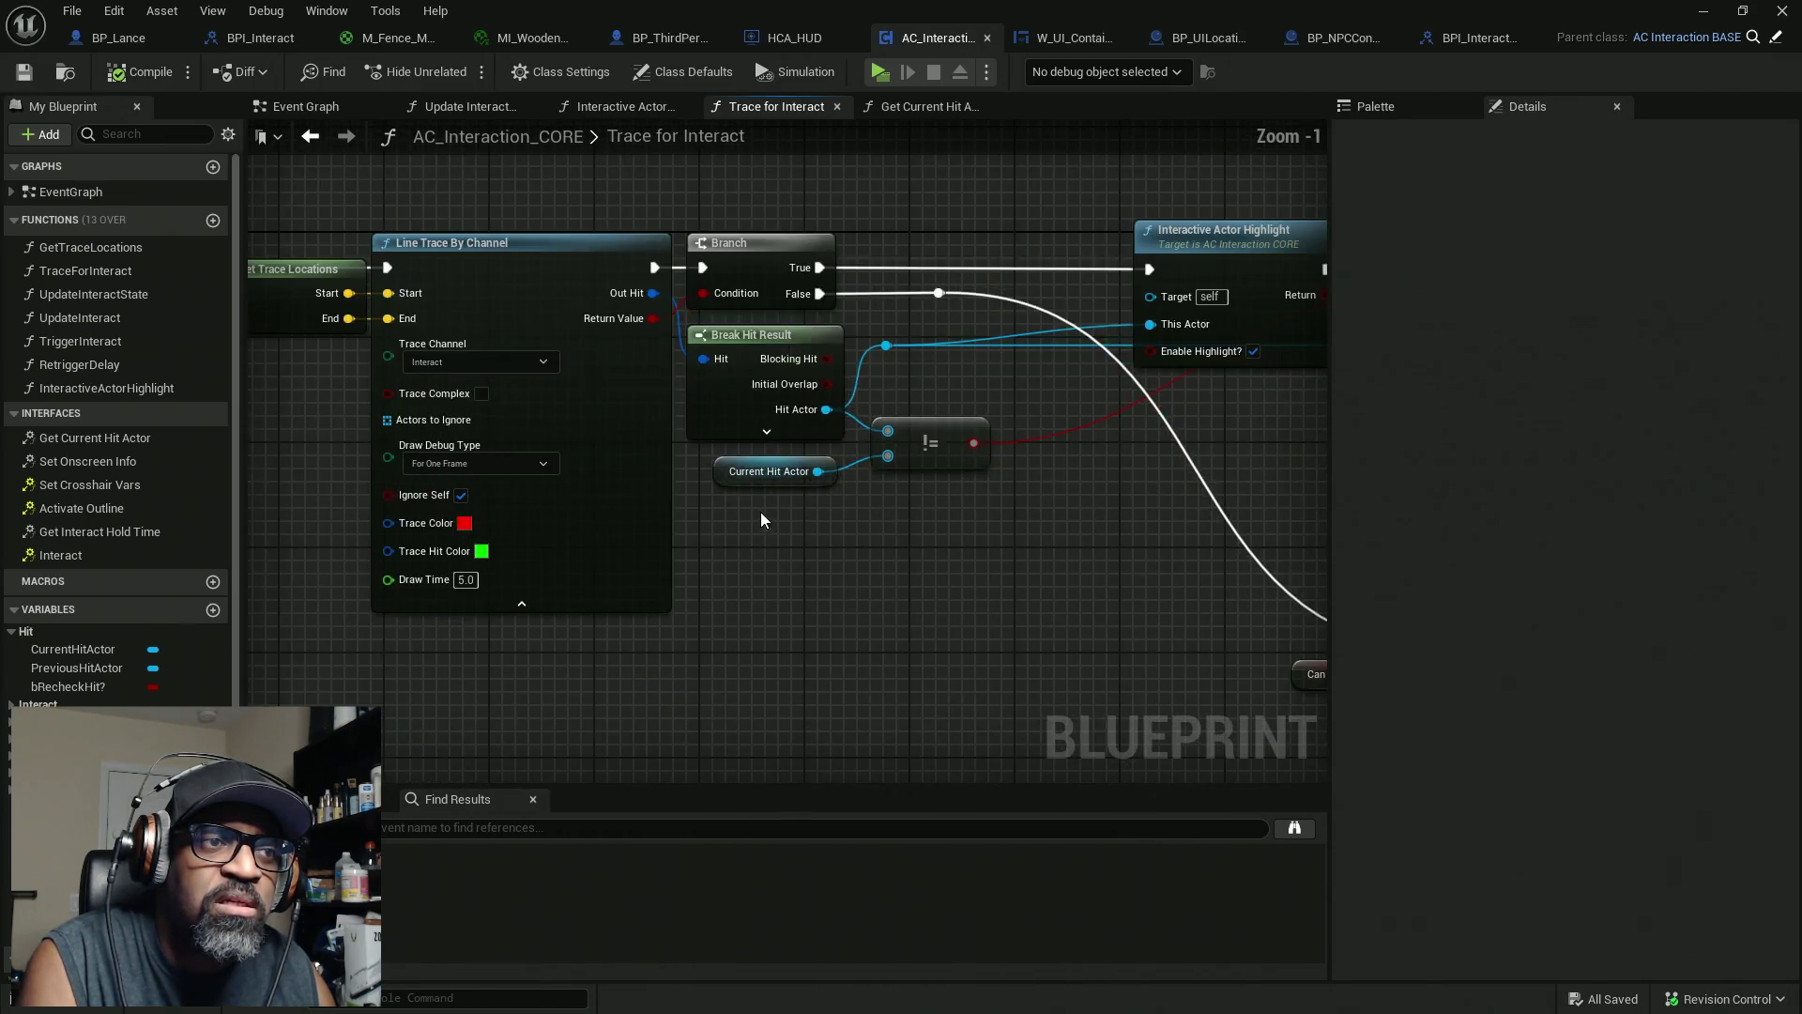
{"action": "scroll", "coordinate": [807, 608], "scroll_direction": "up", "scroll_amount": 1}
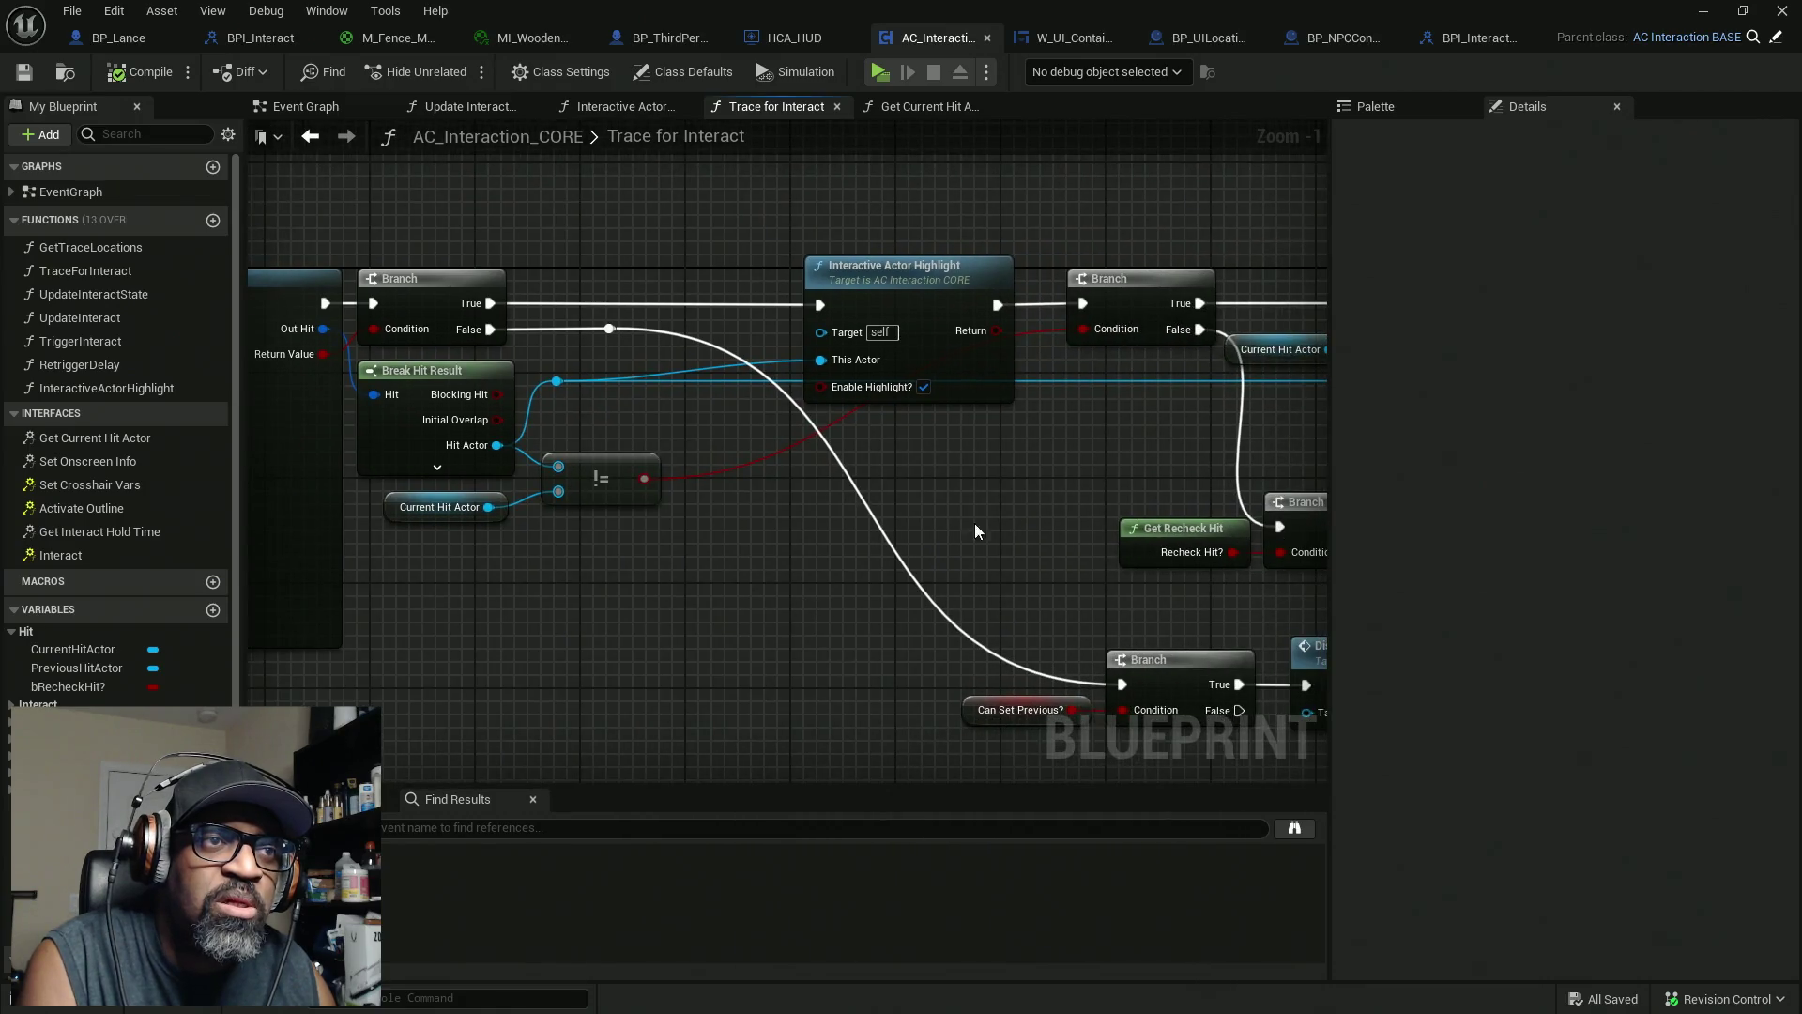
{"action": "mouse_move", "coordinate": [699, 224]}
{"action": "left_mouse_down"}
{"action": "mouse_move", "coordinate": [729, 488]}
{"action": "mouse_move", "coordinate": [769, 503]}
{"action": "mouse_move", "coordinate": [791, 459]}
{"action": "mouse_move", "coordinate": [742, 474]}
{"action": "mouse_move", "coordinate": [1408, 468]}
{"action": "mouse_move", "coordinate": [794, 481]}
{"action": "left_mouse_up"}
{"action": "left_click_drag", "start_coordinate": [1081, 211], "coordinate": [1210, 637]}
{"action": "mouse_move", "coordinate": [657, 507]}
{"action": "left_mouse_down"}
{"action": "mouse_move", "coordinate": [708, 475]}
{"action": "mouse_move", "coordinate": [554, 487]}
{"action": "left_mouse_up"}
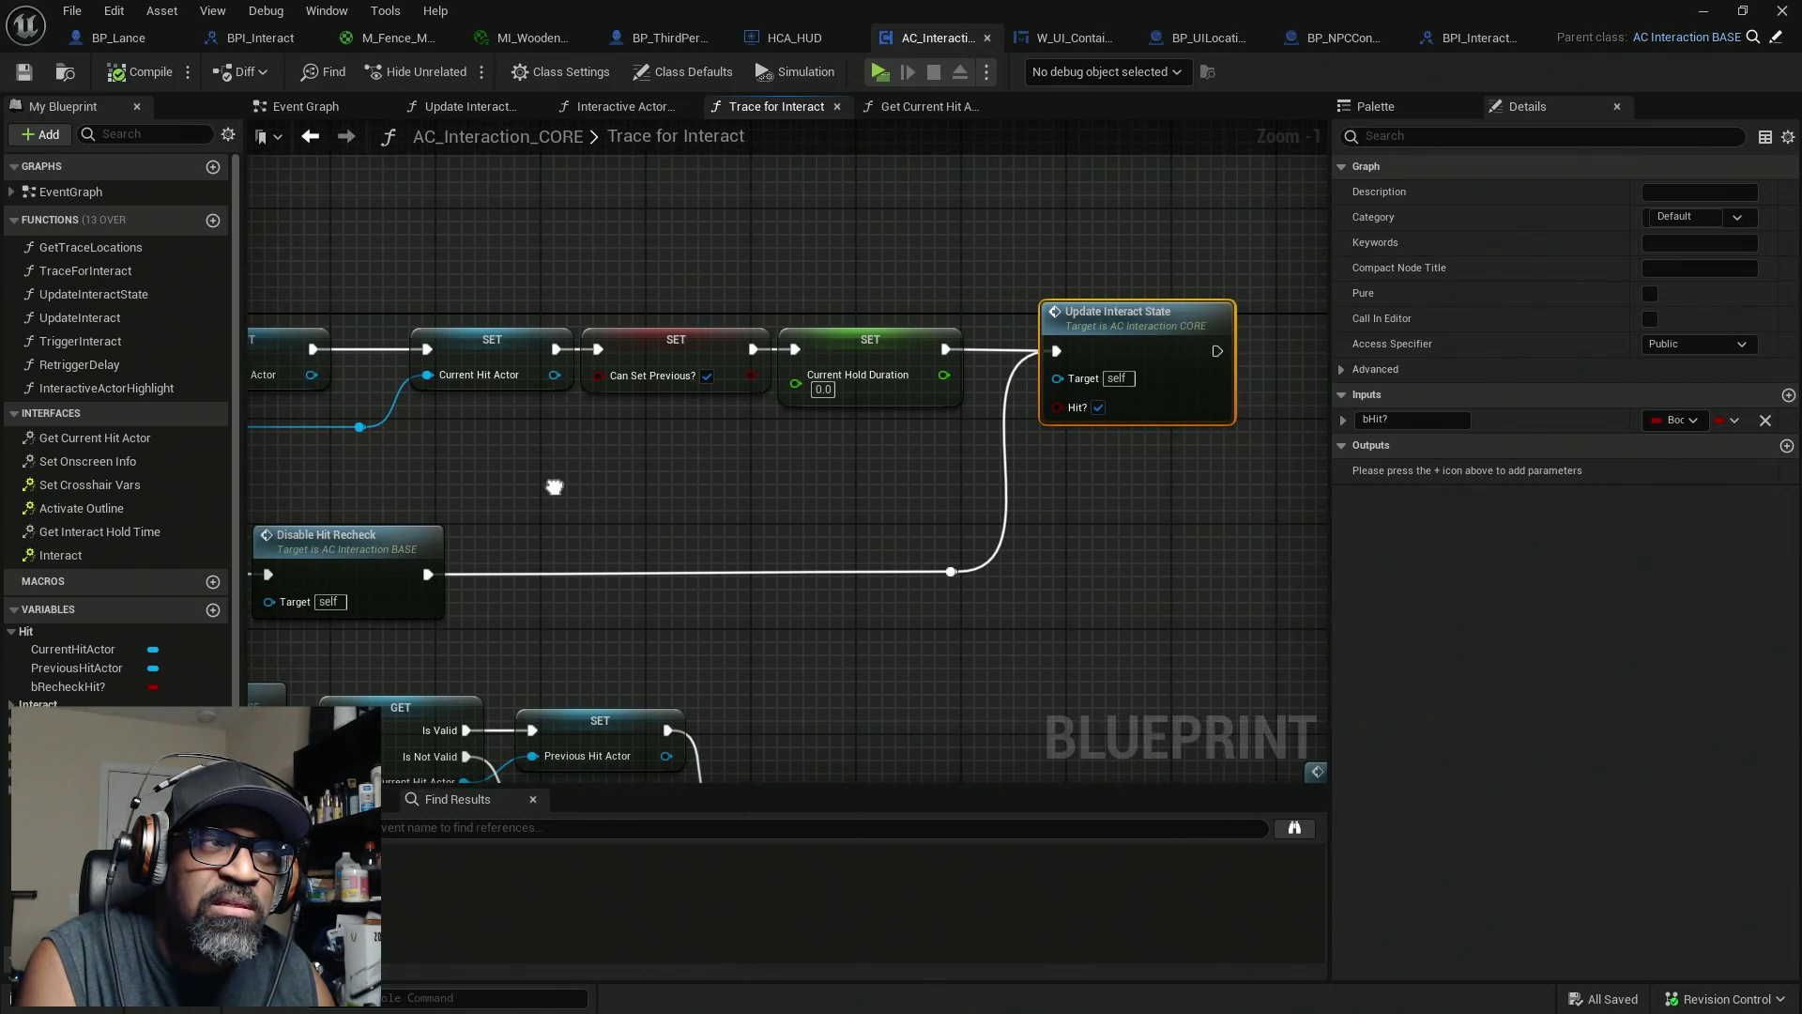
{"action": "double_click", "coordinate": [1140, 353]}
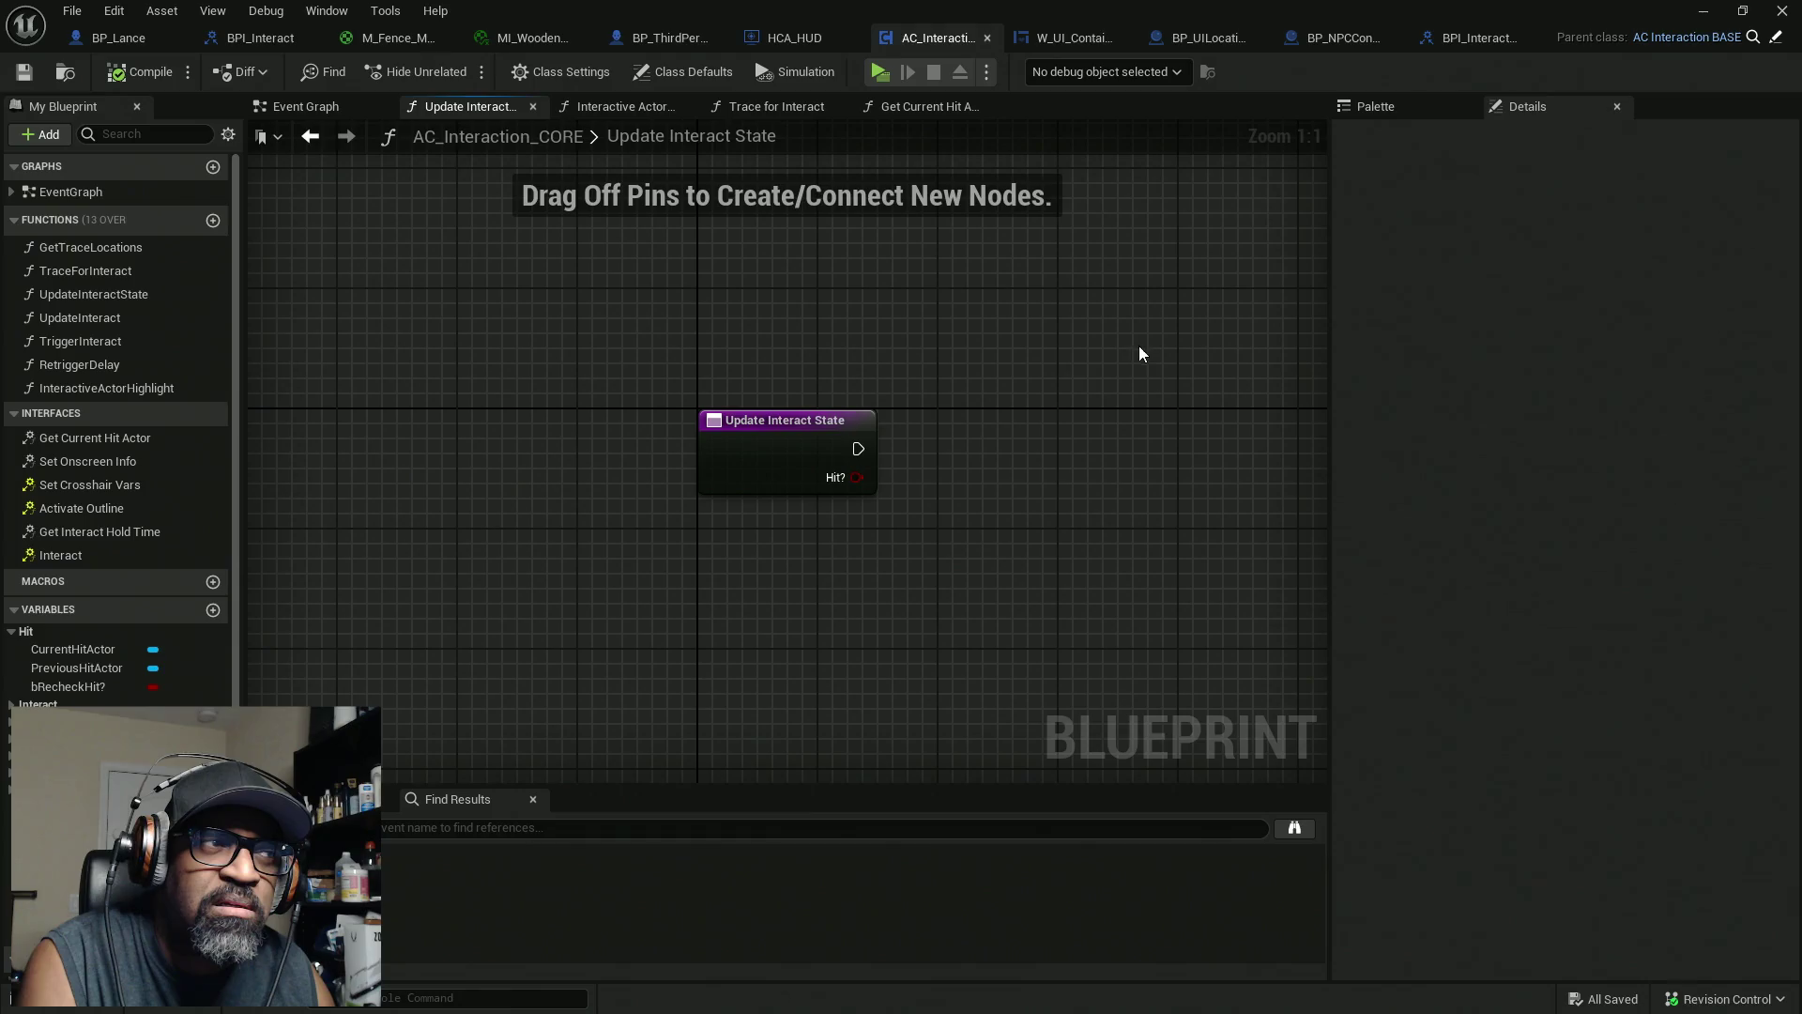
Select the Update Interact State entry node to show its Hit input in Details
{"action": "left_click_drag", "start_coordinate": [753, 326], "coordinate": [569, 667]}
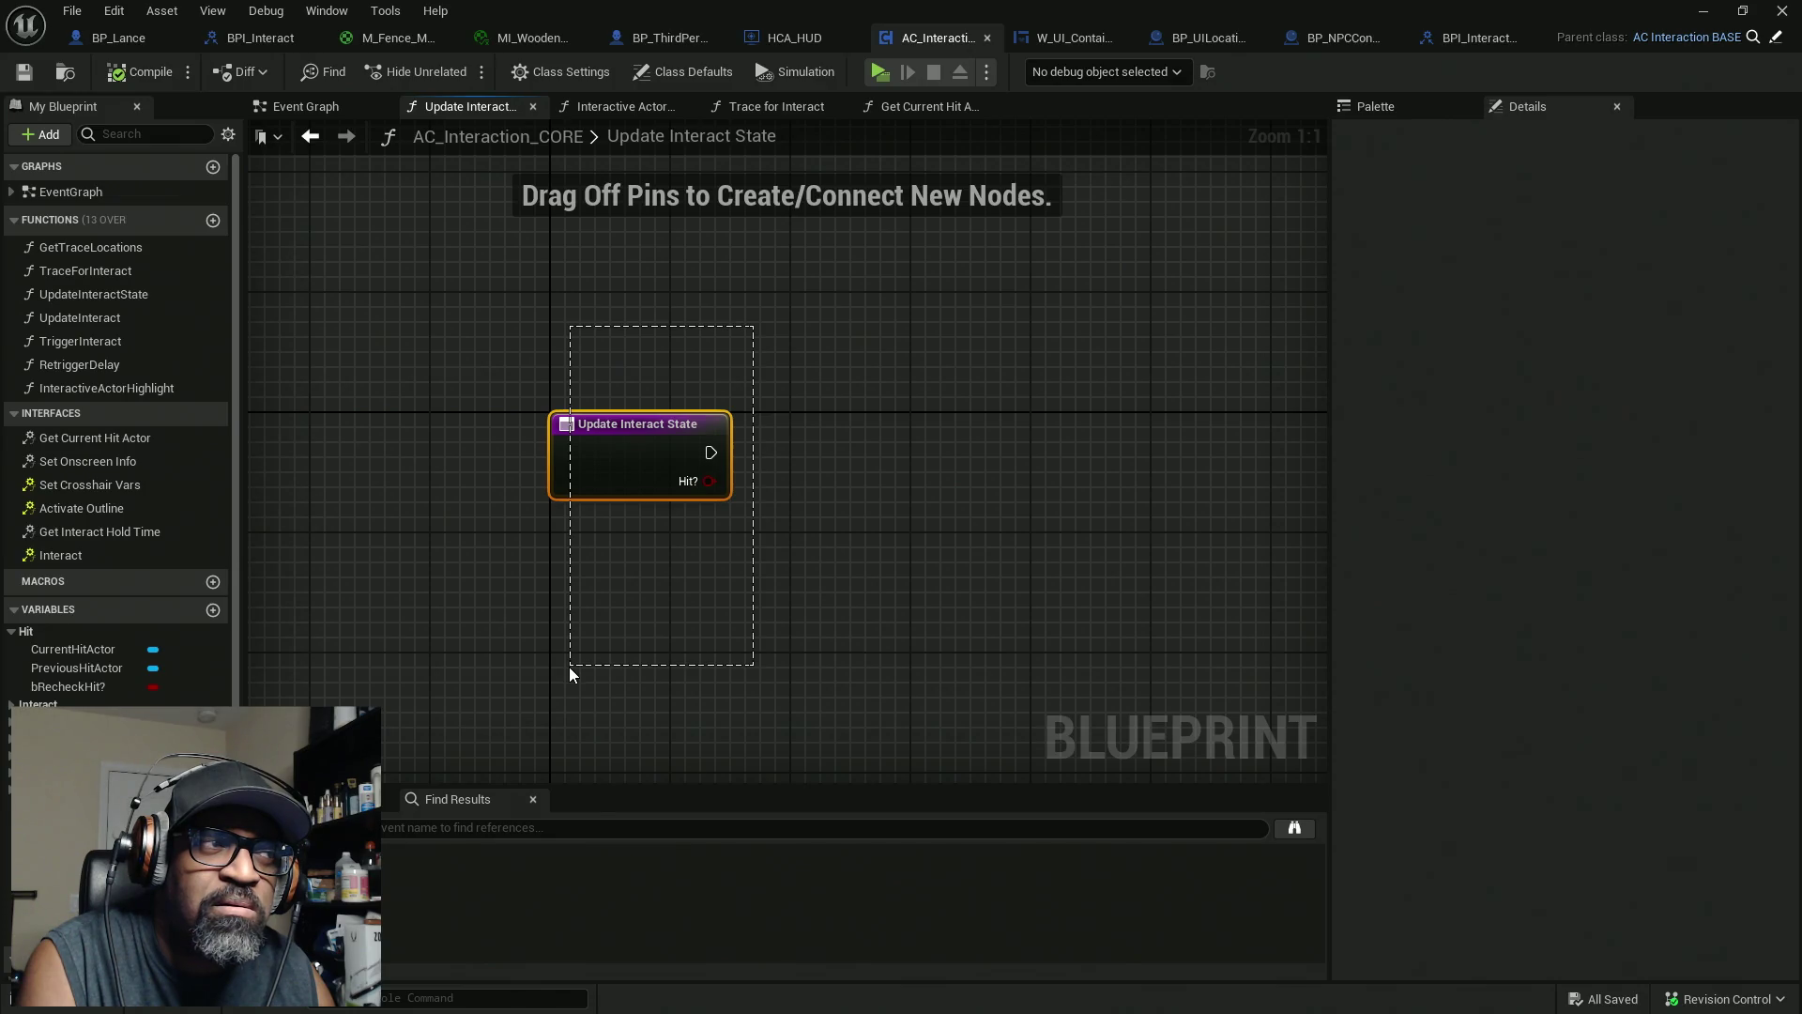
{"action": "mouse_move", "coordinate": [569, 666]}
{"action": "left_mouse_down"}
{"action": "mouse_move", "coordinate": [503, 667]}
{"action": "mouse_move", "coordinate": [498, 647]}
{"action": "left_mouse_up"}
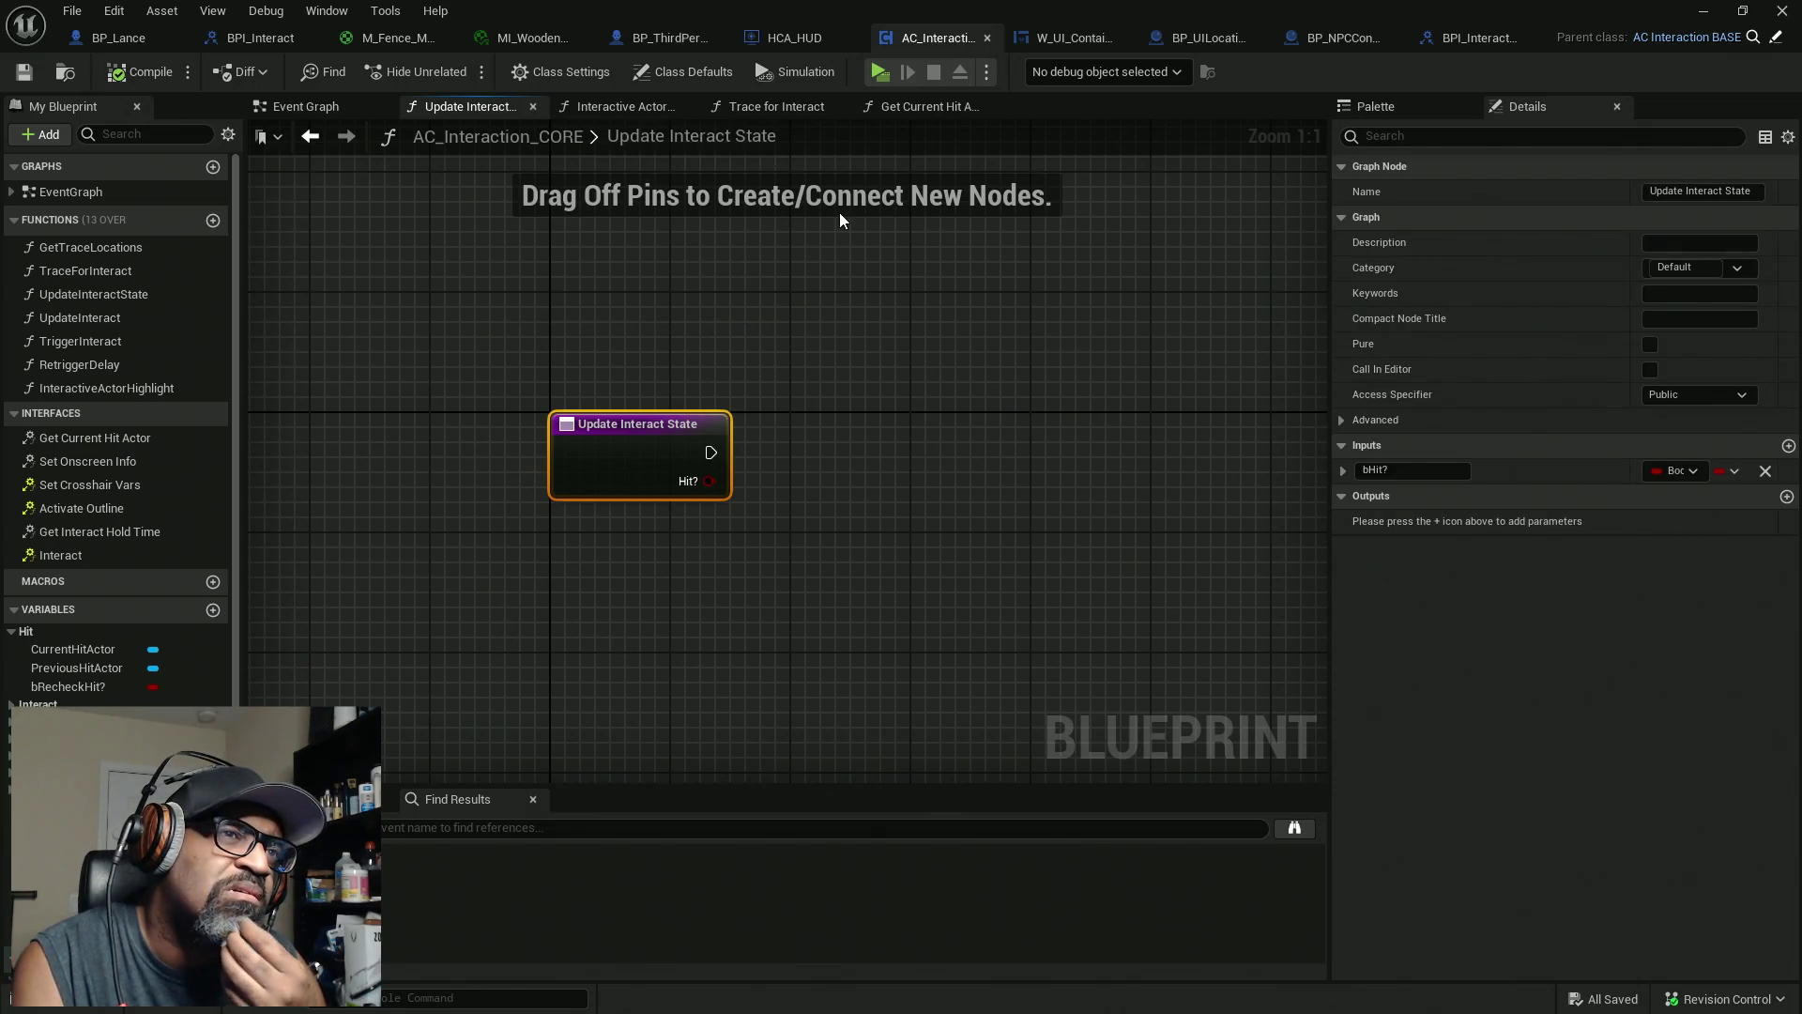
{"action": "left_click", "coordinate": [629, 109]}
In Trace for Interact, place a Current Hit Actor getter beside the Update Interact State call
{"action": "left_click", "coordinate": [789, 106]}
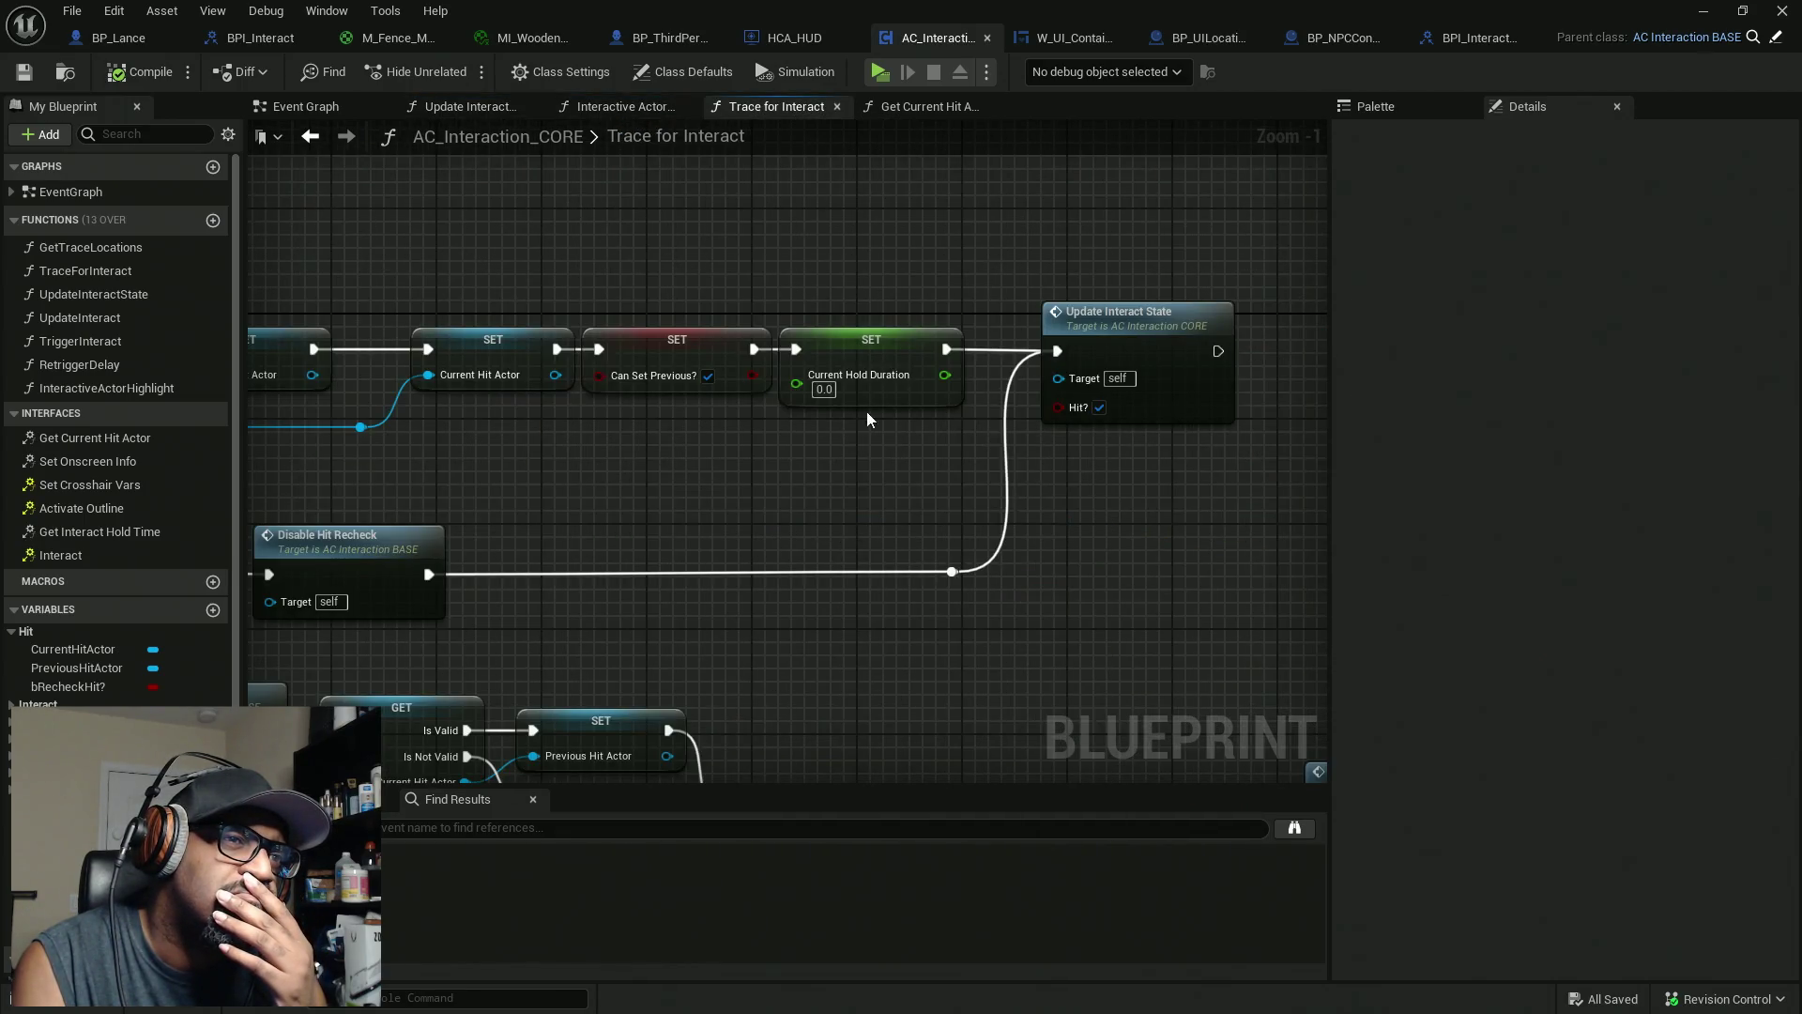
{"action": "mouse_move", "coordinate": [540, 481]}
{"action": "left_mouse_down"}
{"action": "mouse_move", "coordinate": [1295, 422]}
{"action": "mouse_move", "coordinate": [480, 472]}
{"action": "left_mouse_up"}
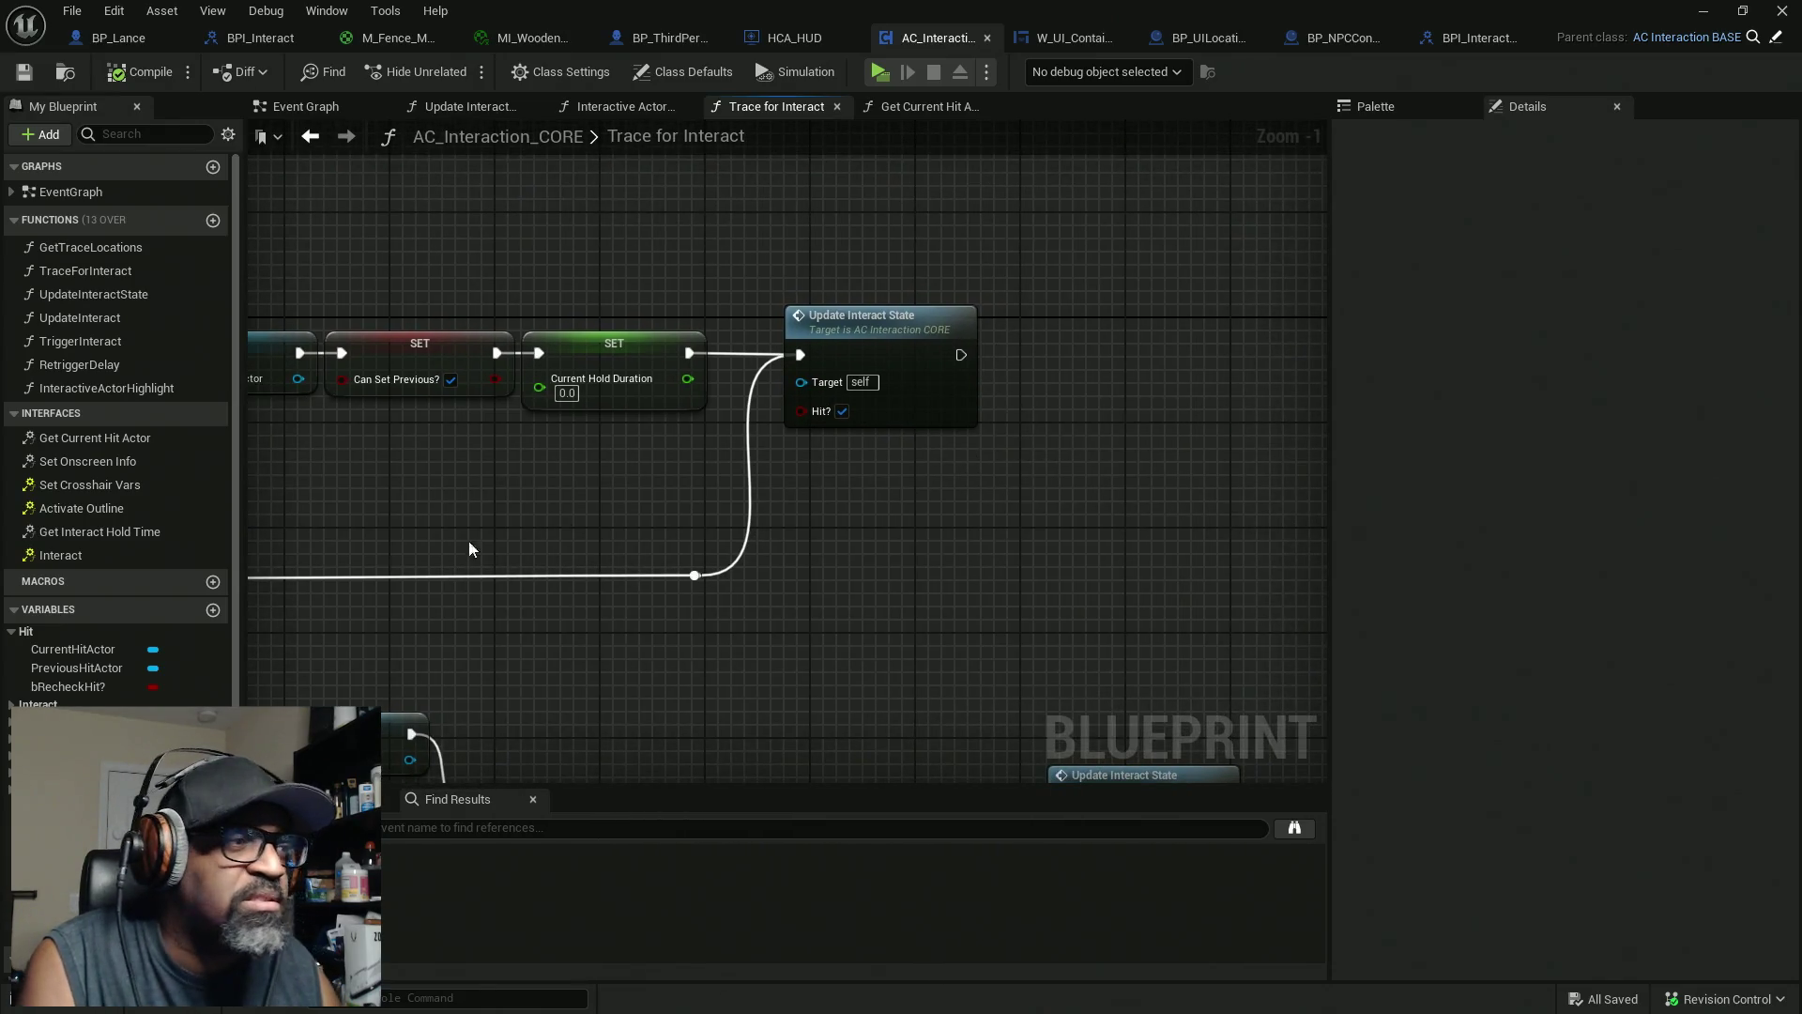
{"action": "mouse_move", "coordinate": [85, 649]}
{"action": "left_mouse_down"}
{"action": "mouse_move", "coordinate": [343, 648]}
{"action": "mouse_move", "coordinate": [1003, 396]}
{"action": "left_mouse_up"}
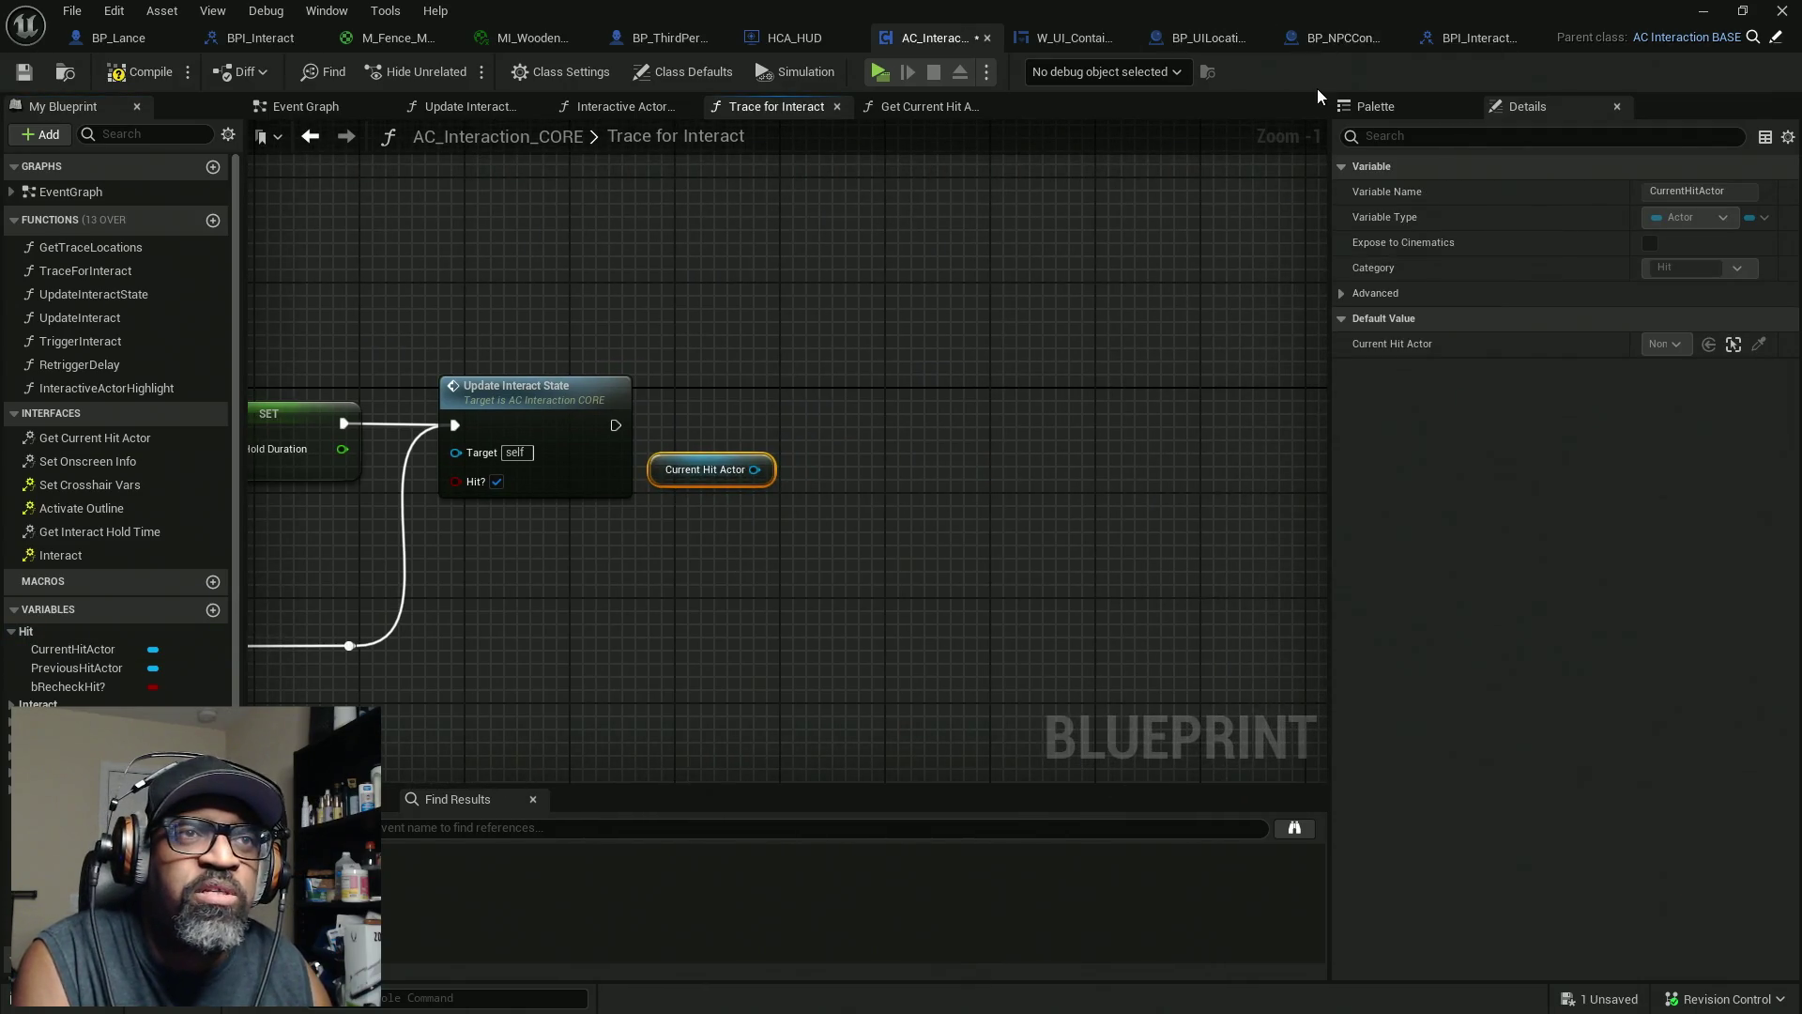
{"action": "key", "text": "alt+Tab"}
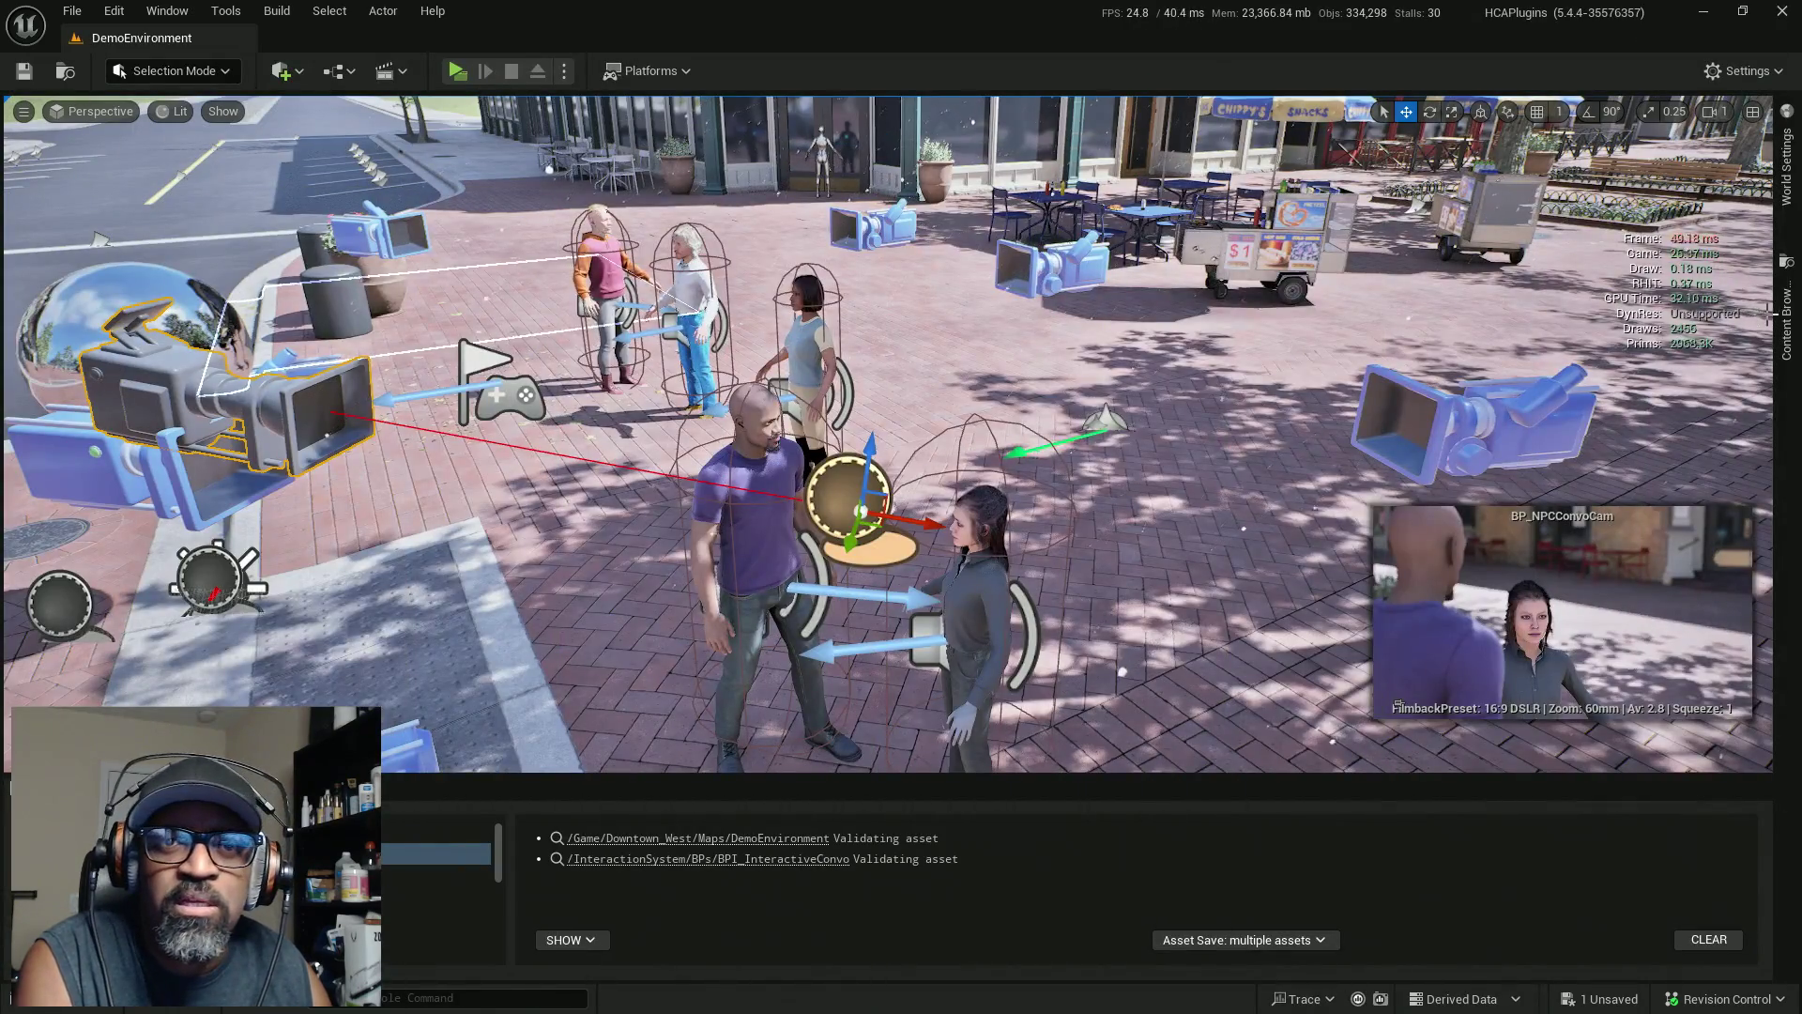
Open AC_NPC from HCA_InteractionSystem > Components and maximize its editor
{"action": "left_click", "coordinate": [1786, 310]}
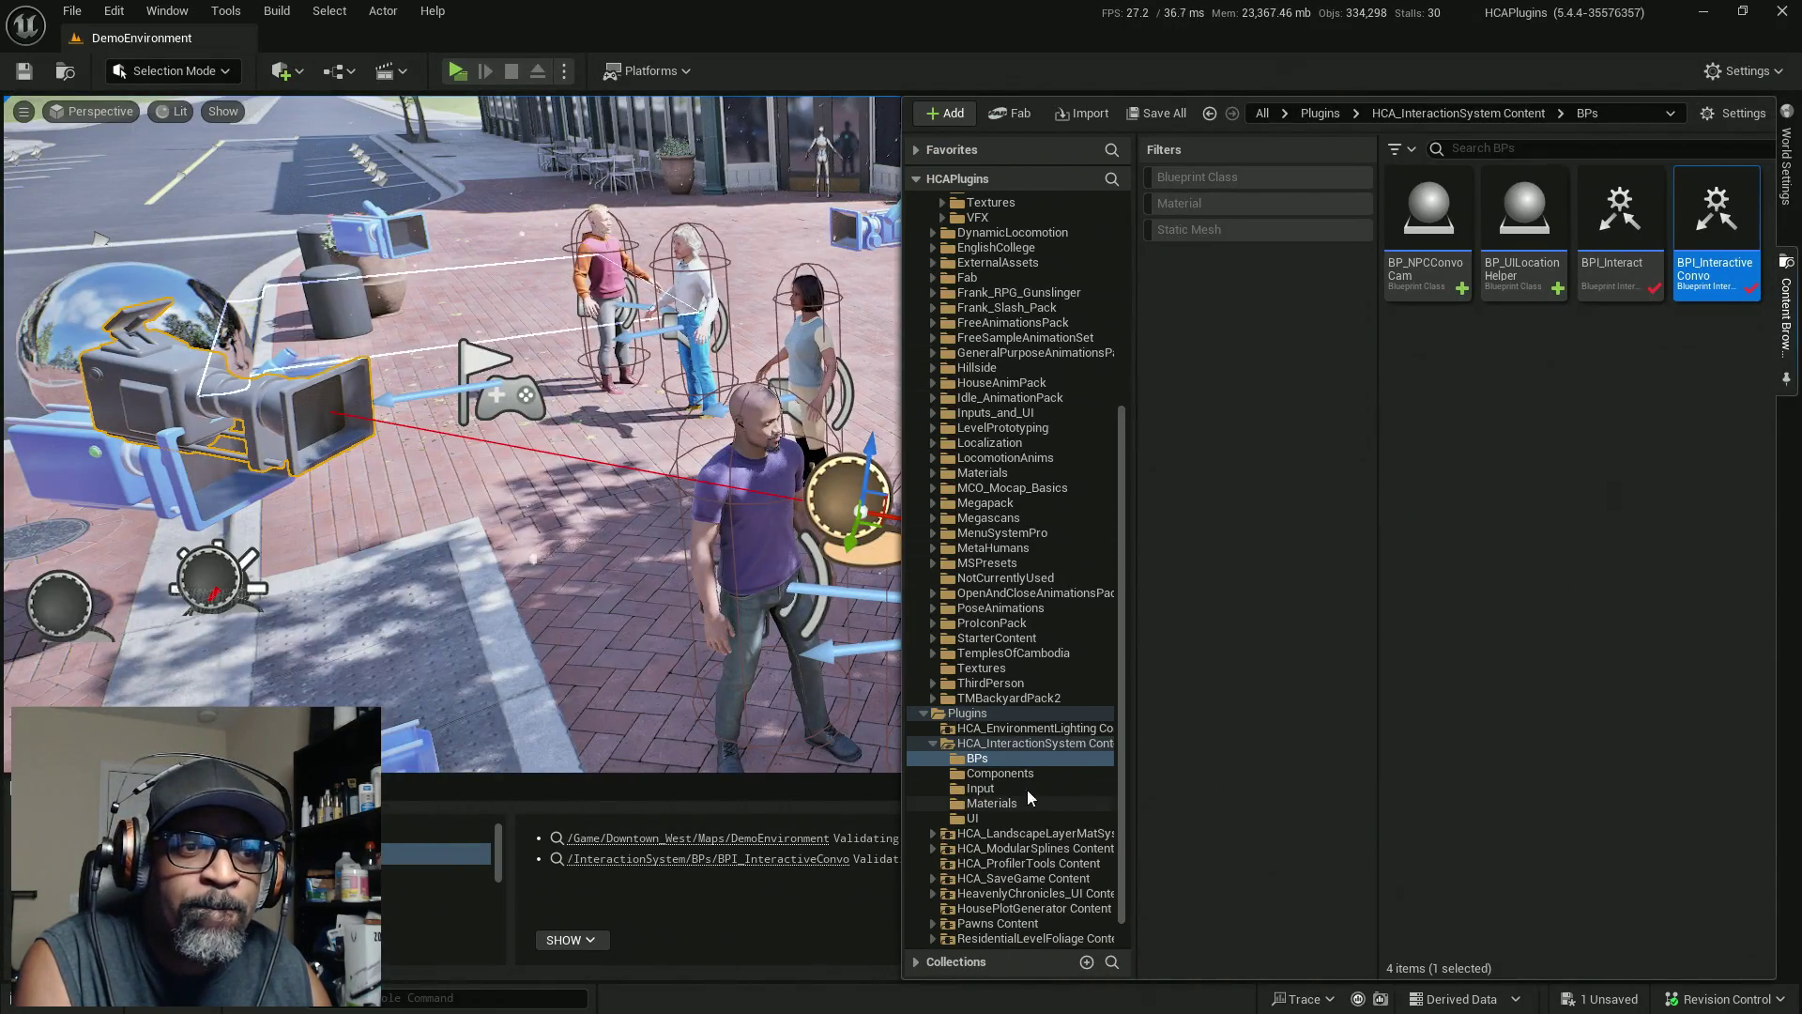
{"action": "left_click", "coordinate": [1003, 774]}
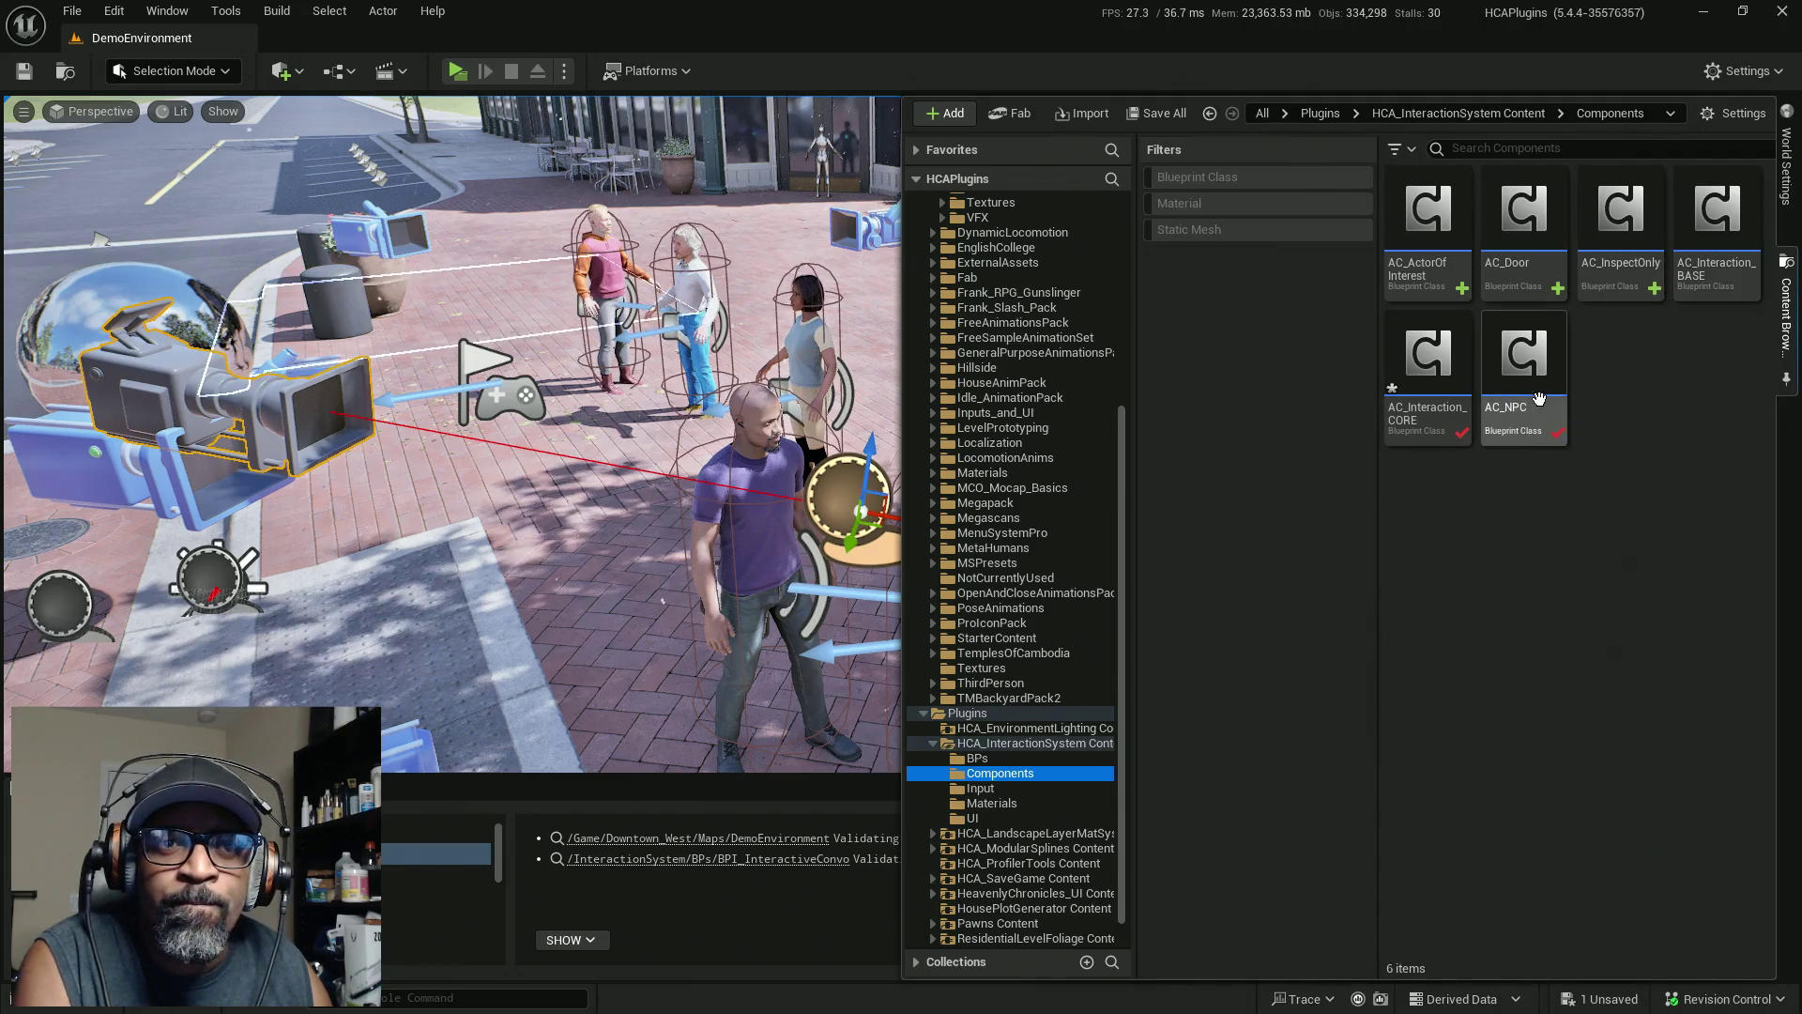
{"action": "double_click", "coordinate": [1525, 366]}
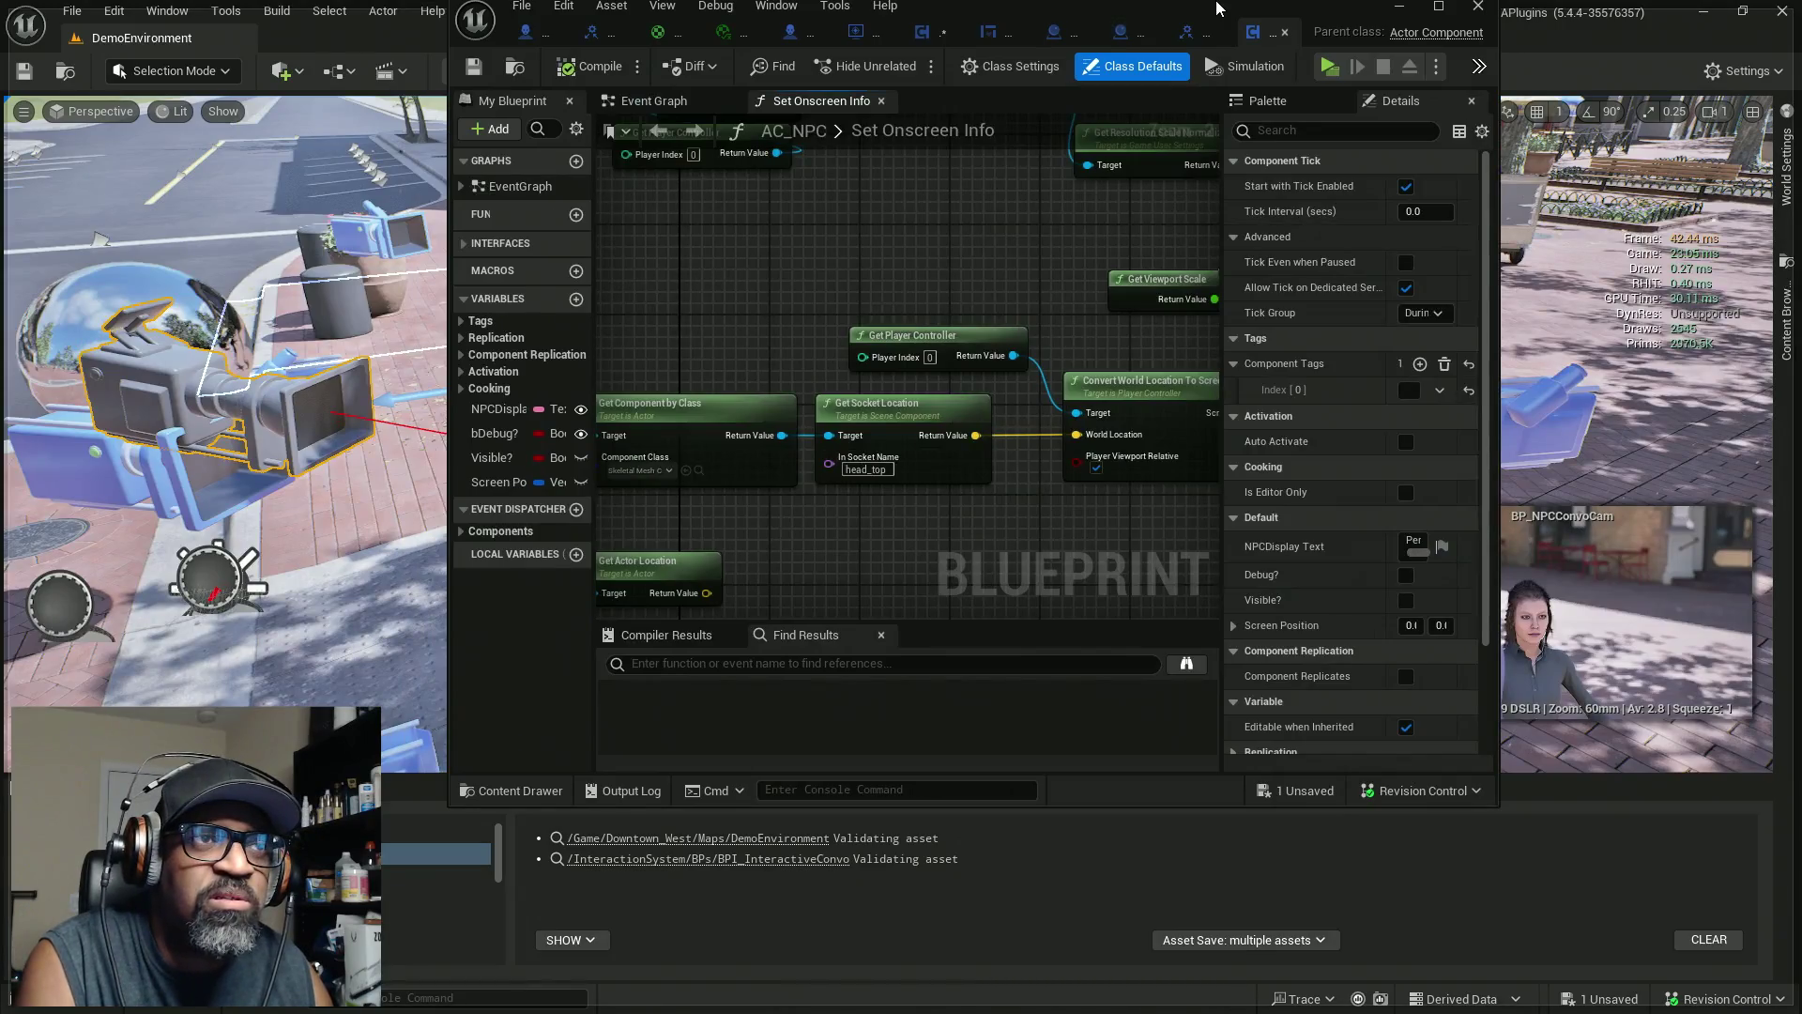
{"action": "double_click", "coordinate": [1216, 7]}
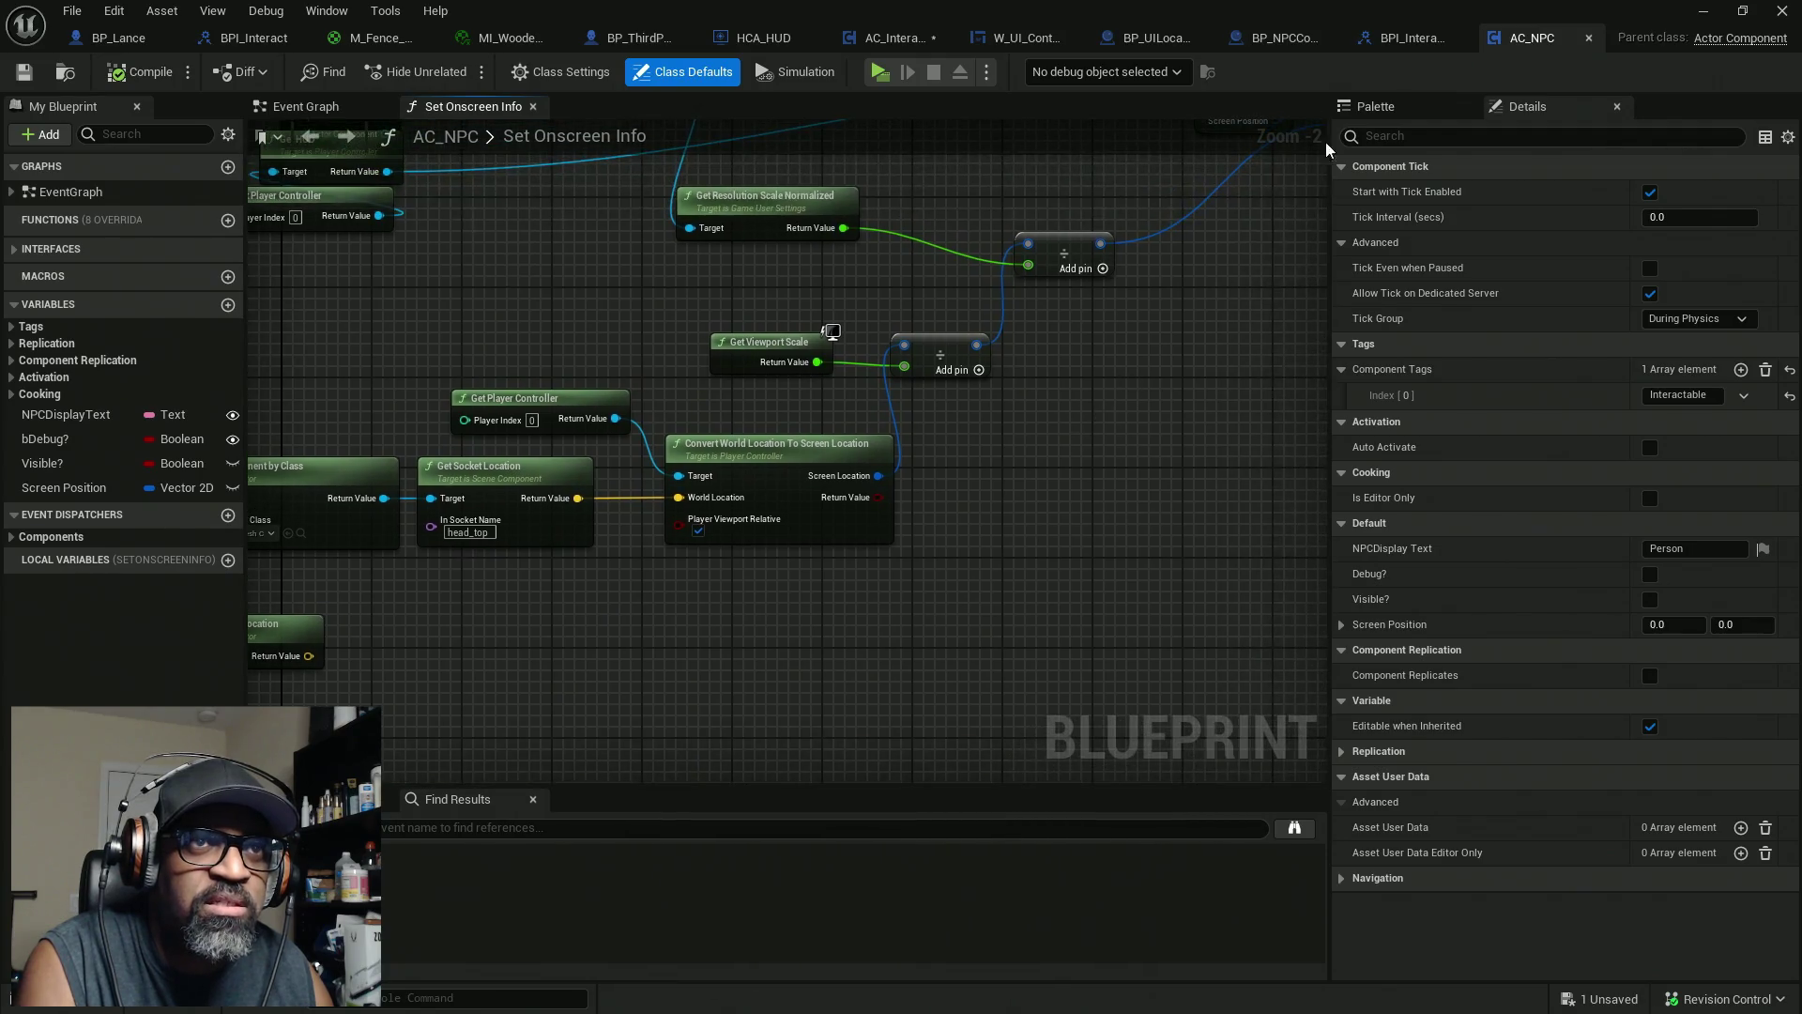
Check the Conversation Started and BP_NPCConvoCam tabs, then return to AC_Interaction_CORE's trace graph
{"action": "left_click", "coordinate": [1413, 37]}
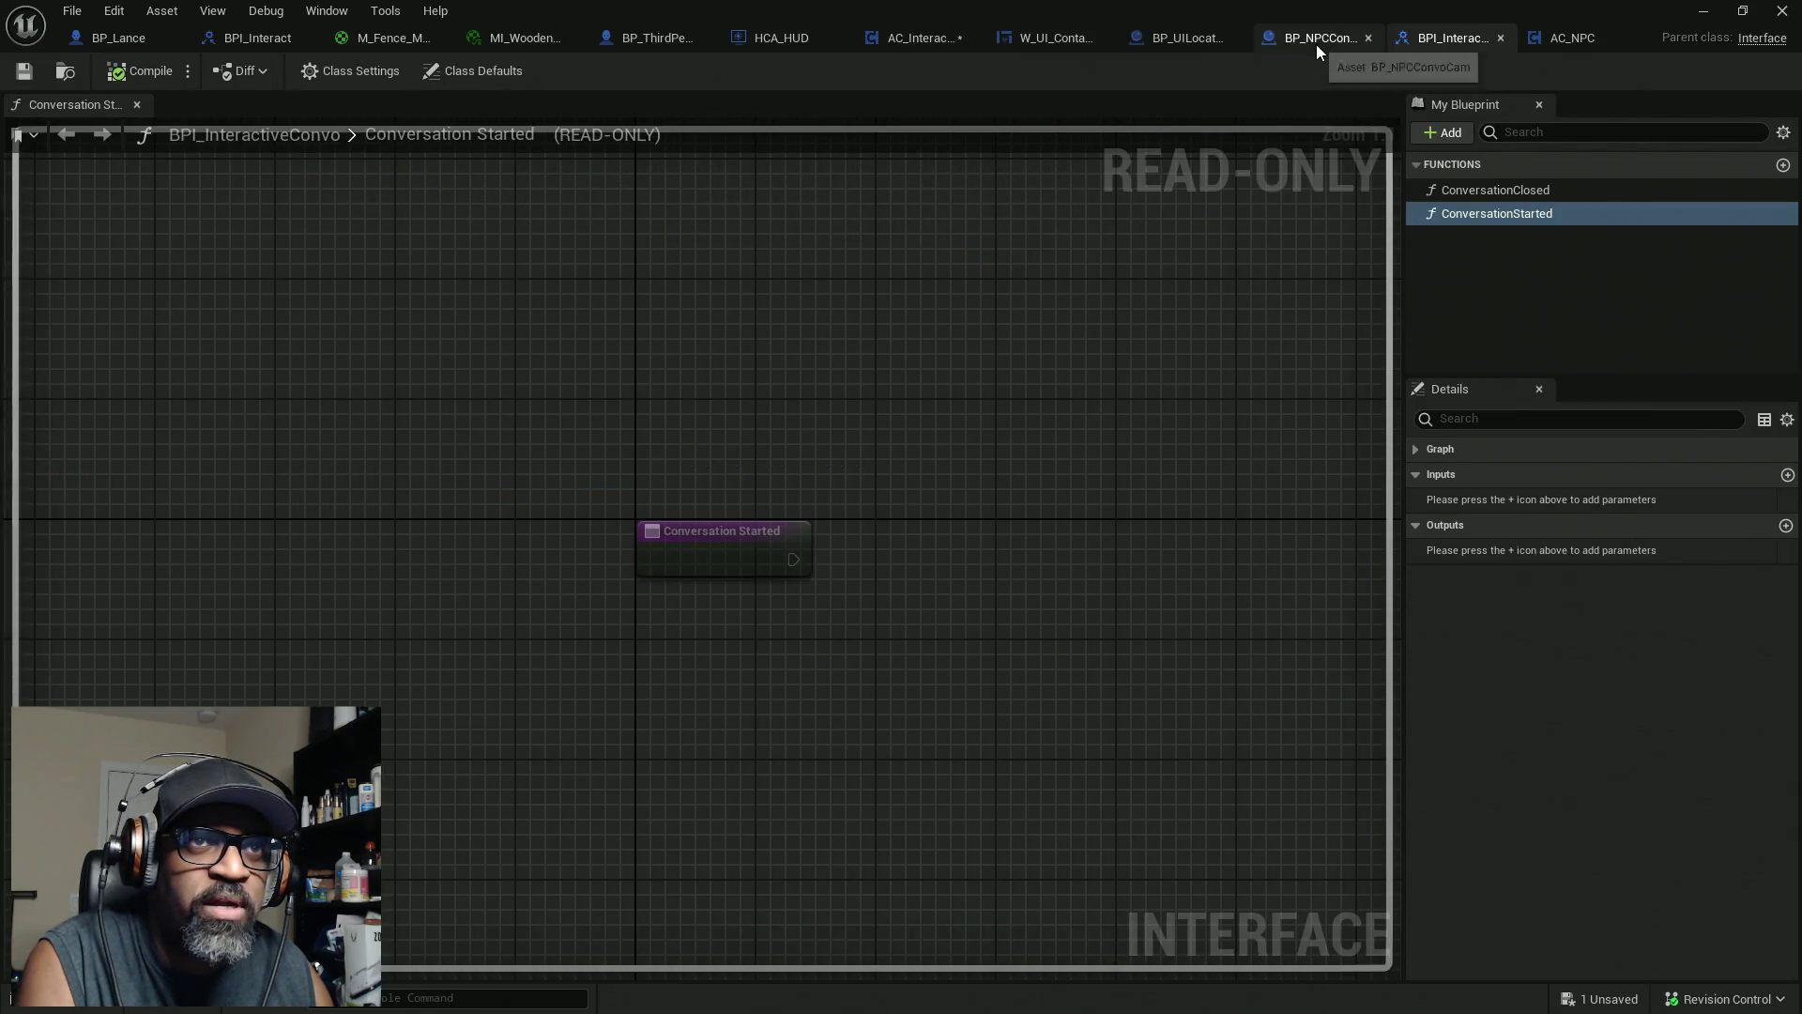
{"action": "left_click", "coordinate": [1317, 39]}
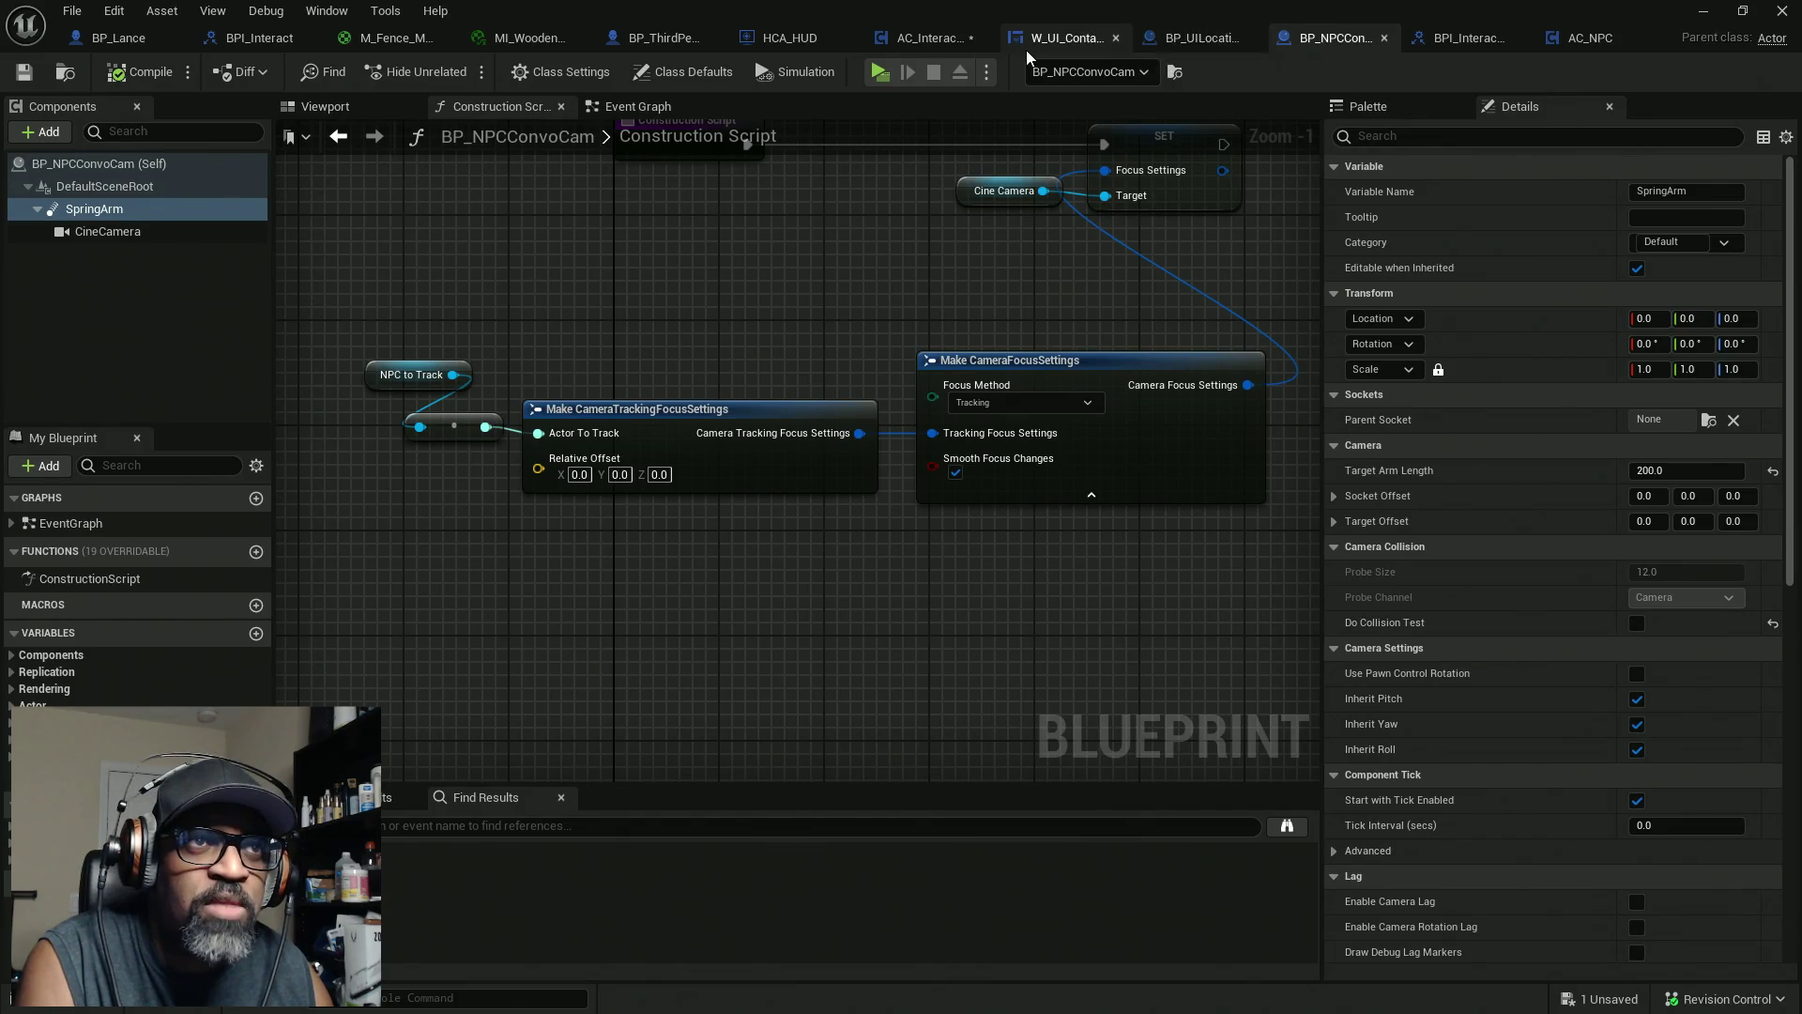
{"action": "left_click", "coordinate": [939, 41]}
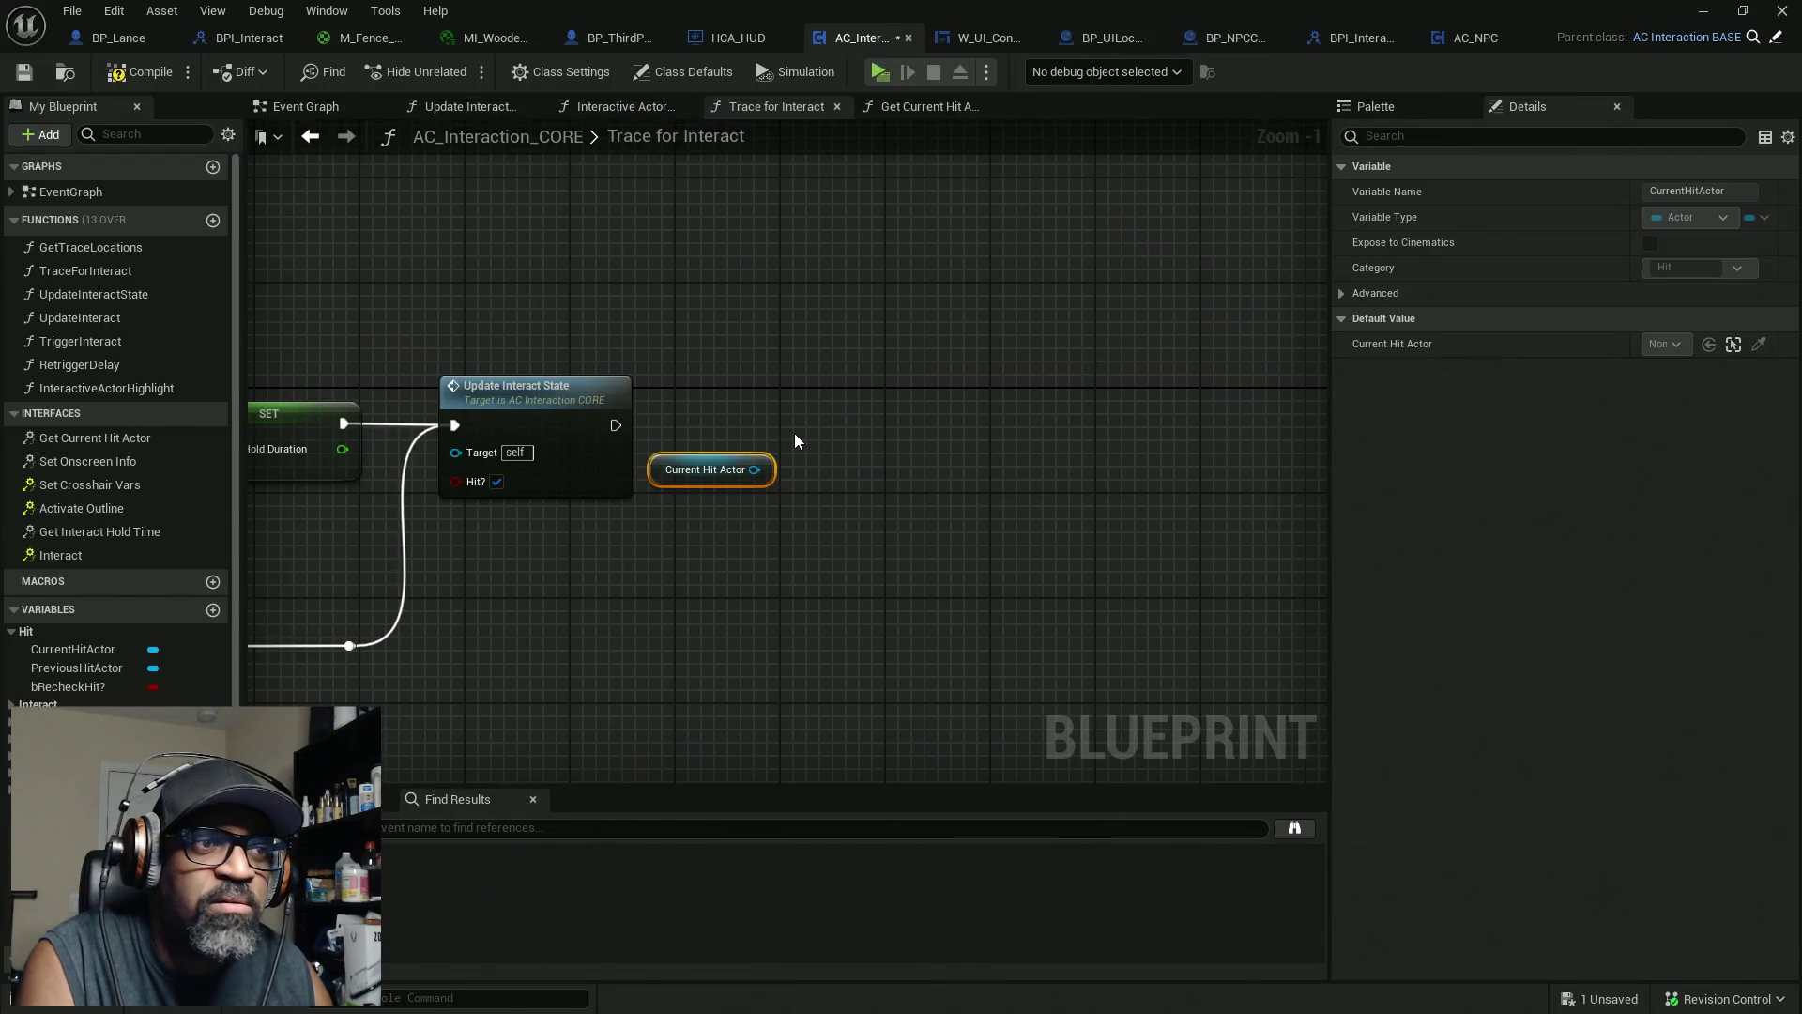
Search 'get compone' off the Current Hit Actor pin, then switch to the AC_NPC blueprint
{"action": "left_click_drag", "start_coordinate": [949, 420], "coordinate": [949, 420]}
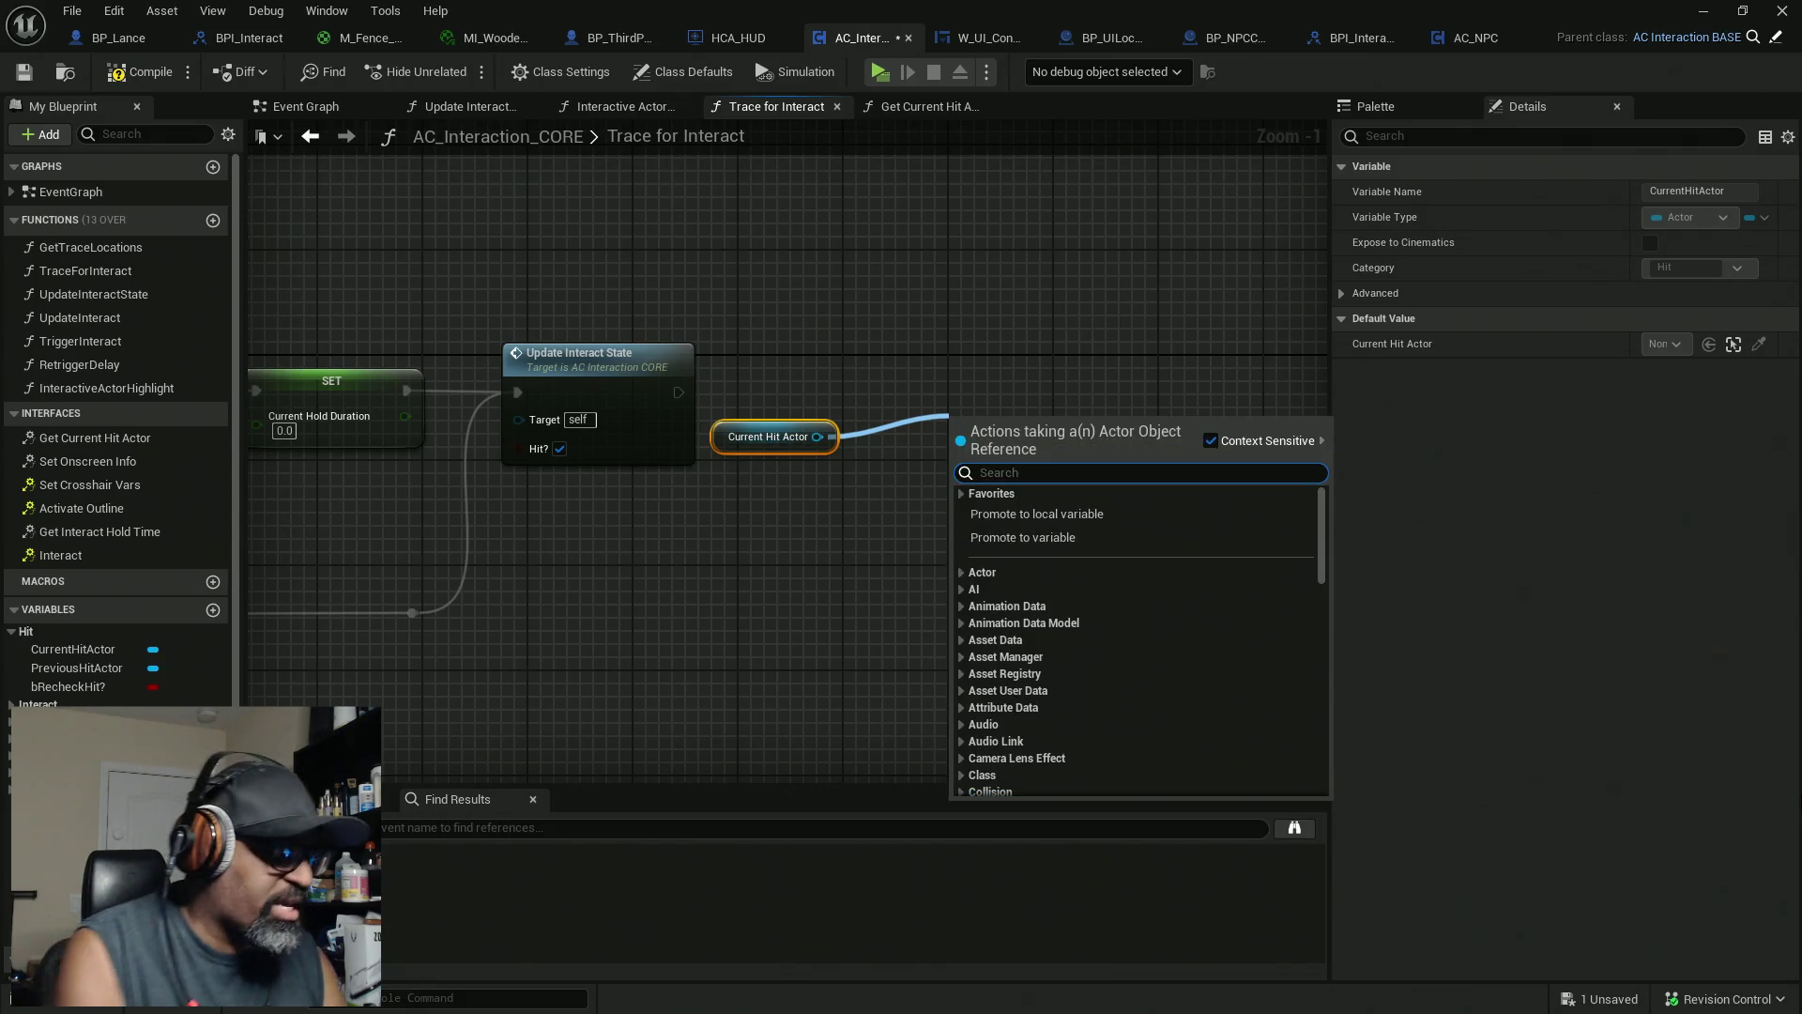
{"action": "type", "text": "get"}
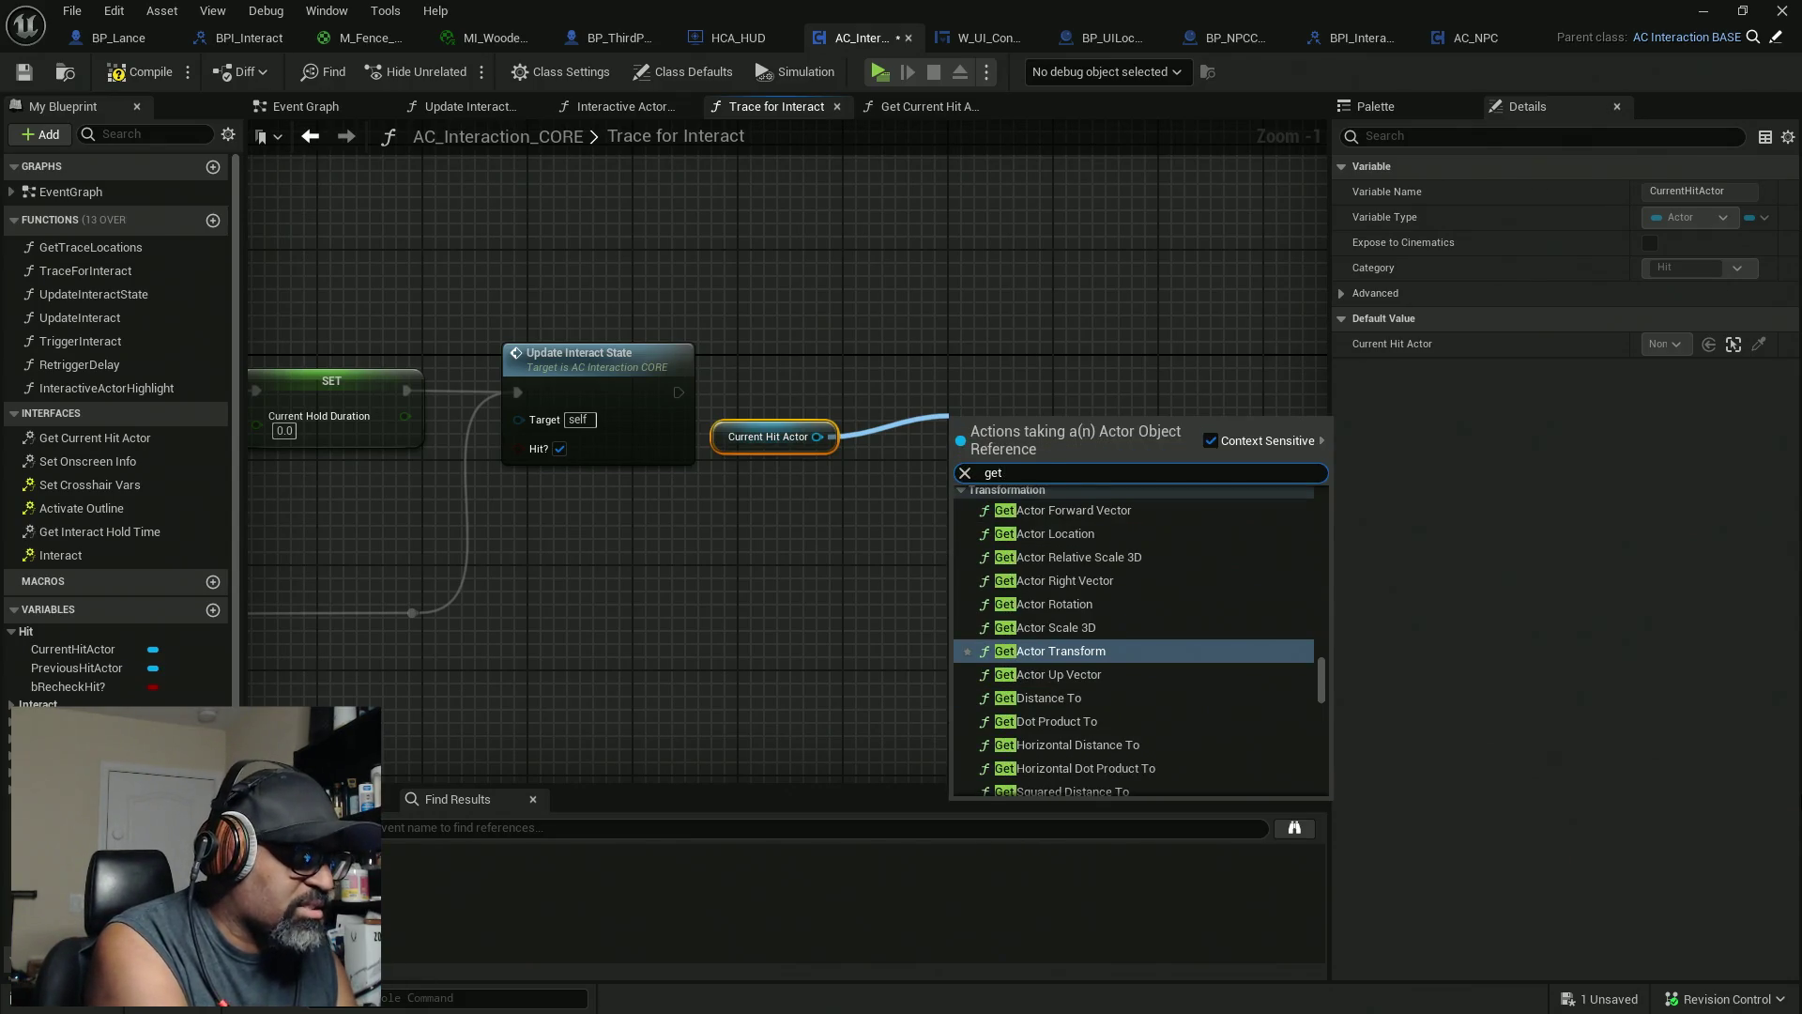
{"action": "type", "text": " compone"}
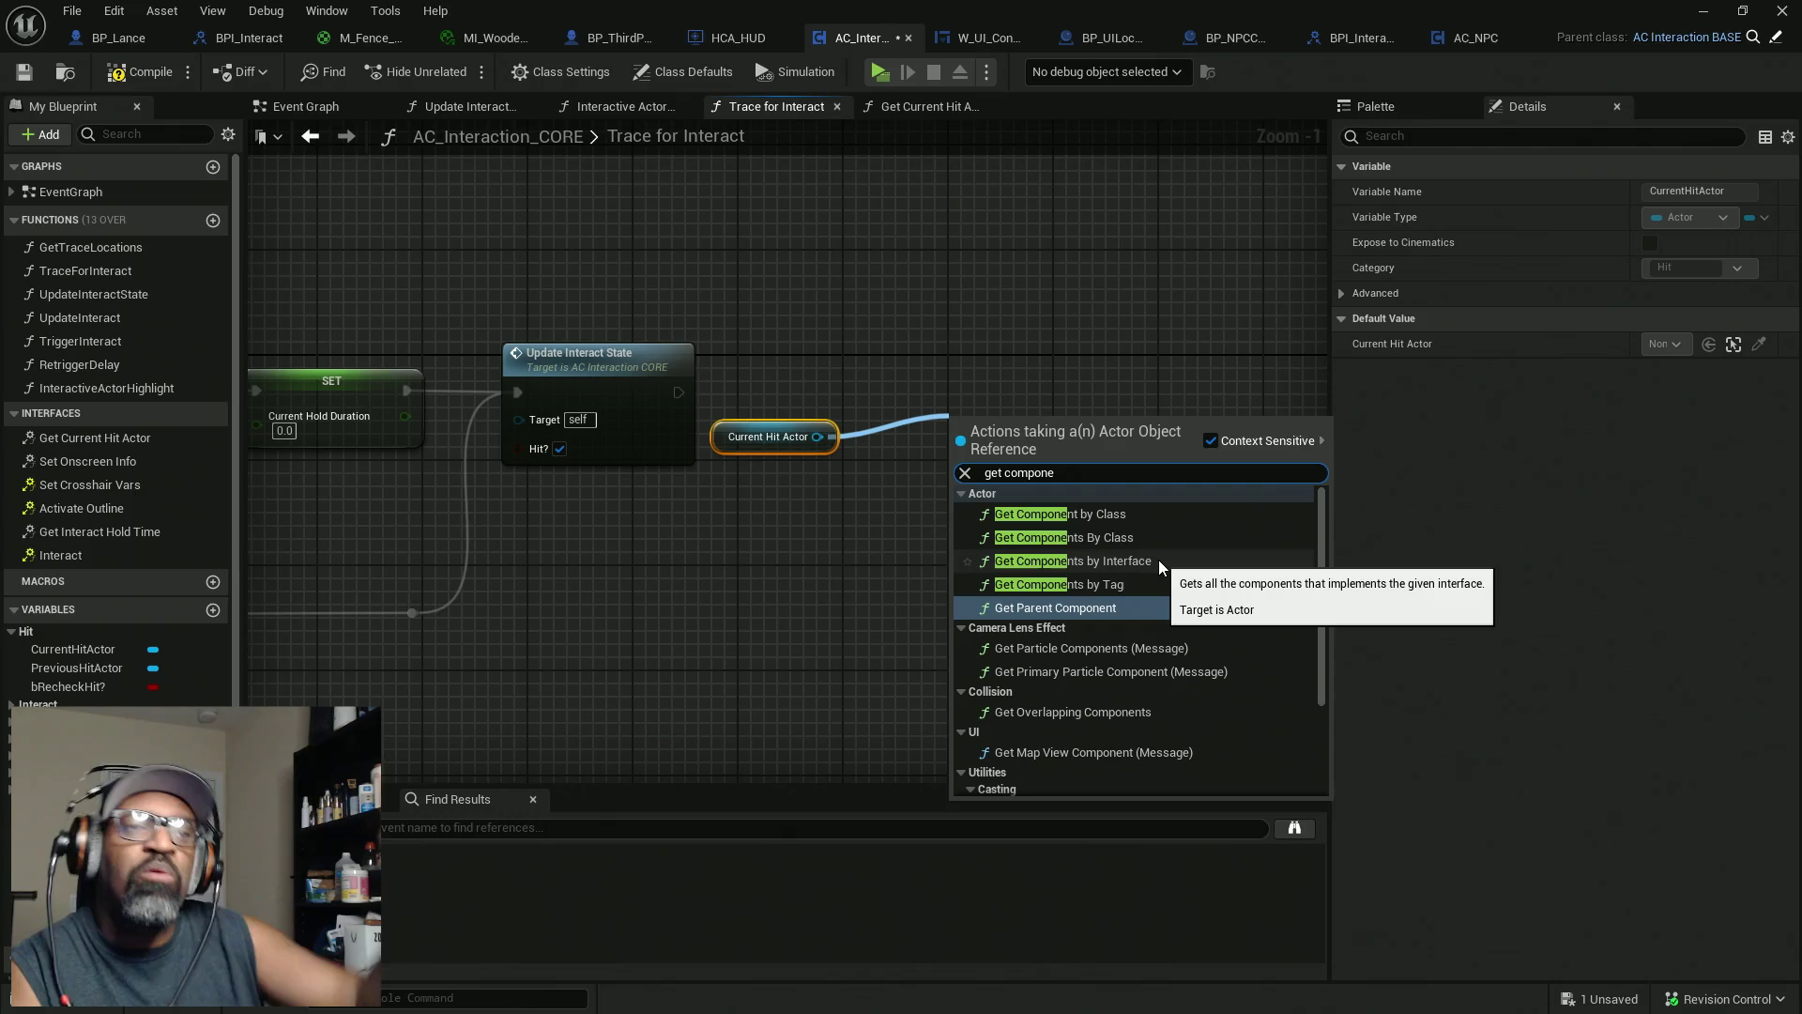
{"action": "left_click", "coordinate": [1458, 44]}
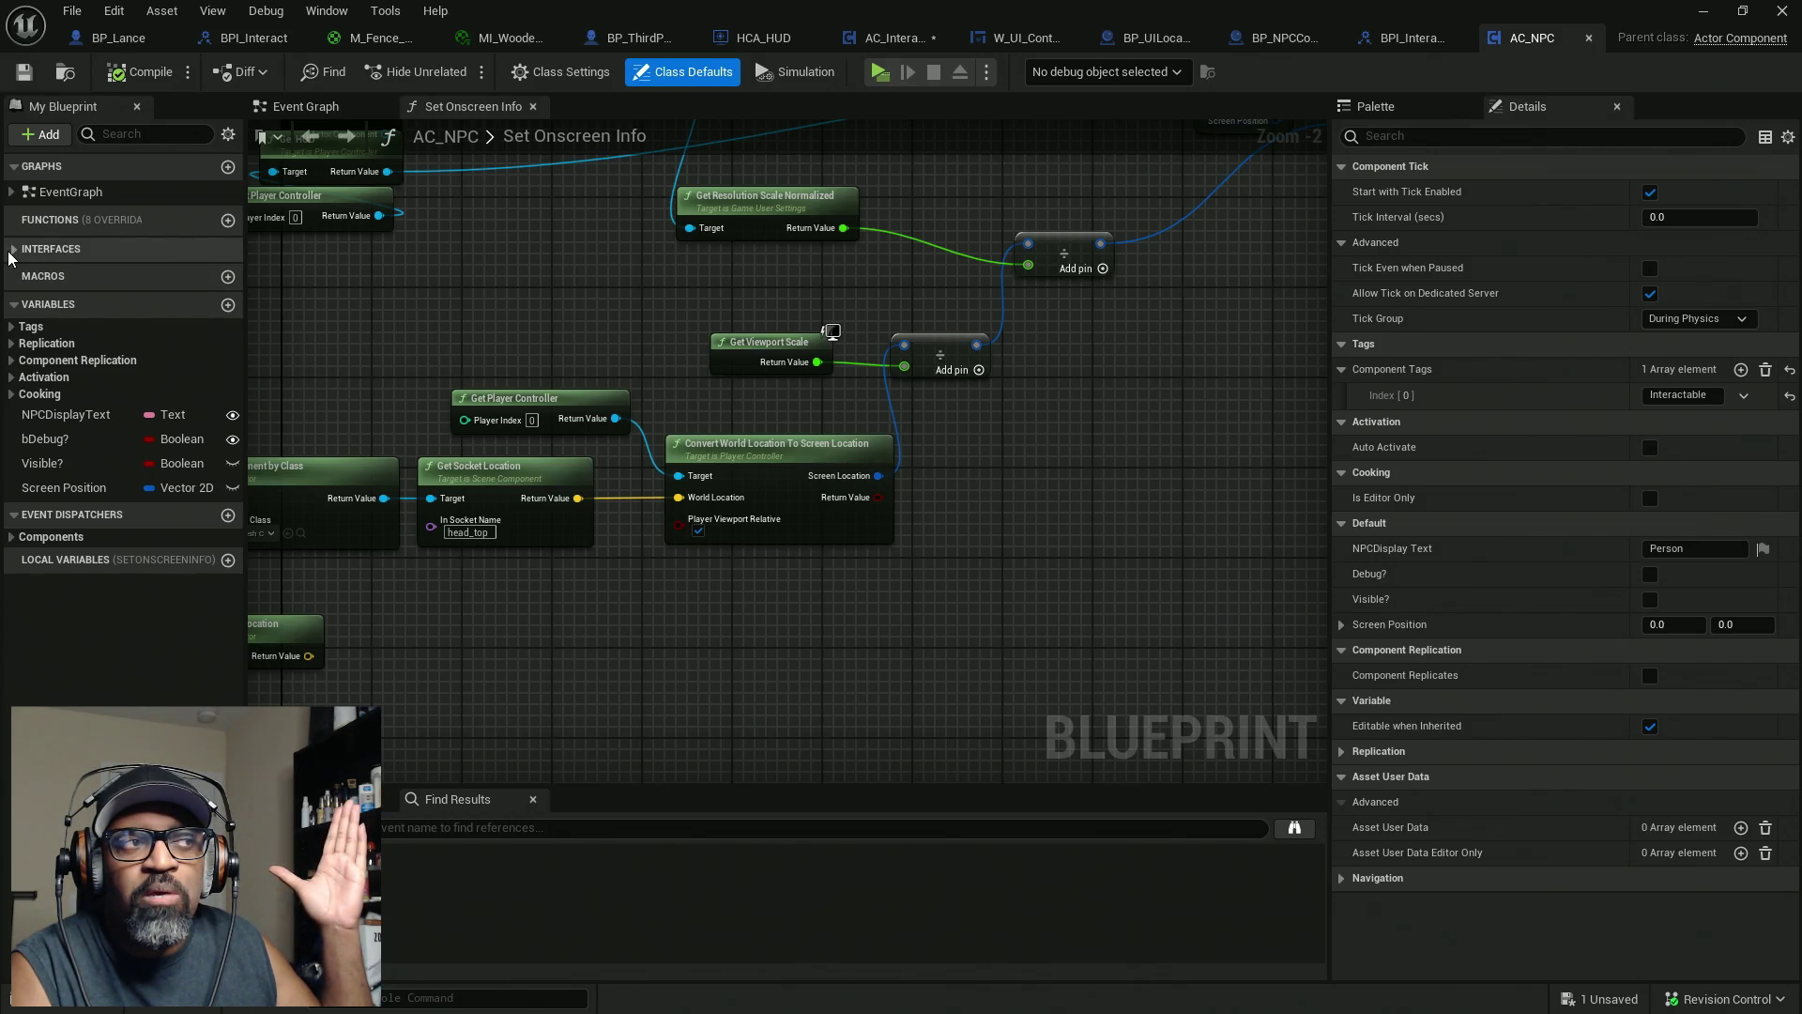
Confirm in Class Settings that AC_NPC implements only BPI Interact, then return to Trace for Interact
{"action": "left_click", "coordinate": [52, 248]}
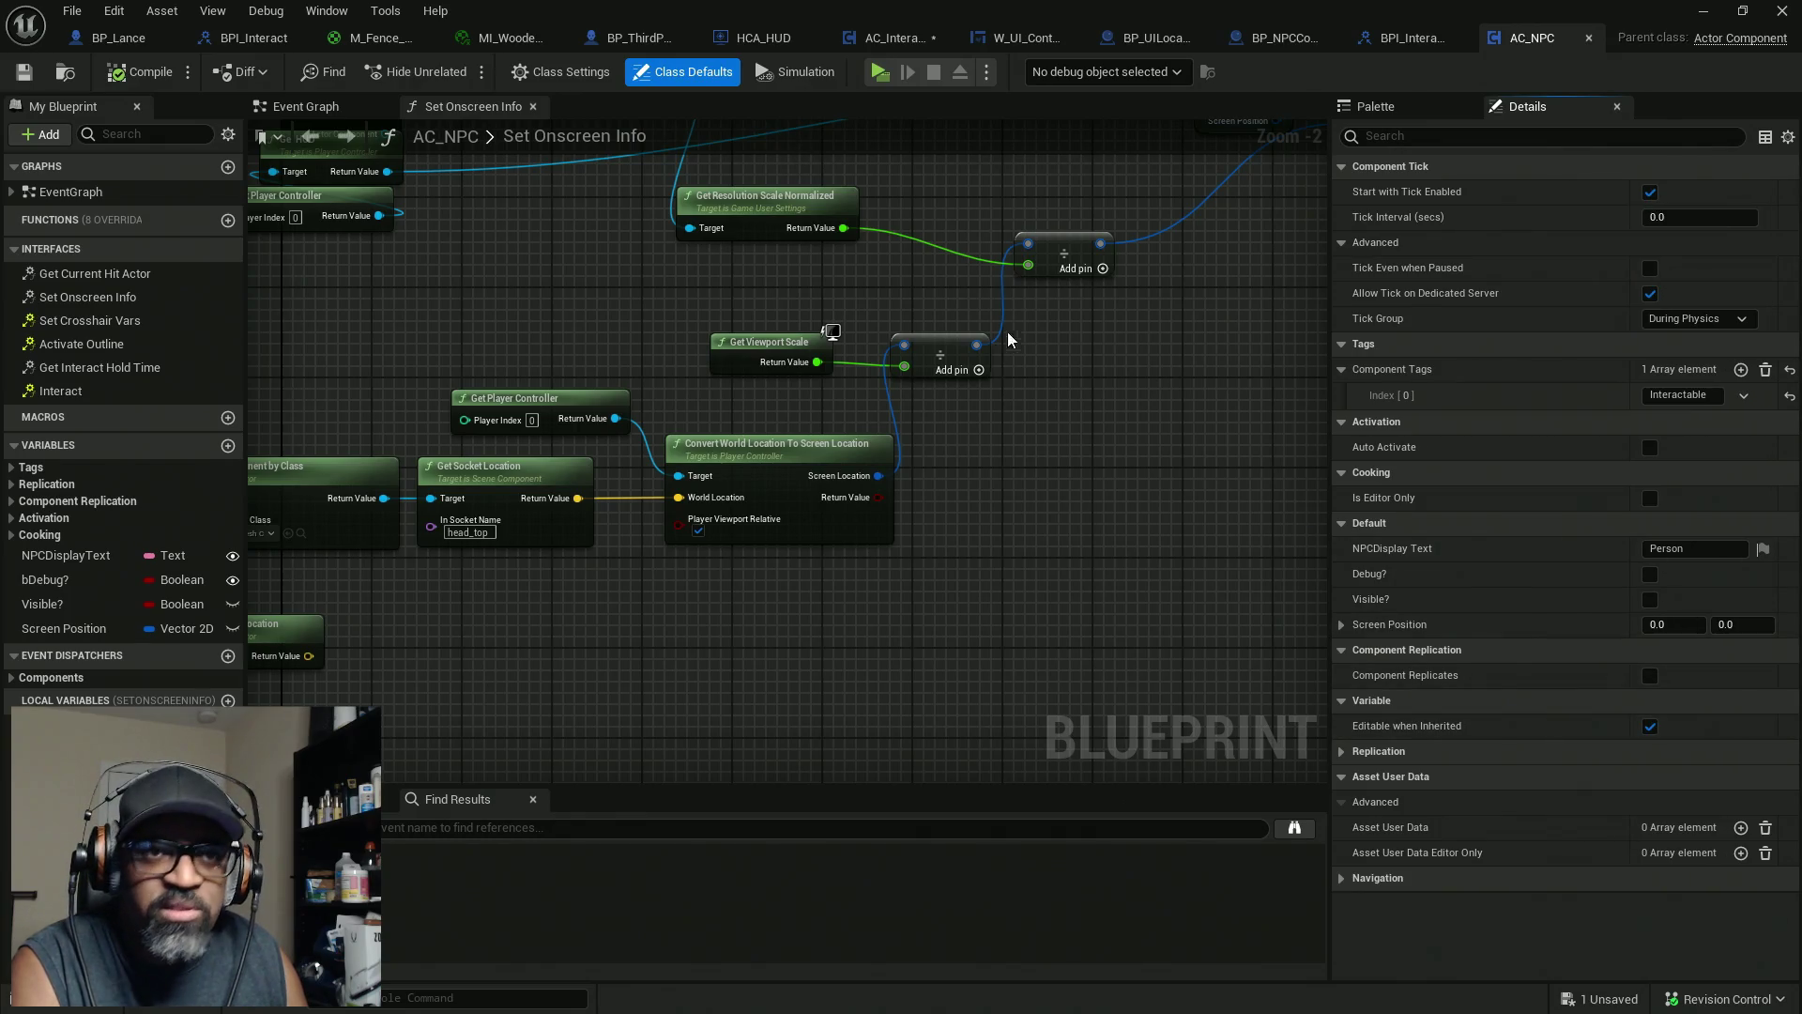
{"action": "left_click", "coordinate": [567, 73]}
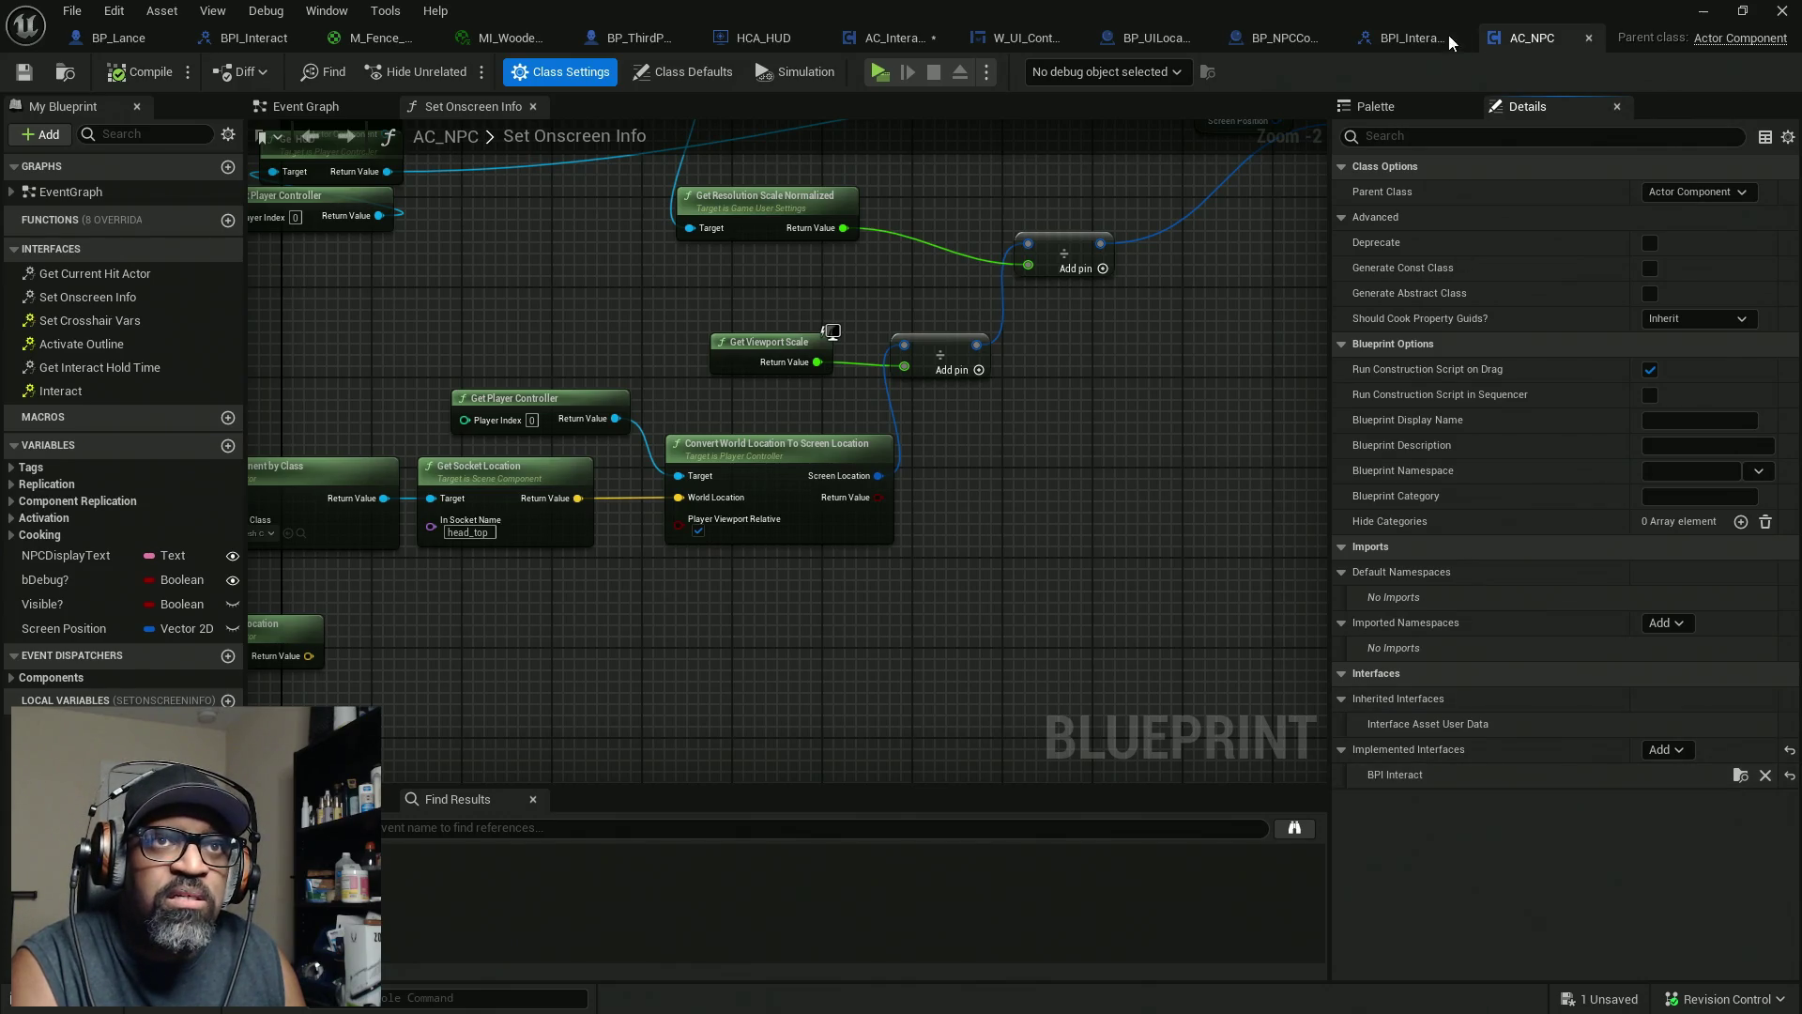
{"action": "left_click", "coordinate": [886, 38]}
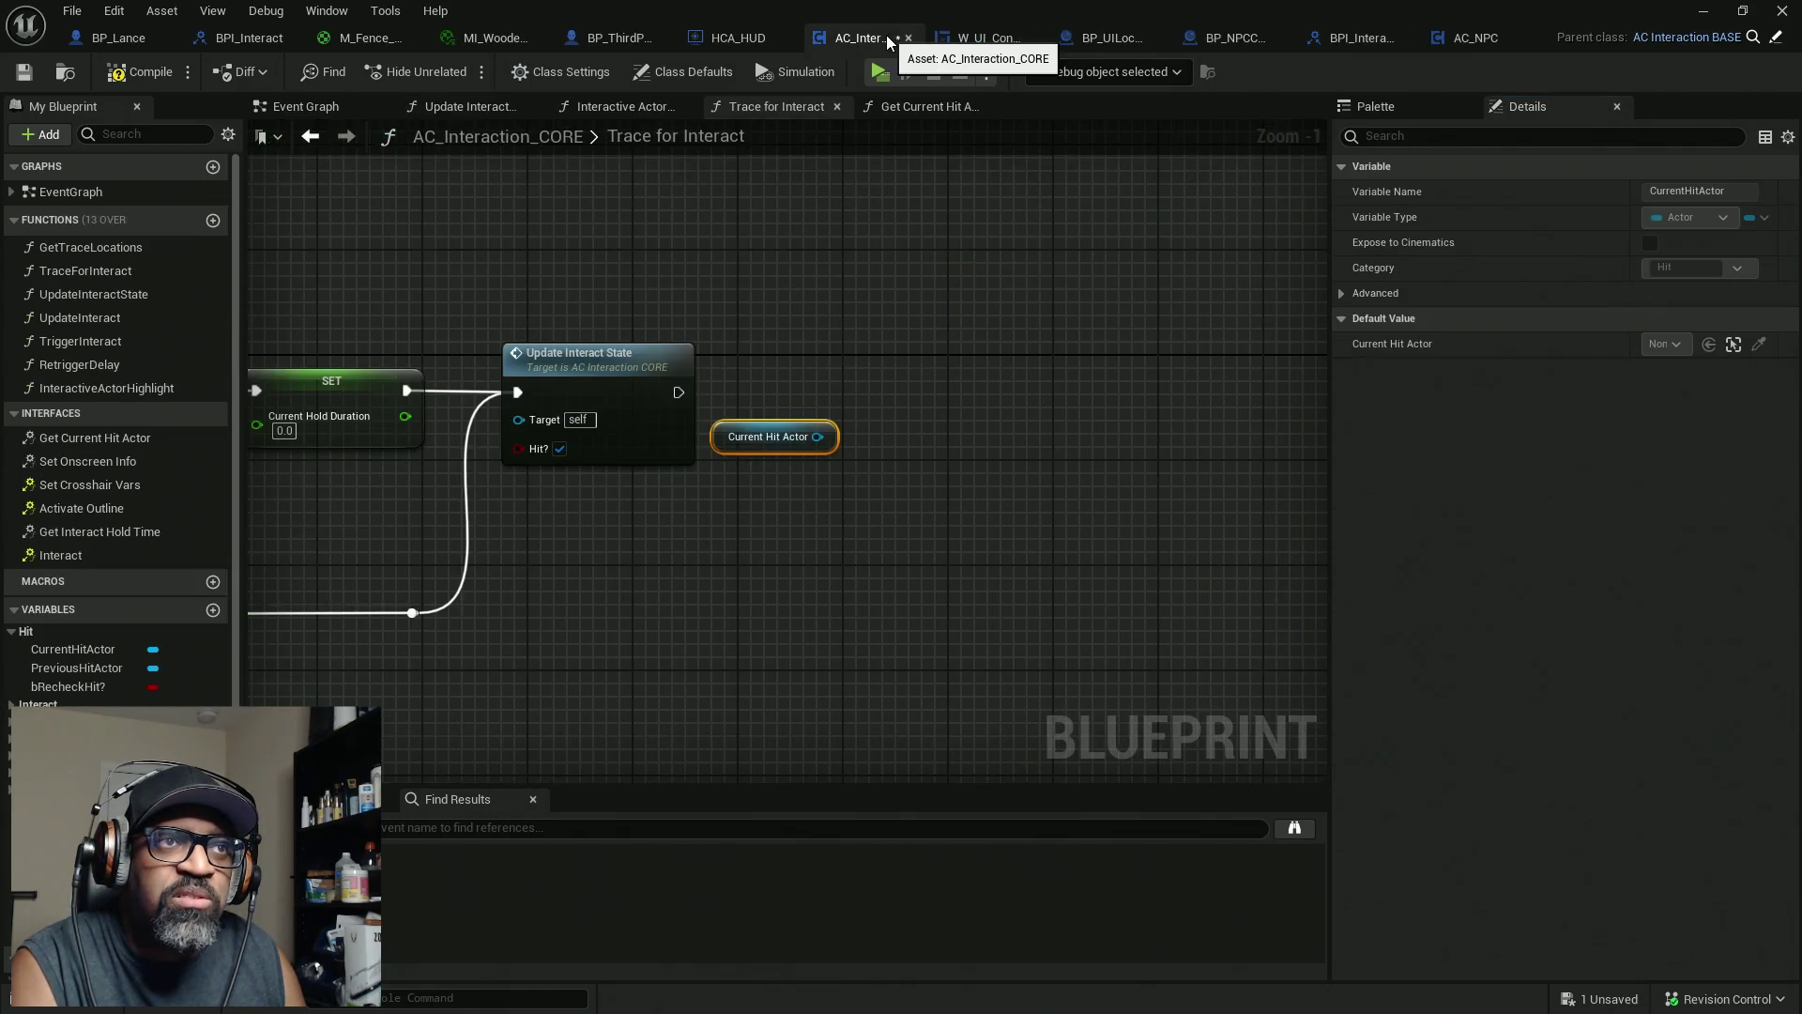
Try a 'has compo' search off Current Hit Actor, then switch to the Palette's Find a Node field
{"action": "left_click_drag", "start_coordinate": [813, 438], "coordinate": [956, 432]}
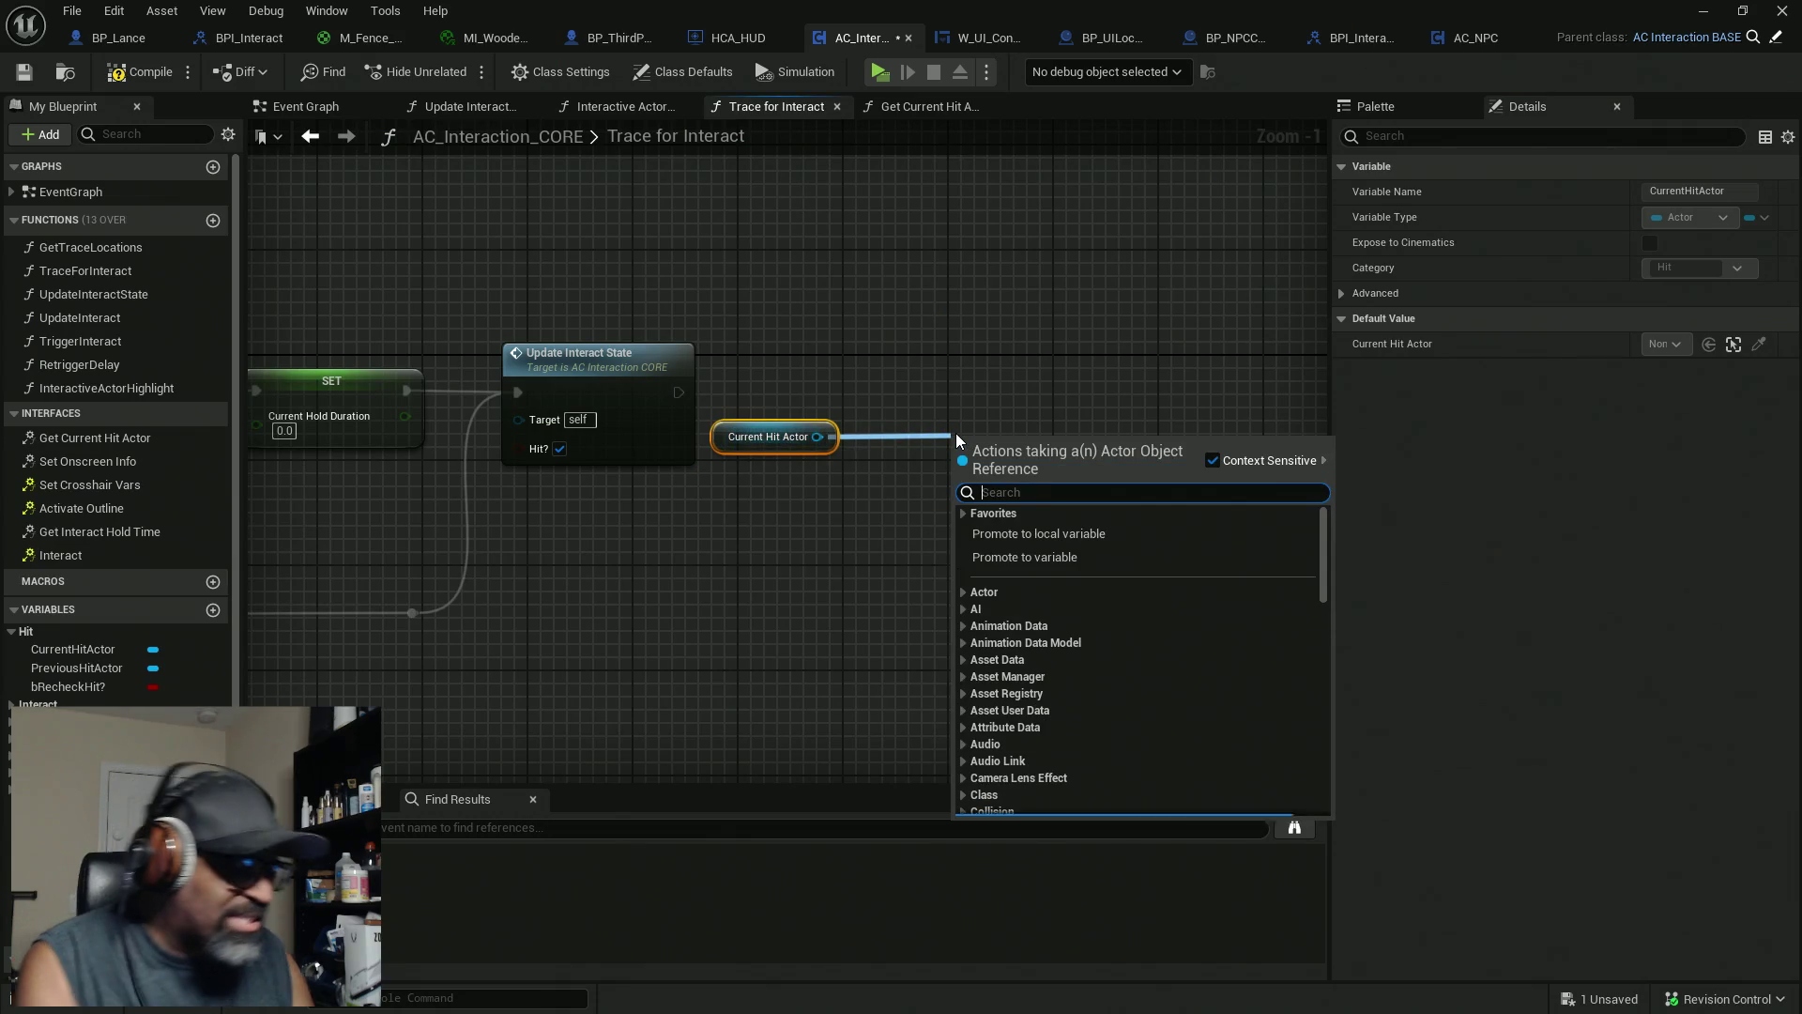
{"action": "type", "text": "has compo"}
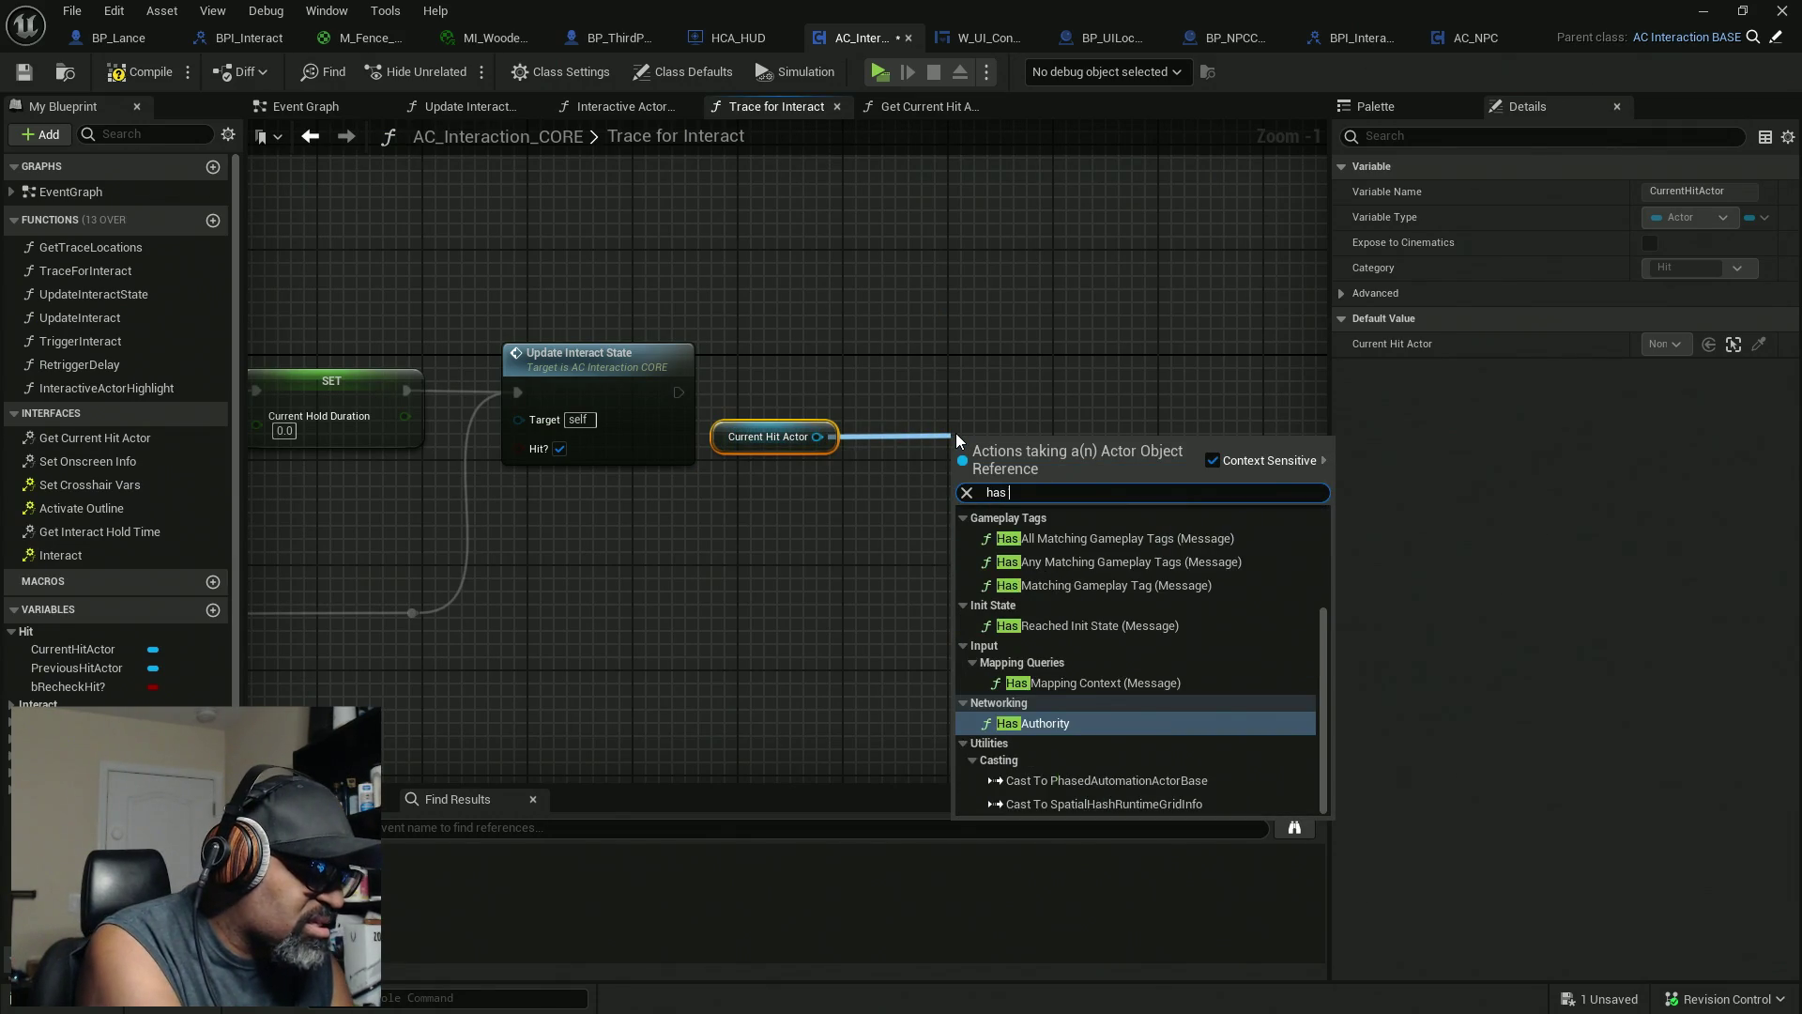
{"action": "key", "text": "BackSpace"}
{"action": "key", "text": "BackSpace"}
{"action": "key", "text": "BackSpace"}
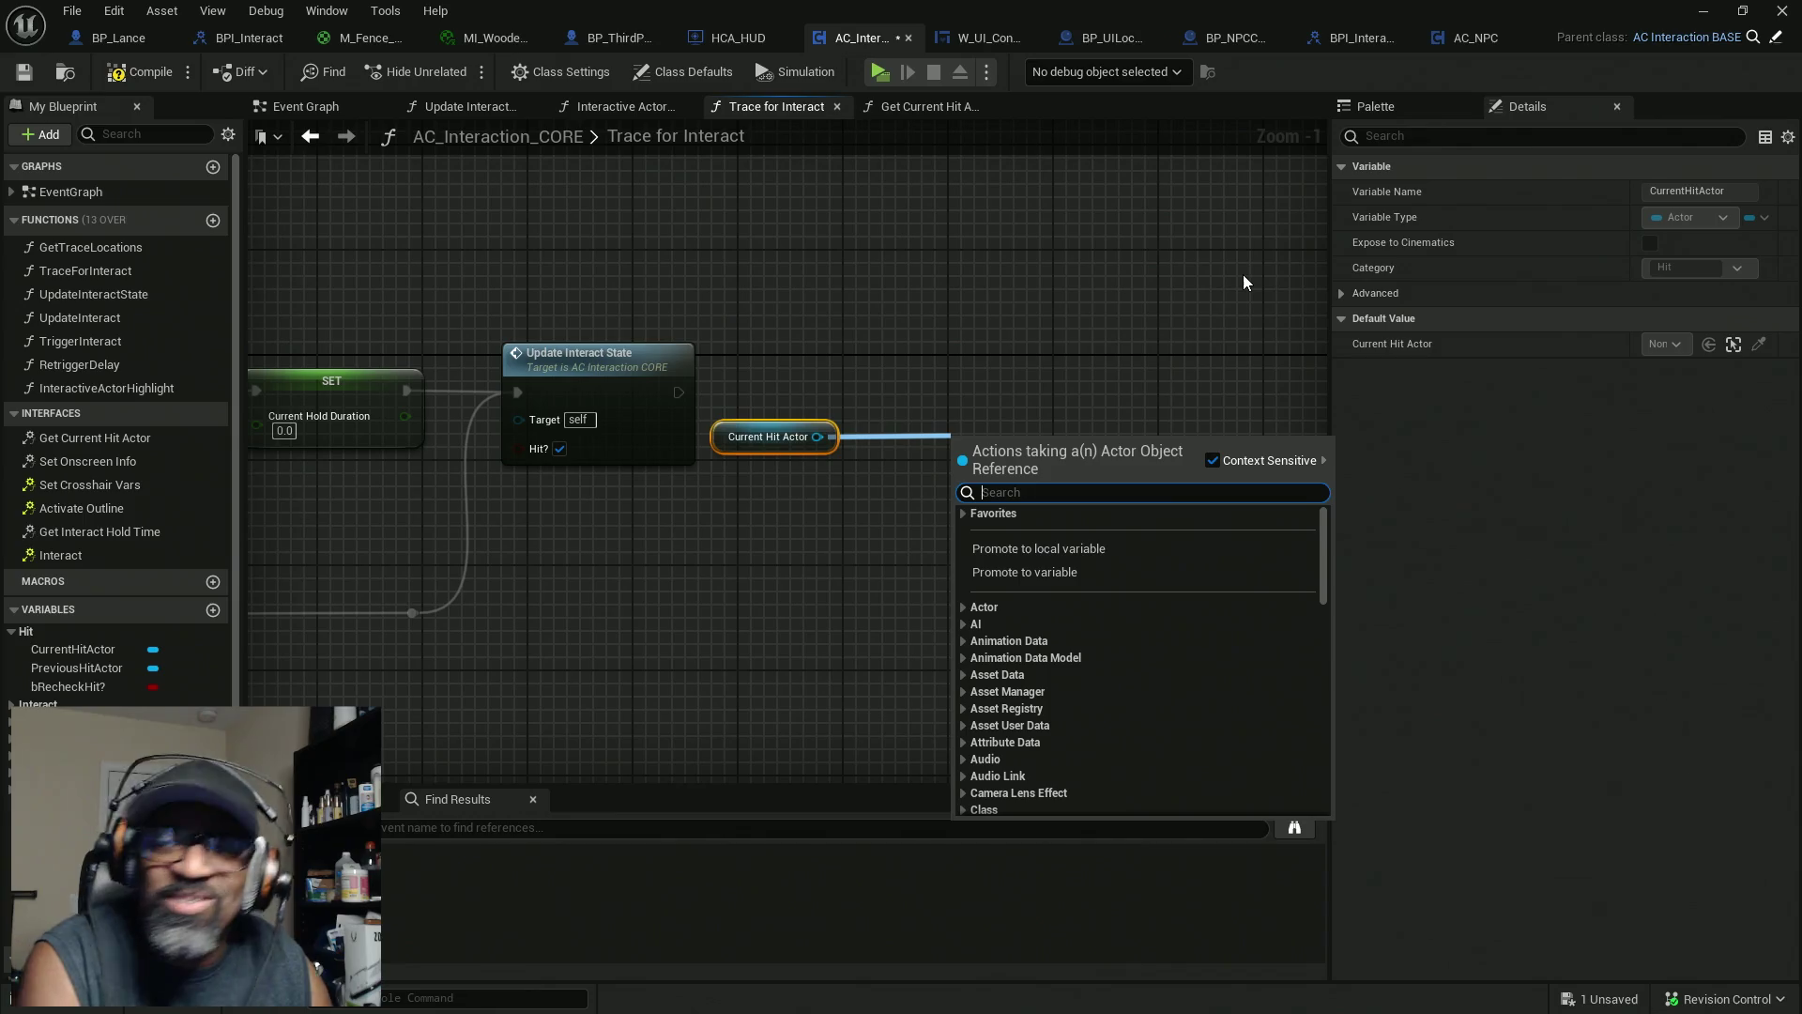
{"action": "left_click", "coordinate": [1400, 110]}
{"action": "left_click", "coordinate": [1400, 109]}
{"action": "left_click", "coordinate": [1513, 471]}
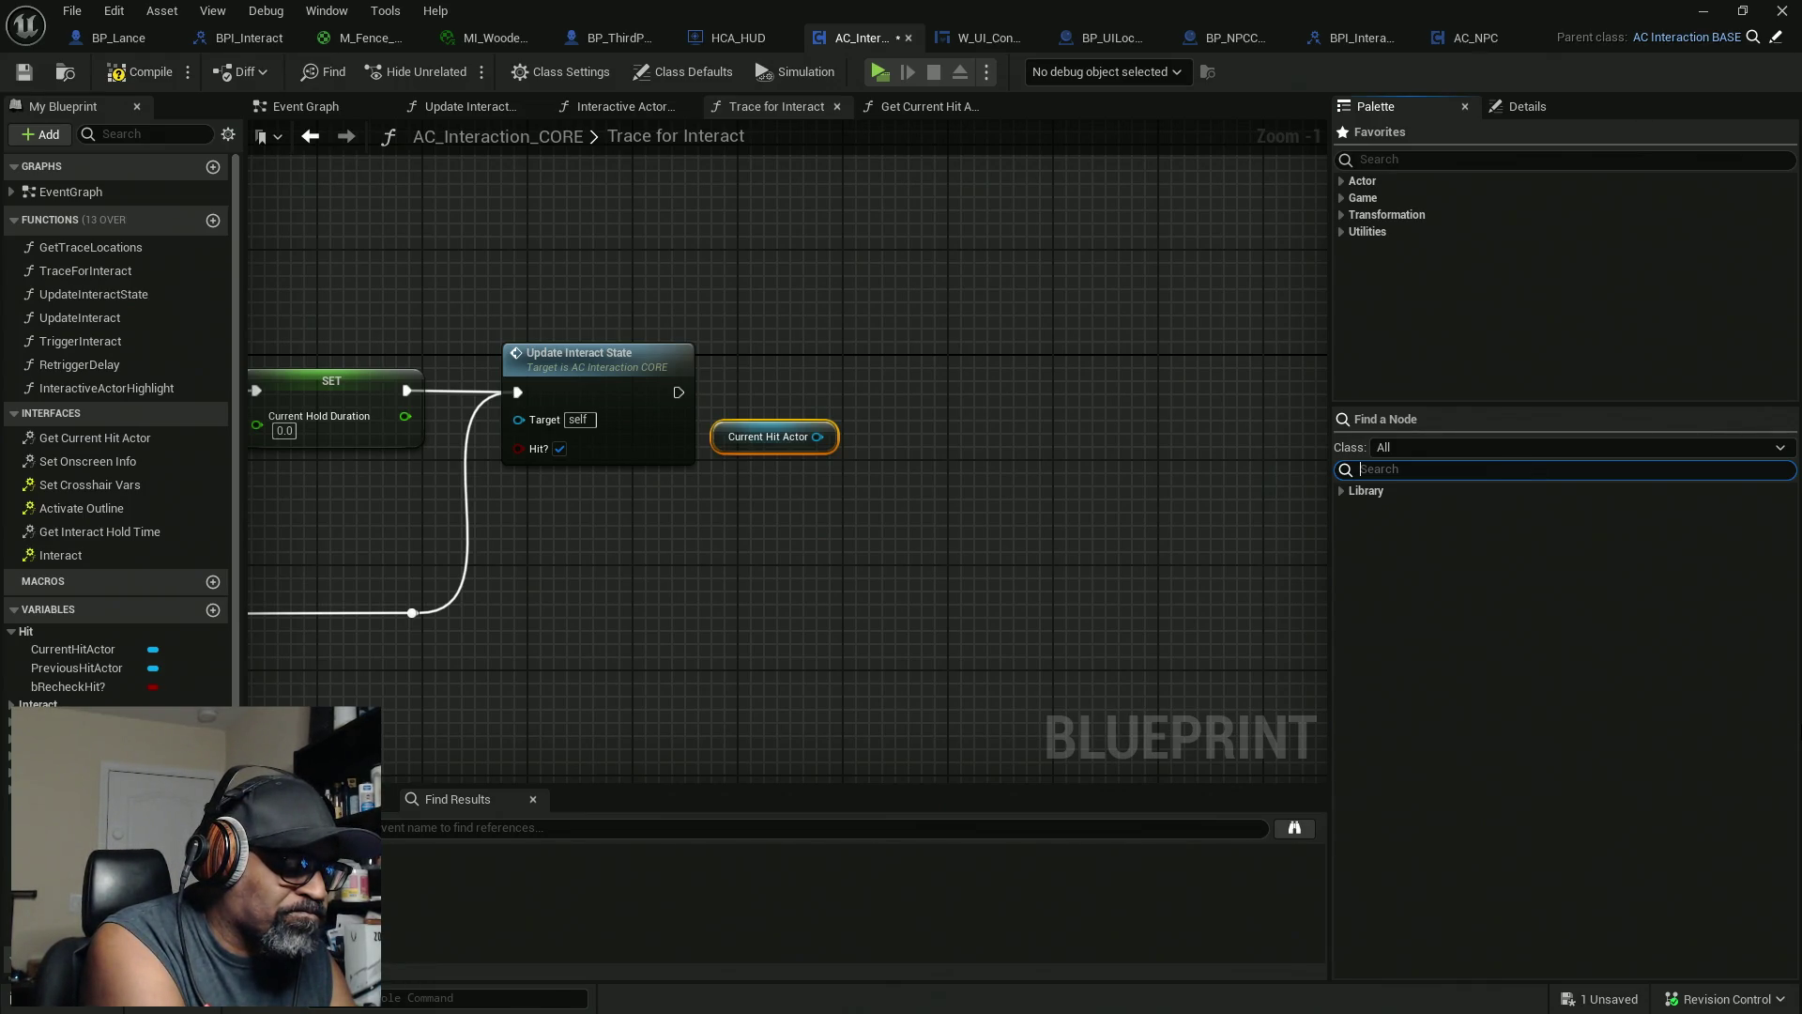
Try palette searches for 'has compon', 'get all a' and 'comp' in Find a Node
{"action": "type", "text": "has compon"}
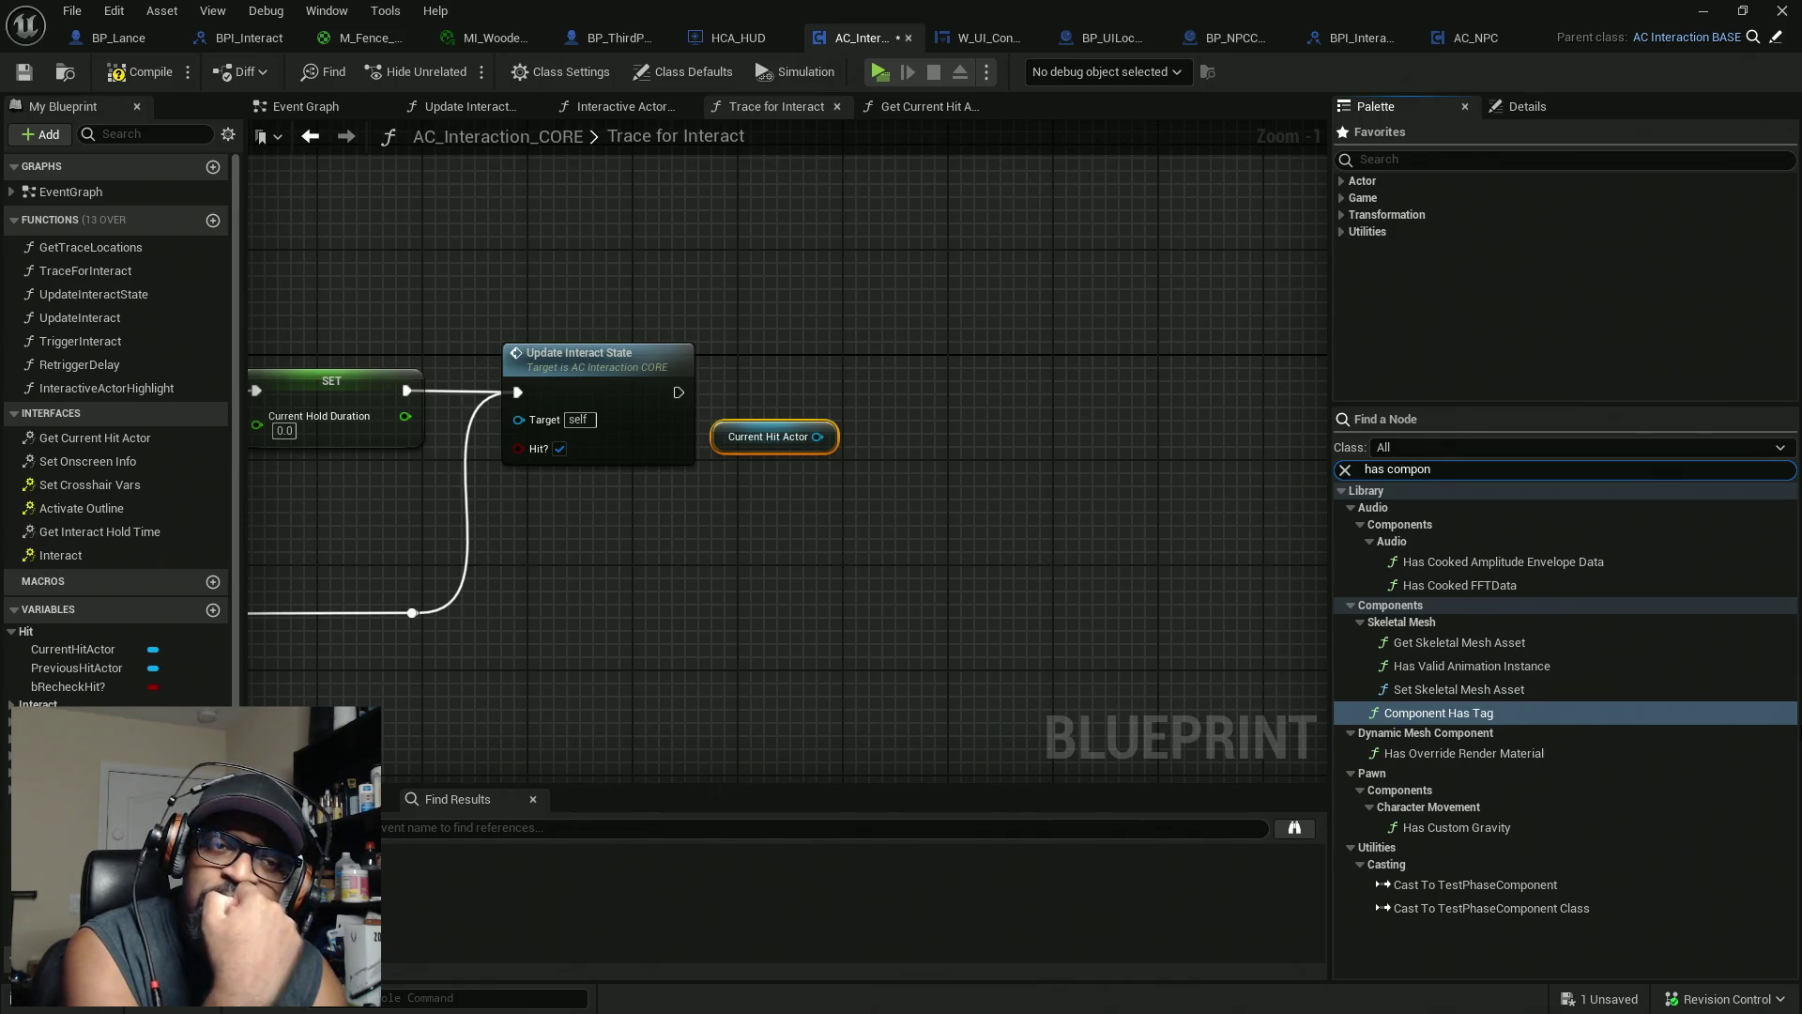
{"action": "key", "text": "BackSpace"}
{"action": "key", "text": "ctrl+a"}
{"action": "key", "text": "BackSpace"}
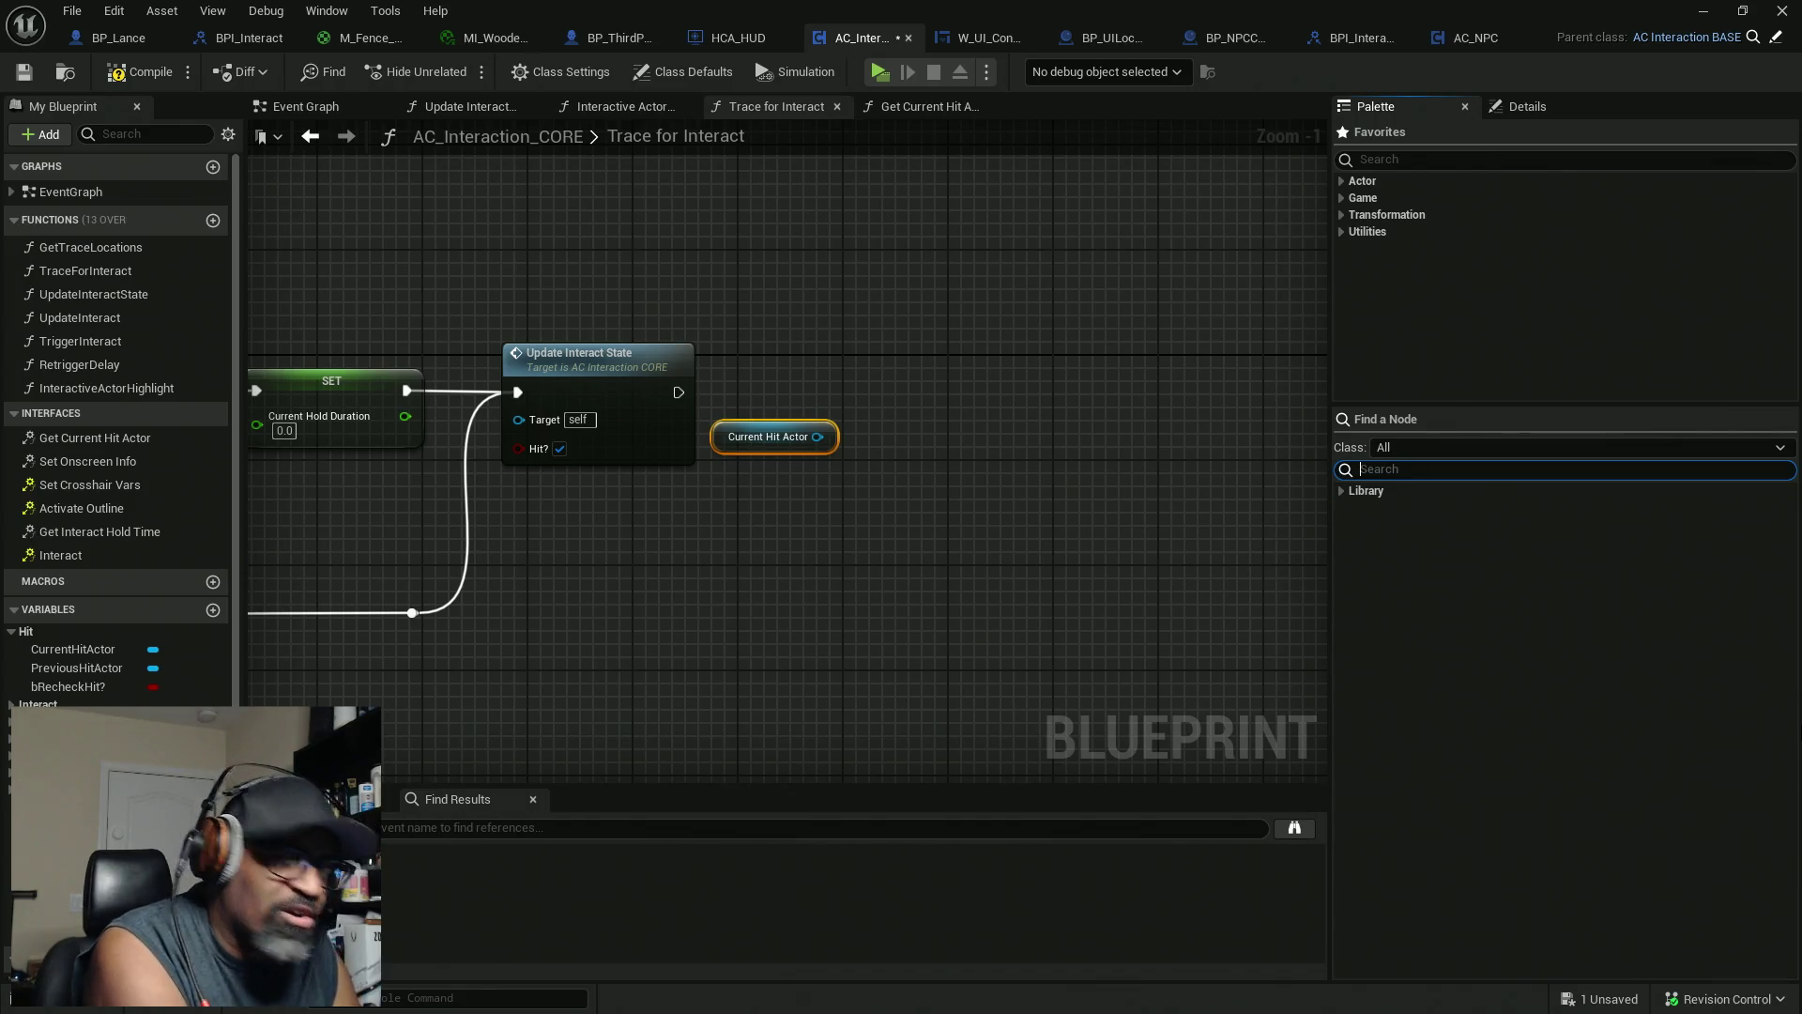
{"action": "type", "text": "get all a"}
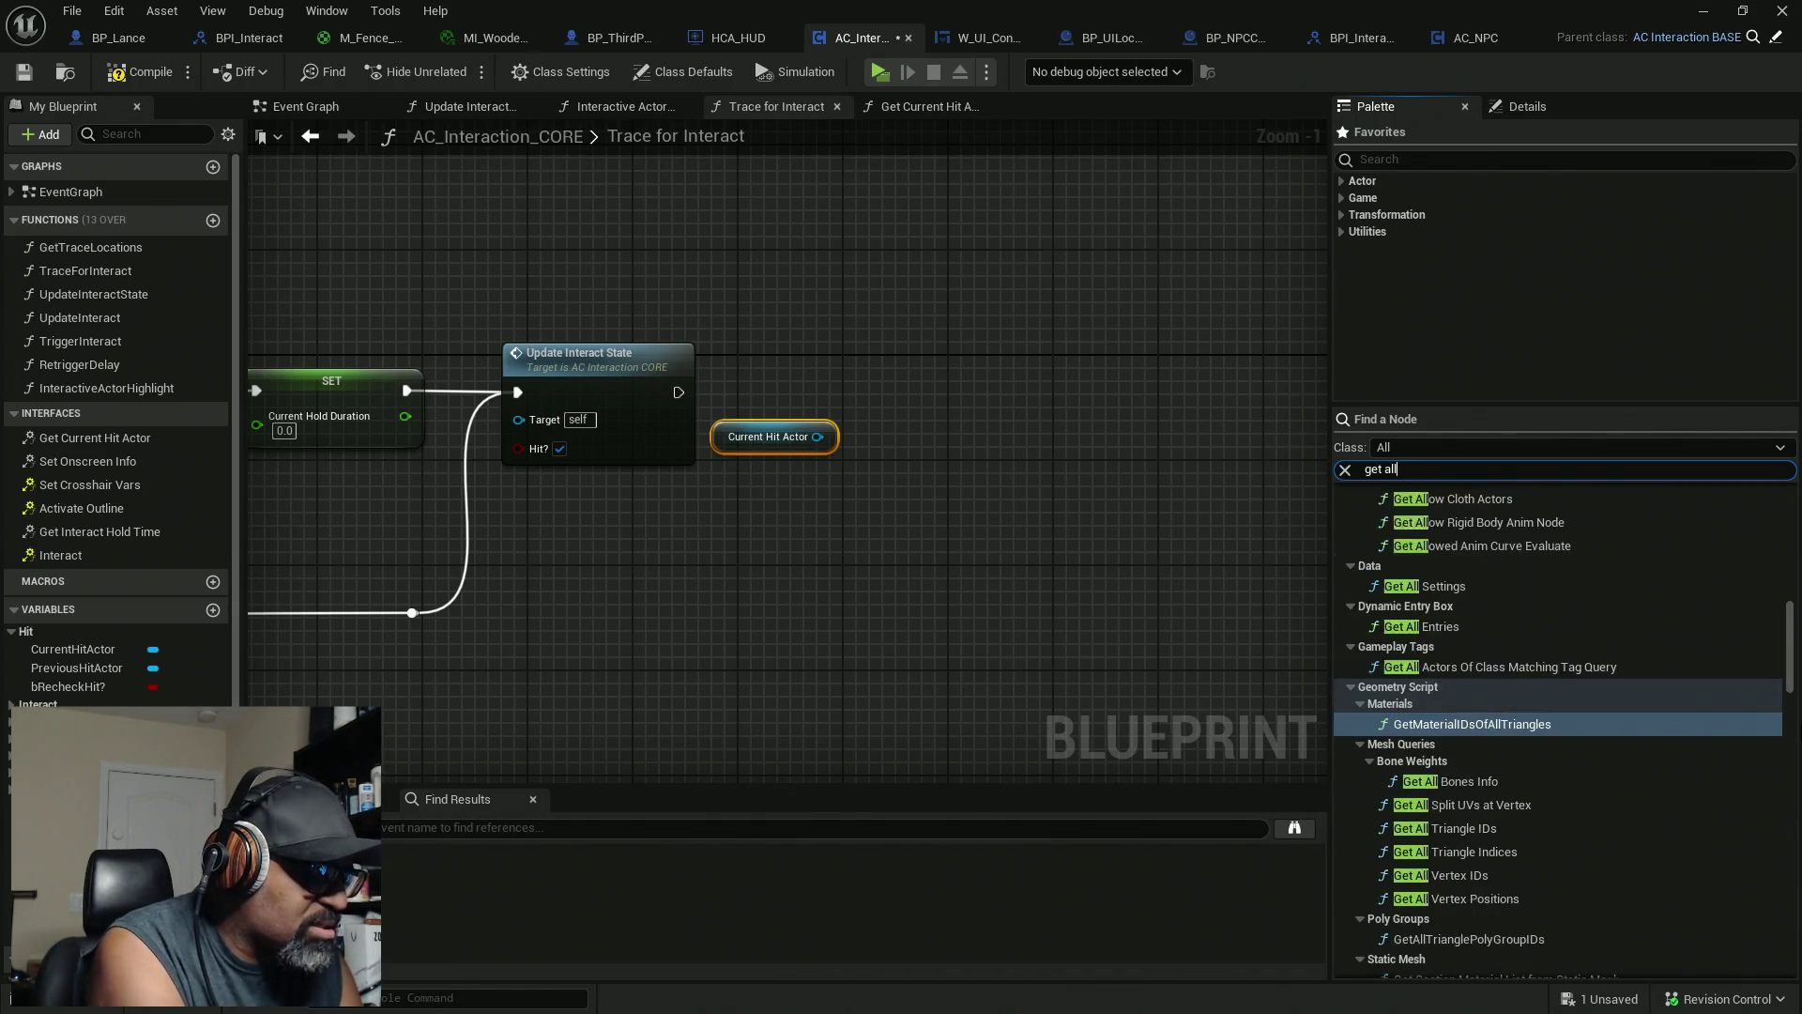
{"action": "key", "text": "BackSpace"}
{"action": "type", "text": "comp"}
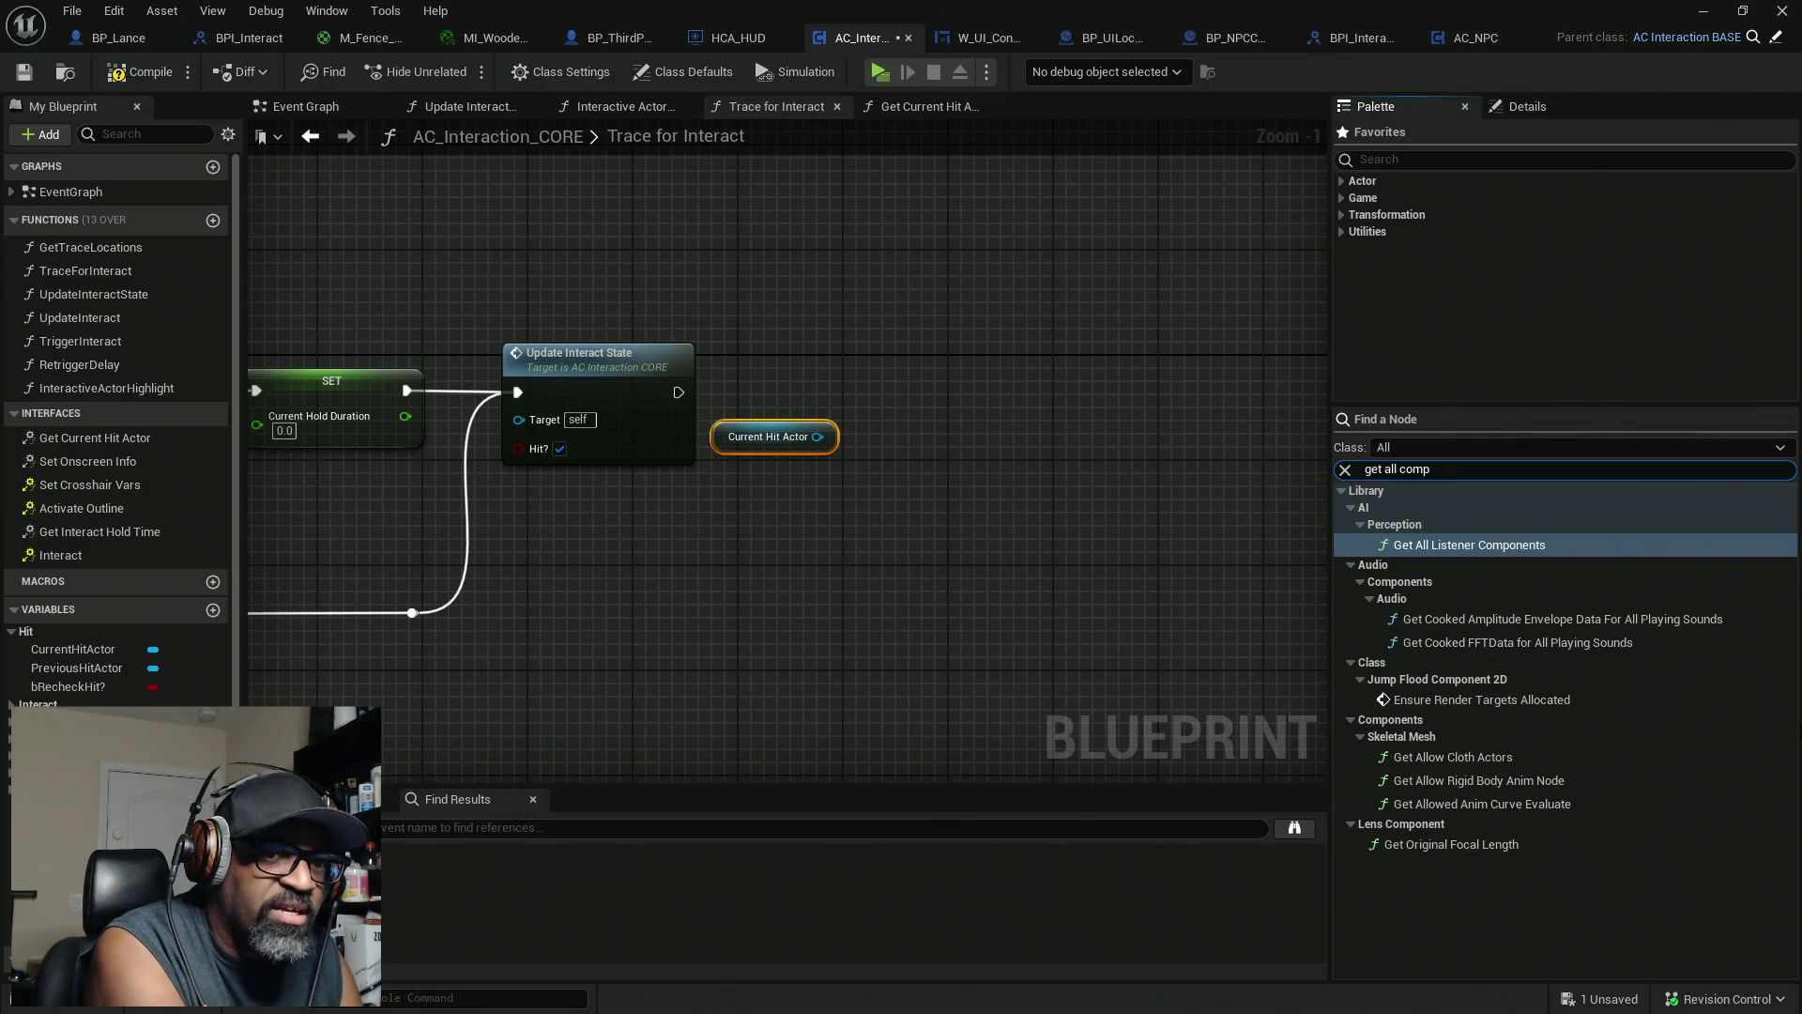
{"action": "key", "text": "BackSpace"}
{"action": "key", "text": "BackSpace"}
{"action": "key", "text": "BackSpace"}
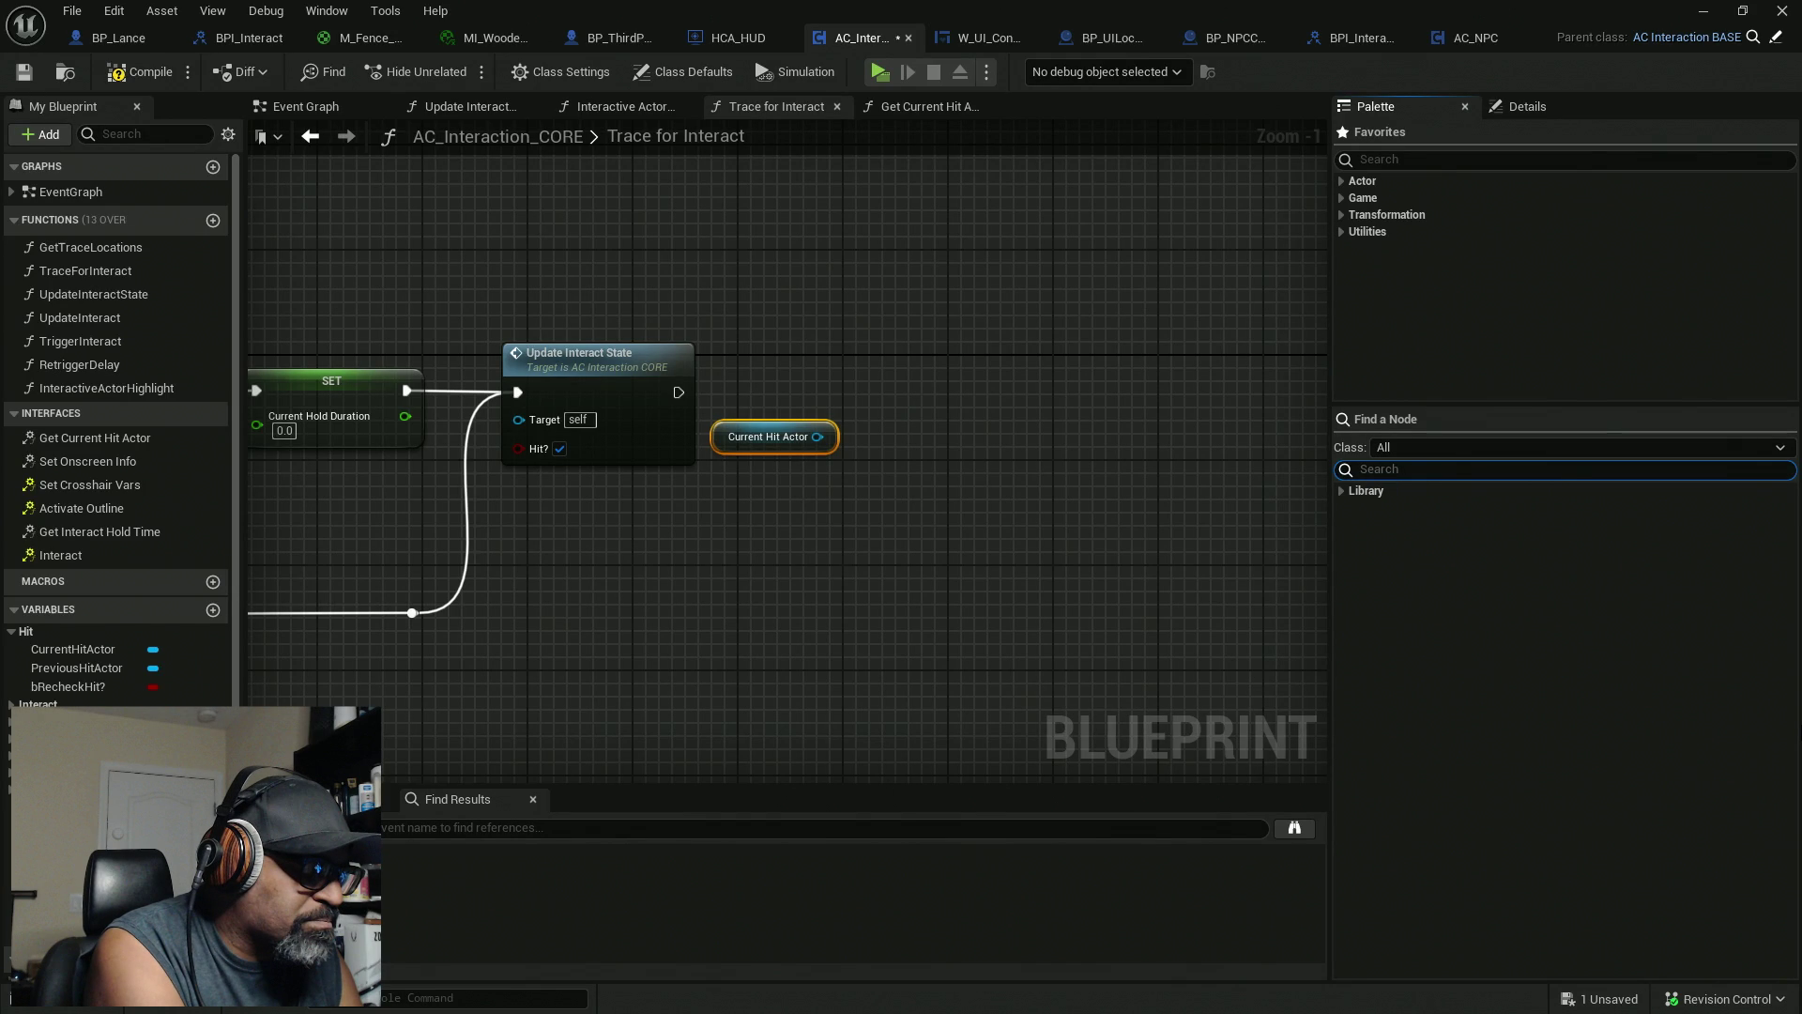
Search the palette for 'actor componen' and browse results such as Get Component by Class
{"action": "type", "text": "actor"}
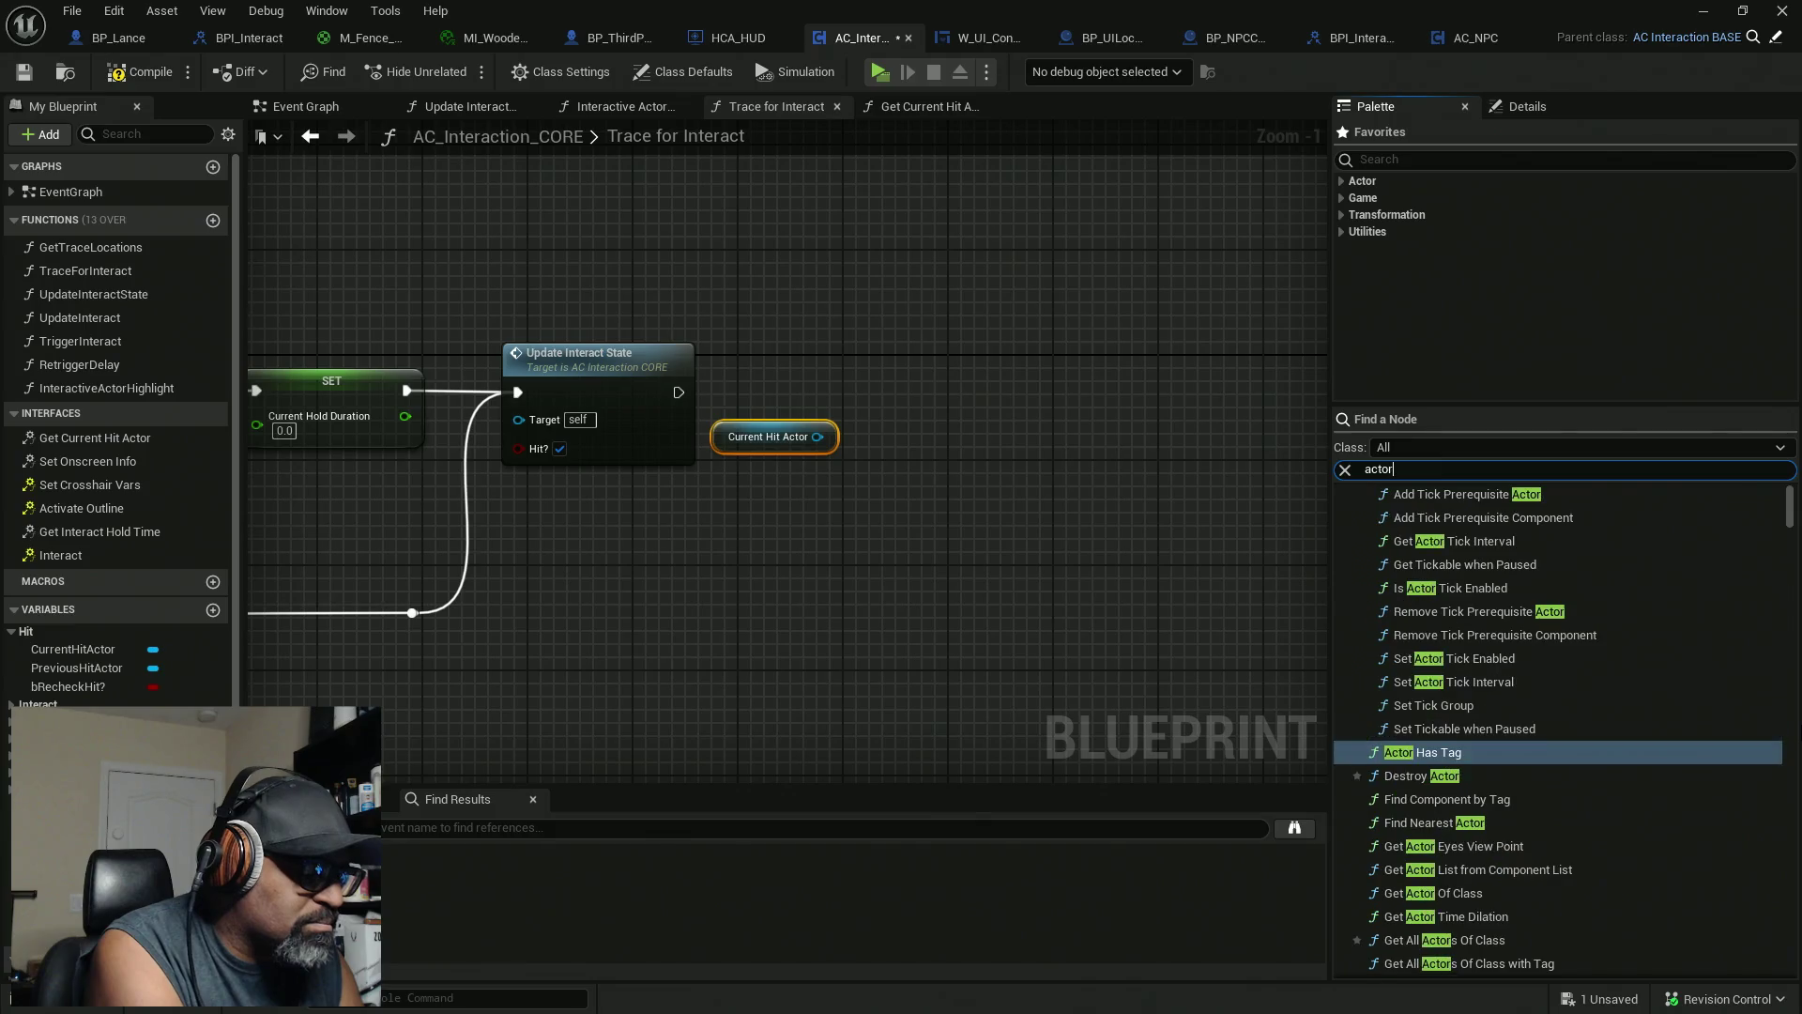
{"action": "type", "text": " compo"}
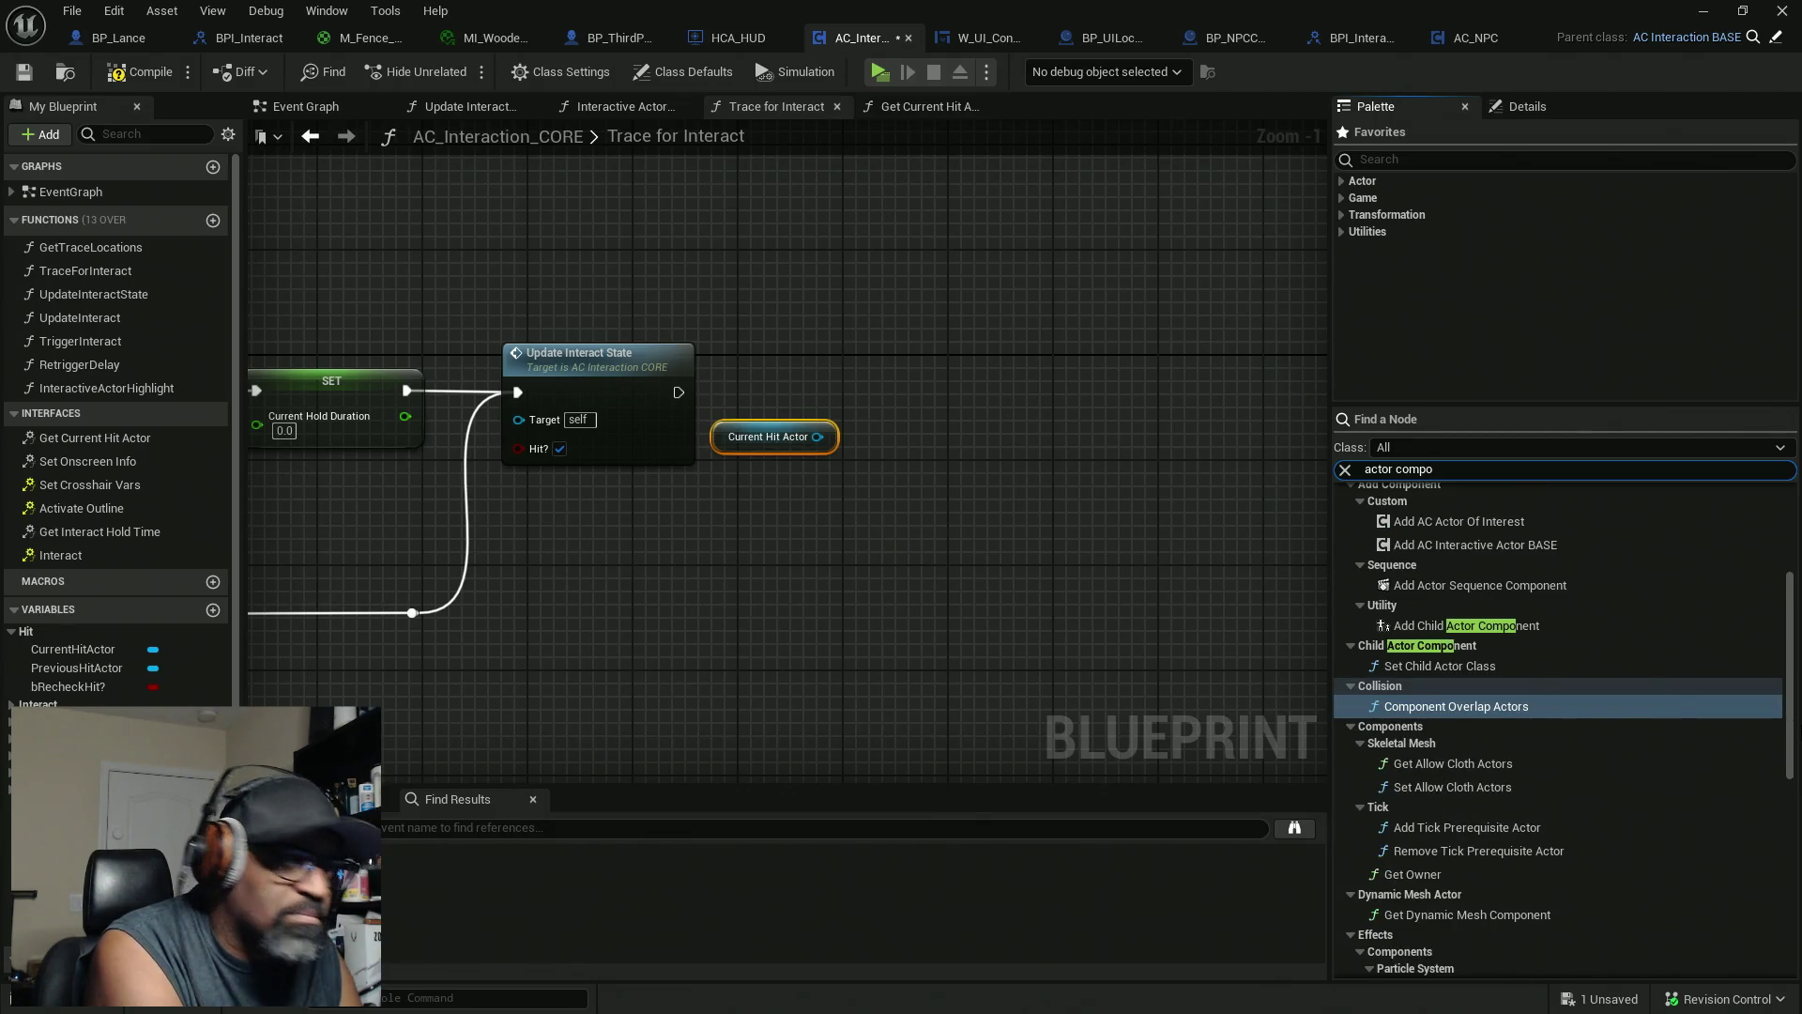
{"action": "type", "text": "nen"}
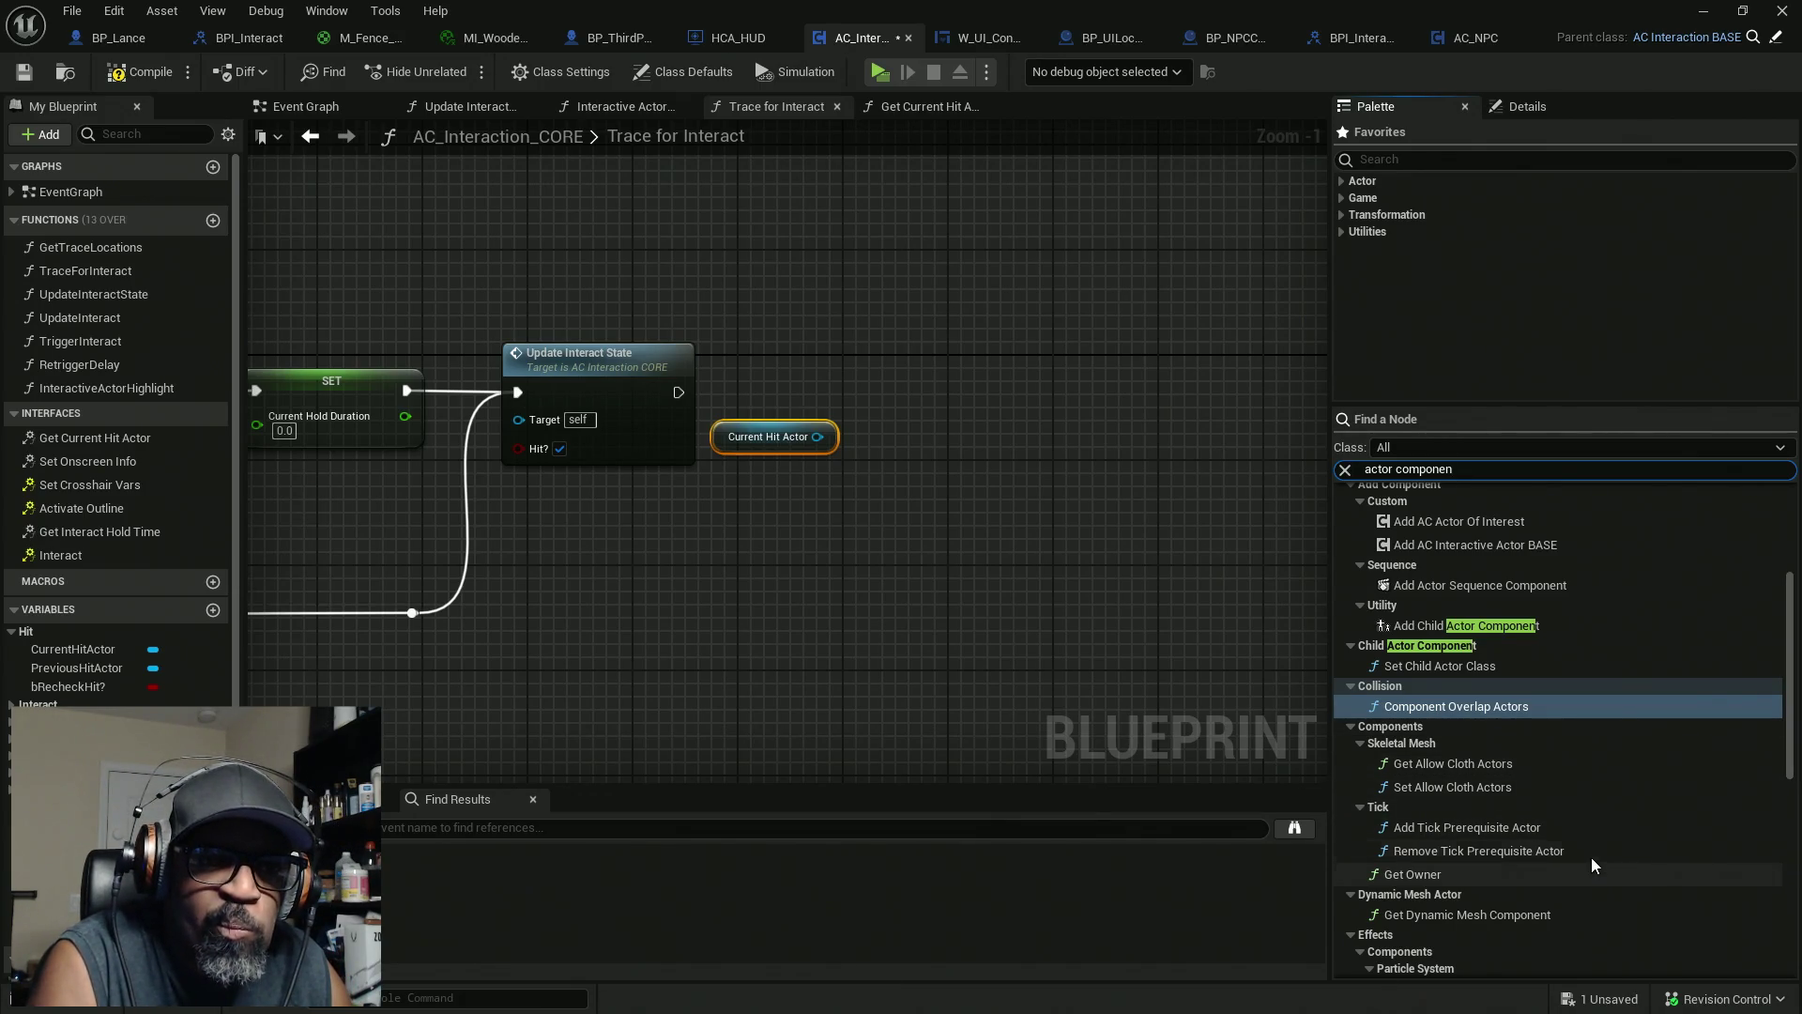
{"action": "scroll", "coordinate": [1618, 830], "scroll_direction": "down", "scroll_amount": 3}
{"action": "scroll", "coordinate": [1618, 830], "scroll_direction": "down", "scroll_amount": 3}
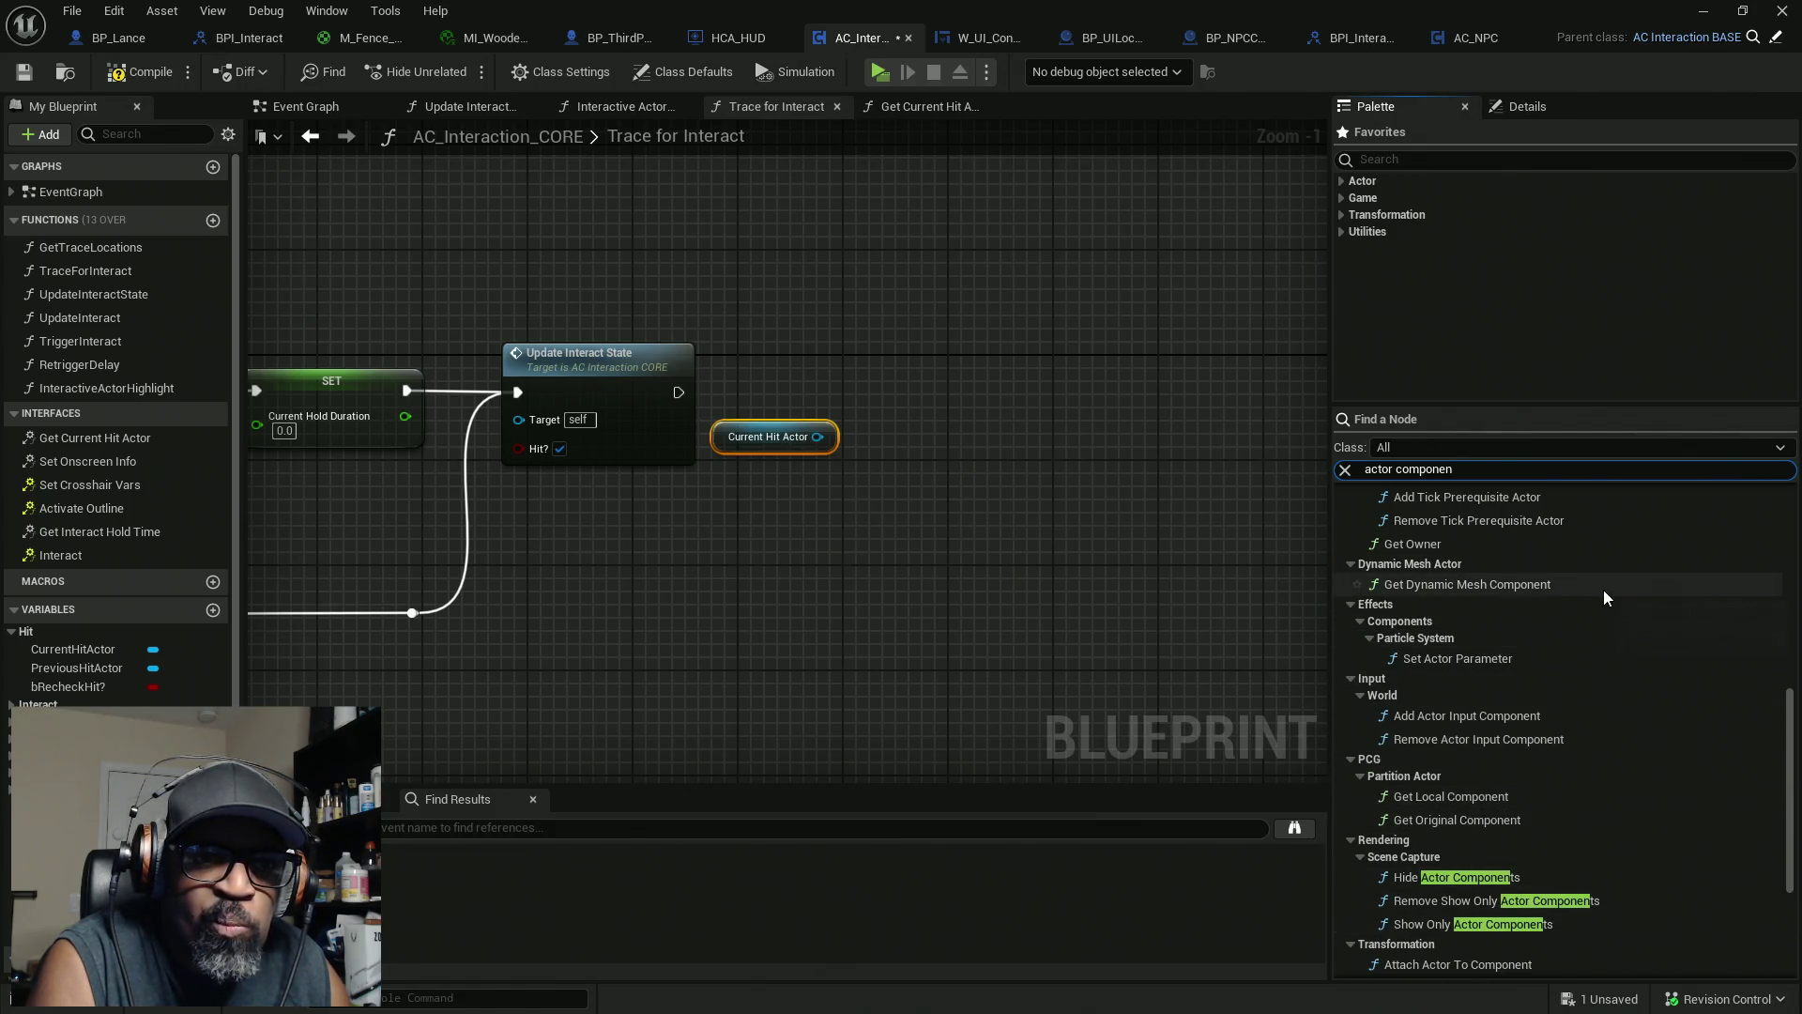
{"action": "scroll", "coordinate": [1603, 589], "scroll_direction": "down", "scroll_amount": 4}
{"action": "scroll", "coordinate": [1669, 789], "scroll_direction": "down", "scroll_amount": 1}
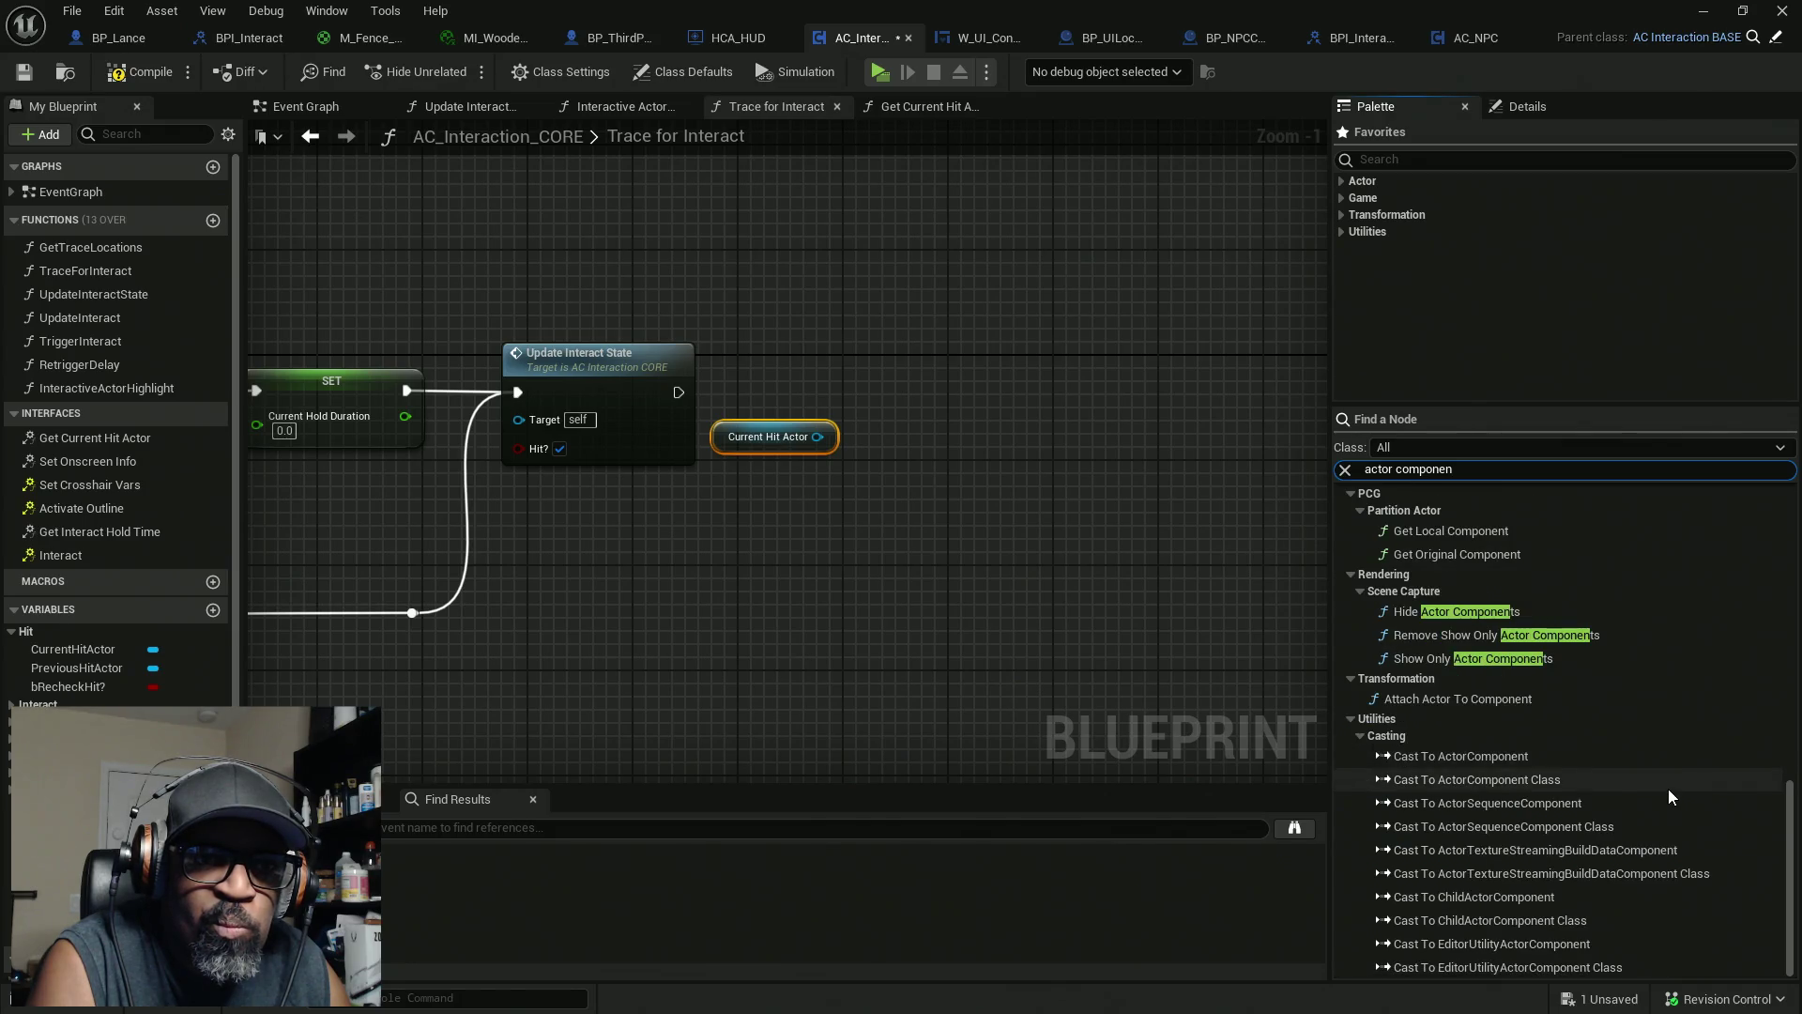
{"action": "scroll", "coordinate": [1667, 780], "scroll_direction": "up", "scroll_amount": 4}
{"action": "scroll", "coordinate": [1667, 781], "scroll_direction": "up", "scroll_amount": 10}
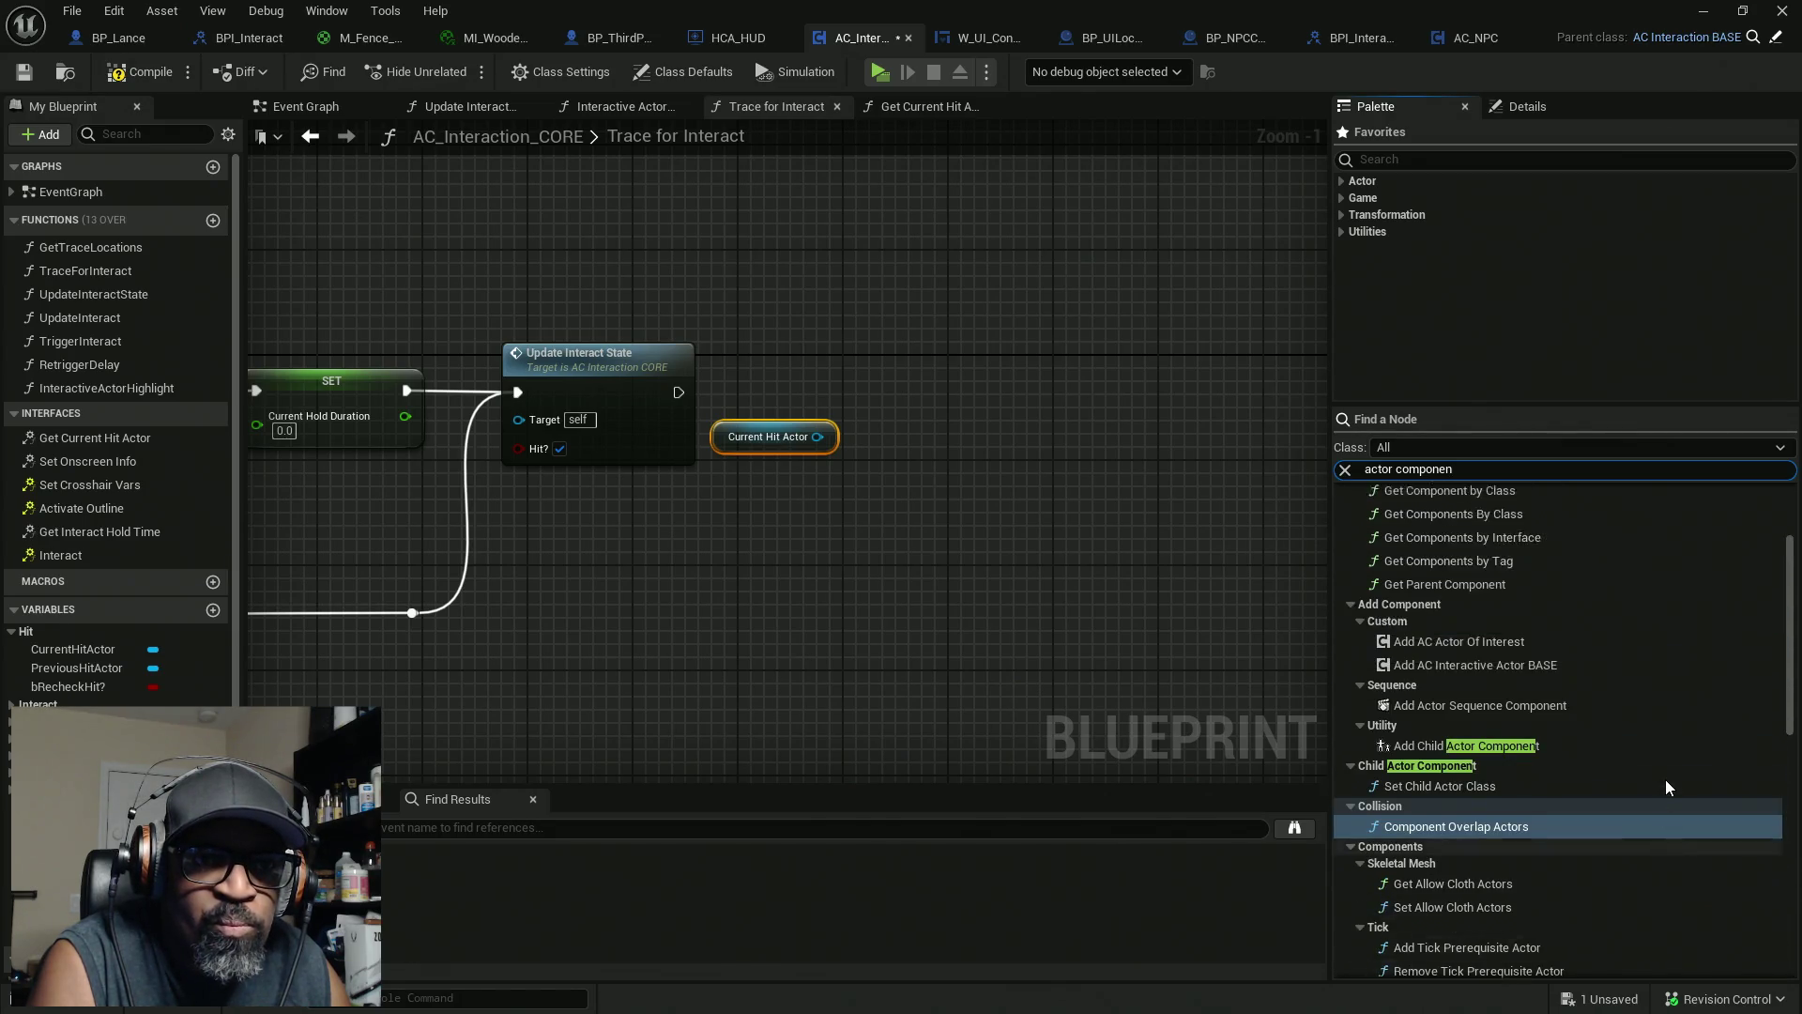
{"action": "scroll", "coordinate": [1665, 789], "scroll_direction": "up", "scroll_amount": 1}
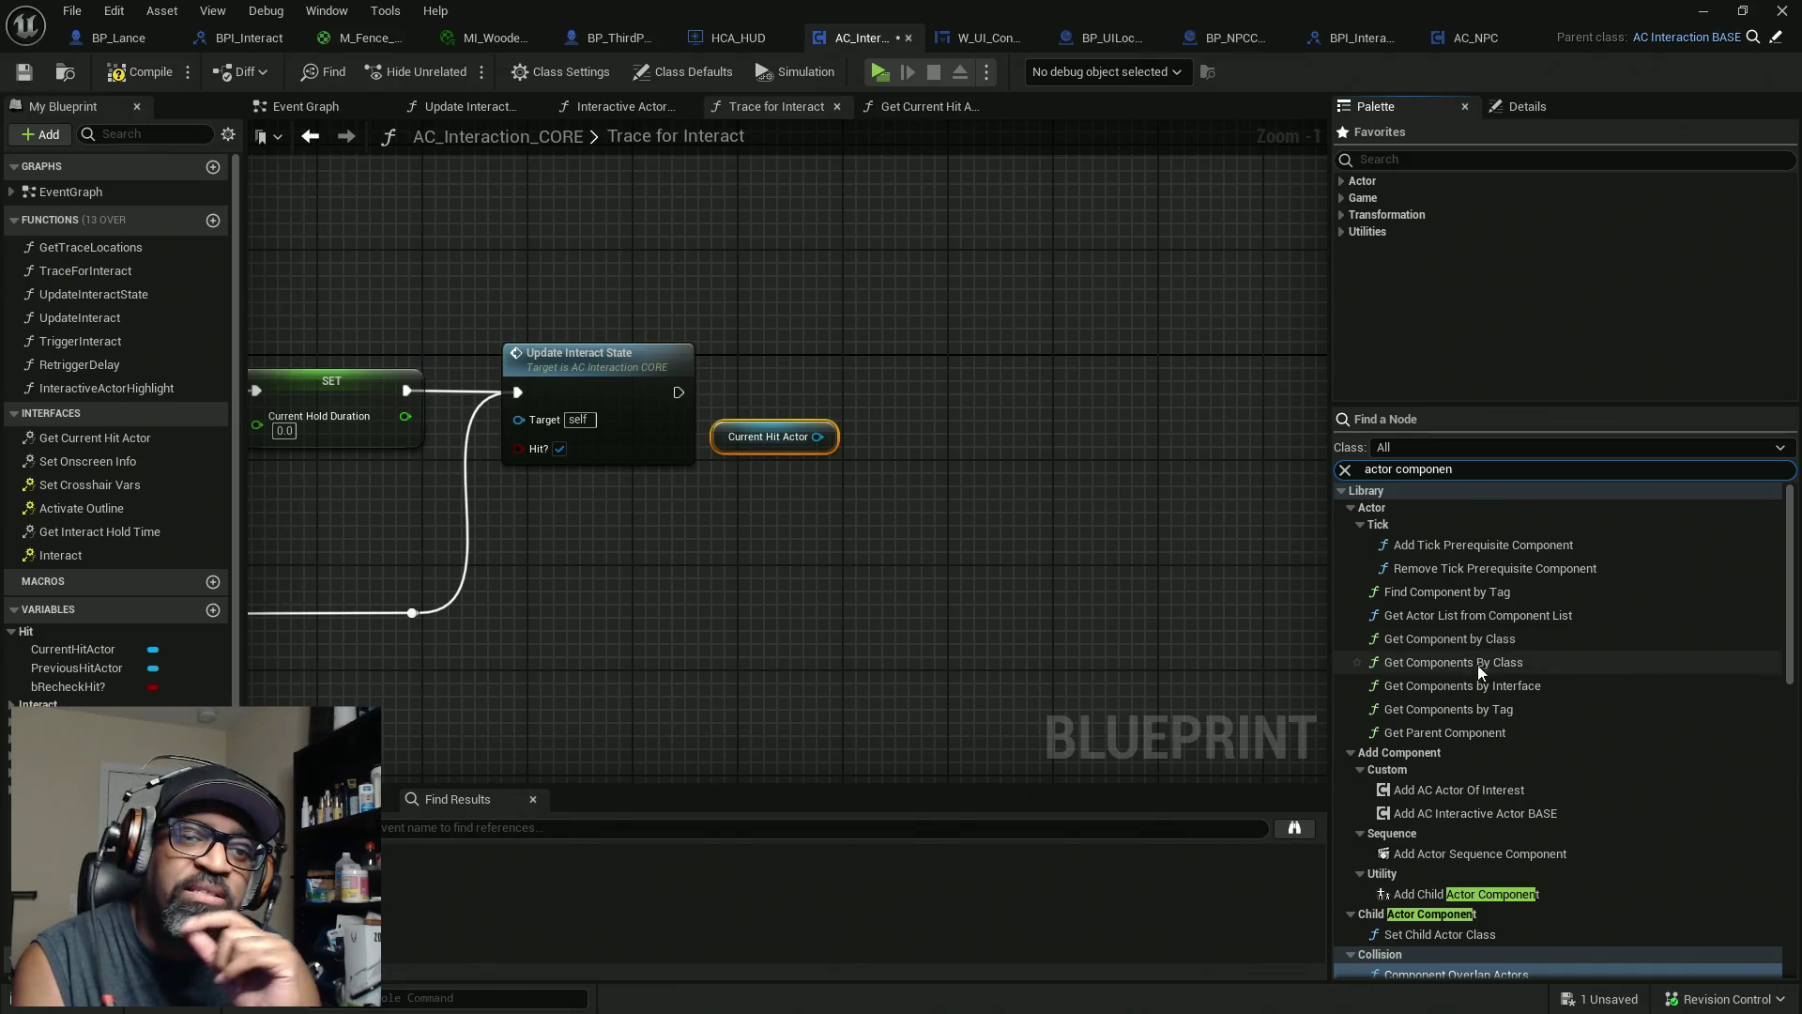
Add a Get Component by Class node from the Palette with Current Hit Actor wired to Target
{"action": "mouse_move", "coordinate": [1487, 640]}
{"action": "left_mouse_down"}
{"action": "mouse_move", "coordinate": [984, 493]}
{"action": "mouse_move", "coordinate": [934, 521]}
{"action": "left_mouse_up"}
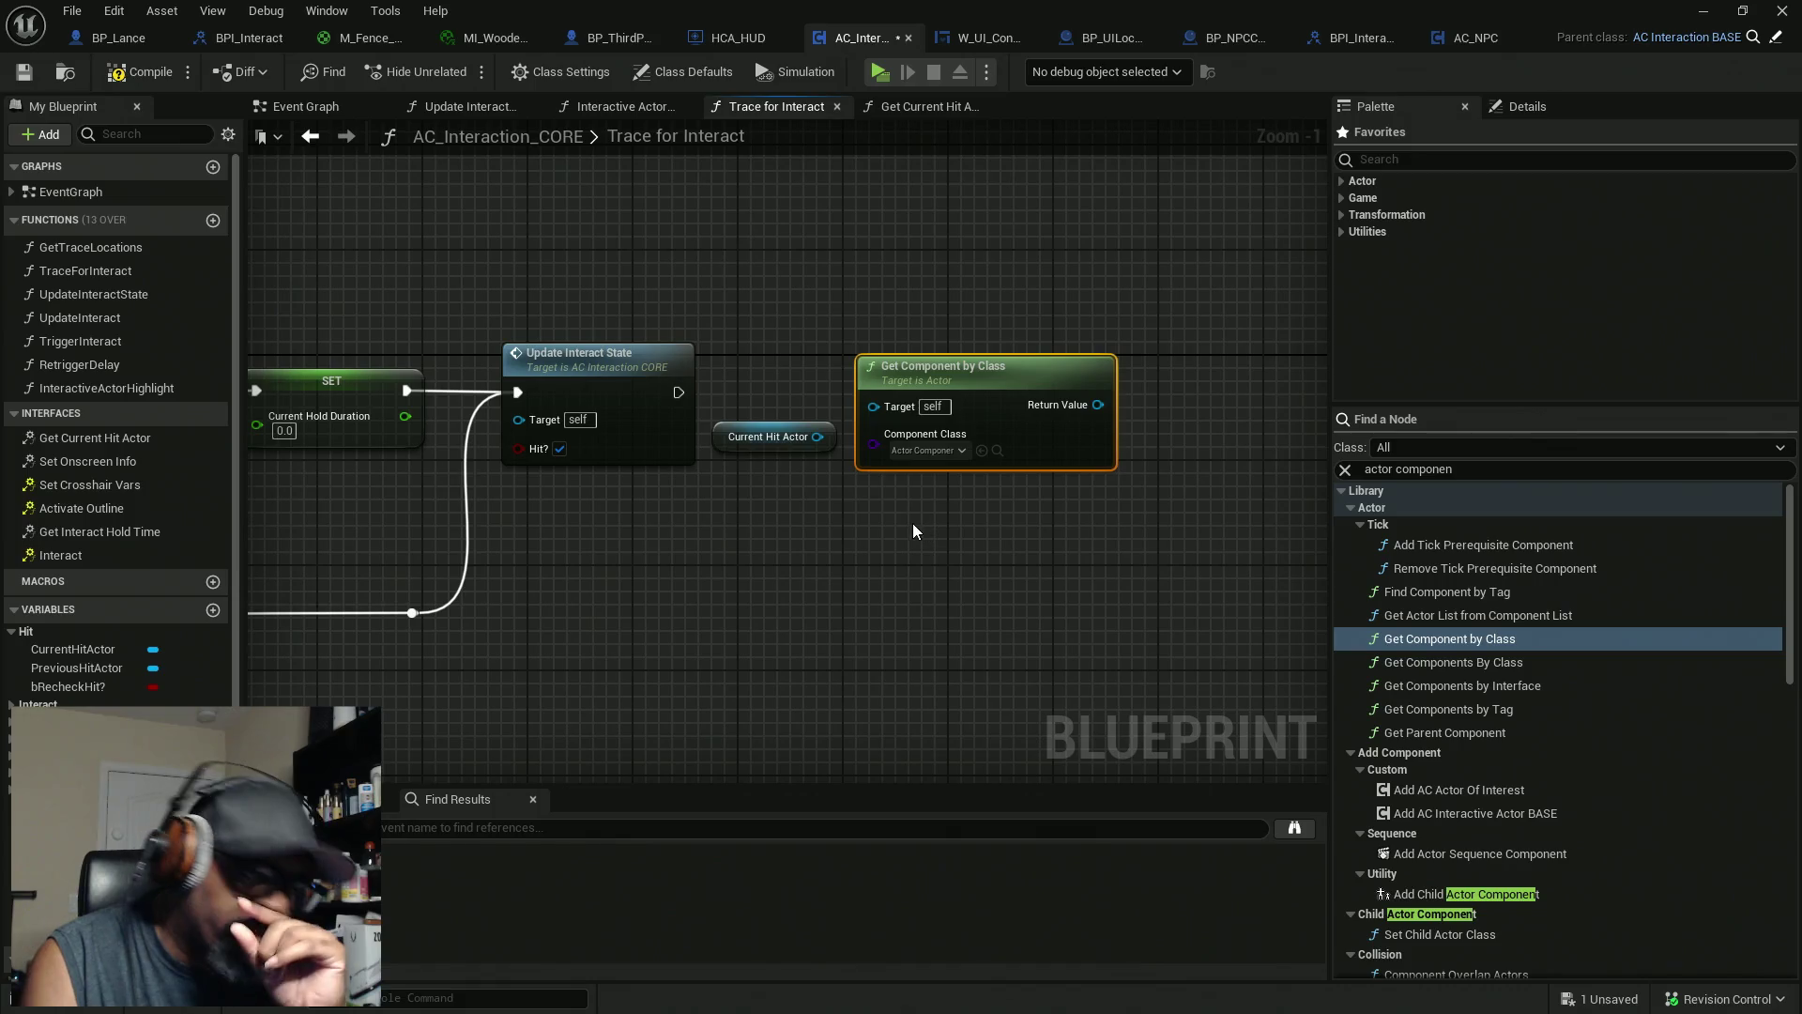
{"action": "left_click_drag", "start_coordinate": [873, 407], "coordinate": [818, 435]}
{"action": "left_click_drag", "start_coordinate": [978, 374], "coordinate": [978, 409]}
{"action": "left_click_drag", "start_coordinate": [826, 381], "coordinate": [933, 539]}
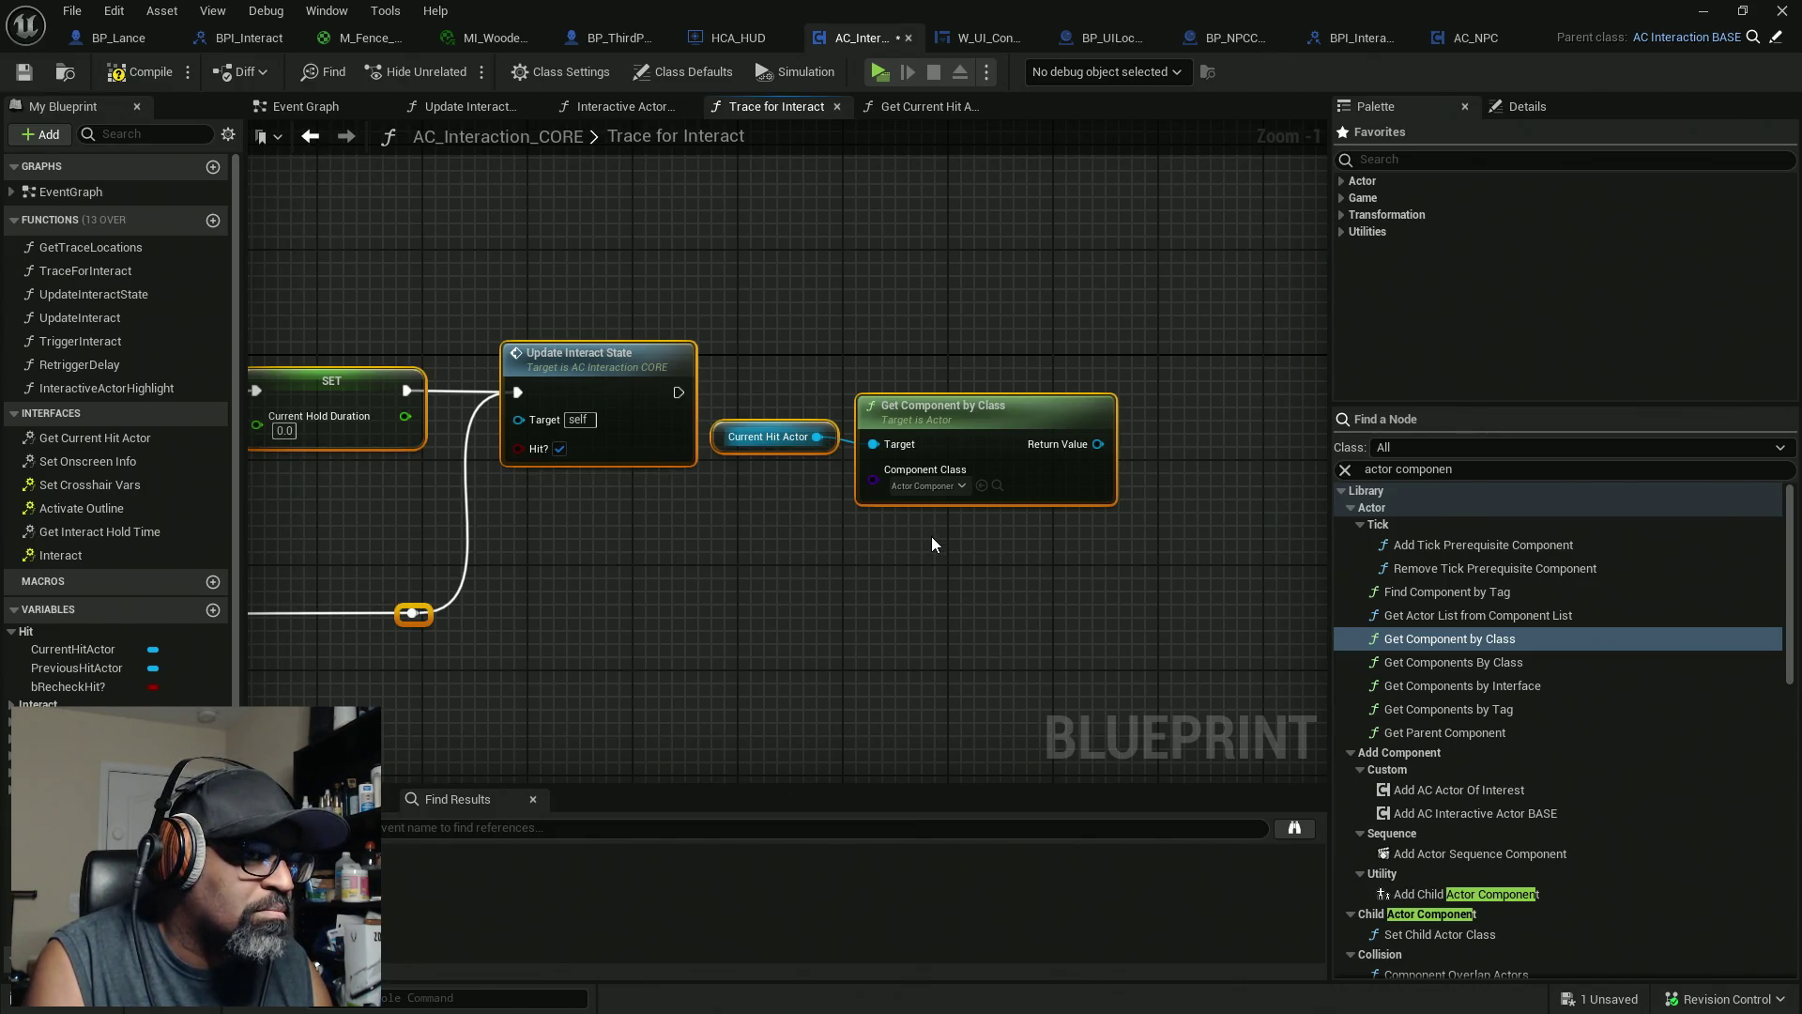
{"action": "key", "text": "q"}
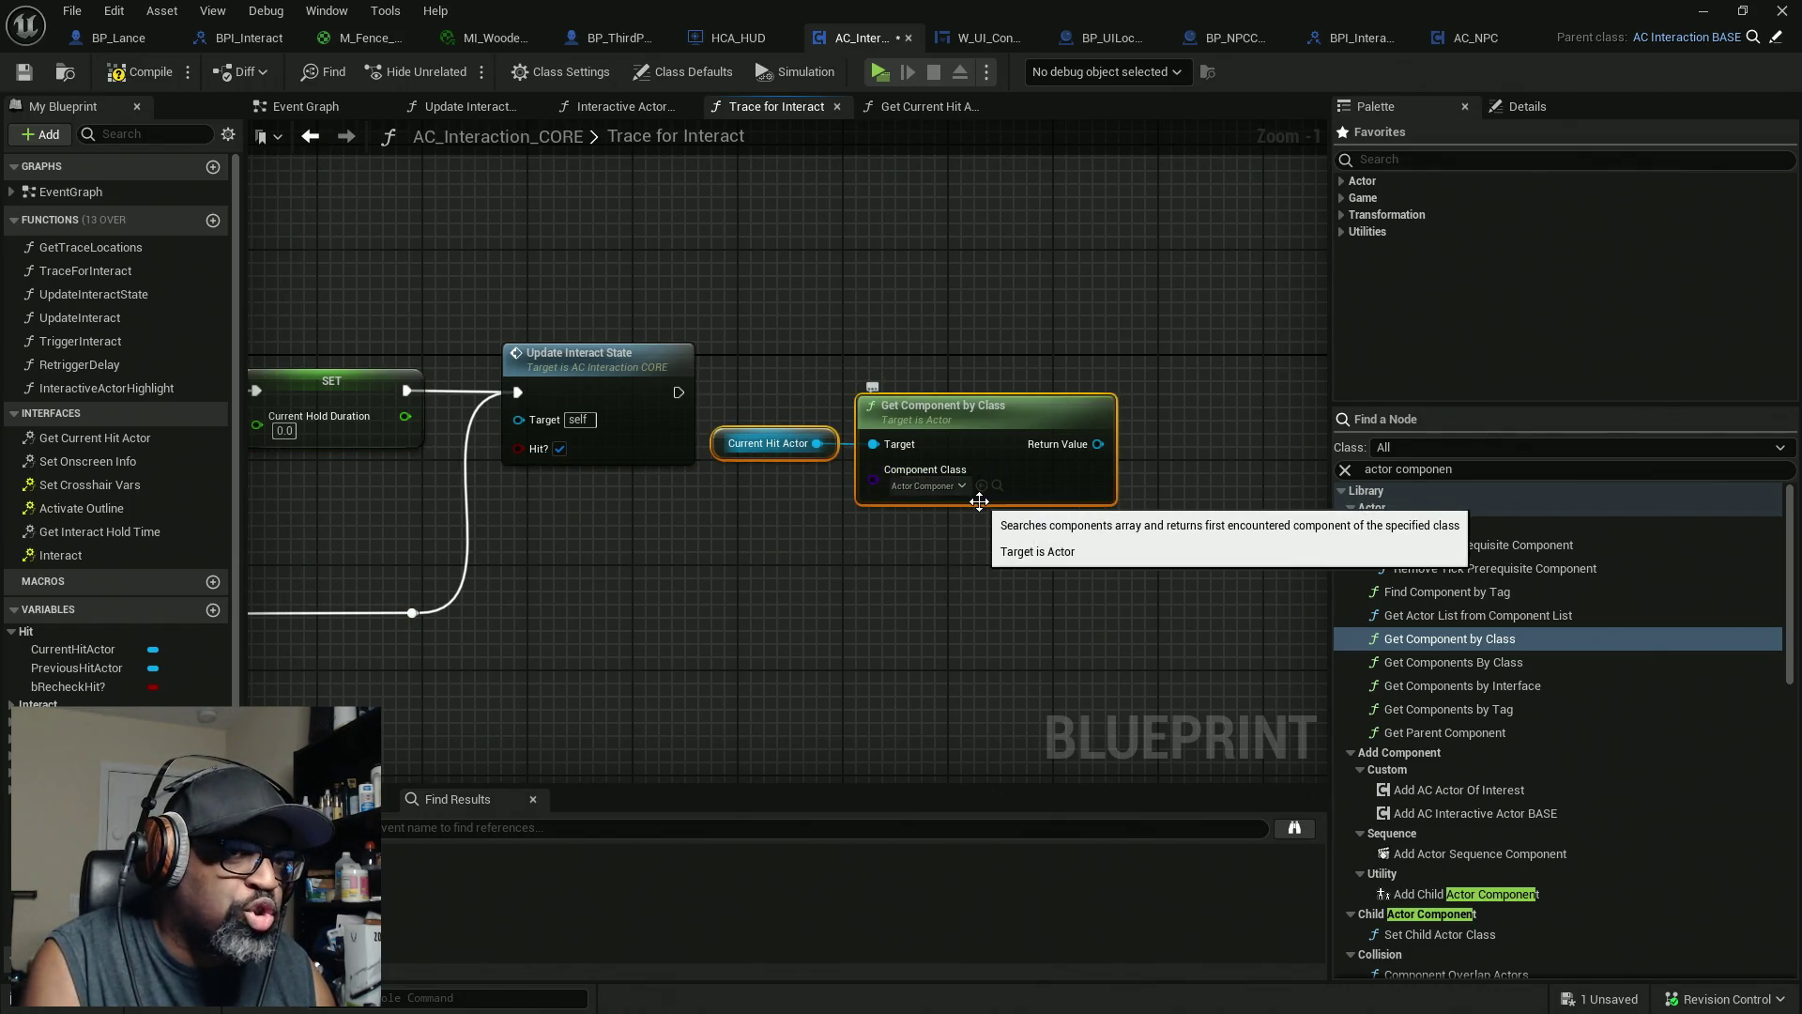
{"action": "mouse_move", "coordinate": [1075, 451]}
{"action": "left_mouse_down"}
{"action": "mouse_move", "coordinate": [1218, 437]}
{"action": "mouse_move", "coordinate": [1208, 453]}
{"action": "left_mouse_up"}
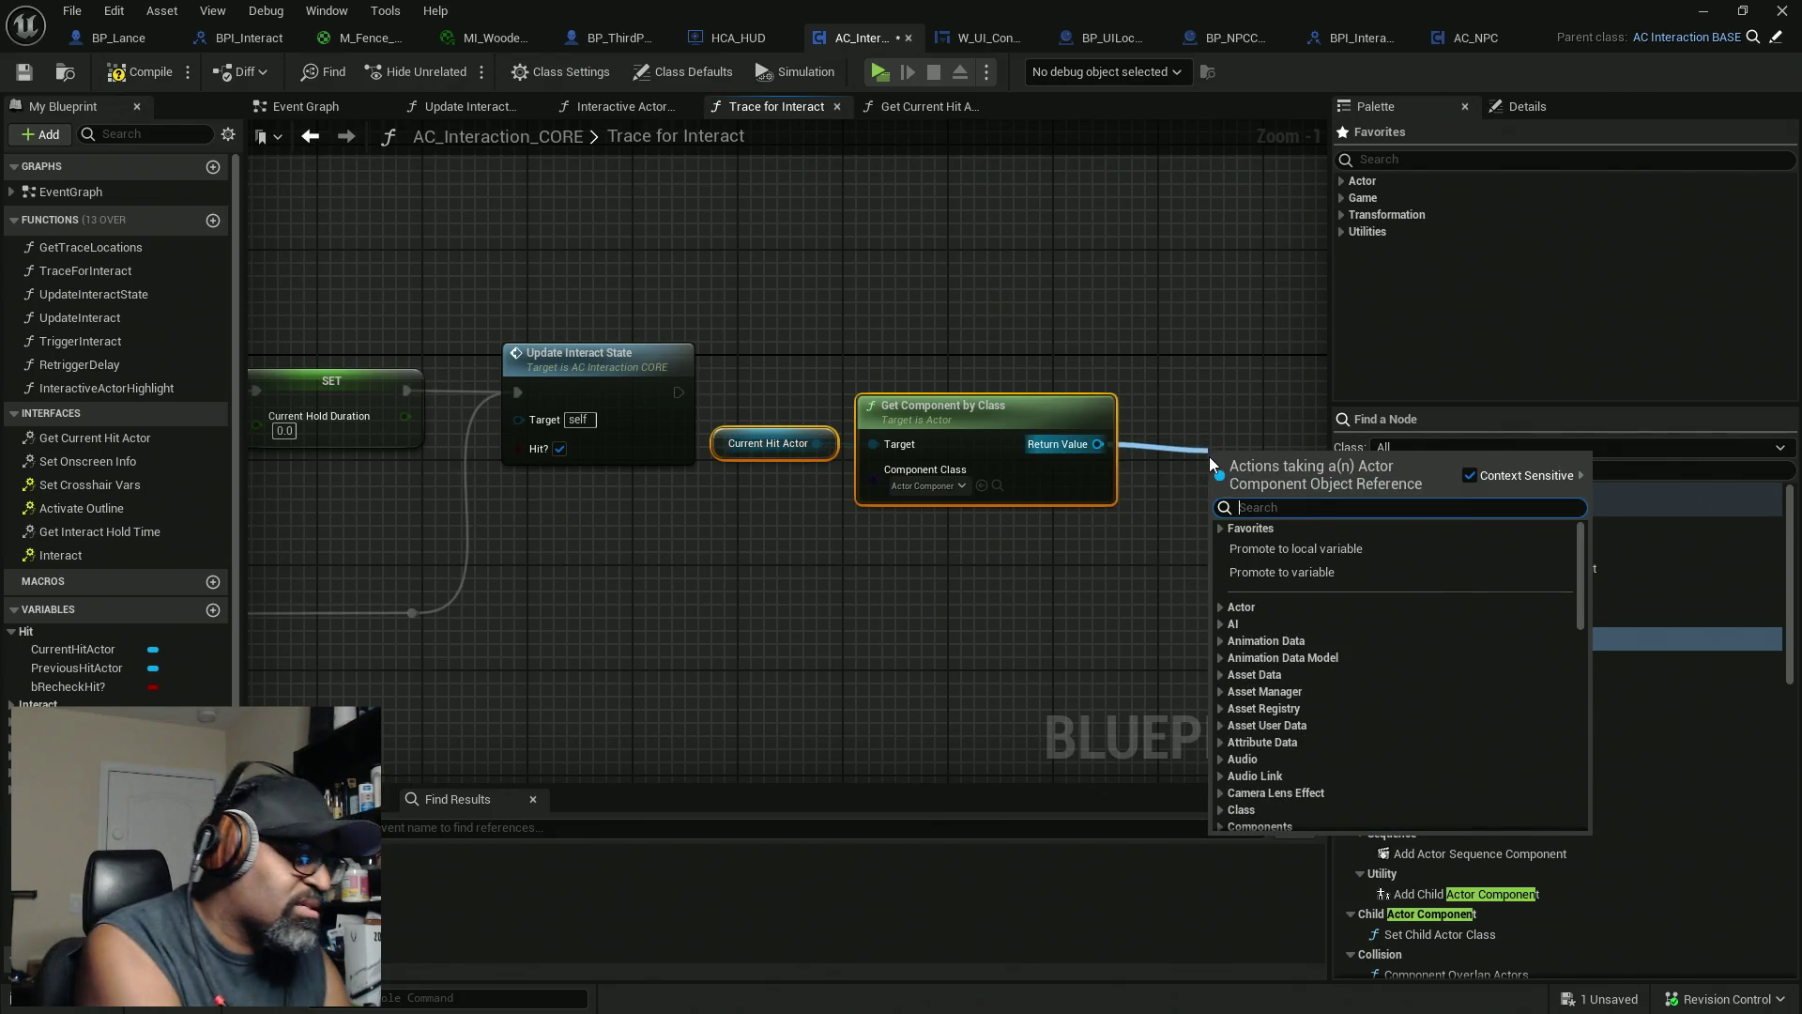
Add an Is Valid check on Get Component by Class's Return Value
{"action": "type", "text": "empty"}
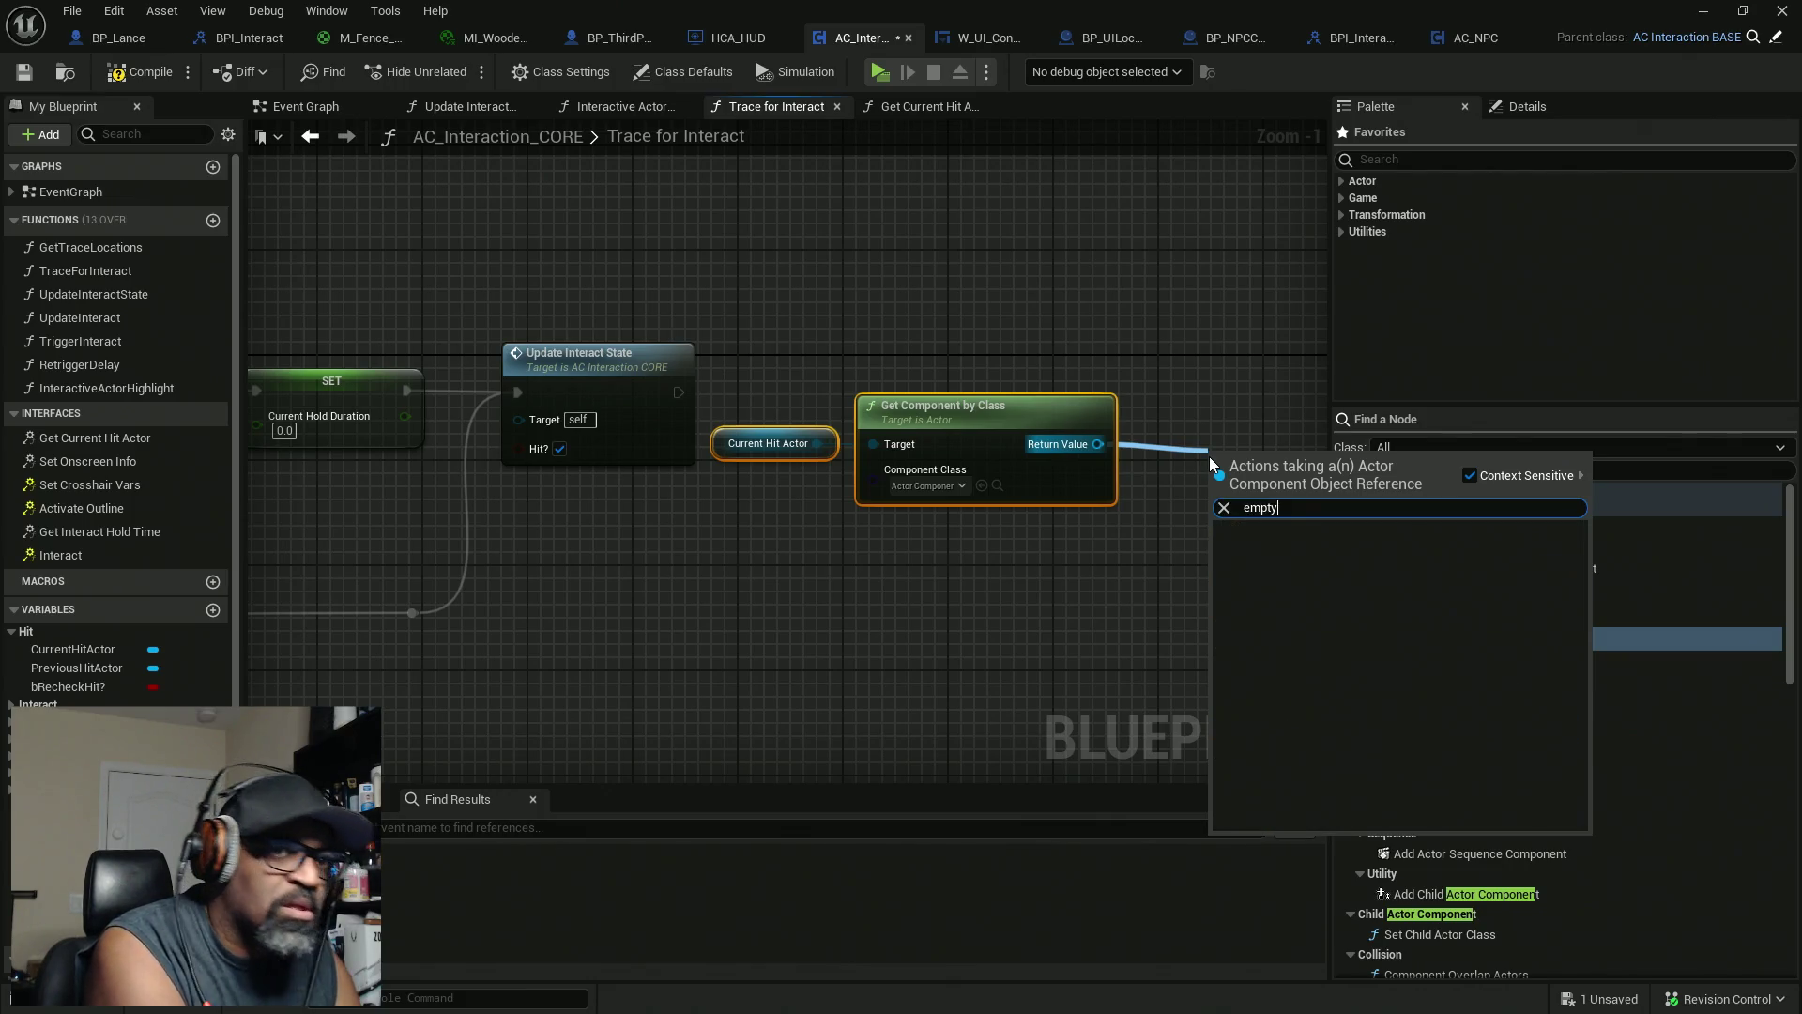
{"action": "key", "text": "BackSpace"}
{"action": "key", "text": "BackSpace"}
{"action": "key", "text": "BackSpace"}
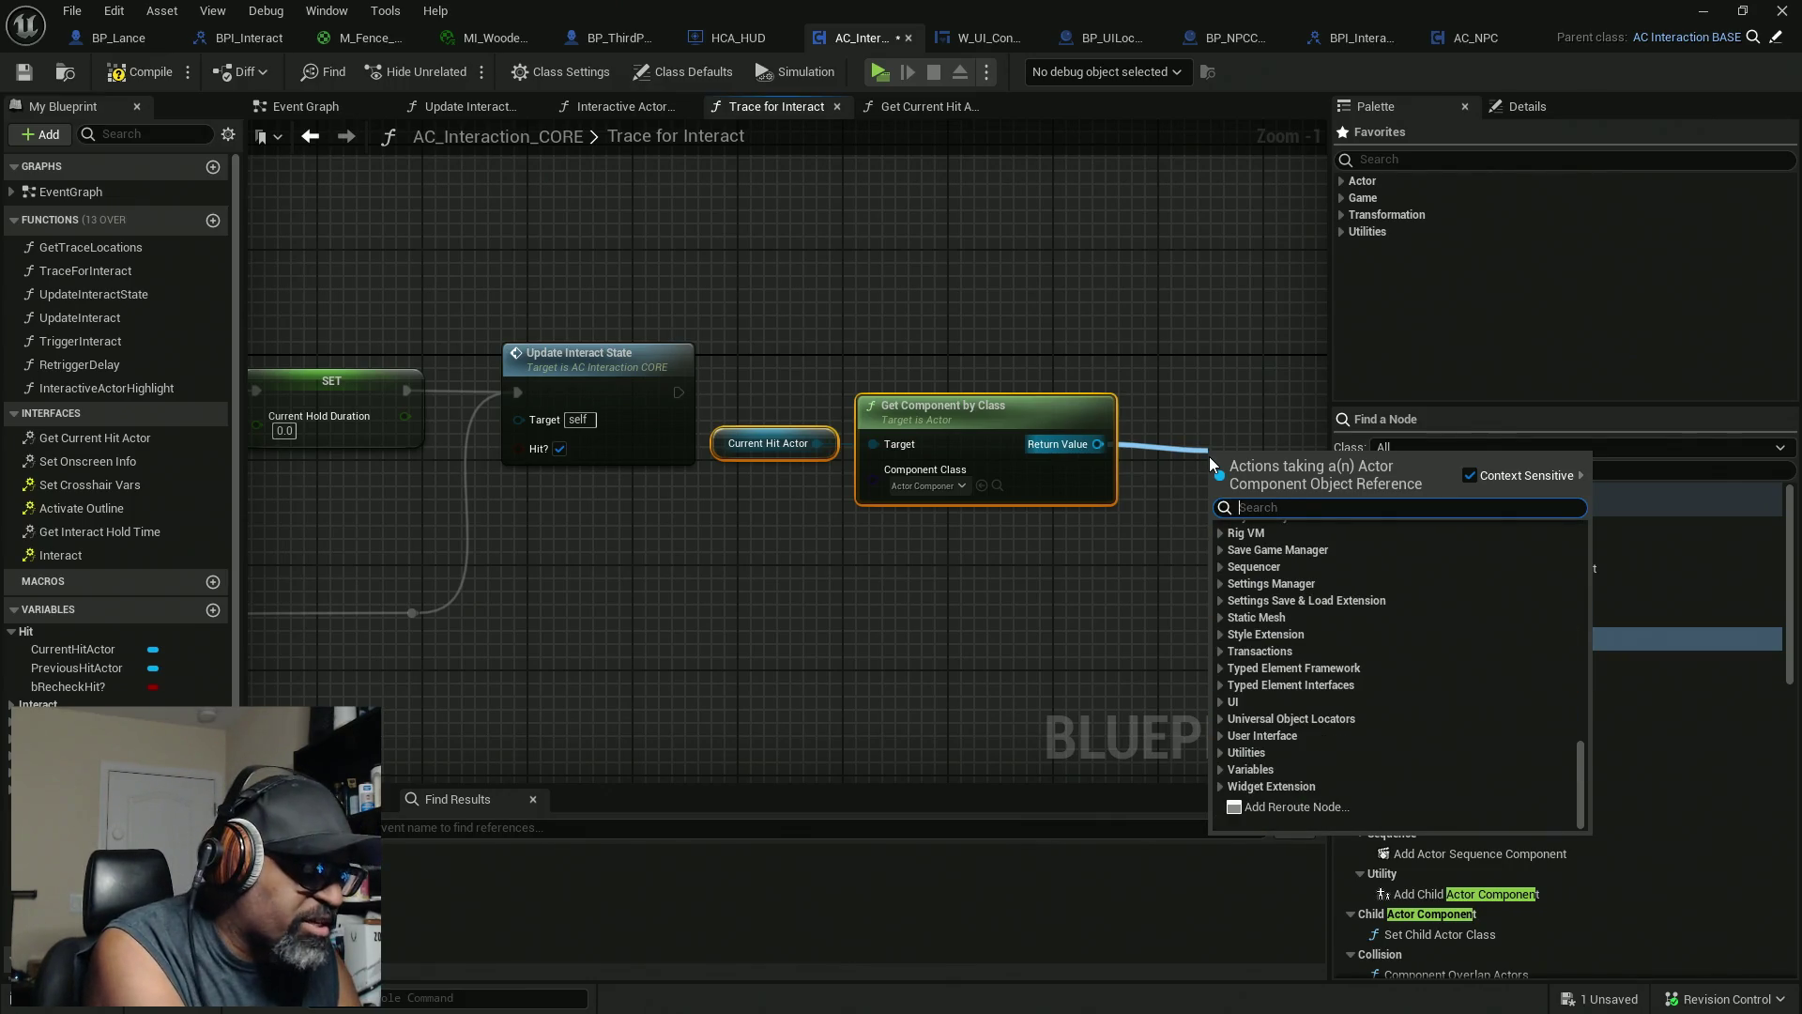
{"action": "type", "text": "is val"}
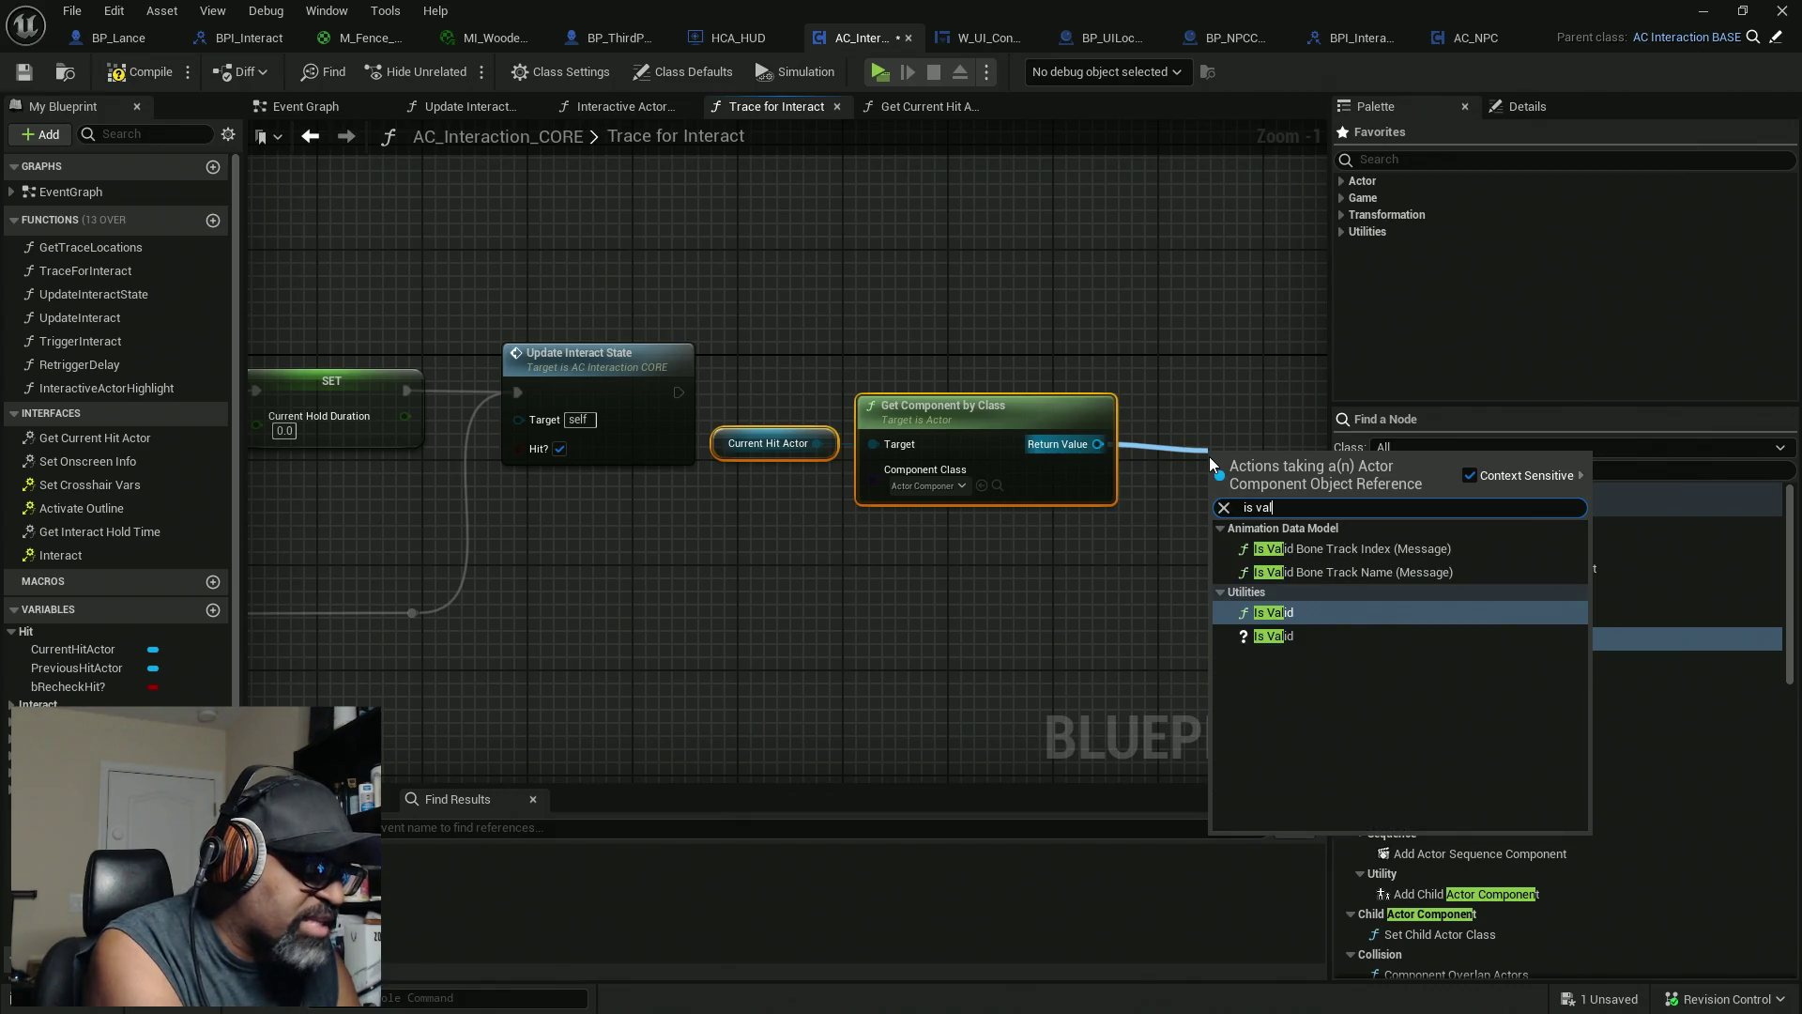
{"action": "left_click", "coordinate": [1304, 610]}
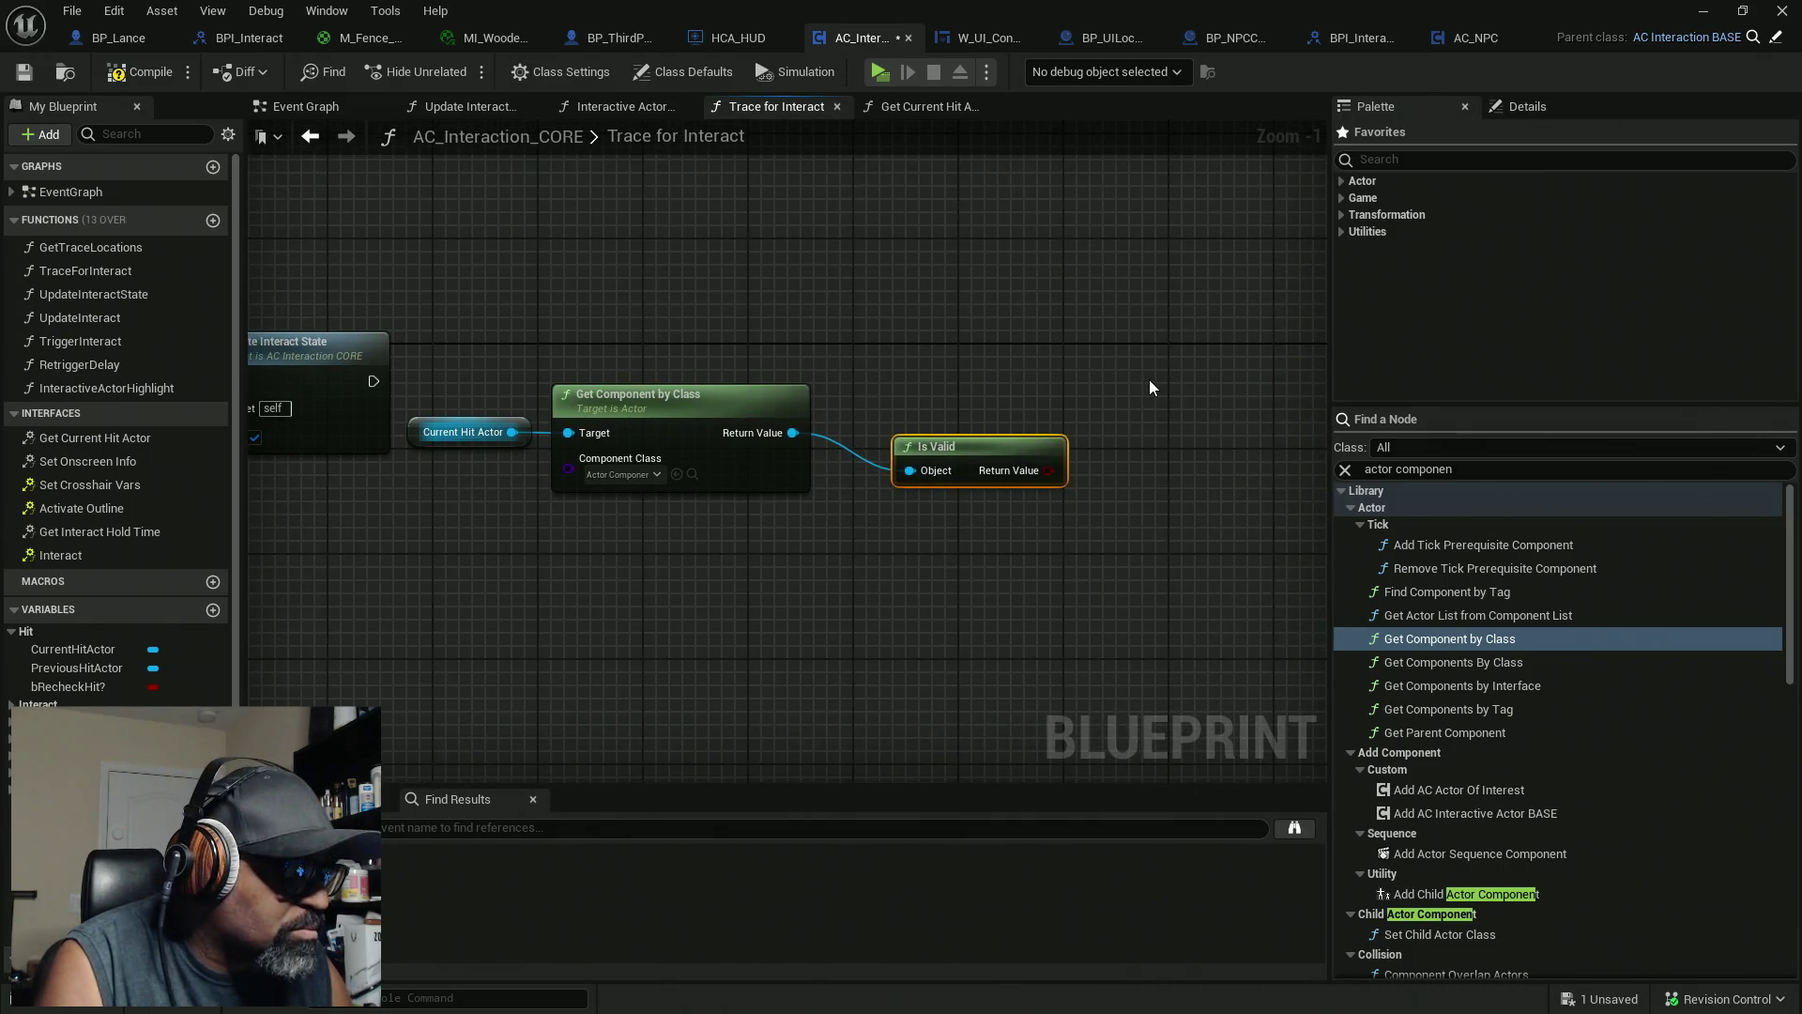
Add a Branch after Update Interact State and select Get Component by Class with Is Valid
{"action": "left_click", "coordinate": [1164, 370]}
{"action": "mouse_move", "coordinate": [373, 380]}
{"action": "left_mouse_down"}
{"action": "mouse_move", "coordinate": [959, 379]}
{"action": "mouse_move", "coordinate": [1183, 403]}
{"action": "mouse_move", "coordinate": [1195, 375]}
{"action": "left_mouse_up"}
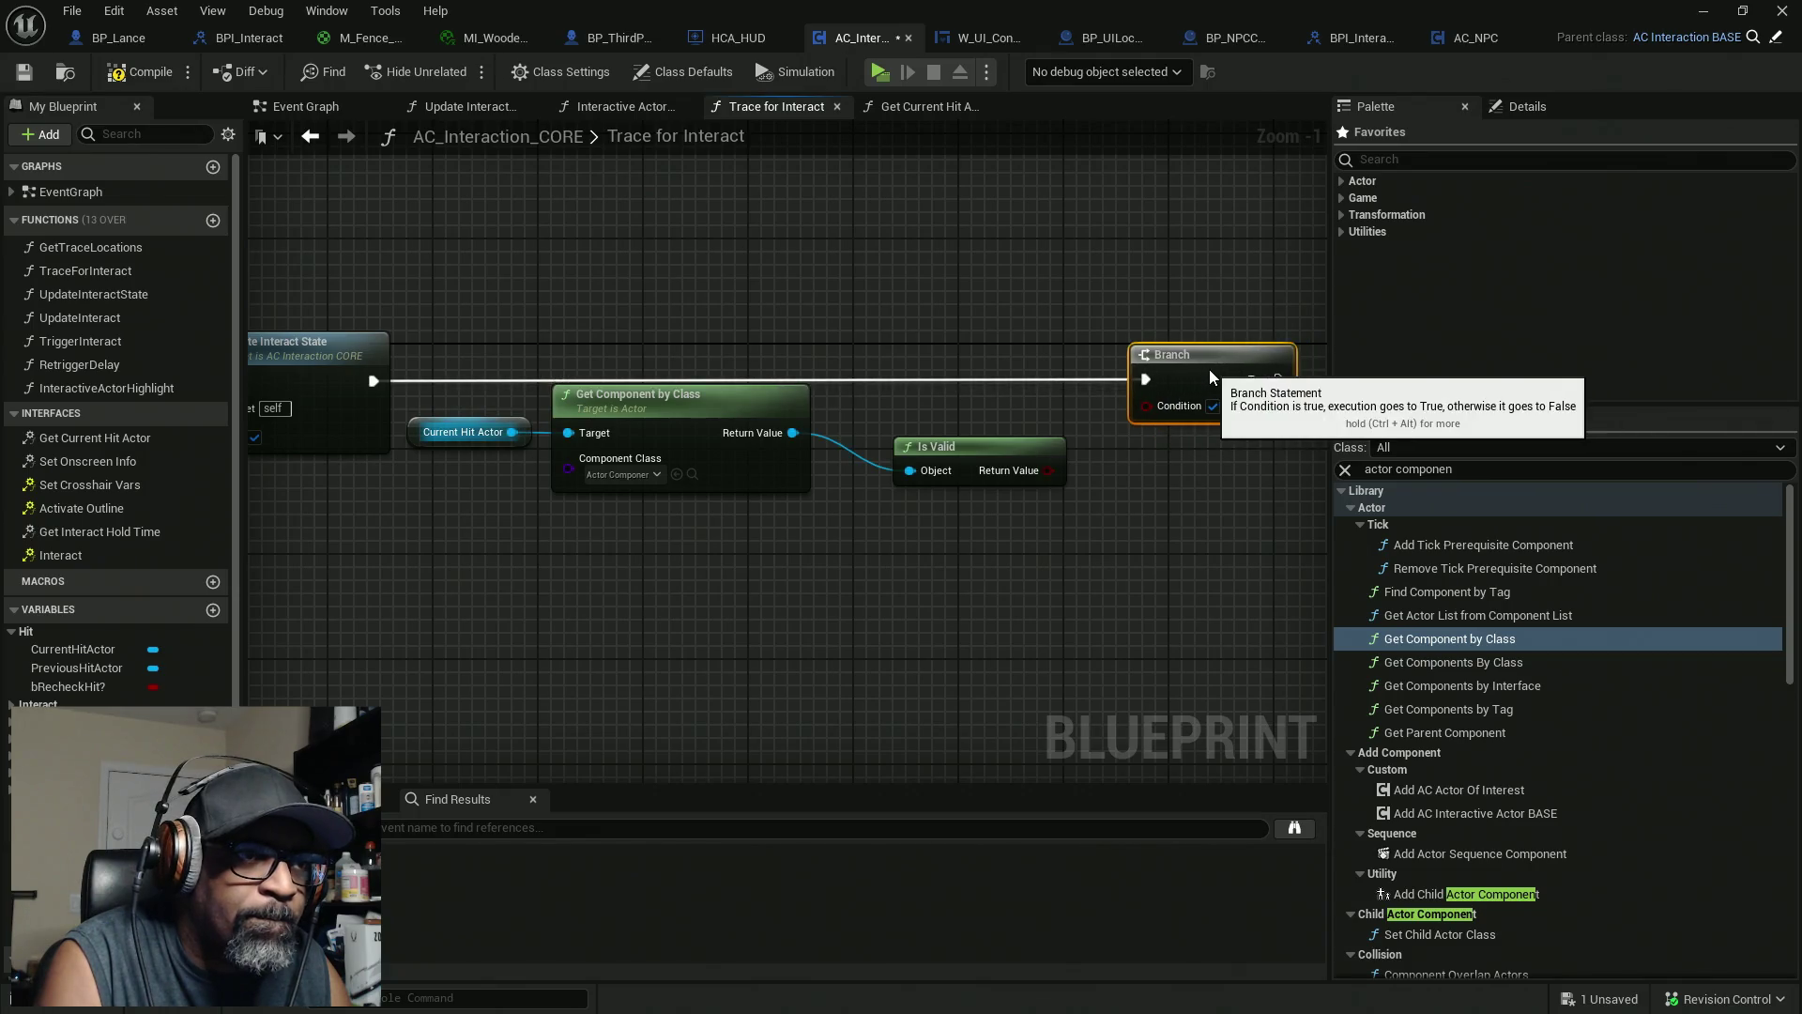
{"action": "left_click_drag", "start_coordinate": [948, 449], "coordinate": [879, 410]}
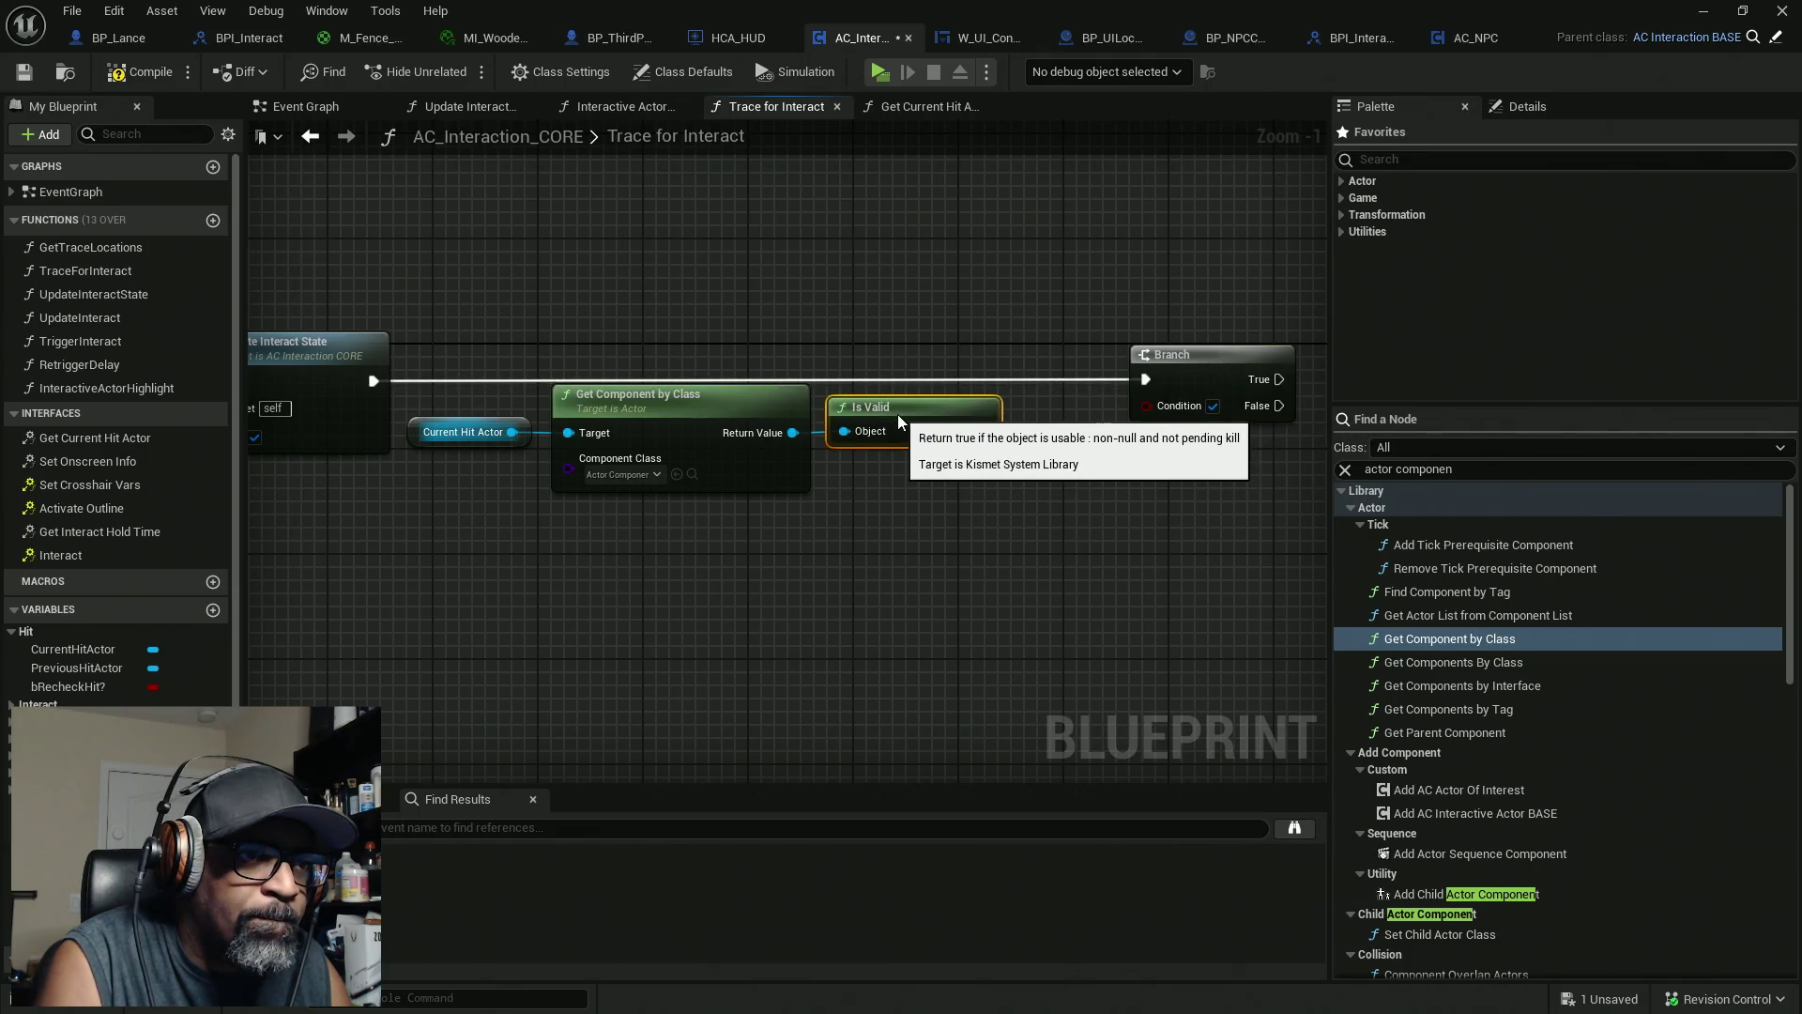
{"action": "left_click_drag", "start_coordinate": [922, 555], "coordinate": [464, 335]}
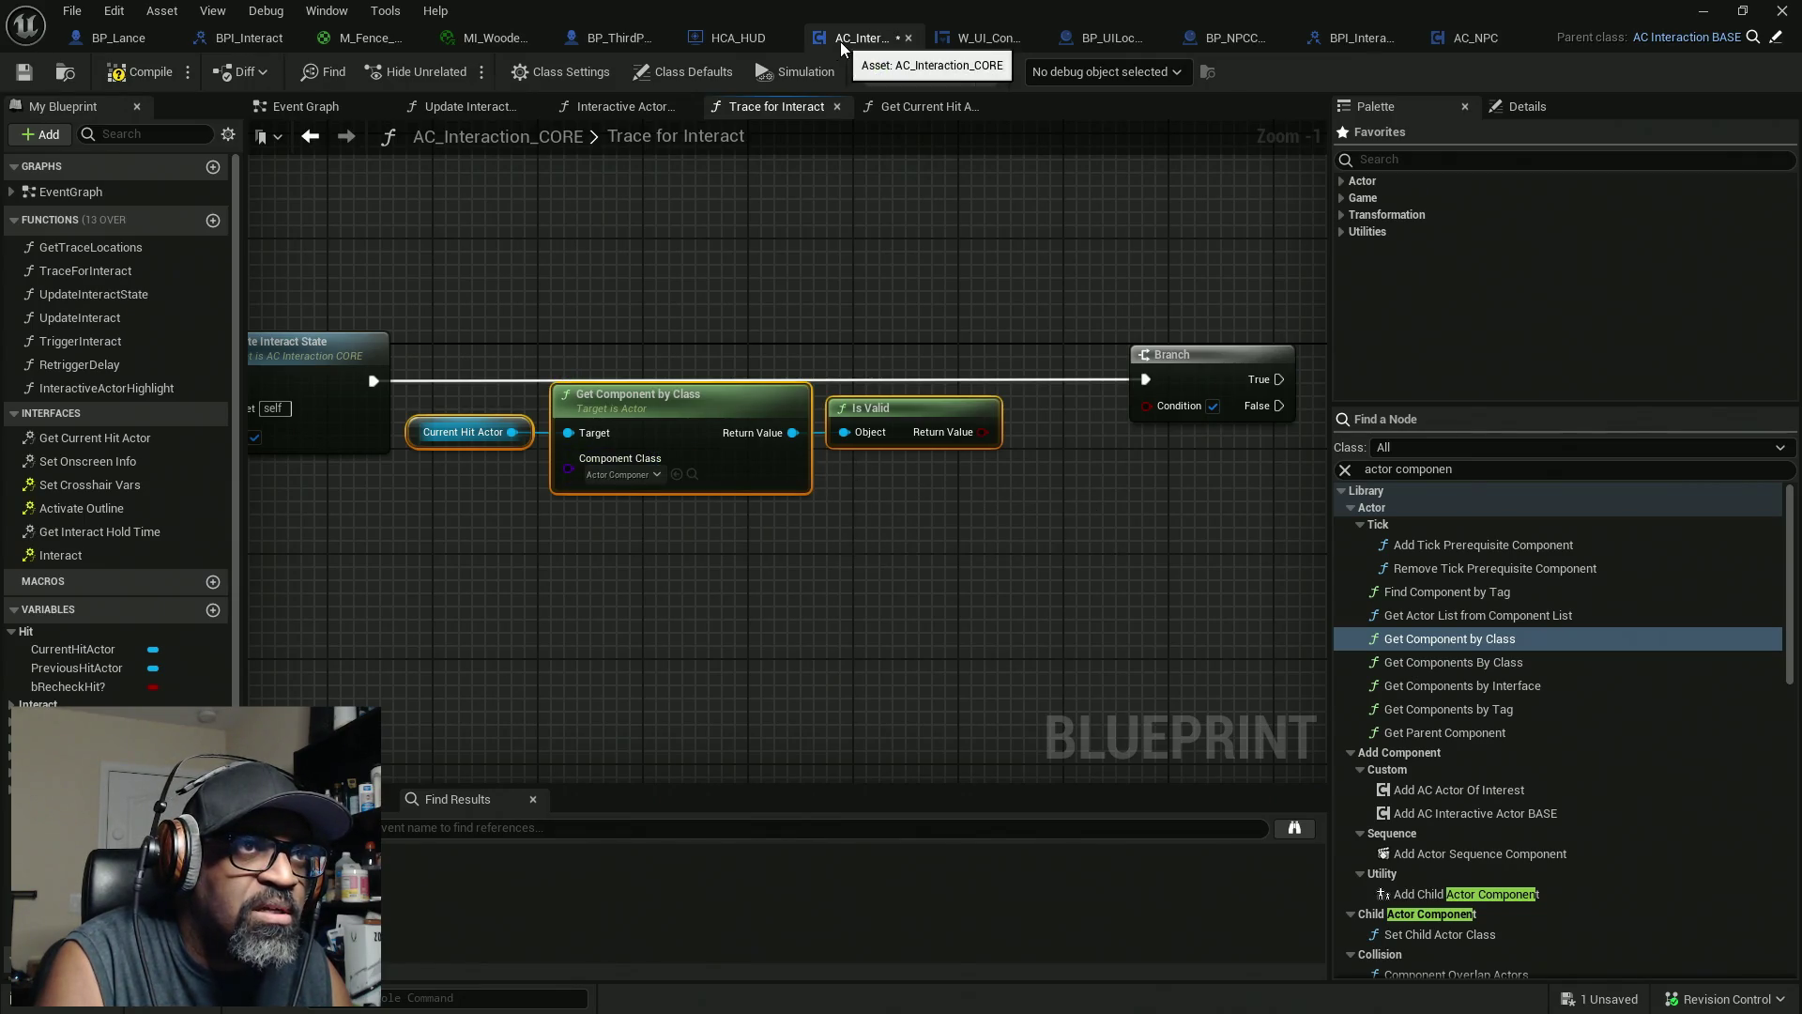
{"action": "left_click_drag", "start_coordinate": [892, 279], "coordinate": [465, 648]}
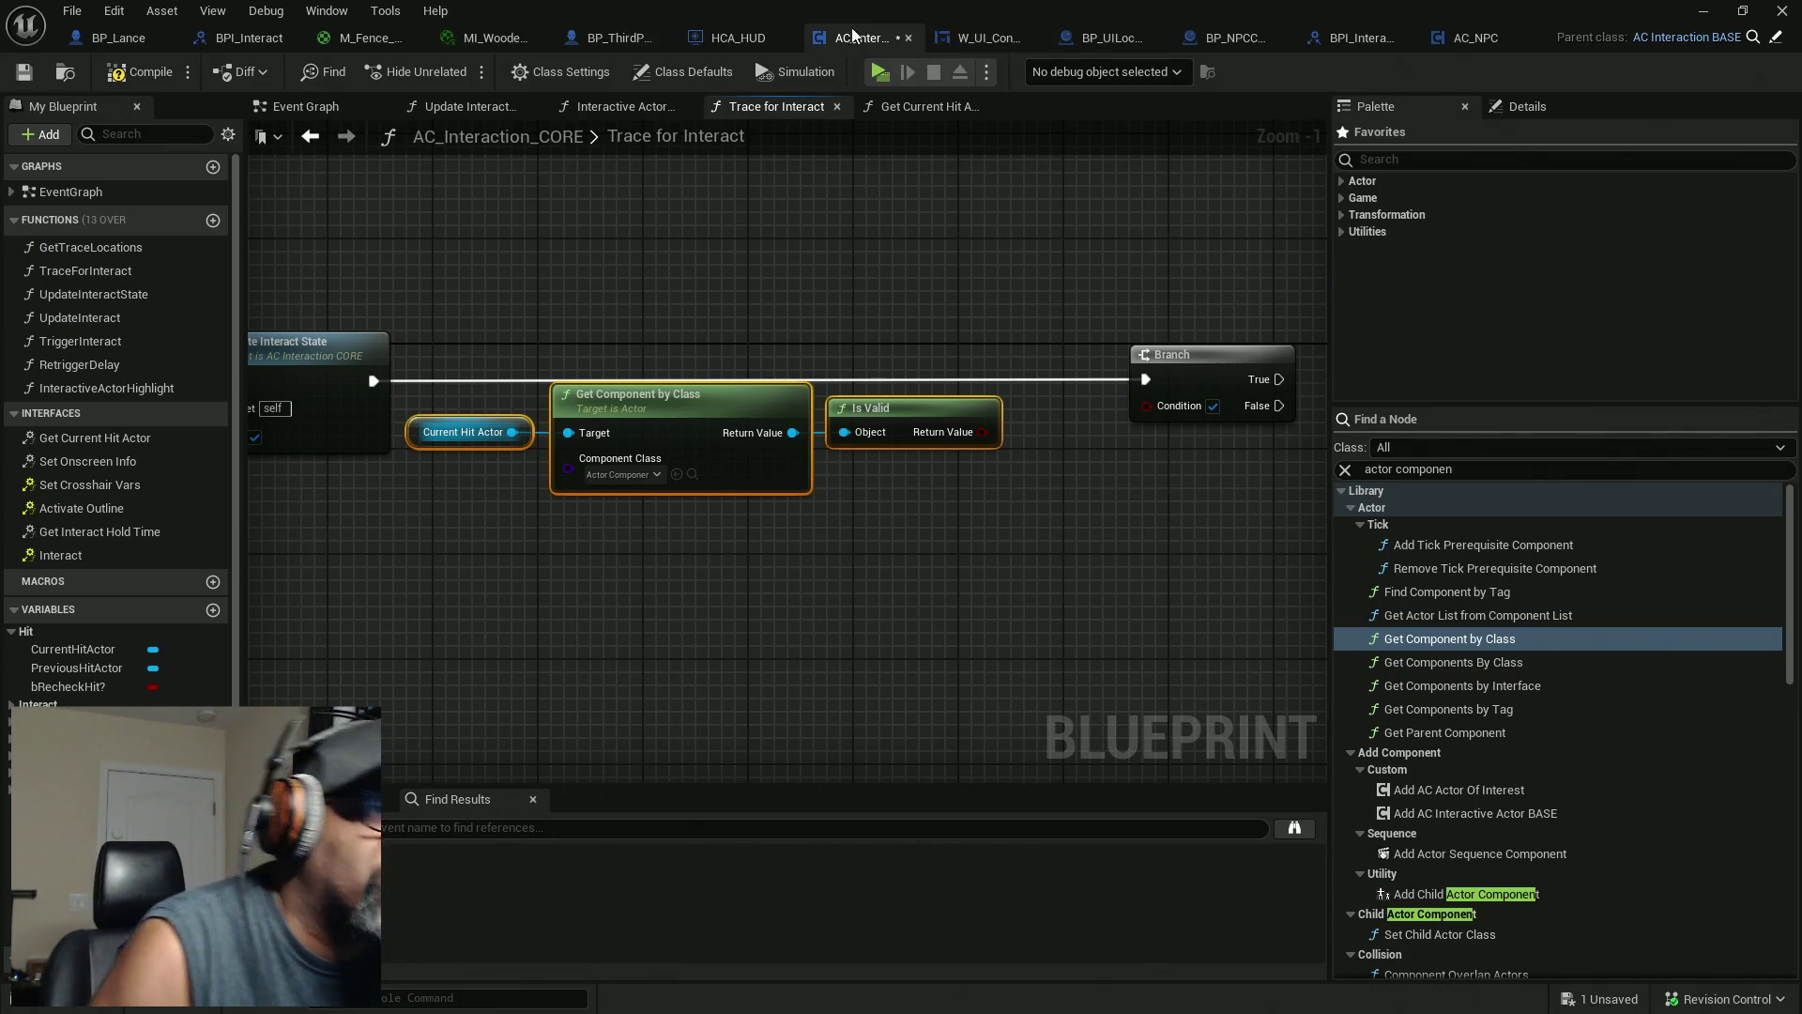
{"action": "mouse_move", "coordinate": [908, 272]}
{"action": "left_mouse_down"}
{"action": "mouse_move", "coordinate": [642, 604]}
{"action": "mouse_move", "coordinate": [673, 649]}
{"action": "left_mouse_up"}
Delete Get Component by Class and Is Valid, then review BPI_InteractiveConvo's functions
{"action": "key", "text": "Delete"}
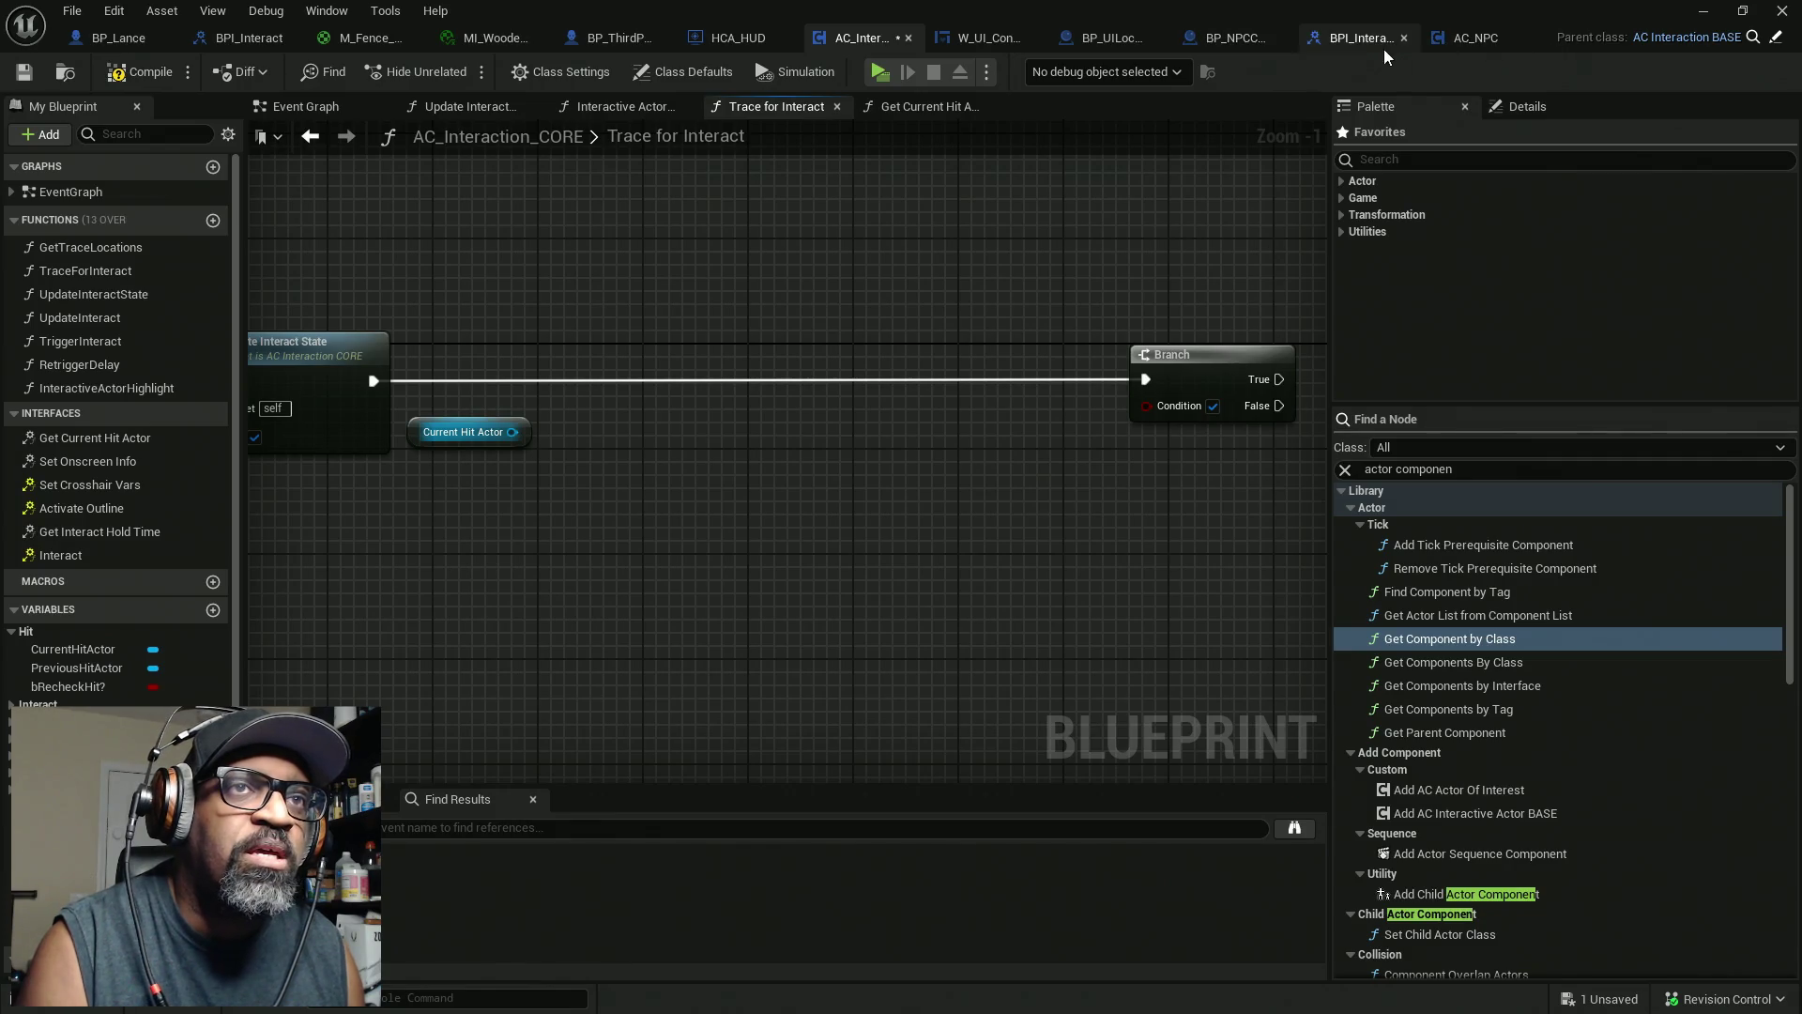
{"action": "left_click", "coordinate": [1356, 43]}
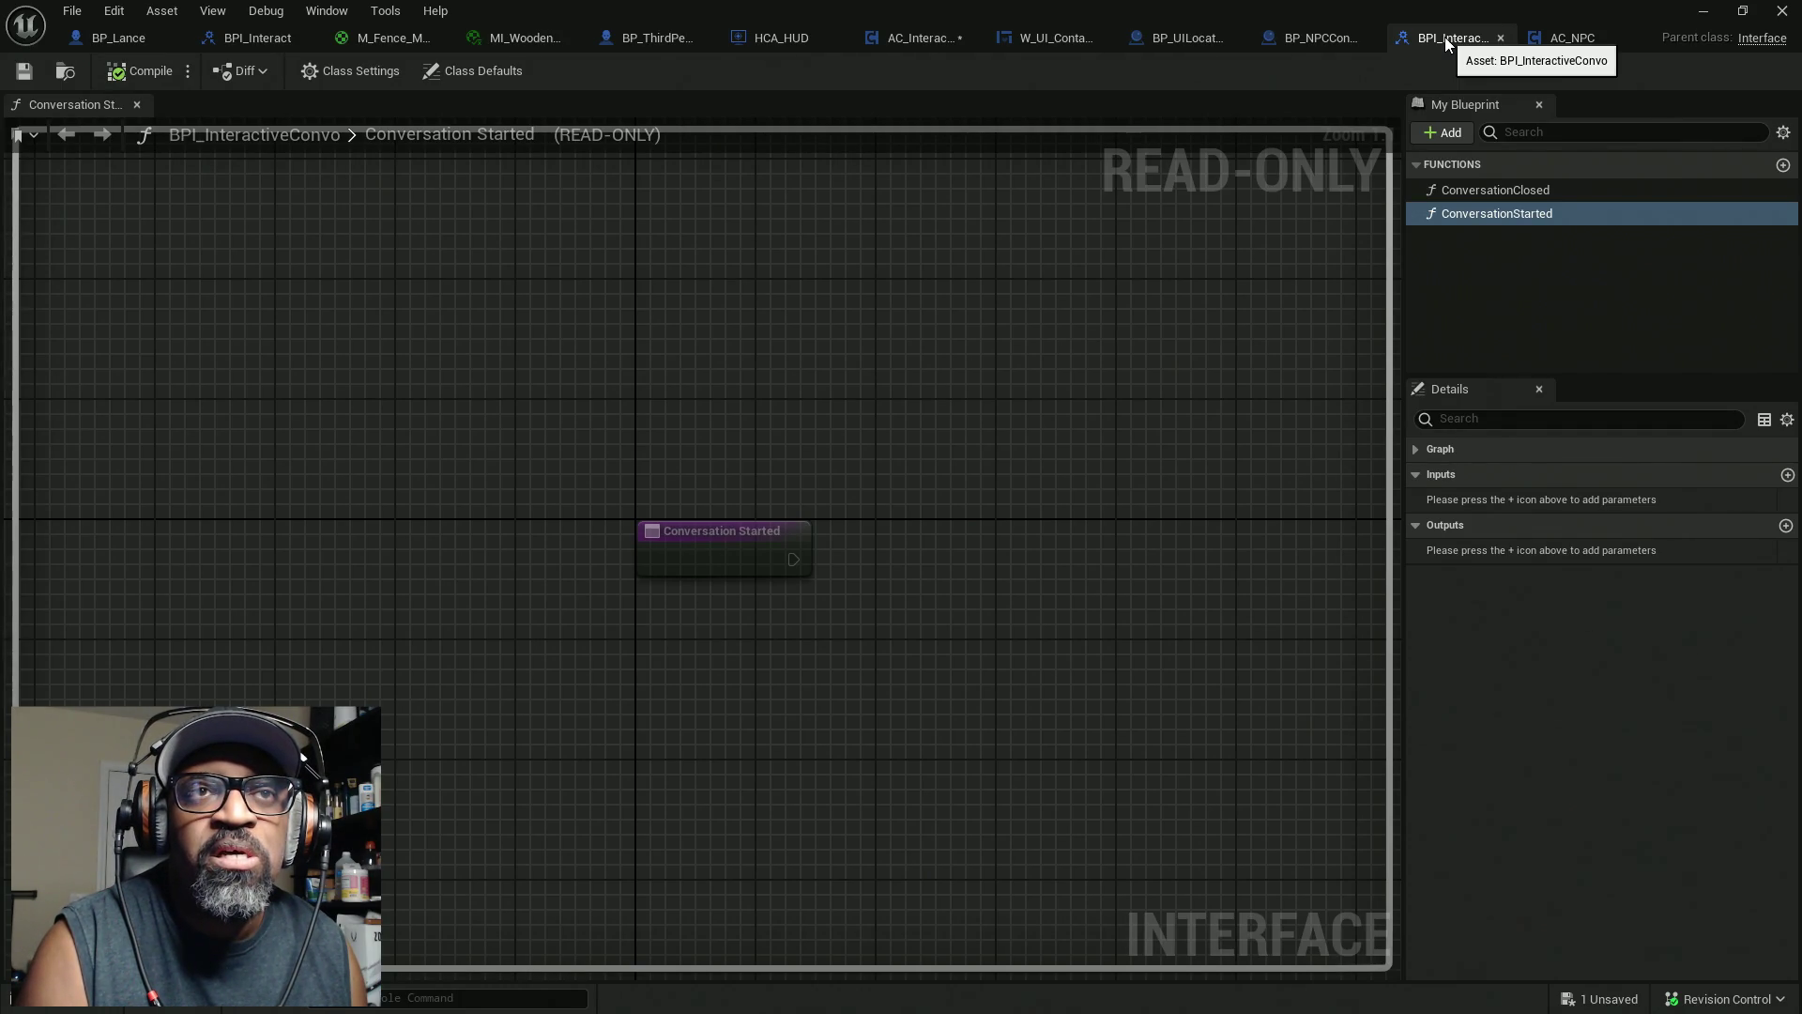
{"action": "left_click", "coordinate": [913, 43]}
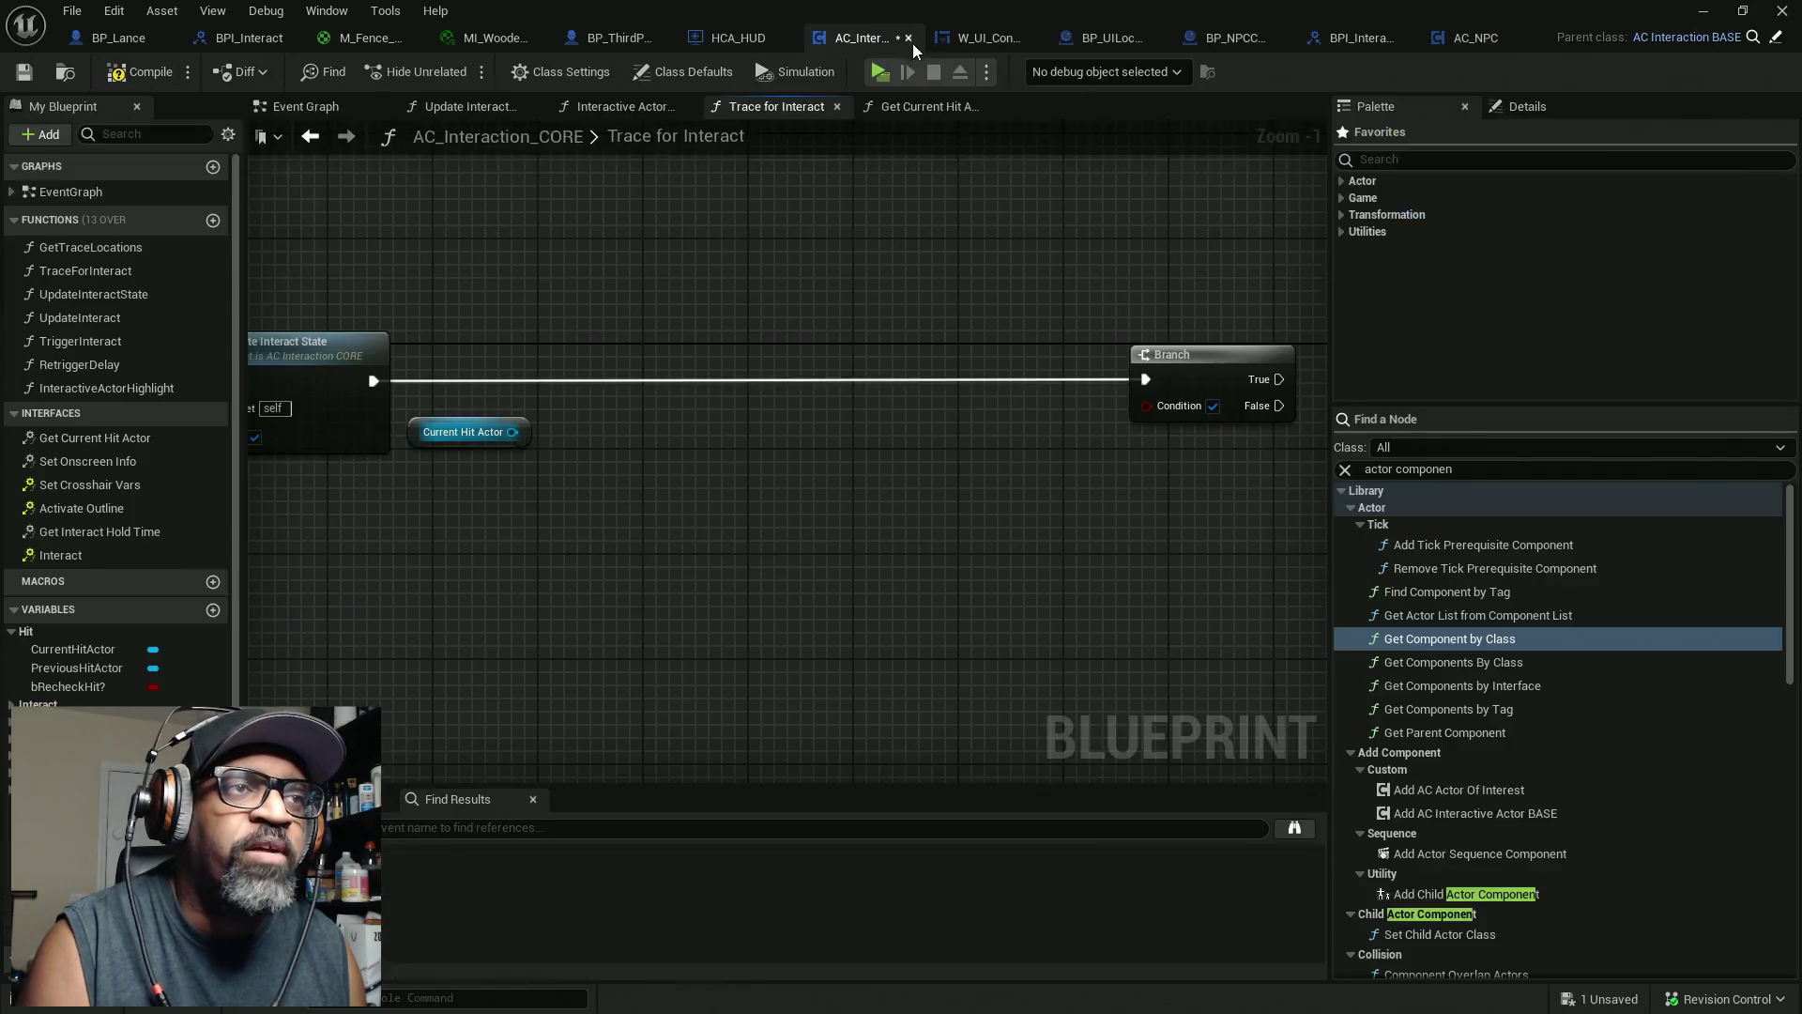
Add a Get Components by Interface node beside Current Hit Actor and recheck BPI_InteractiveConvo
{"action": "left_click_drag", "start_coordinate": [511, 432], "coordinate": [647, 447]}
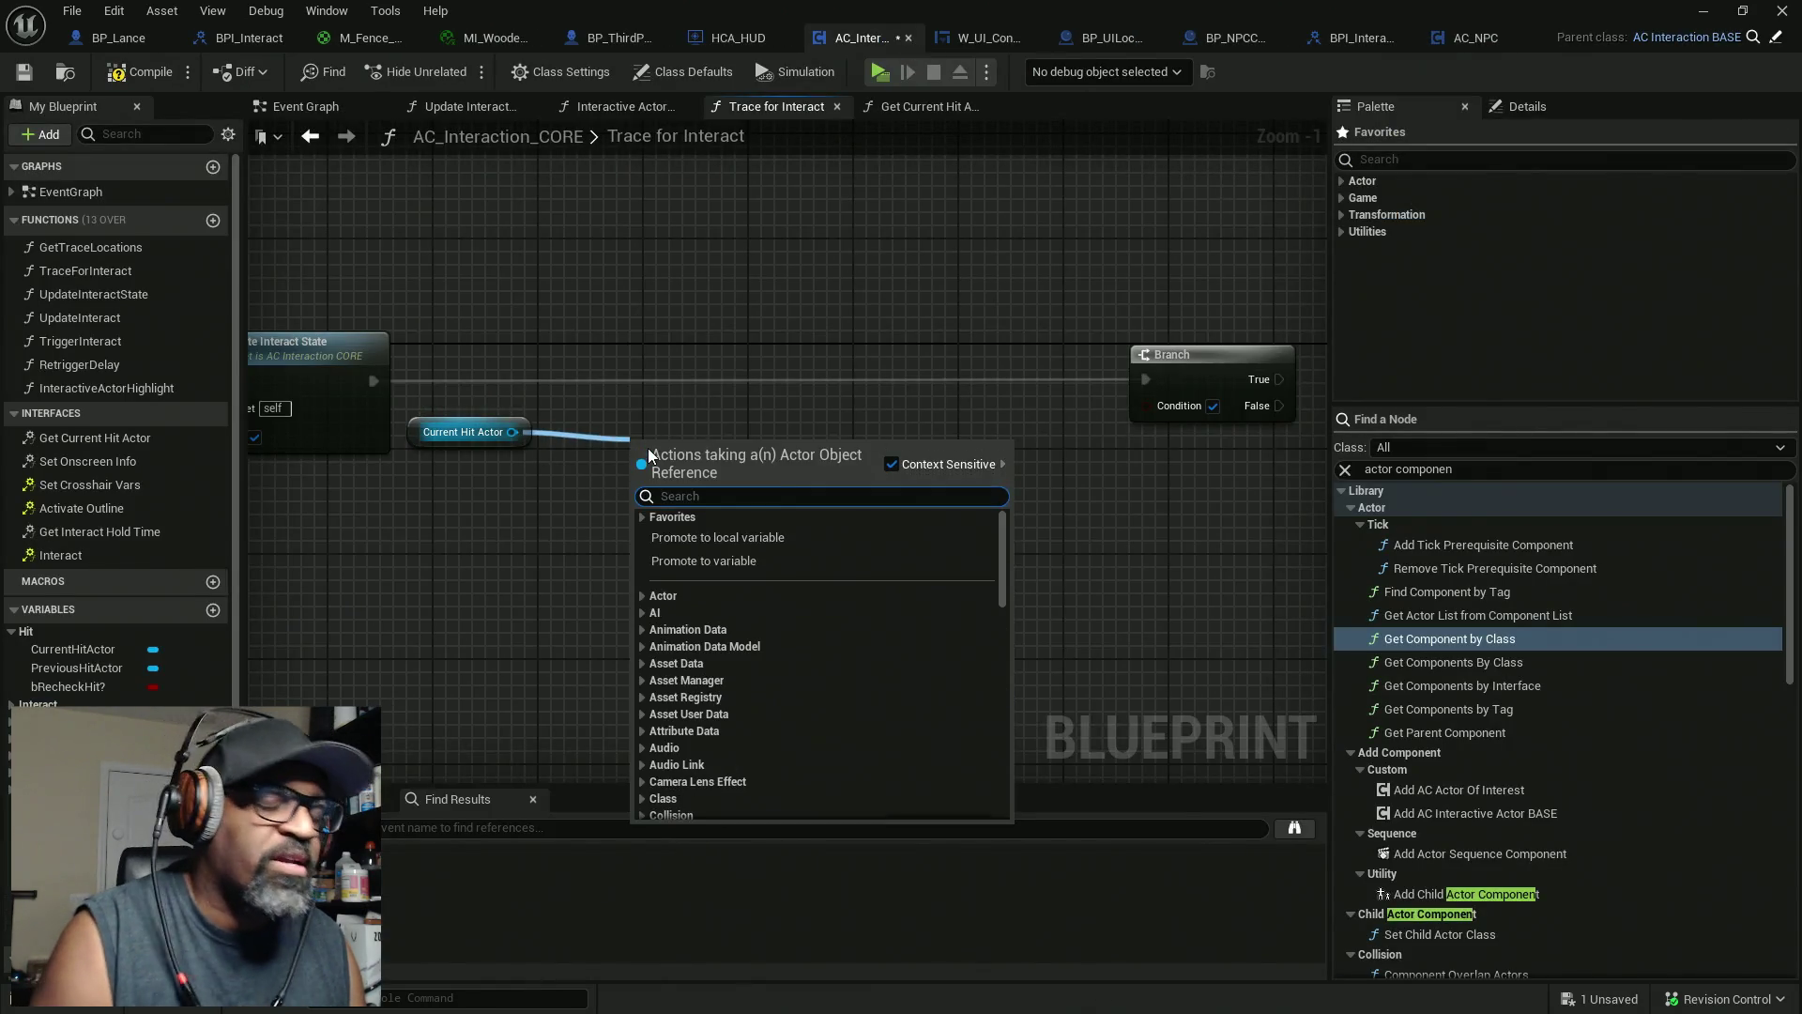
{"action": "left_click_drag", "start_coordinate": [1494, 683], "coordinate": [608, 426]}
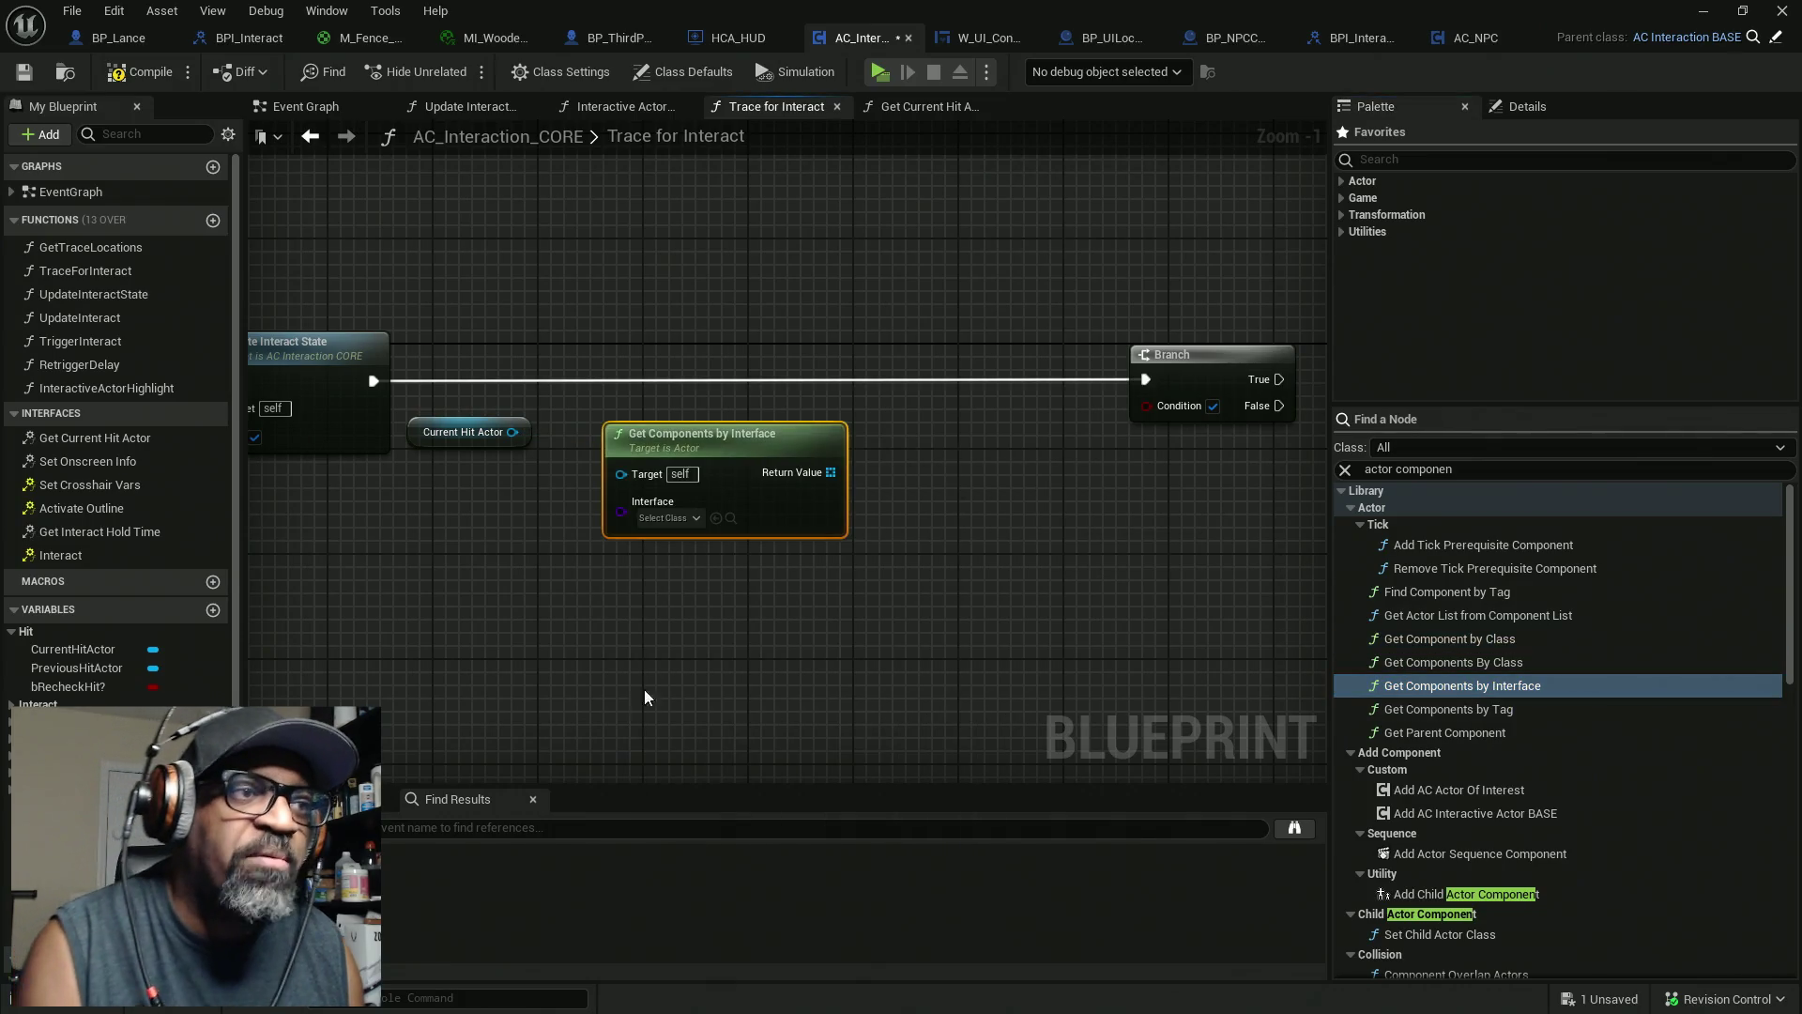
{"action": "left_click", "coordinate": [1356, 38]}
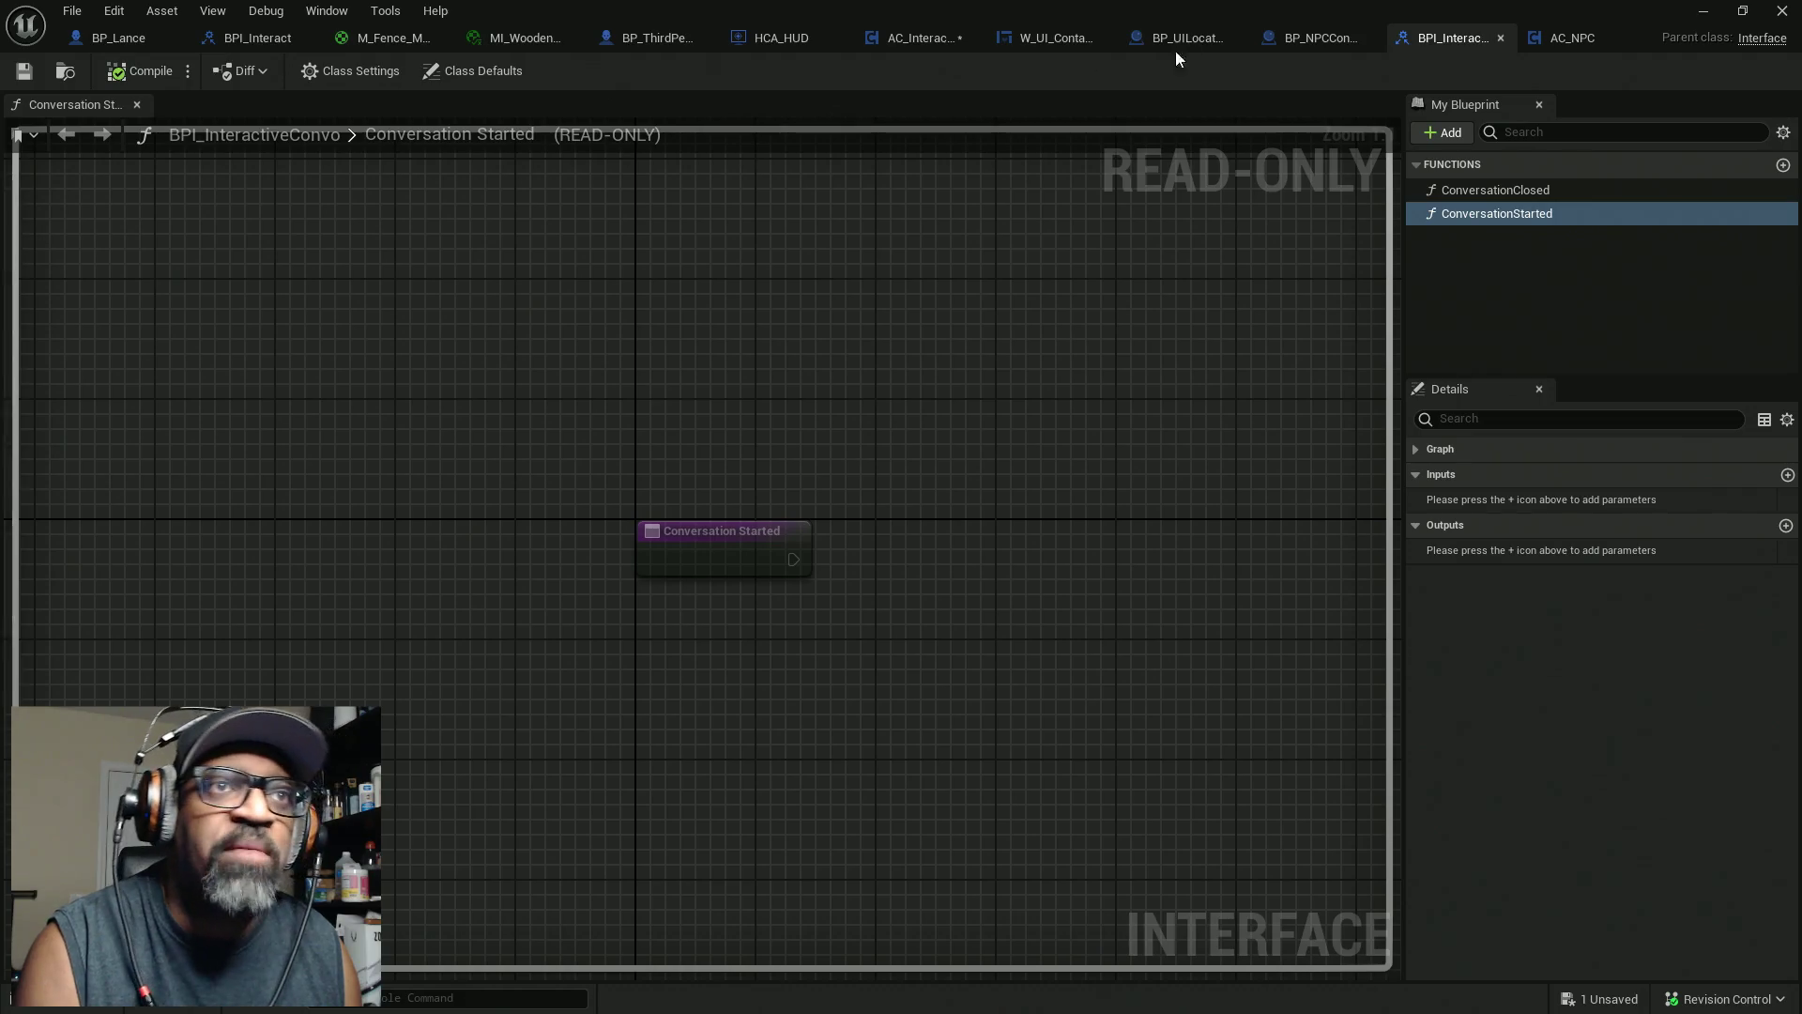
{"action": "left_click", "coordinate": [929, 45]}
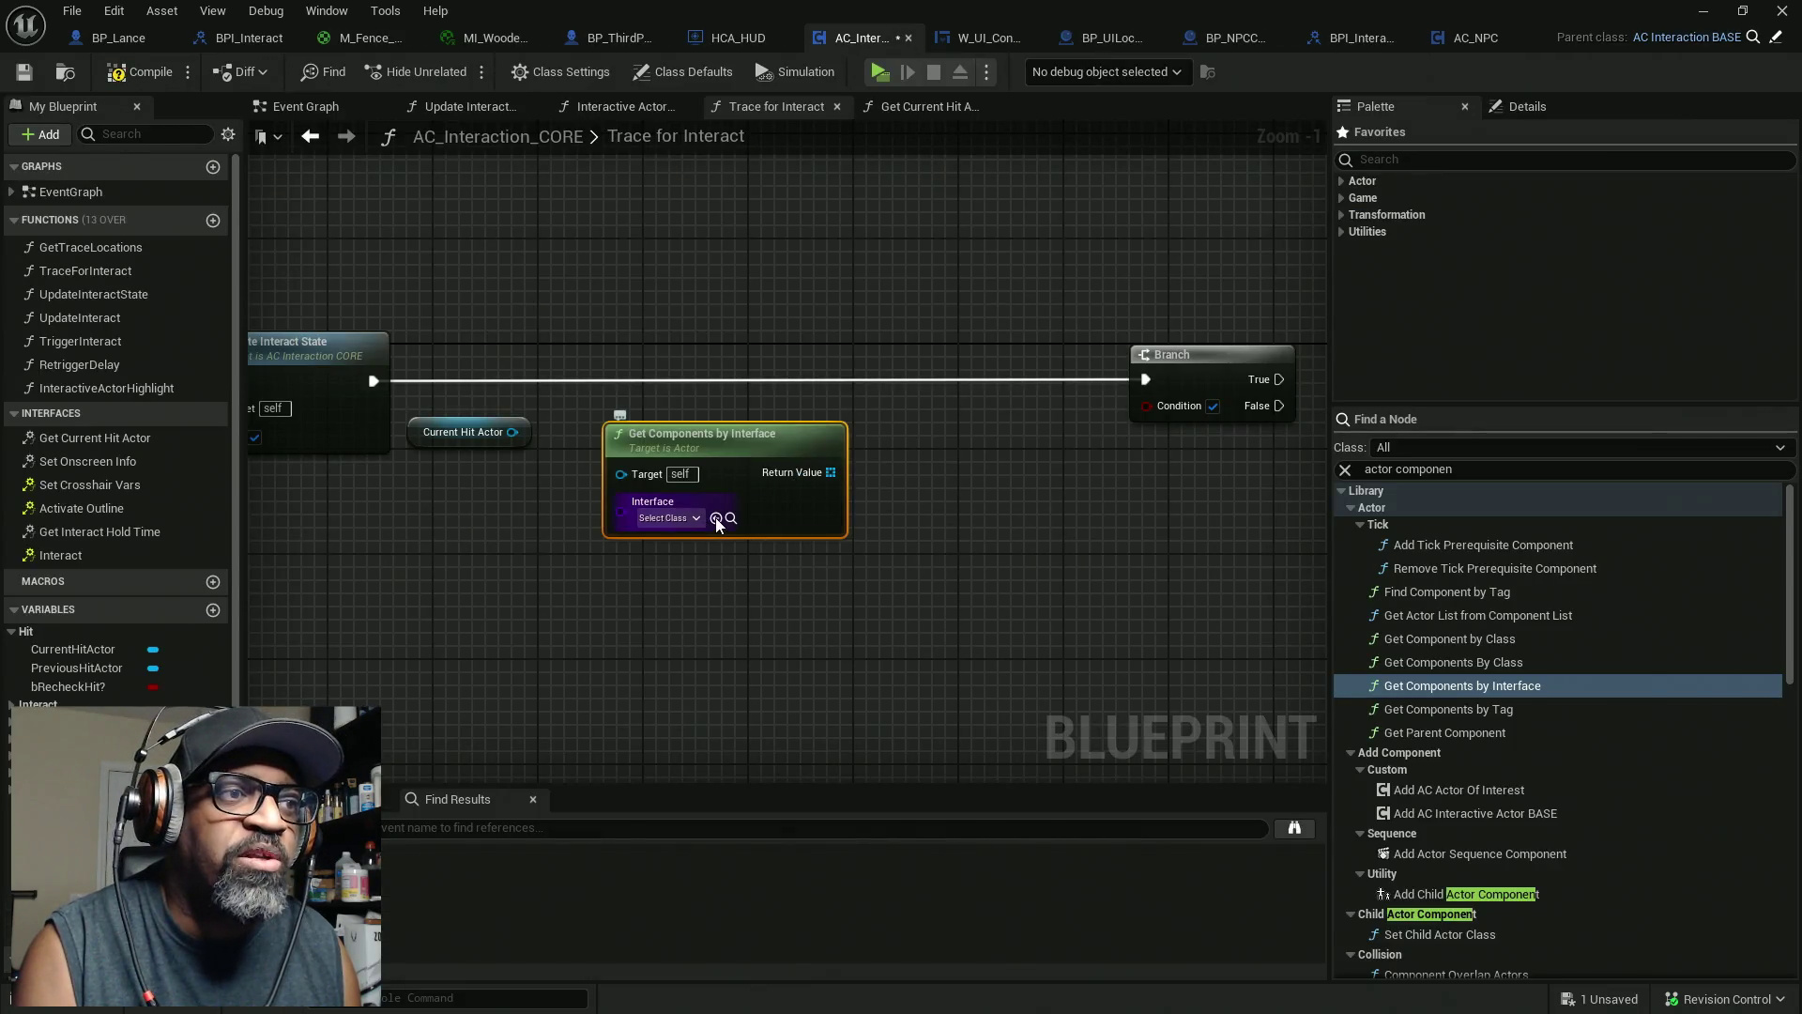
Feed Current Hit Actor into Get Components by Interface and add an aligned Is Empty check
{"action": "left_click_drag", "start_coordinate": [620, 473], "coordinate": [513, 433]}
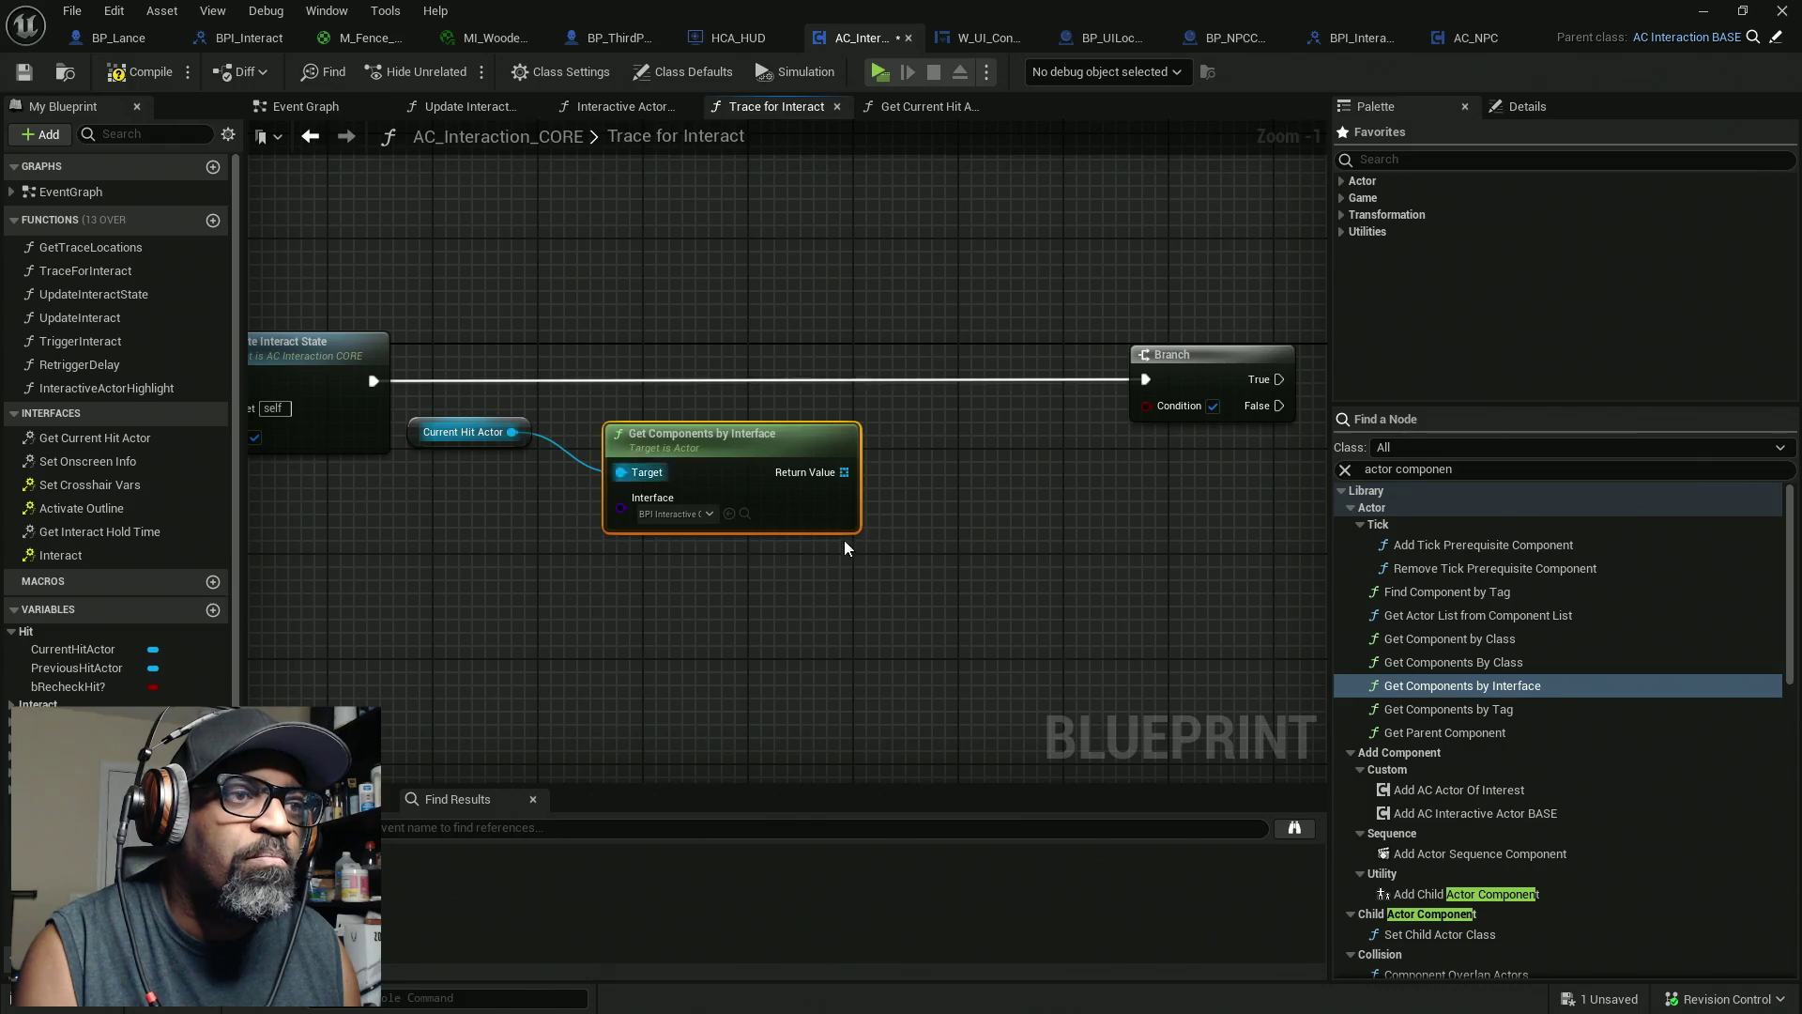
{"action": "left_click_drag", "start_coordinate": [831, 477], "coordinate": [991, 472]}
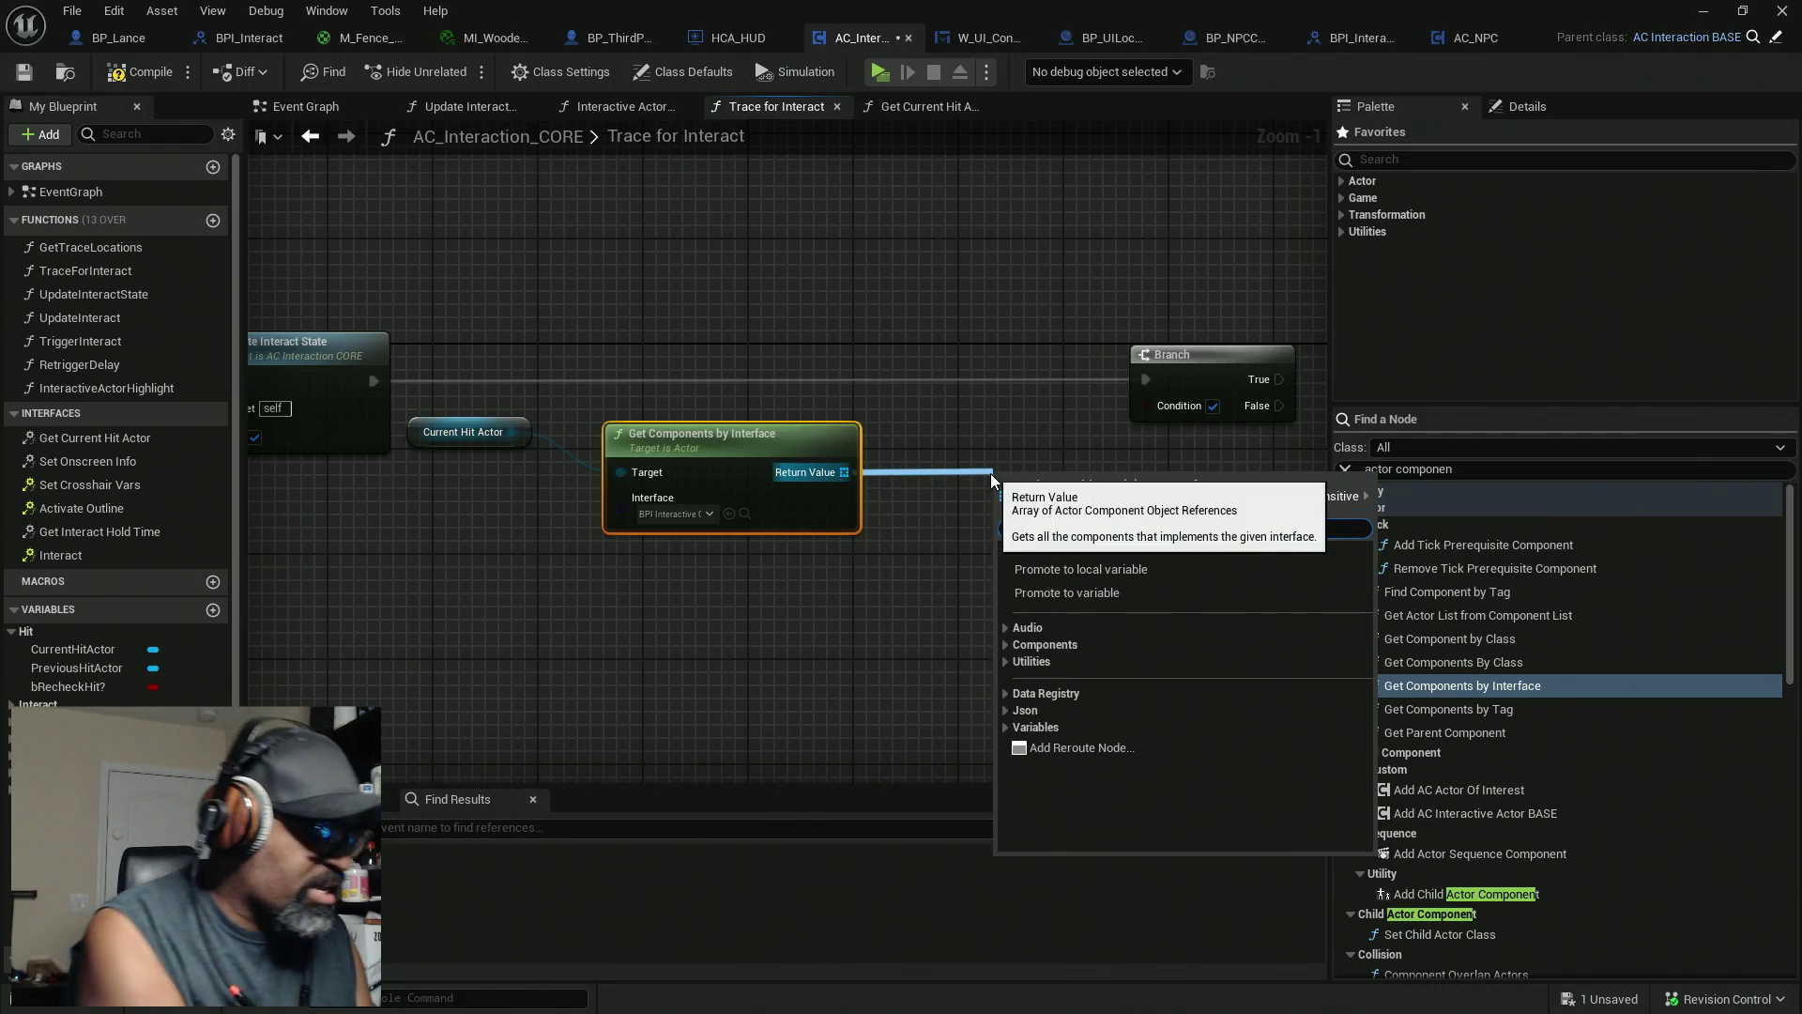
{"action": "type", "text": "is empty"}
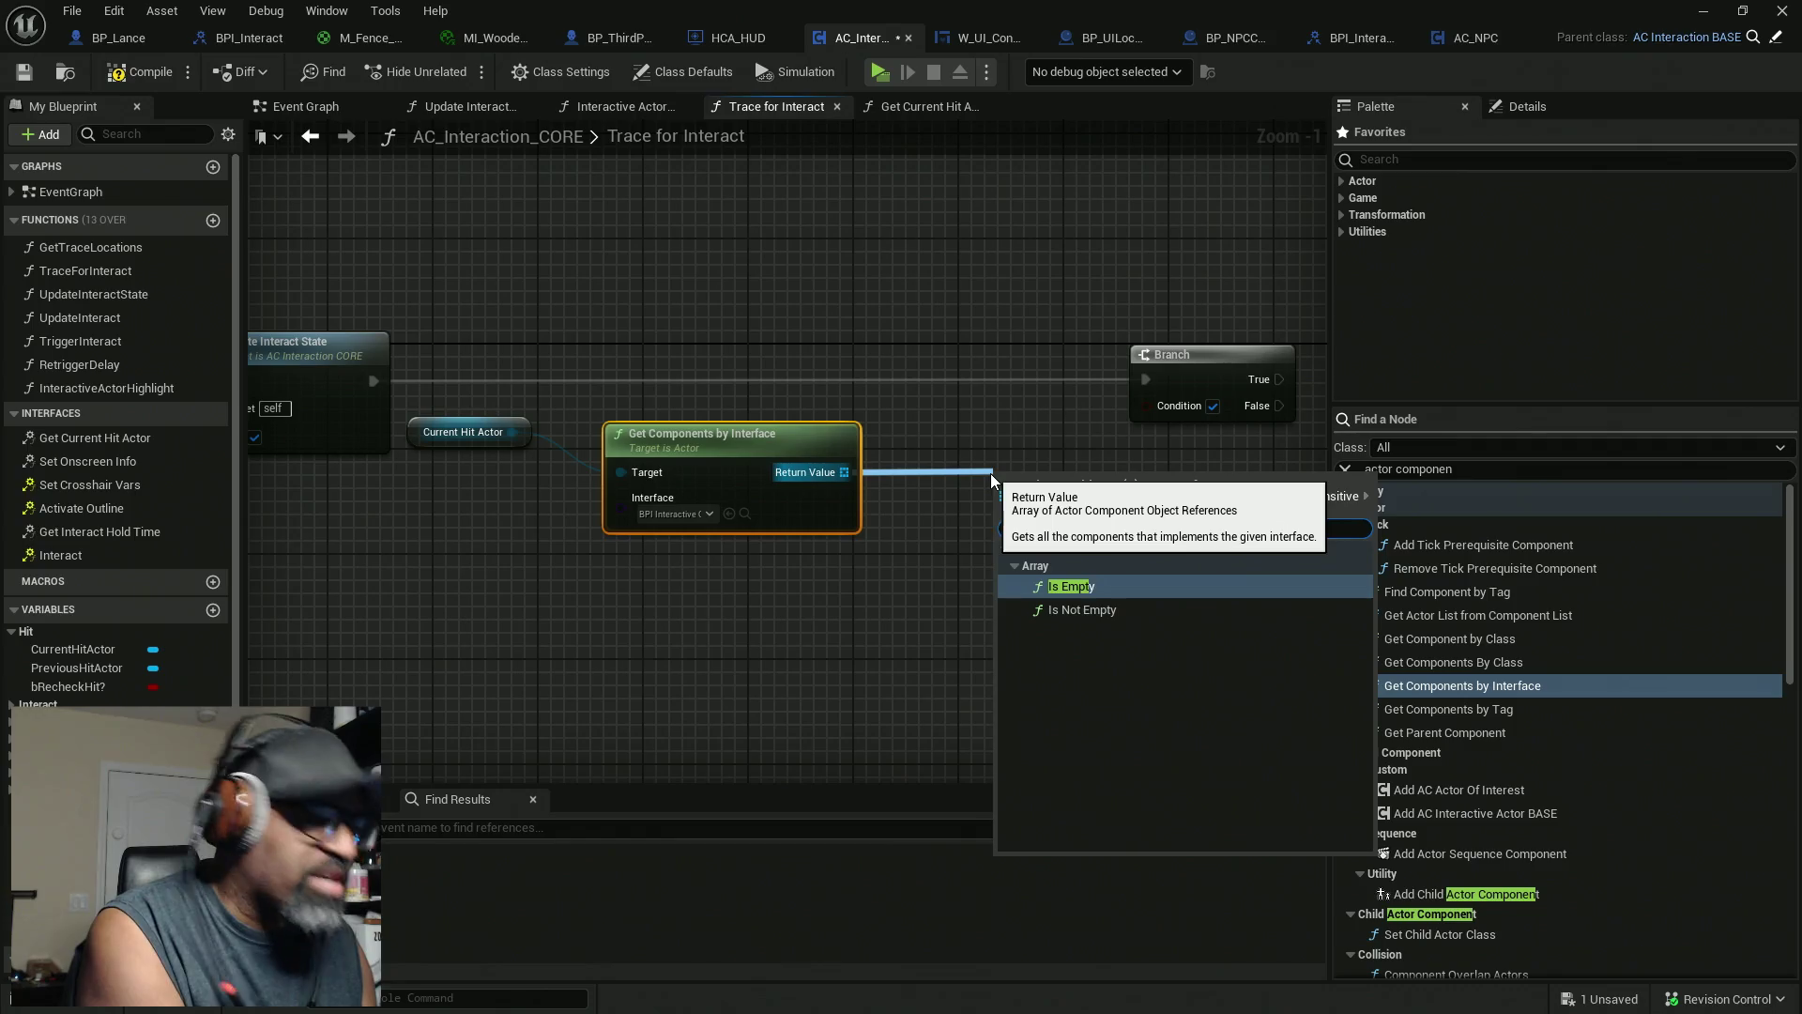
{"action": "left_click", "coordinate": [1086, 589]}
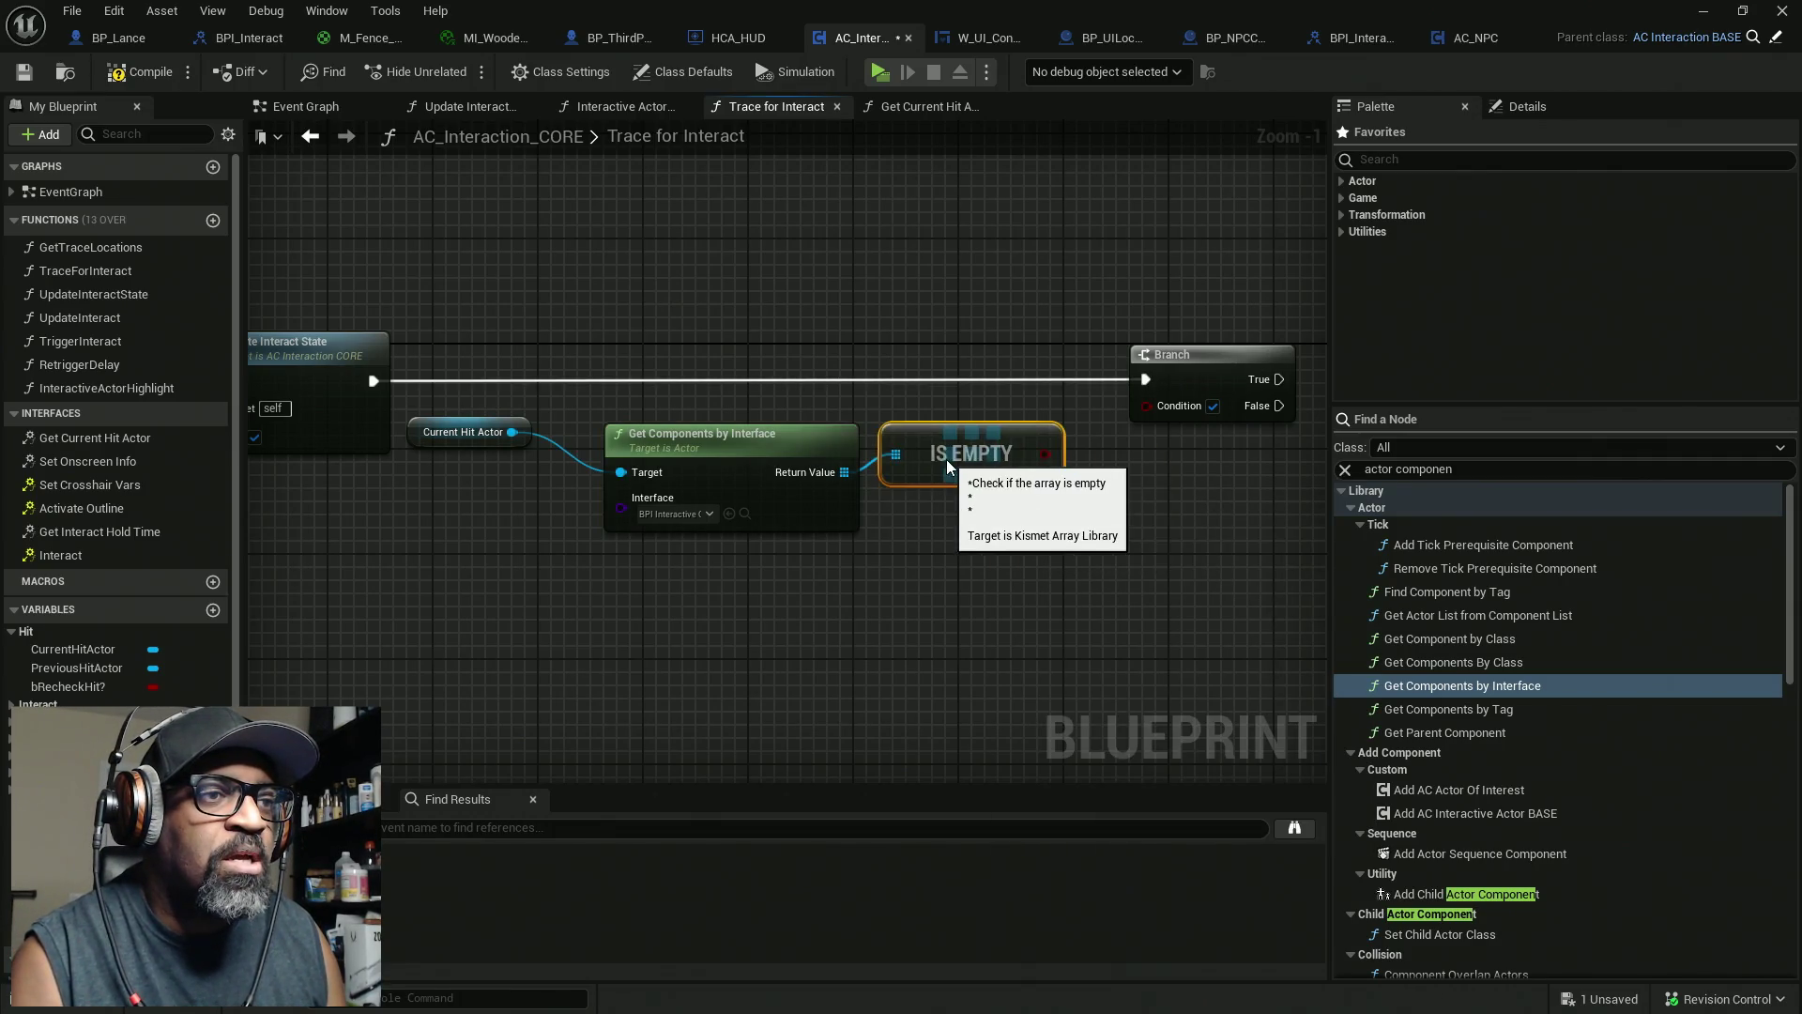
{"action": "left_click", "coordinate": [724, 447], "text": "ctrl"}
{"action": "left_click_drag", "start_coordinate": [724, 447], "coordinate": [671, 420]}
{"action": "left_click", "coordinate": [462, 434], "text": "ctrl"}
{"action": "key", "text": "q"}
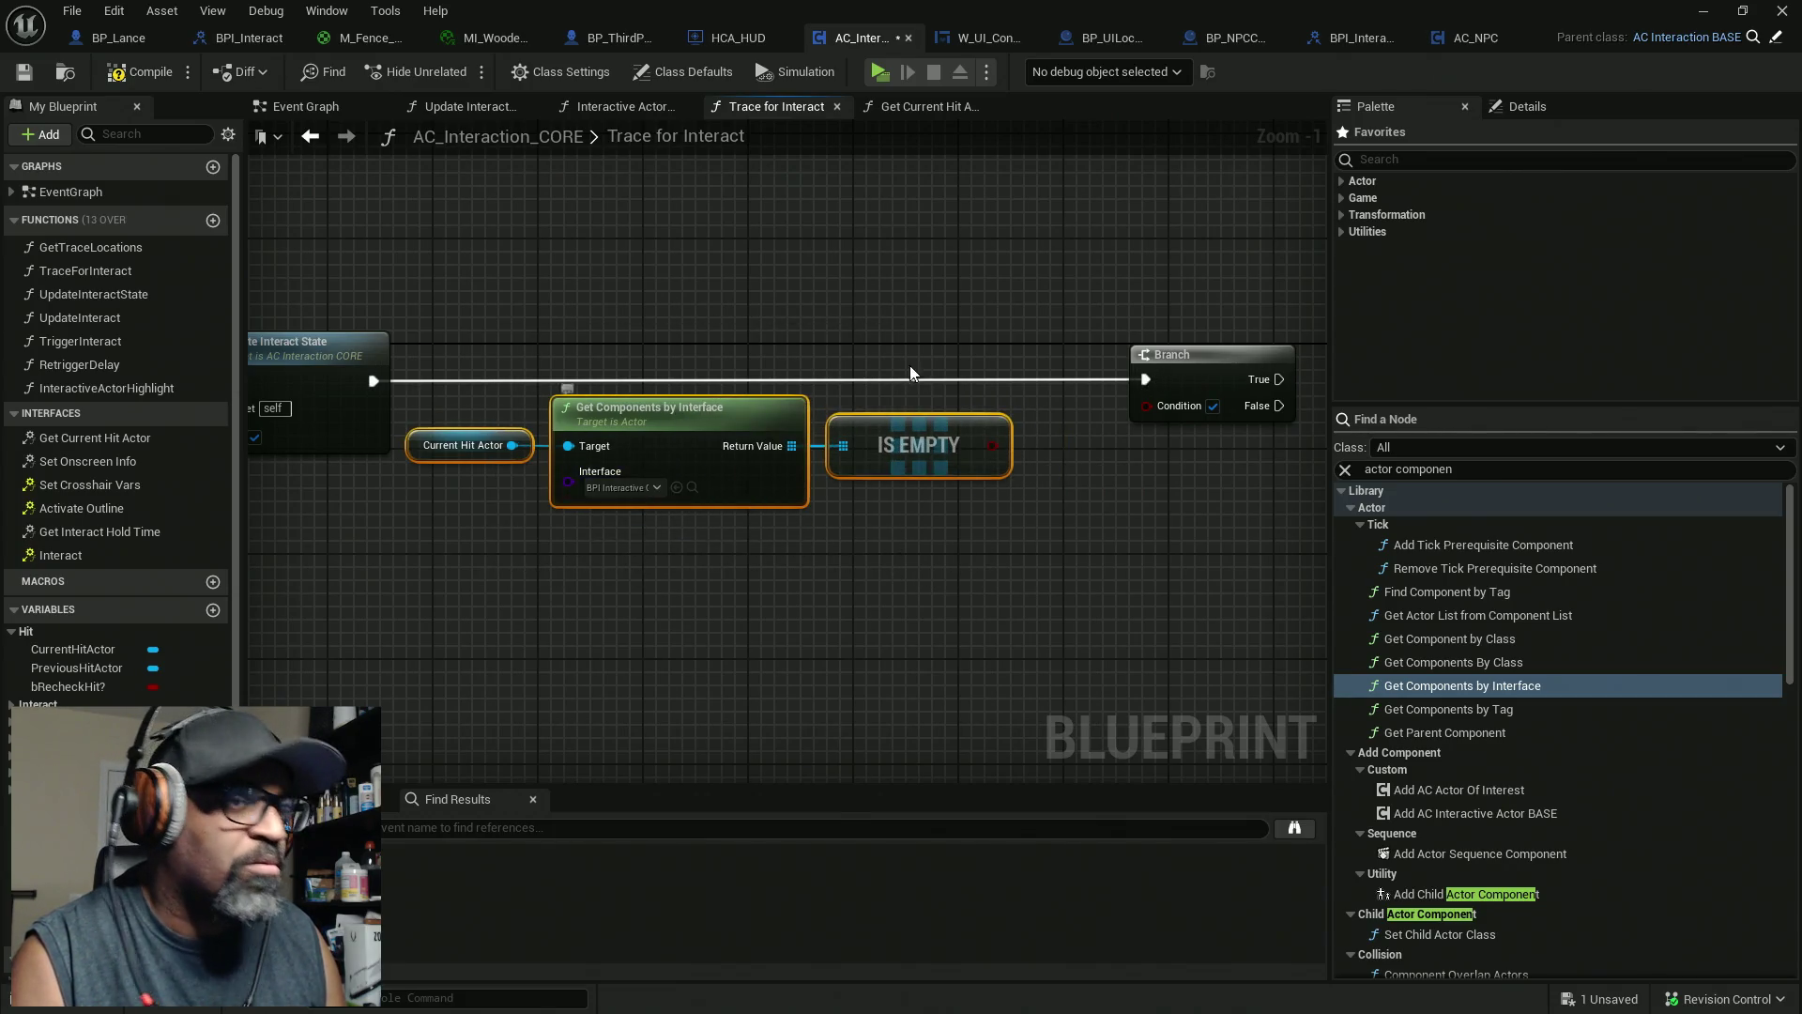
Connect Is Empty to the Branch Condition and paste a Current Hit Actor copy near the Branch
{"action": "left_click_drag", "start_coordinate": [991, 447], "coordinate": [1147, 405]}
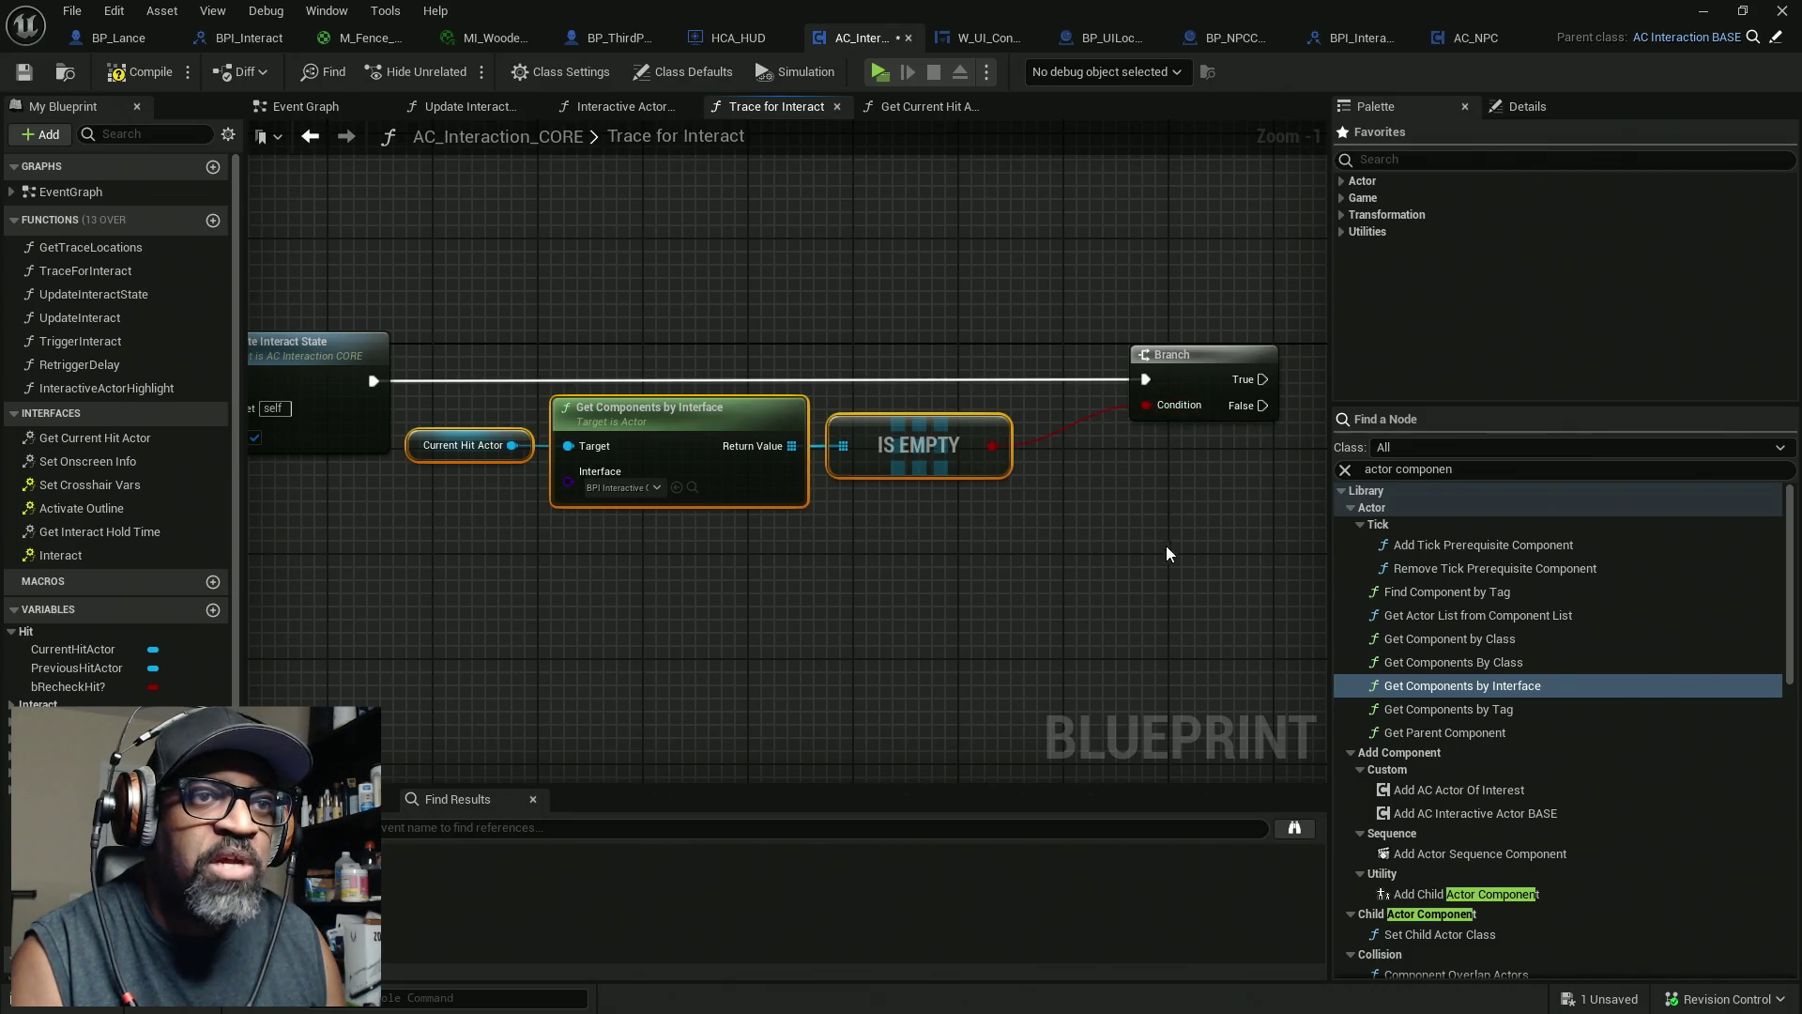
{"action": "left_click_drag", "start_coordinate": [1084, 544], "coordinate": [1059, 548]}
{"action": "left_click_drag", "start_coordinate": [381, 284], "coordinate": [1003, 584]}
{"action": "left_click_drag", "start_coordinate": [1077, 515], "coordinate": [892, 523]}
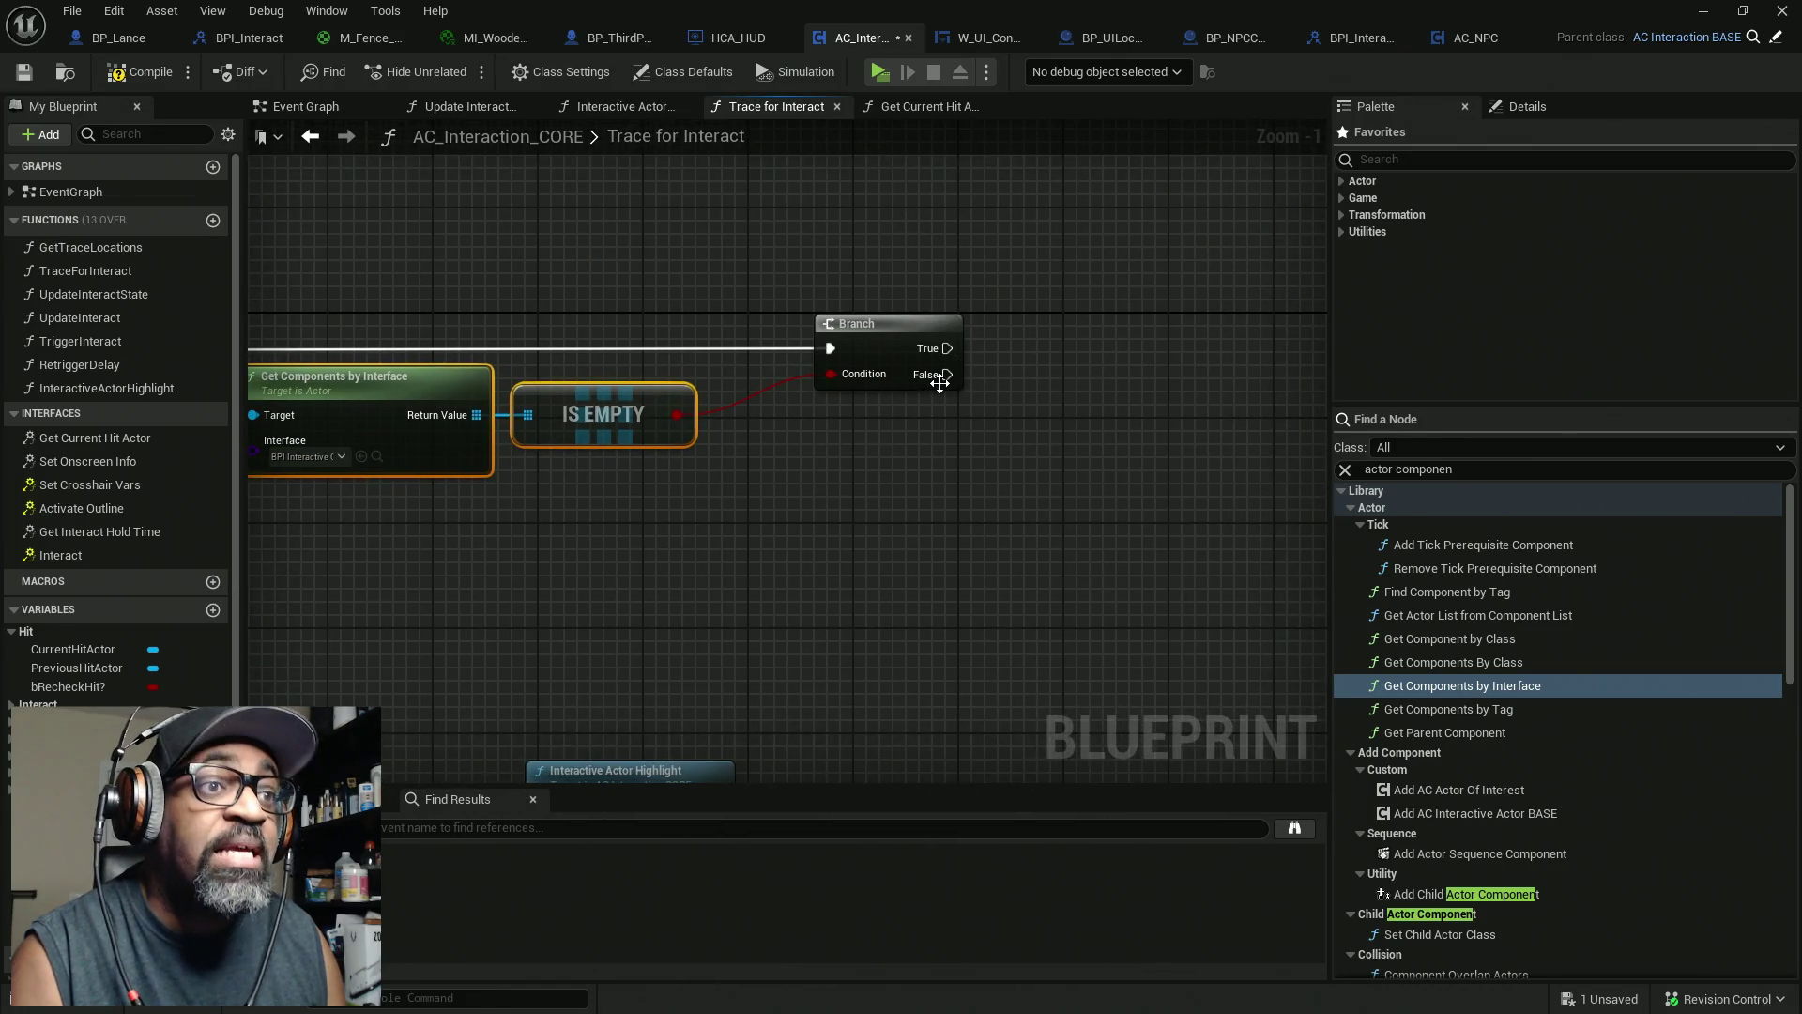
{"action": "left_click_drag", "start_coordinate": [806, 452], "coordinate": [1066, 422]}
{"action": "left_click", "coordinate": [417, 390]}
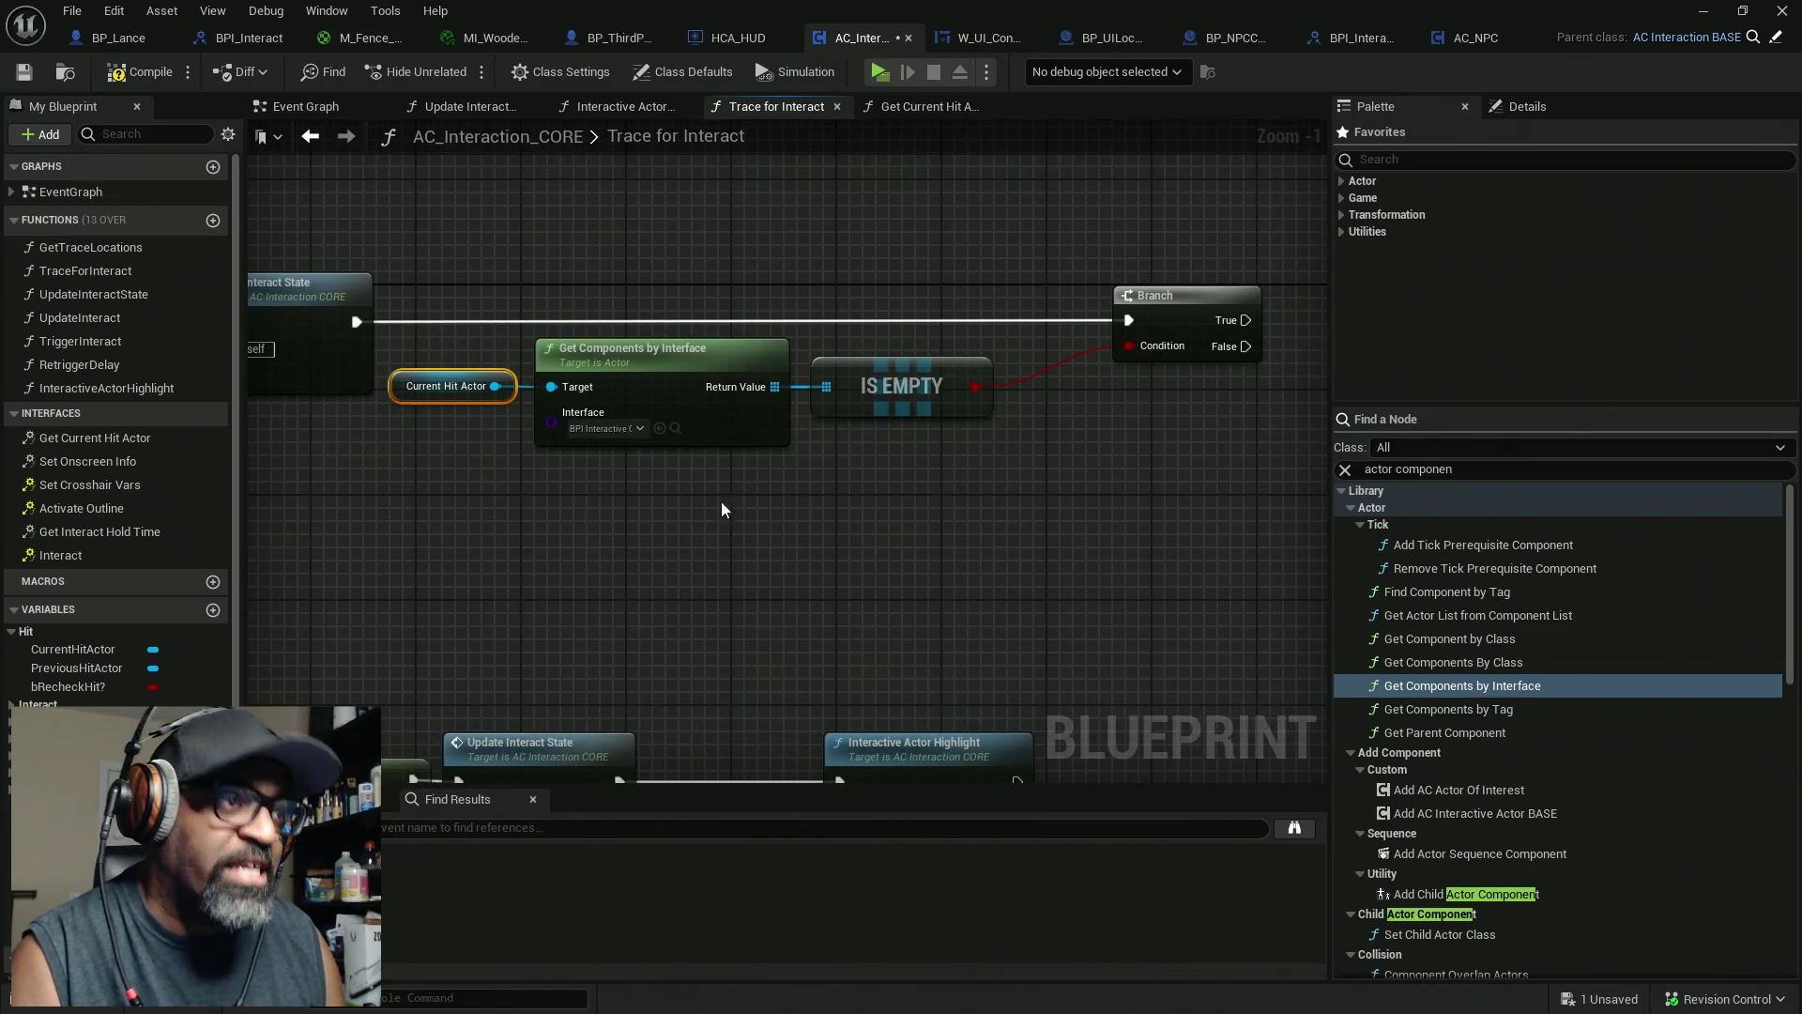
{"action": "left_click_drag", "start_coordinate": [721, 499], "coordinate": [640, 511]}
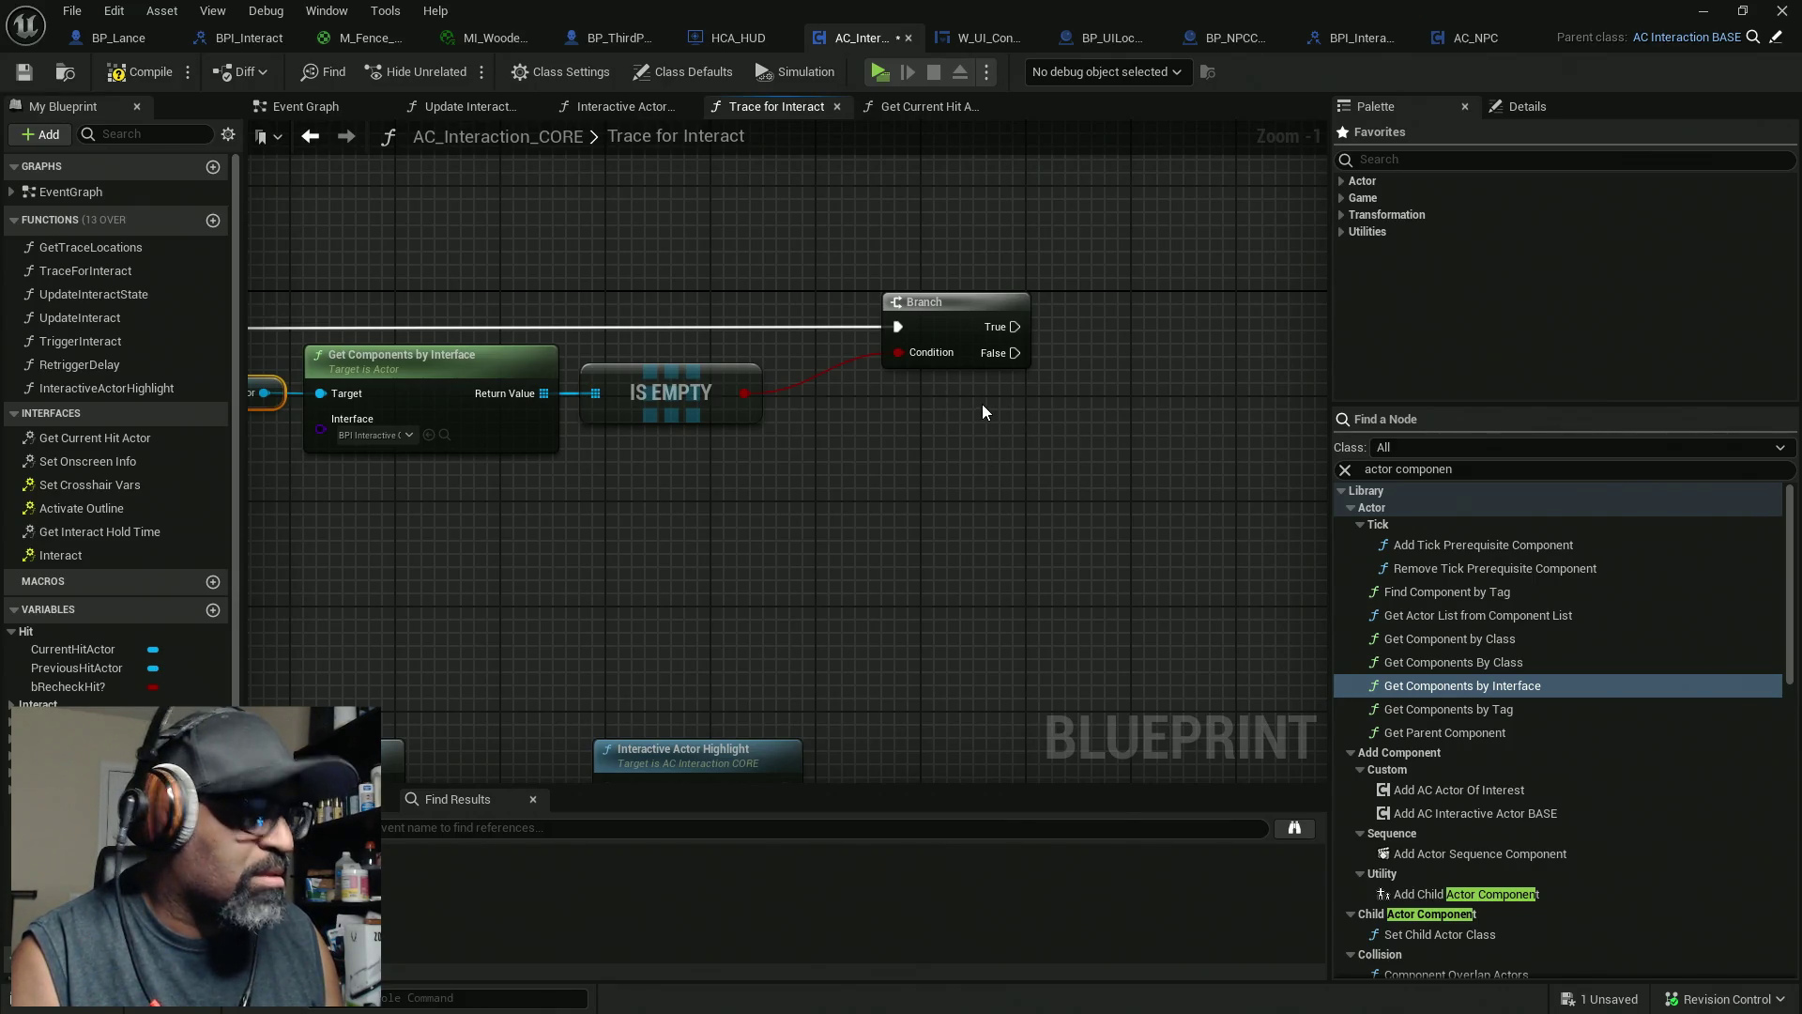
{"action": "key", "text": "ctrl+v"}
{"action": "left_click_drag", "start_coordinate": [995, 424], "coordinate": [929, 423]}
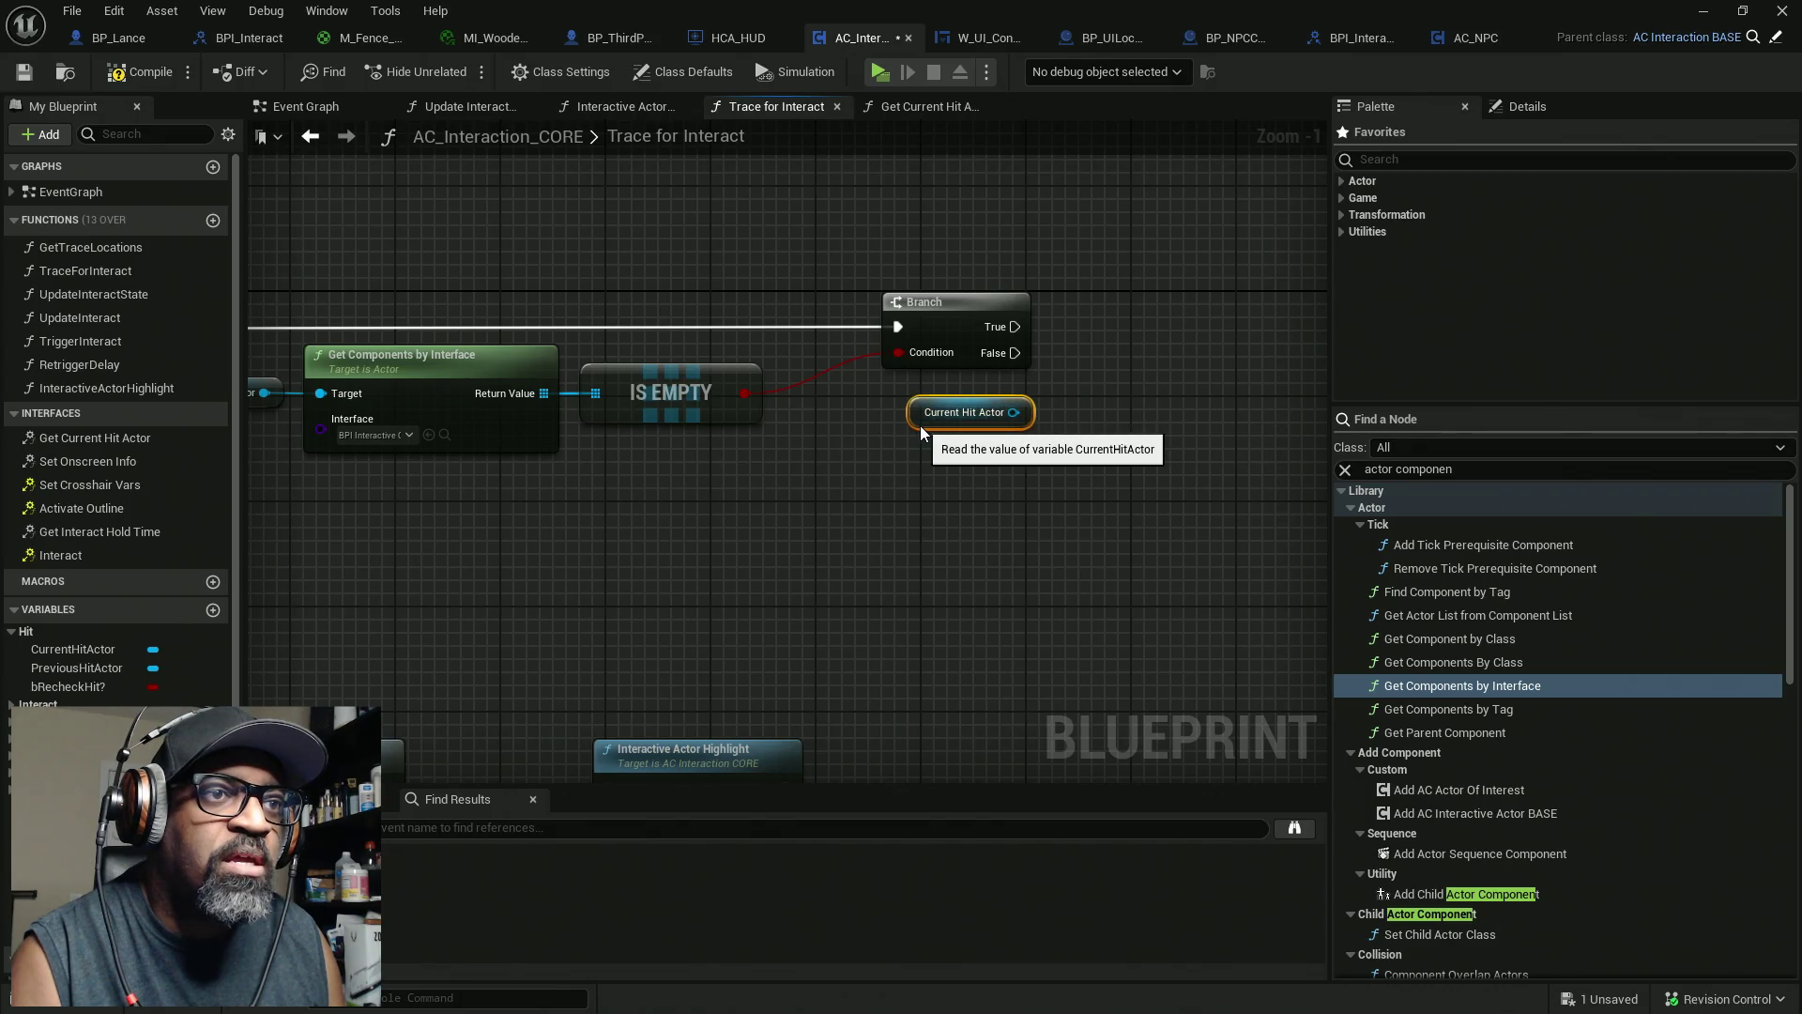
Call Conversation Started (Message) on Current Hit Actor from Branch False, then compile and save
{"action": "left_click", "coordinate": [1354, 46]}
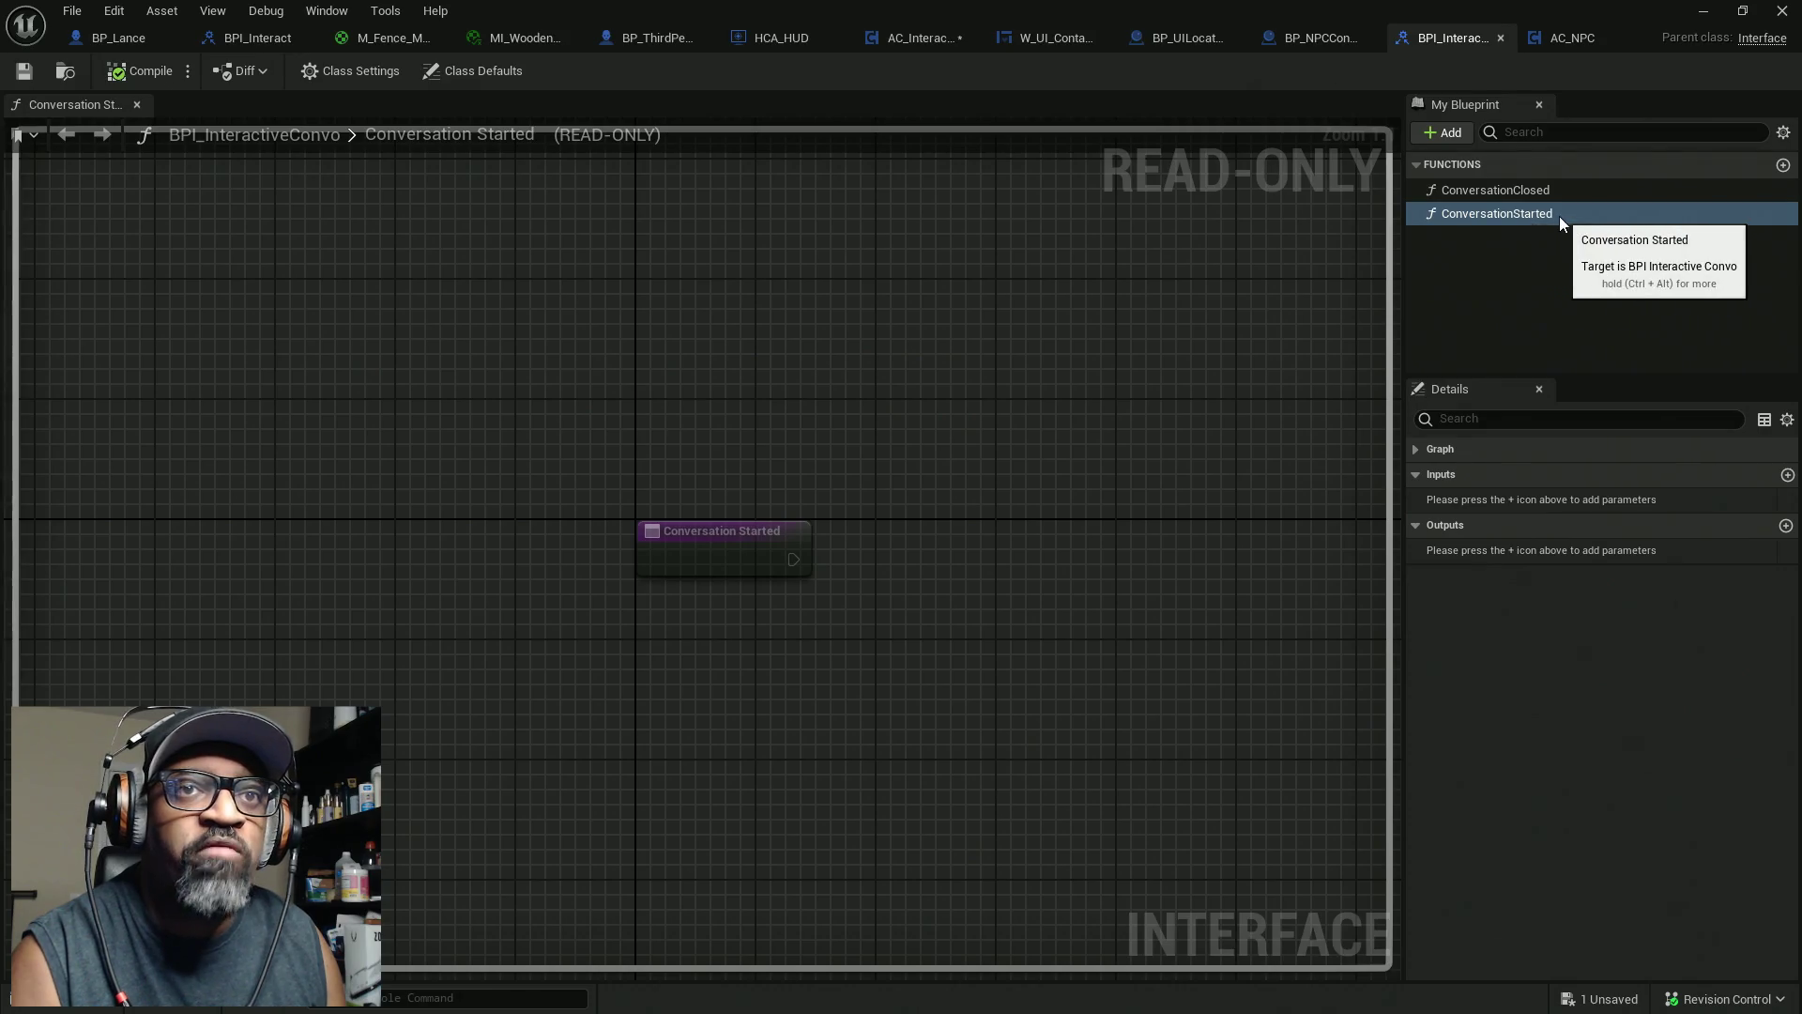
{"action": "left_click", "coordinate": [916, 41]}
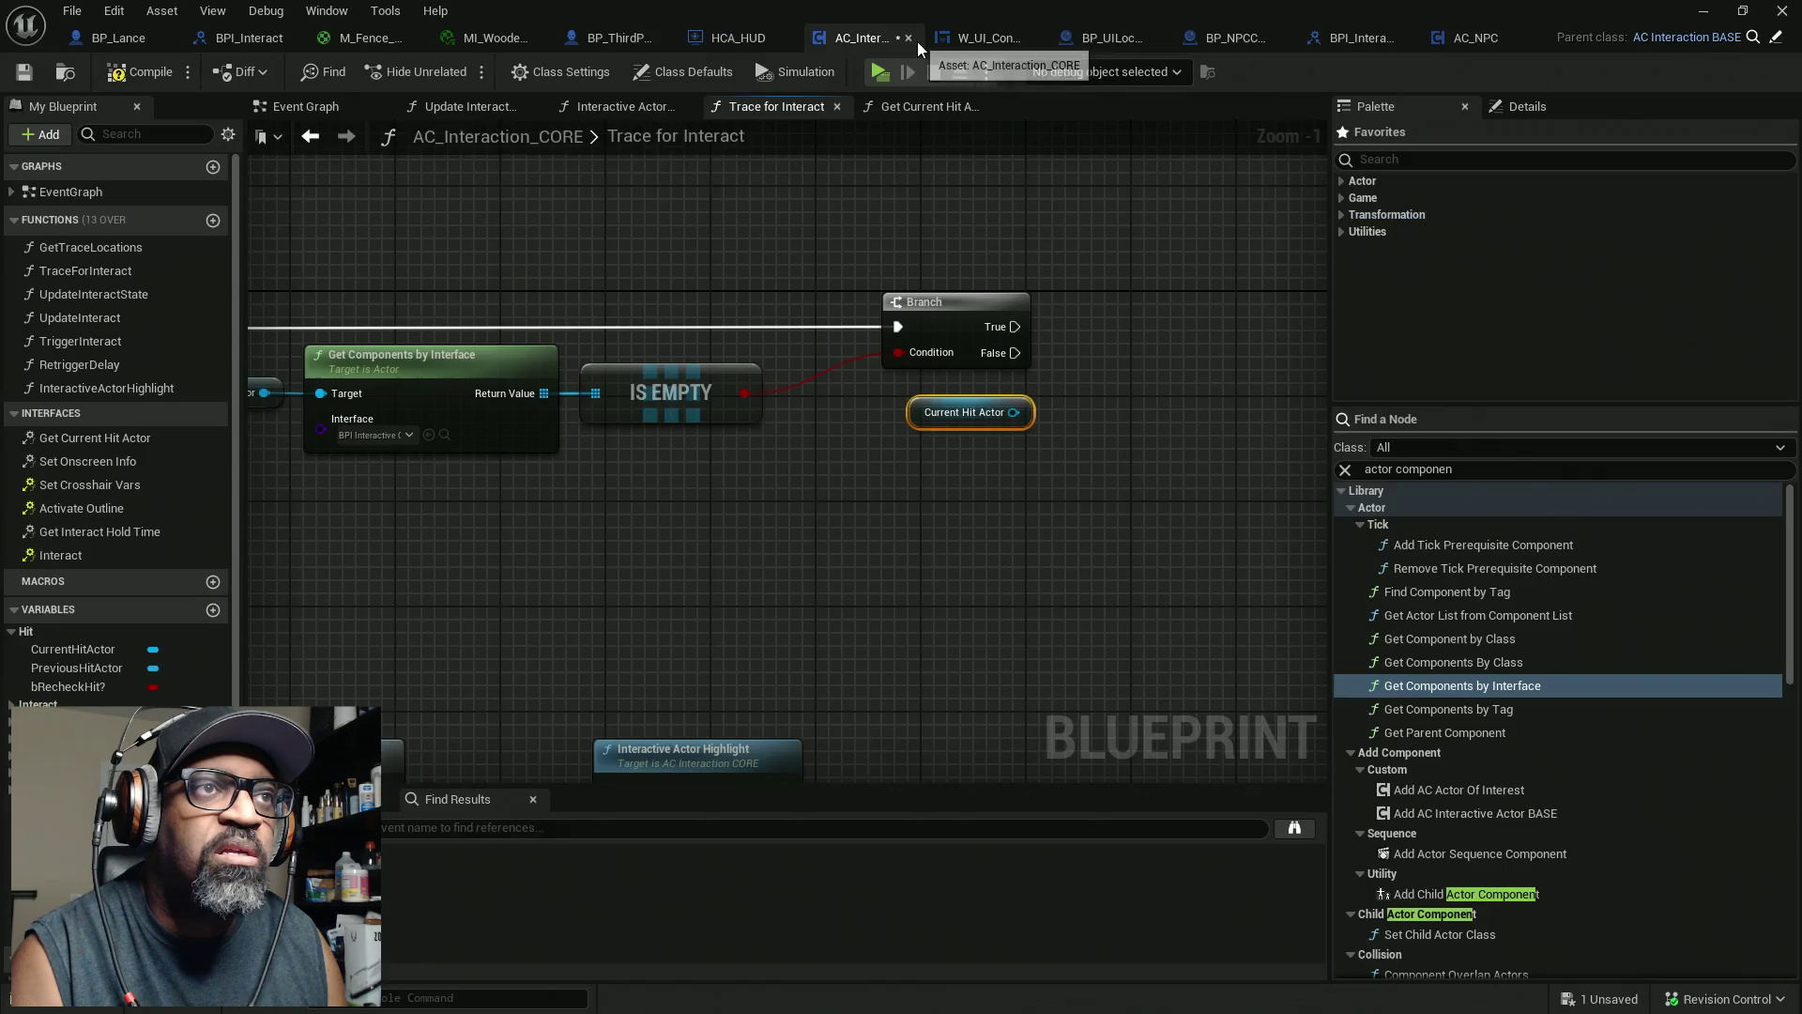
{"action": "left_click_drag", "start_coordinate": [1015, 415], "coordinate": [1139, 391]}
{"action": "type", "text": "con"}
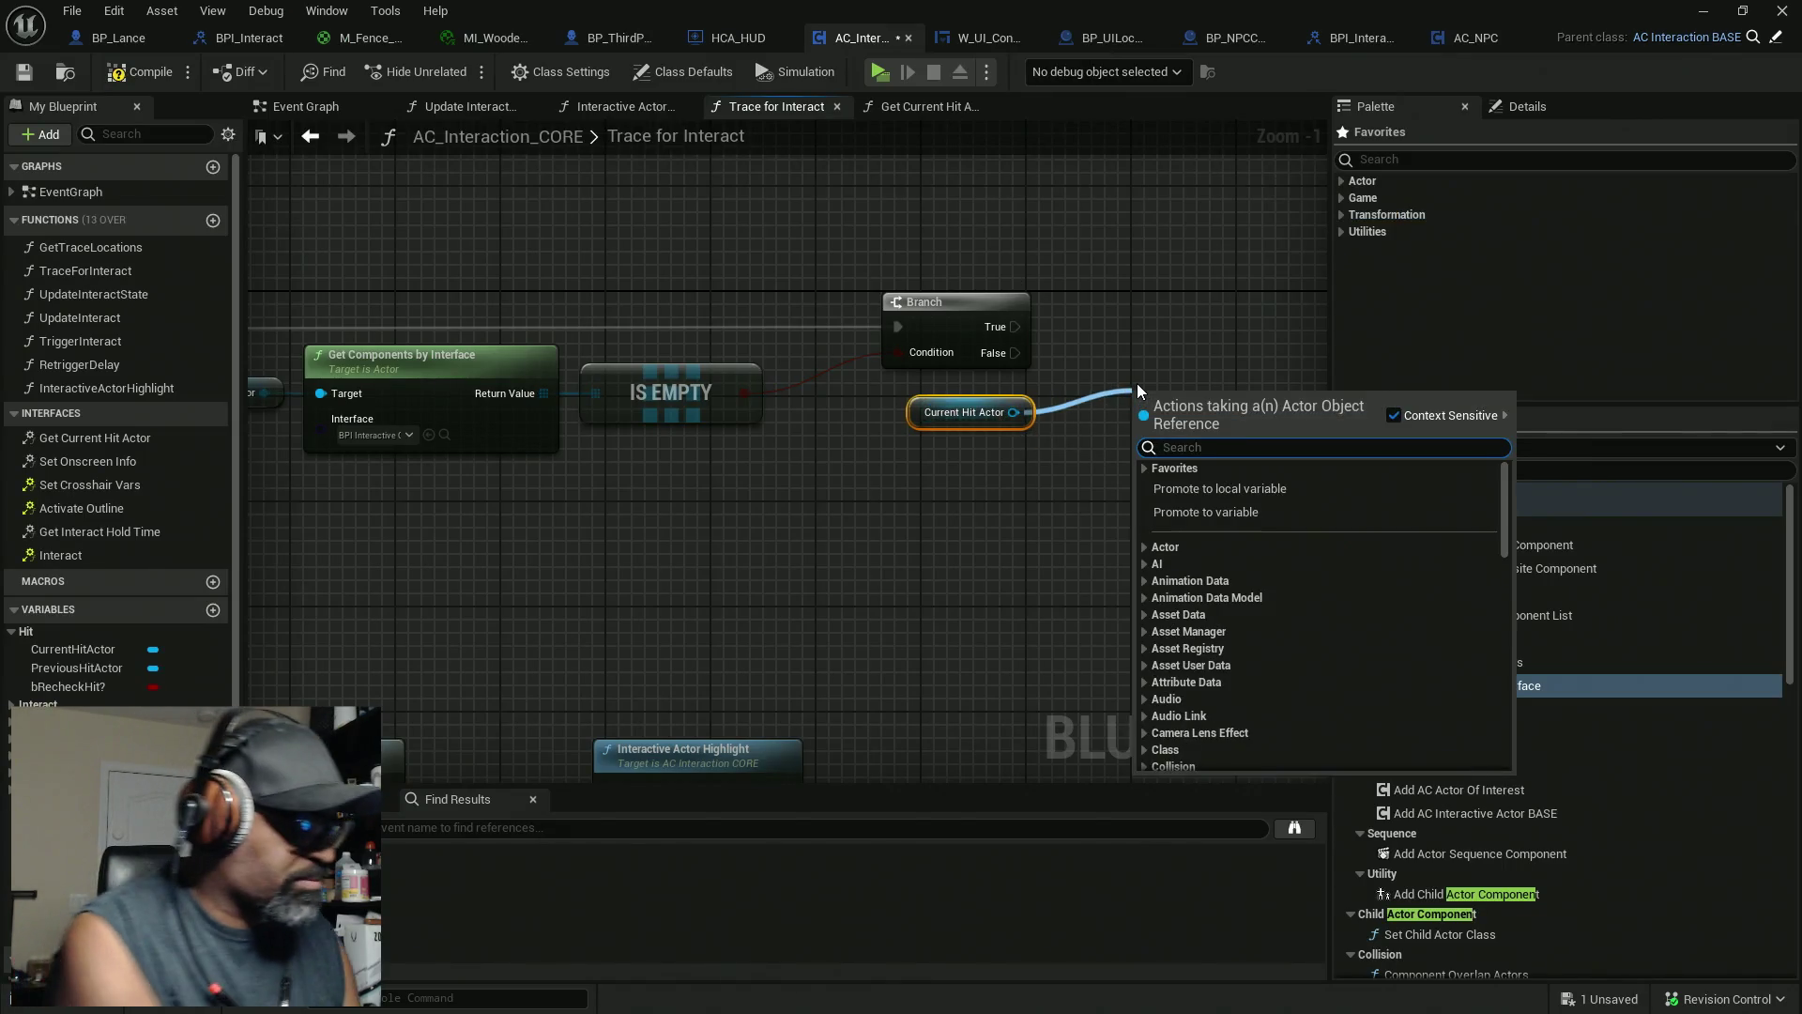
{"action": "type", "text": "versation"}
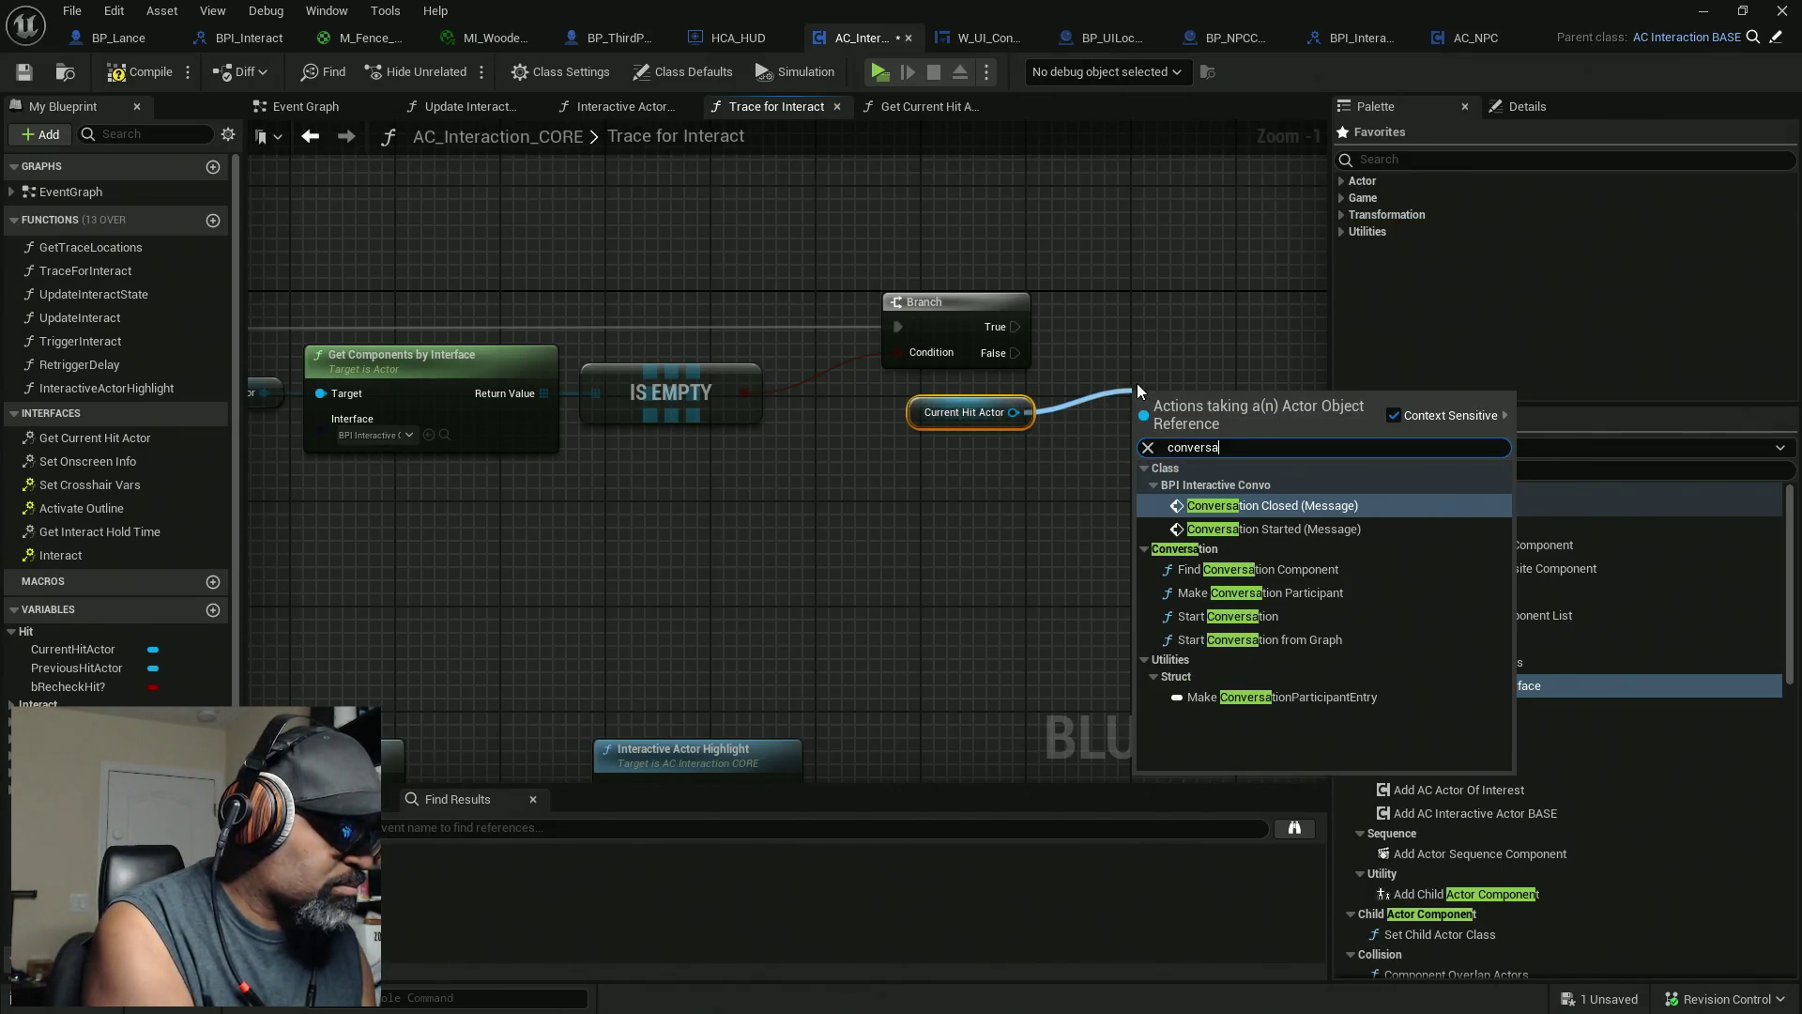
{"action": "left_click", "coordinate": [1241, 527]}
{"action": "mouse_move", "coordinate": [892, 368]}
{"action": "left_mouse_down"}
{"action": "mouse_move", "coordinate": [1000, 397]}
{"action": "mouse_move", "coordinate": [1018, 449]}
{"action": "mouse_move", "coordinate": [1058, 404]}
{"action": "left_mouse_up"}
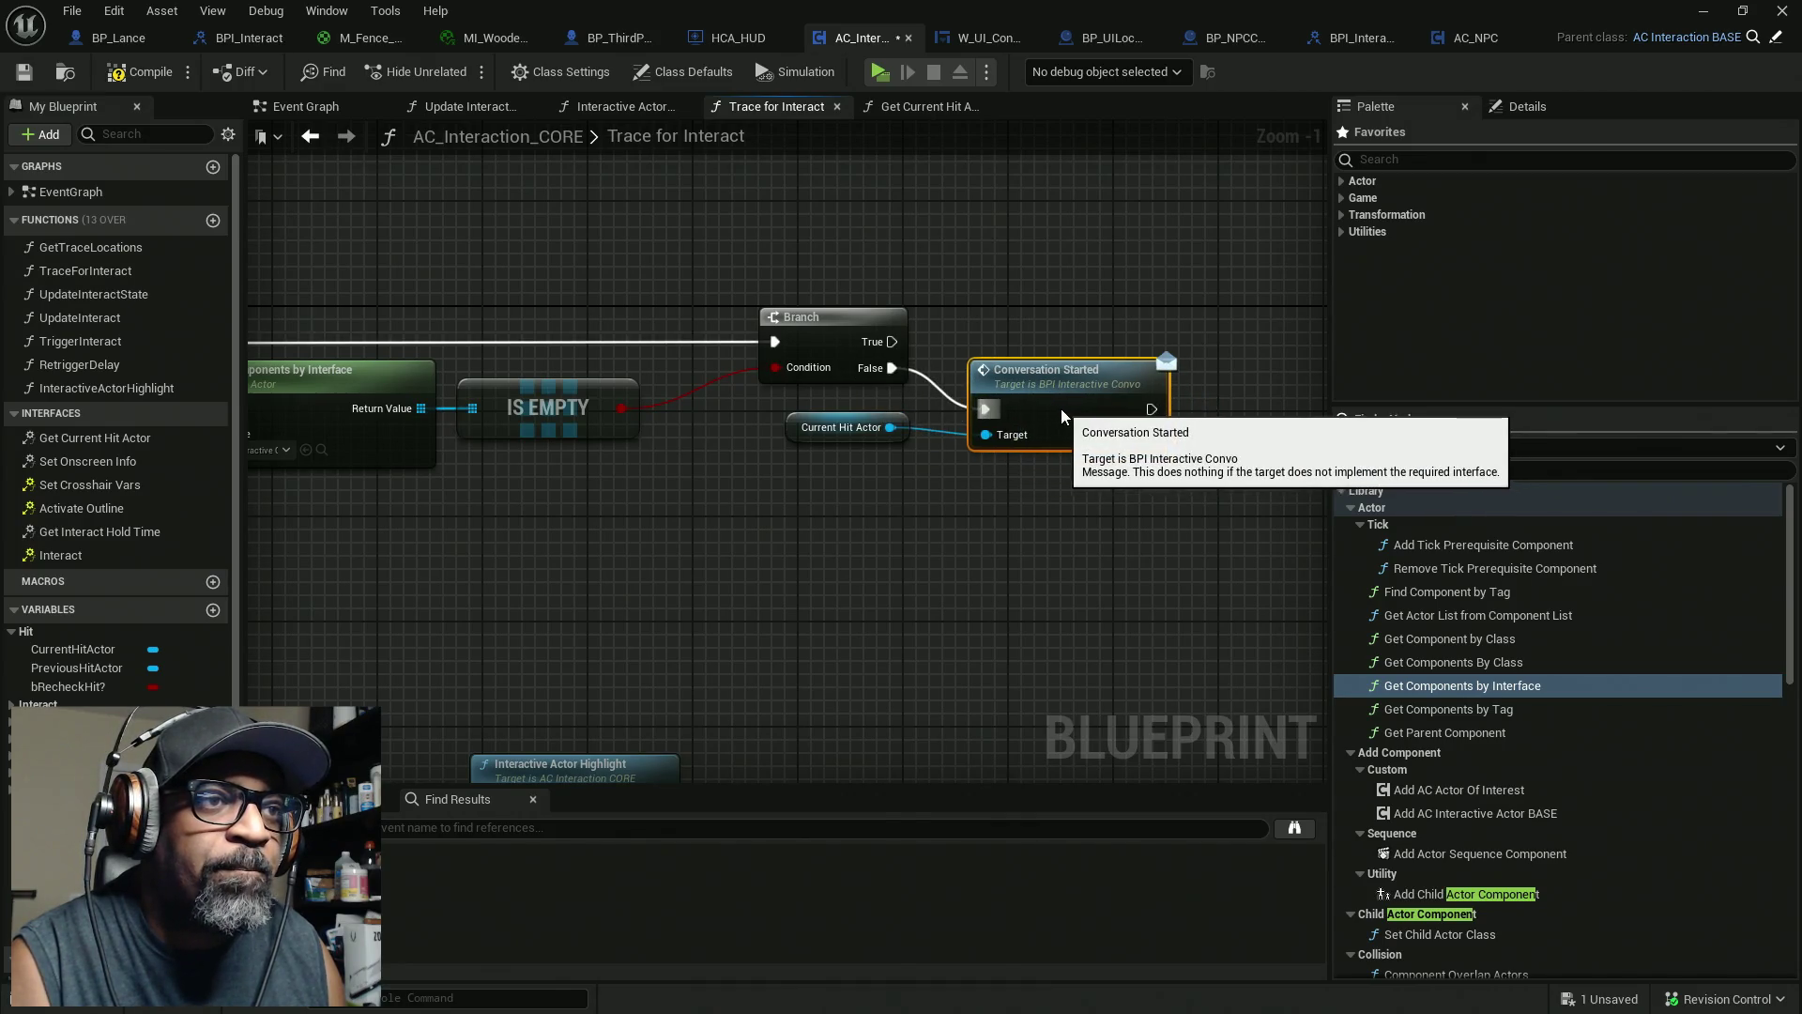
{"action": "left_click_drag", "start_coordinate": [892, 435], "coordinate": [892, 442]}
{"action": "left_click", "coordinate": [977, 503]}
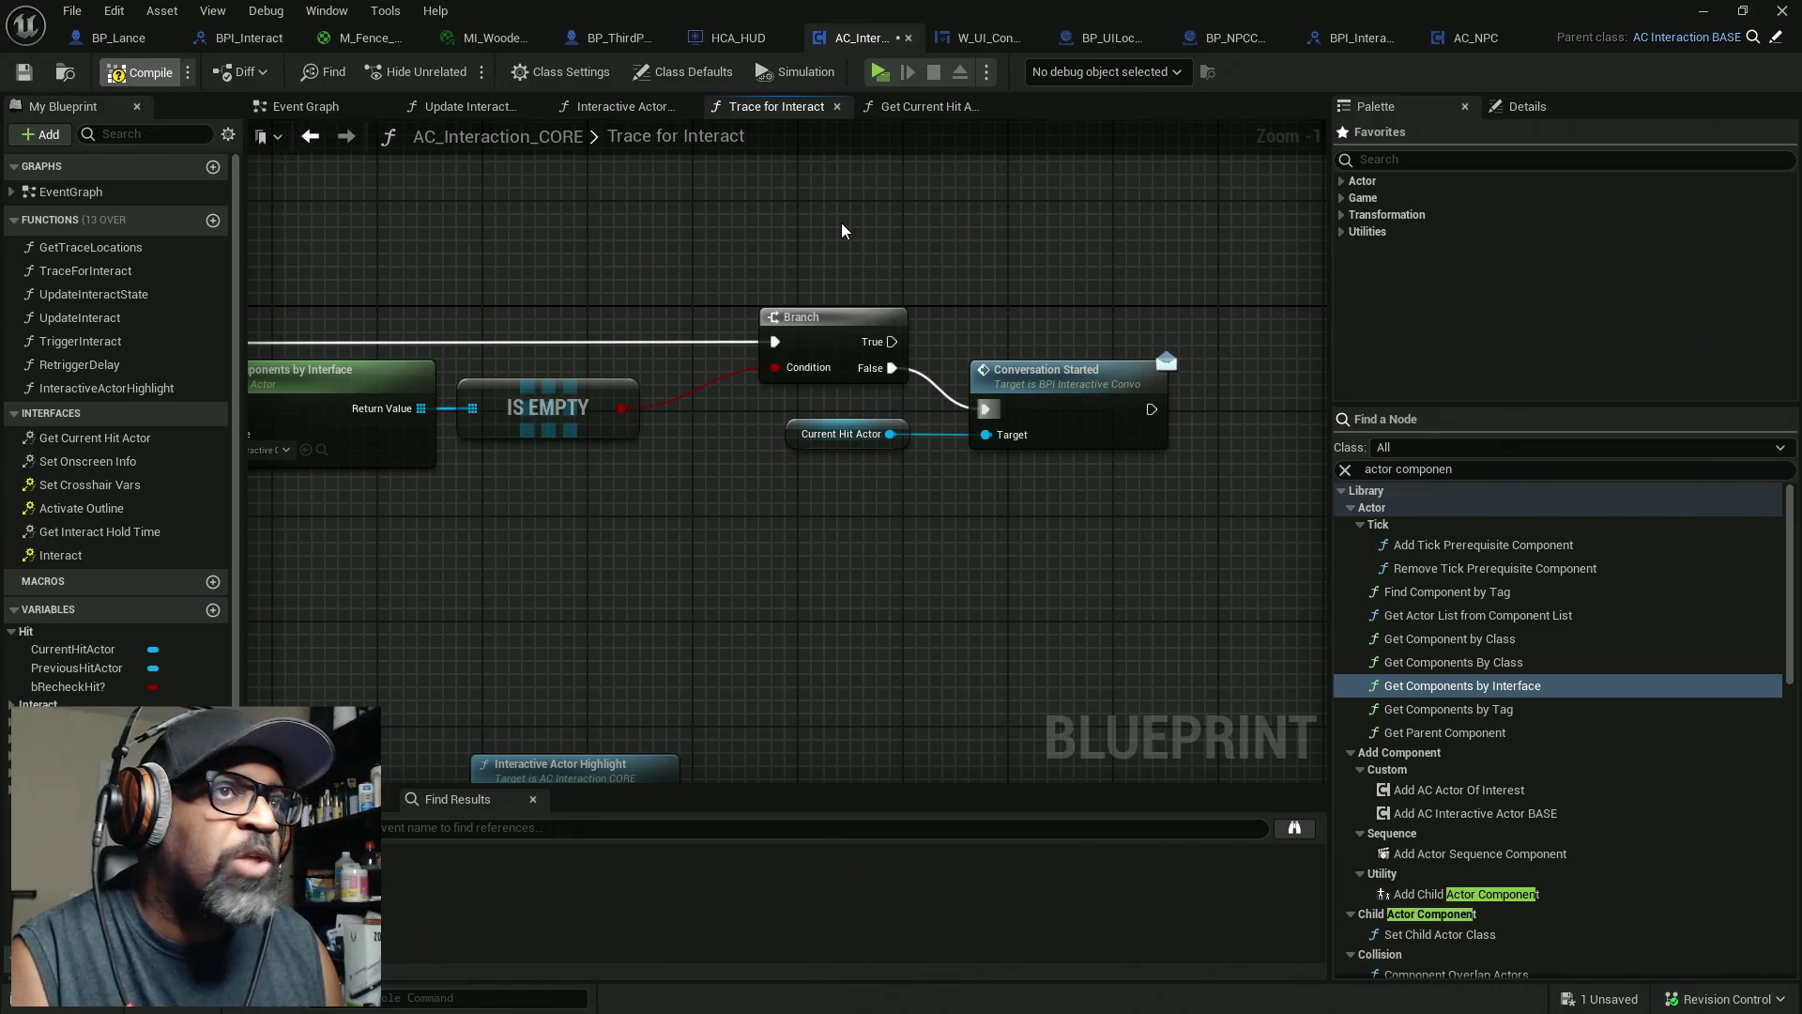
{"action": "key", "text": "F7"}
{"action": "key", "text": "ctrl+s"}
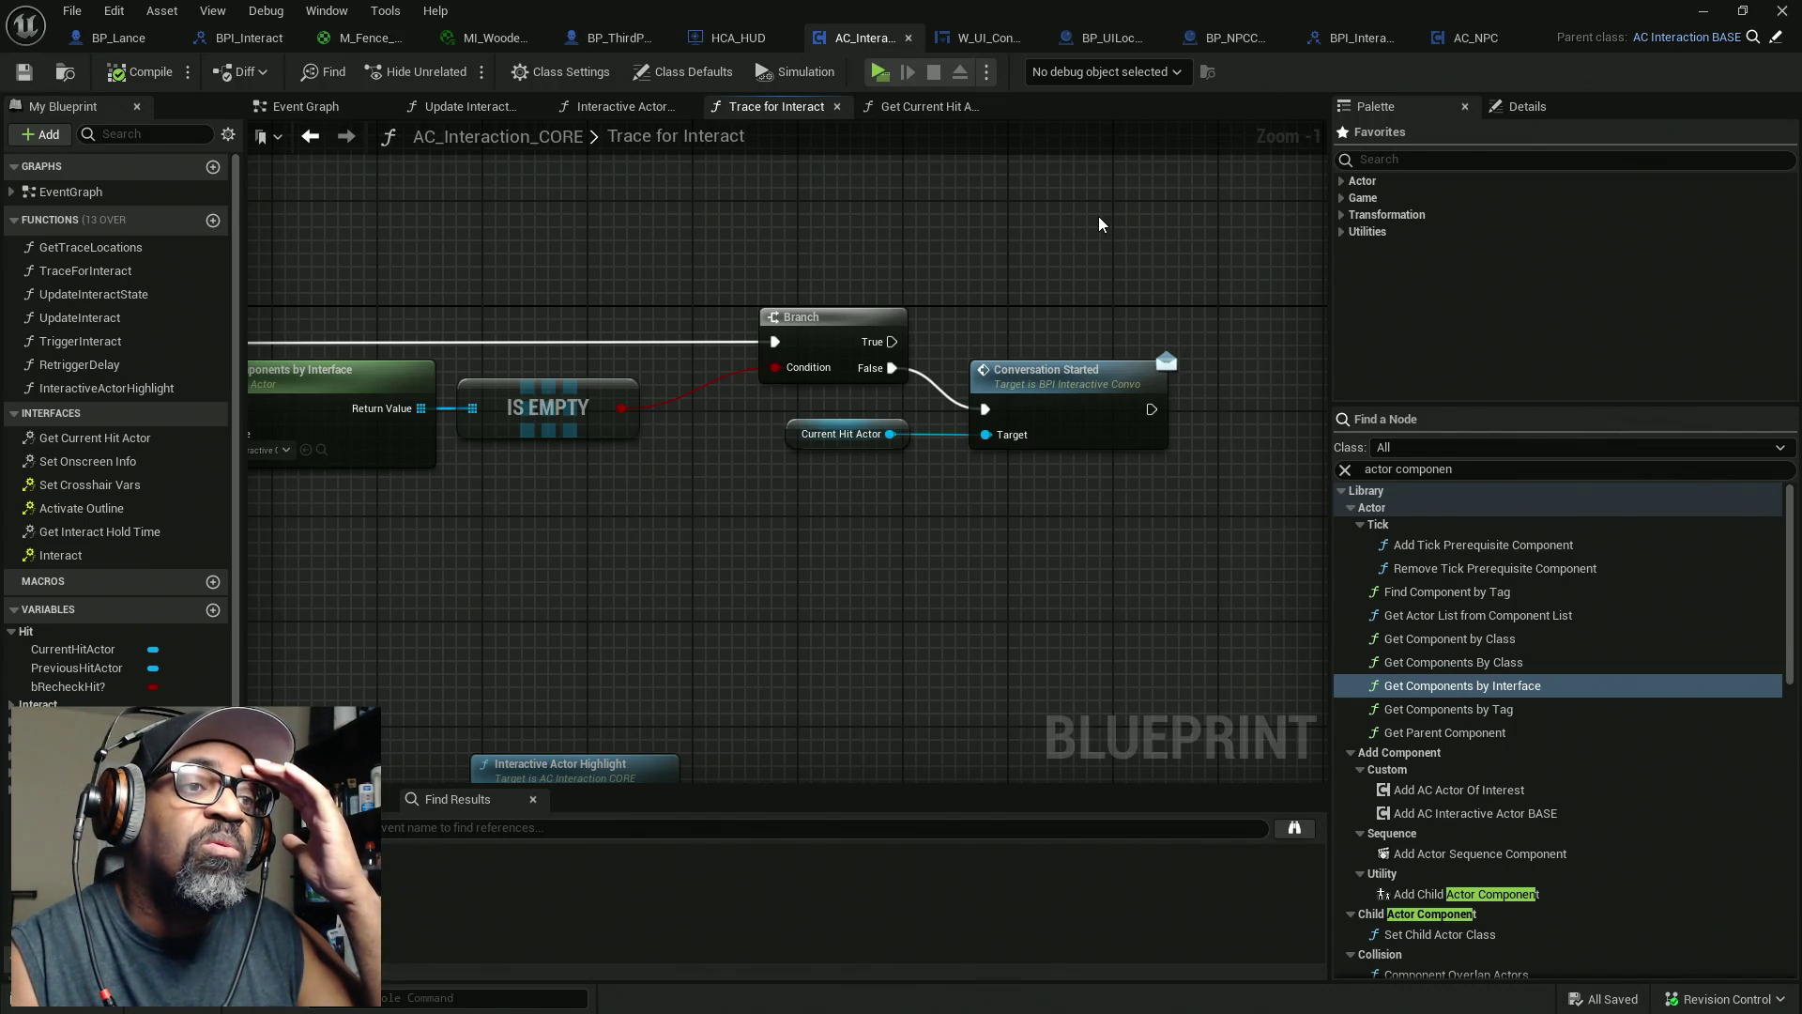
Retarget Conversation Started to the components array's index 0 element, then compile and save
{"action": "left_click", "coordinate": [789, 431]}
{"action": "key", "text": "Delete"}
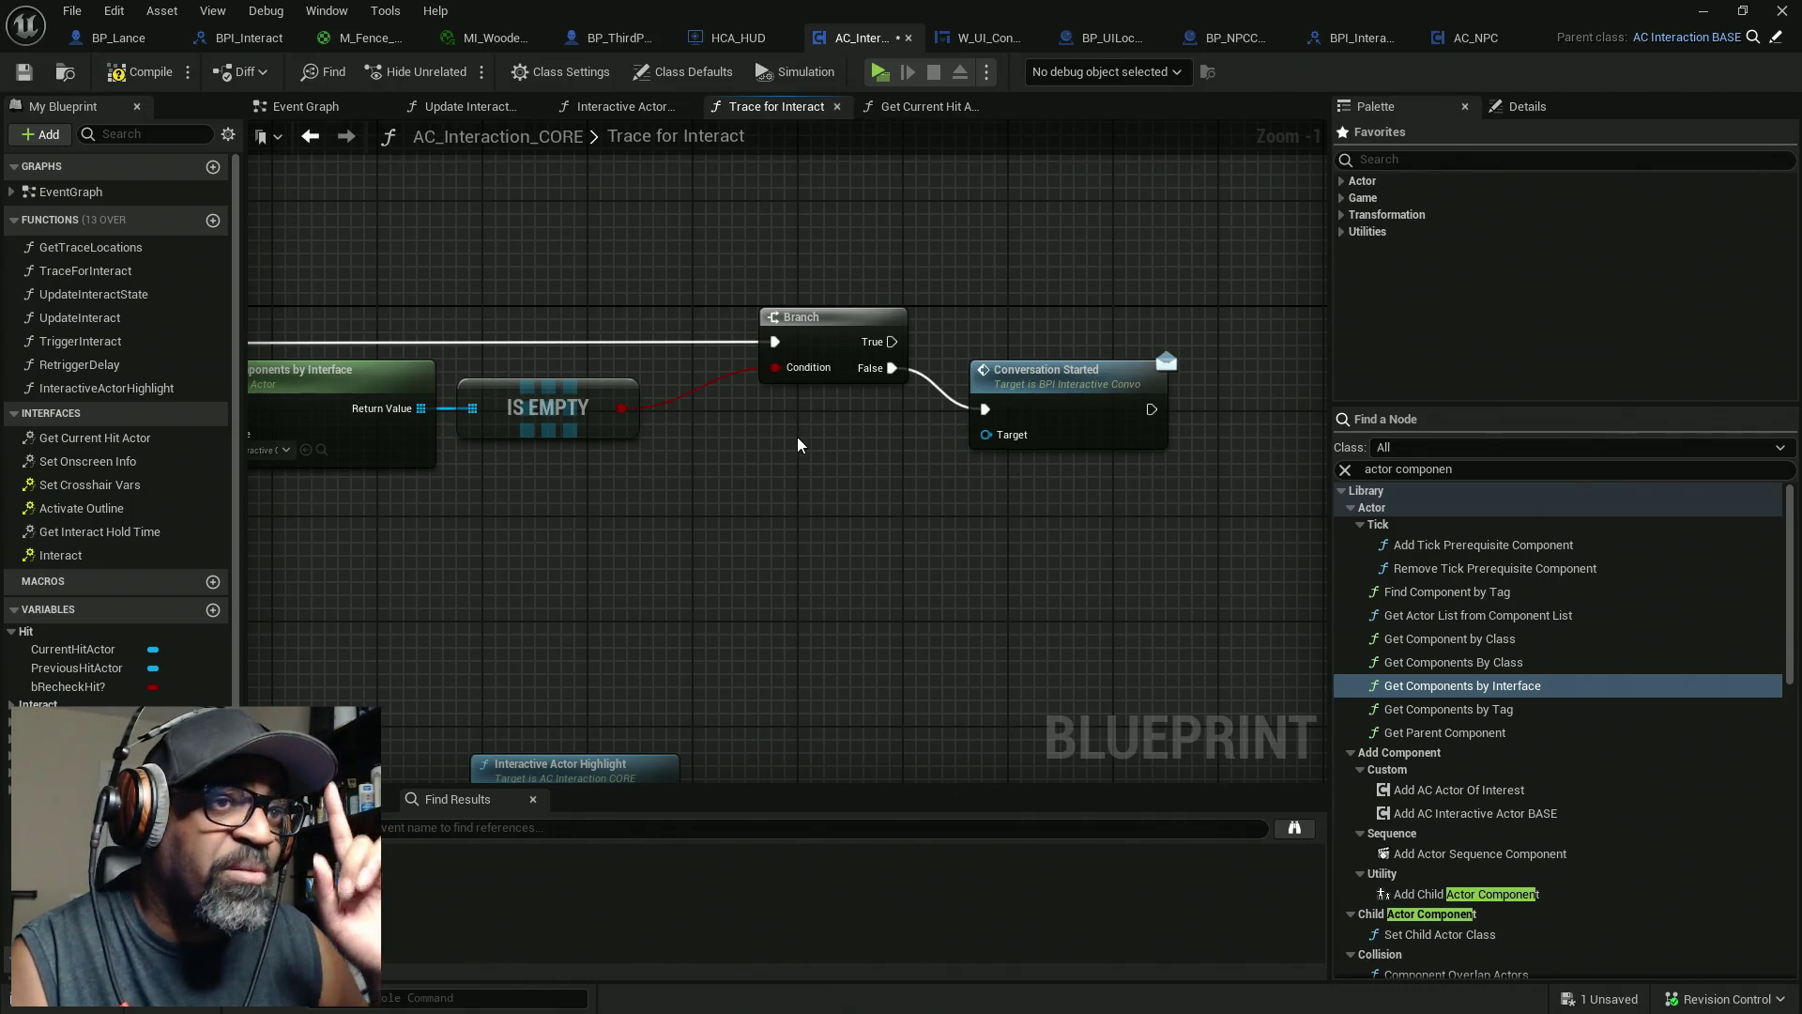
{"action": "mouse_move", "coordinate": [464, 396]}
{"action": "left_mouse_down"}
{"action": "mouse_move", "coordinate": [869, 440]}
{"action": "mouse_move", "coordinate": [825, 434]}
{"action": "left_mouse_up"}
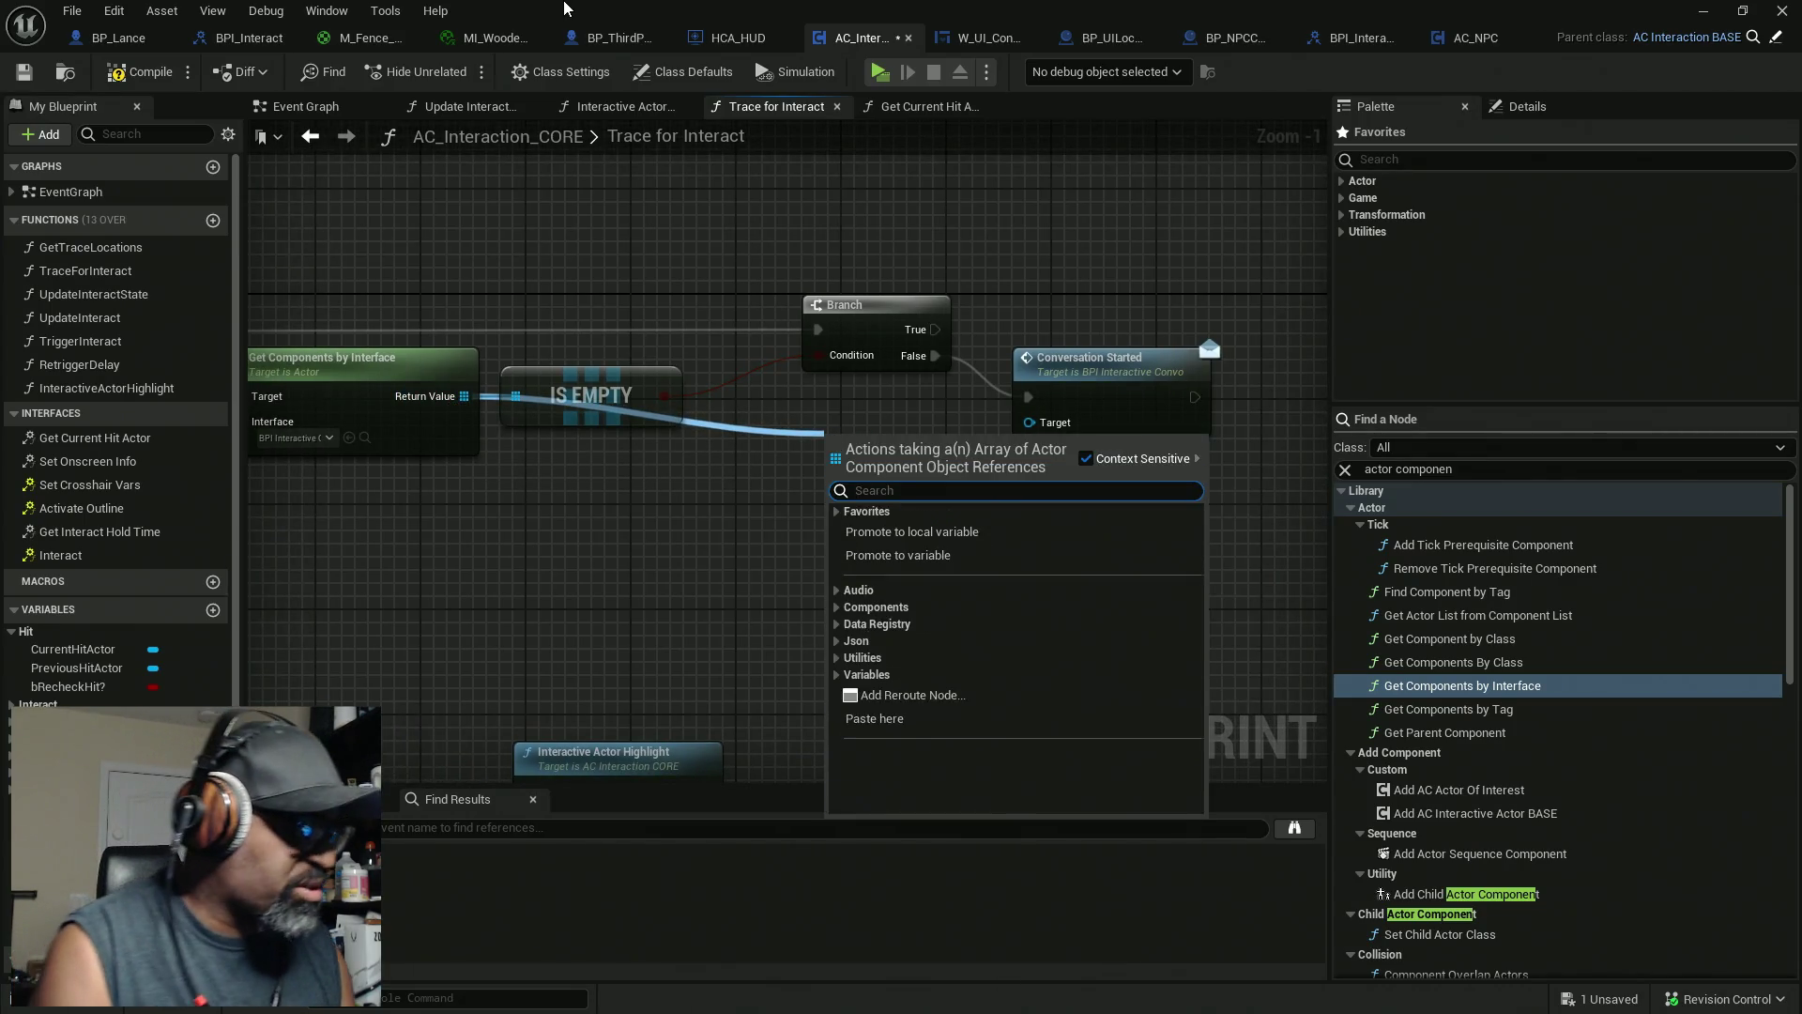
{"action": "type", "text": "get"}
{"action": "left_click", "coordinate": [942, 589]}
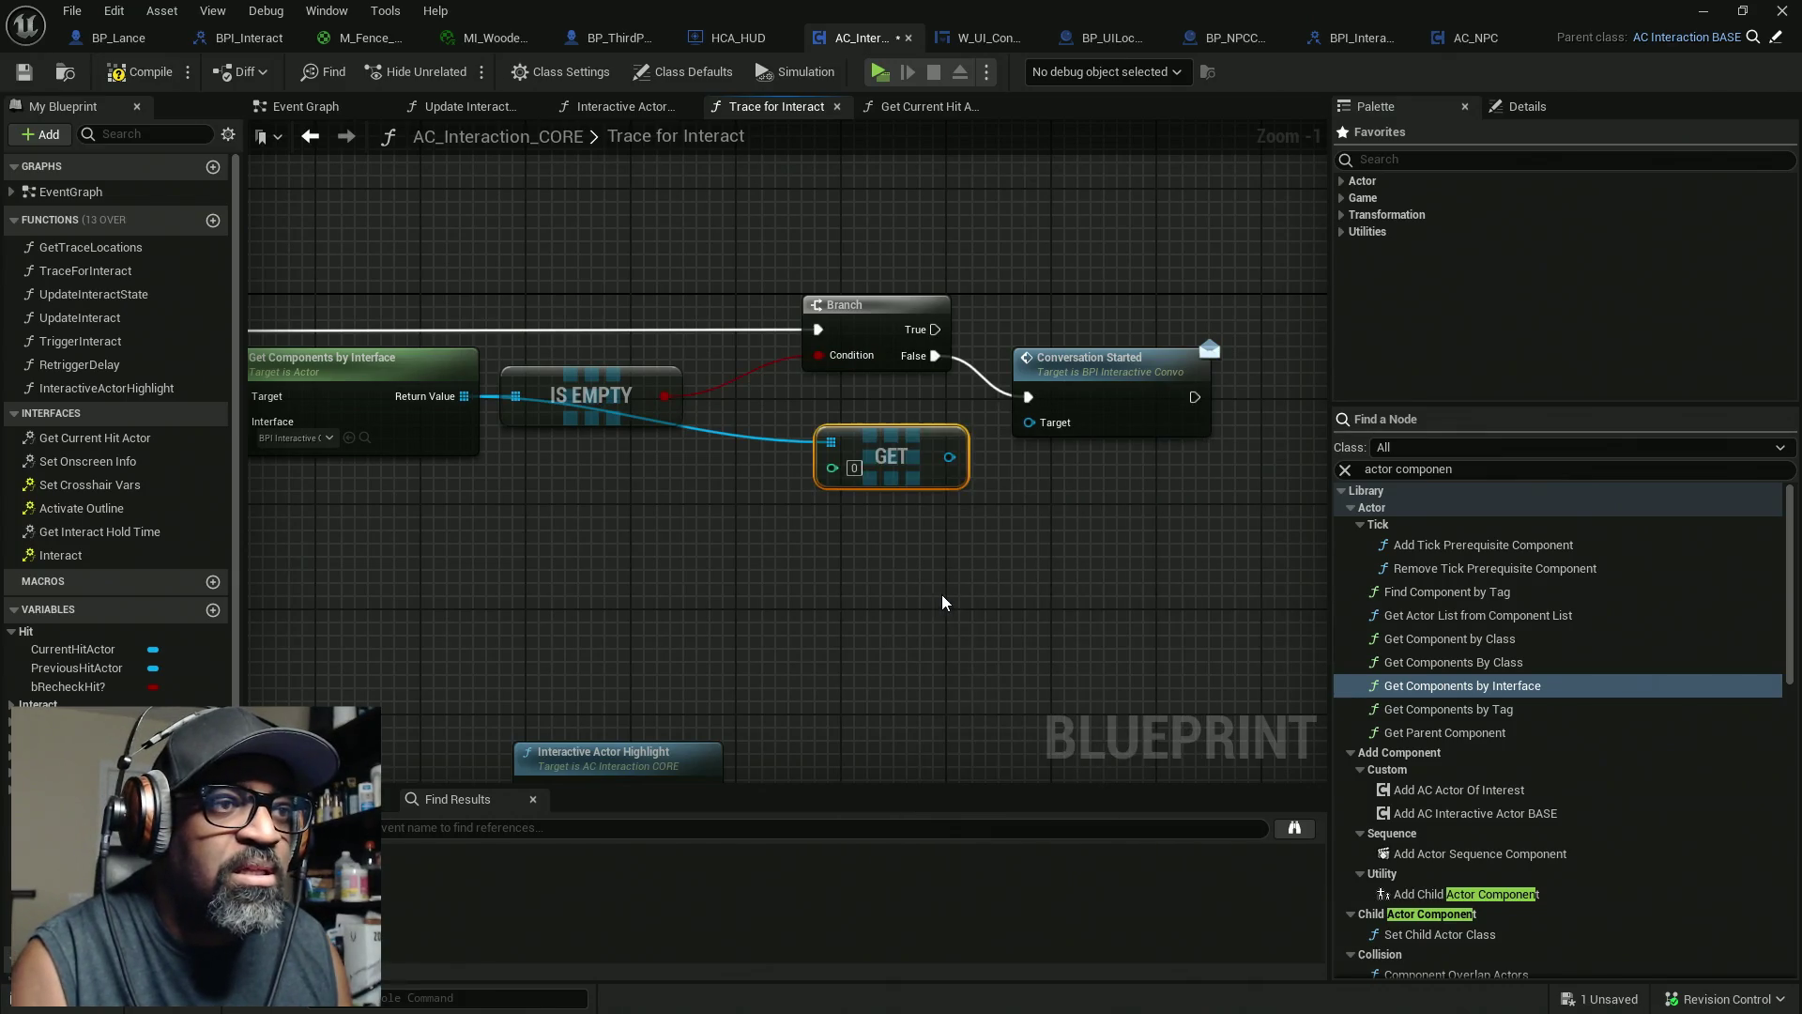
{"action": "mouse_move", "coordinate": [918, 449]}
{"action": "left_mouse_down"}
{"action": "mouse_move", "coordinate": [904, 423]}
{"action": "mouse_move", "coordinate": [1070, 425]}
{"action": "left_mouse_up"}
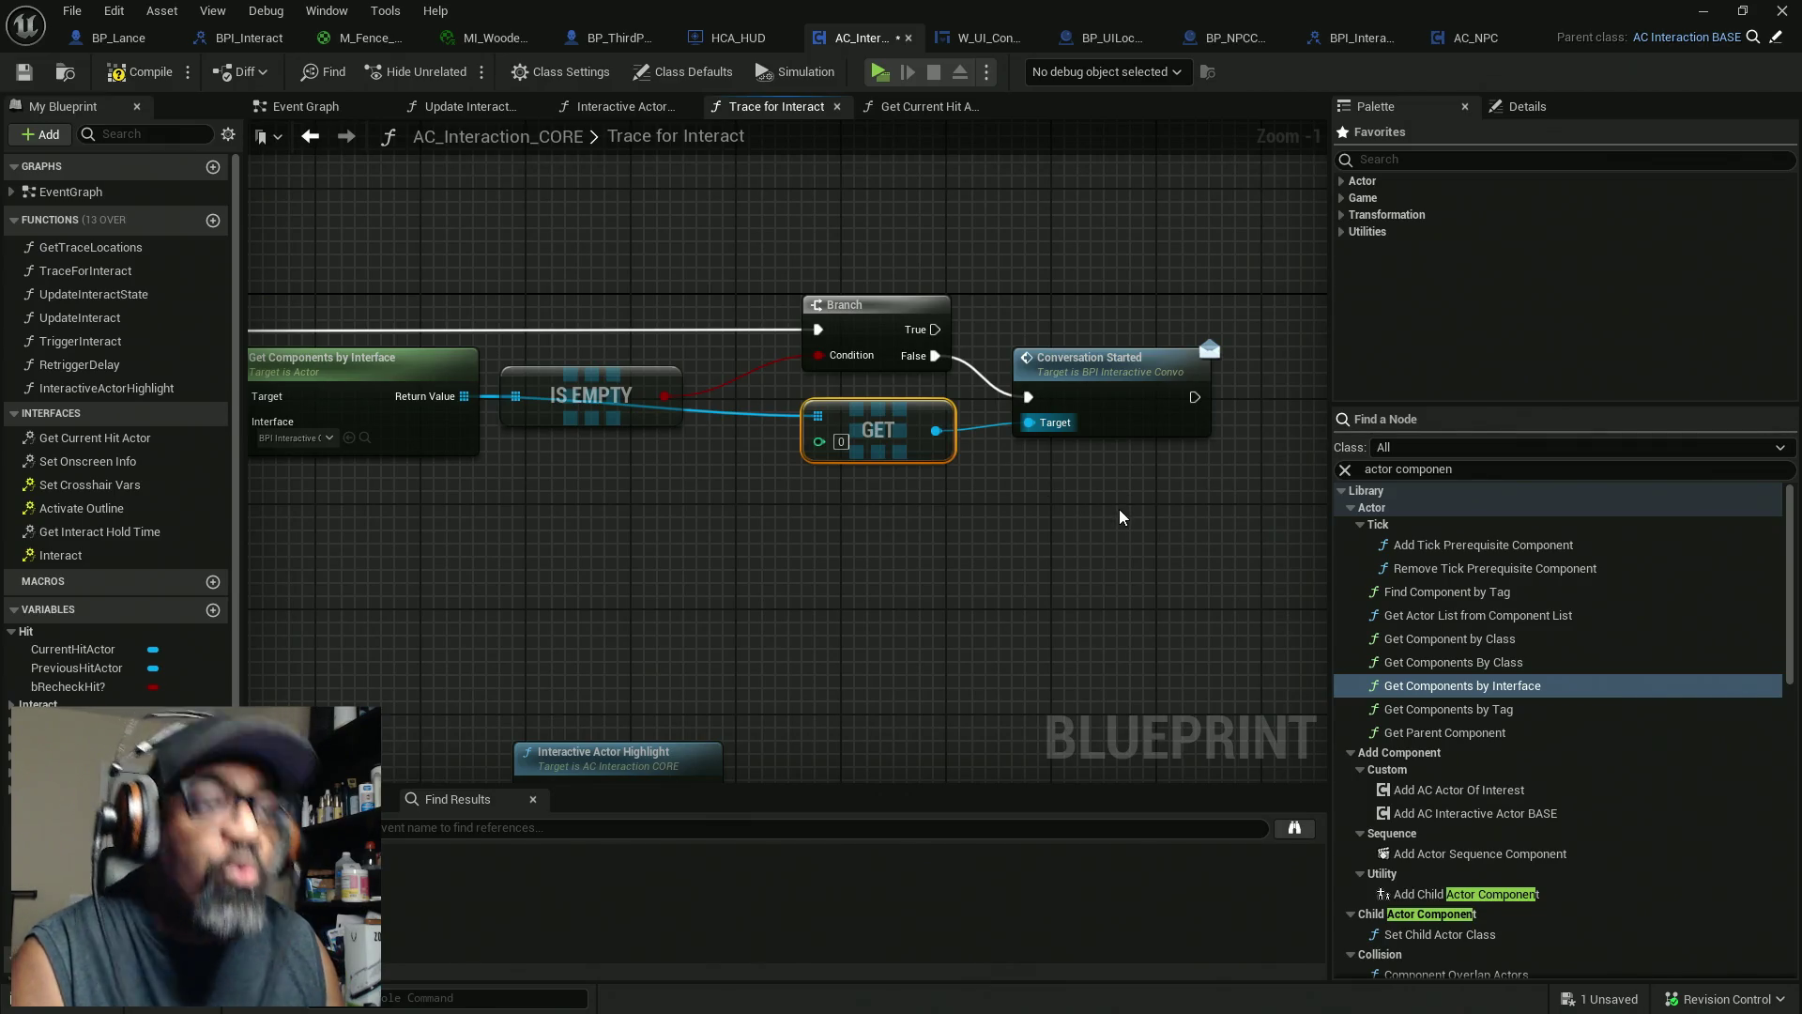
{"action": "left_click", "coordinate": [141, 72]}
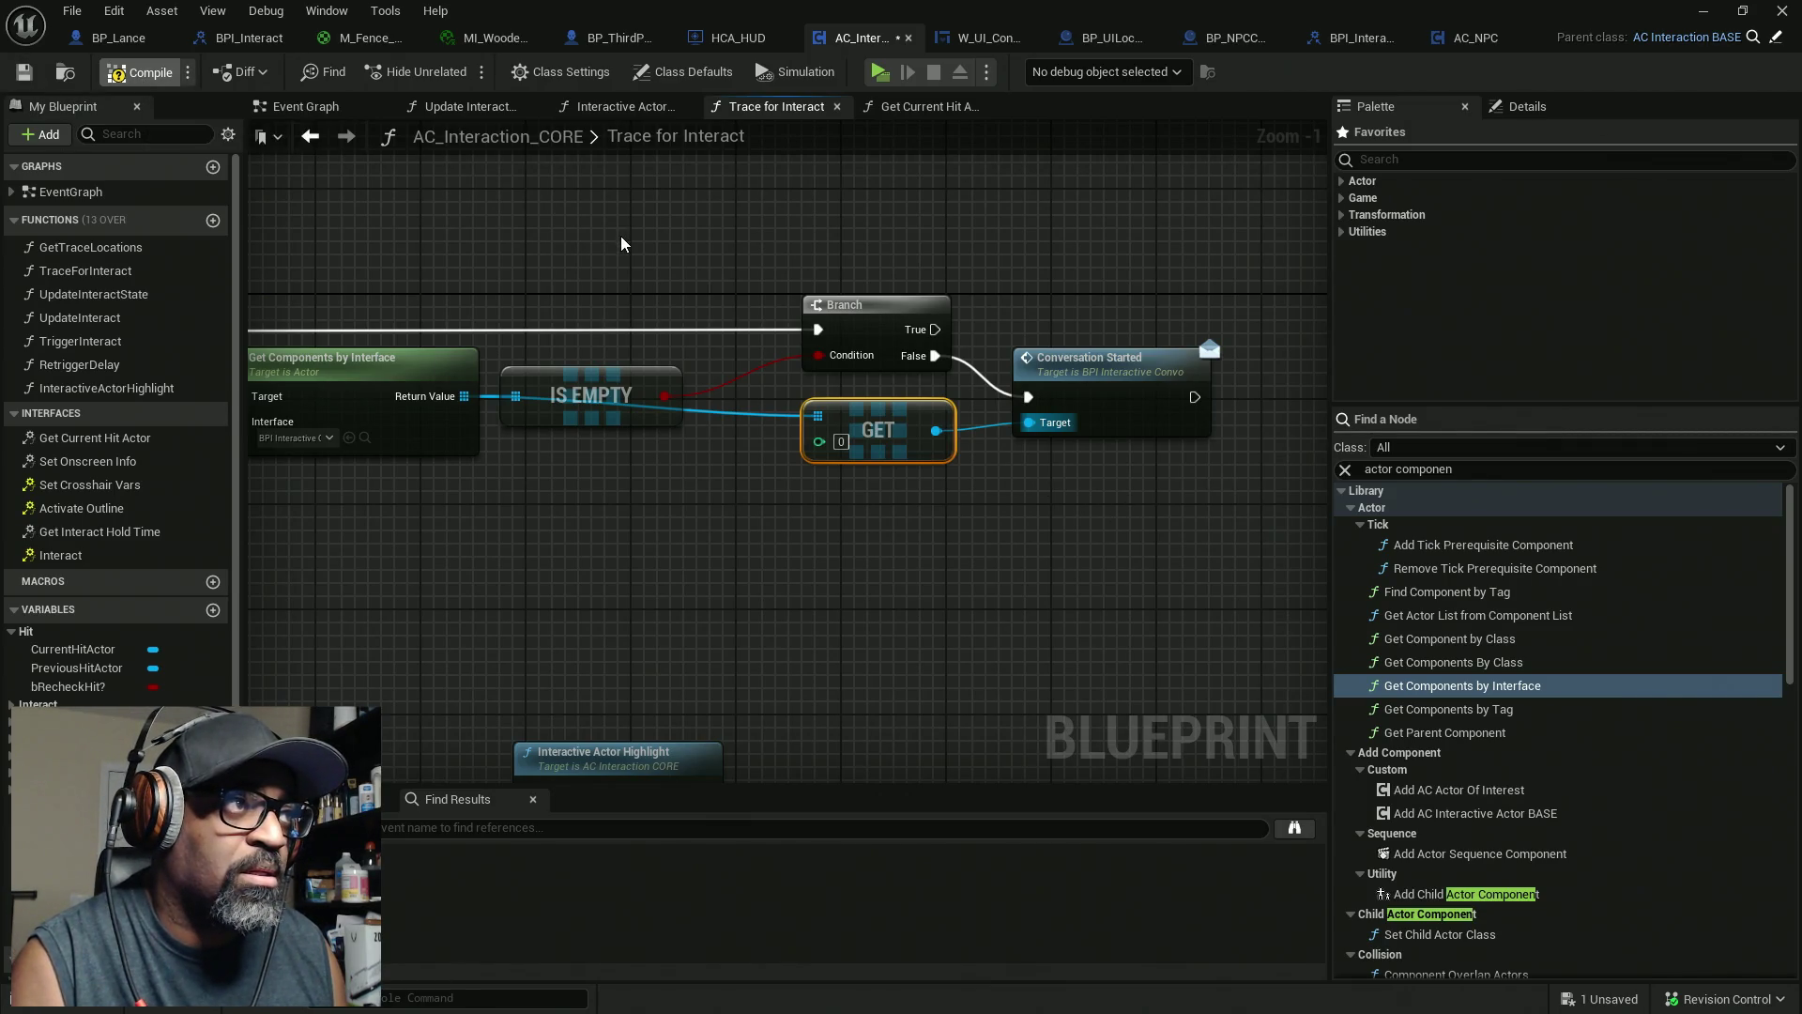
{"action": "key", "text": "ctrl+s"}
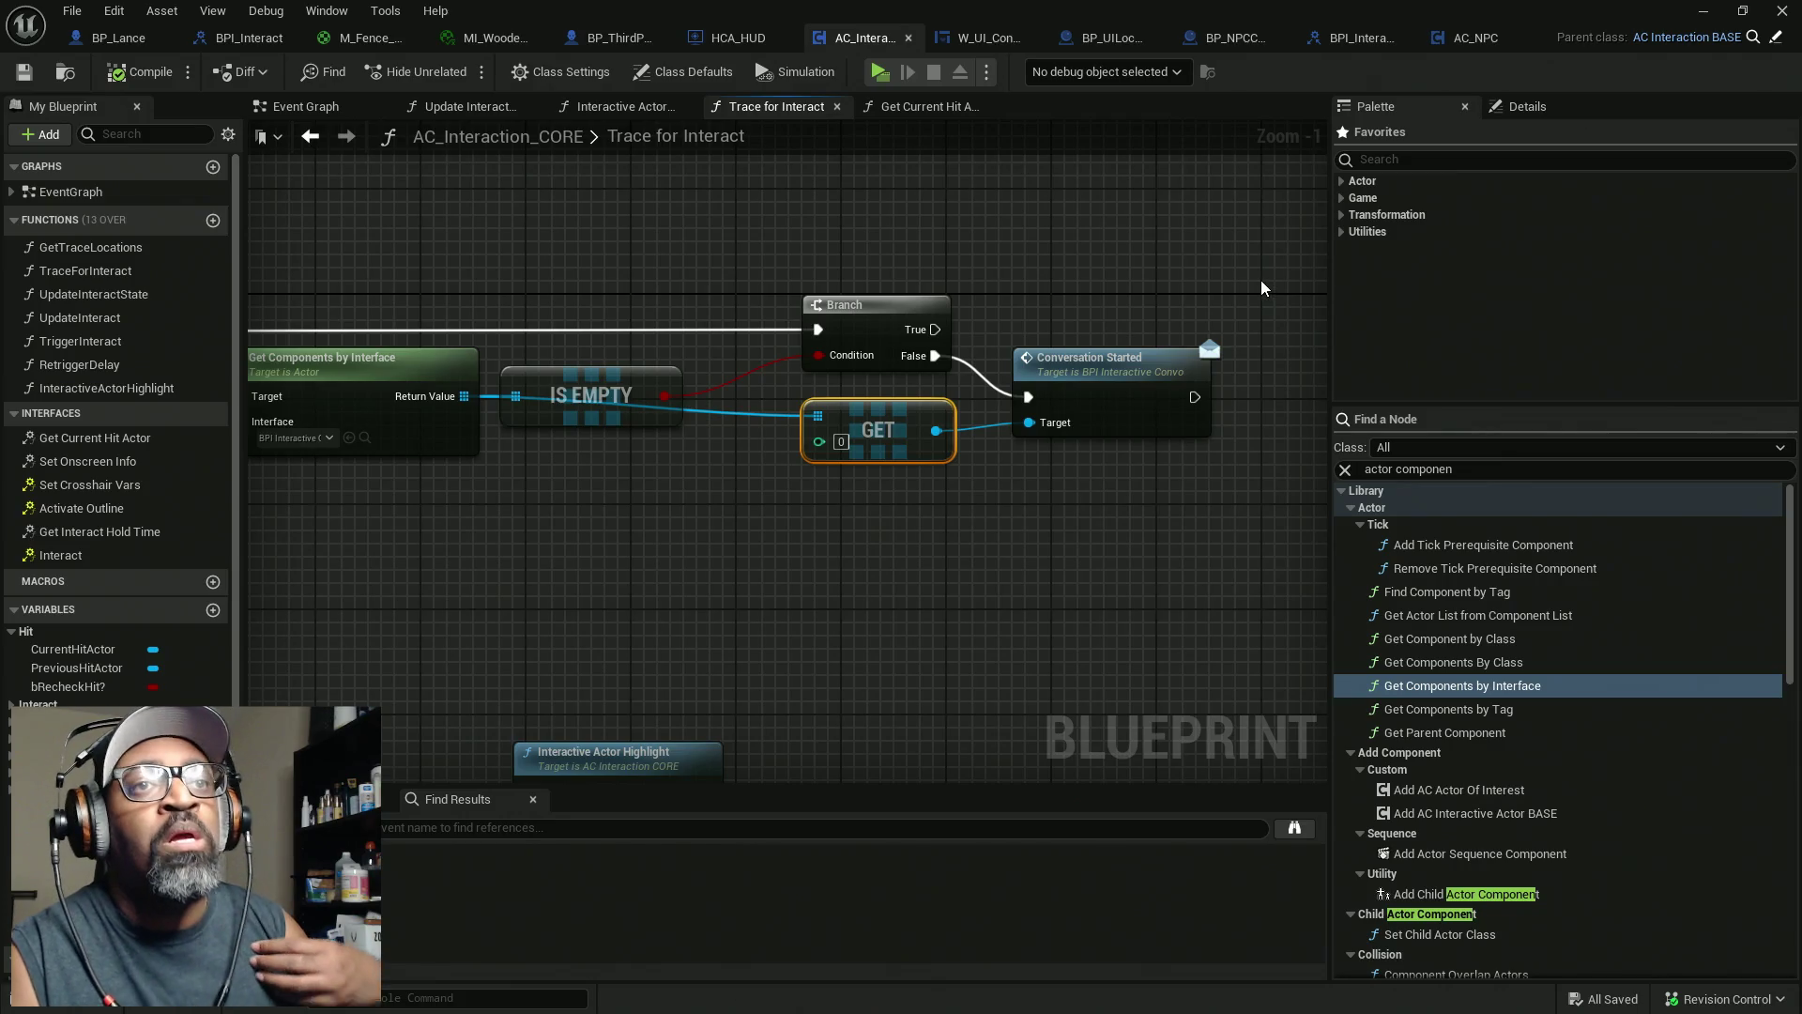
Switch to the AC_NPC blueprint and zoom around its Set Onscreen Info graph
{"action": "left_click", "coordinate": [1476, 37]}
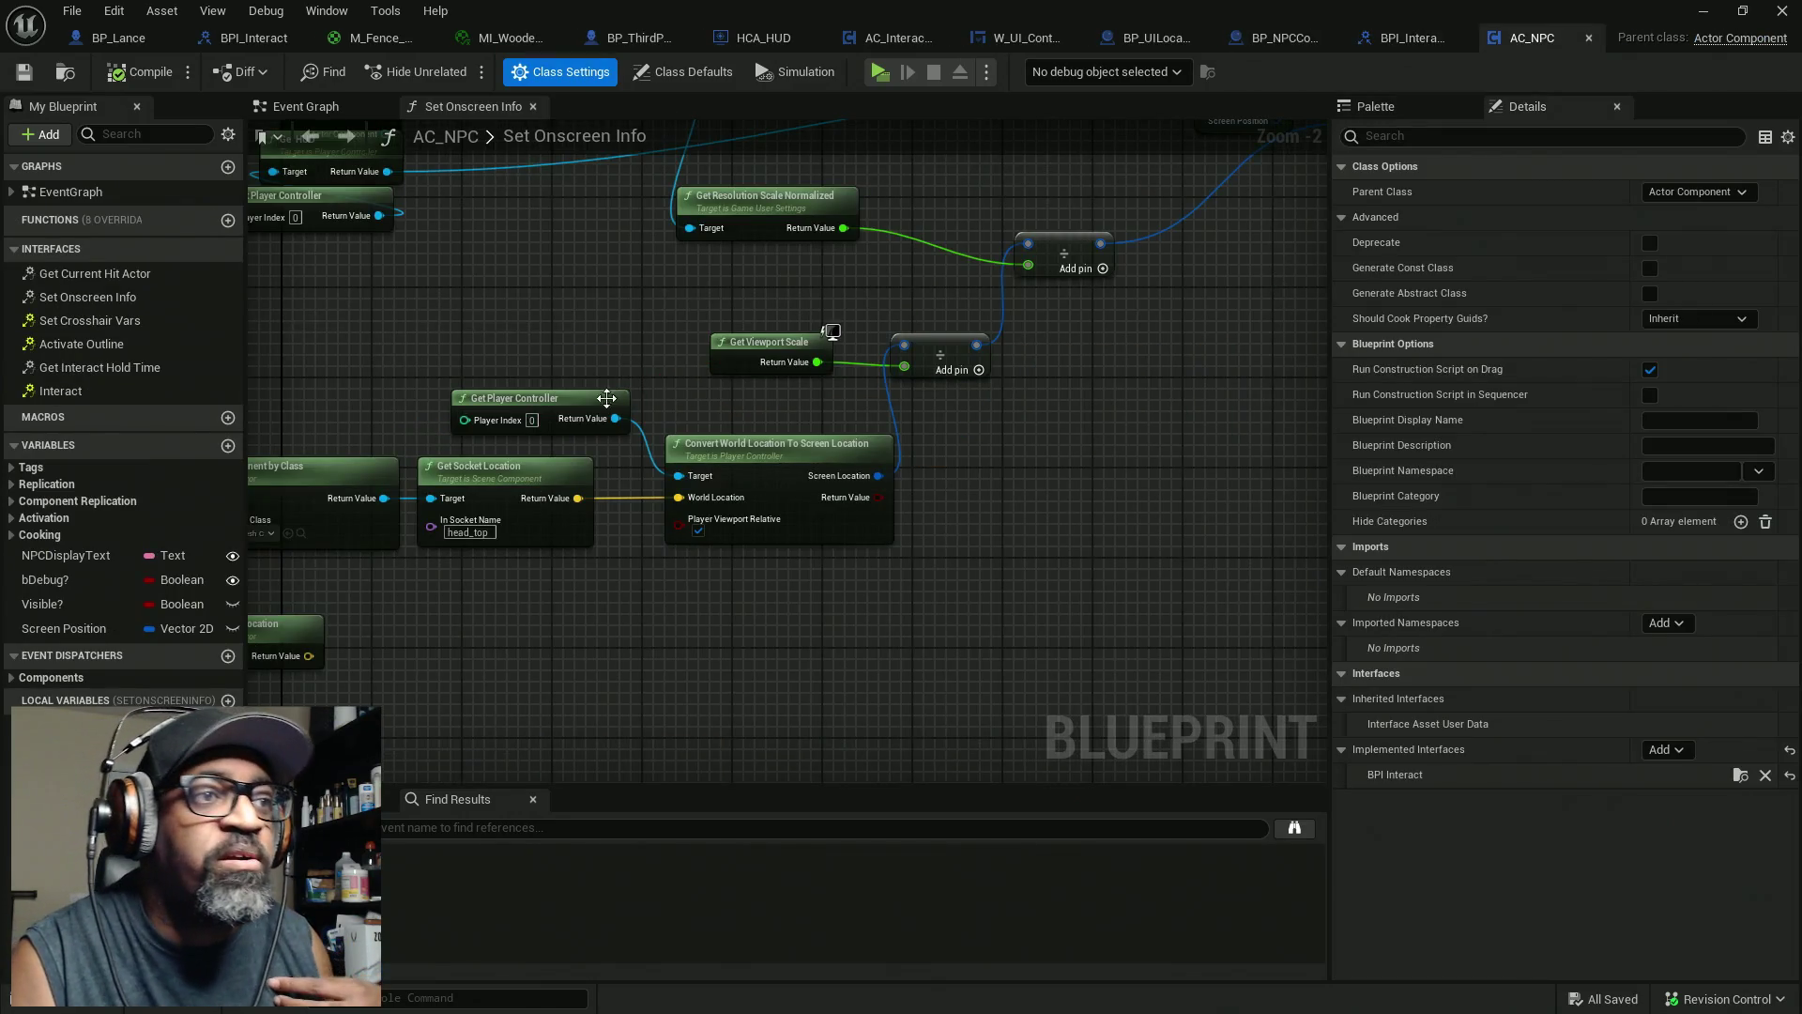
{"action": "scroll", "coordinate": [606, 350], "scroll_direction": "down", "scroll_amount": 4}
{"action": "scroll", "coordinate": [605, 350], "scroll_direction": "up", "scroll_amount": 6}
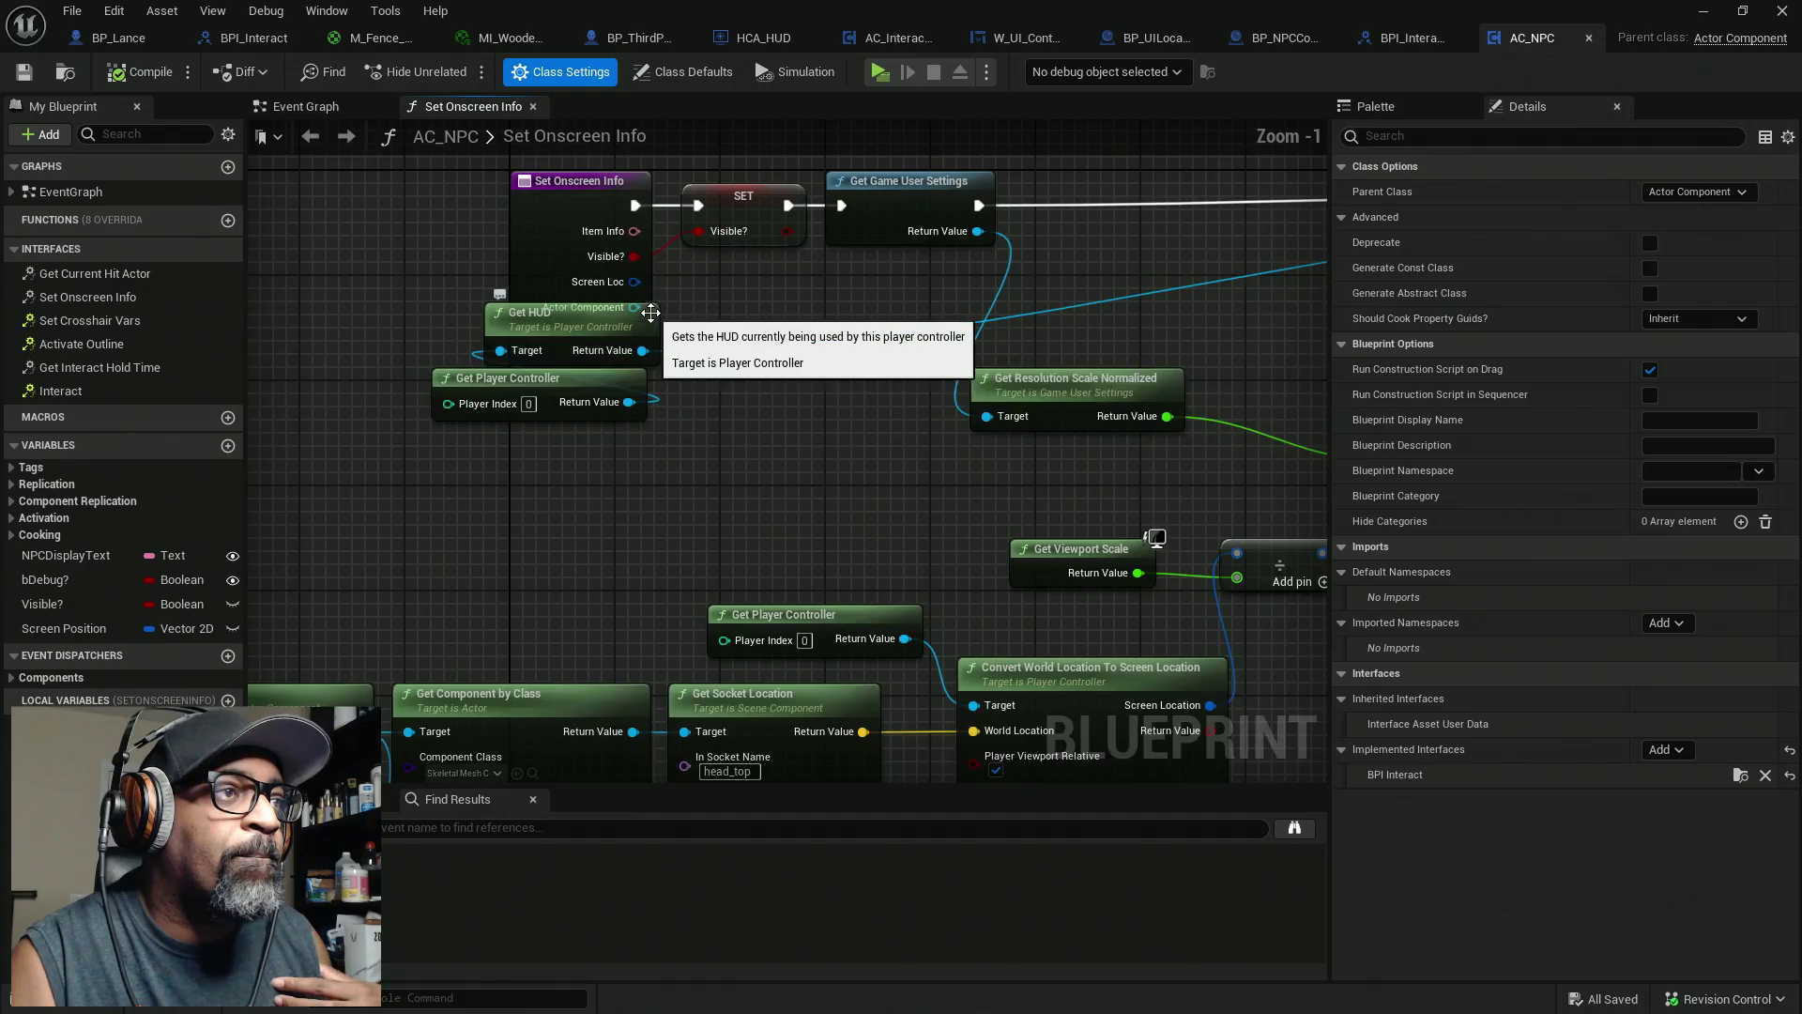
{"action": "scroll", "coordinate": [471, 214], "scroll_direction": "down", "scroll_amount": 2}
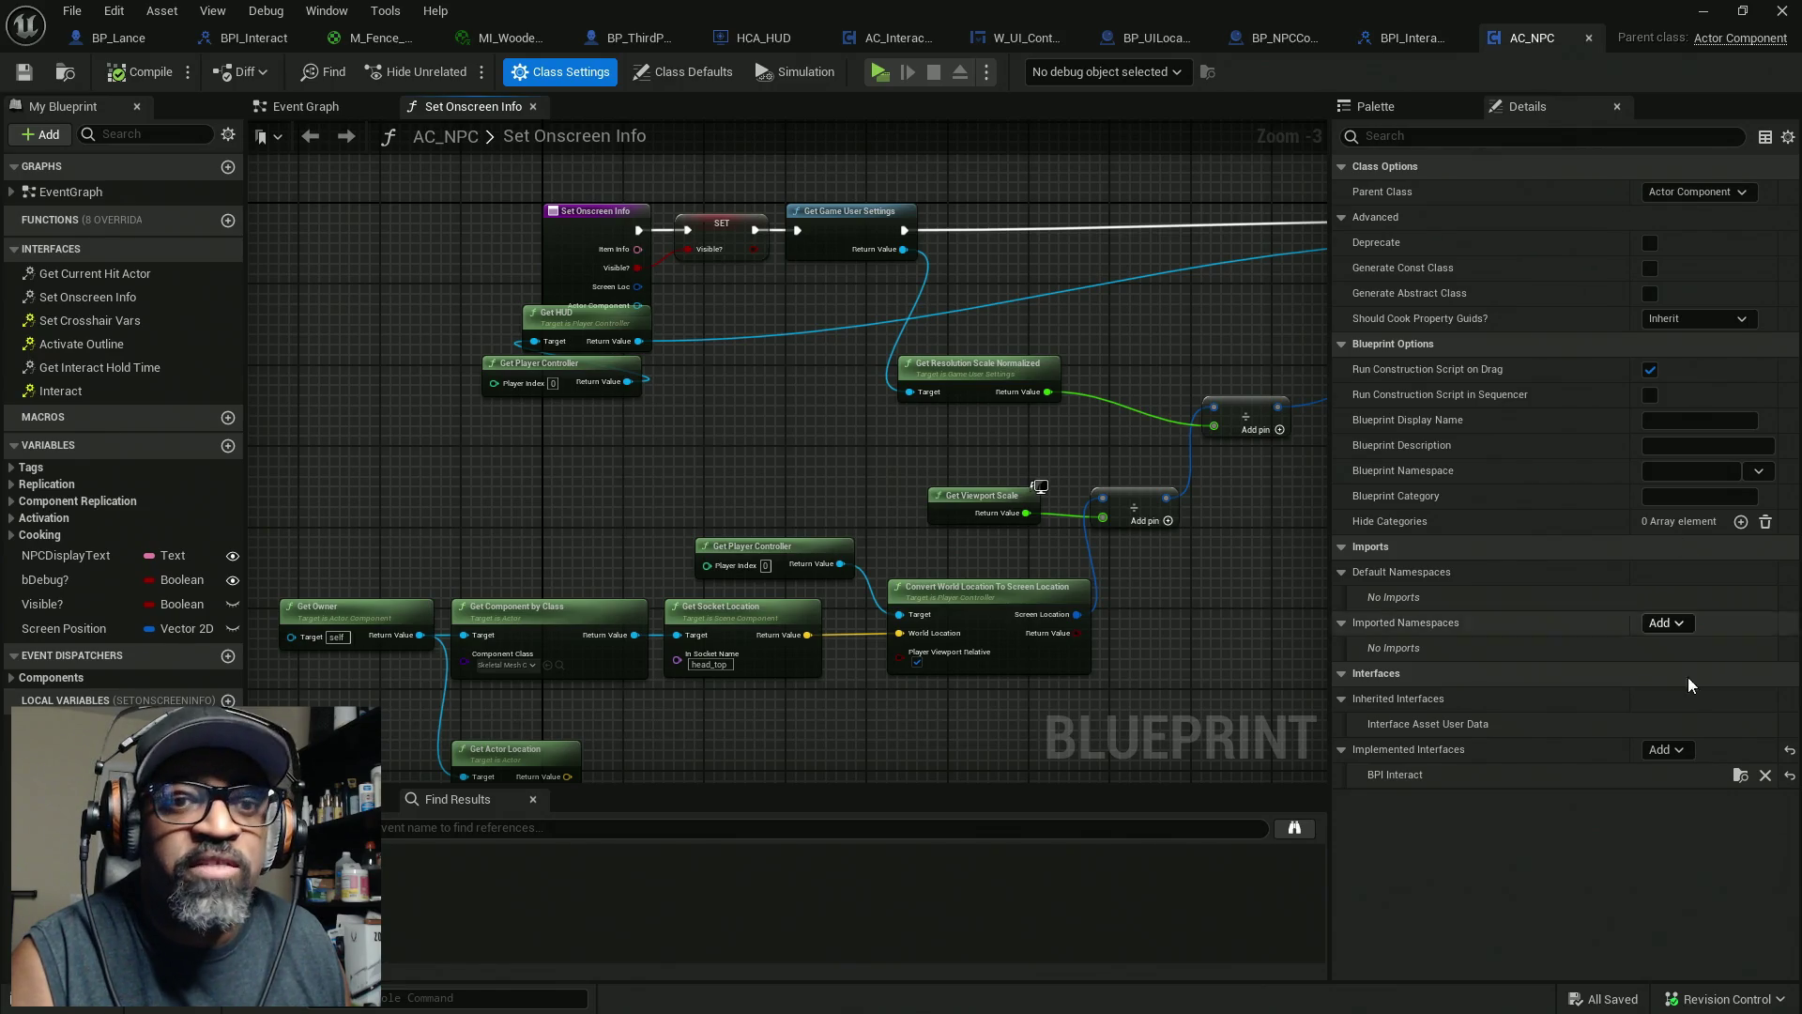
Add BPI_InteractiveConvo to AC_NPC's implemented interfaces and save the blueprint
{"action": "left_click", "coordinate": [1676, 752]}
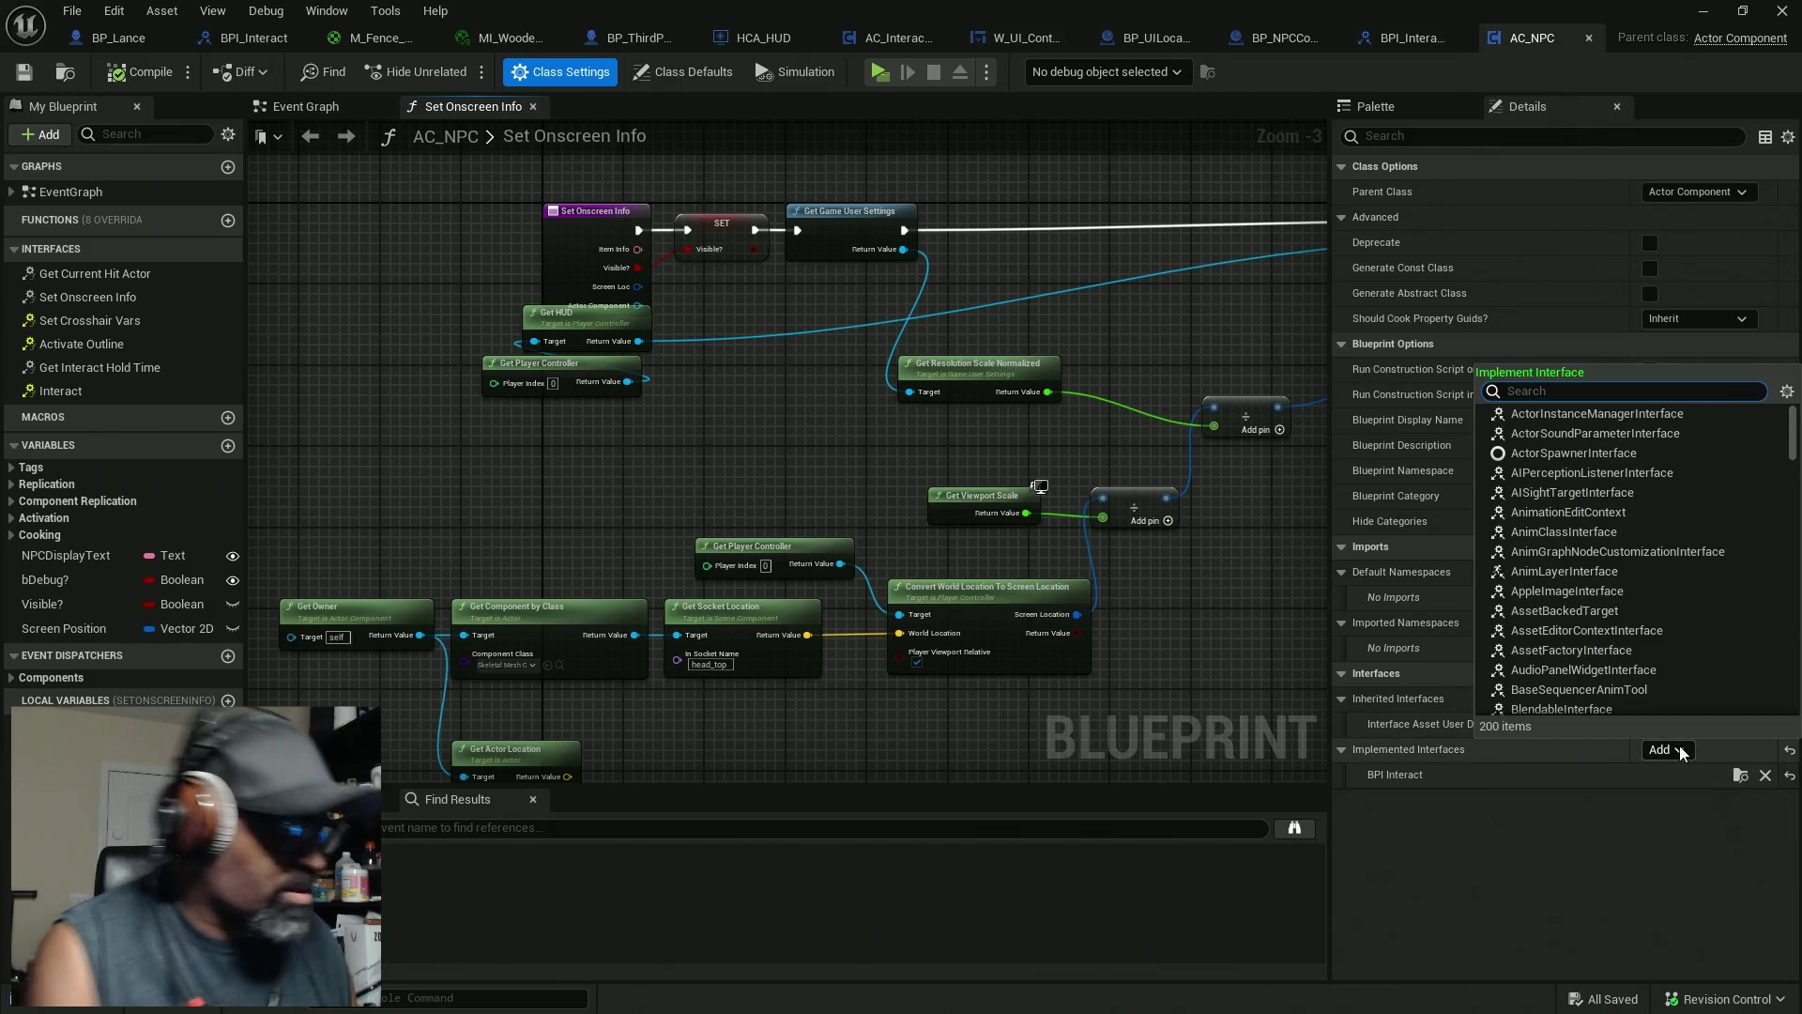
{"action": "type", "text": "BPI"}
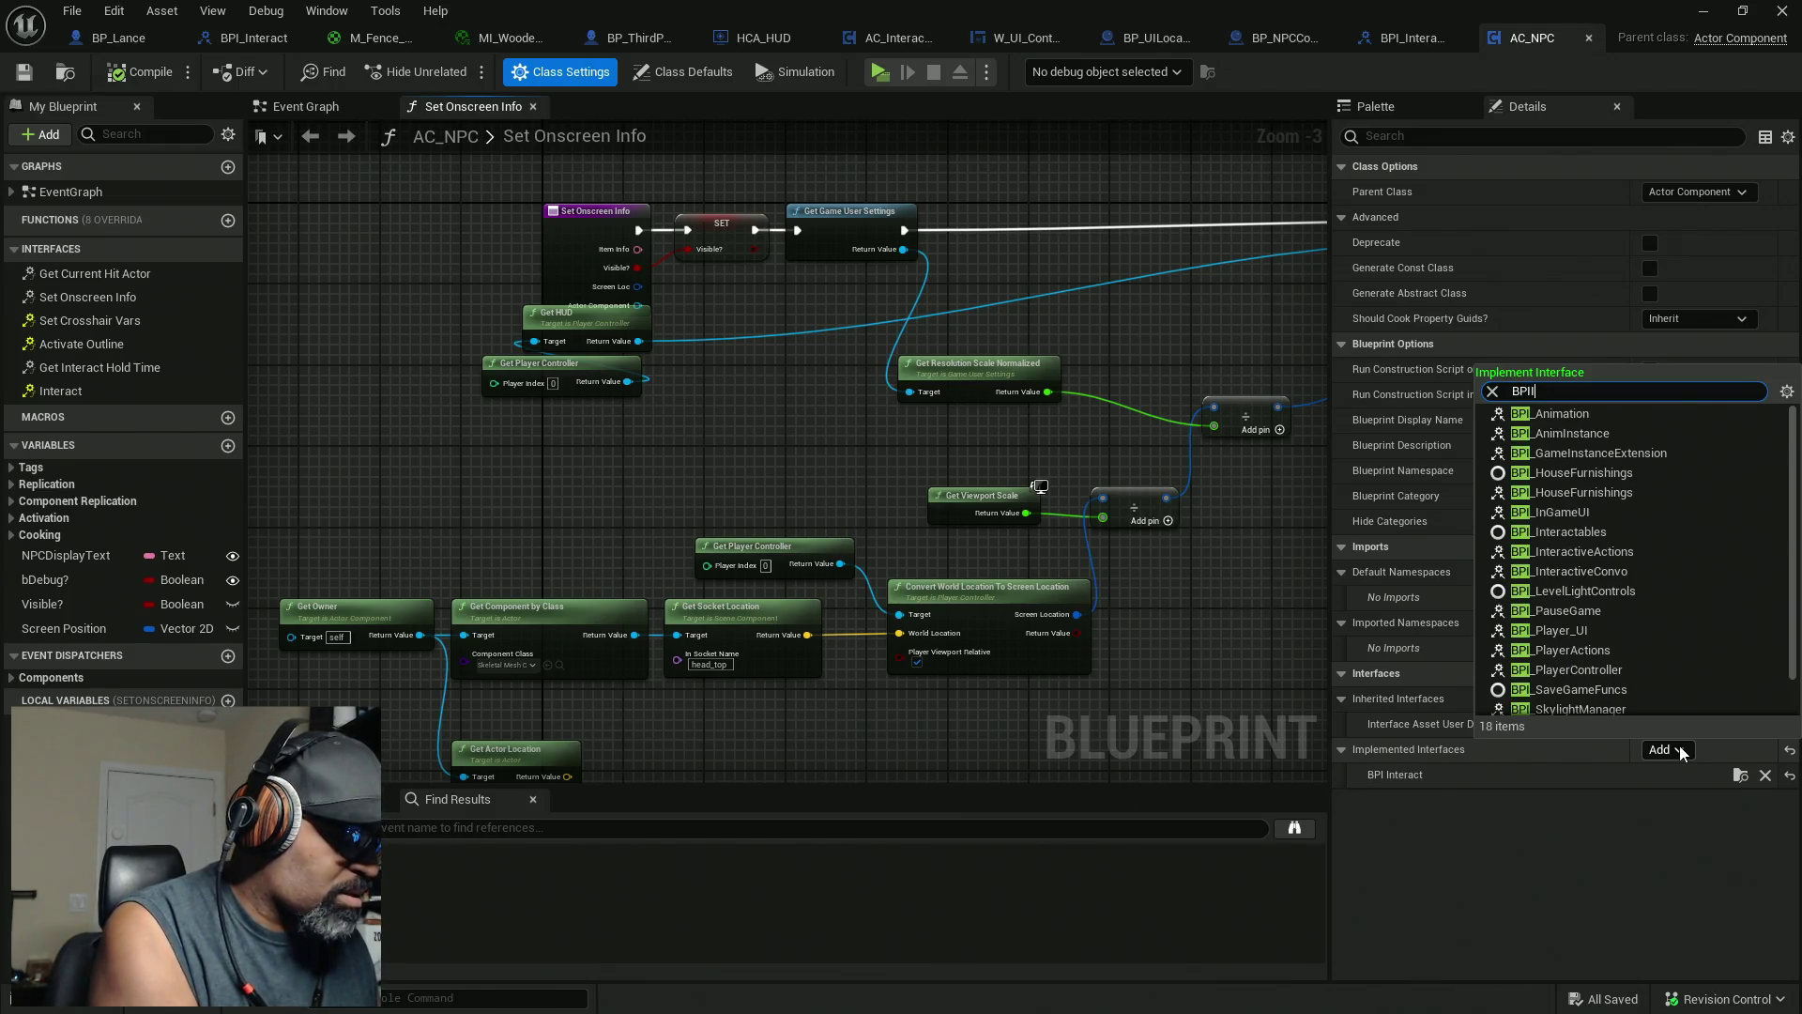
{"action": "type", "text": "Inter"}
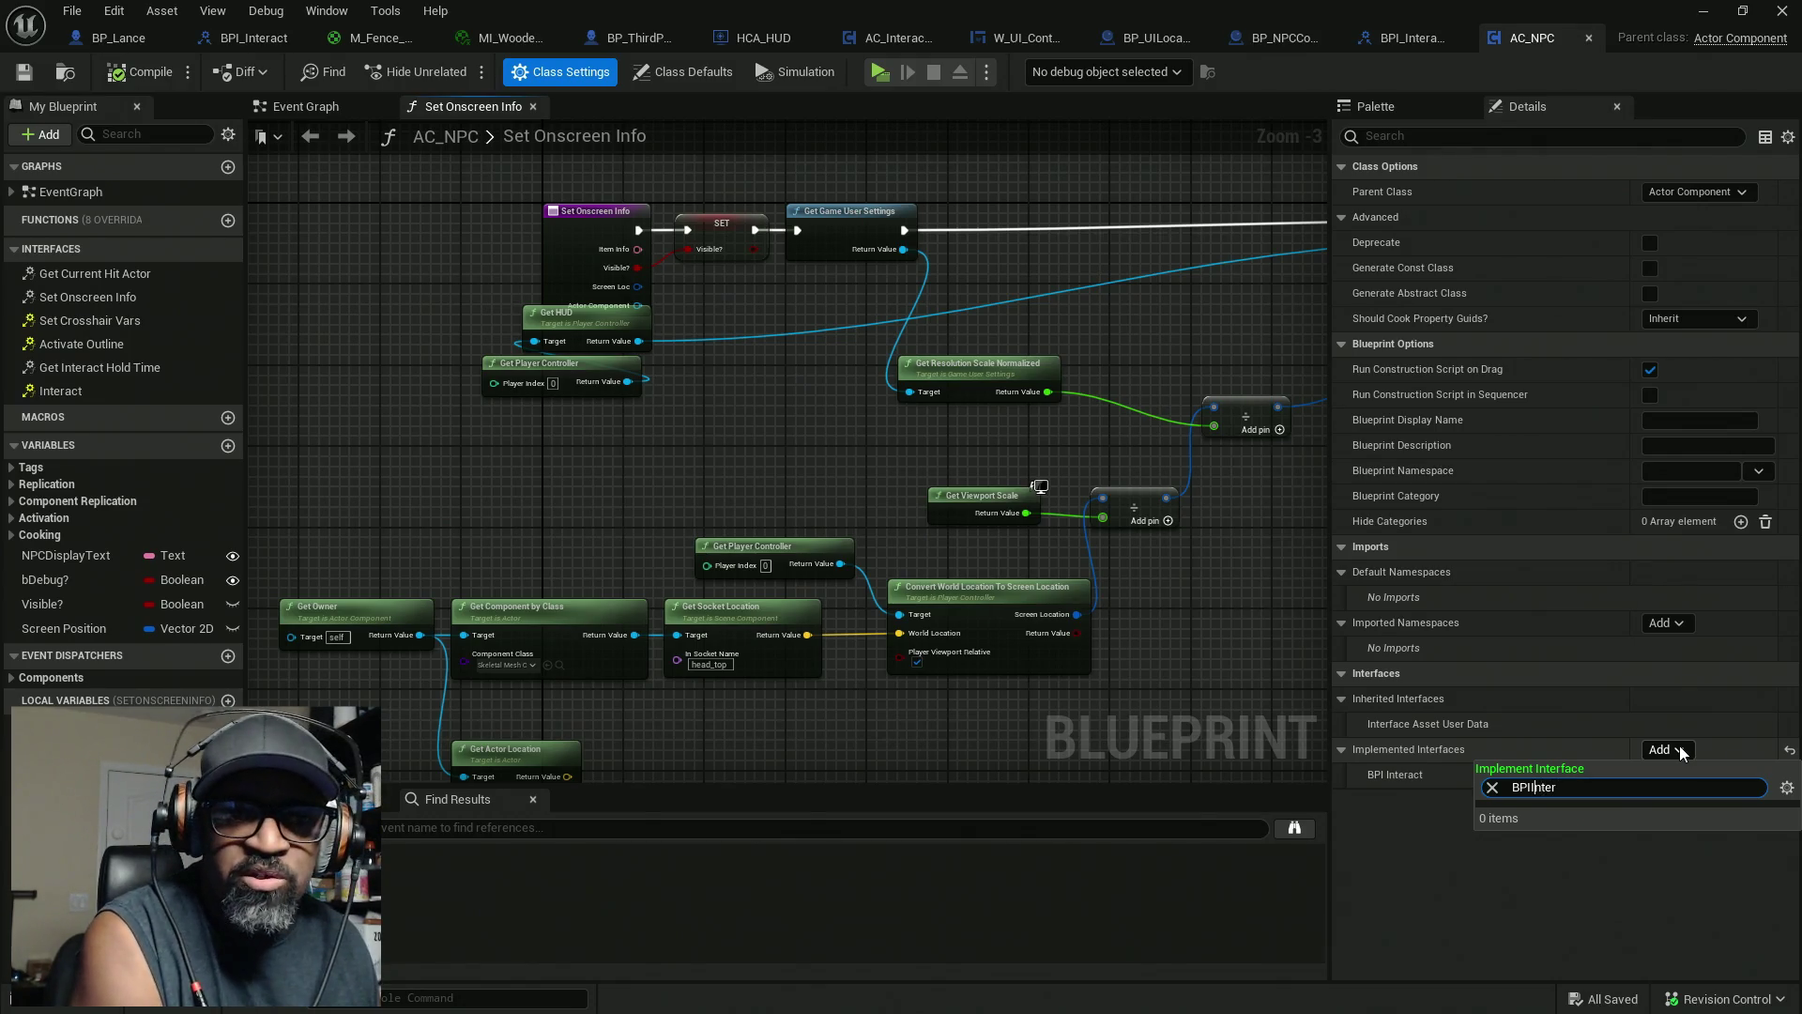
{"action": "type", "text": "_"}
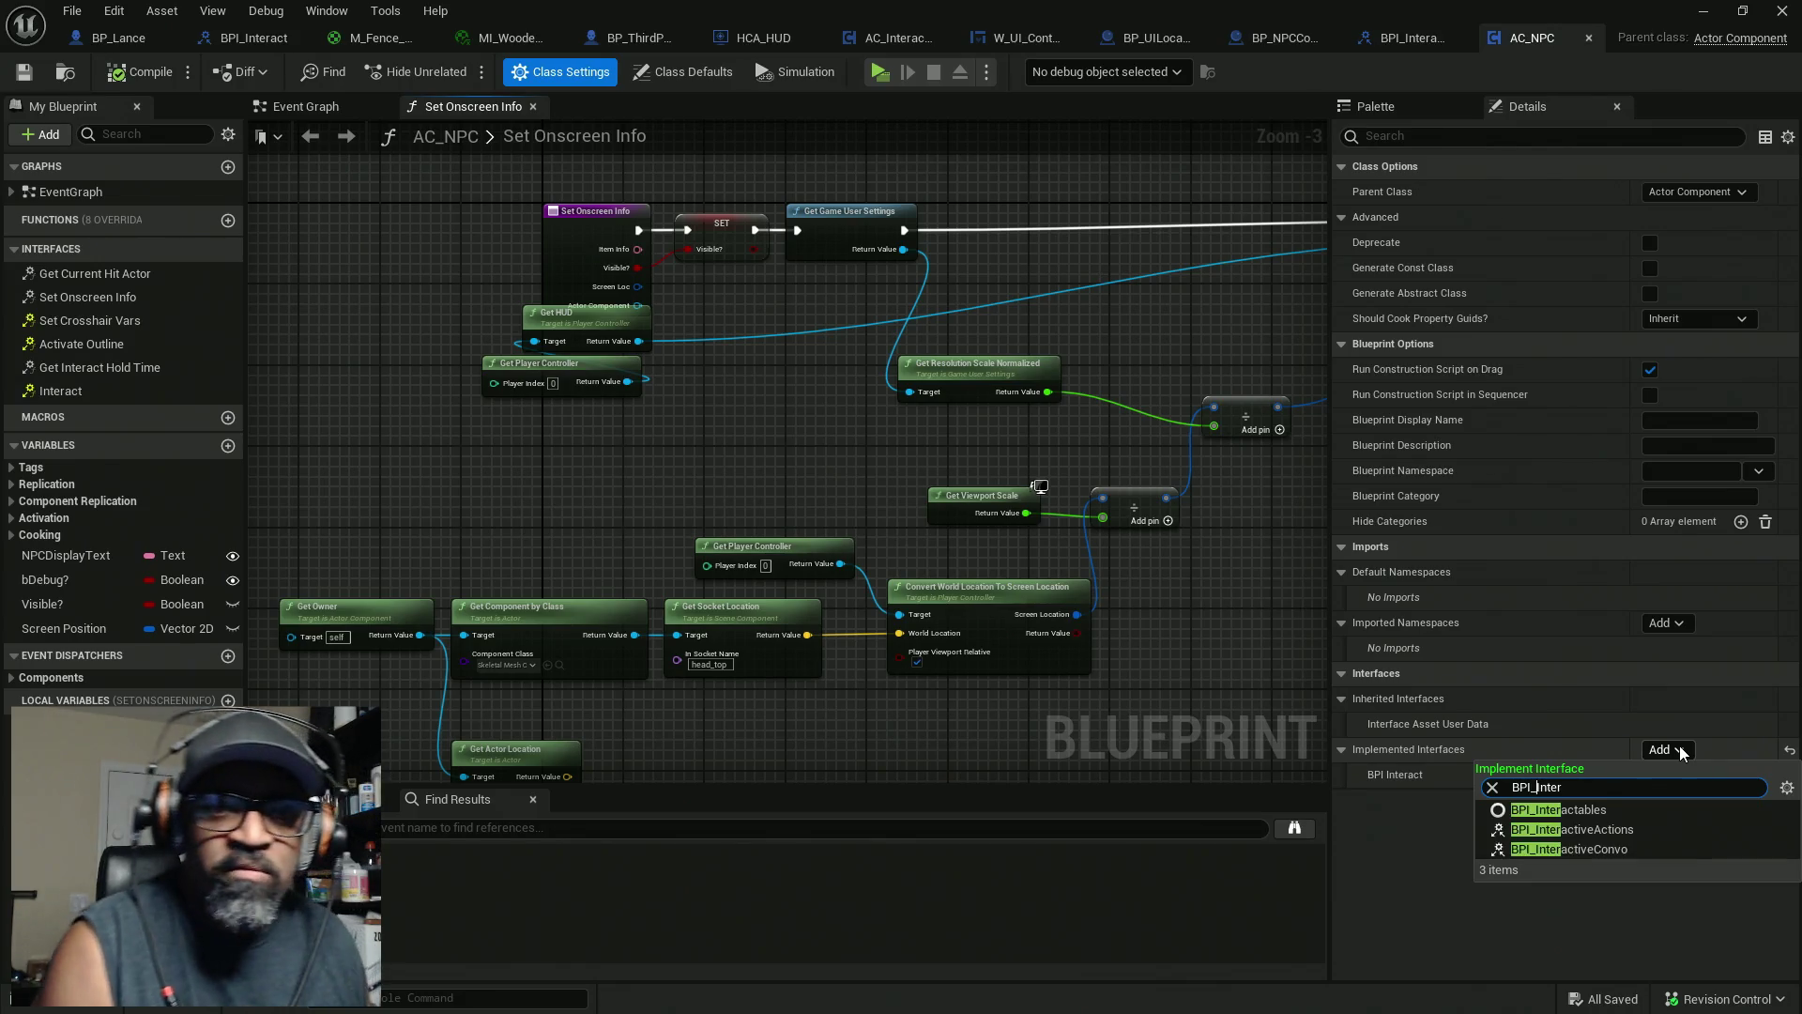
{"action": "left_click", "coordinate": [1615, 847]}
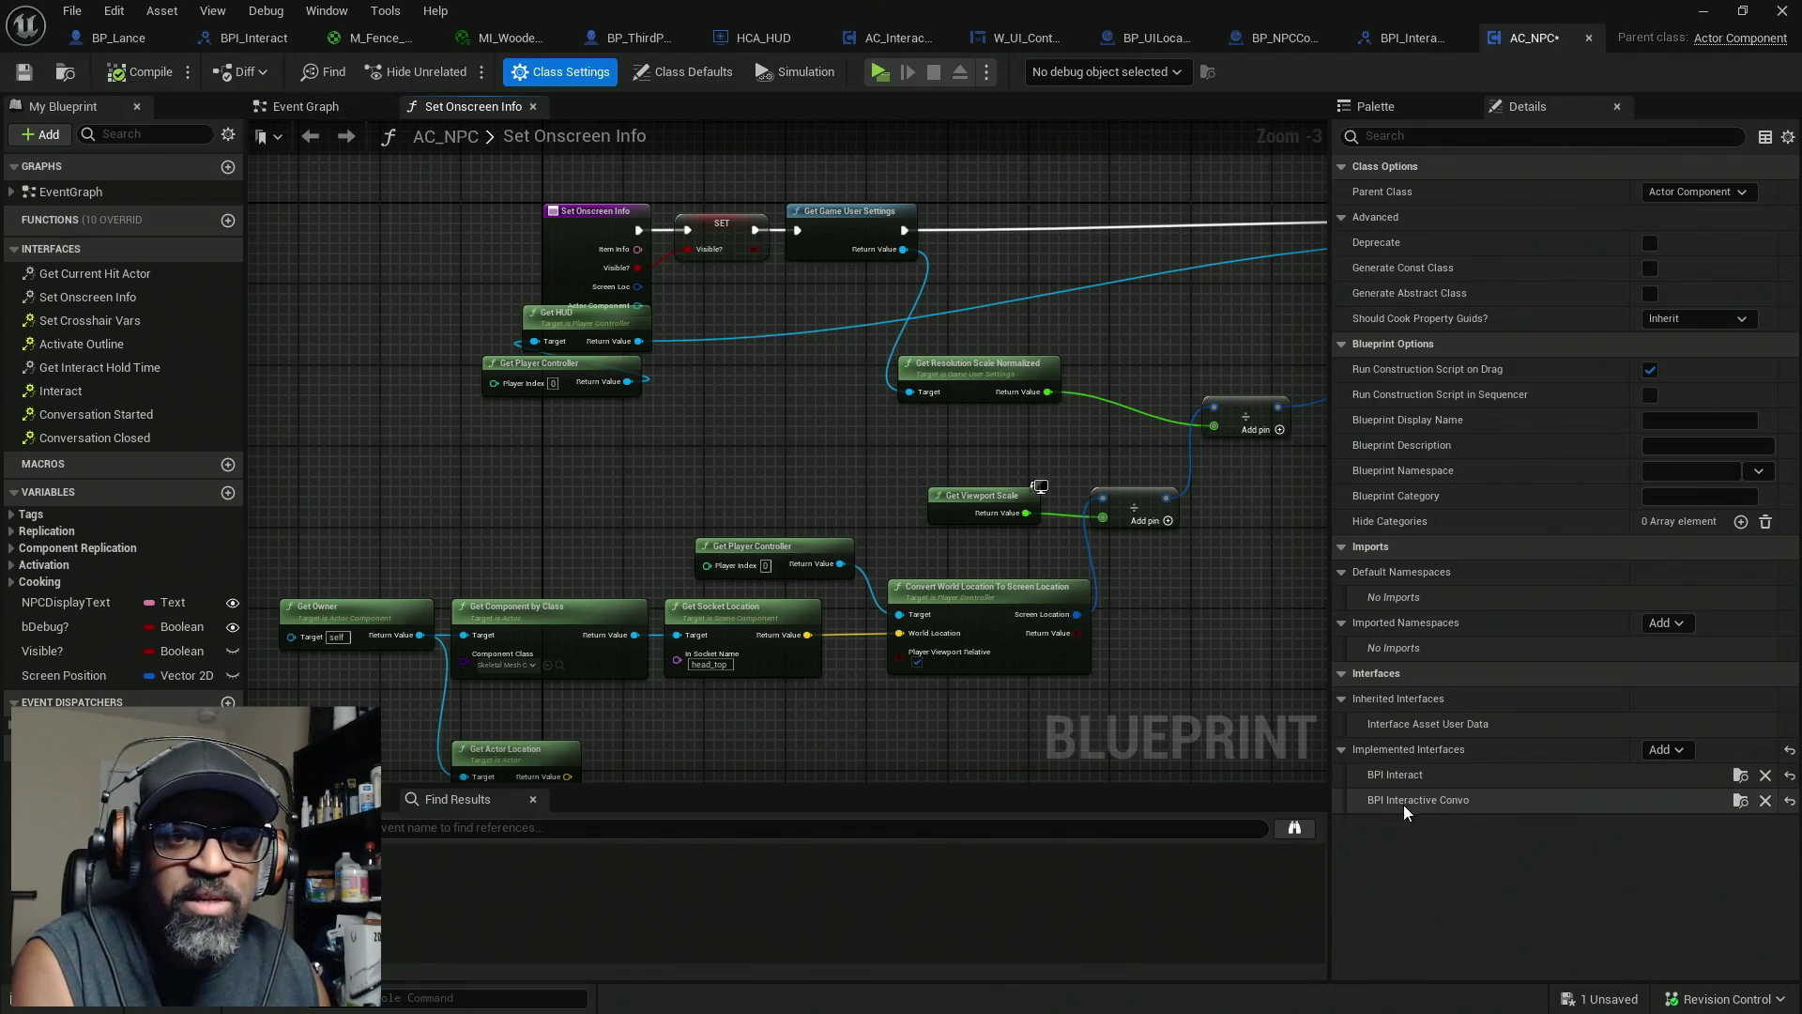
{"action": "key", "text": "ctrl+s"}
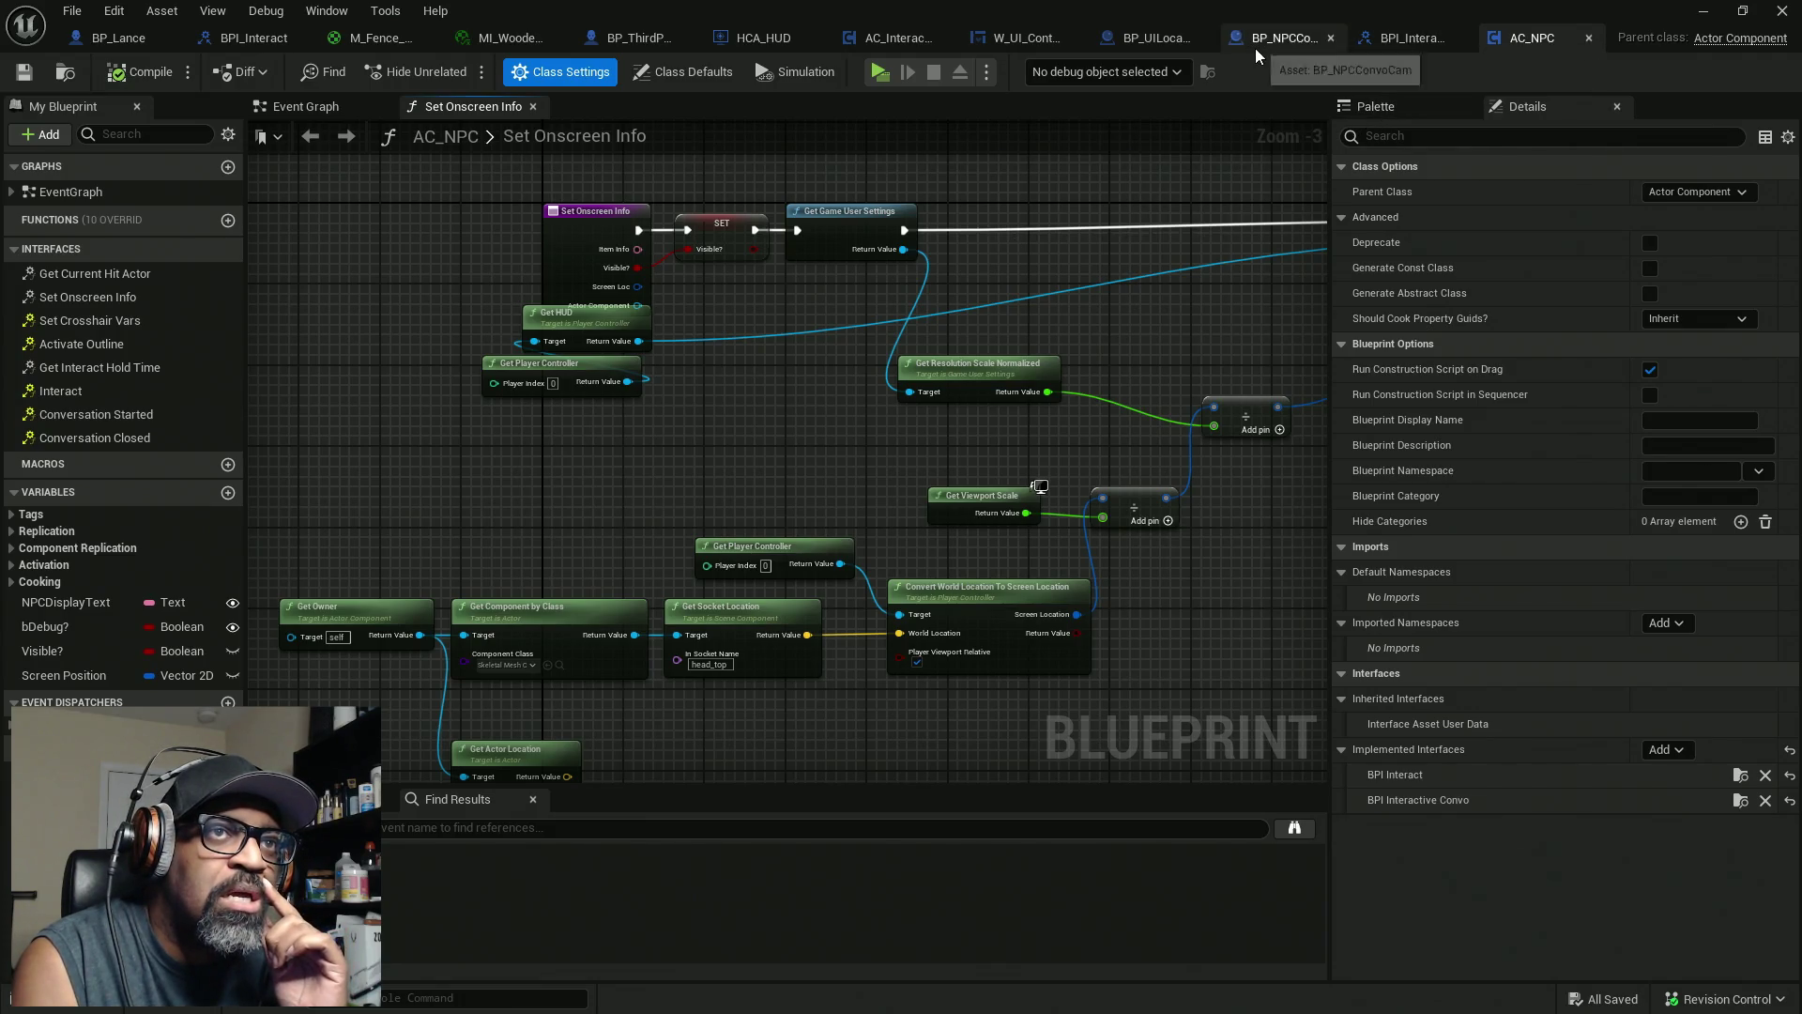
Remove the Conversation Started event node, then compile and save AC_NPC
{"action": "double_click", "coordinate": [77, 417]}
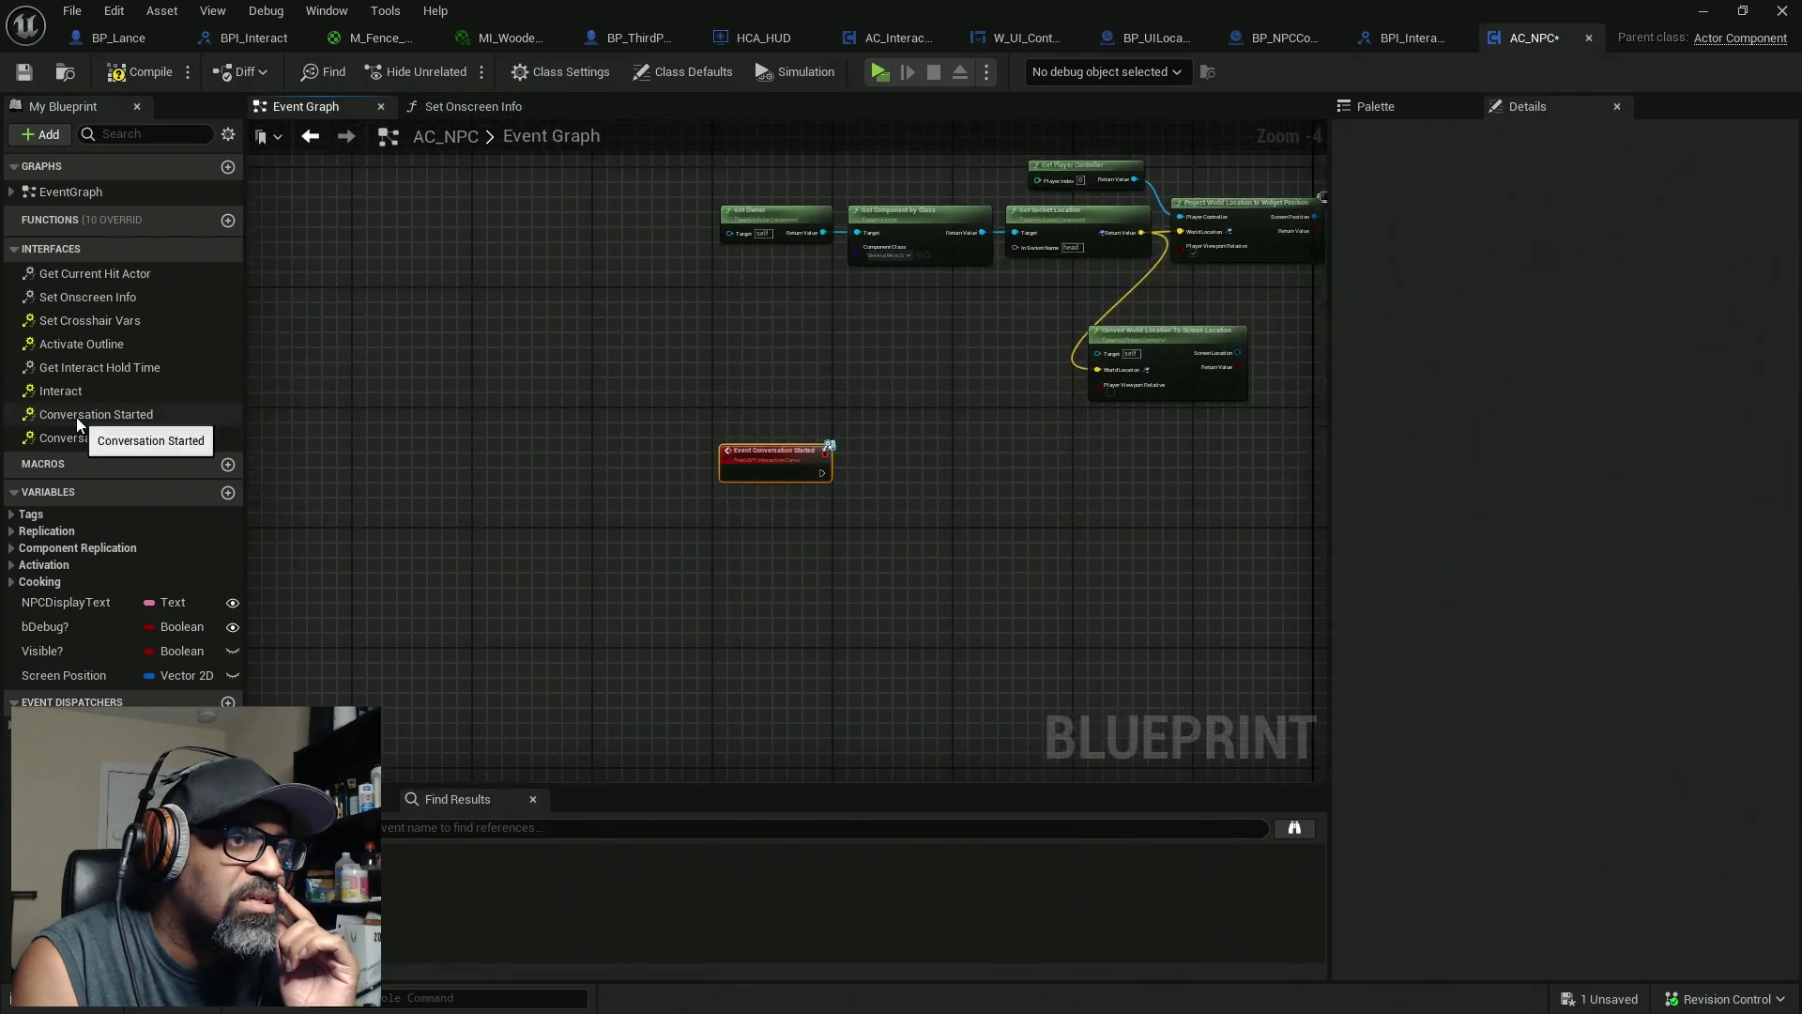
{"action": "key", "text": "Delete"}
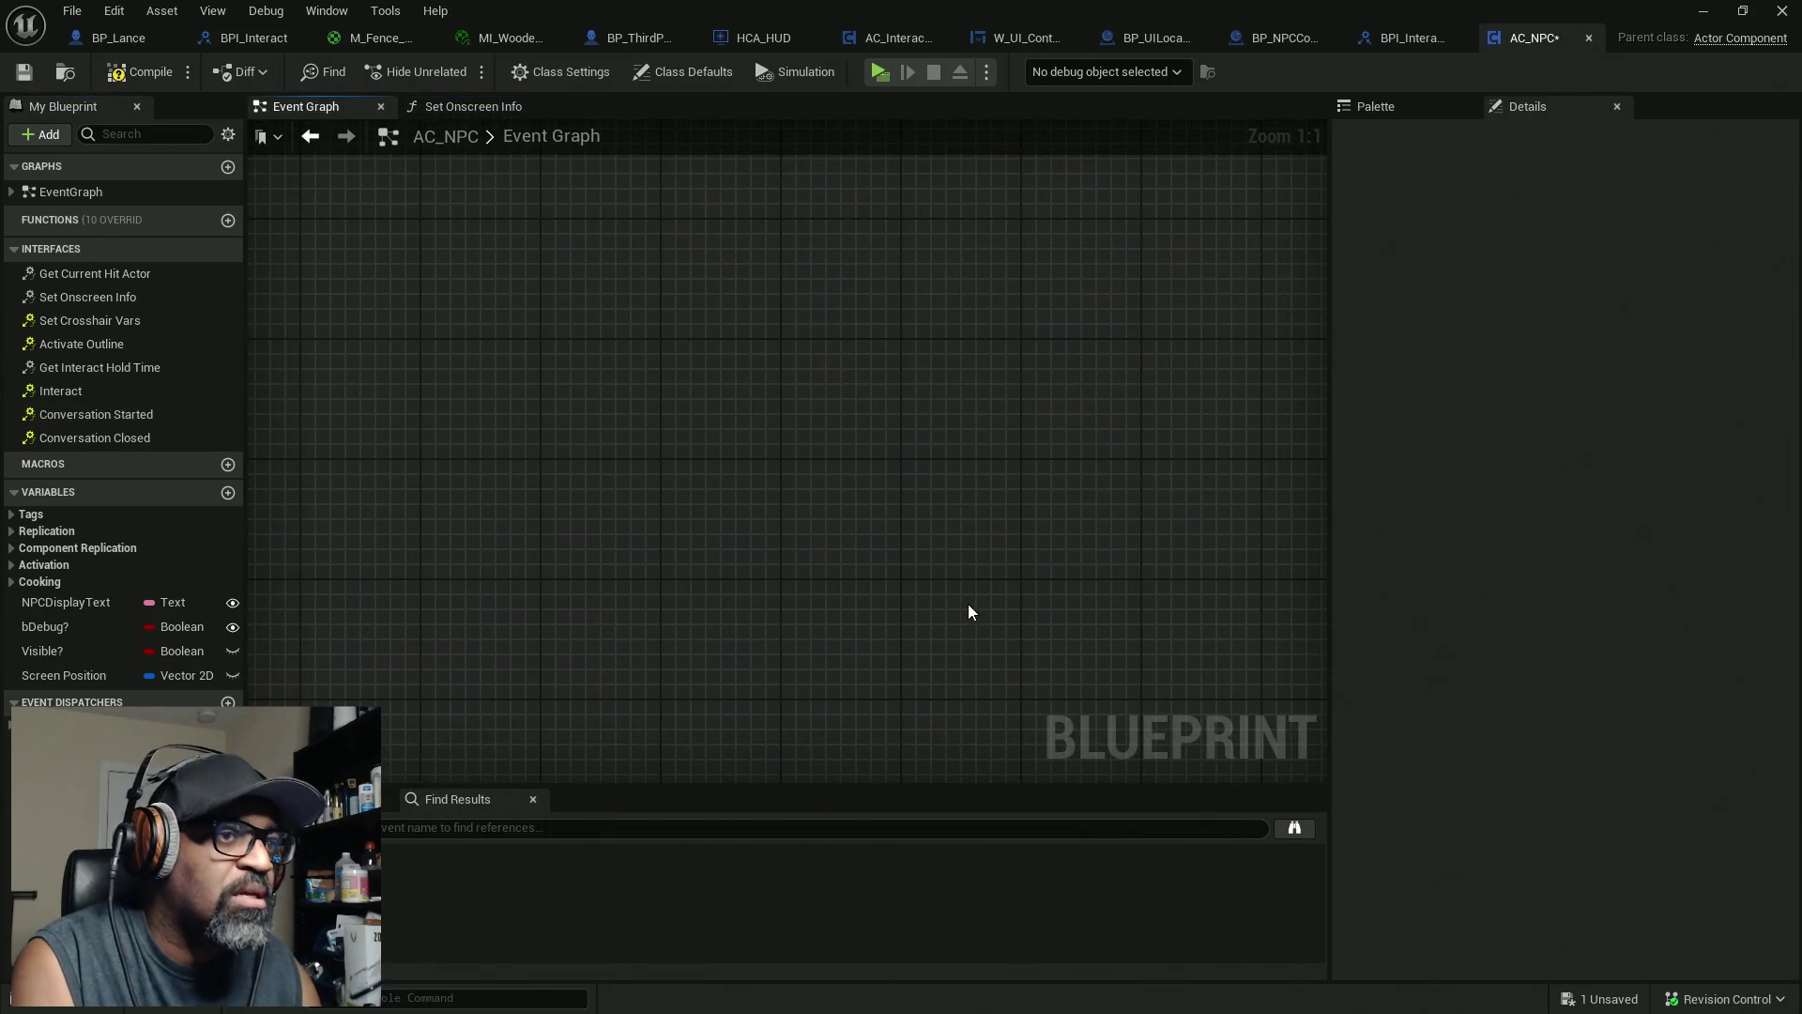
{"action": "left_click", "coordinate": [127, 82]}
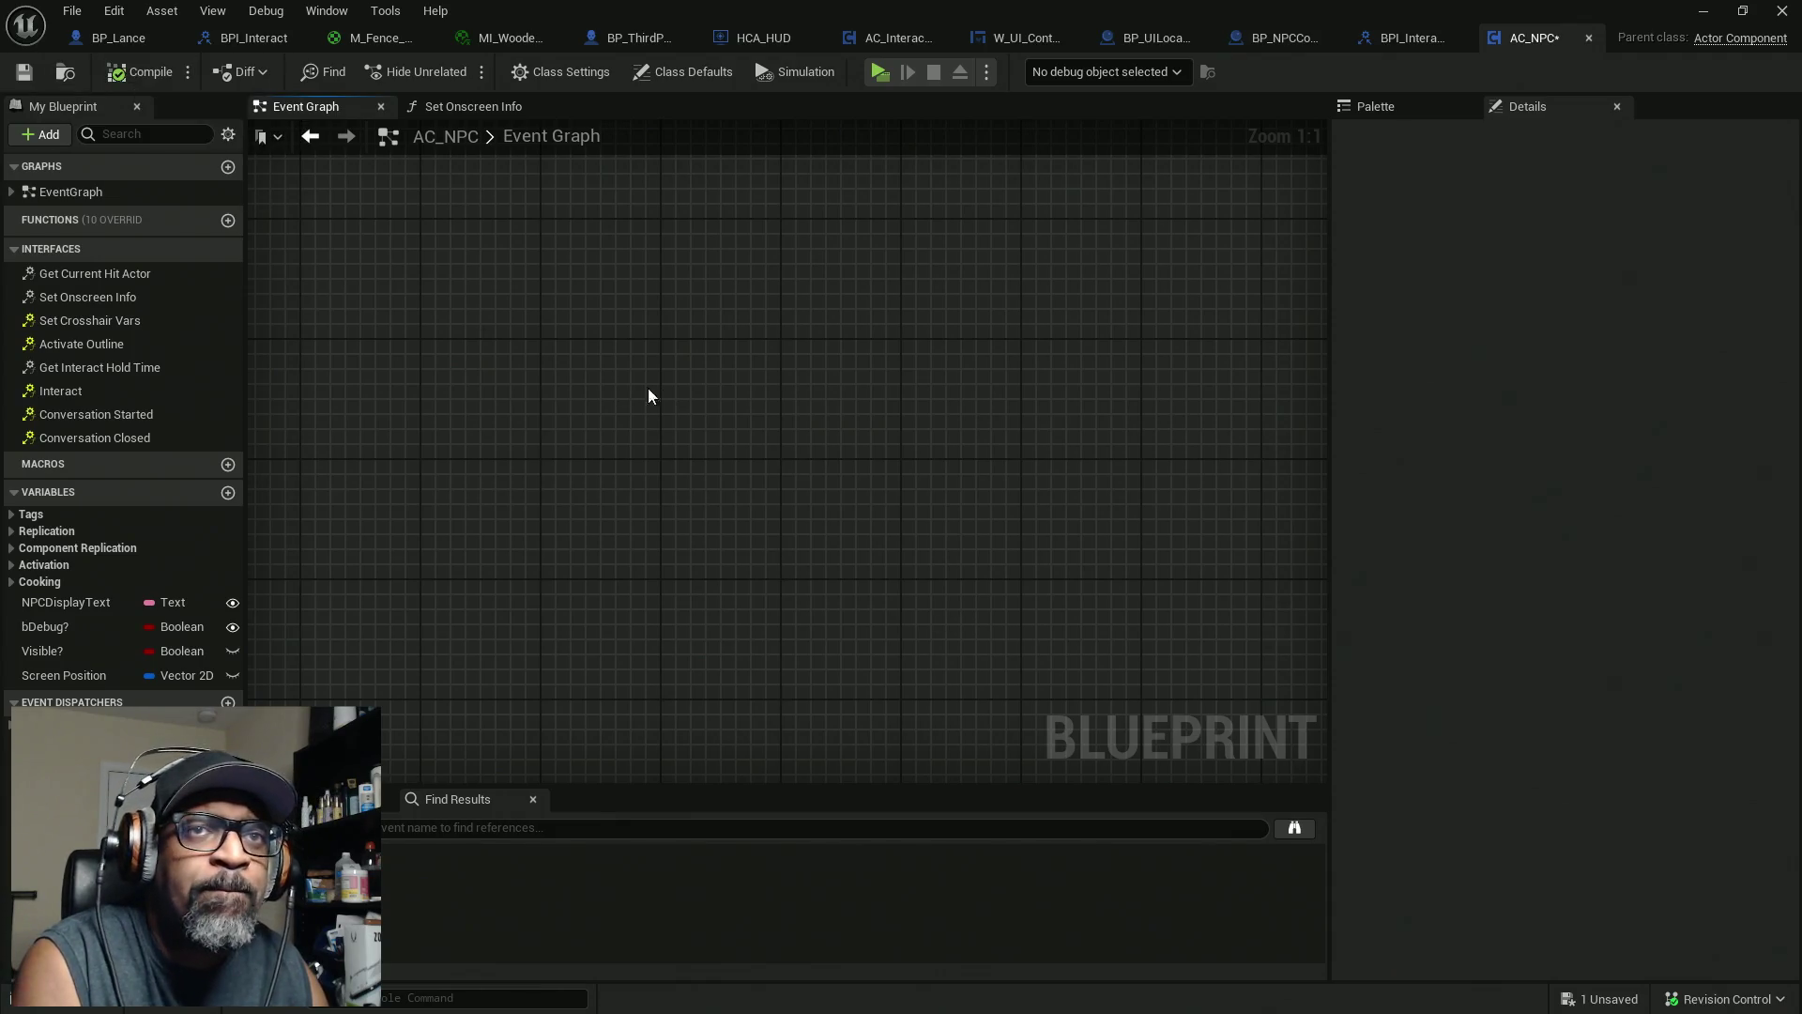
{"action": "key", "text": "ctrl+s"}
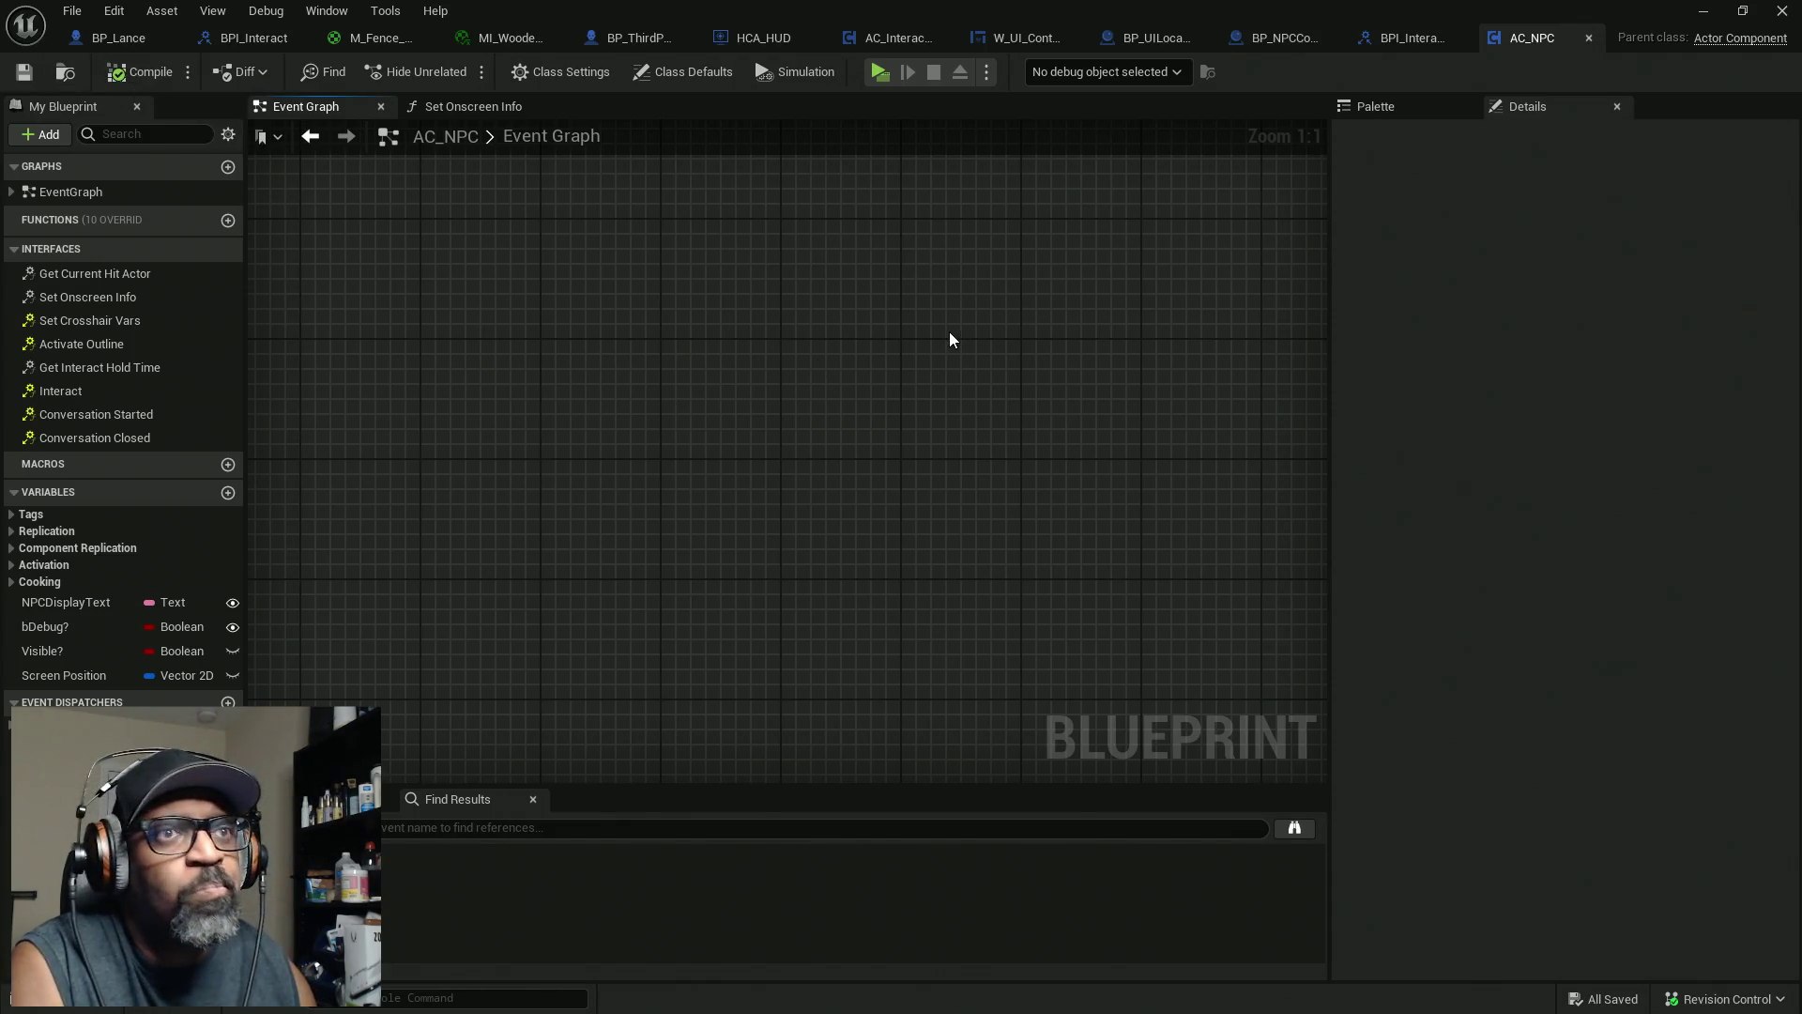
Place a Set View Target with Blend node in AC_NPC's Event Graph, then switch to BP_ThirdPersonCharacter
{"action": "left_click", "coordinate": [1412, 101]}
{"action": "left_click", "coordinate": [1462, 467]}
{"action": "type", "text": "ble"}
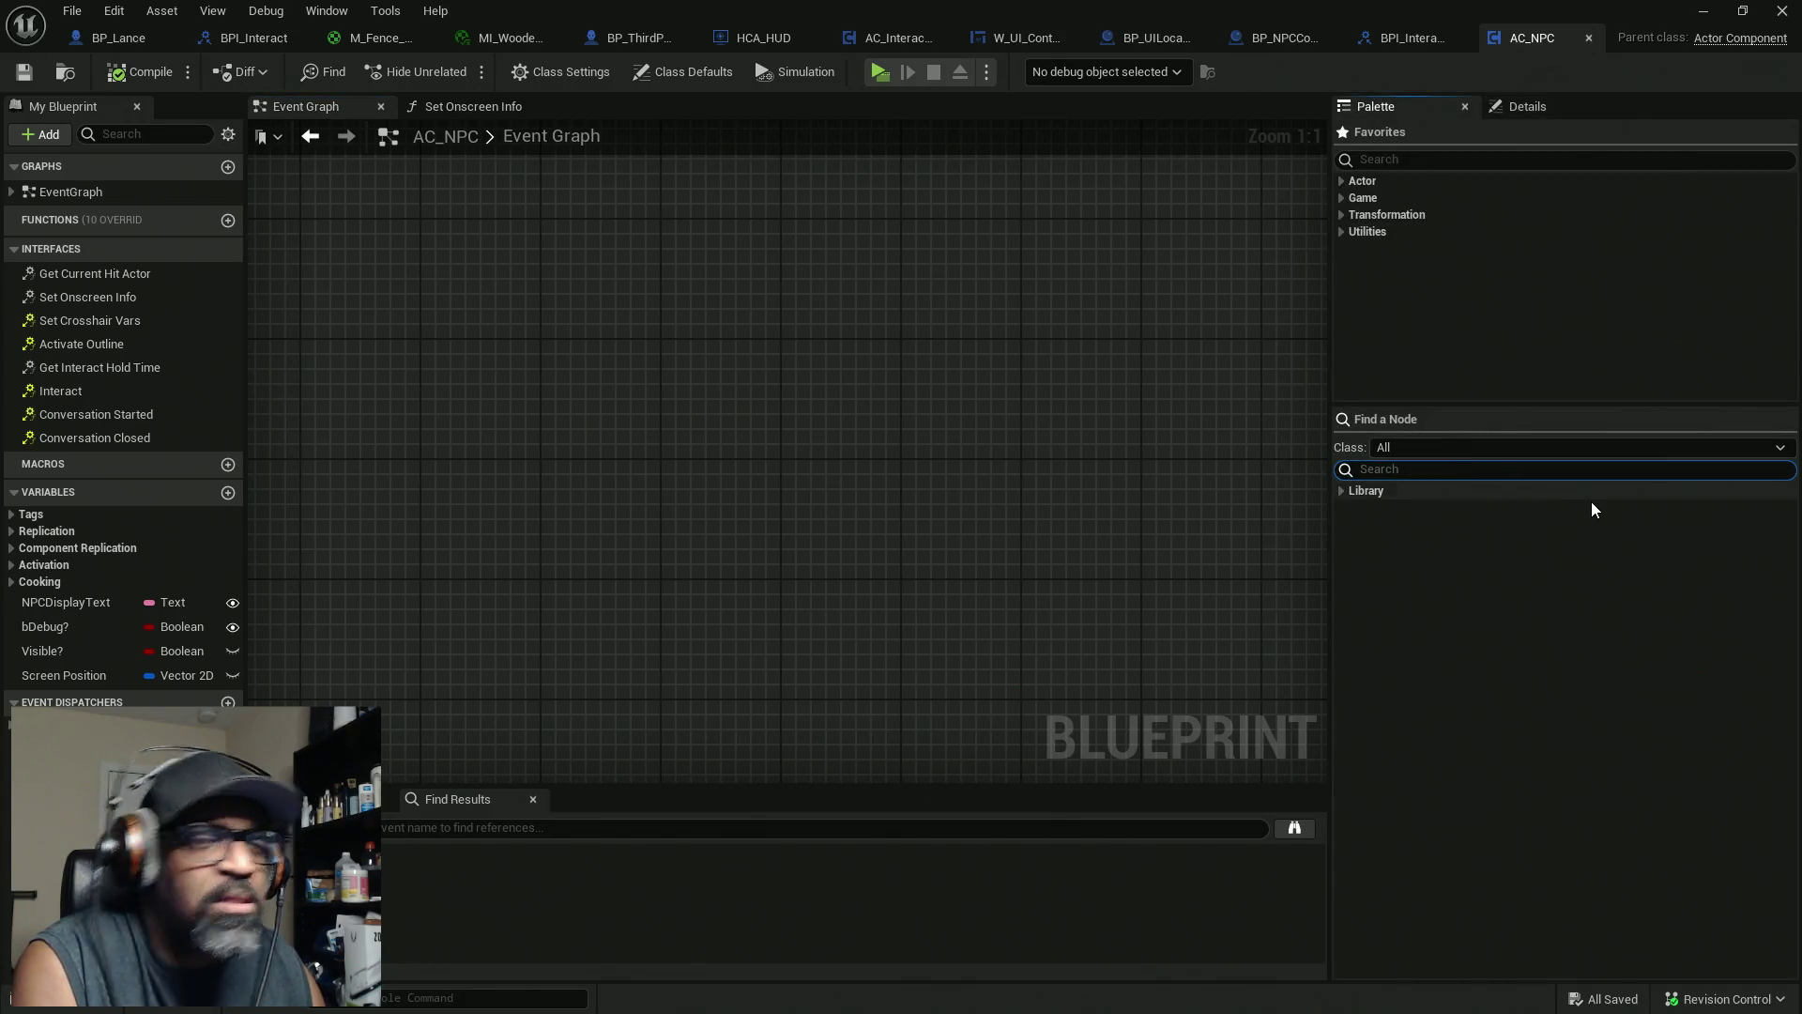
{"action": "type", "text": "nd"}
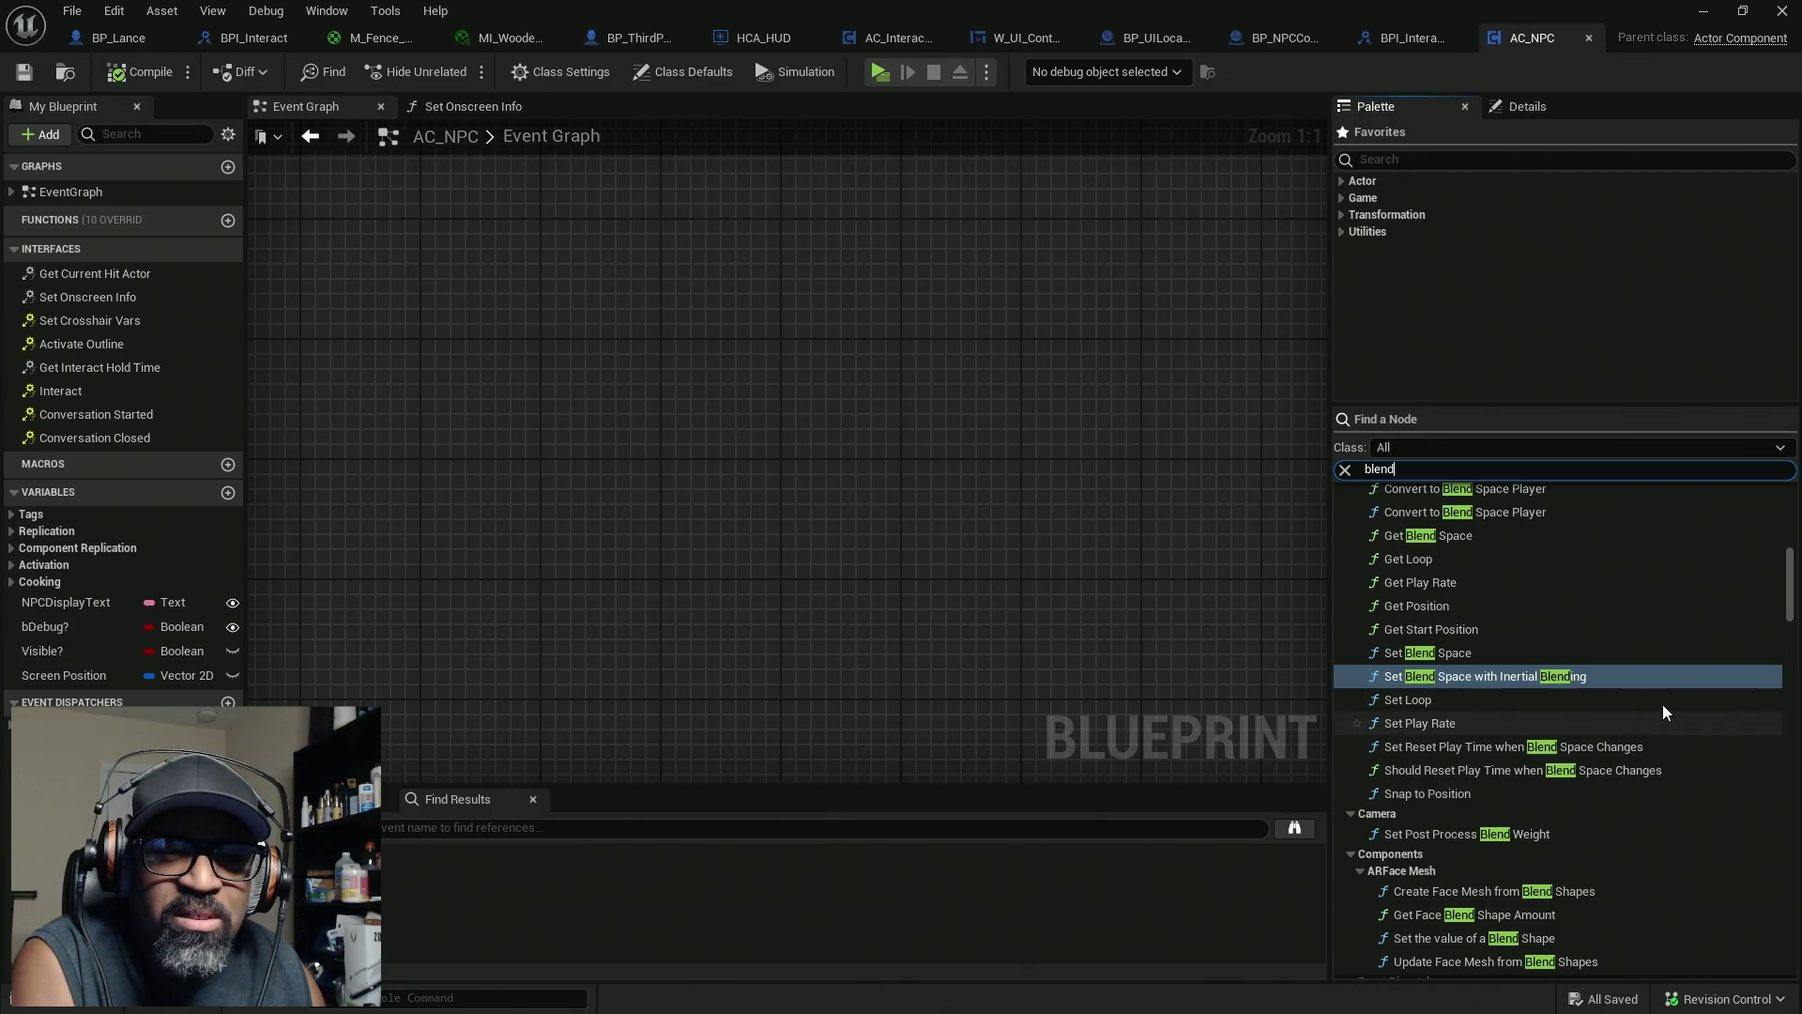
{"action": "scroll", "coordinate": [1676, 695], "scroll_direction": "up", "scroll_amount": 5}
{"action": "scroll", "coordinate": [1612, 702], "scroll_direction": "up", "scroll_amount": 5}
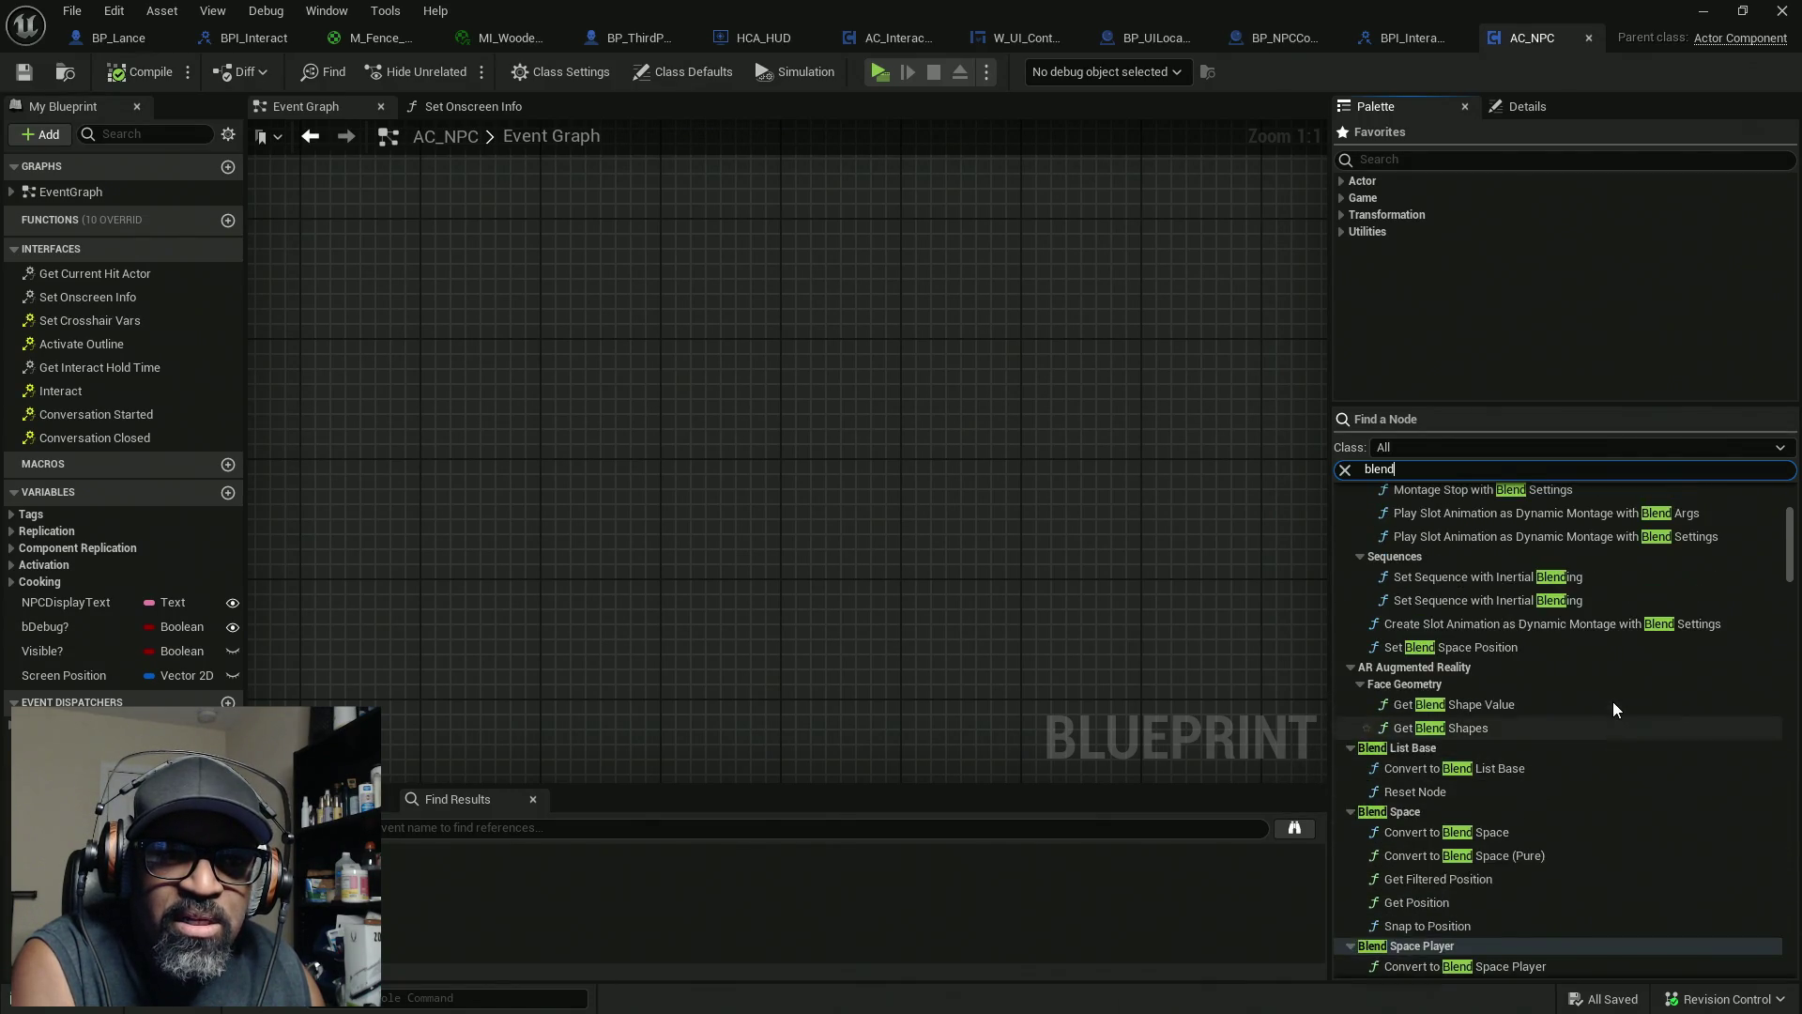
{"action": "scroll", "coordinate": [1613, 702], "scroll_direction": "up", "scroll_amount": 2}
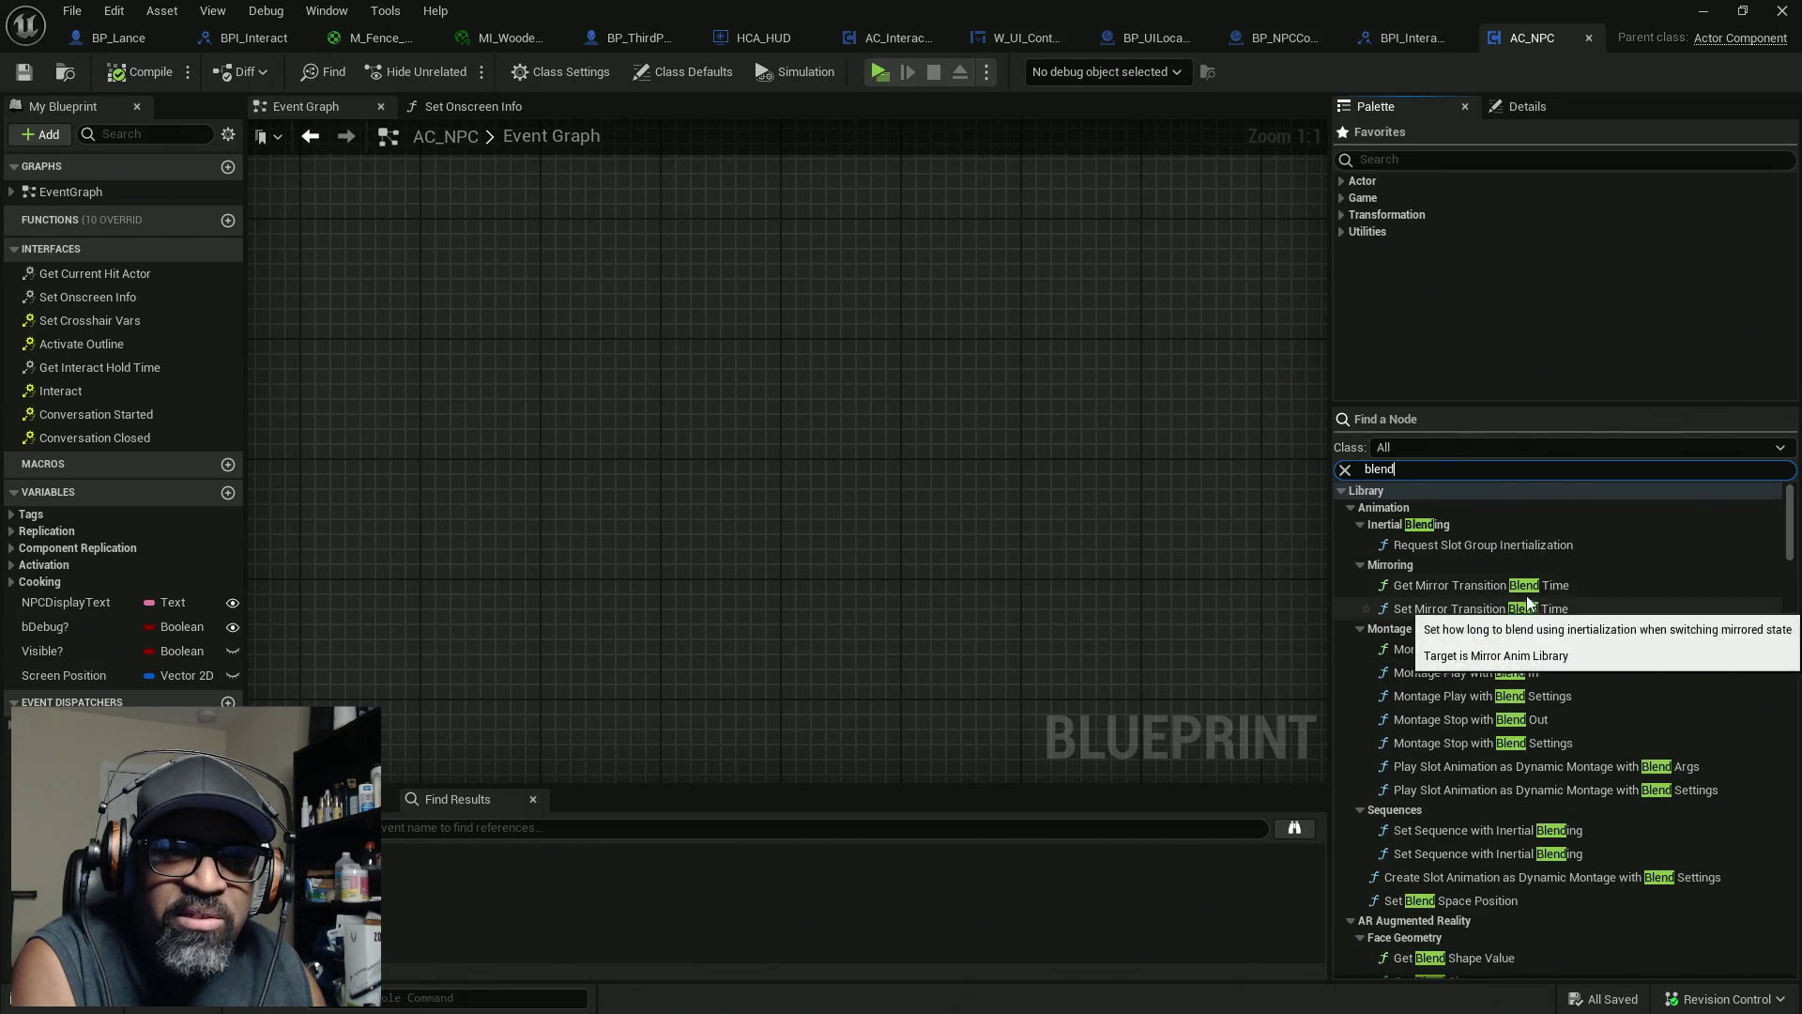
{"action": "type", "text": " target"}
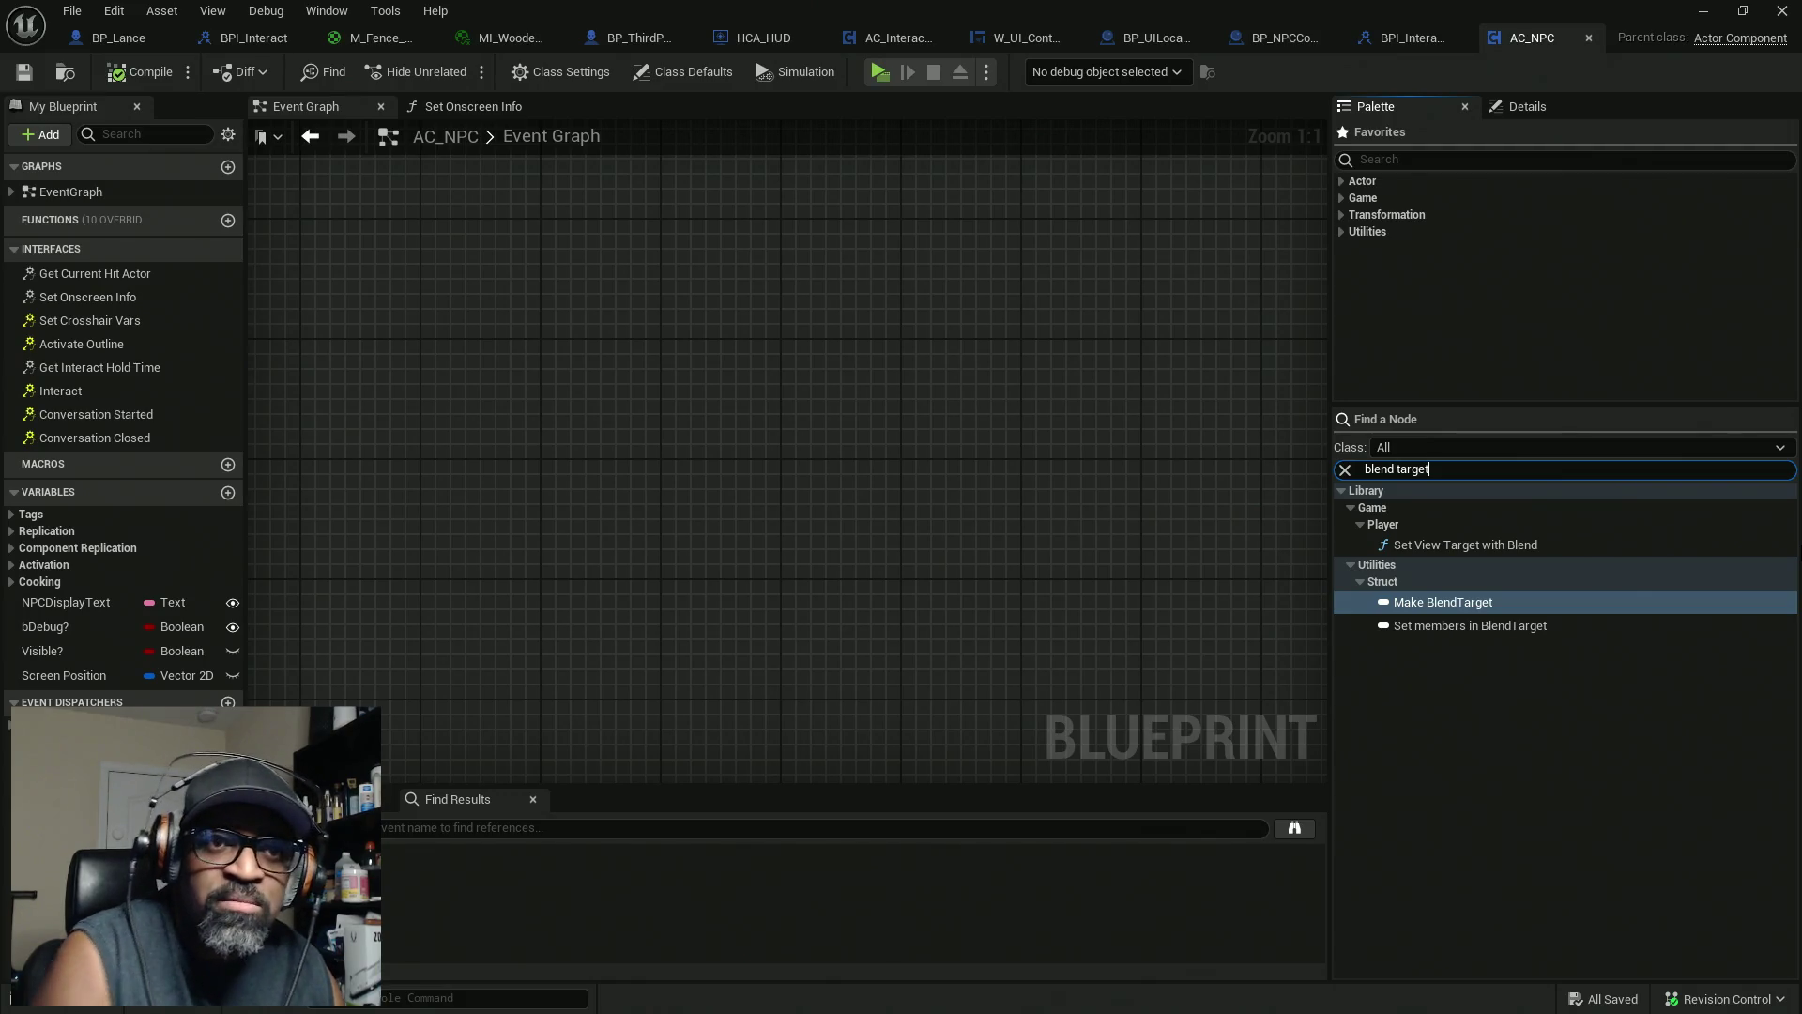
{"action": "mouse_move", "coordinate": [1464, 544]}
{"action": "left_mouse_down"}
{"action": "mouse_move", "coordinate": [1502, 546]}
{"action": "mouse_move", "coordinate": [742, 484]}
{"action": "left_mouse_up"}
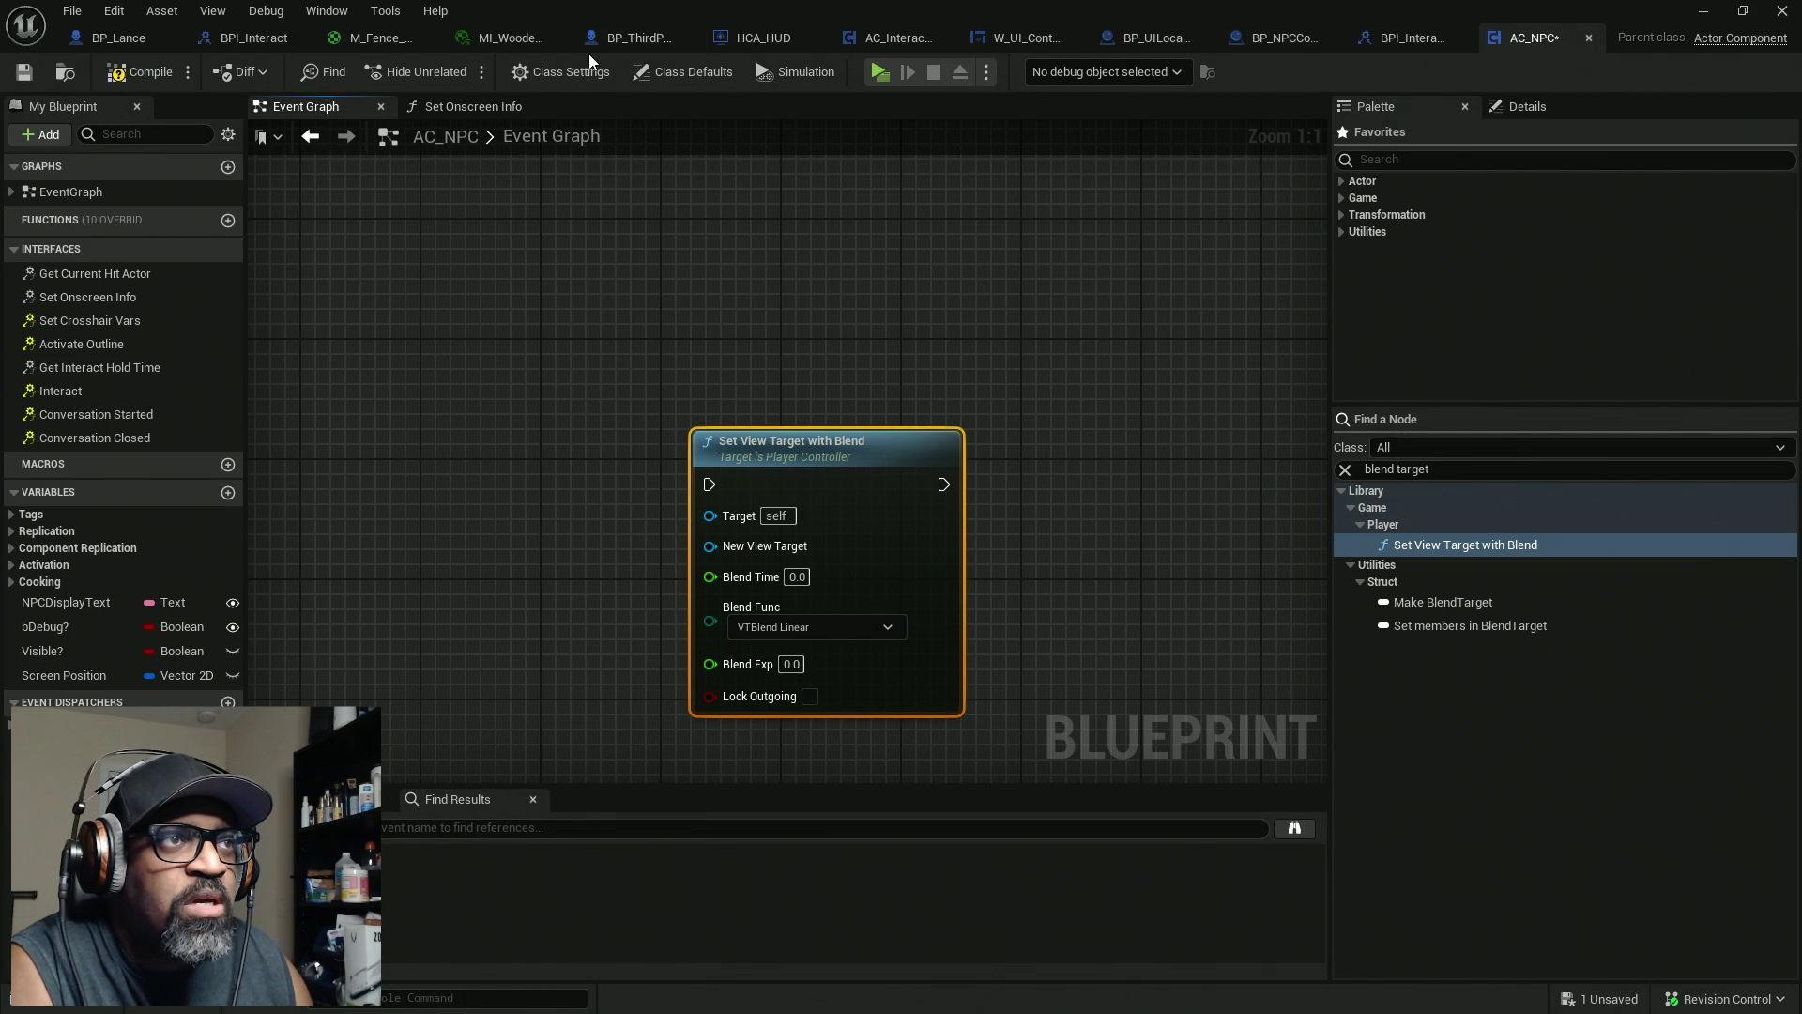
{"action": "left_click", "coordinate": [628, 38]}
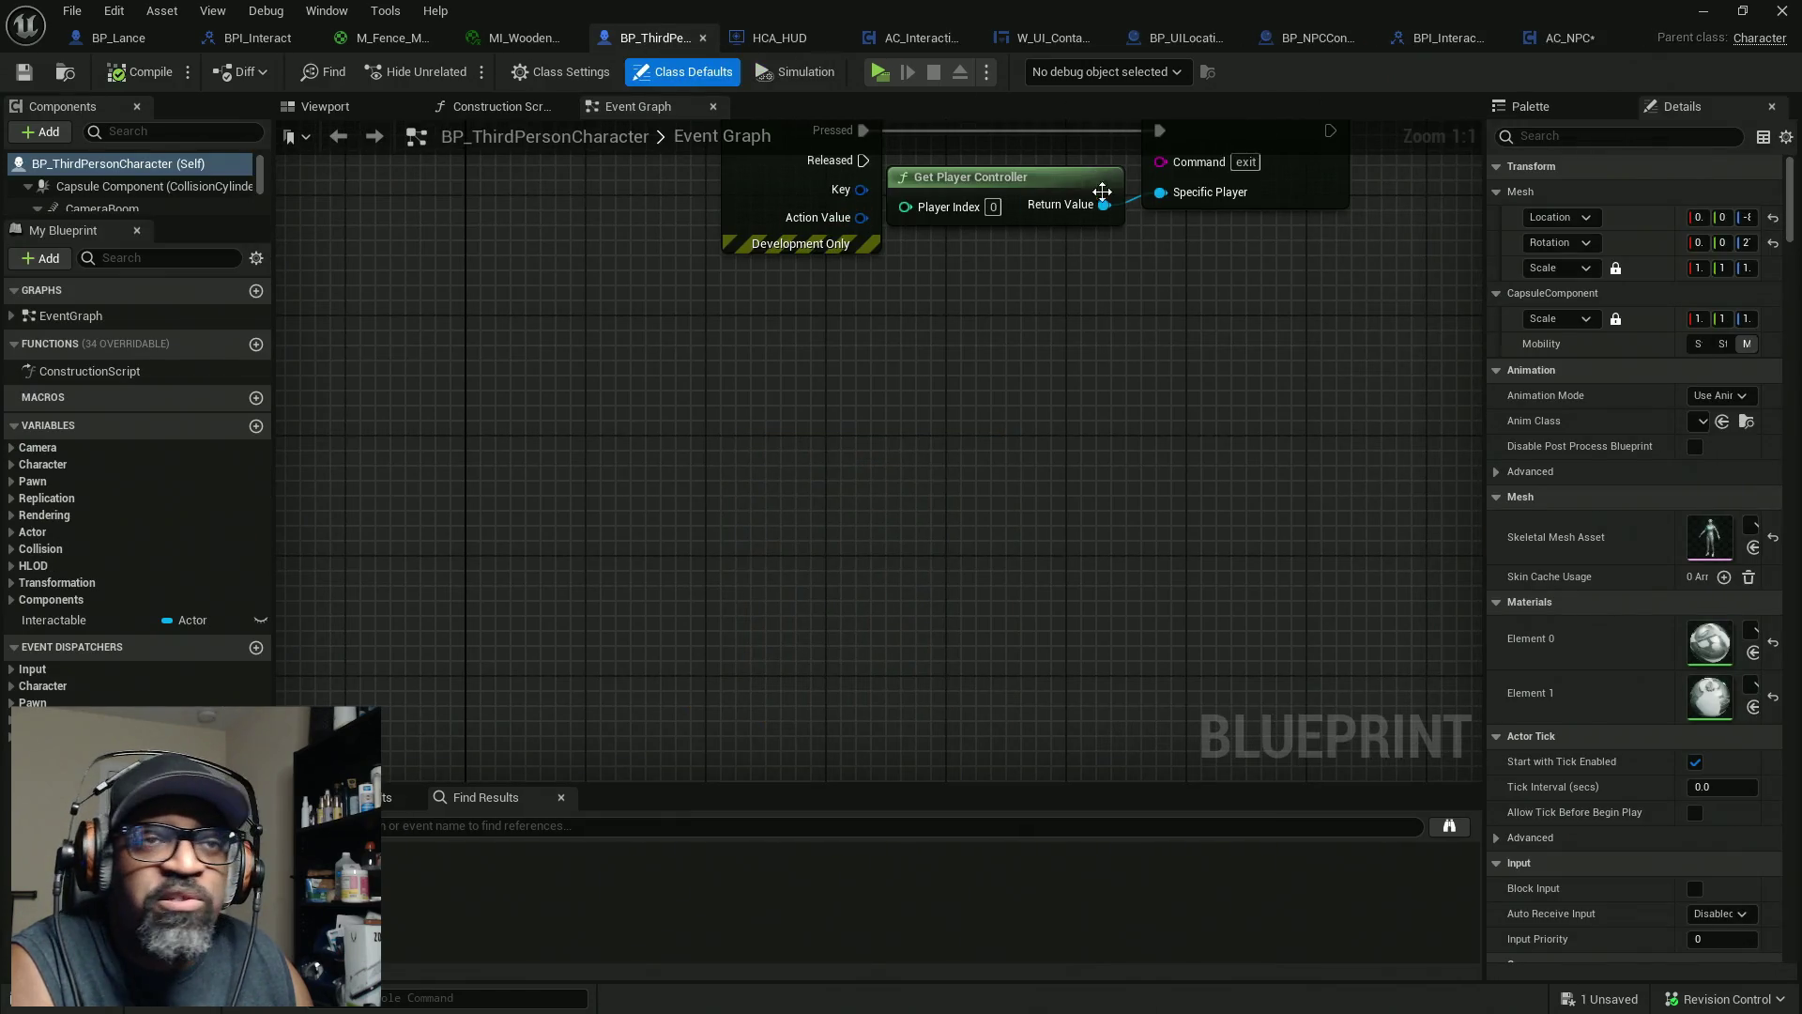
Locate the level's player controller through World Settings and open HC_PlayerController
{"action": "key", "text": "Home"}
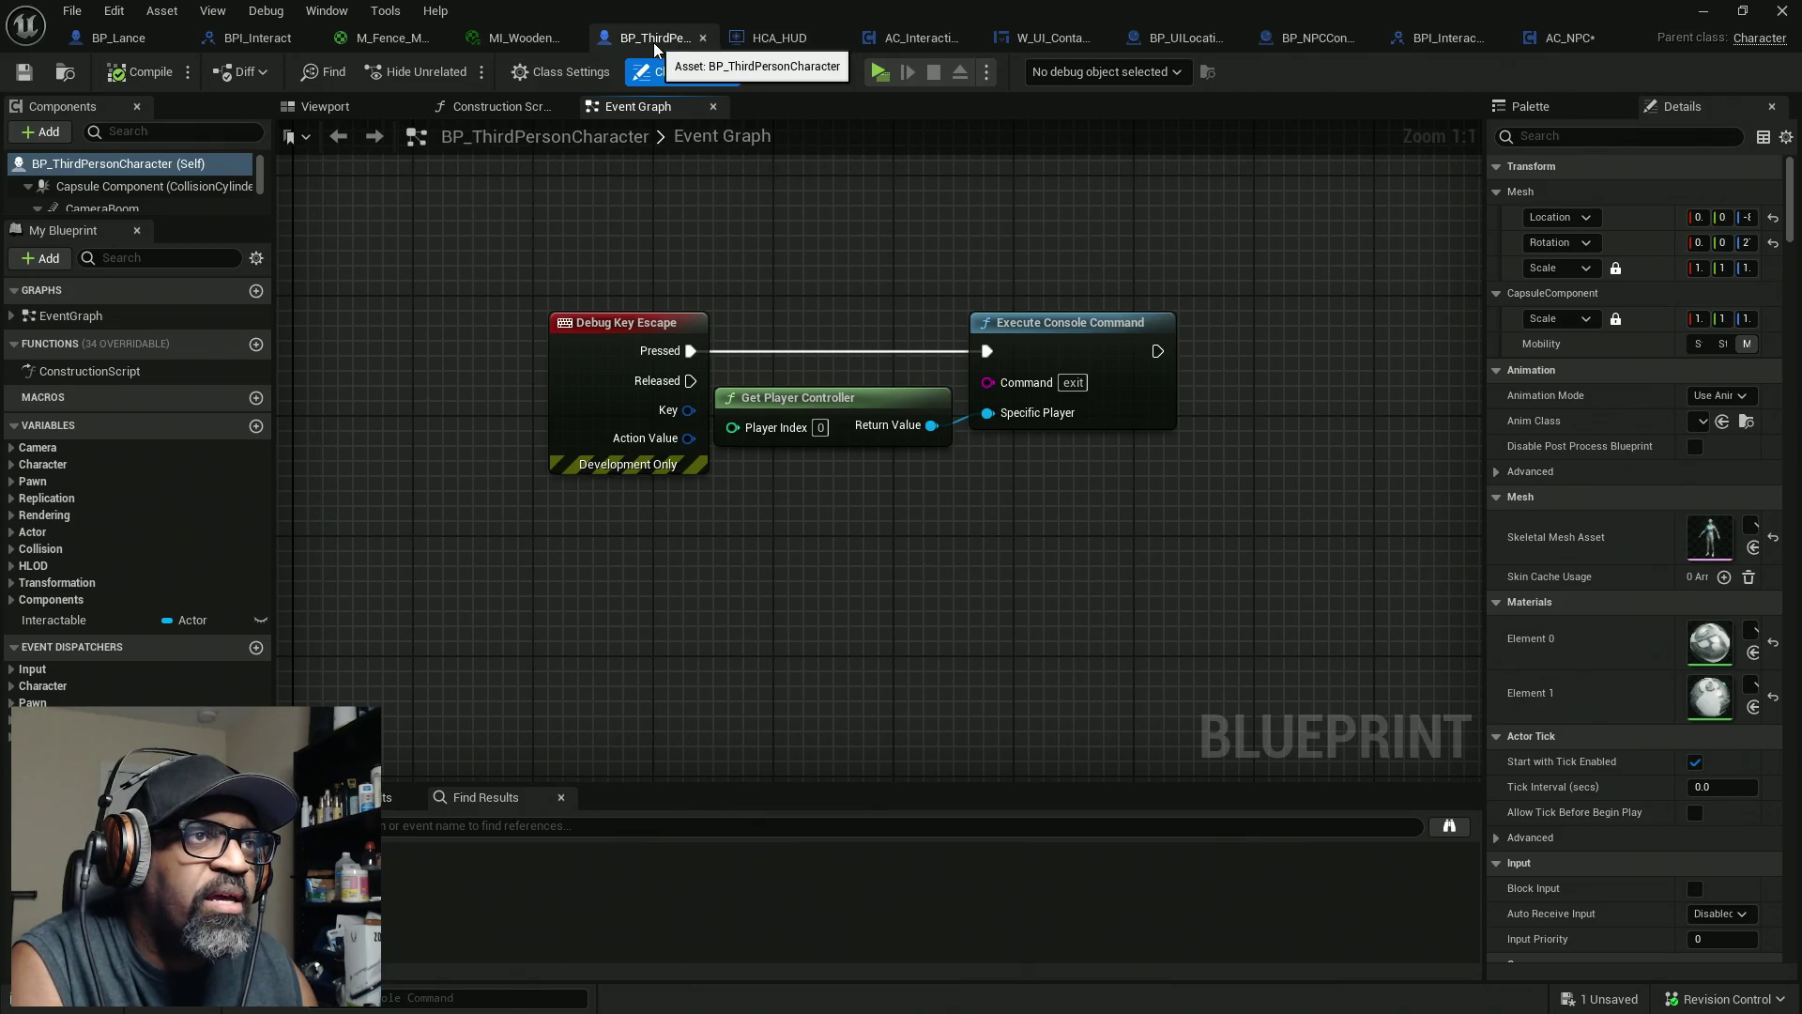
{"action": "mouse_move", "coordinate": [1615, 14]}
{"action": "left_mouse_down"}
{"action": "mouse_move", "coordinate": [898, 165]}
{"action": "mouse_move", "coordinate": [976, 207]}
{"action": "left_mouse_up"}
{"action": "left_click", "coordinate": [1786, 167]}
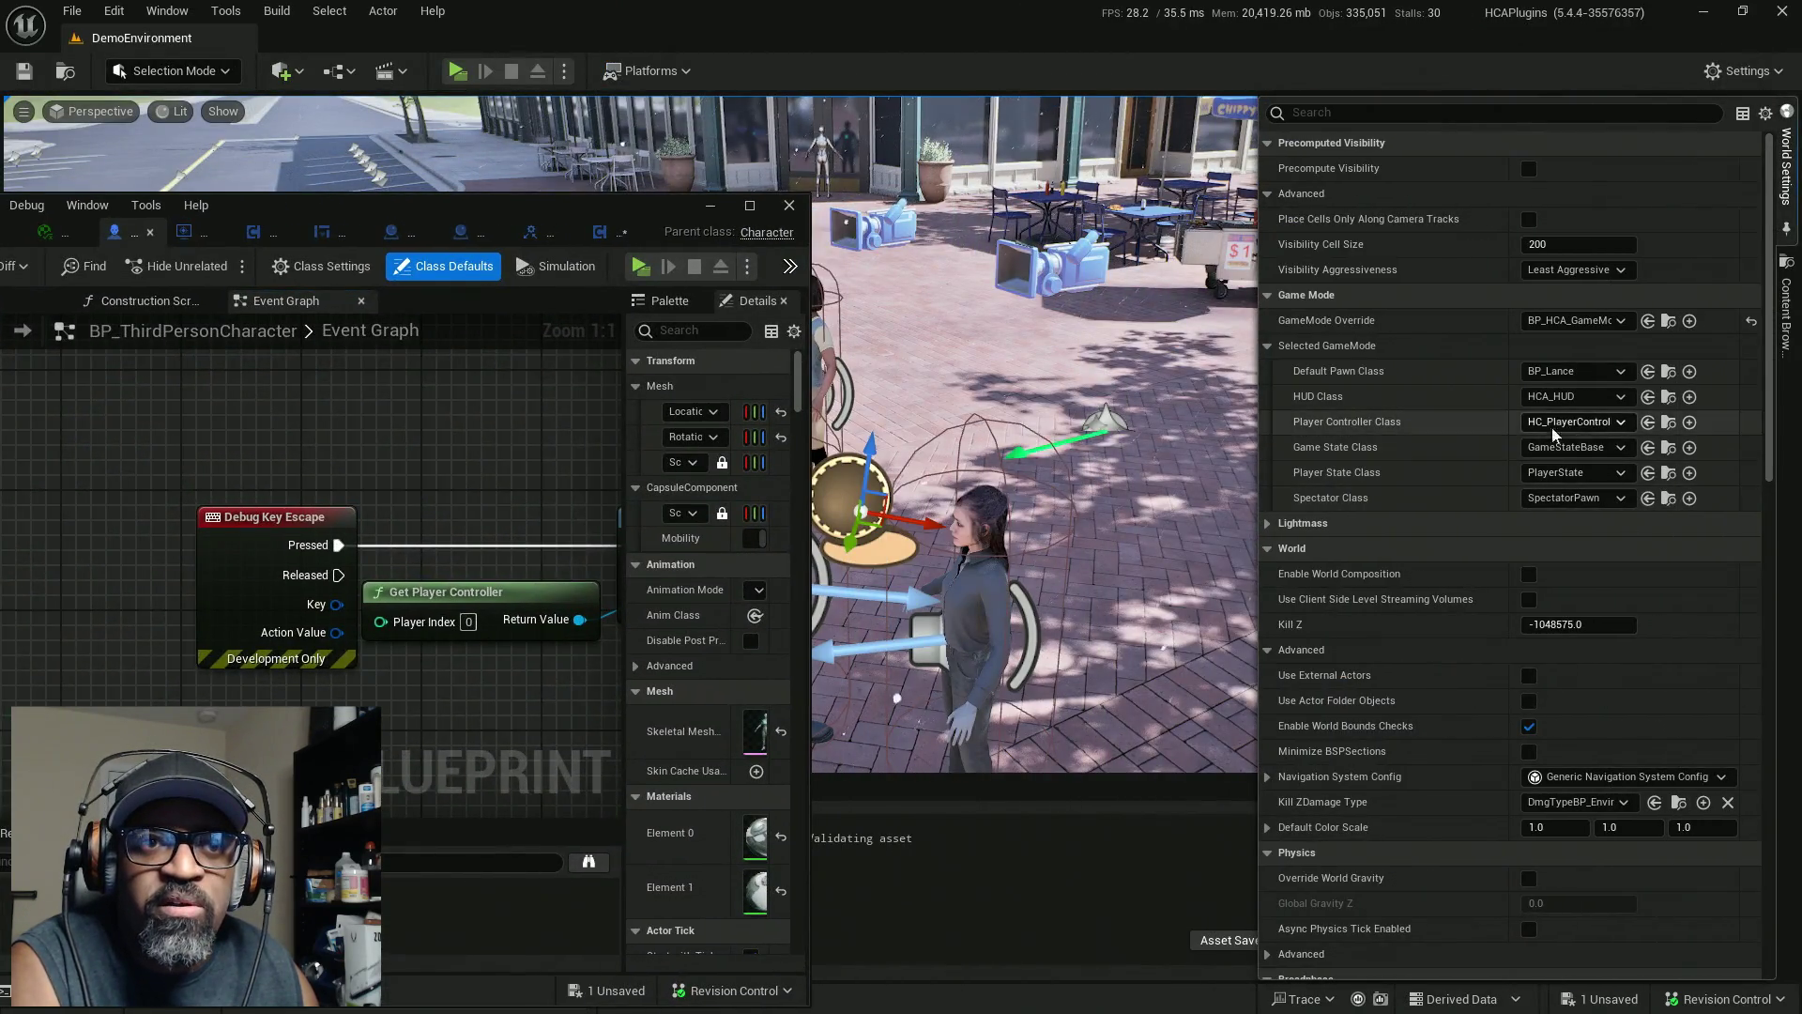
{"action": "left_click", "coordinate": [1669, 421]}
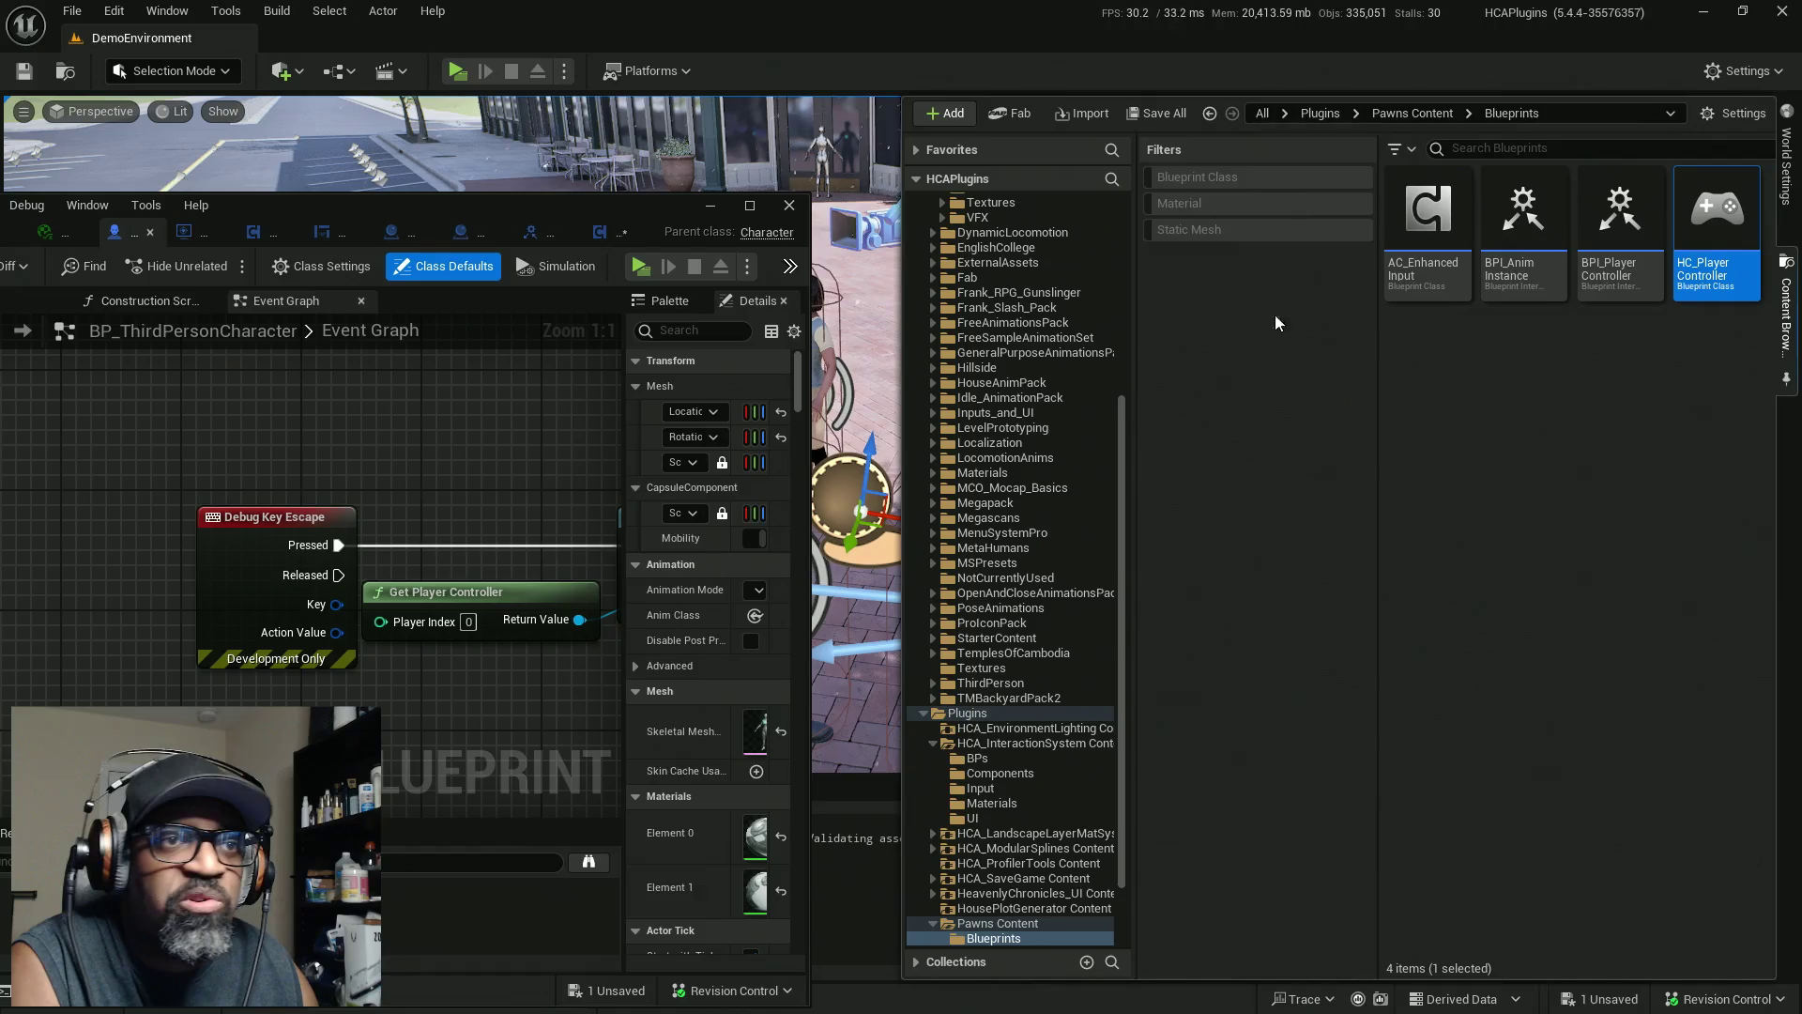
{"action": "double_click", "coordinate": [1715, 227]}
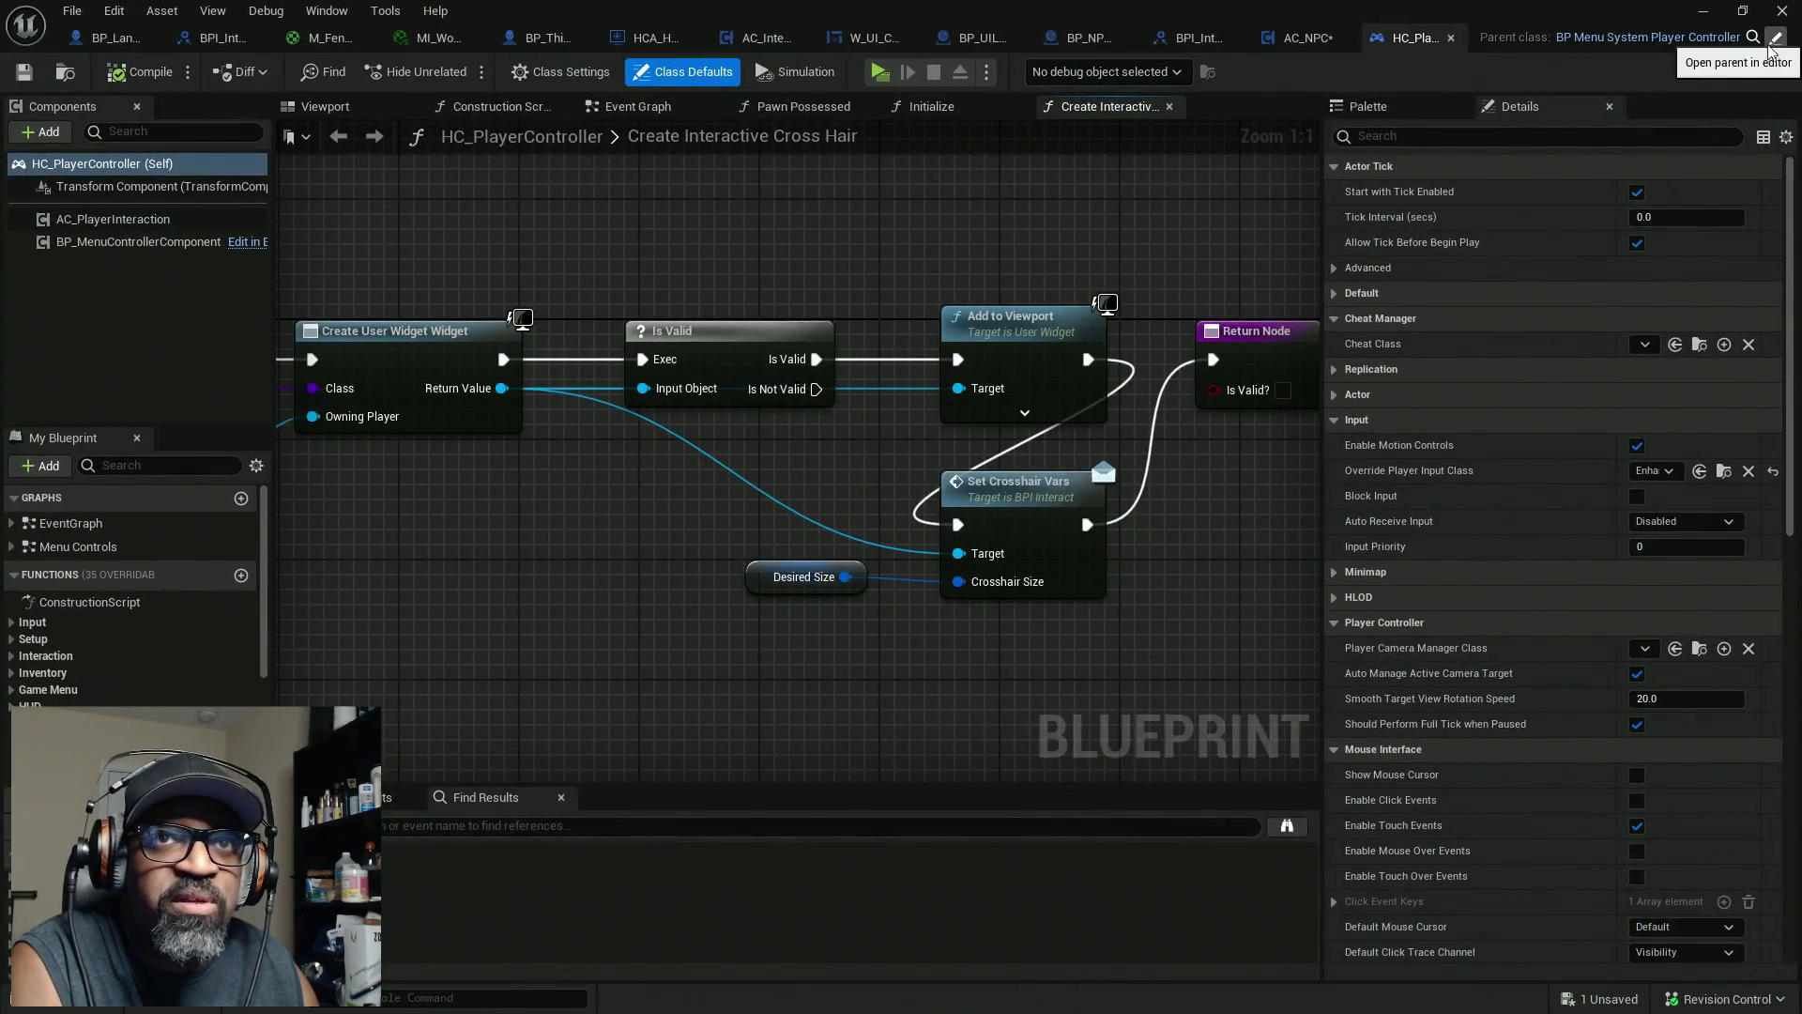
Inspect HC_PlayerController's parent and Event Graph, then close them and return to AC_NPC
{"action": "left_click", "coordinate": [1776, 37]}
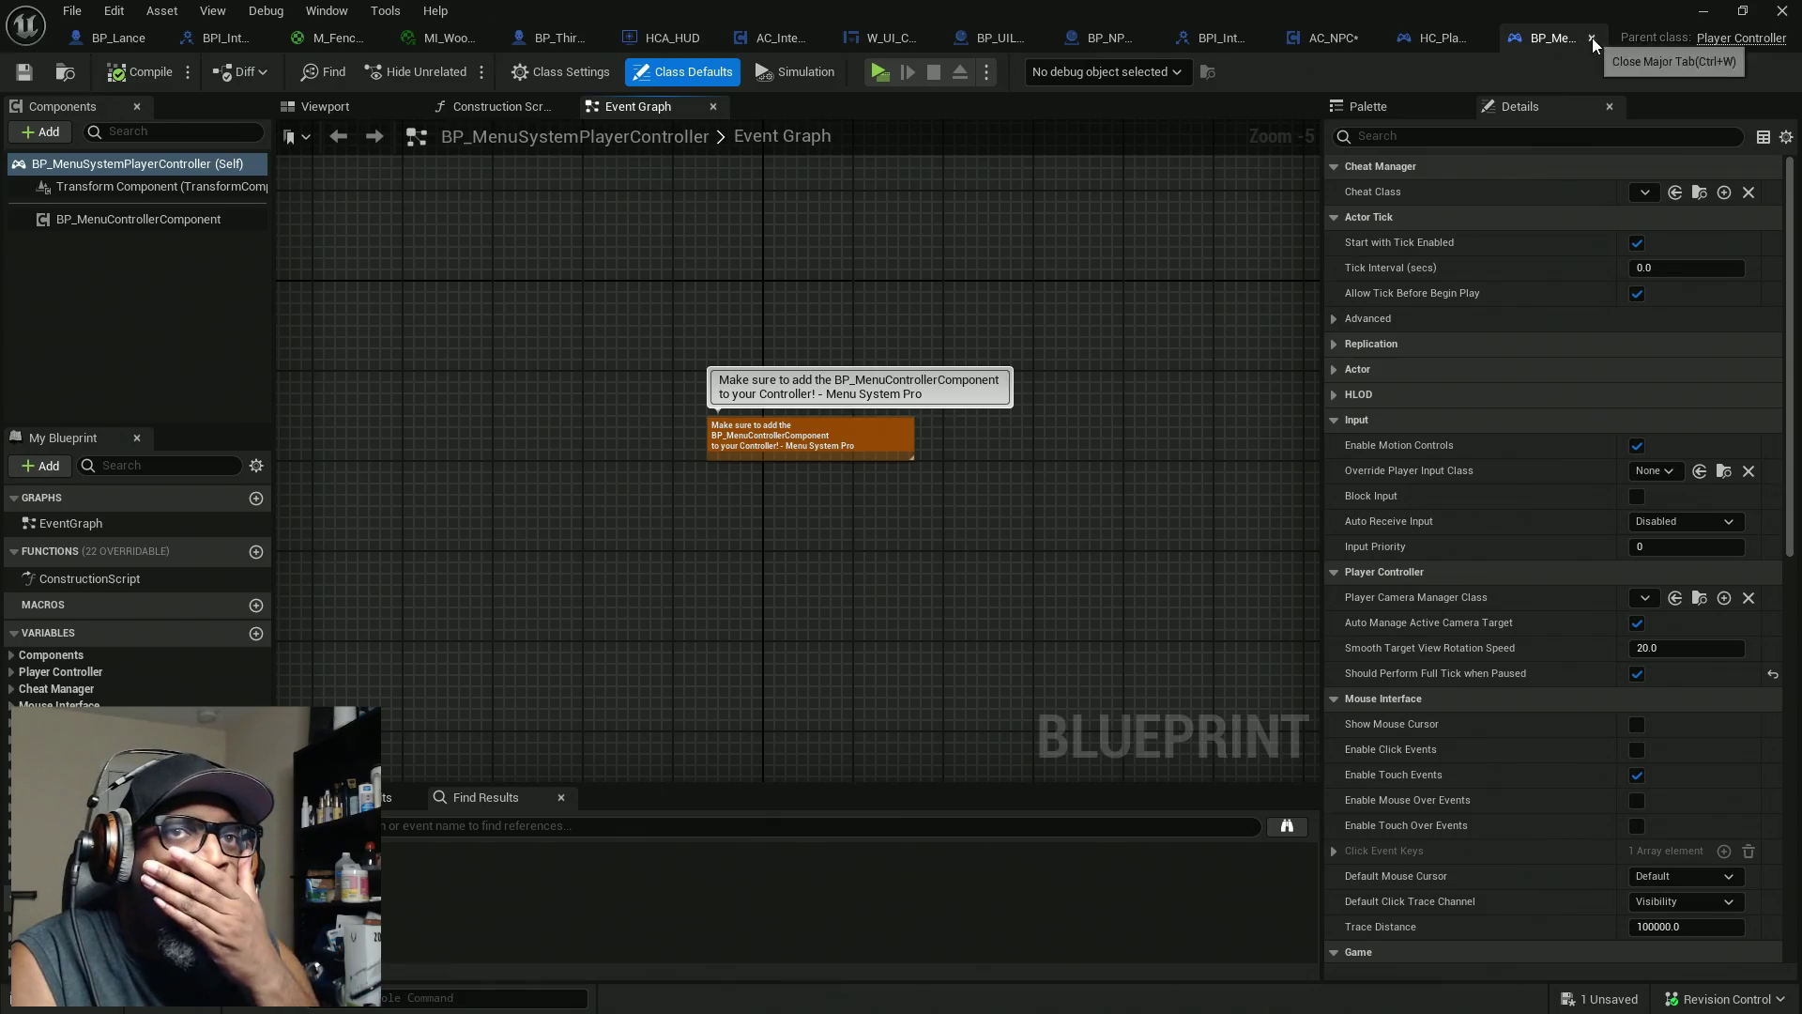
{"action": "left_click", "coordinate": [1591, 37]}
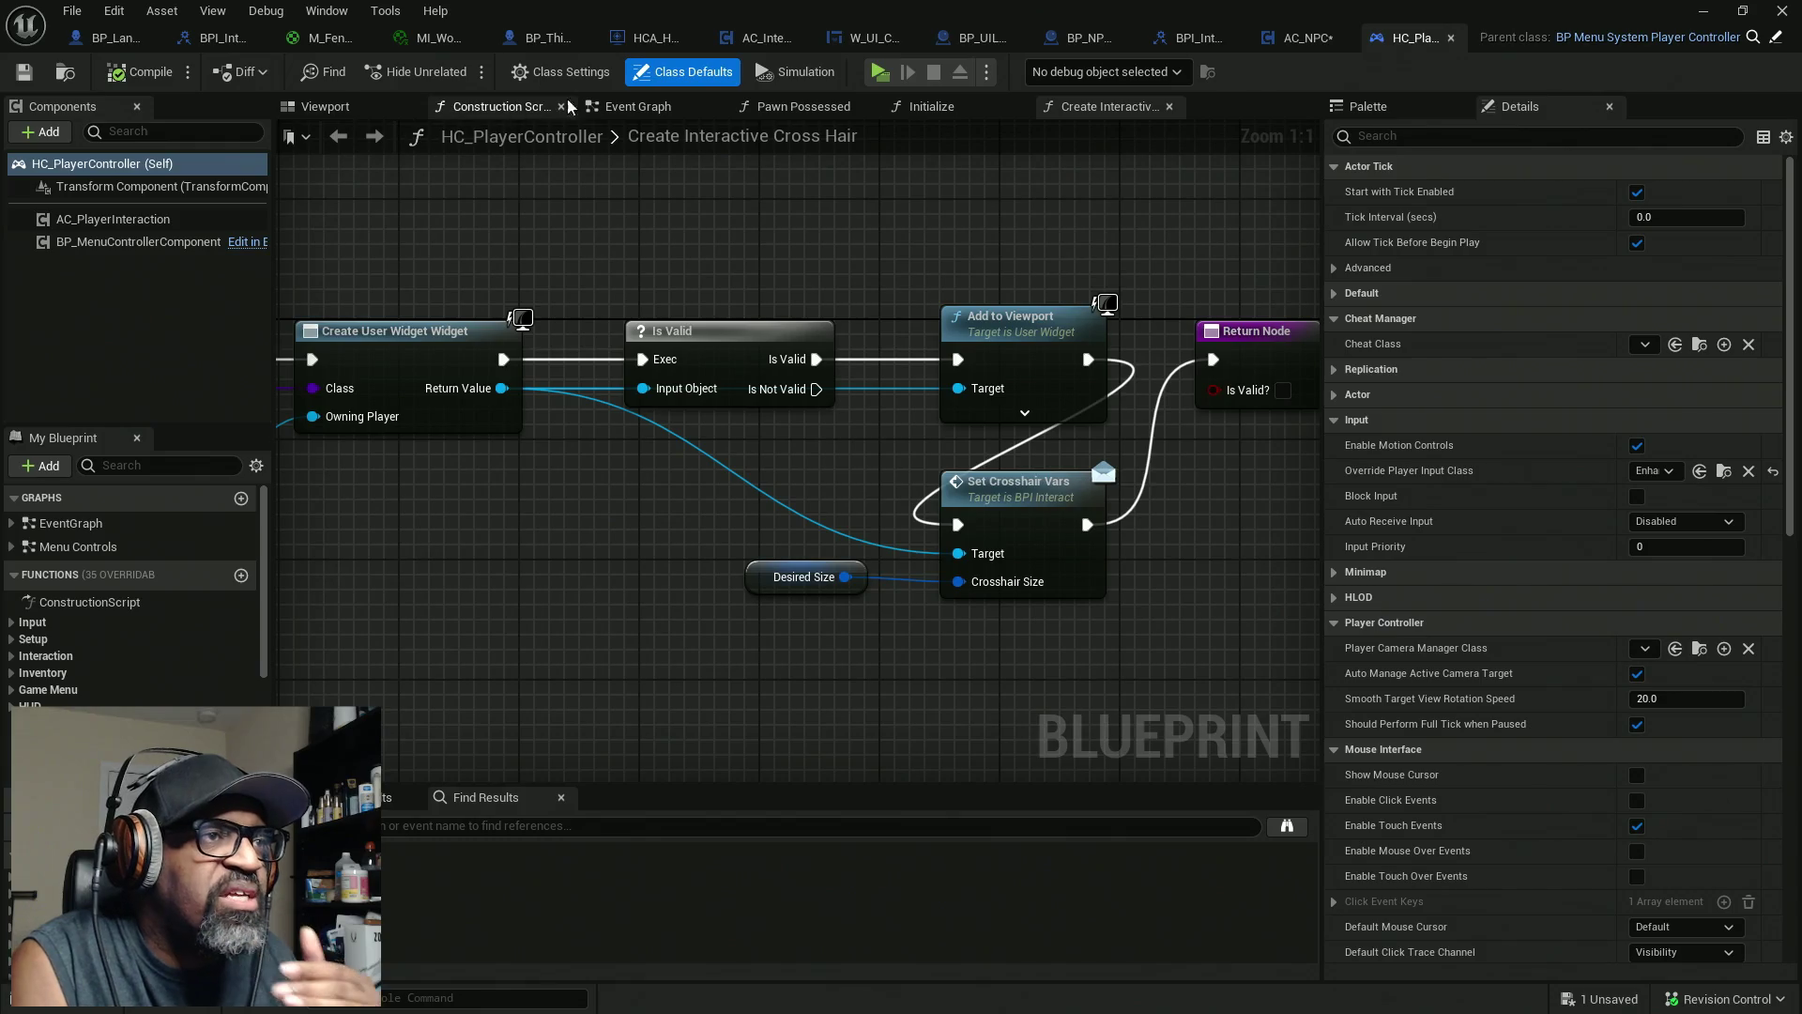
{"action": "left_click", "coordinate": [647, 100]}
{"action": "scroll", "coordinate": [695, 352], "scroll_direction": "down", "scroll_amount": 5}
{"action": "scroll", "coordinate": [803, 338], "scroll_direction": "up", "scroll_amount": 10}
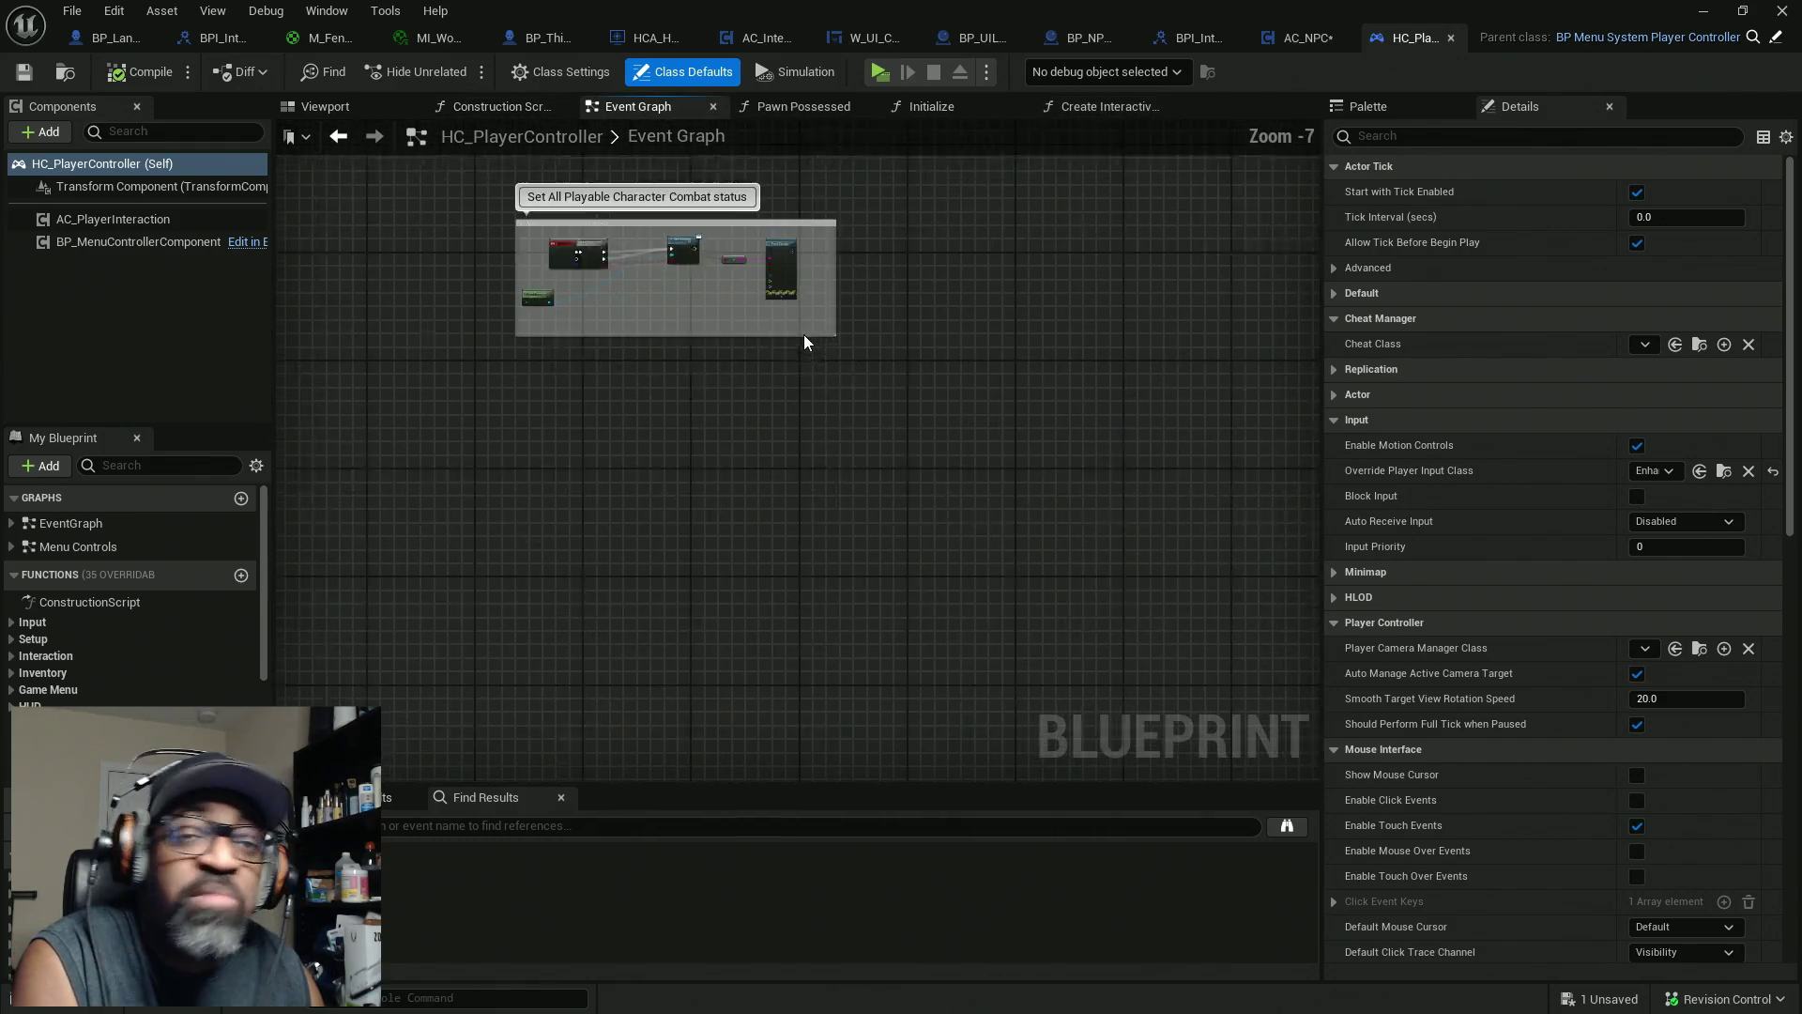
{"action": "left_click", "coordinate": [1451, 37]}
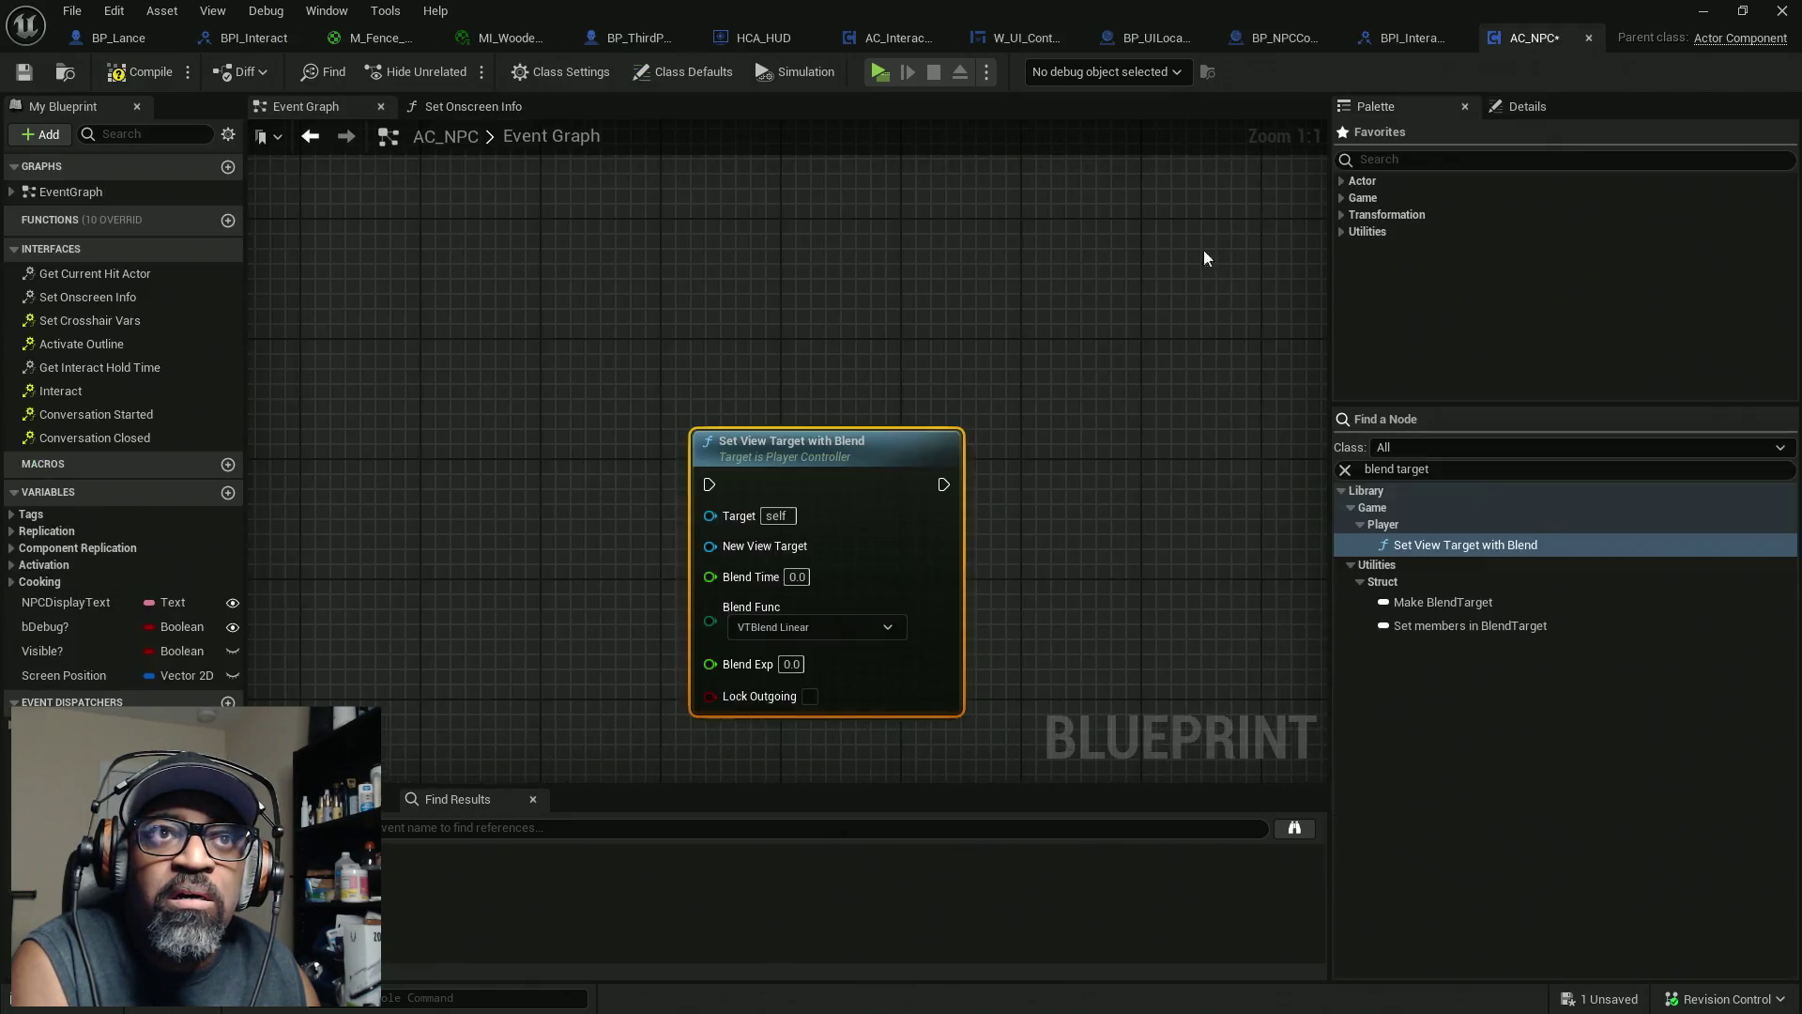
Save AC_NPC, review BP_Lance's damage-handling Event Graph, then return to Trace for Interact
{"action": "key", "text": "ctrl+s"}
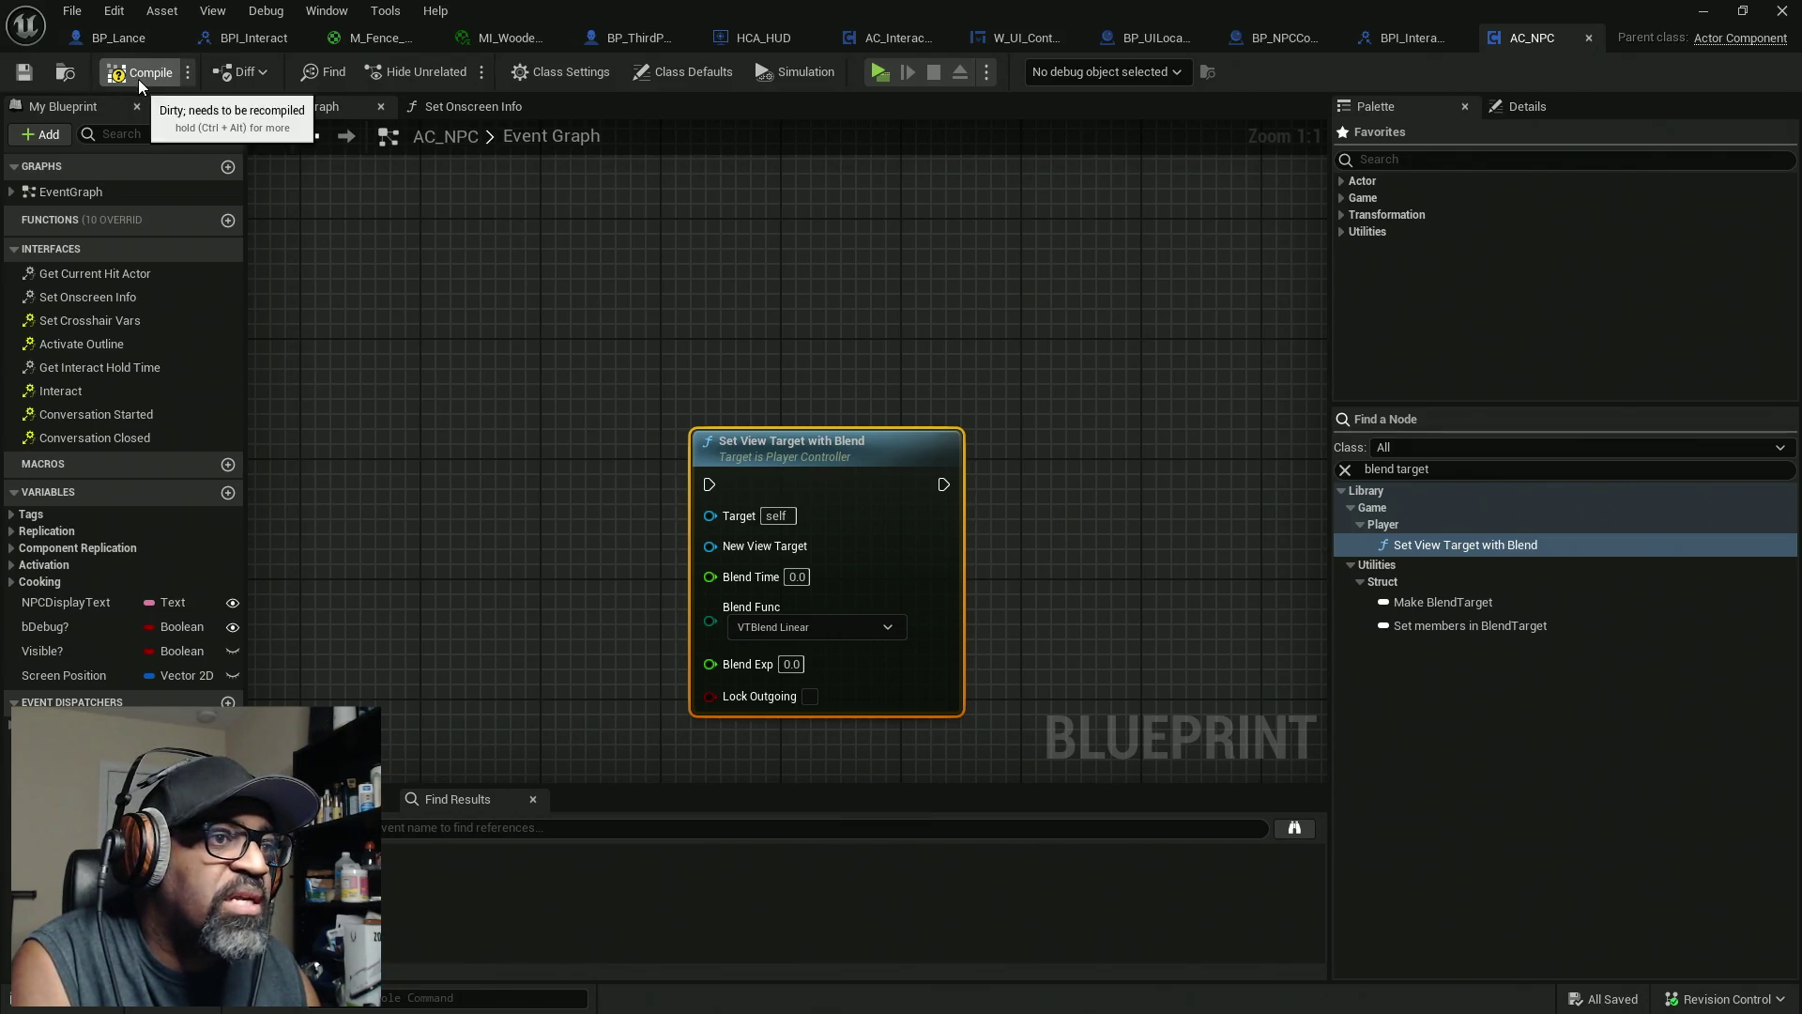
{"action": "left_click", "coordinate": [102, 44]}
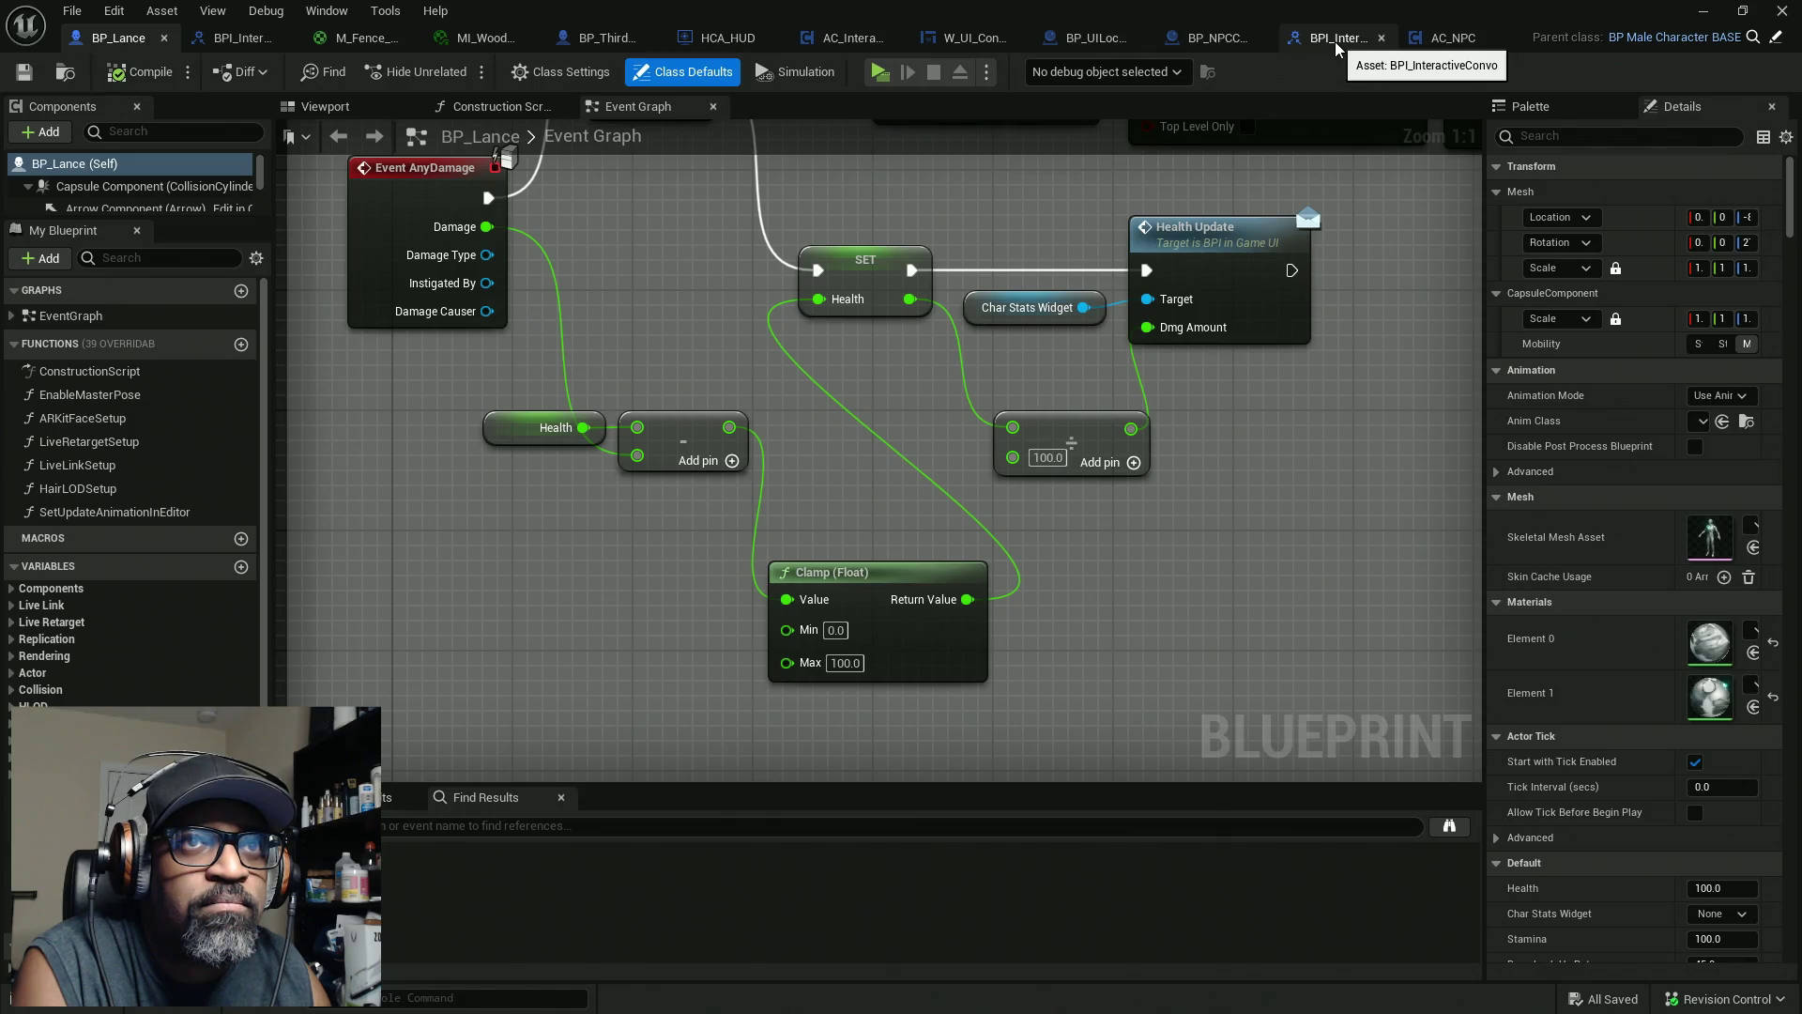
{"action": "left_click", "coordinate": [841, 43]}
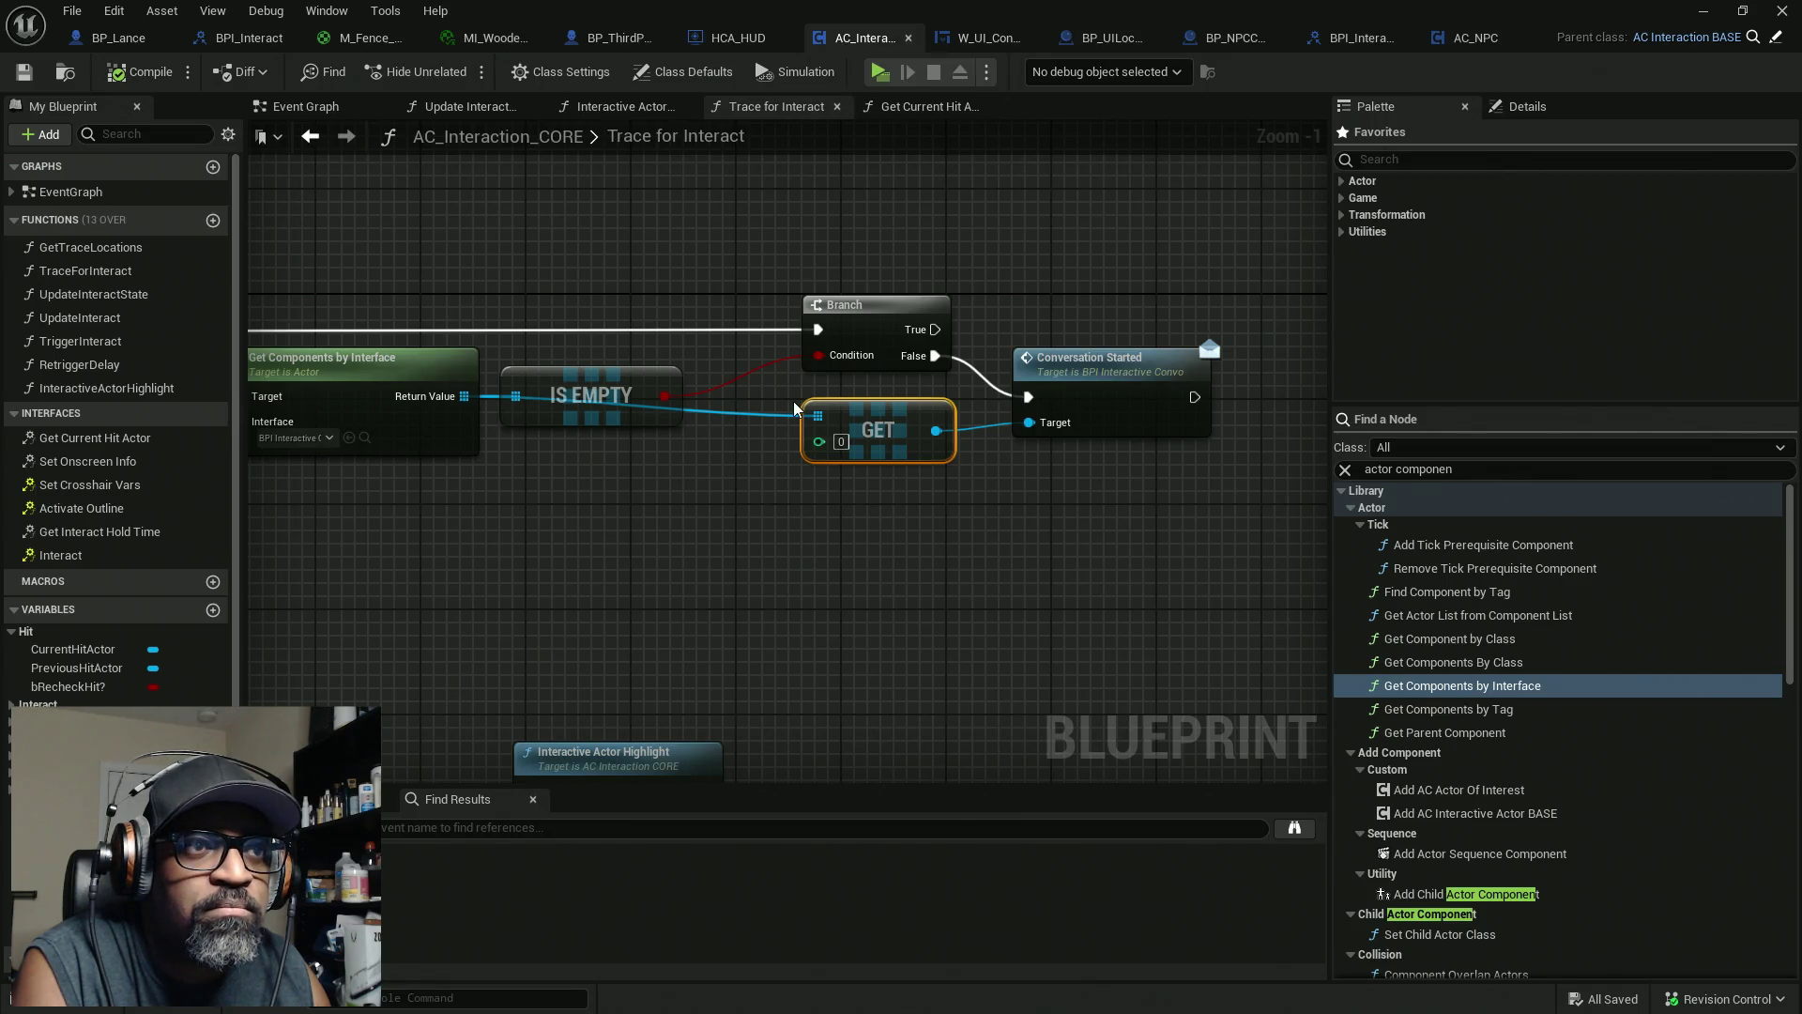
Select the GET and Conversation Started nodes and move them lower in the Trace for Interact graph
{"action": "left_click_drag", "start_coordinate": [1068, 287], "coordinate": [1246, 679]}
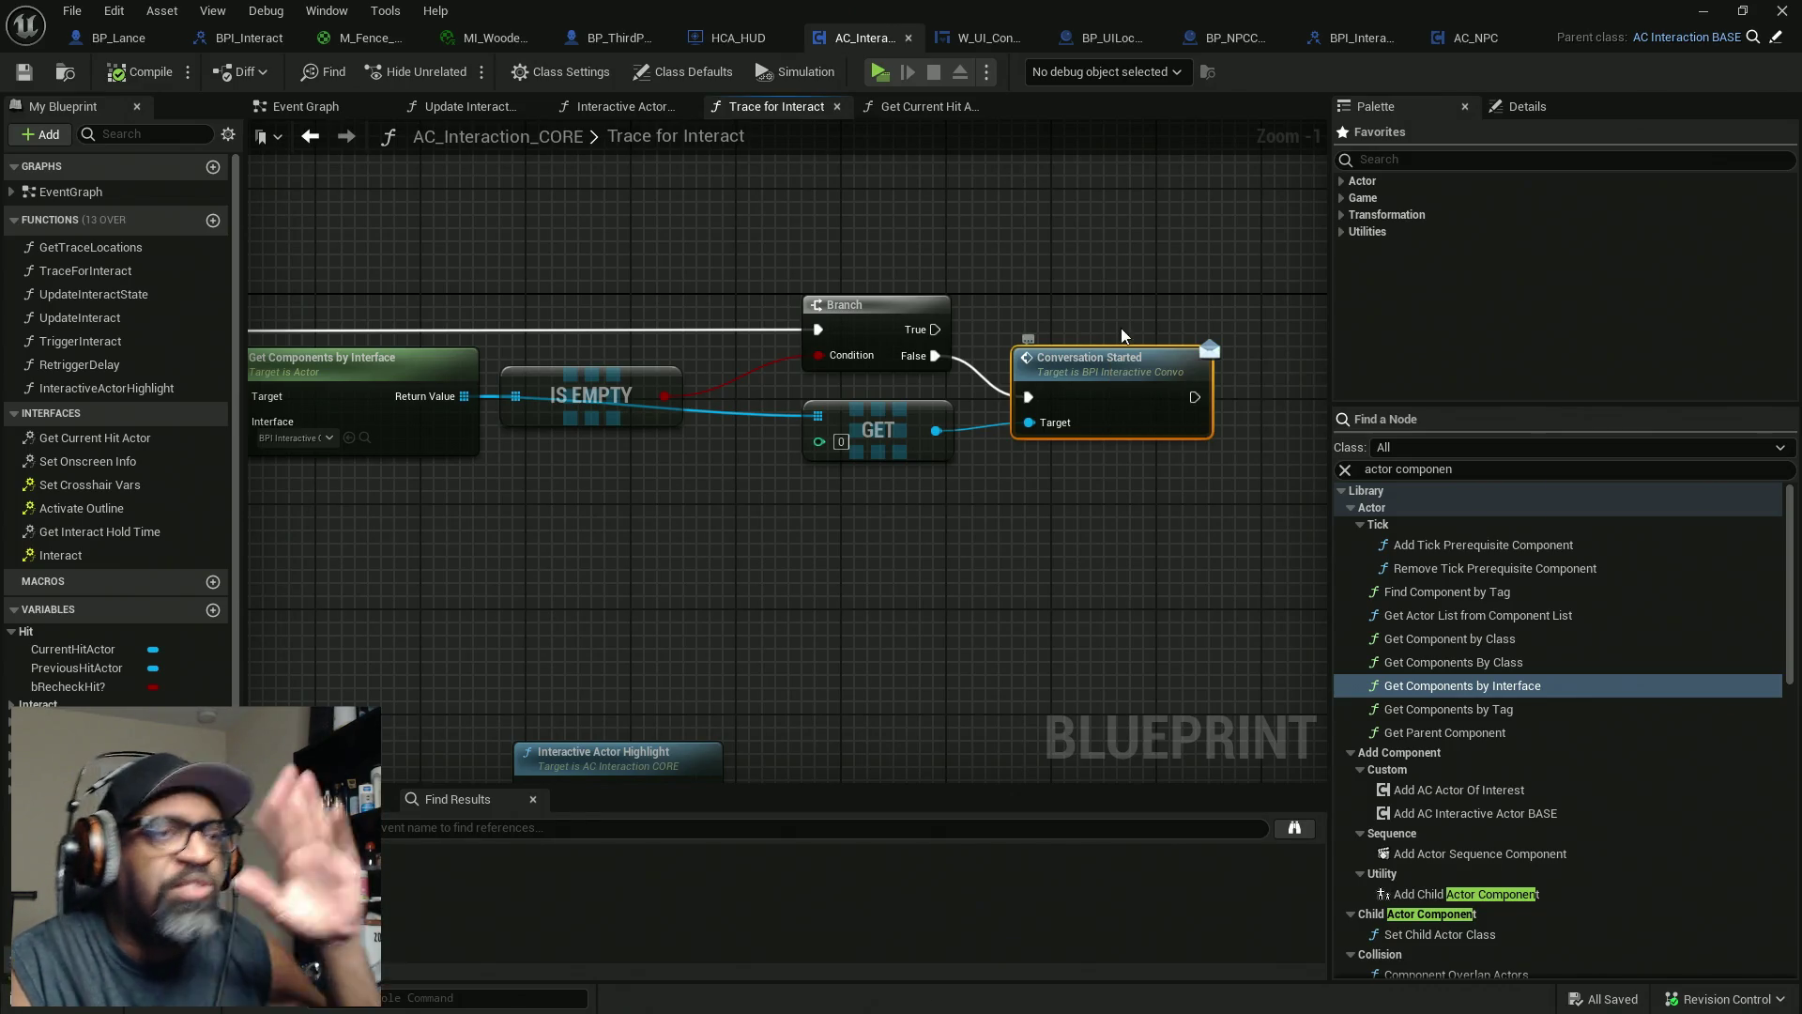
{"action": "mouse_move", "coordinate": [1078, 262]}
{"action": "left_mouse_down"}
{"action": "mouse_move", "coordinate": [1118, 528]}
{"action": "mouse_move", "coordinate": [1090, 293]}
{"action": "mouse_move", "coordinate": [1152, 575]}
{"action": "left_mouse_up"}
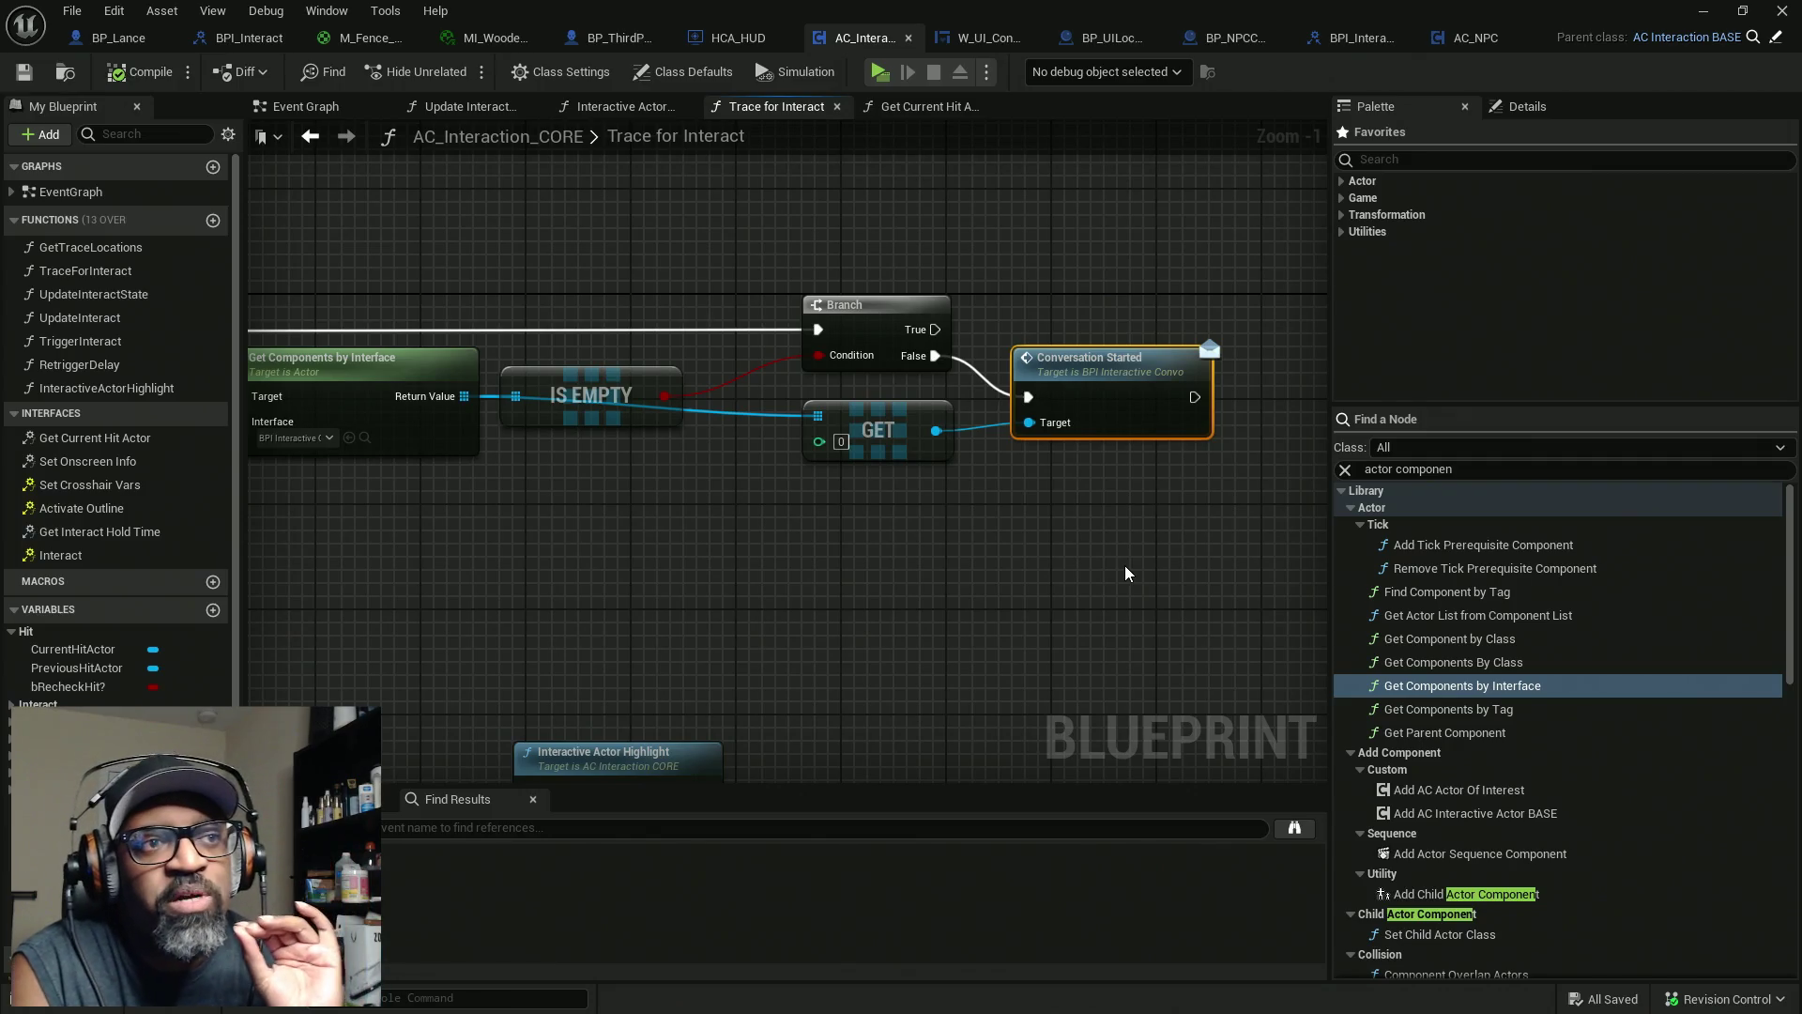
{"action": "mouse_move", "coordinate": [998, 282]}
{"action": "left_mouse_down"}
{"action": "mouse_move", "coordinate": [1051, 422]}
{"action": "mouse_move", "coordinate": [1164, 601]}
{"action": "left_mouse_up"}
{"action": "left_click", "coordinate": [1138, 538]}
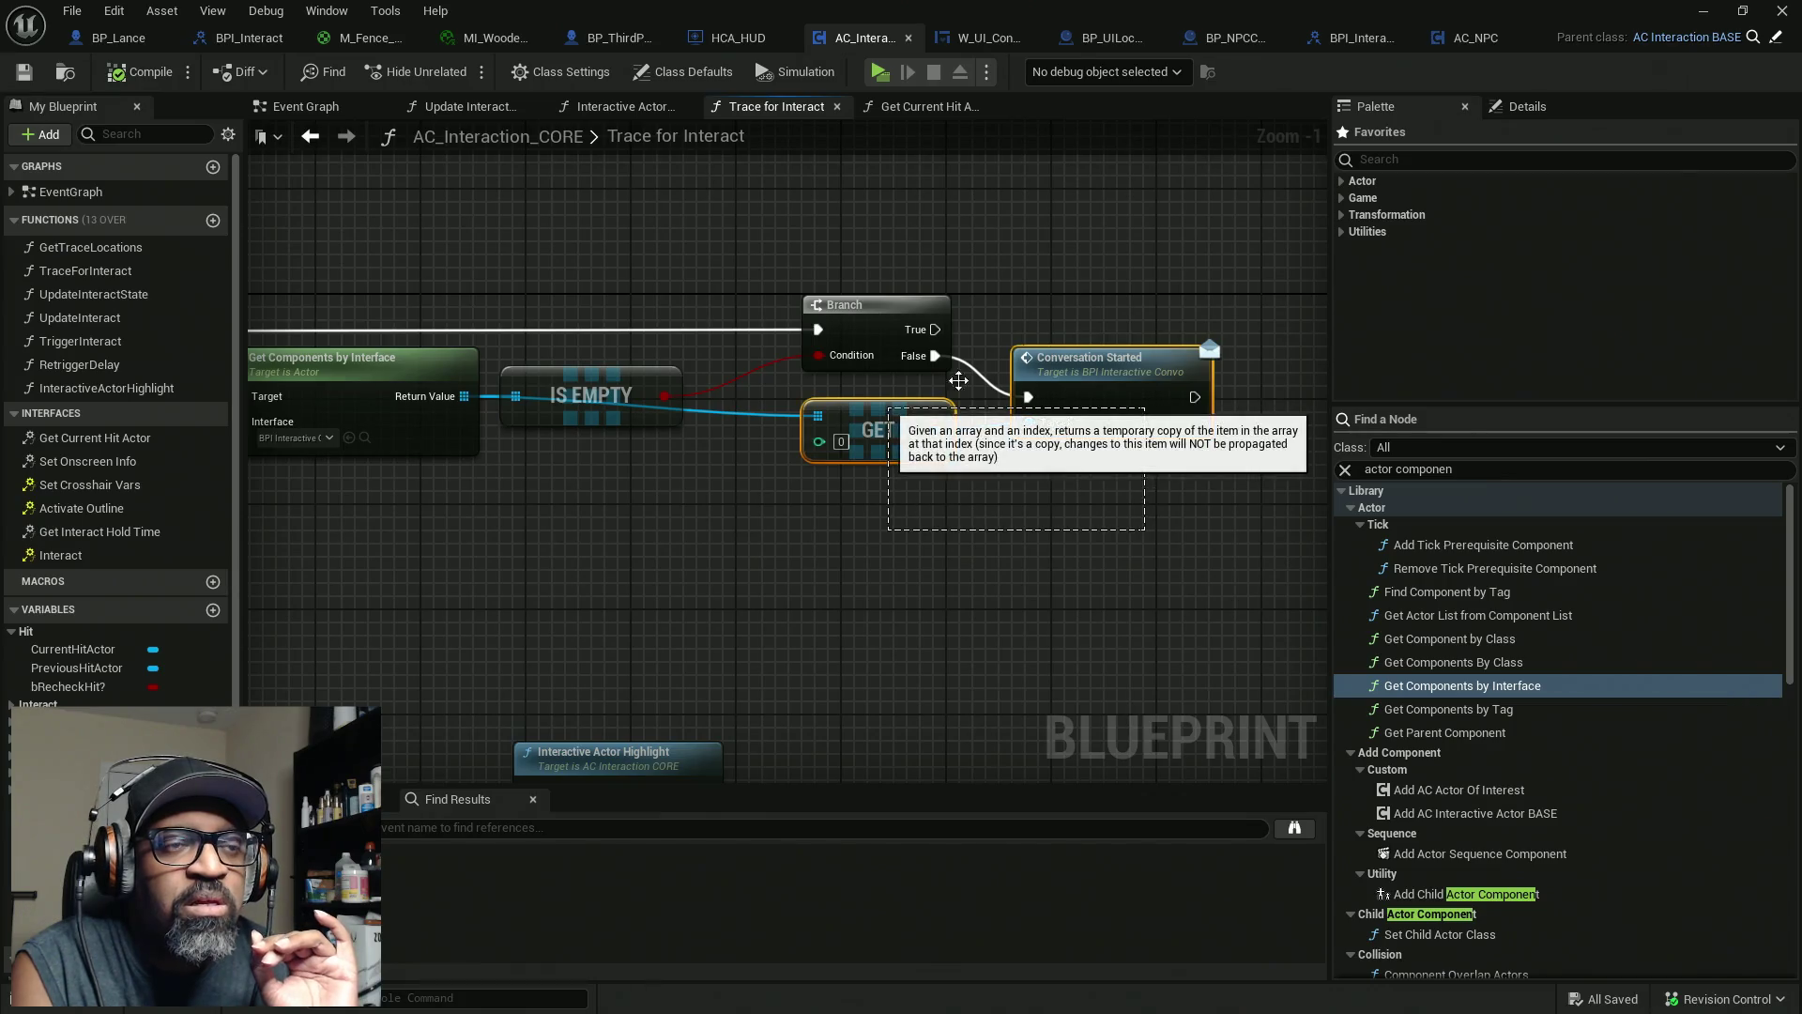
{"action": "left_click_drag", "start_coordinate": [1113, 396], "coordinate": [1113, 411]}
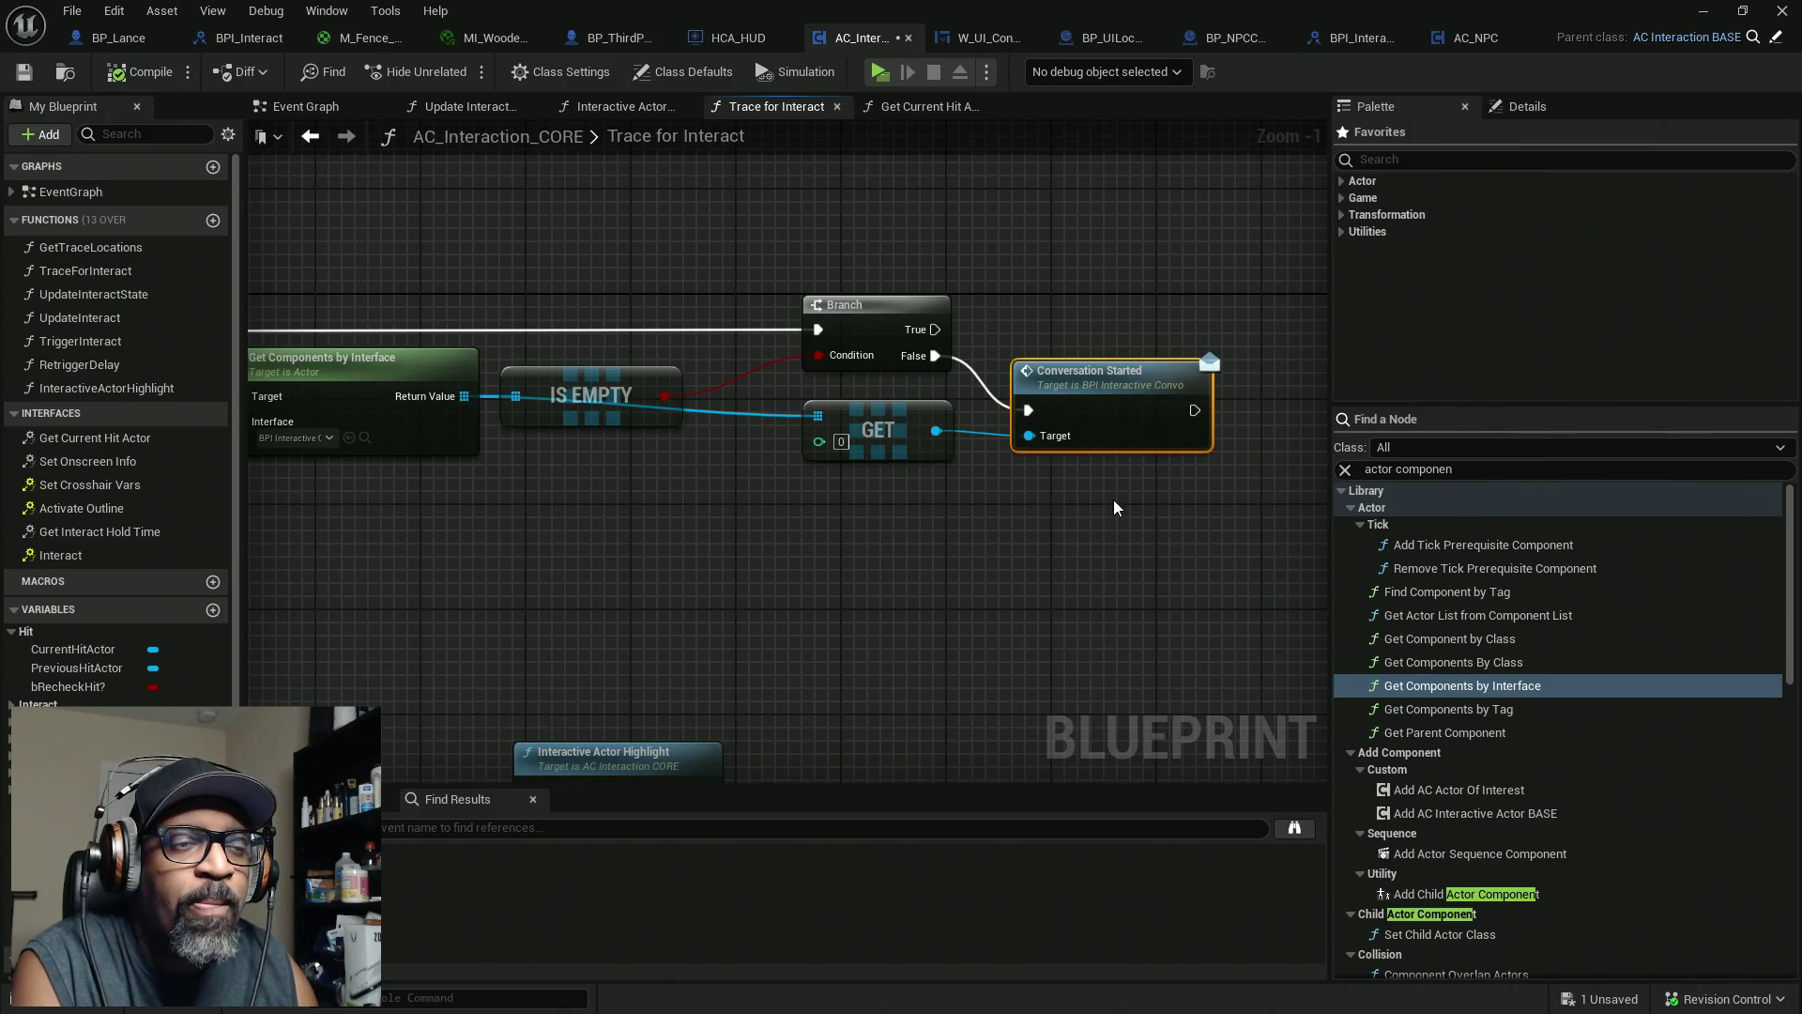
{"action": "left_click", "coordinate": [878, 418], "text": "ctrl"}
{"action": "left_click_drag", "start_coordinate": [874, 405], "coordinate": [887, 482]}
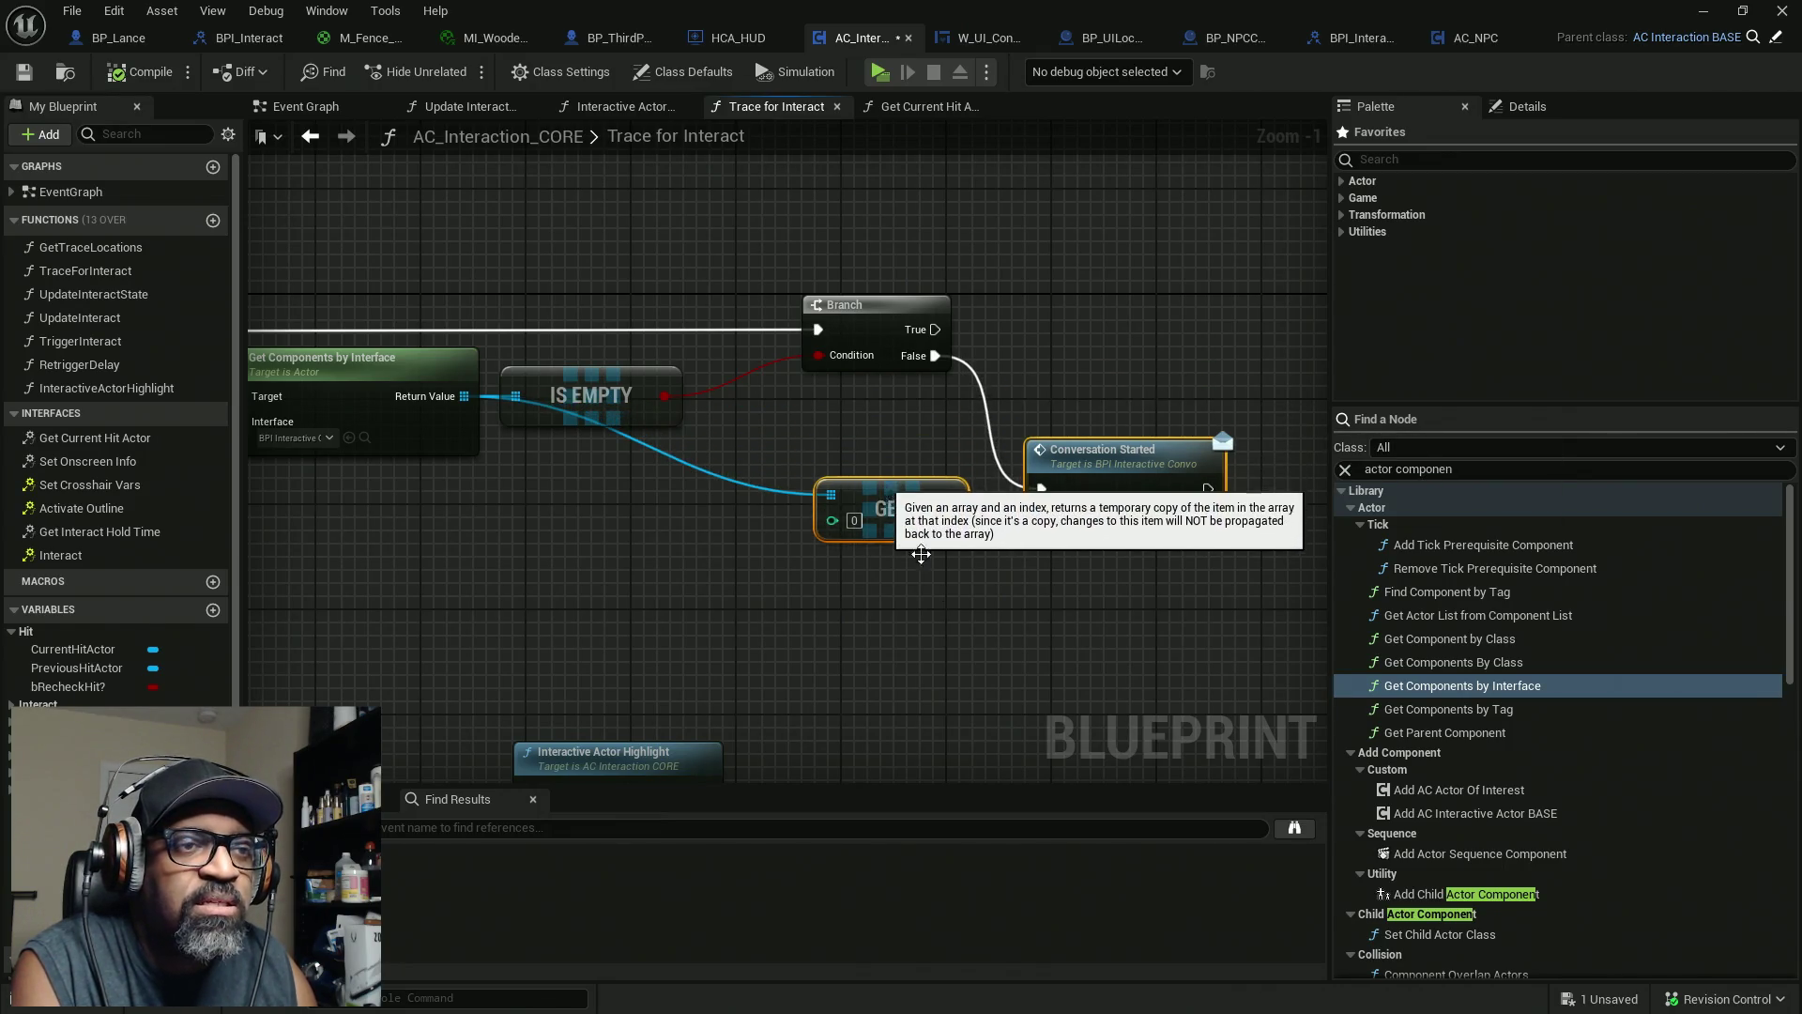